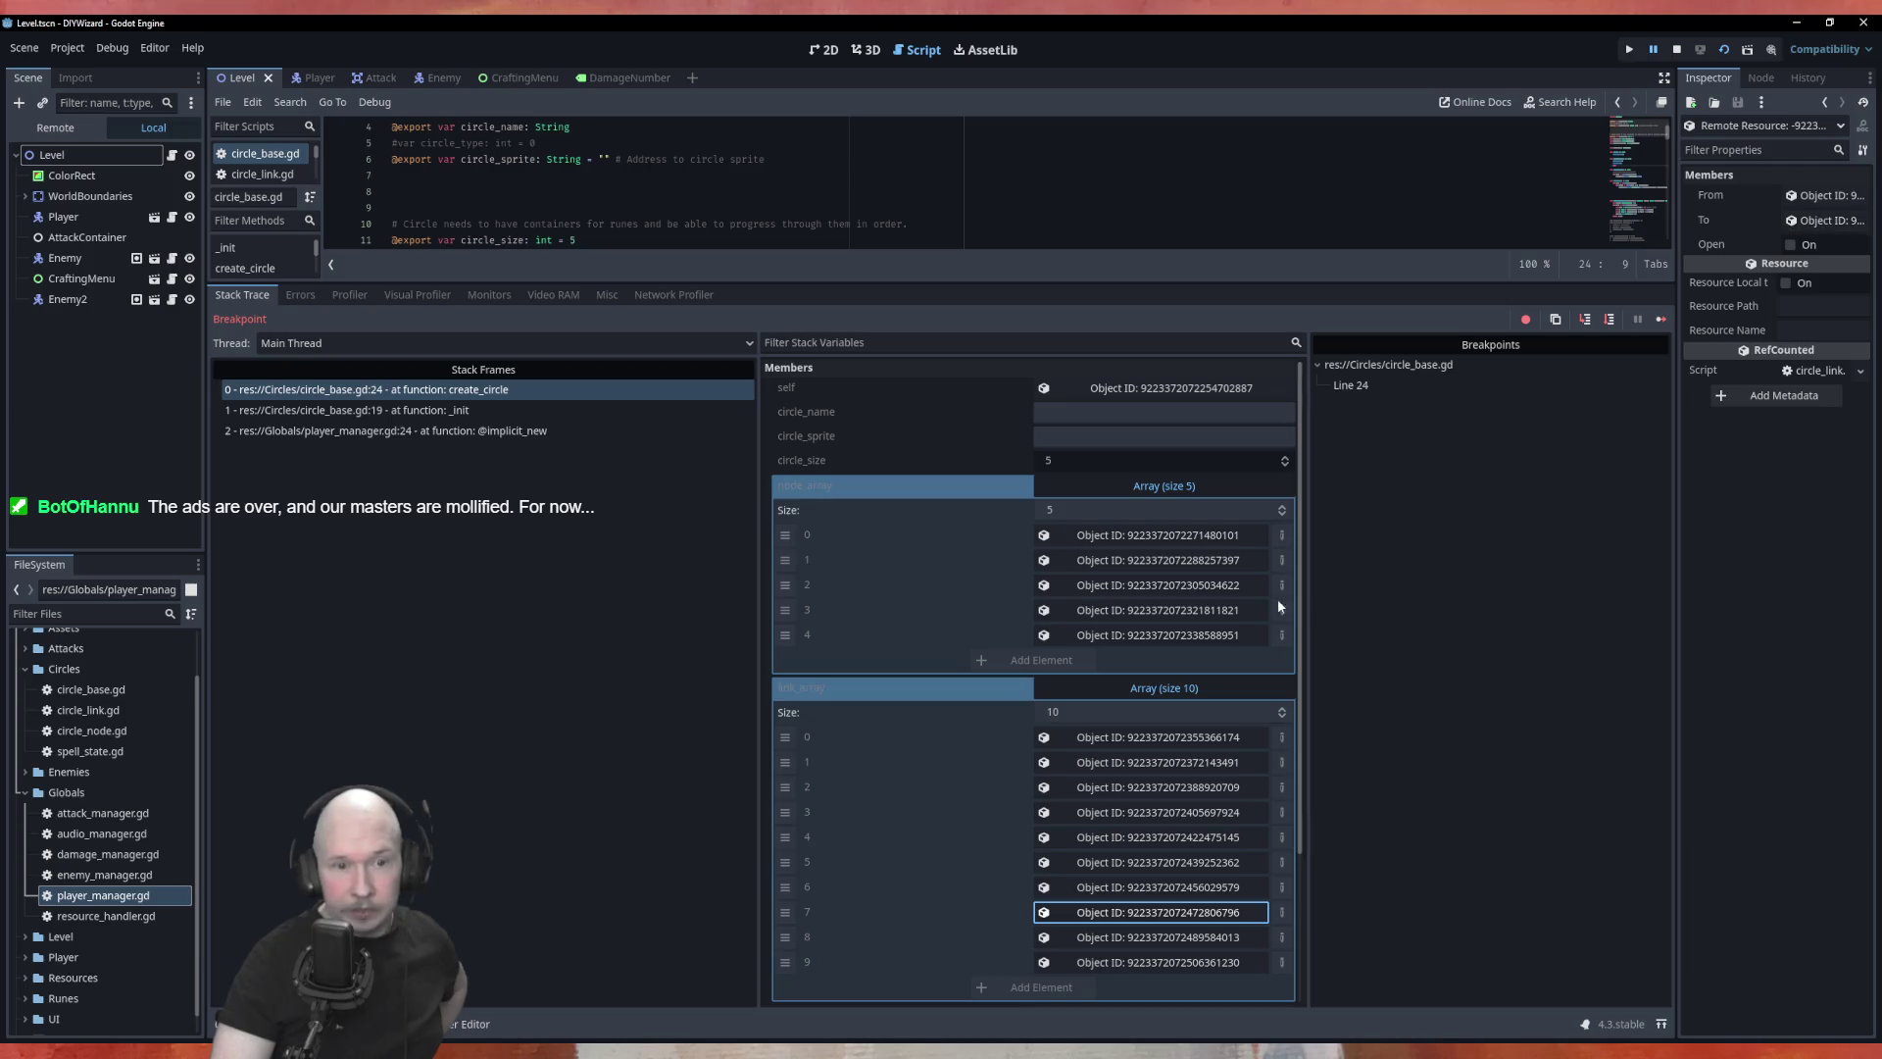
Step: Inspect link_array elements 8 and 9 in the Stack Variables panel
left_click(1250, 938)
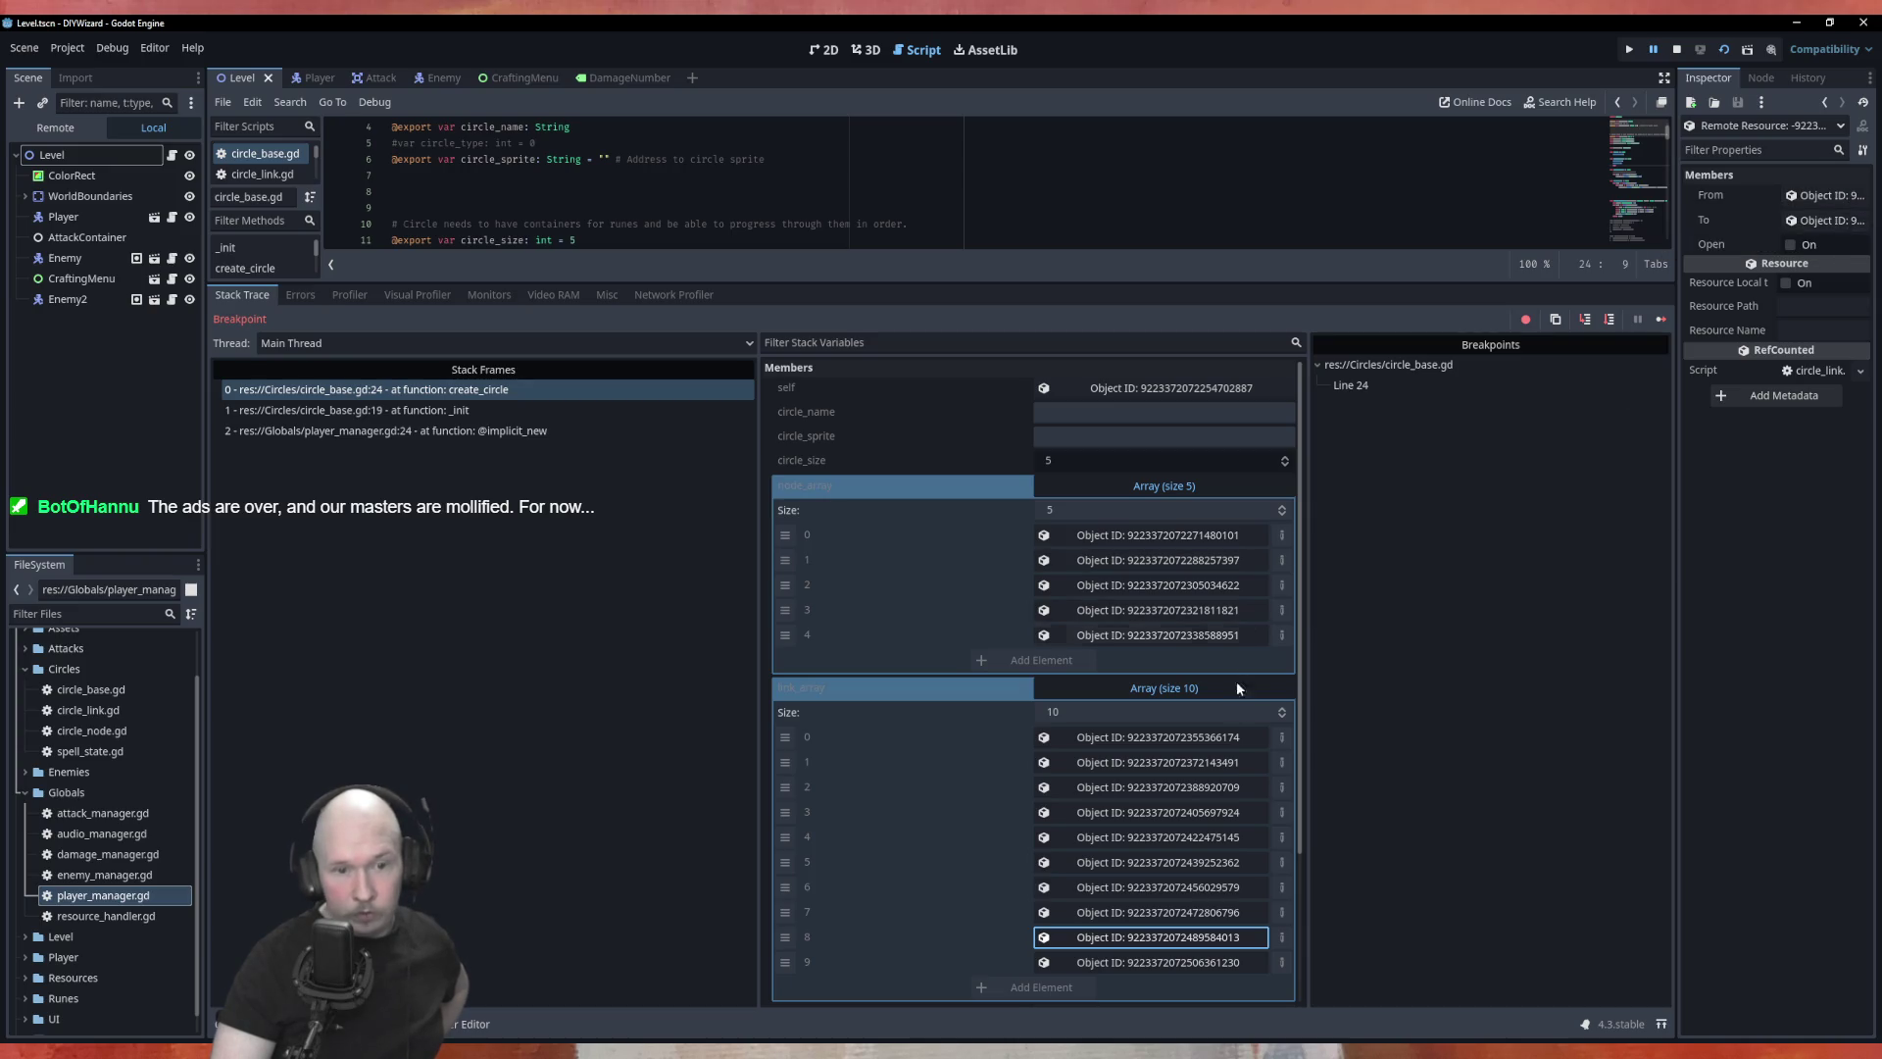
left_click(1238, 966)
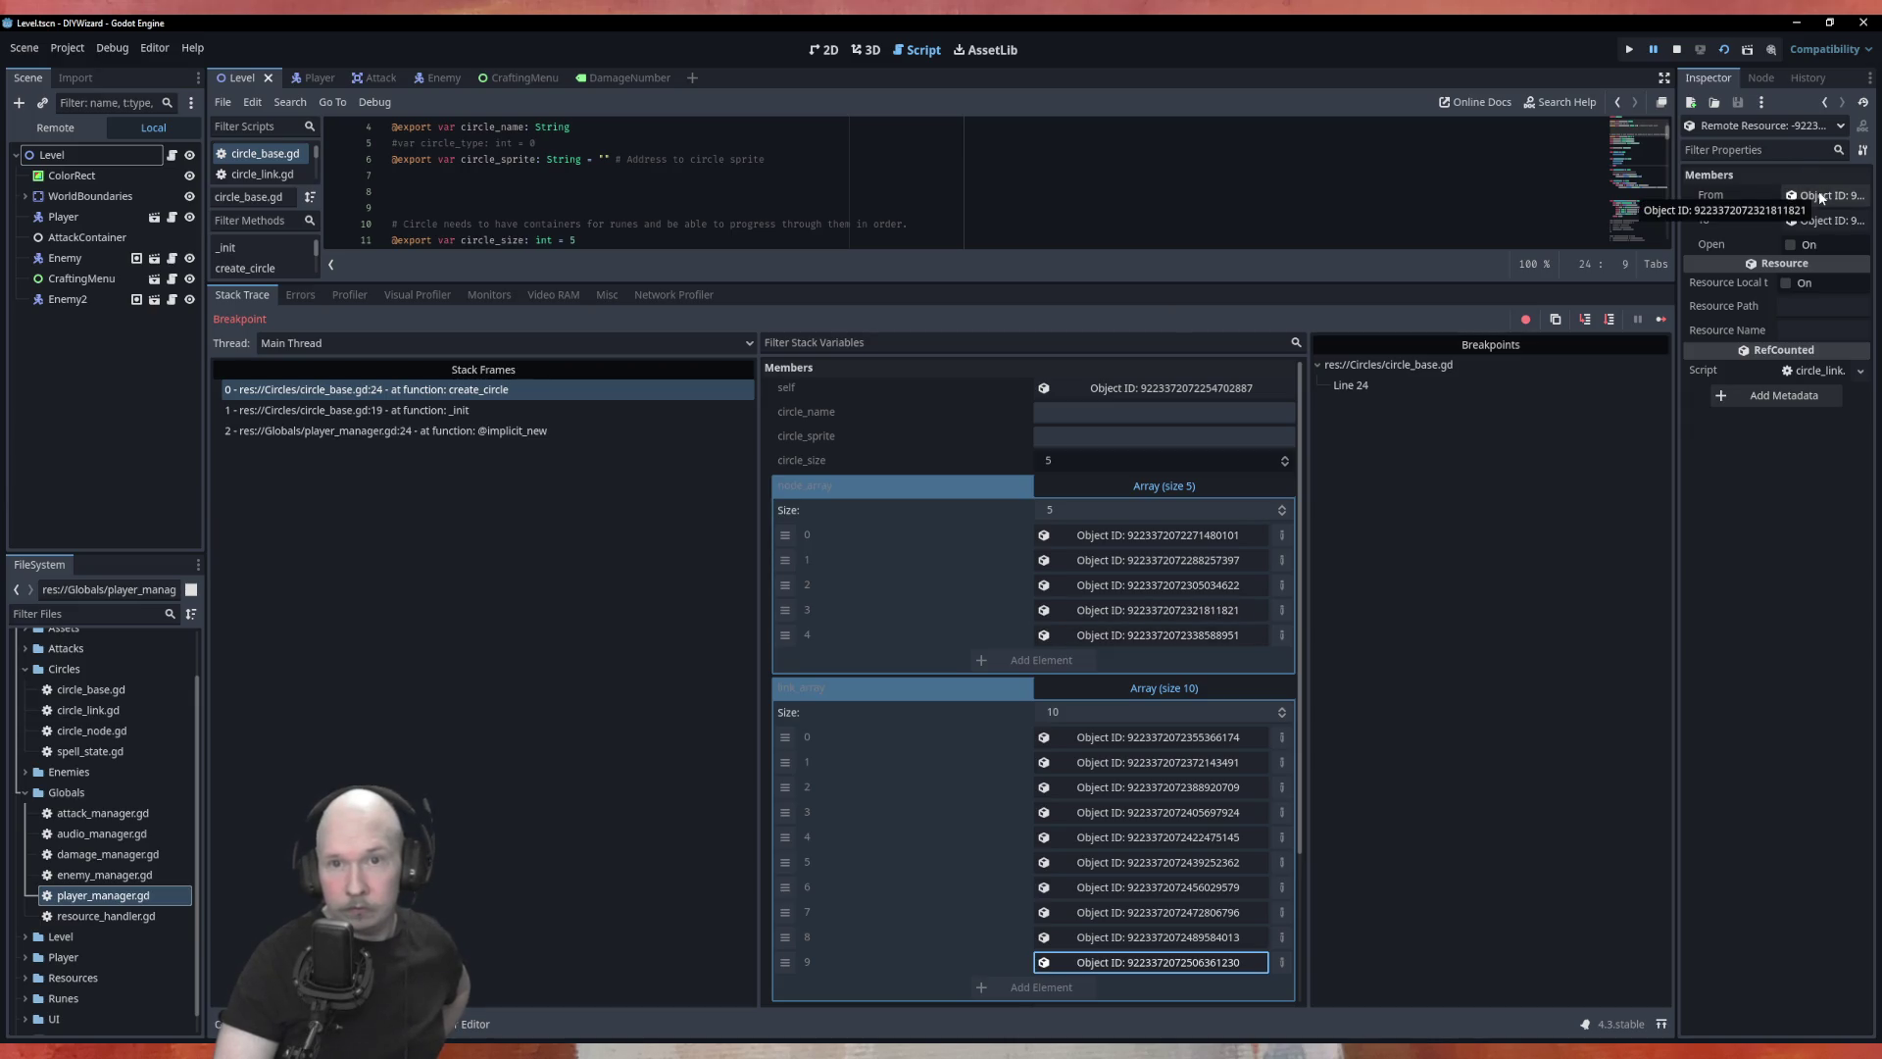
left_click(1500, 544)
Step: Lower the editor/debugger splitter so circle_base.gd gets more room than the debugger
scroll(1184, 856, "down", 3)
scroll(1184, 857, "up", 3)
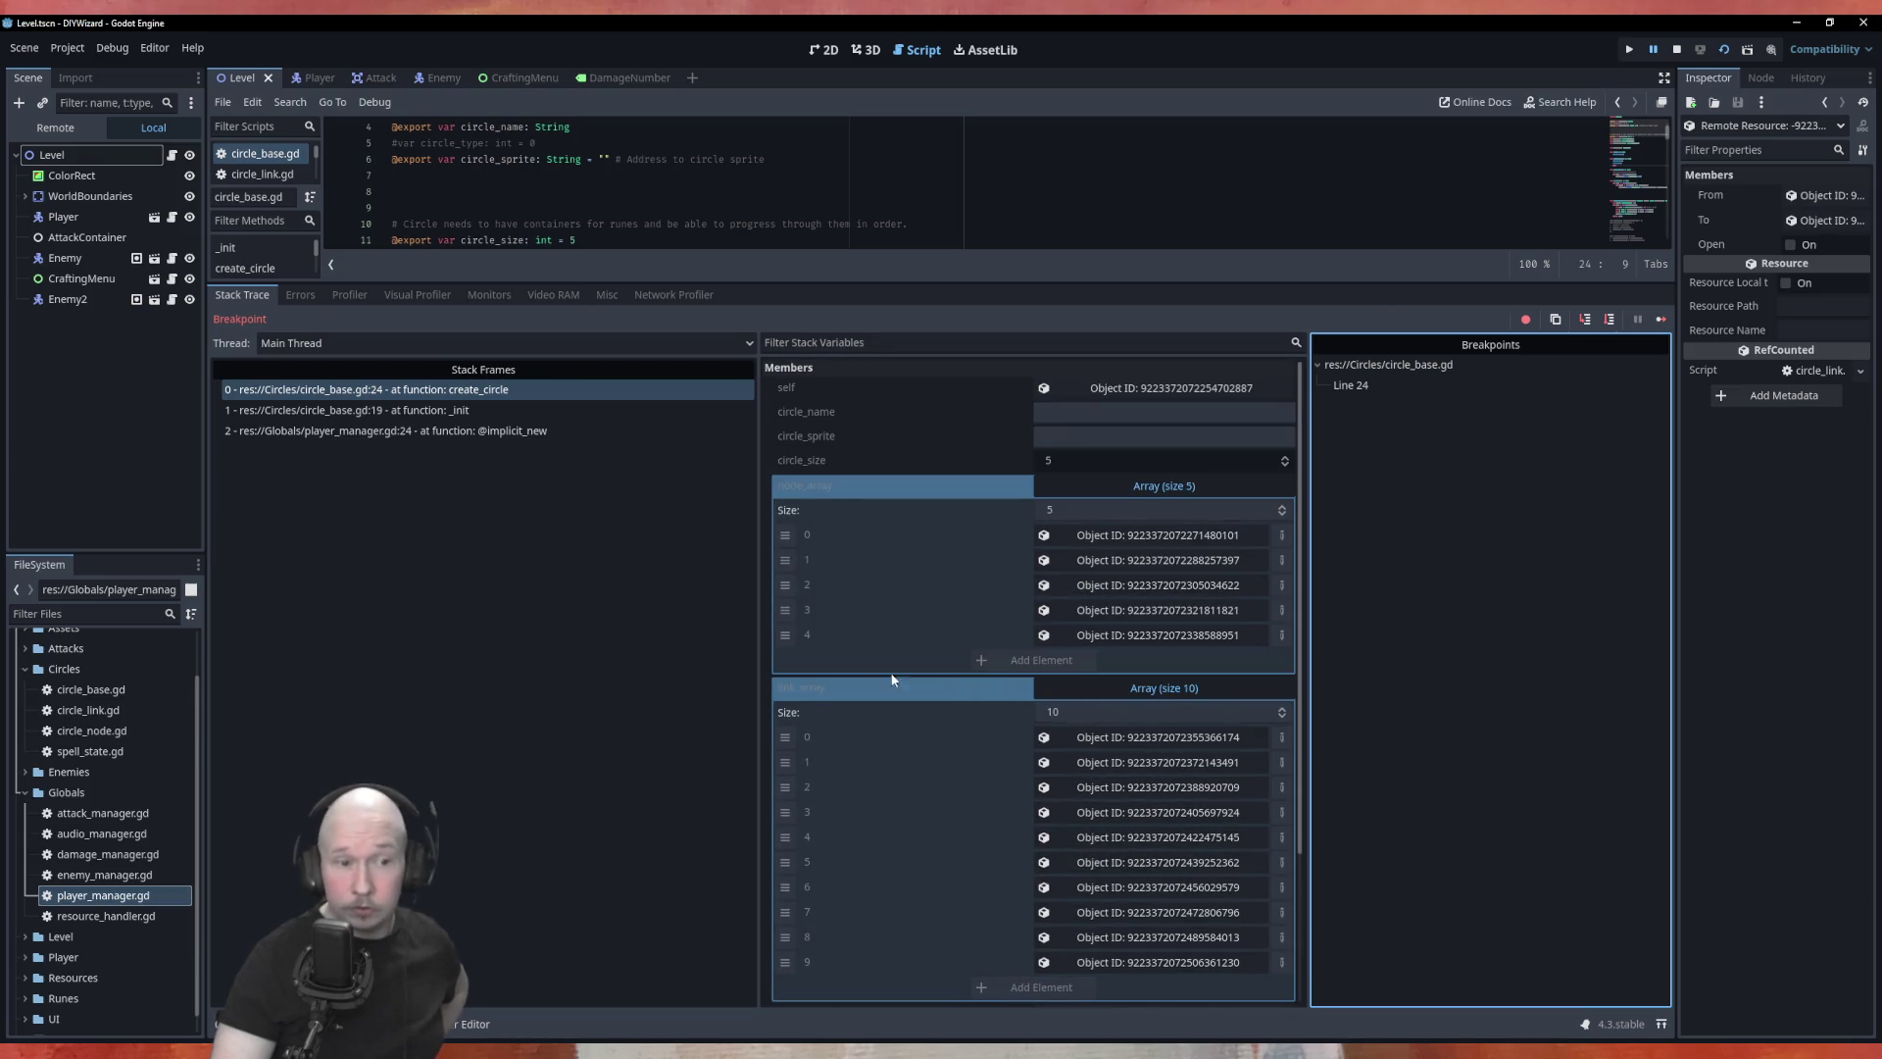
left_click_drag(952, 283, 947, 804)
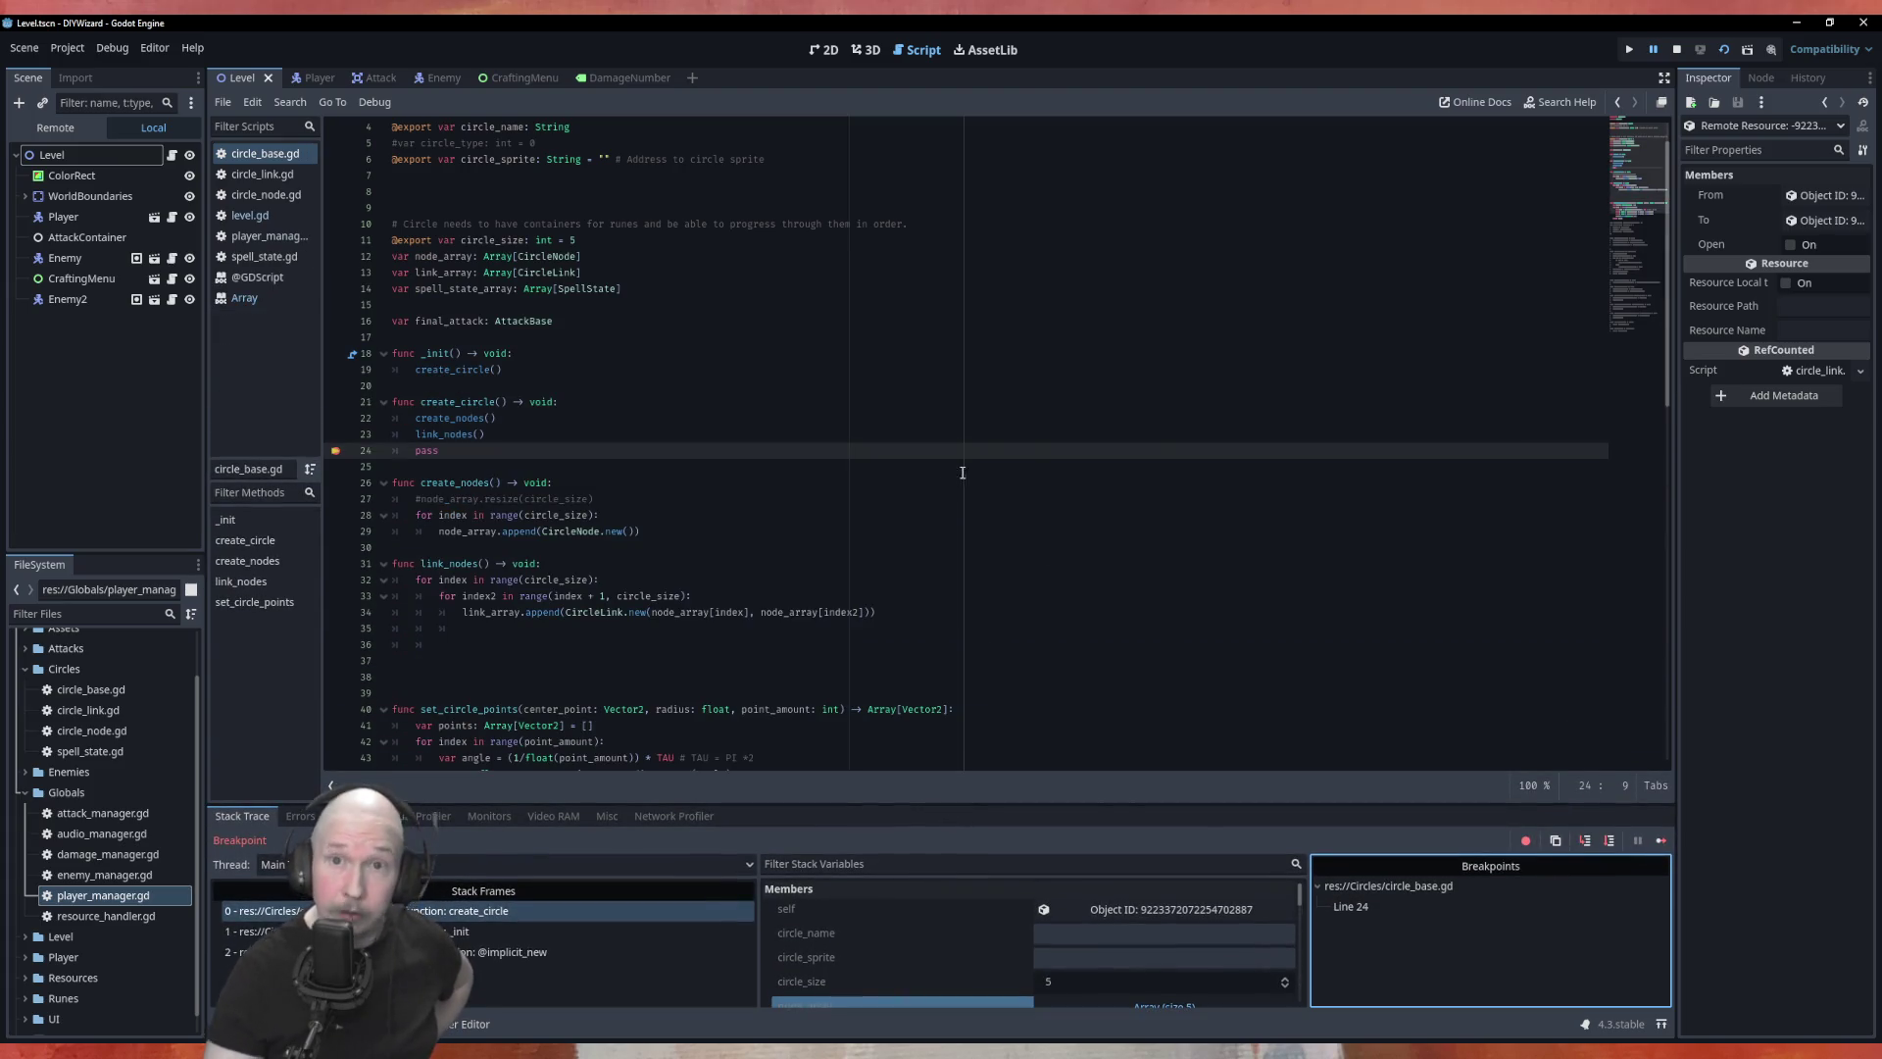
Step: End the debug session and clear the line 24 breakpoint in circle_base.gd
left_click(1677, 50)
left_click(336, 450)
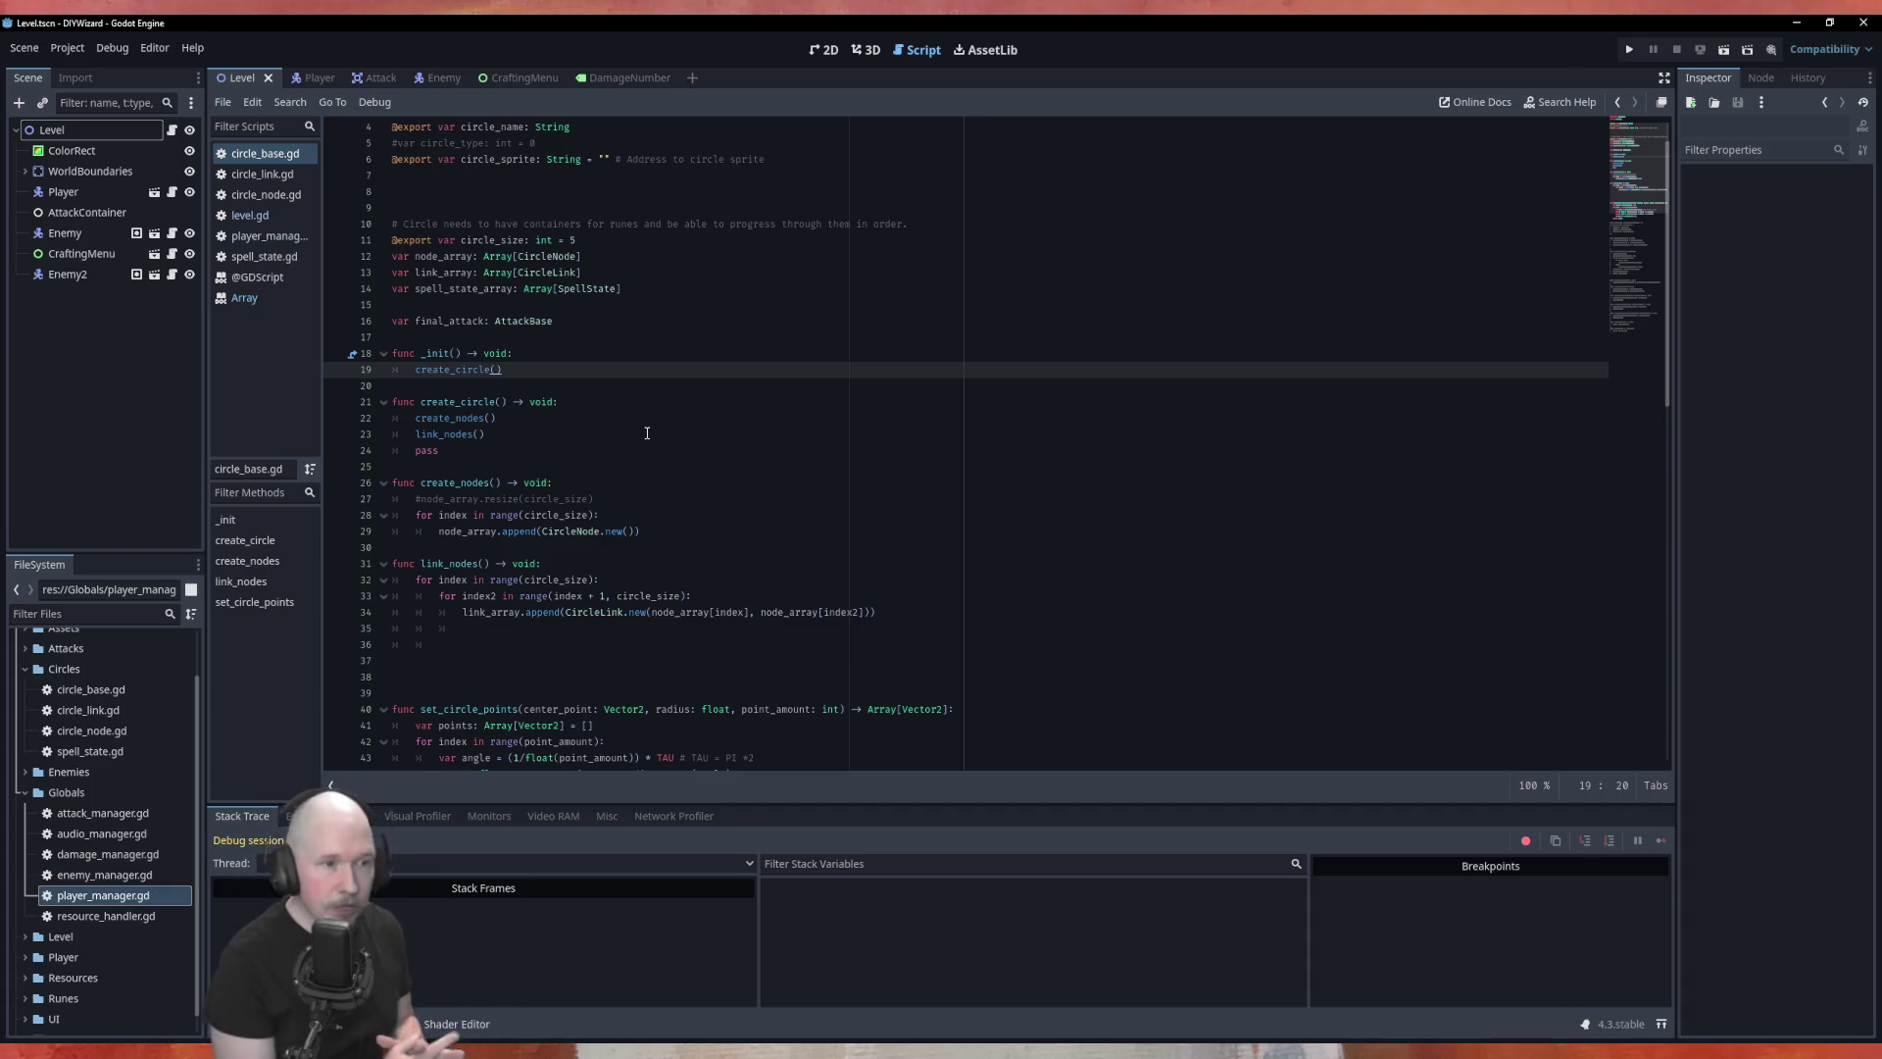
scroll(606, 660, "down", 4)
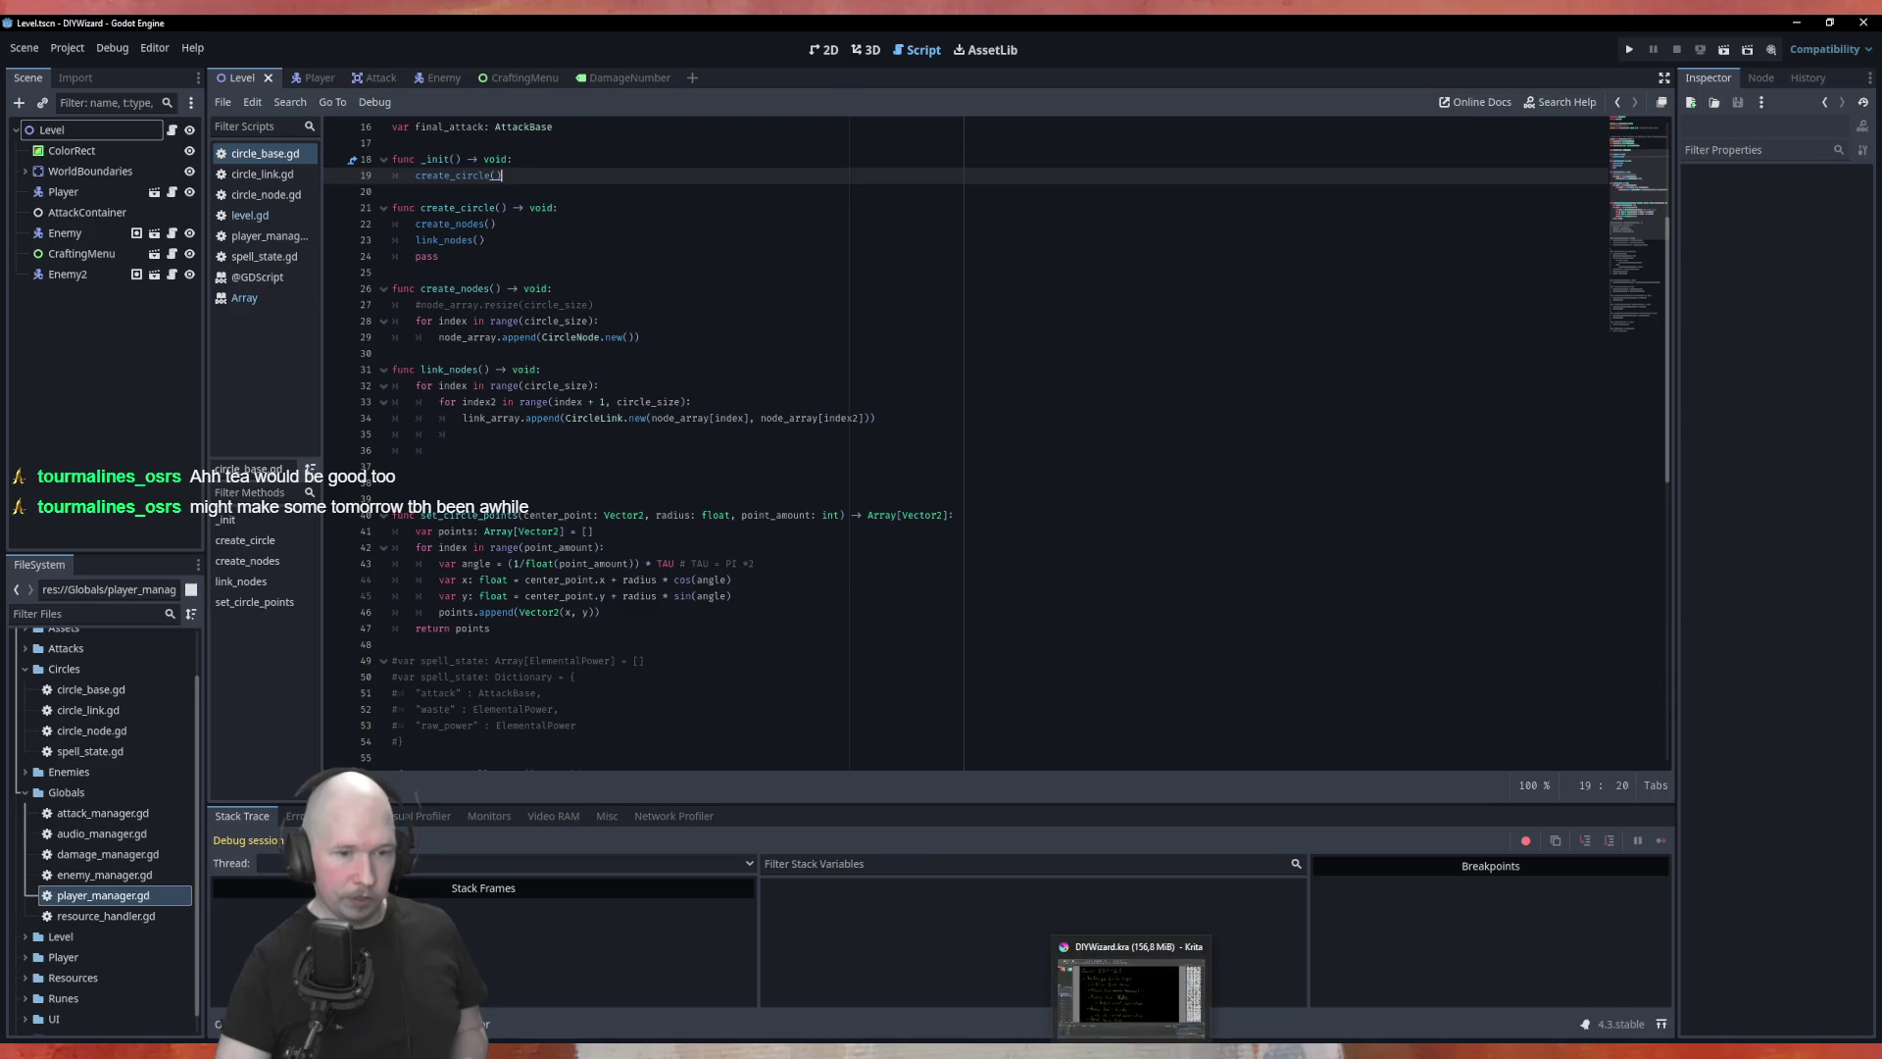
Step: In the Krita planning canvas, draw five small graph nodes at the top right
left_click(1127, 990)
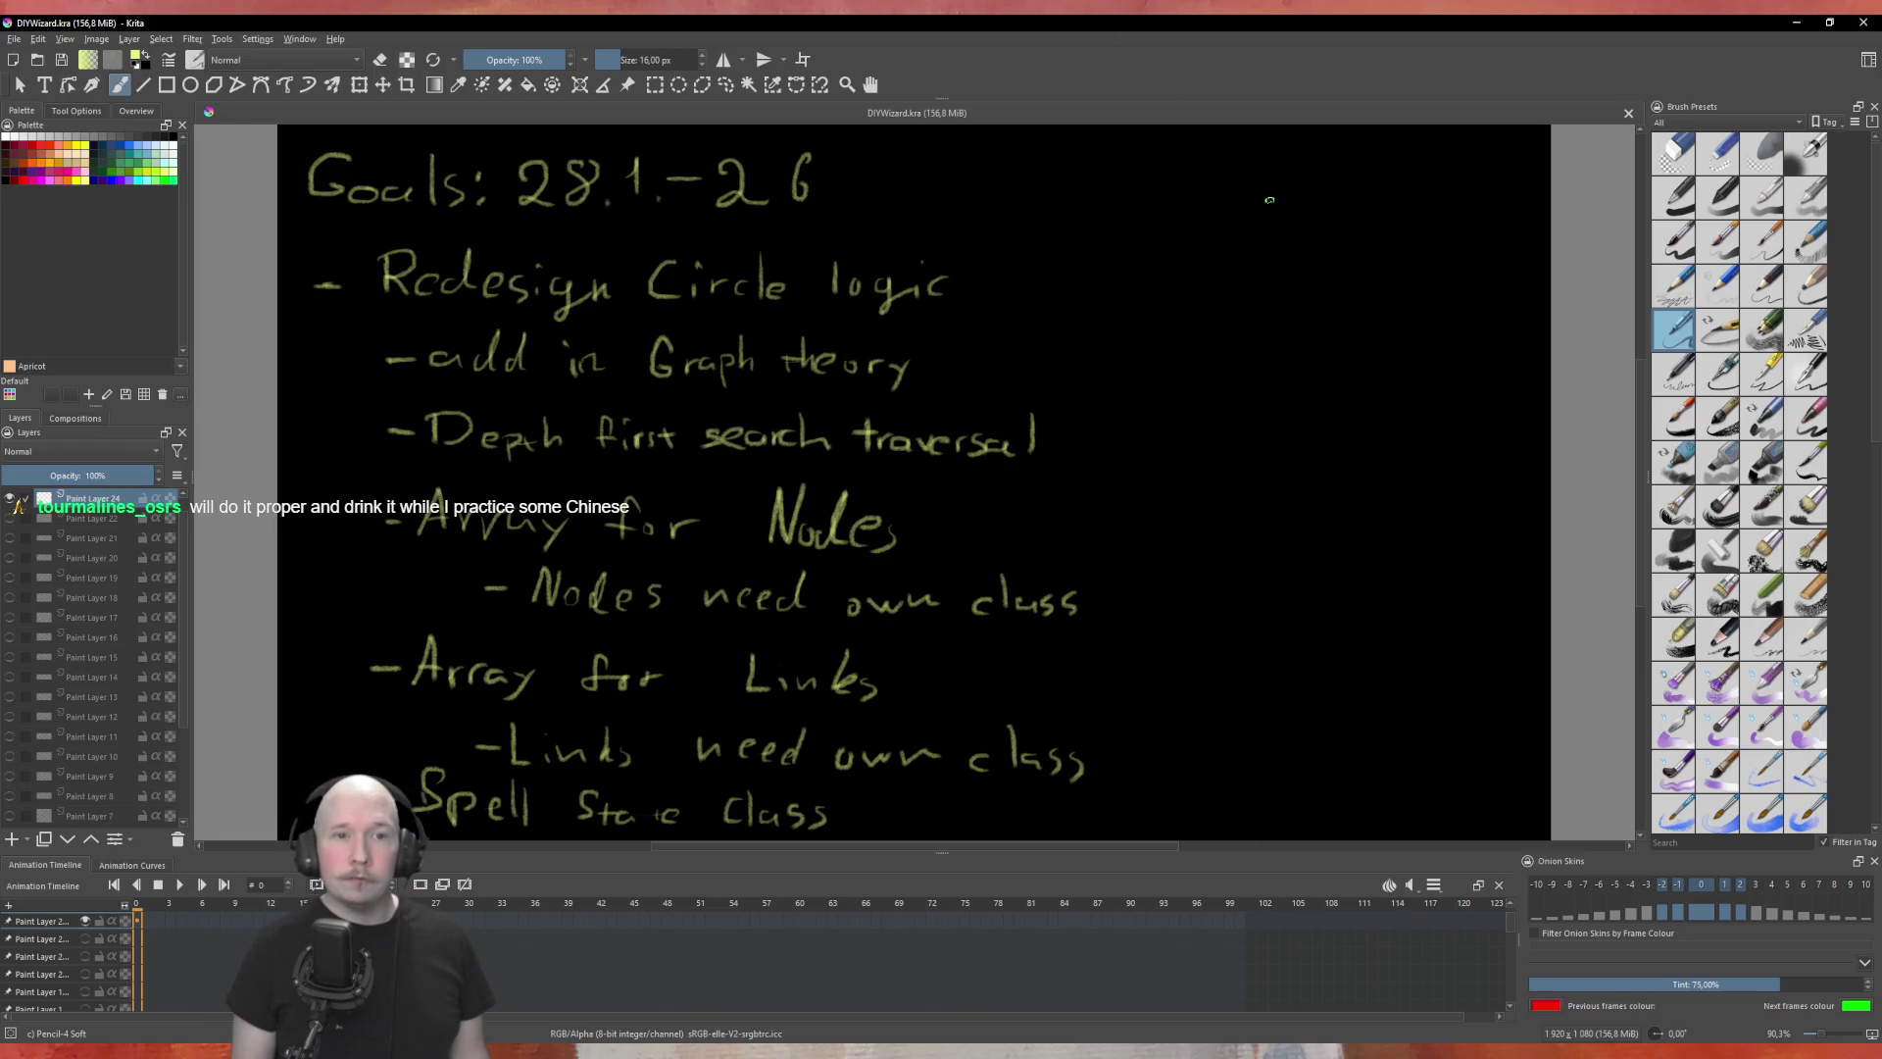
mouse_move(1274, 189)
left_mouse_down()
mouse_move(1254, 189)
mouse_move(1273, 192)
left_mouse_up()
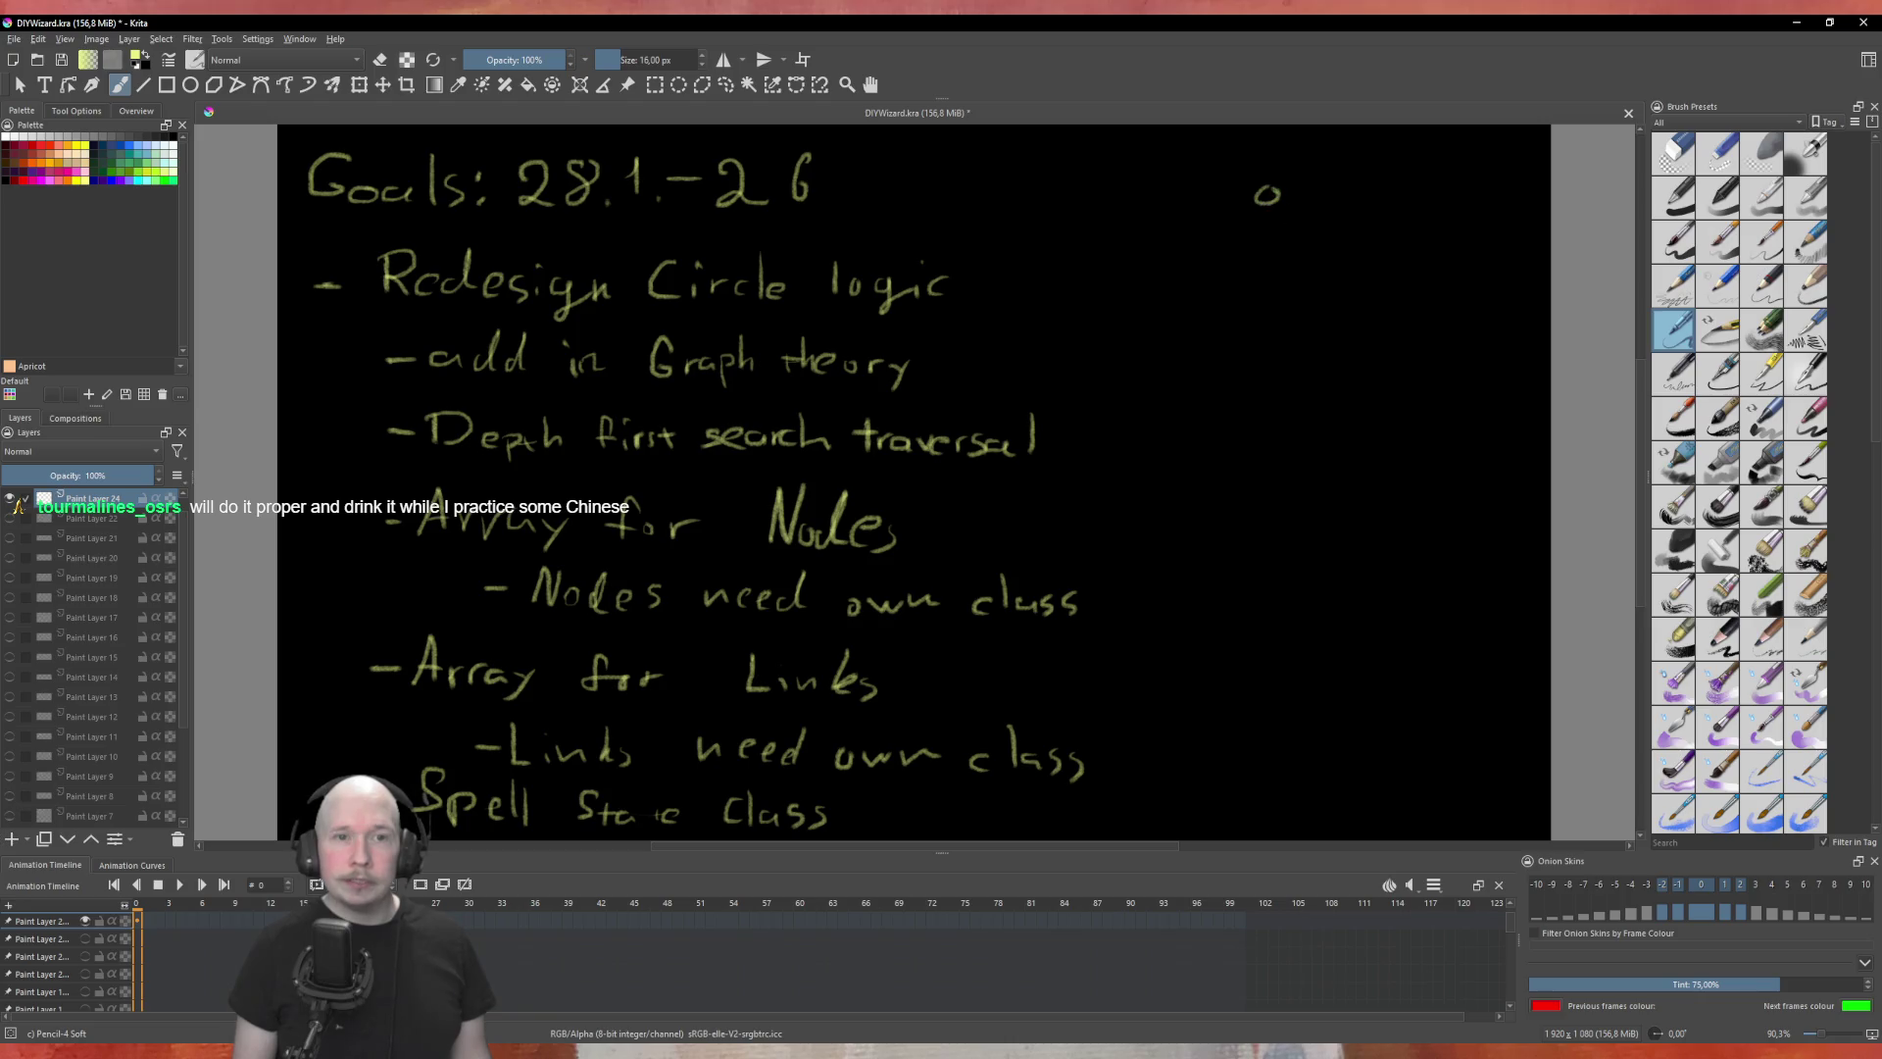
left_click_drag(1337, 253, 1333, 267)
left_click_drag(1304, 336, 1312, 354)
left_click_drag(1198, 327, 1219, 328)
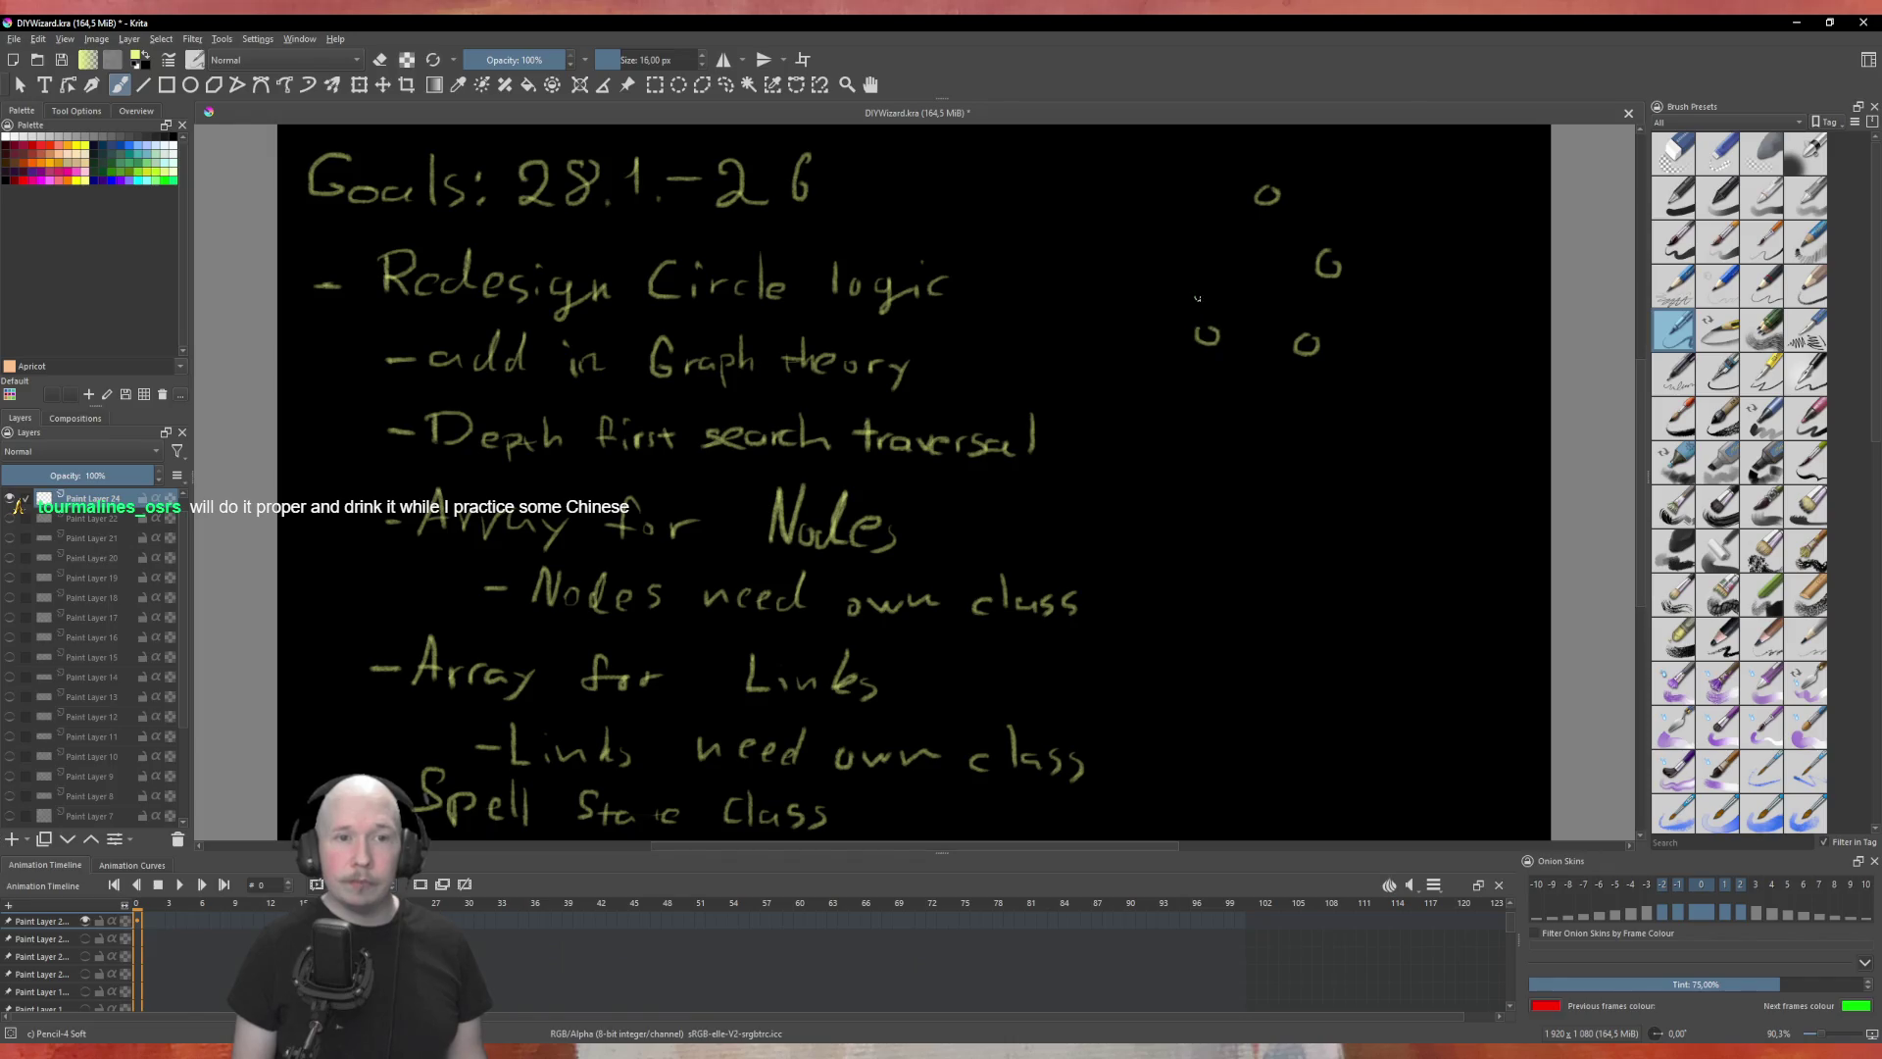
mouse_move(1189, 243)
left_mouse_down()
mouse_move(1319, 246)
mouse_move(1278, 257)
mouse_move(1292, 316)
left_mouse_up()
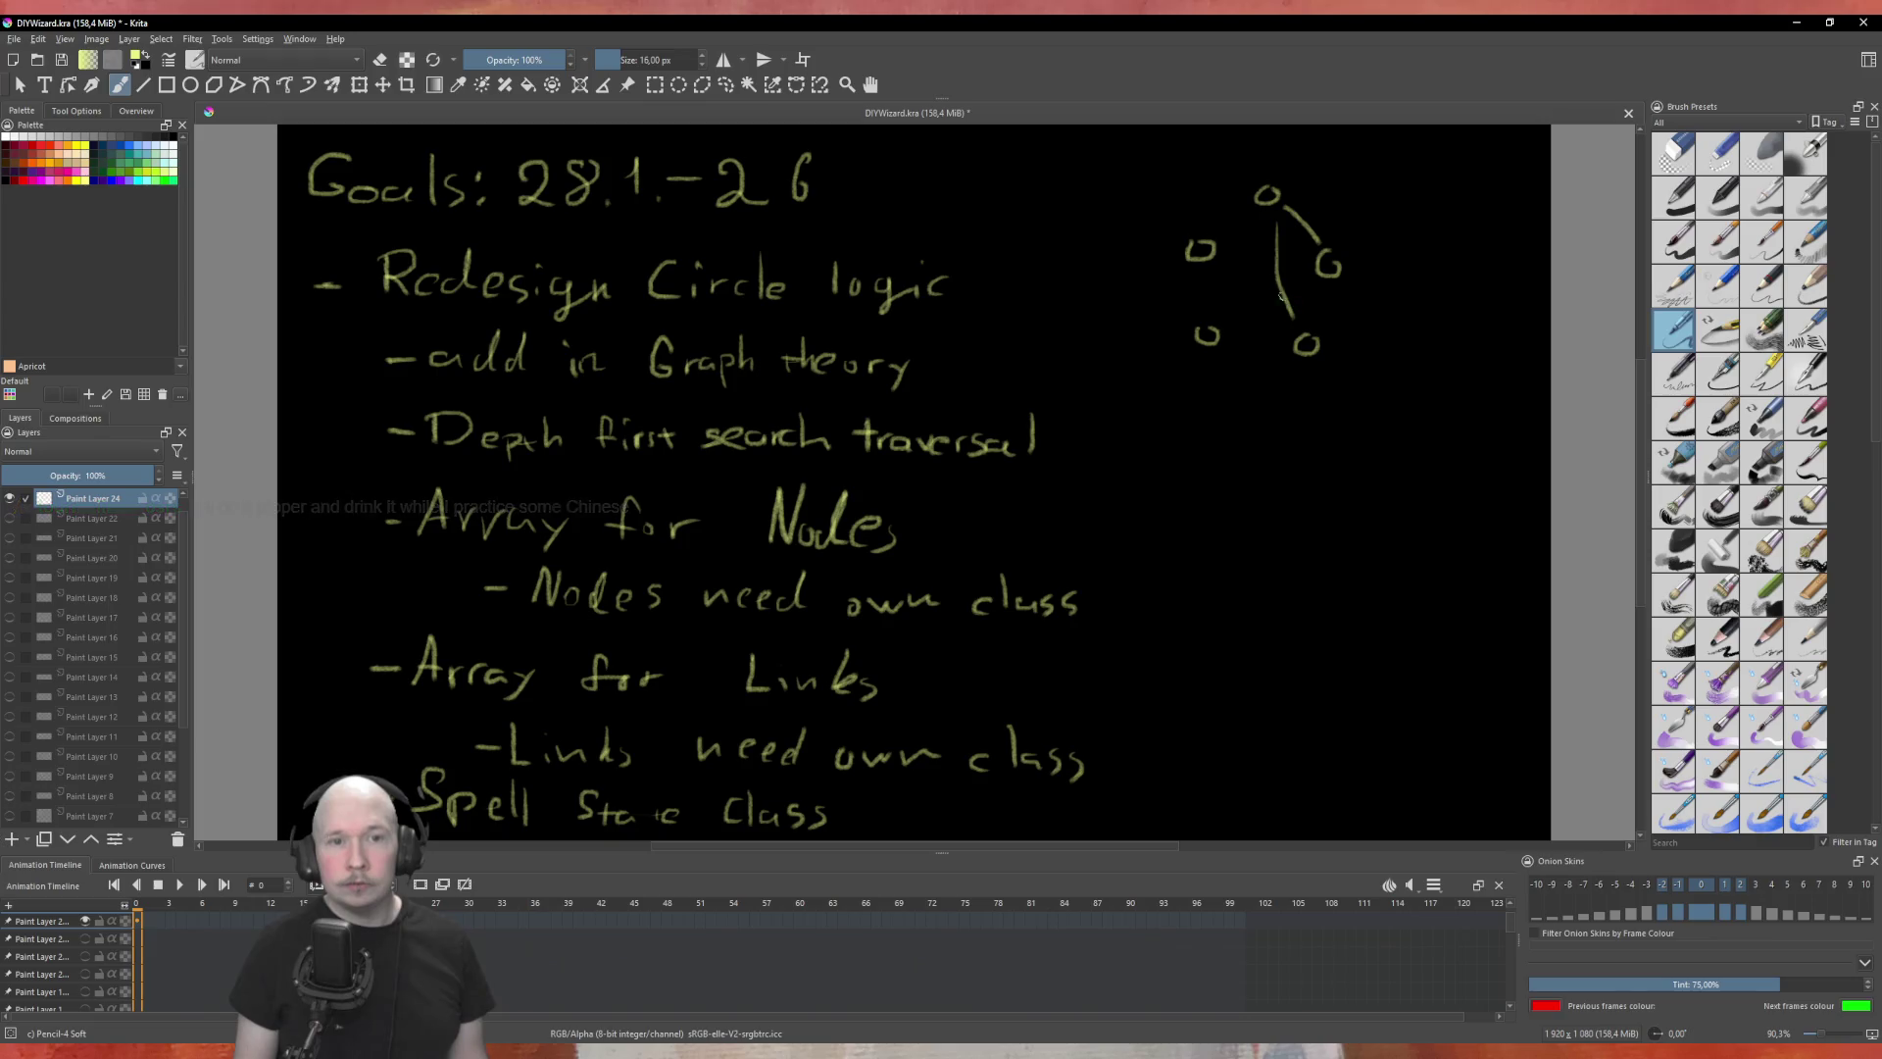
Step: Connect every pair of nodes into a pentagram and add a downward arrow above the top node
left_click_drag(1255, 247, 1213, 316)
left_click_drag(1255, 212, 1217, 244)
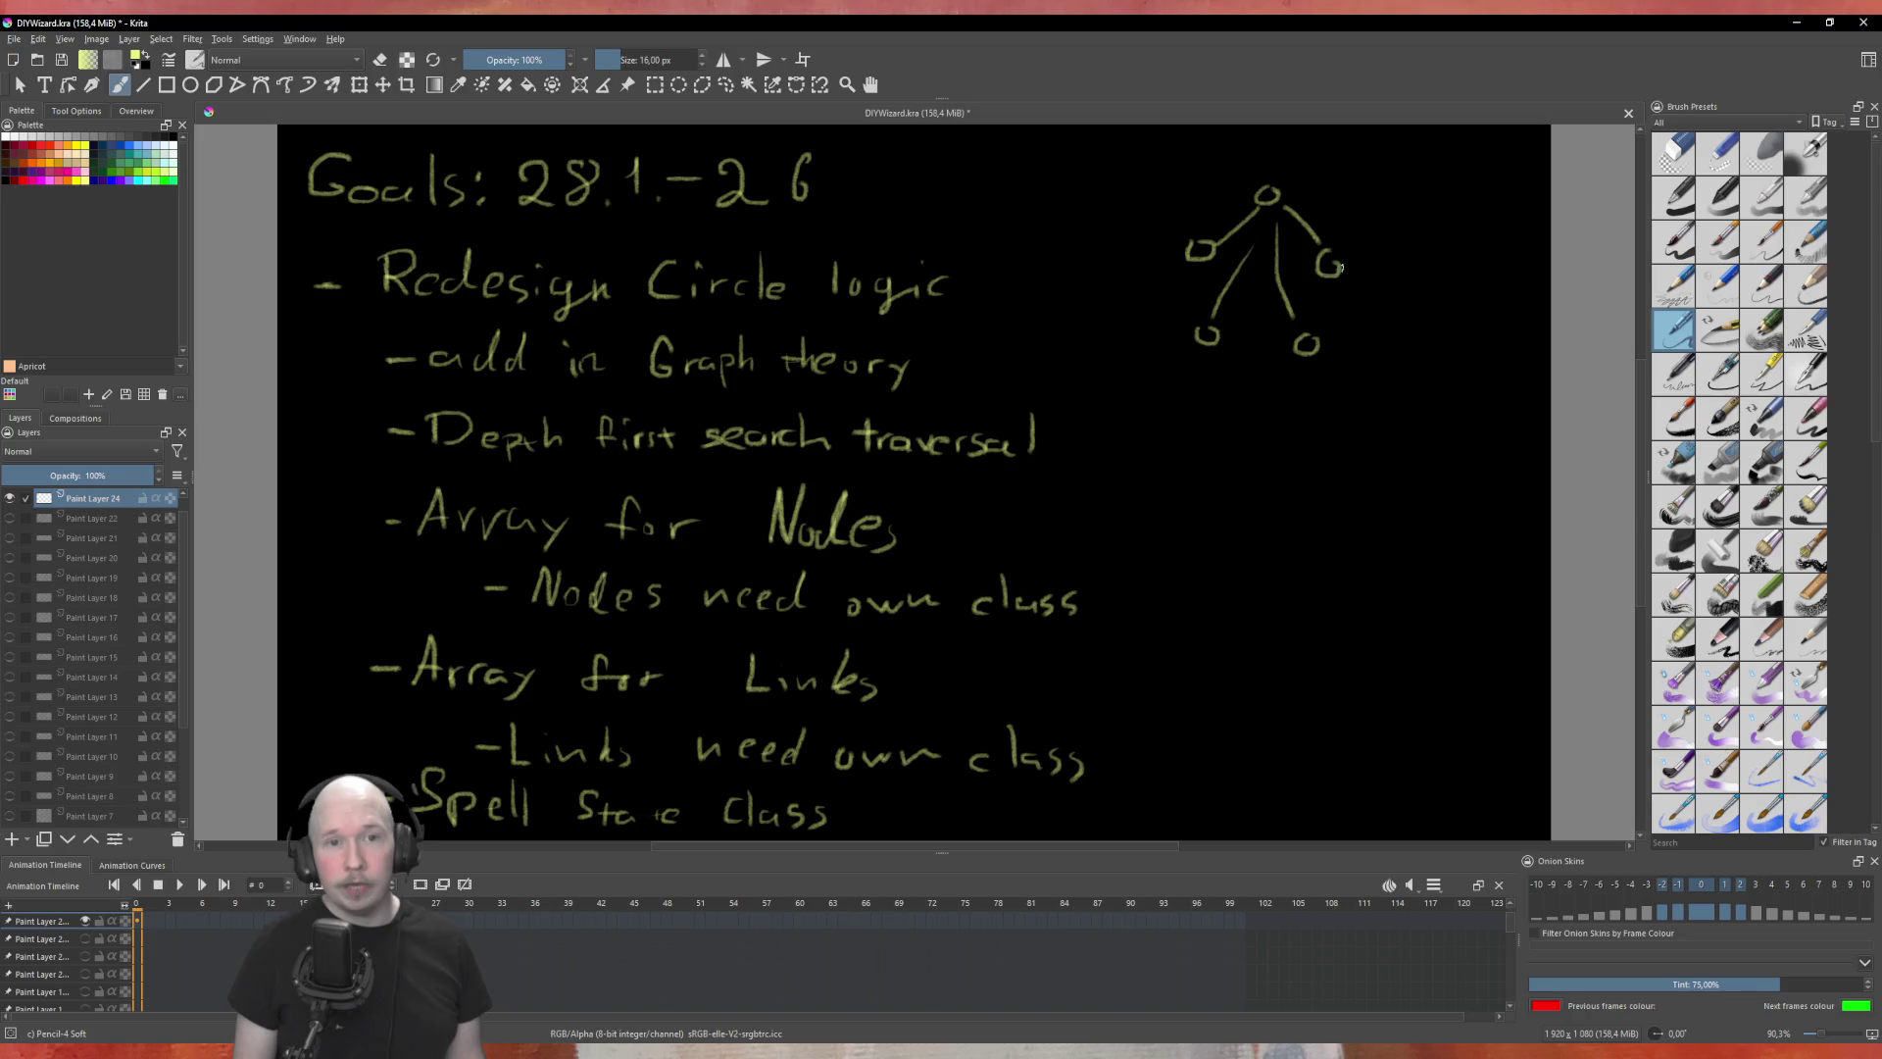
mouse_move(1323, 287)
left_mouse_down()
mouse_move(1302, 332)
mouse_move(1276, 299)
mouse_move(1220, 329)
left_mouse_up()
left_click_drag(1257, 262, 1214, 261)
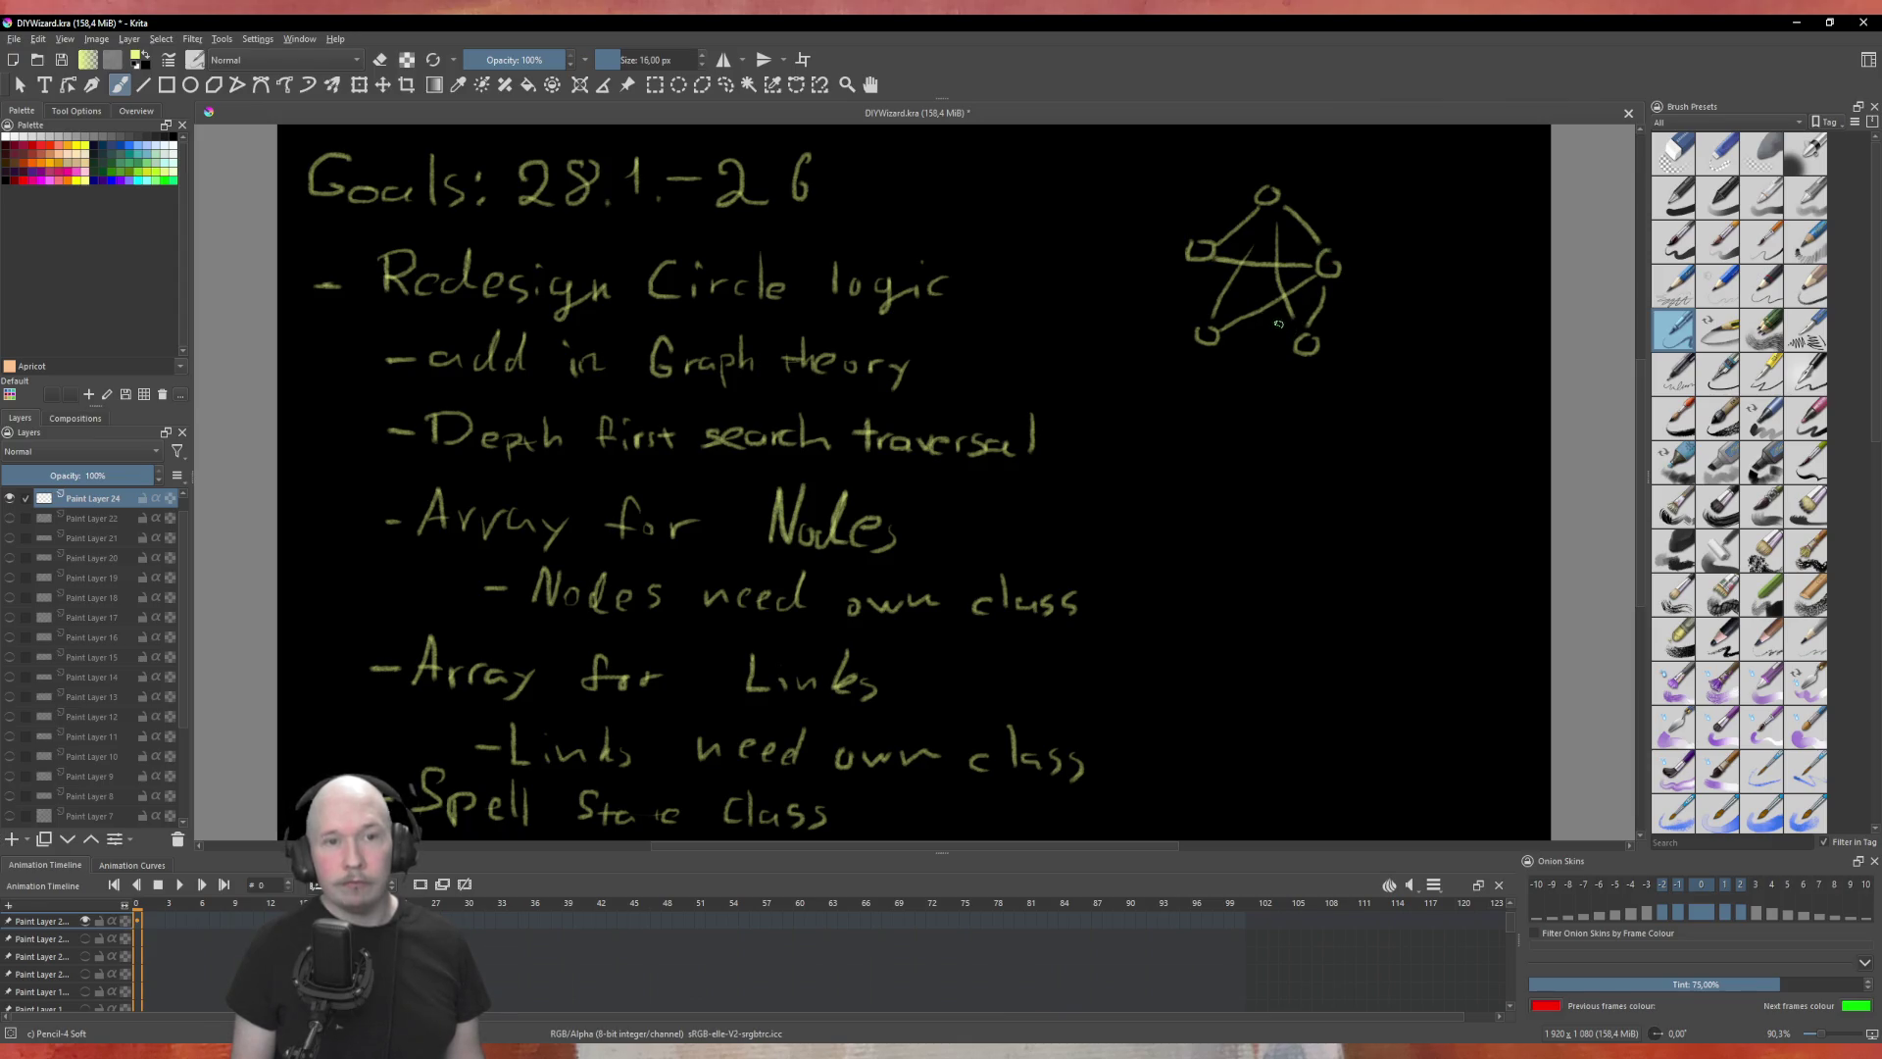
mouse_move(1292, 343)
left_mouse_down()
mouse_move(1225, 338)
mouse_move(1253, 306)
mouse_move(1203, 278)
left_mouse_up()
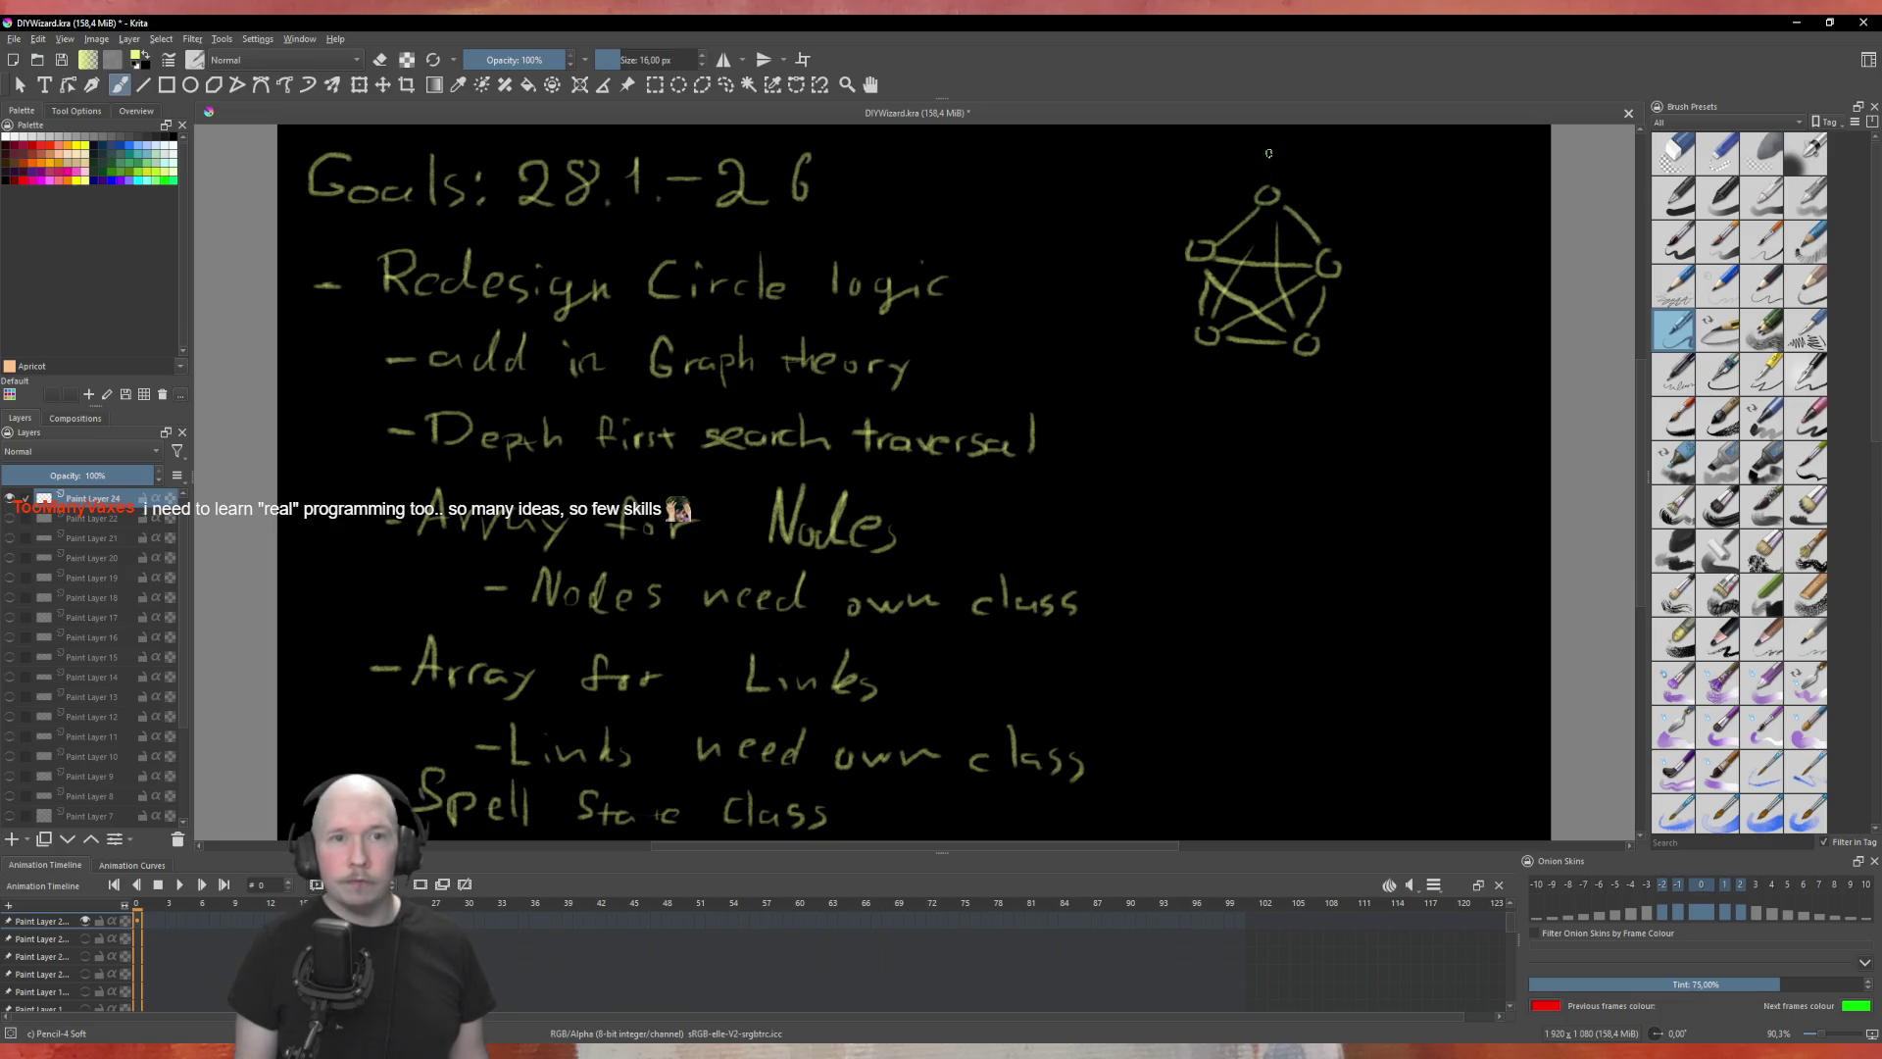
mouse_move(1269, 157)
left_mouse_down()
mouse_move(1269, 182)
mouse_move(1280, 166)
left_mouse_up()
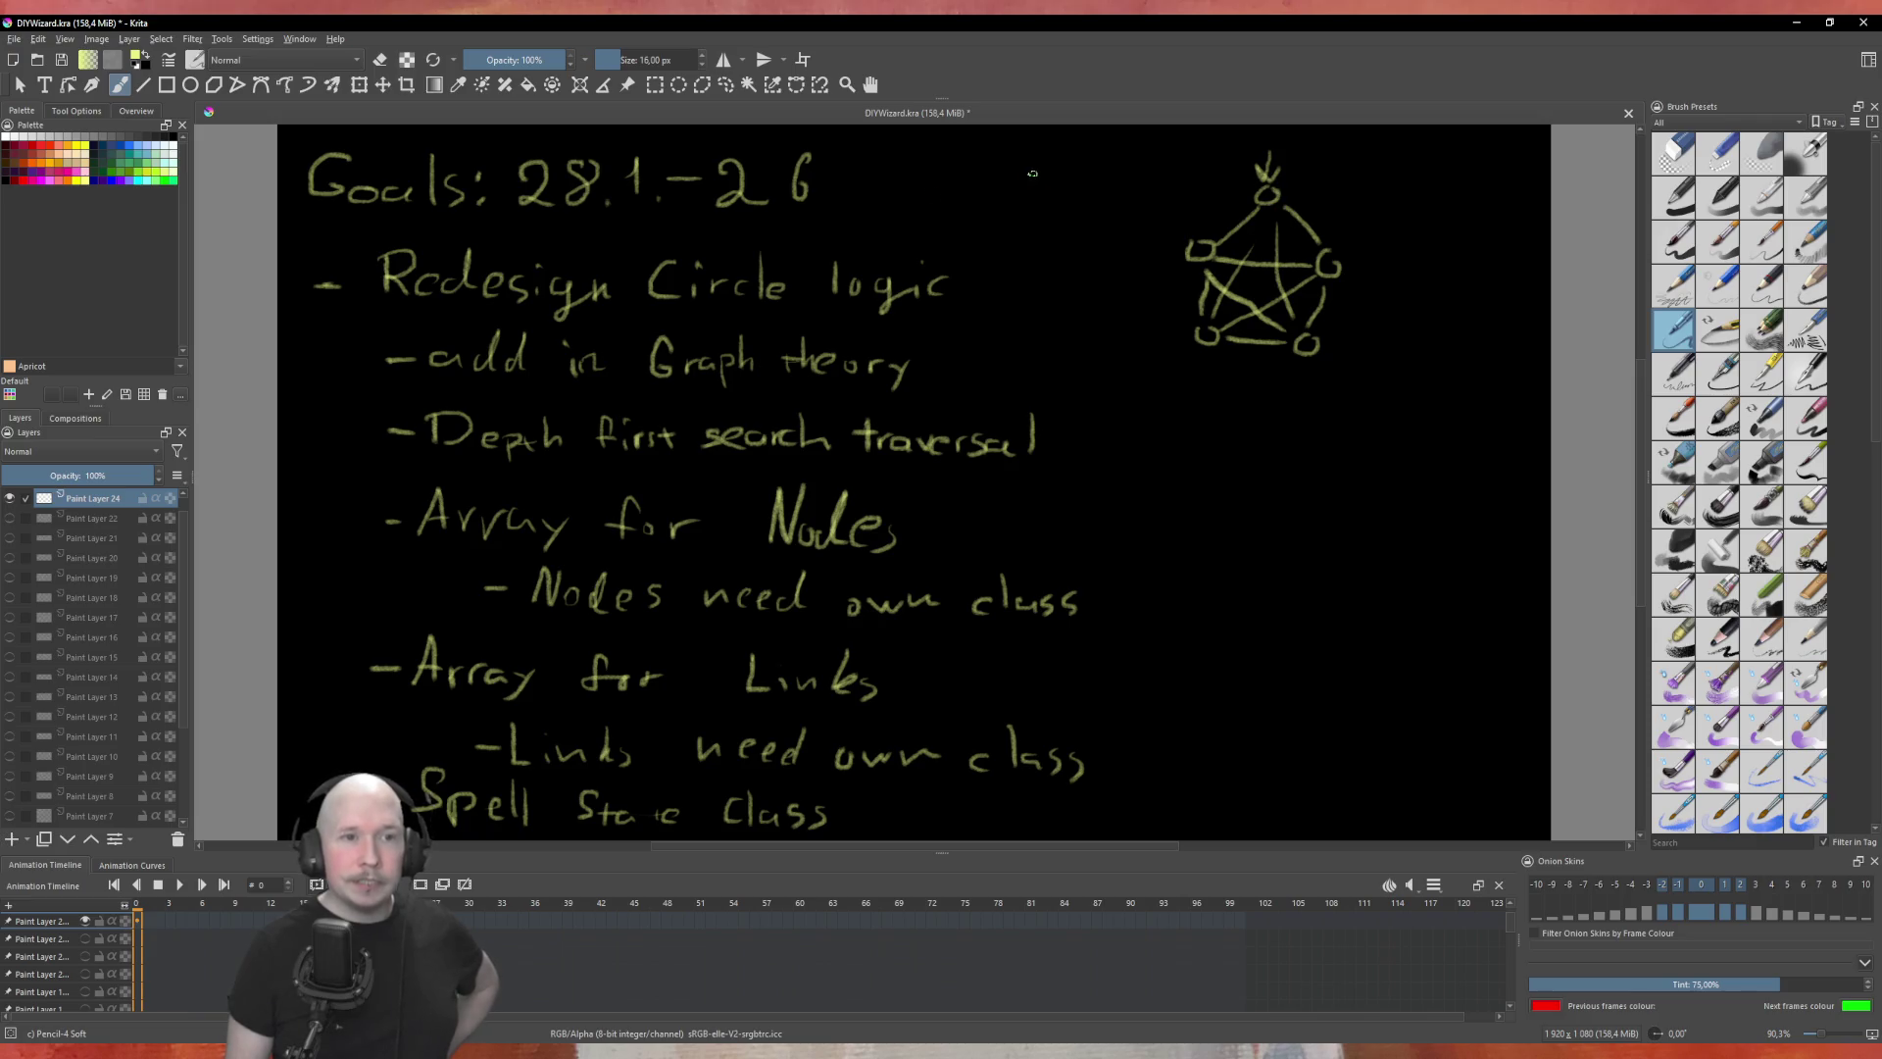
Step: Draw two small three-node example graphs left of the pentagram and link its top and right nodes
mouse_move(1026, 173)
left_mouse_down()
mouse_move(1051, 174)
mouse_move(1069, 230)
mouse_move(1027, 221)
left_mouse_up()
mouse_move(1118, 172)
left_mouse_down()
mouse_move(1181, 173)
mouse_move(1181, 224)
mouse_move(1122, 225)
mouse_move(1167, 181)
mouse_move(1190, 217)
mouse_move(1125, 220)
mouse_move(1174, 217)
mouse_move(1180, 195)
left_mouse_up()
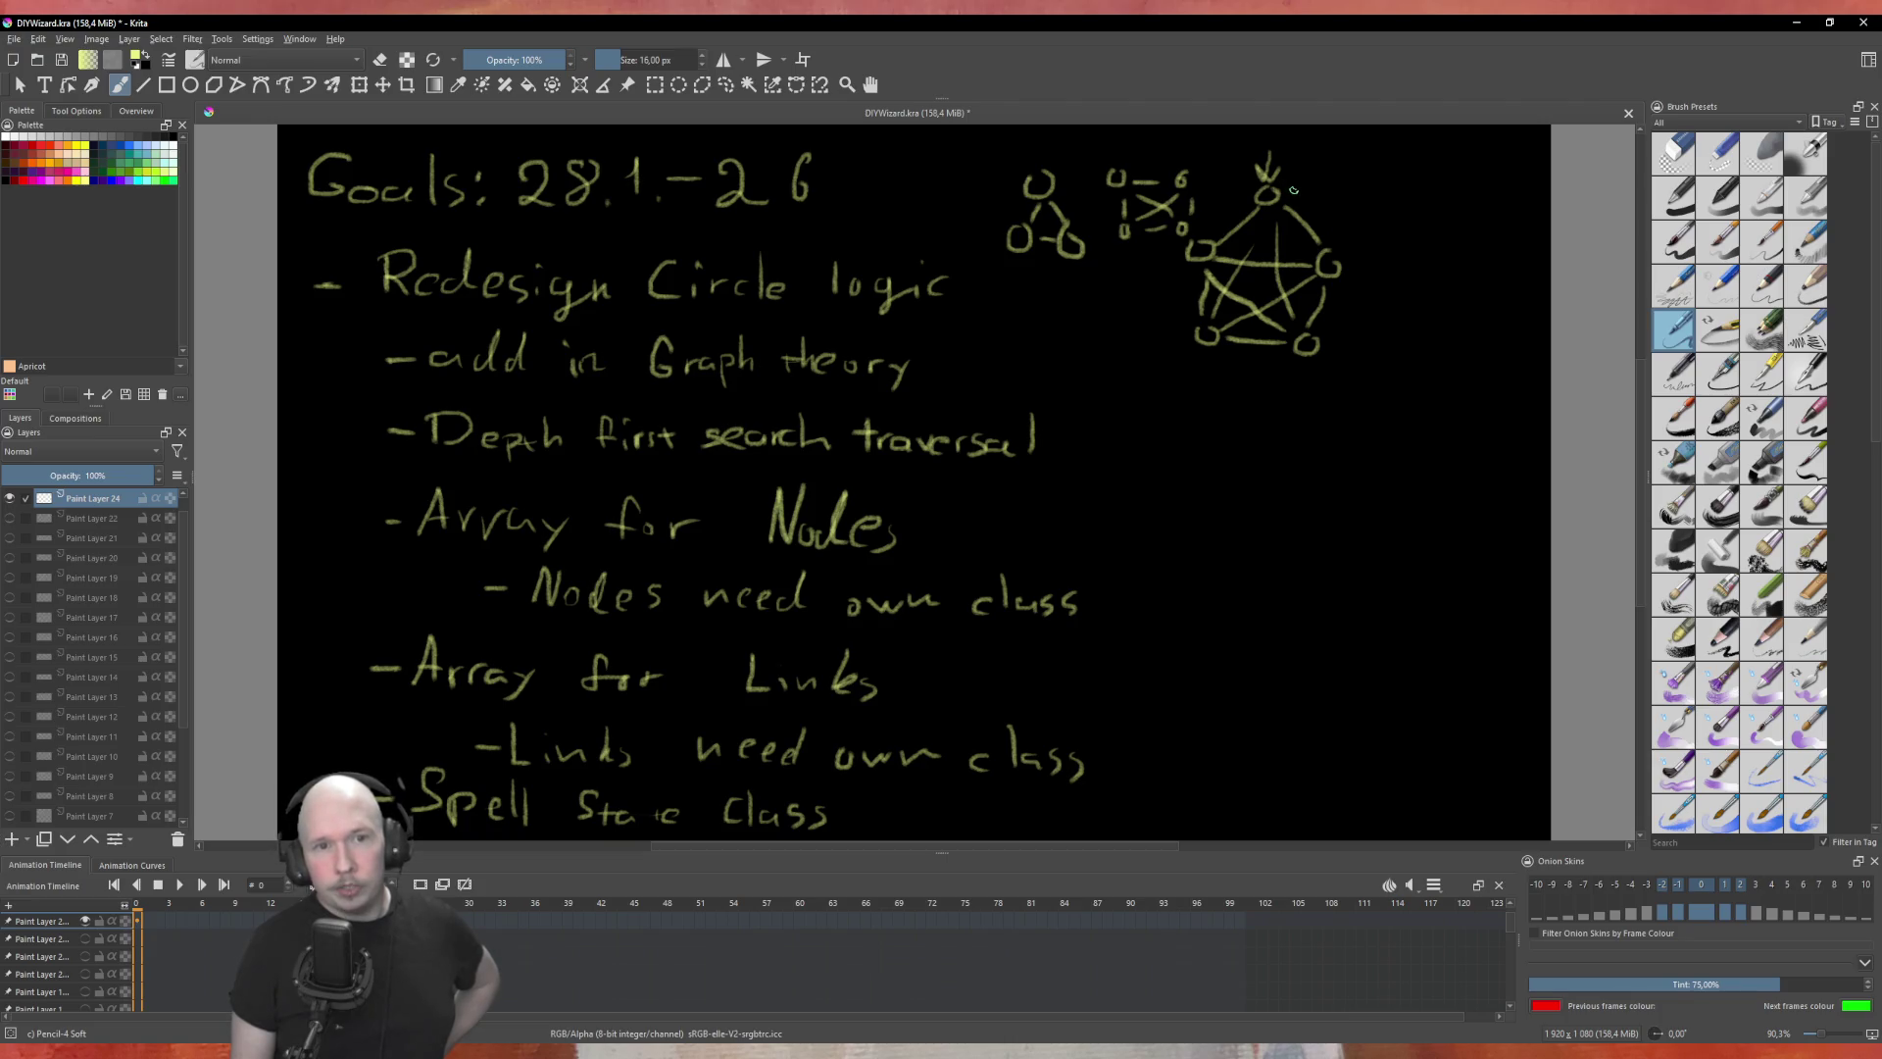
left_click_drag(1297, 200, 1327, 252)
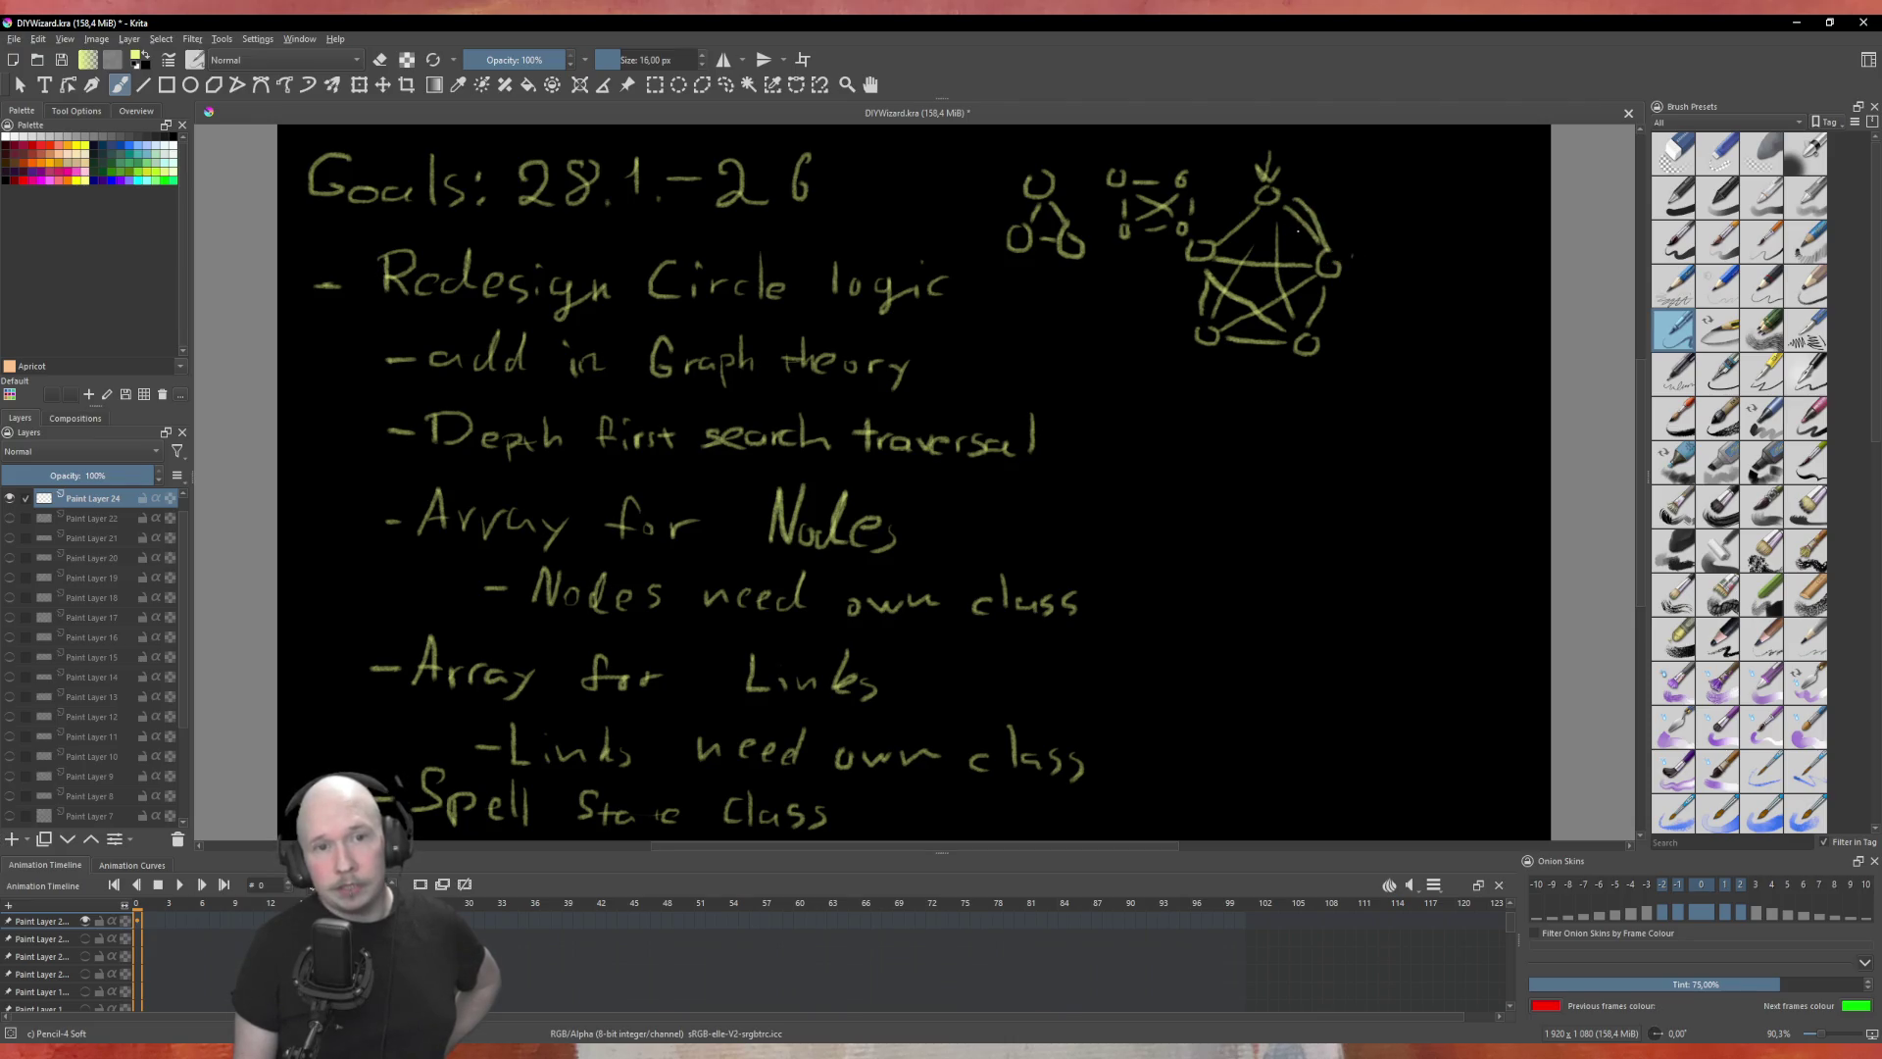
Step: Cross off the top-right, right, bottom and left links of the pentagram with X marks
mouse_move(1297, 232)
left_mouse_down()
mouse_move(1305, 207)
mouse_move(1326, 214)
left_mouse_up()
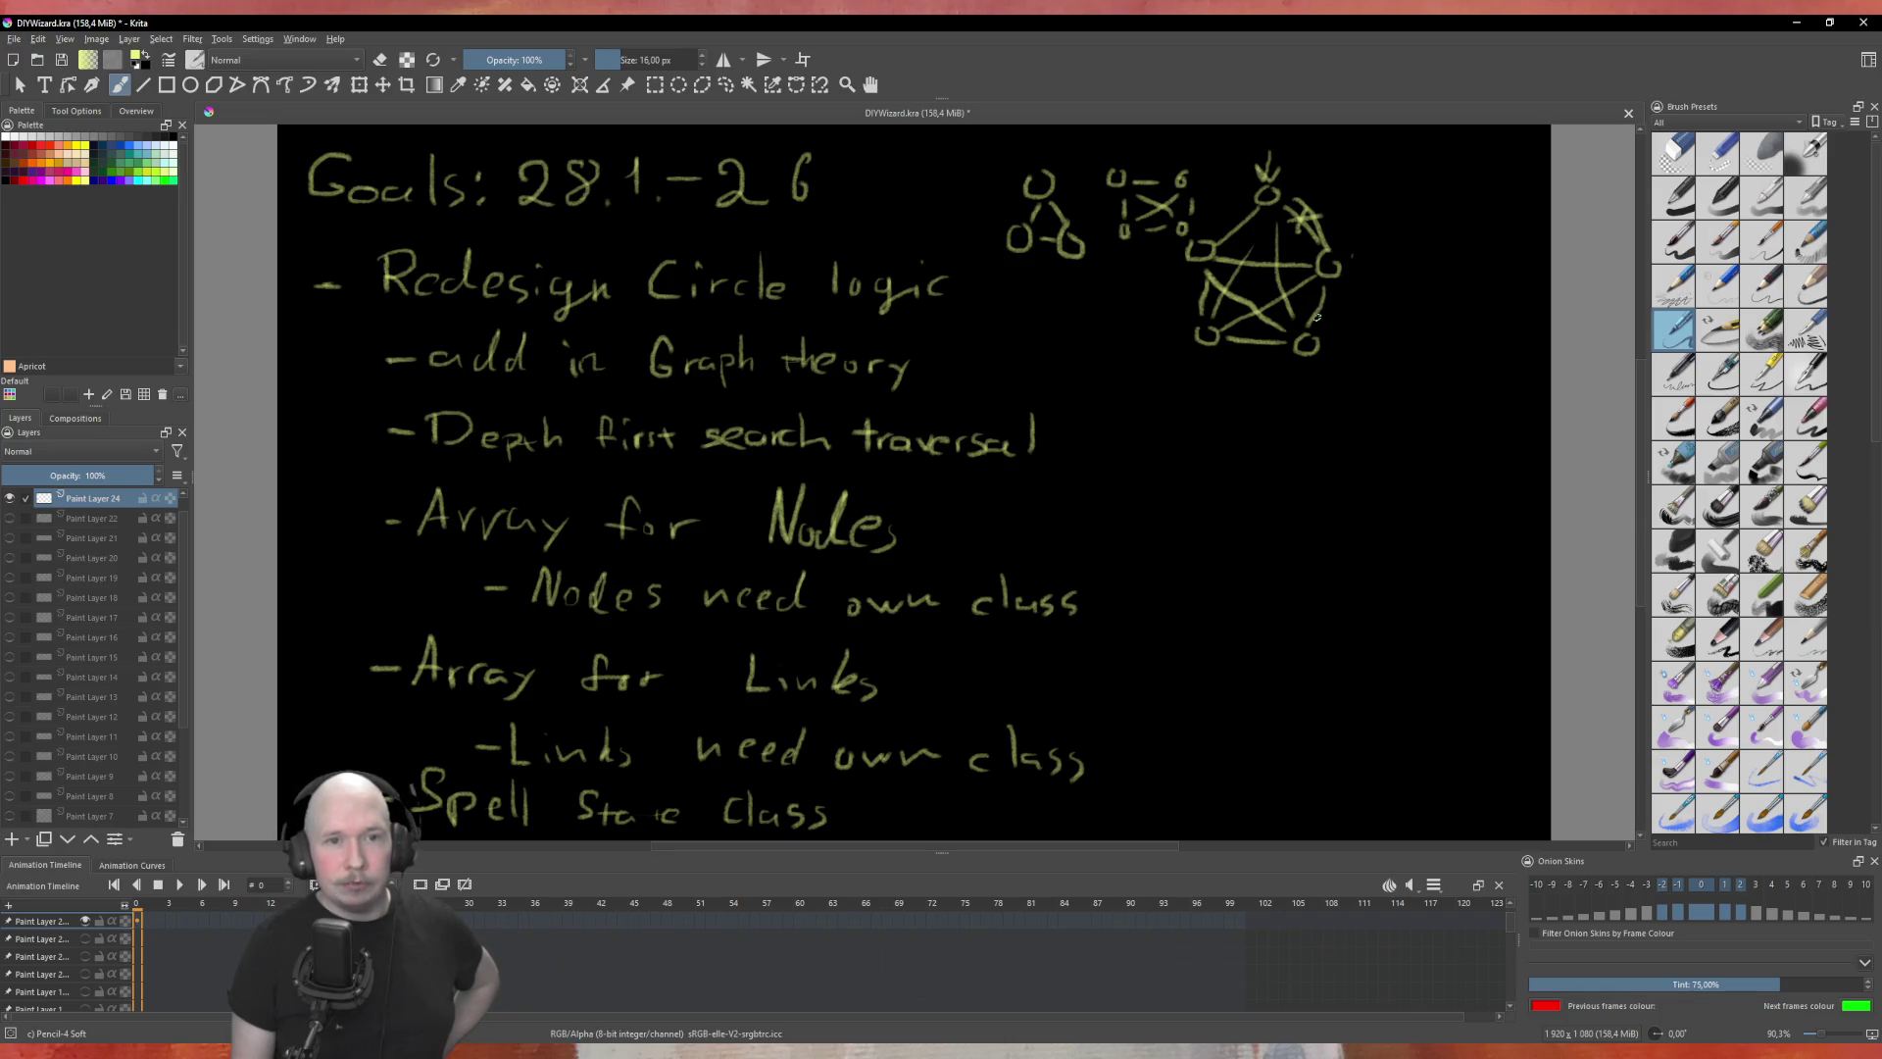
mouse_move(1316, 301)
left_mouse_down()
mouse_move(1323, 325)
mouse_move(1334, 307)
mouse_move(1263, 351)
left_mouse_up()
left_click_drag(1263, 332, 1248, 351)
mouse_move(1206, 284)
left_mouse_down()
mouse_move(1185, 308)
mouse_move(1217, 307)
left_mouse_up()
Step: Put an X inside each of the five pentagram nodes
mouse_move(1321, 258)
left_mouse_down()
mouse_move(1336, 275)
mouse_move(1314, 351)
mouse_move(1213, 343)
left_mouse_up()
left_click_drag(1214, 329, 1200, 343)
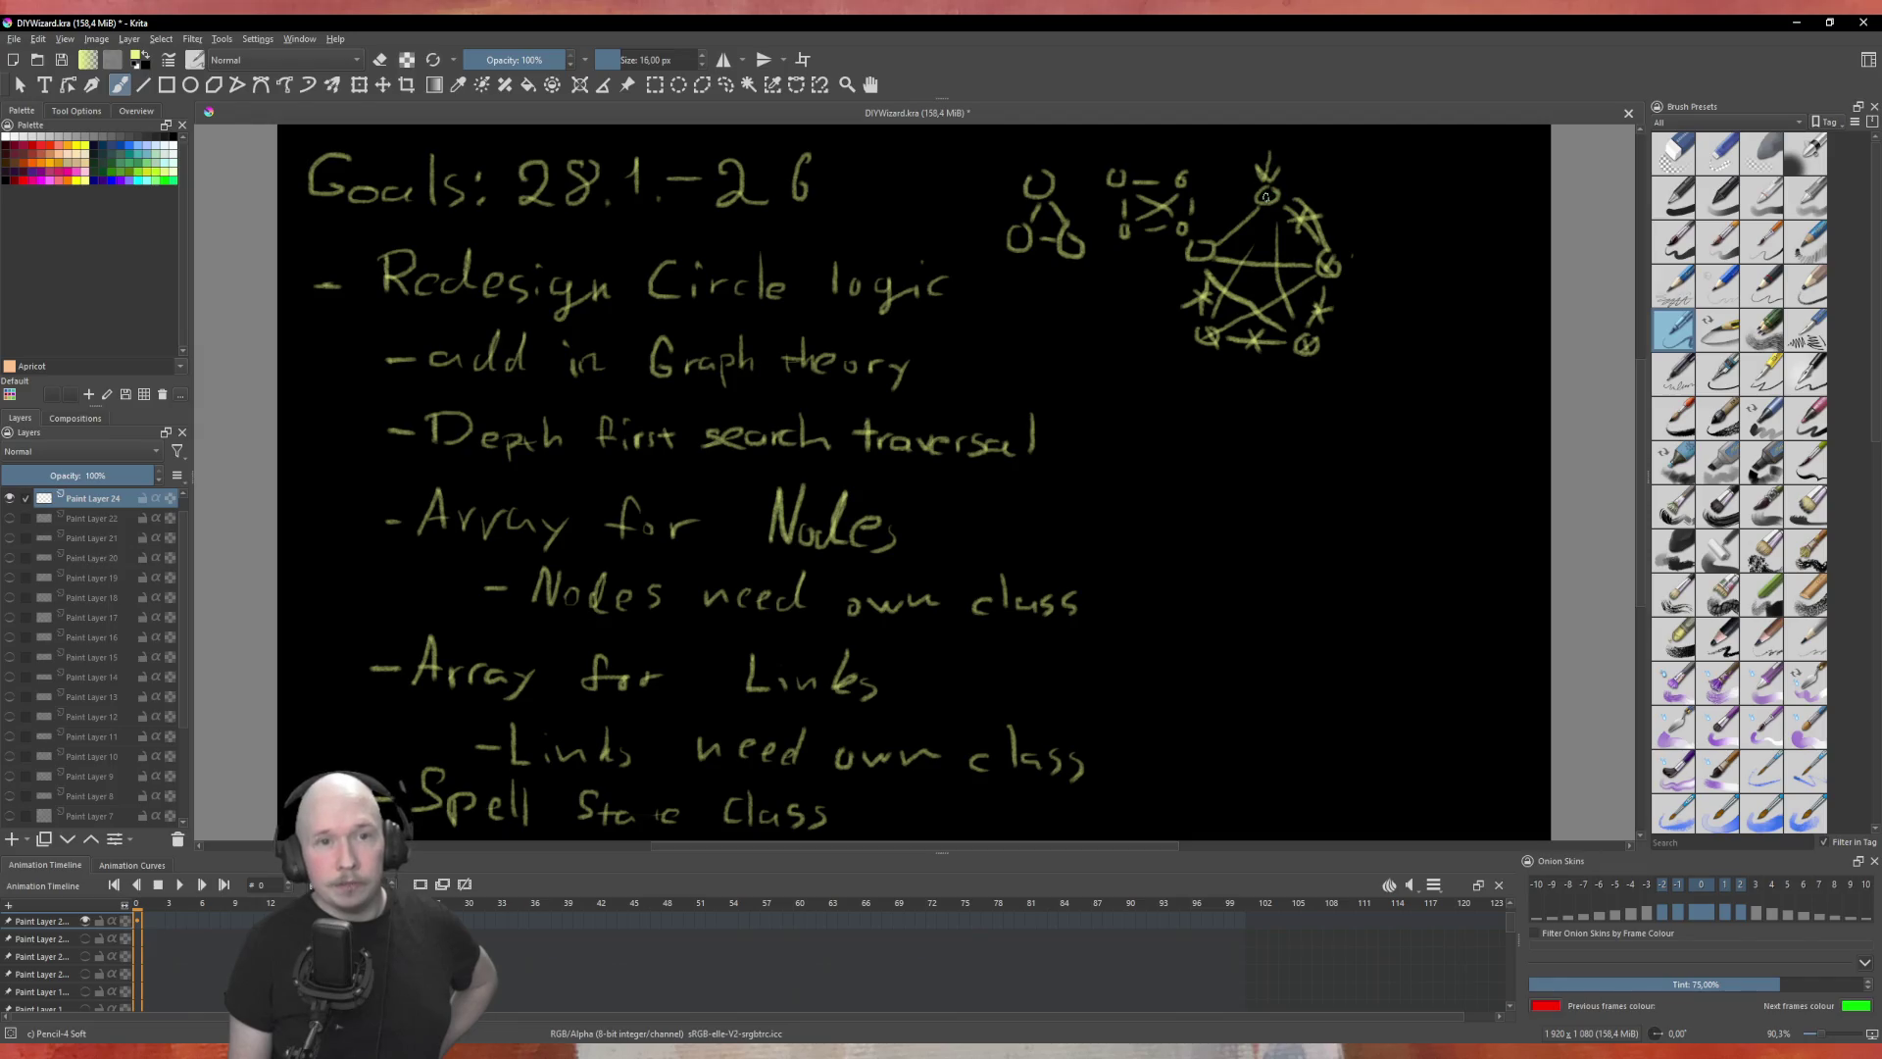
left_click_drag(1260, 186, 1274, 201)
left_click_drag(1273, 186, 1259, 201)
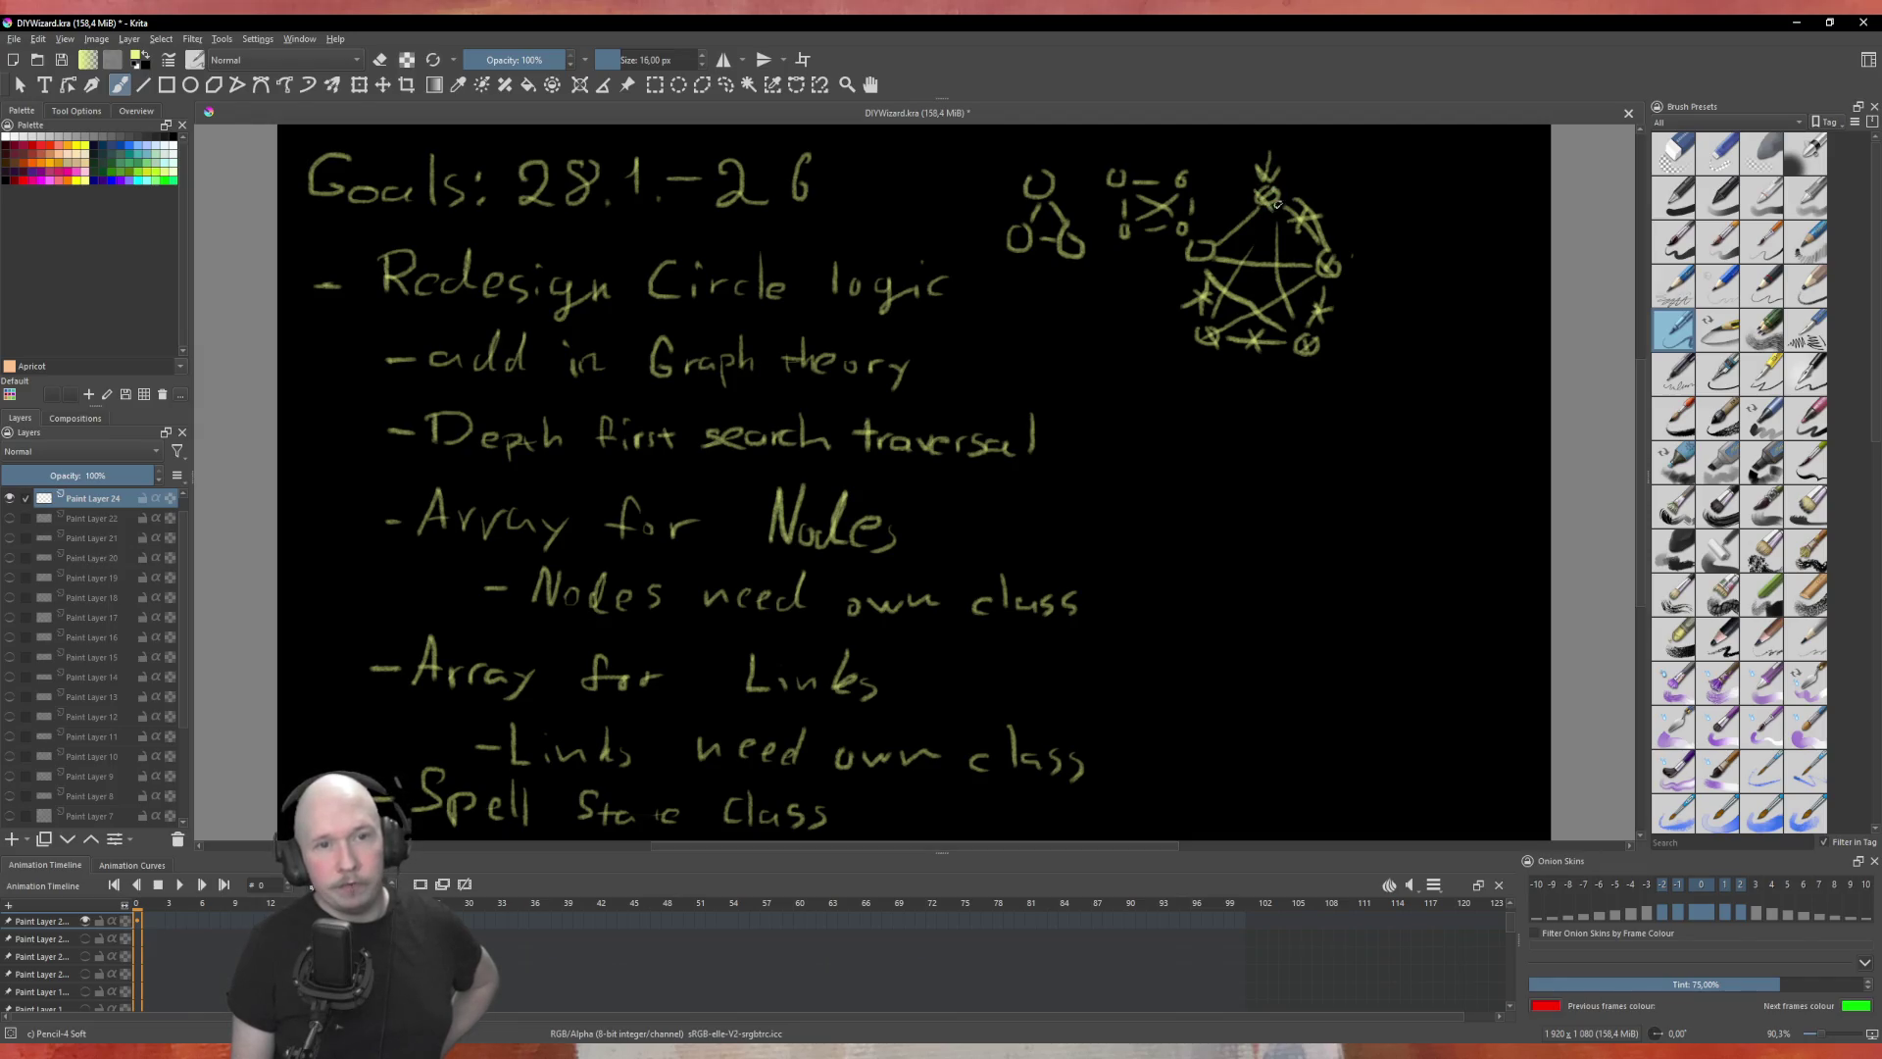
left_click_drag(1192, 243, 1207, 257)
left_click_drag(1207, 243, 1192, 257)
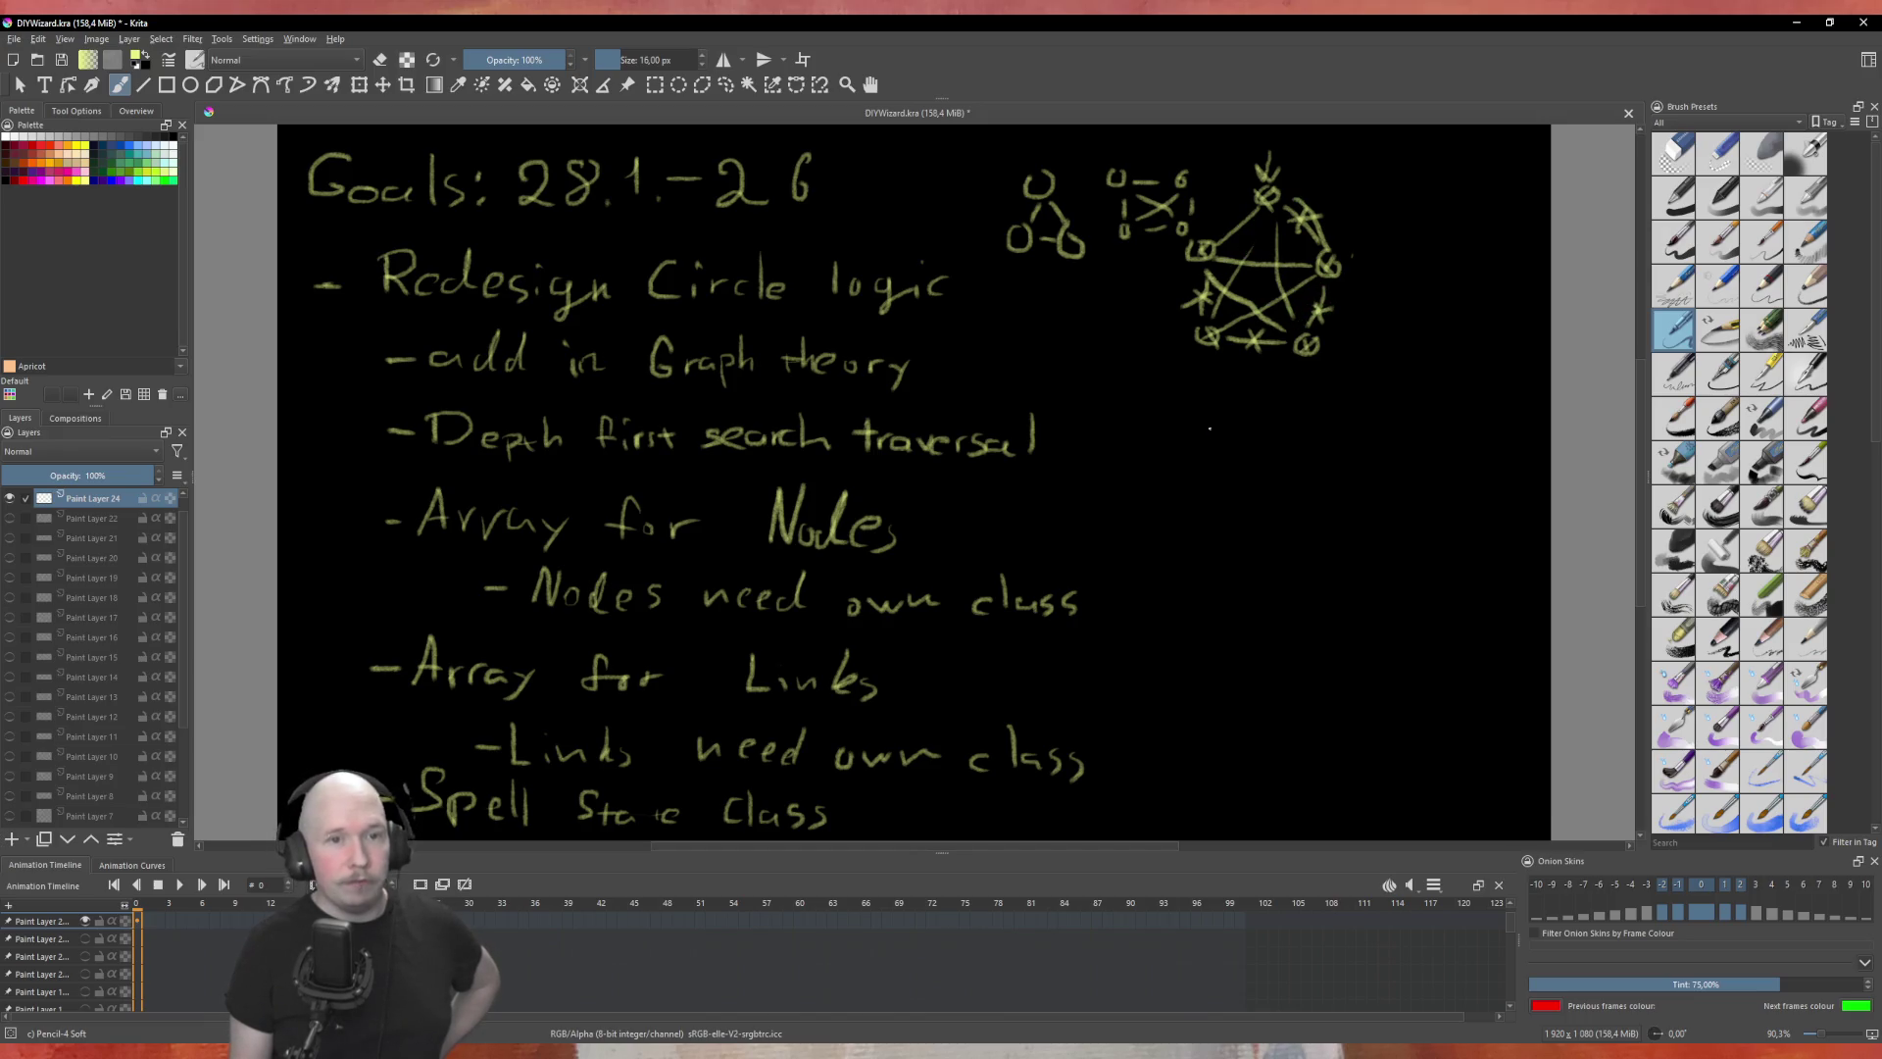
Step: Draw the nodes of a second graph below the pentagram
left_click_drag(1258, 452, 1312, 505)
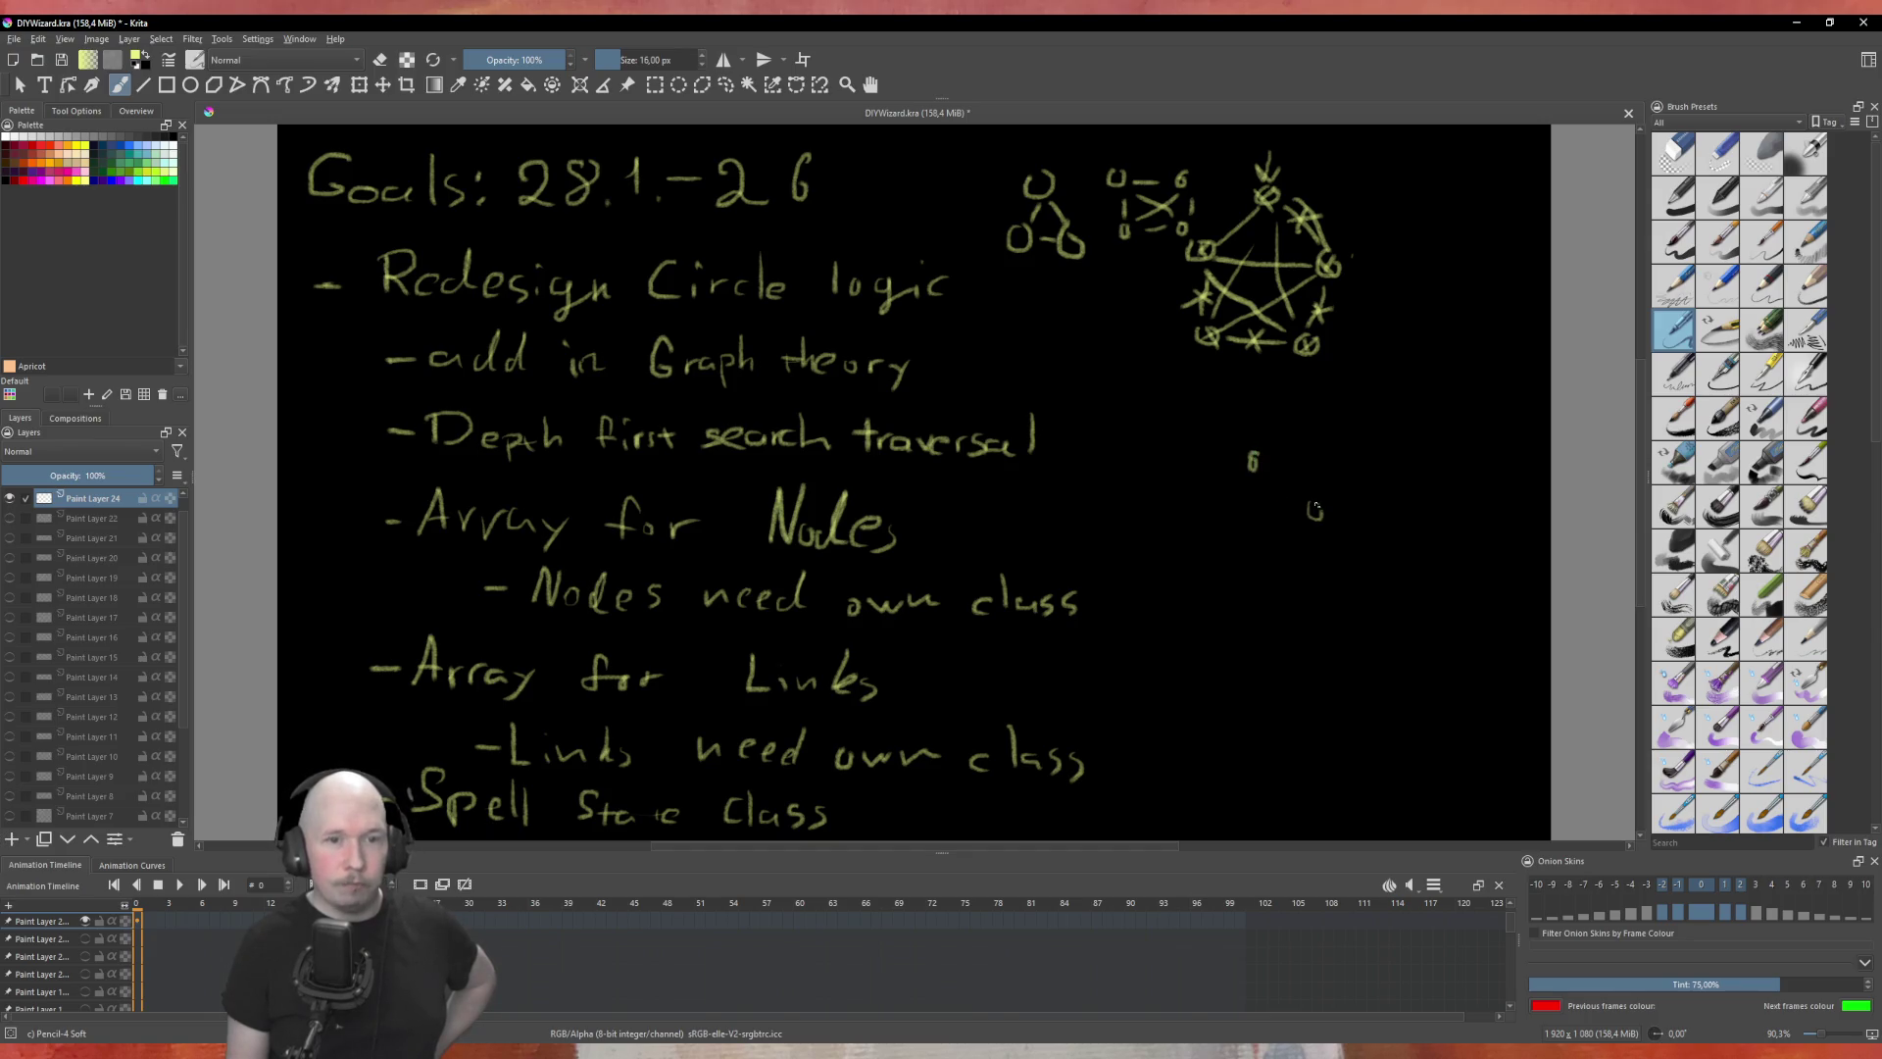
left_click_drag(1313, 580, 1227, 586)
mouse_move(1208, 513)
left_mouse_down()
mouse_move(1308, 491)
mouse_move(1286, 539)
mouse_move(1305, 575)
mouse_move(1292, 529)
mouse_move(1229, 583)
mouse_move(1266, 555)
mouse_move(1204, 524)
left_mouse_up()
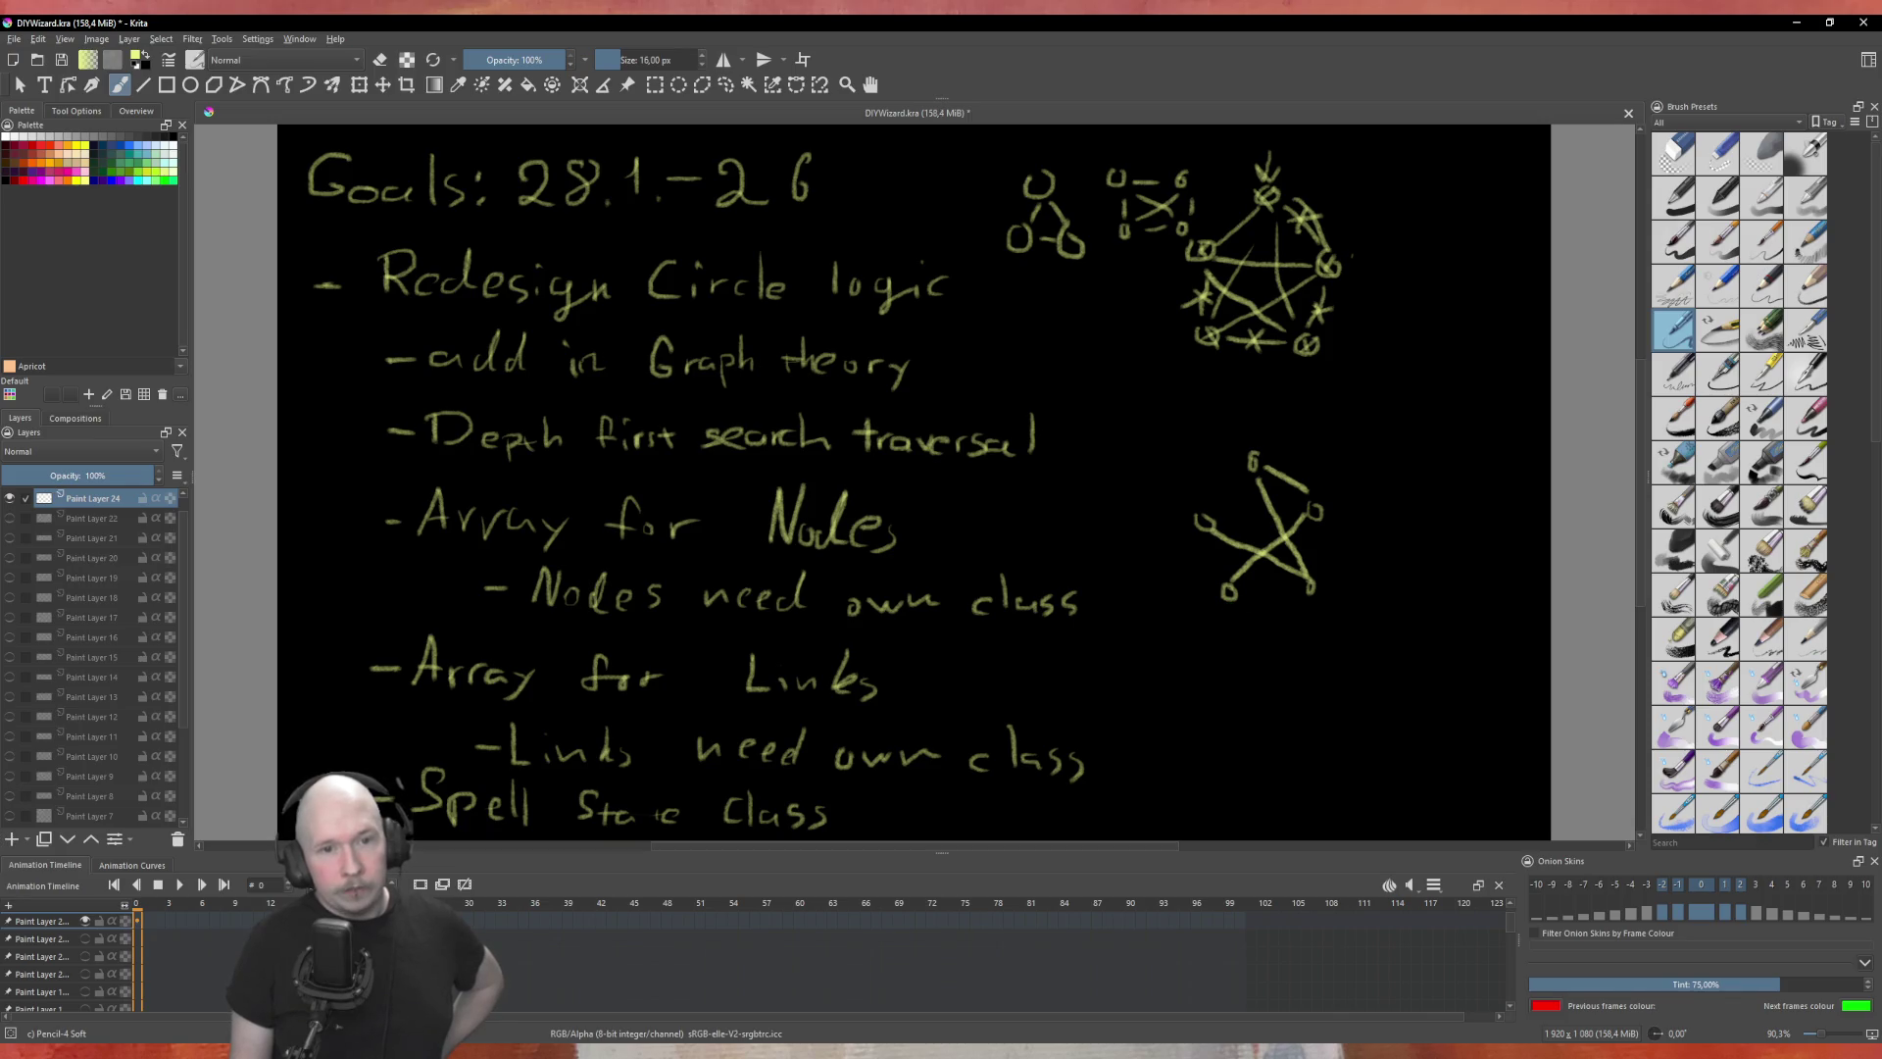
Step: Label the lower graph's nodes with P, Pr and f, and add a short line underneath
left_click_drag(1243, 414, 1247, 424)
mouse_move(1351, 490)
left_mouse_down()
mouse_move(1346, 516)
mouse_move(1366, 482)
mouse_move(1362, 502)
left_mouse_up()
left_click_drag(1194, 603, 1215, 630)
left_click_drag(1215, 622, 1231, 614)
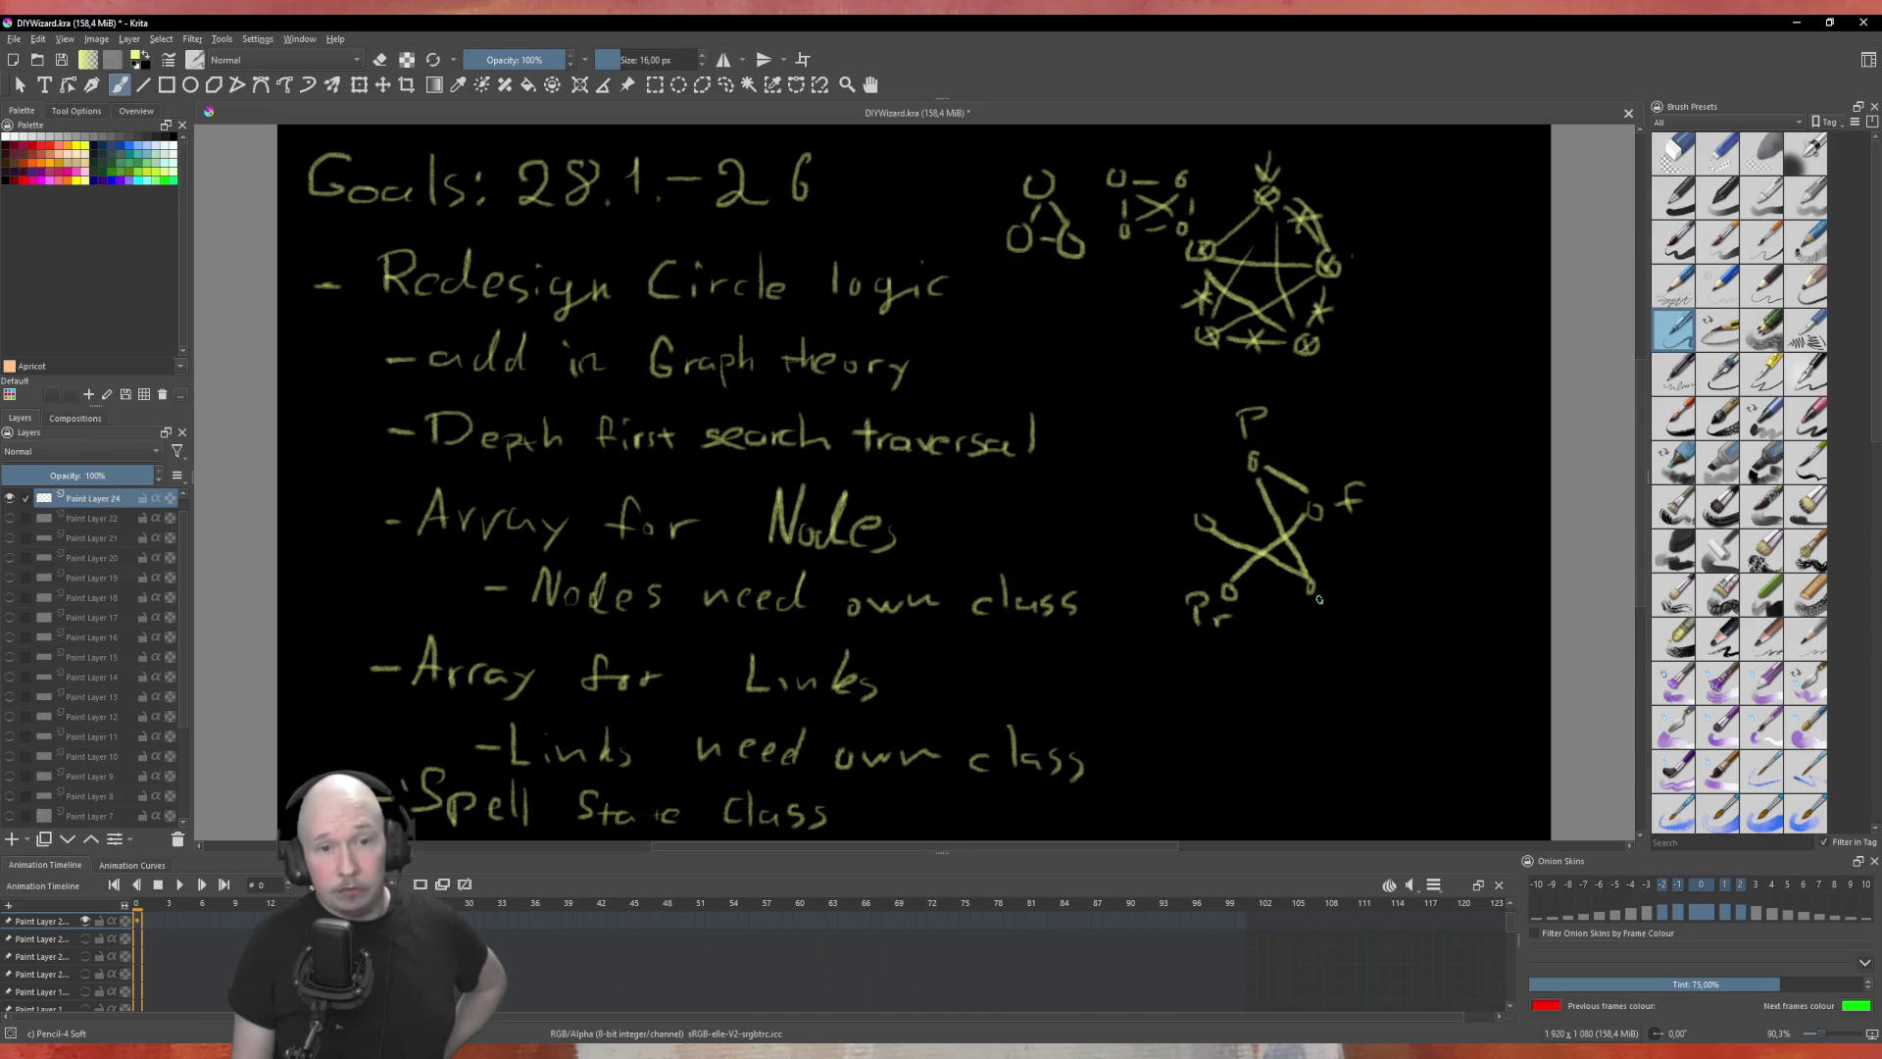
mouse_move(1349, 598)
left_mouse_down()
mouse_move(1338, 628)
mouse_move(1350, 615)
left_mouse_up()
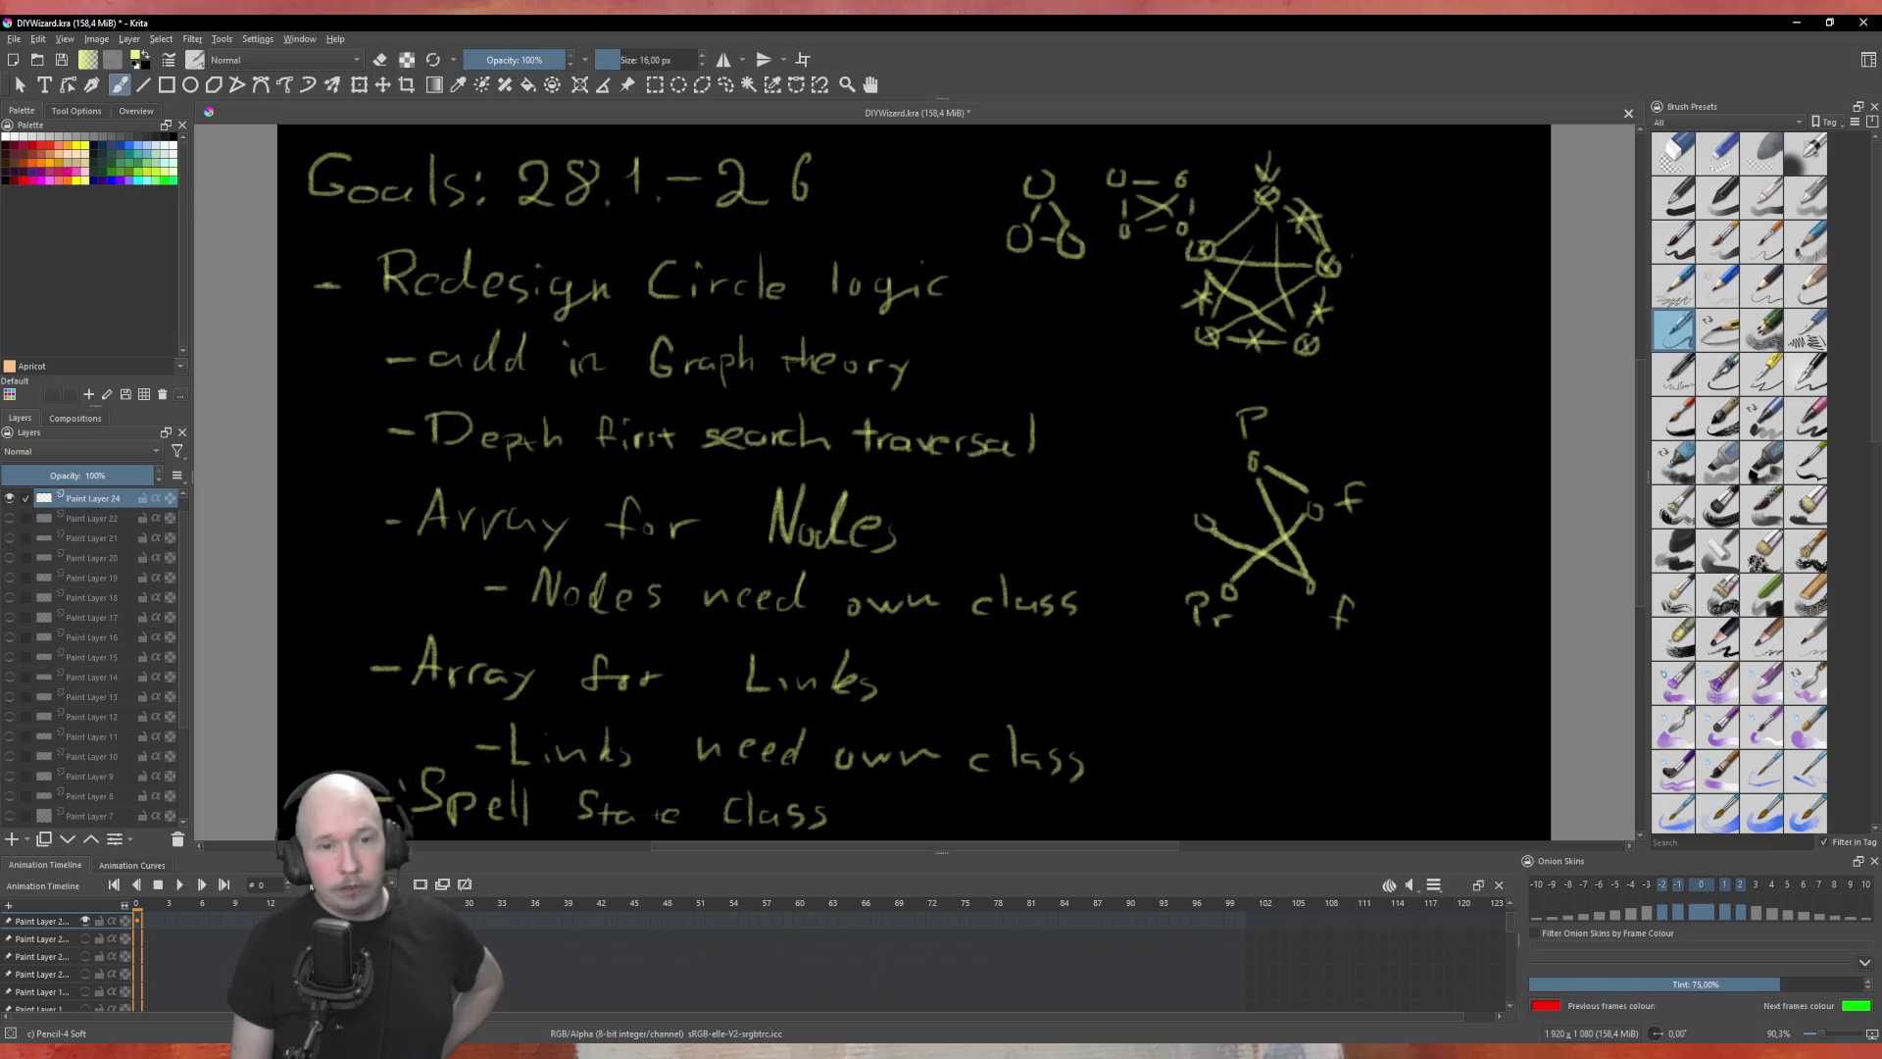
mouse_move(1167, 478)
left_mouse_down()
mouse_move(1190, 512)
mouse_move(1204, 496)
left_mouse_up()
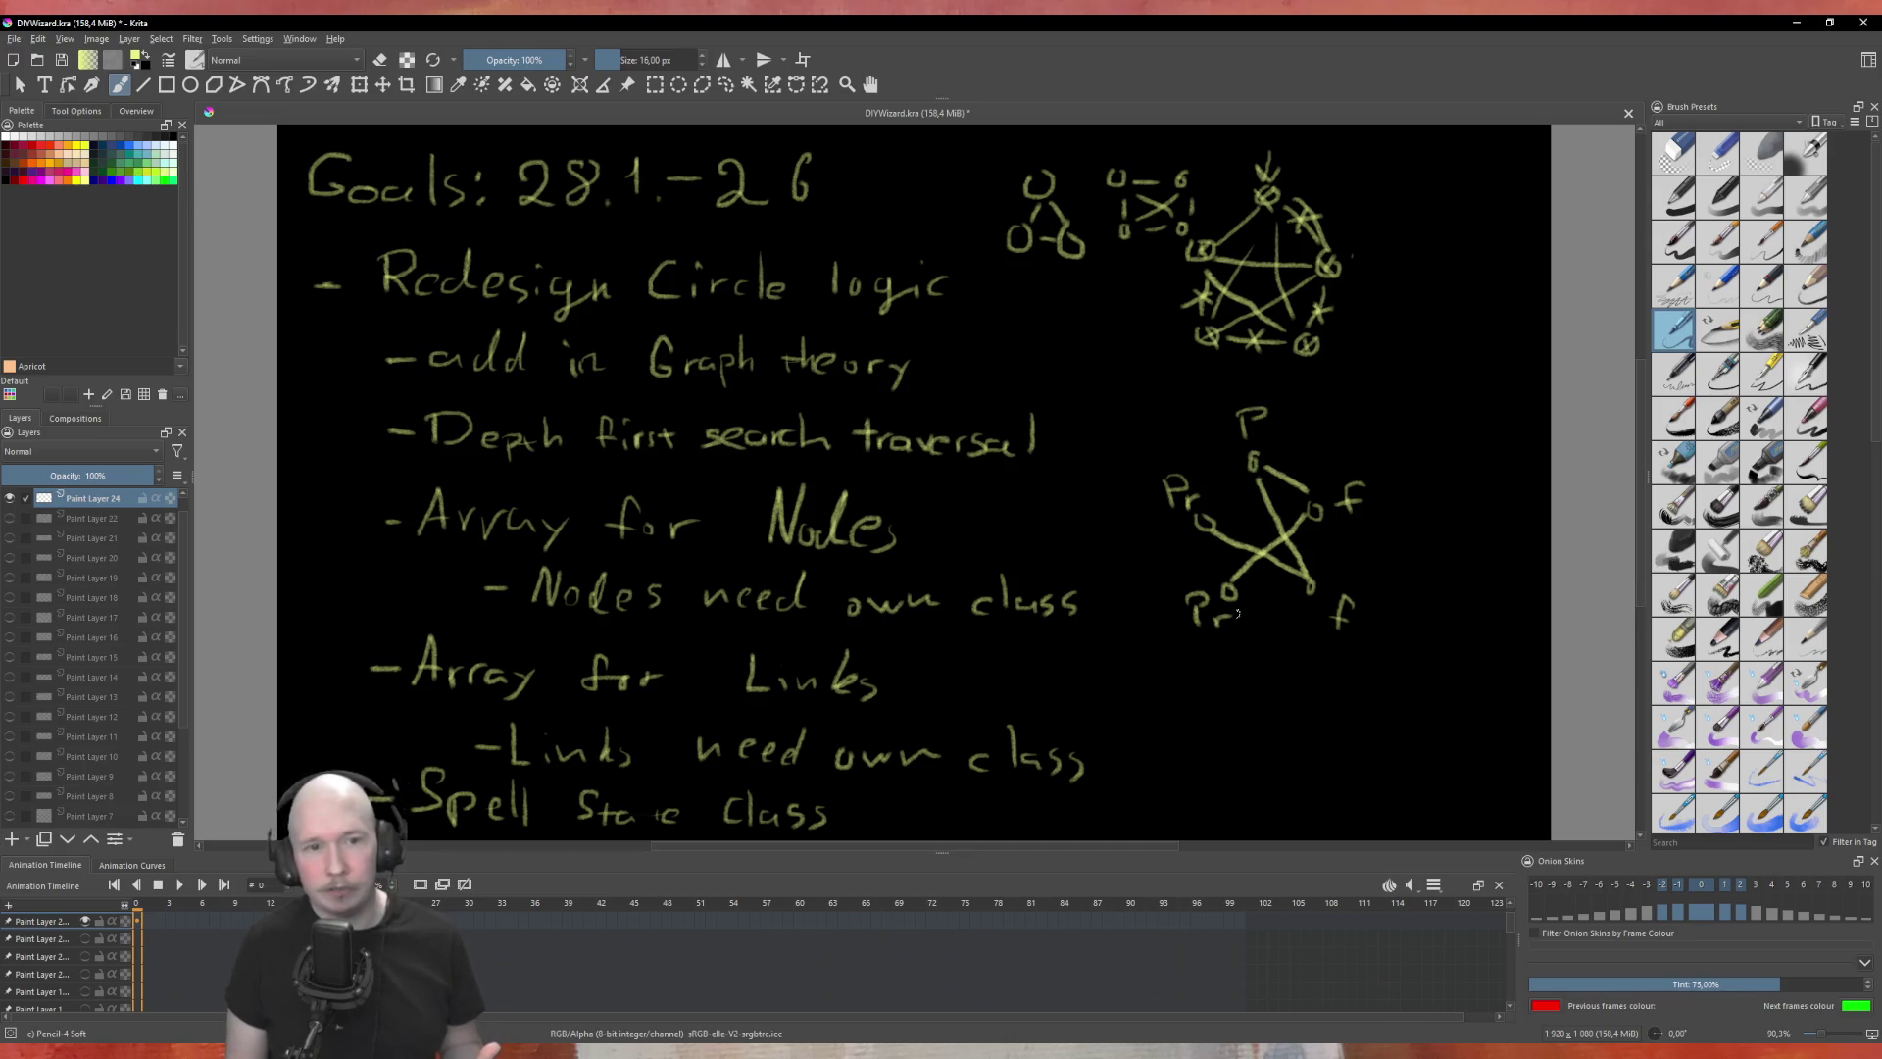
mouse_move(1145, 693)
left_mouse_down()
mouse_move(1210, 692)
mouse_move(1192, 733)
left_mouse_up()
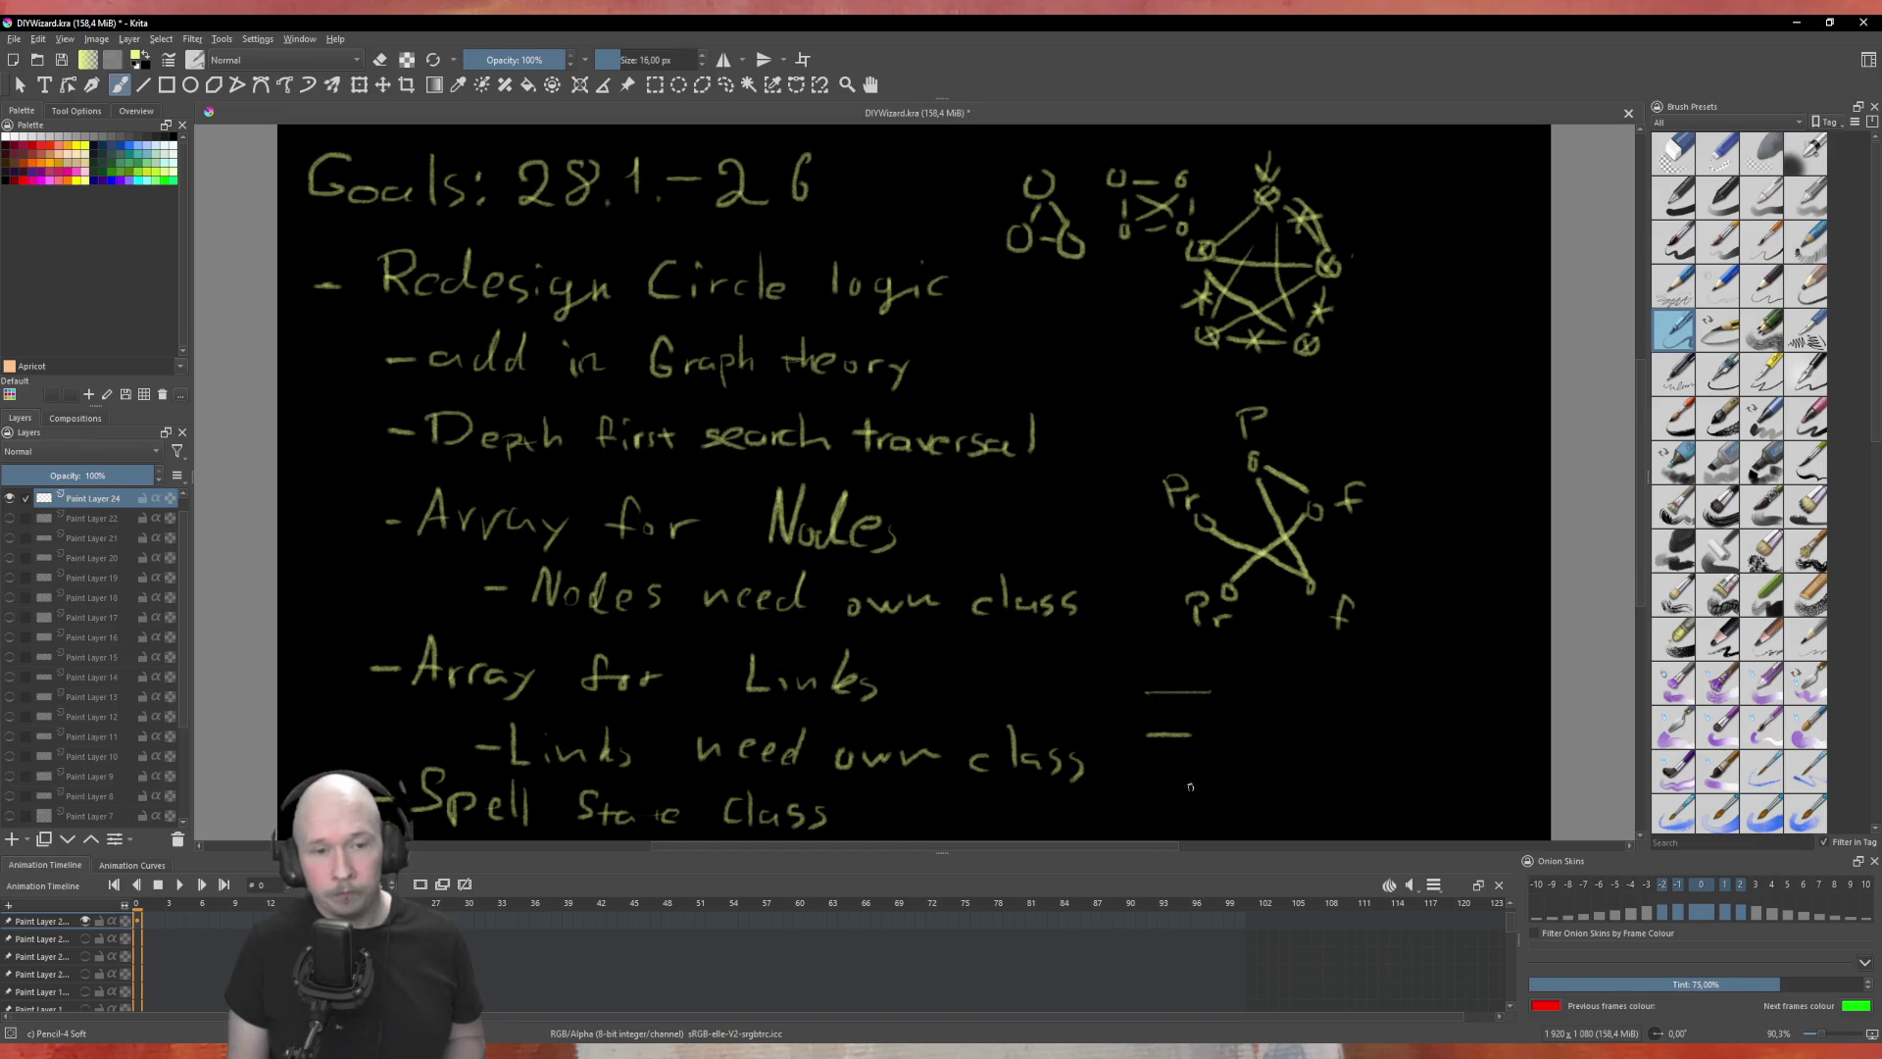
Step: Add small marks beneath the short lines, then go back to Godot's script editor
mouse_move(1143, 802)
left_mouse_down()
mouse_move(1158, 810)
mouse_move(1155, 771)
left_mouse_up()
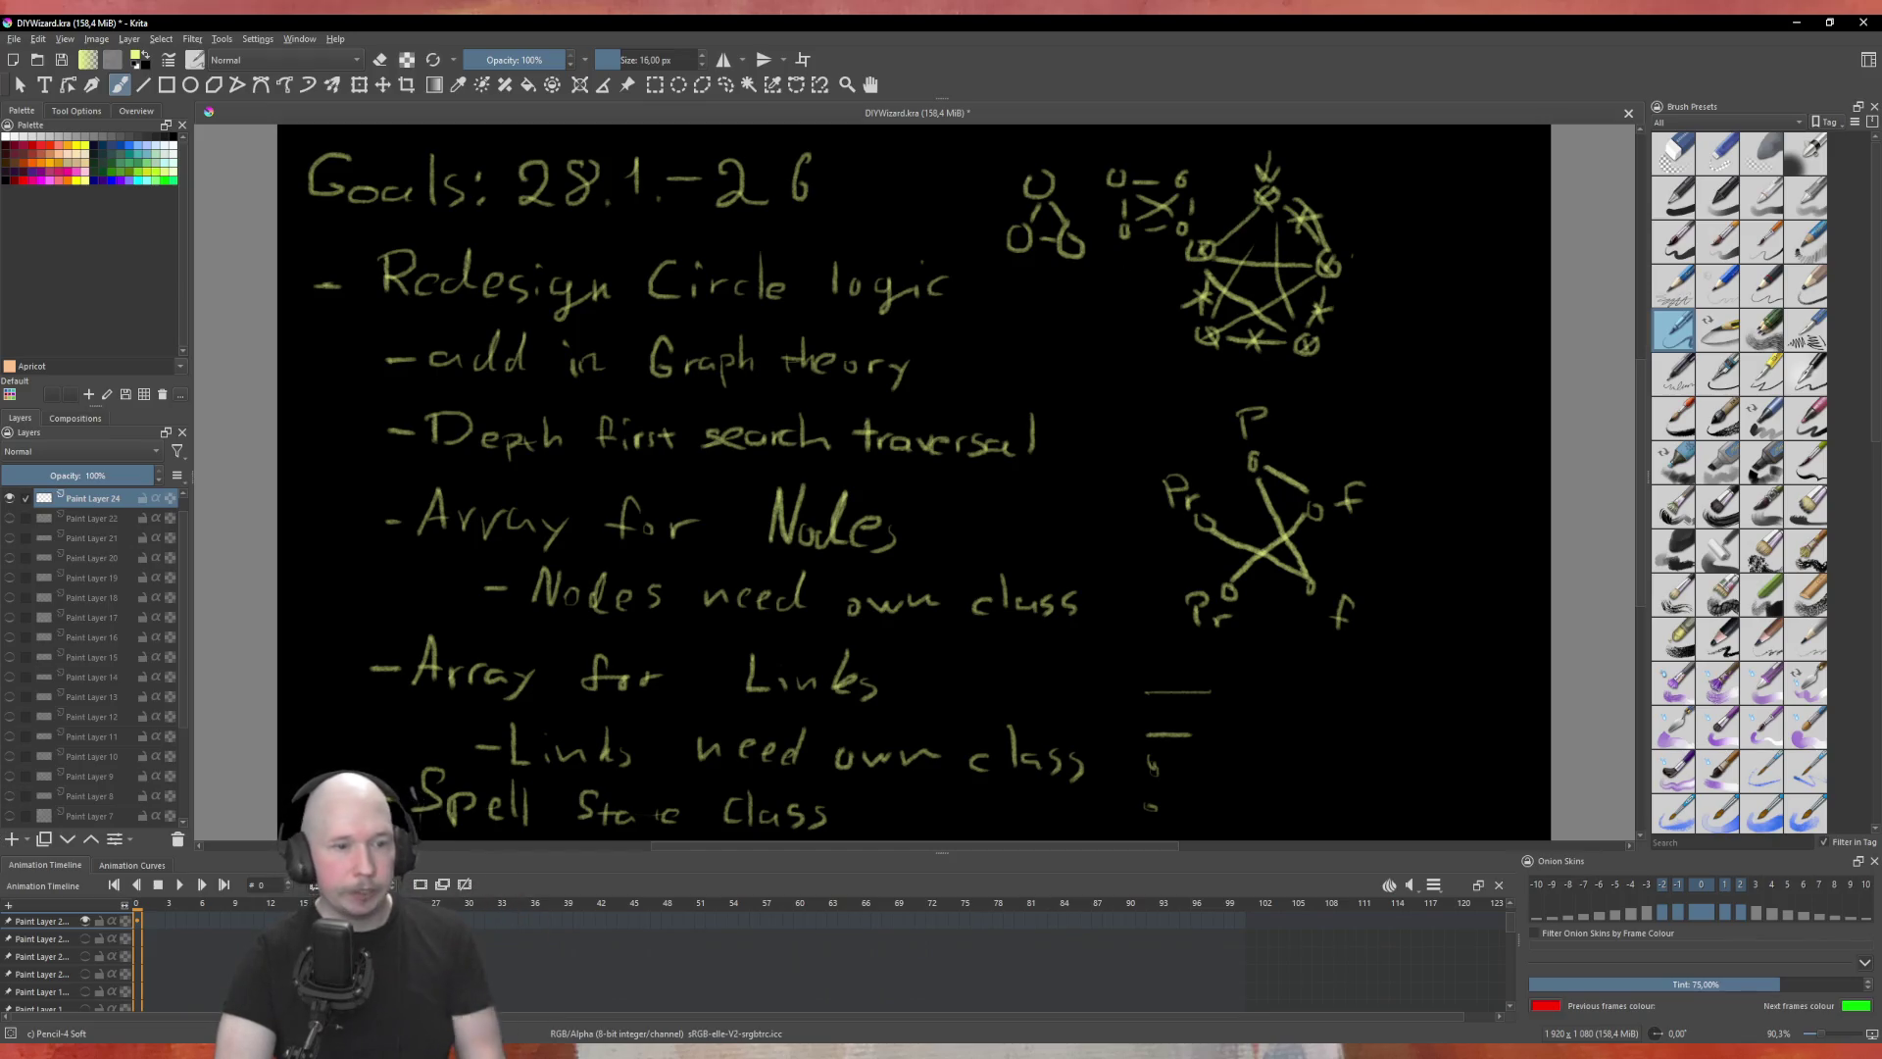
key("alt+Tab")
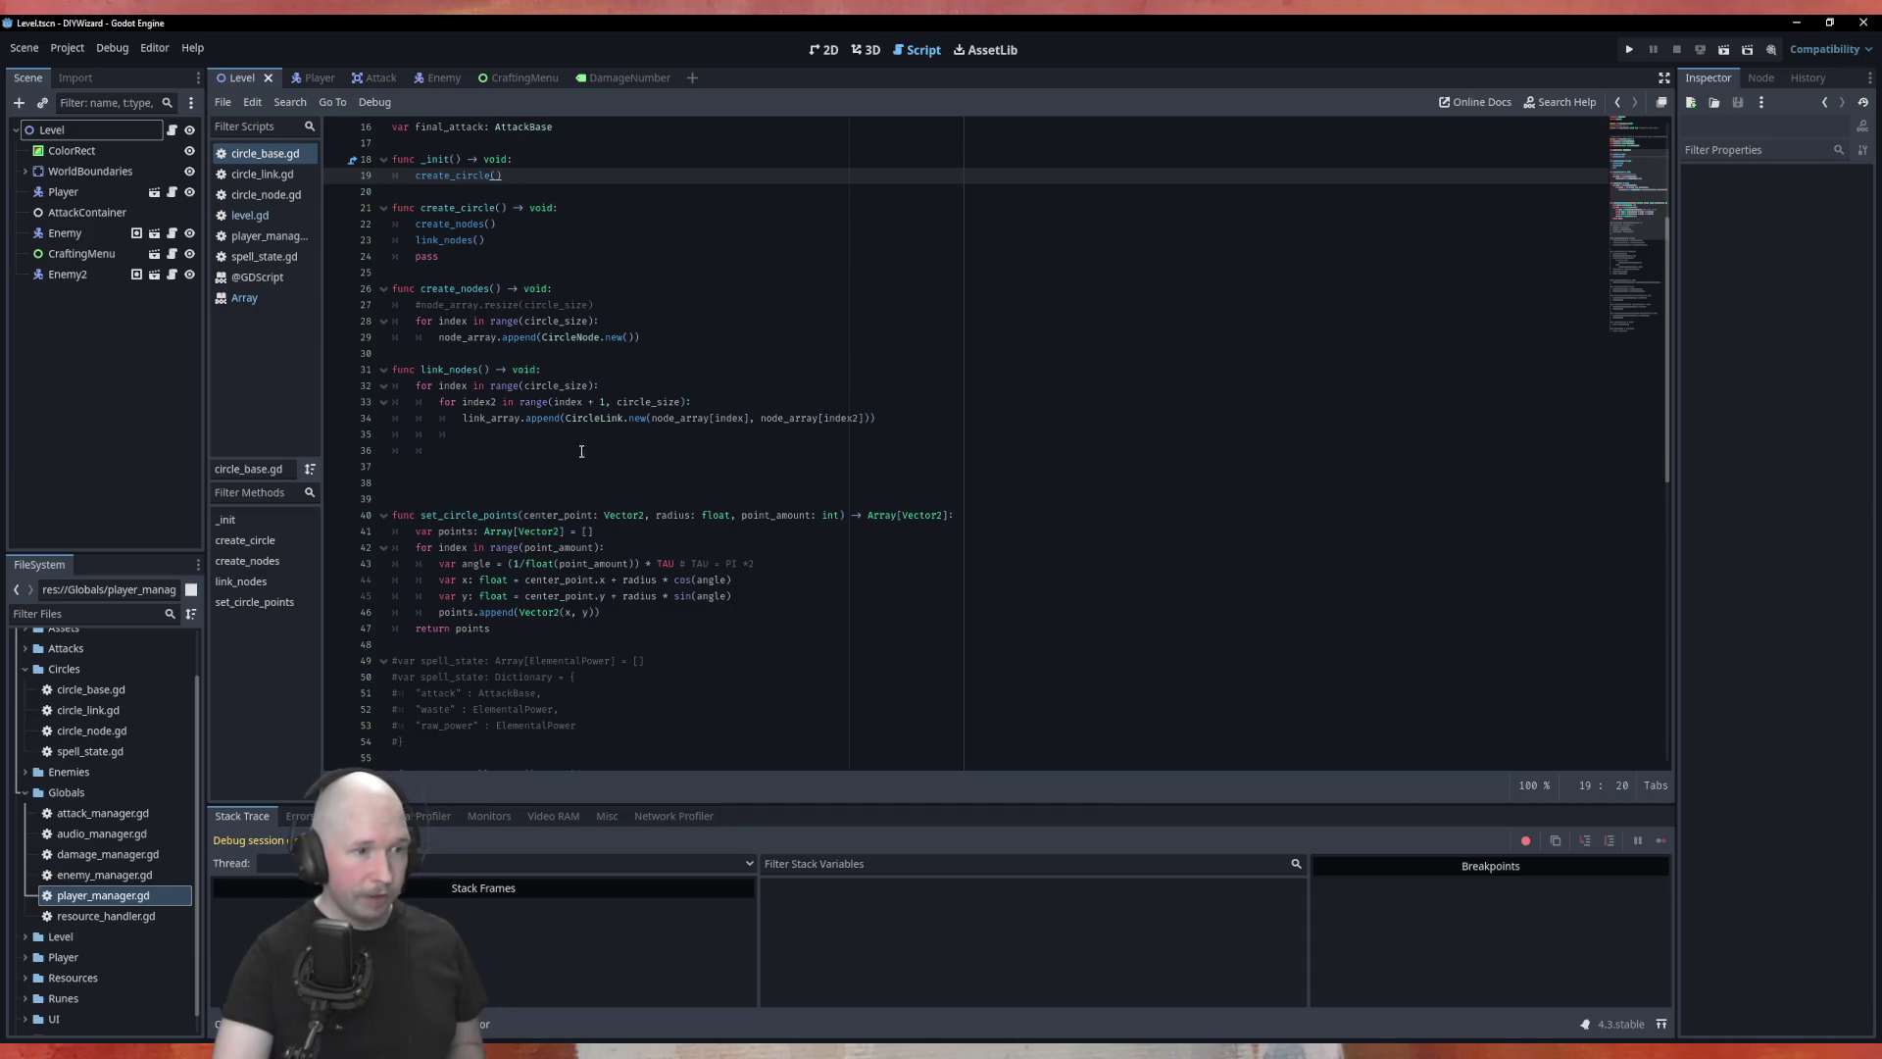
Step: Delete the commented-out node_array.resize line from circle_base.gd
left_click(547, 447)
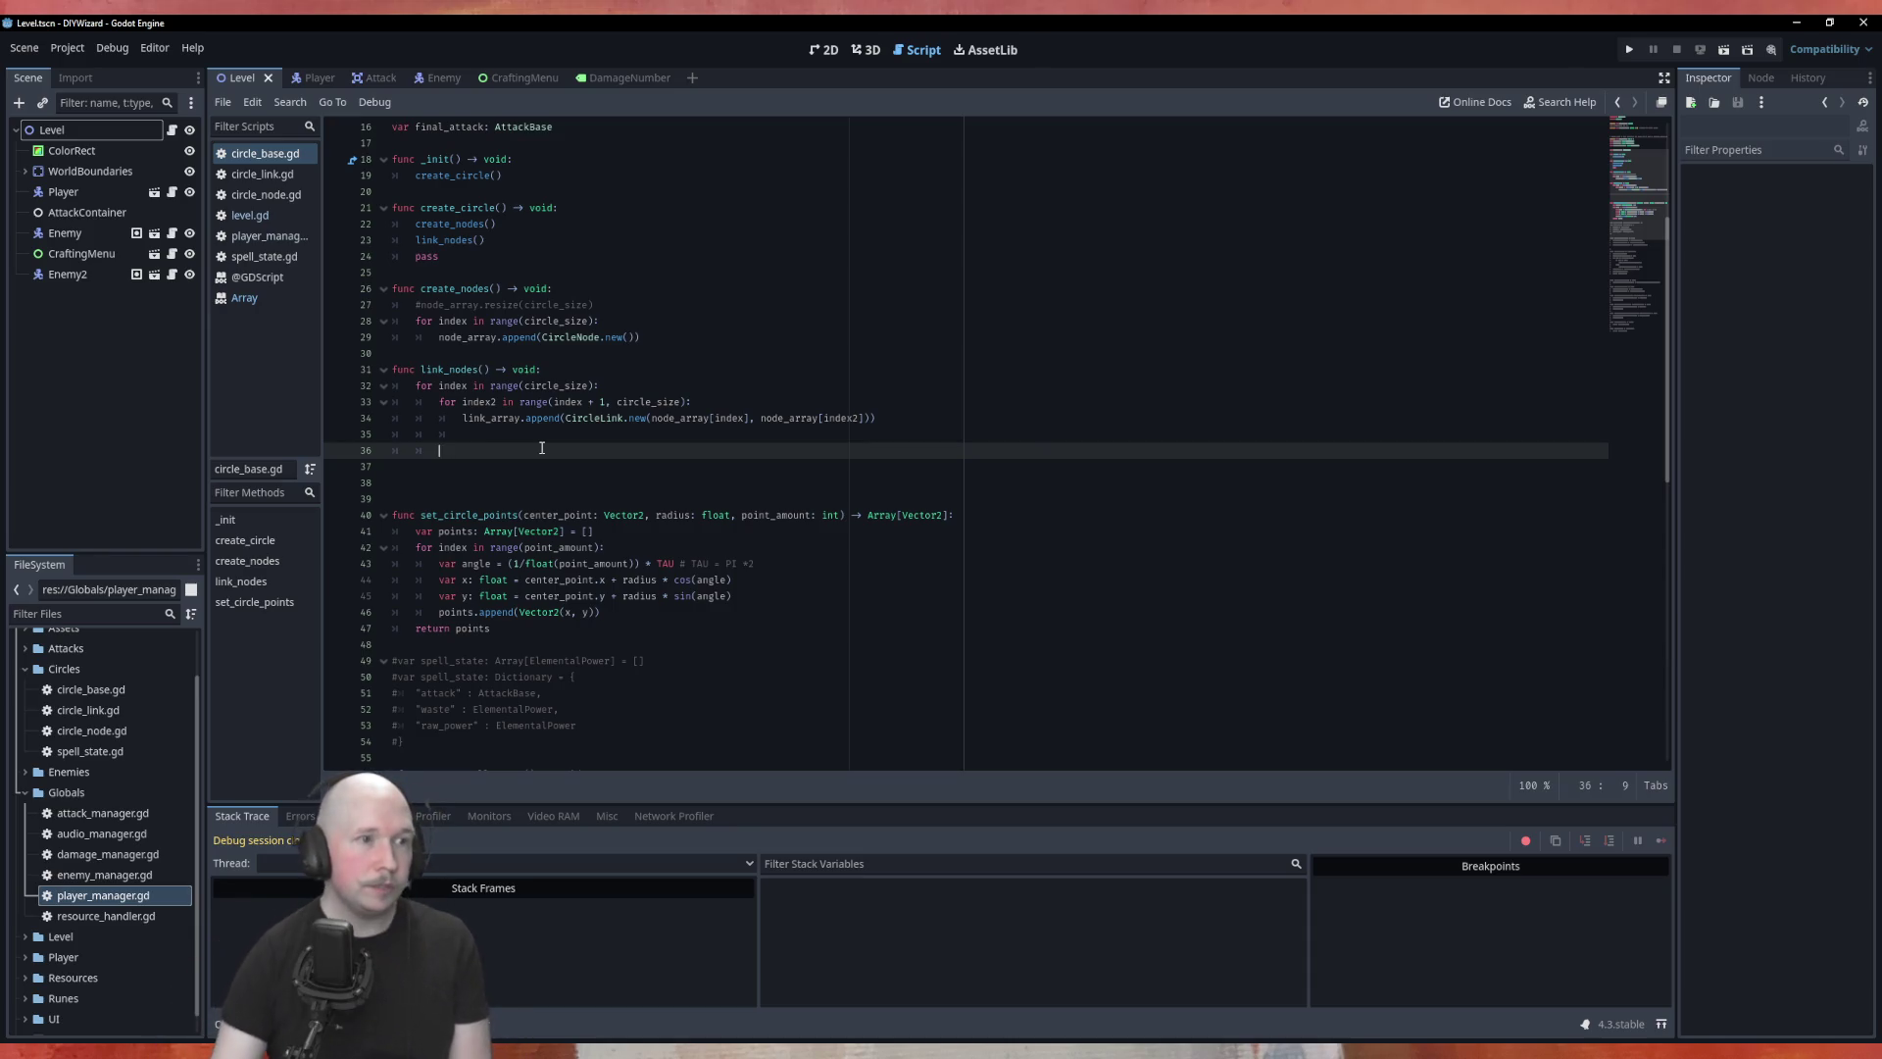
left_click(691, 297)
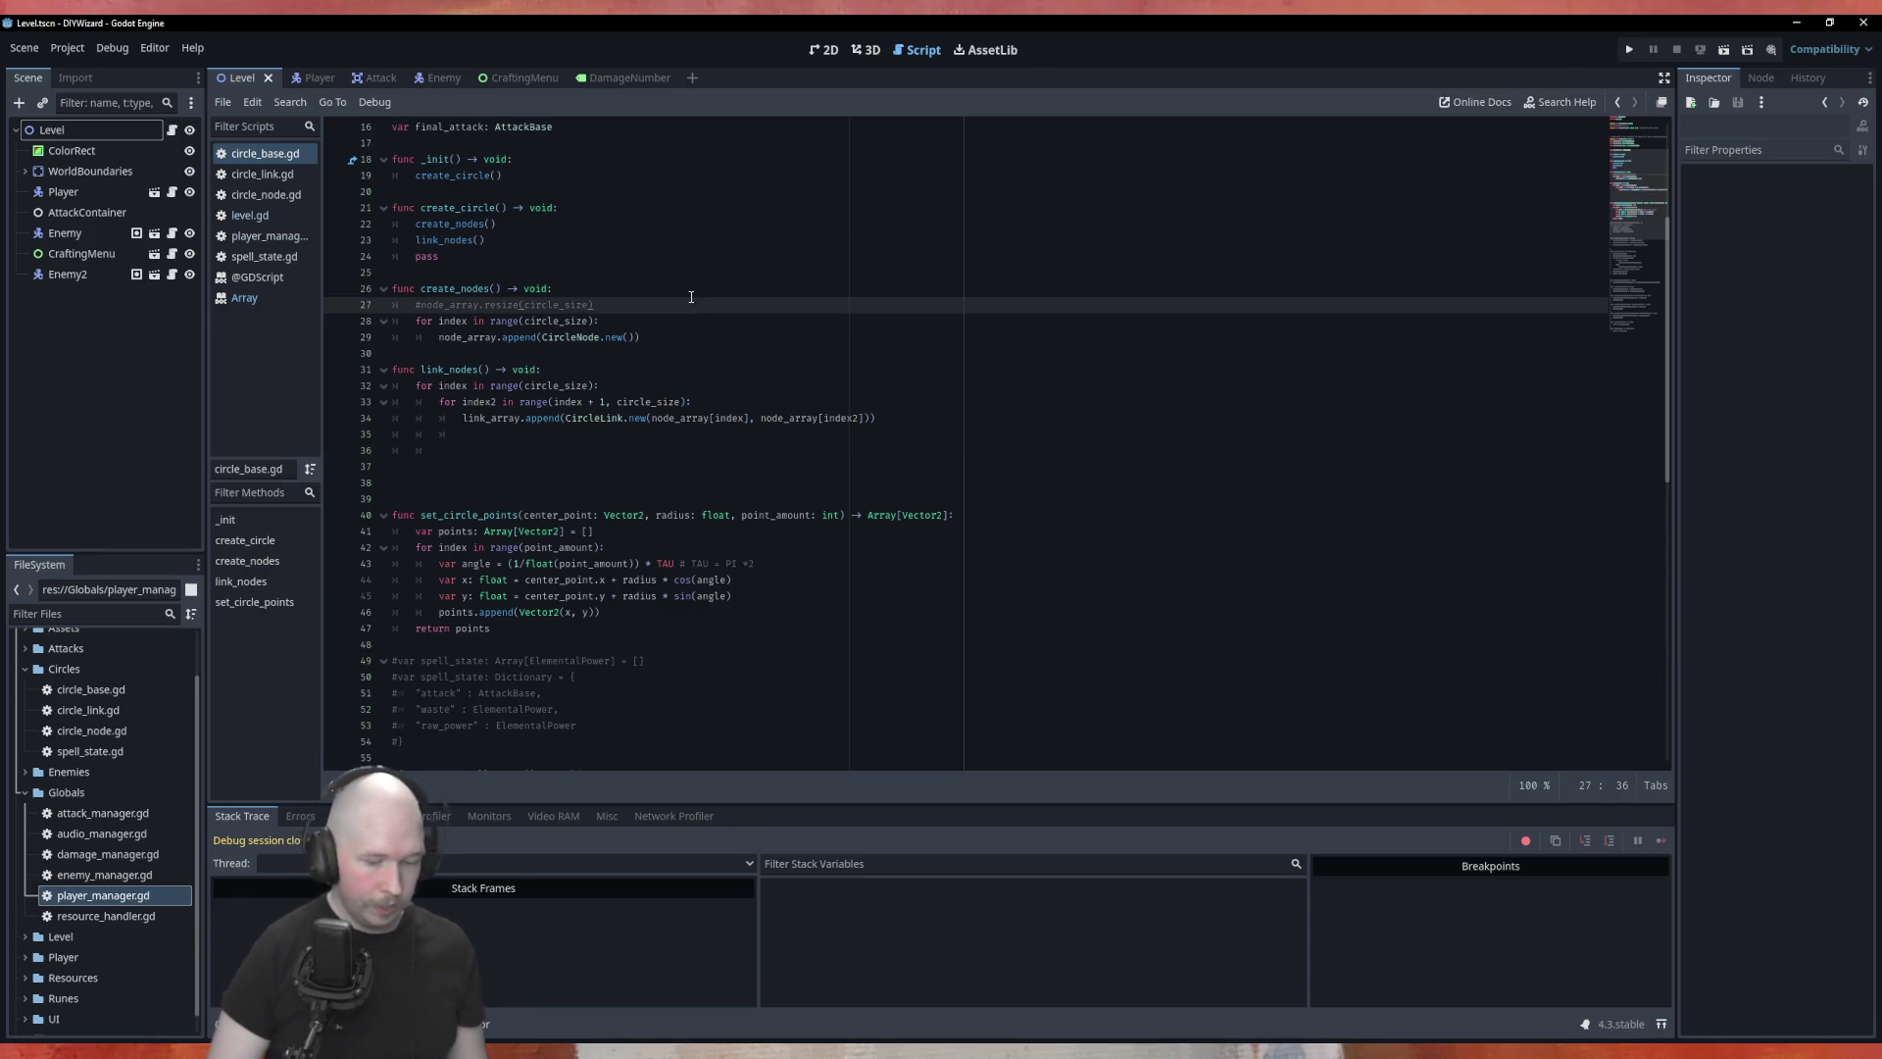
key("shift+Home")
key("BackSpace")
key("BackSpace")
key("BackSpace")
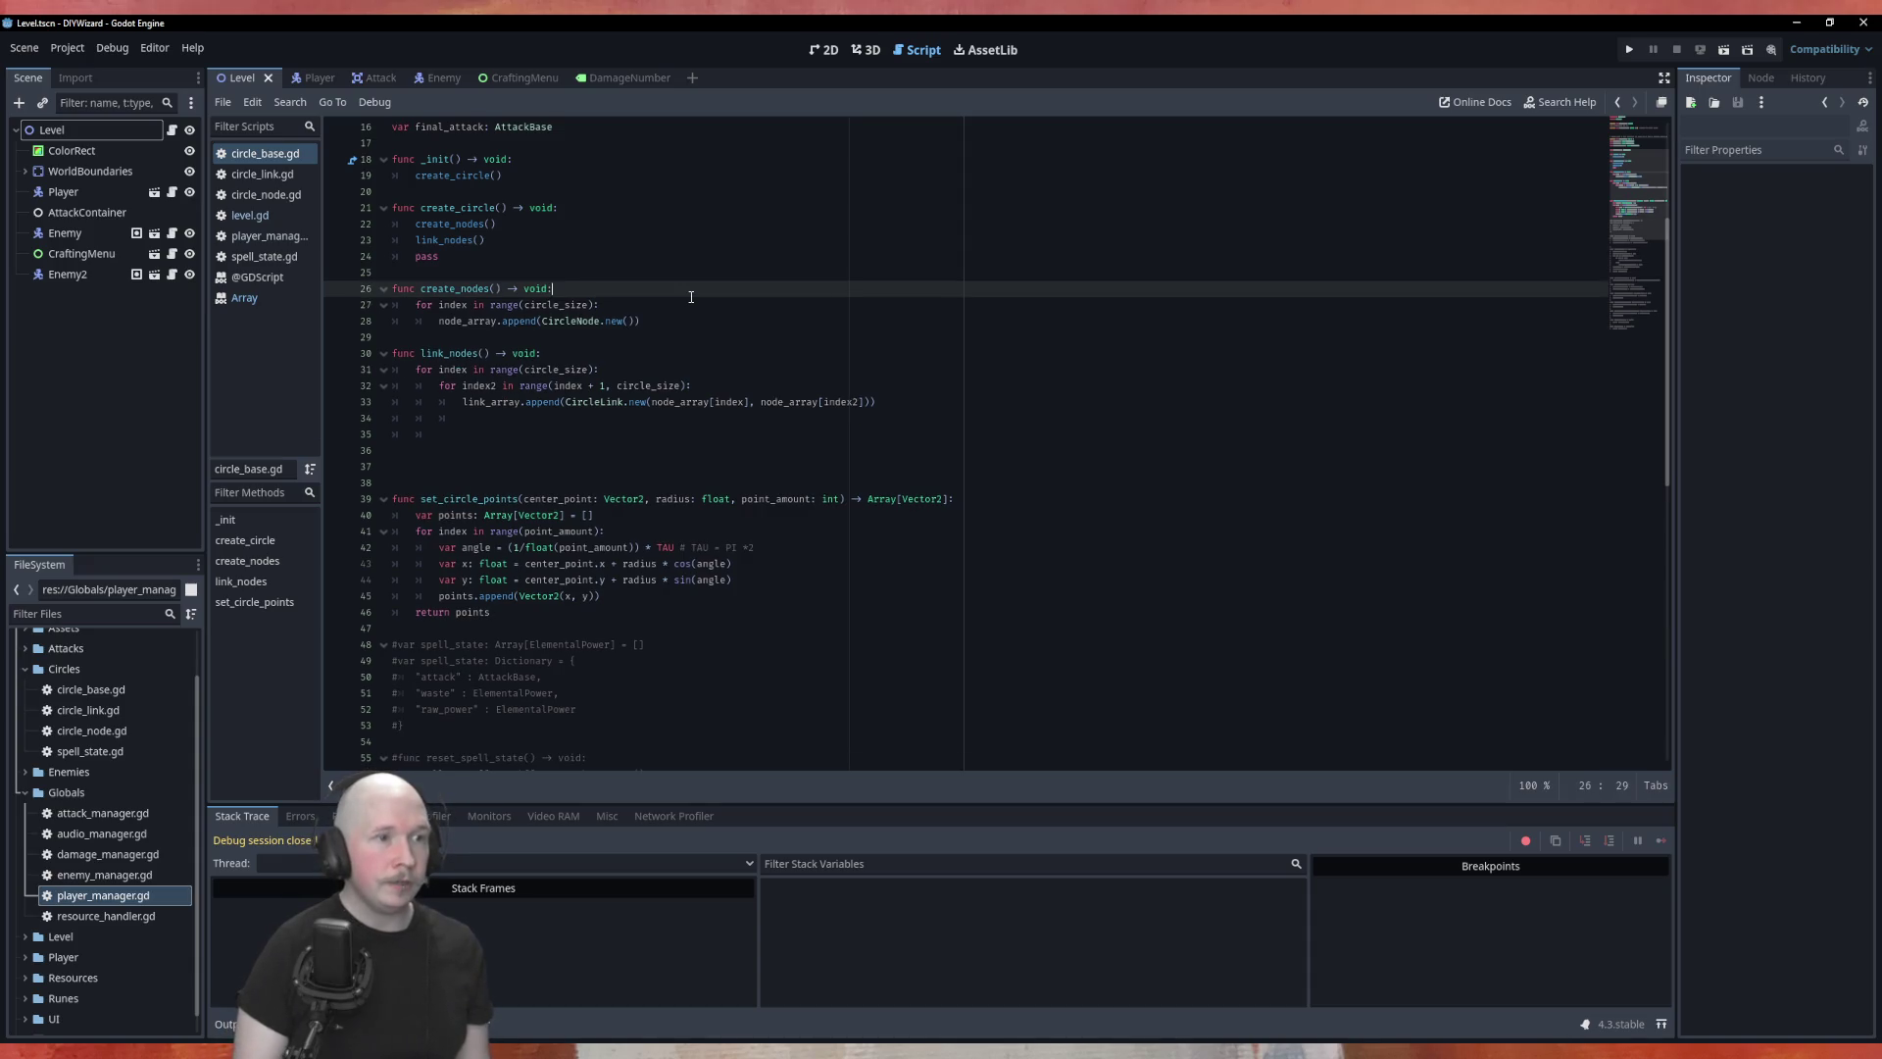
Step: Remove the pass statement from create_circle and the leftover blank lines after link_nodes
double_click(460, 256)
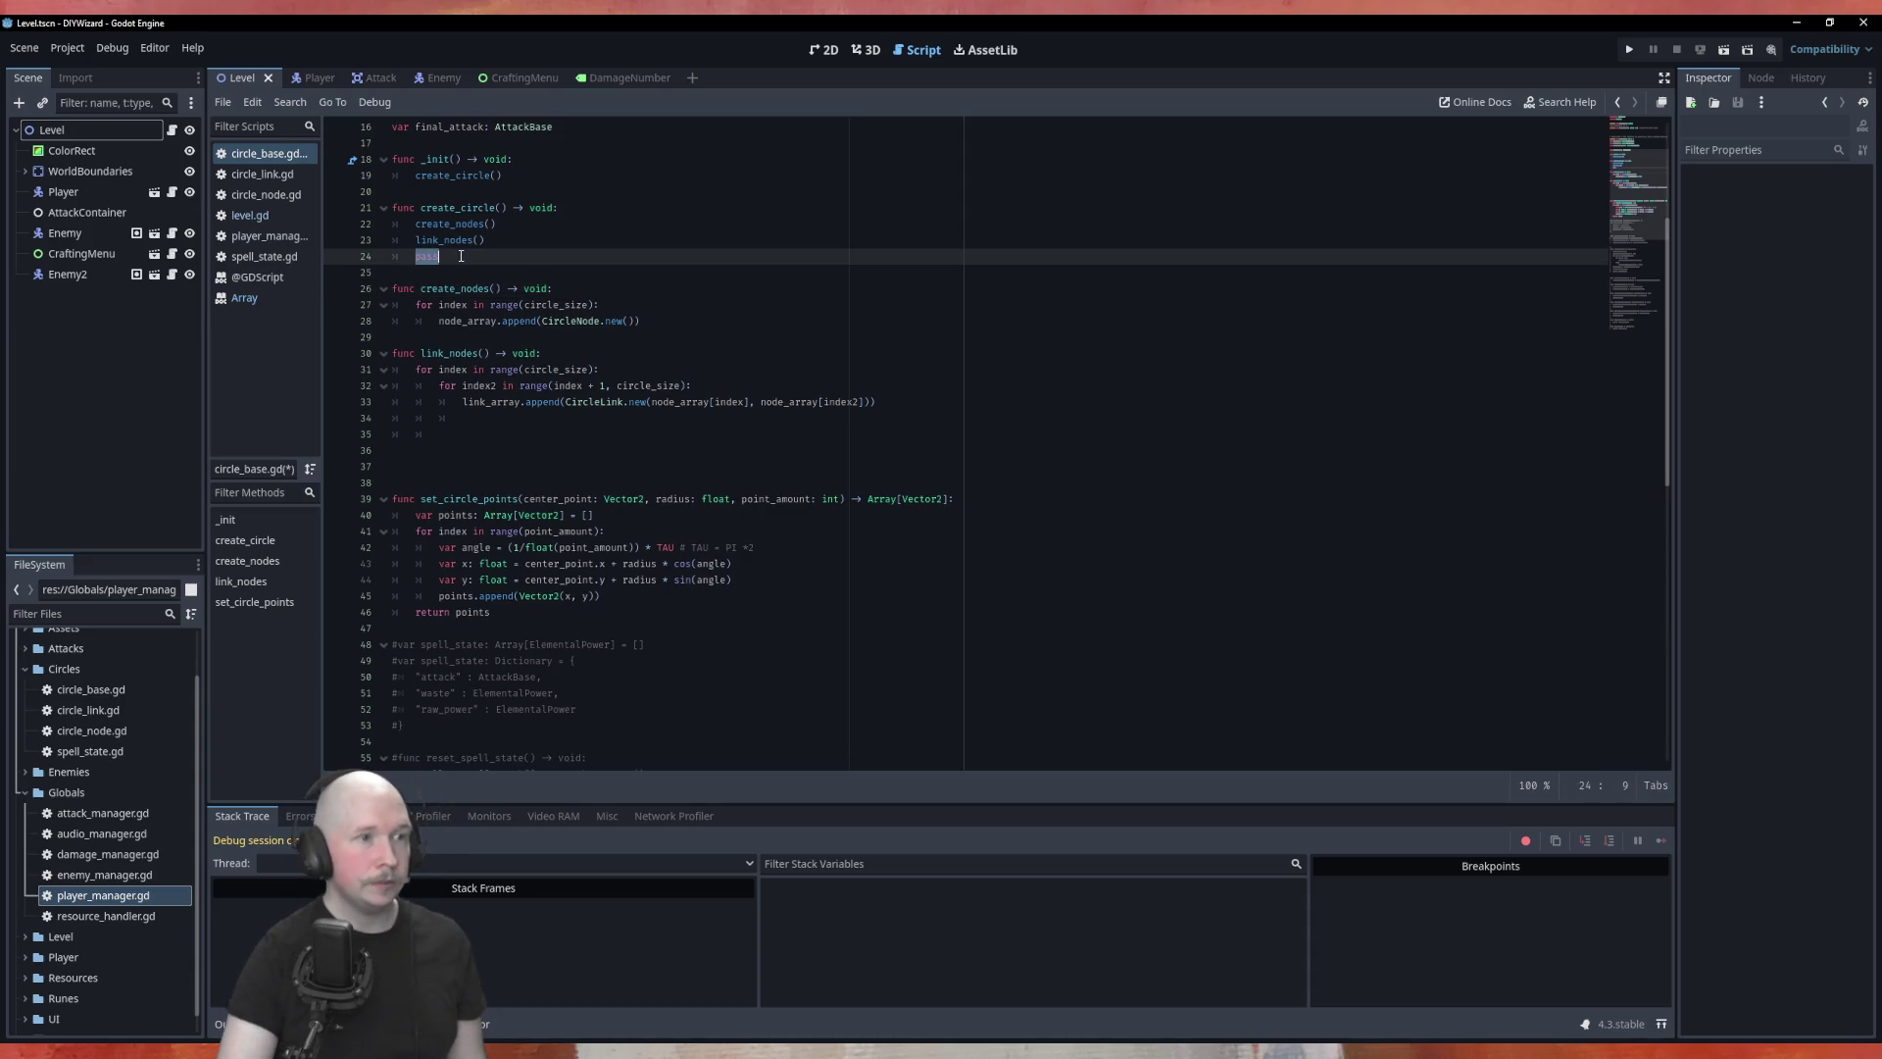
key("BackSpace")
key("BackSpace")
key("BackSpace")
key("Return")
key("BackSpace")
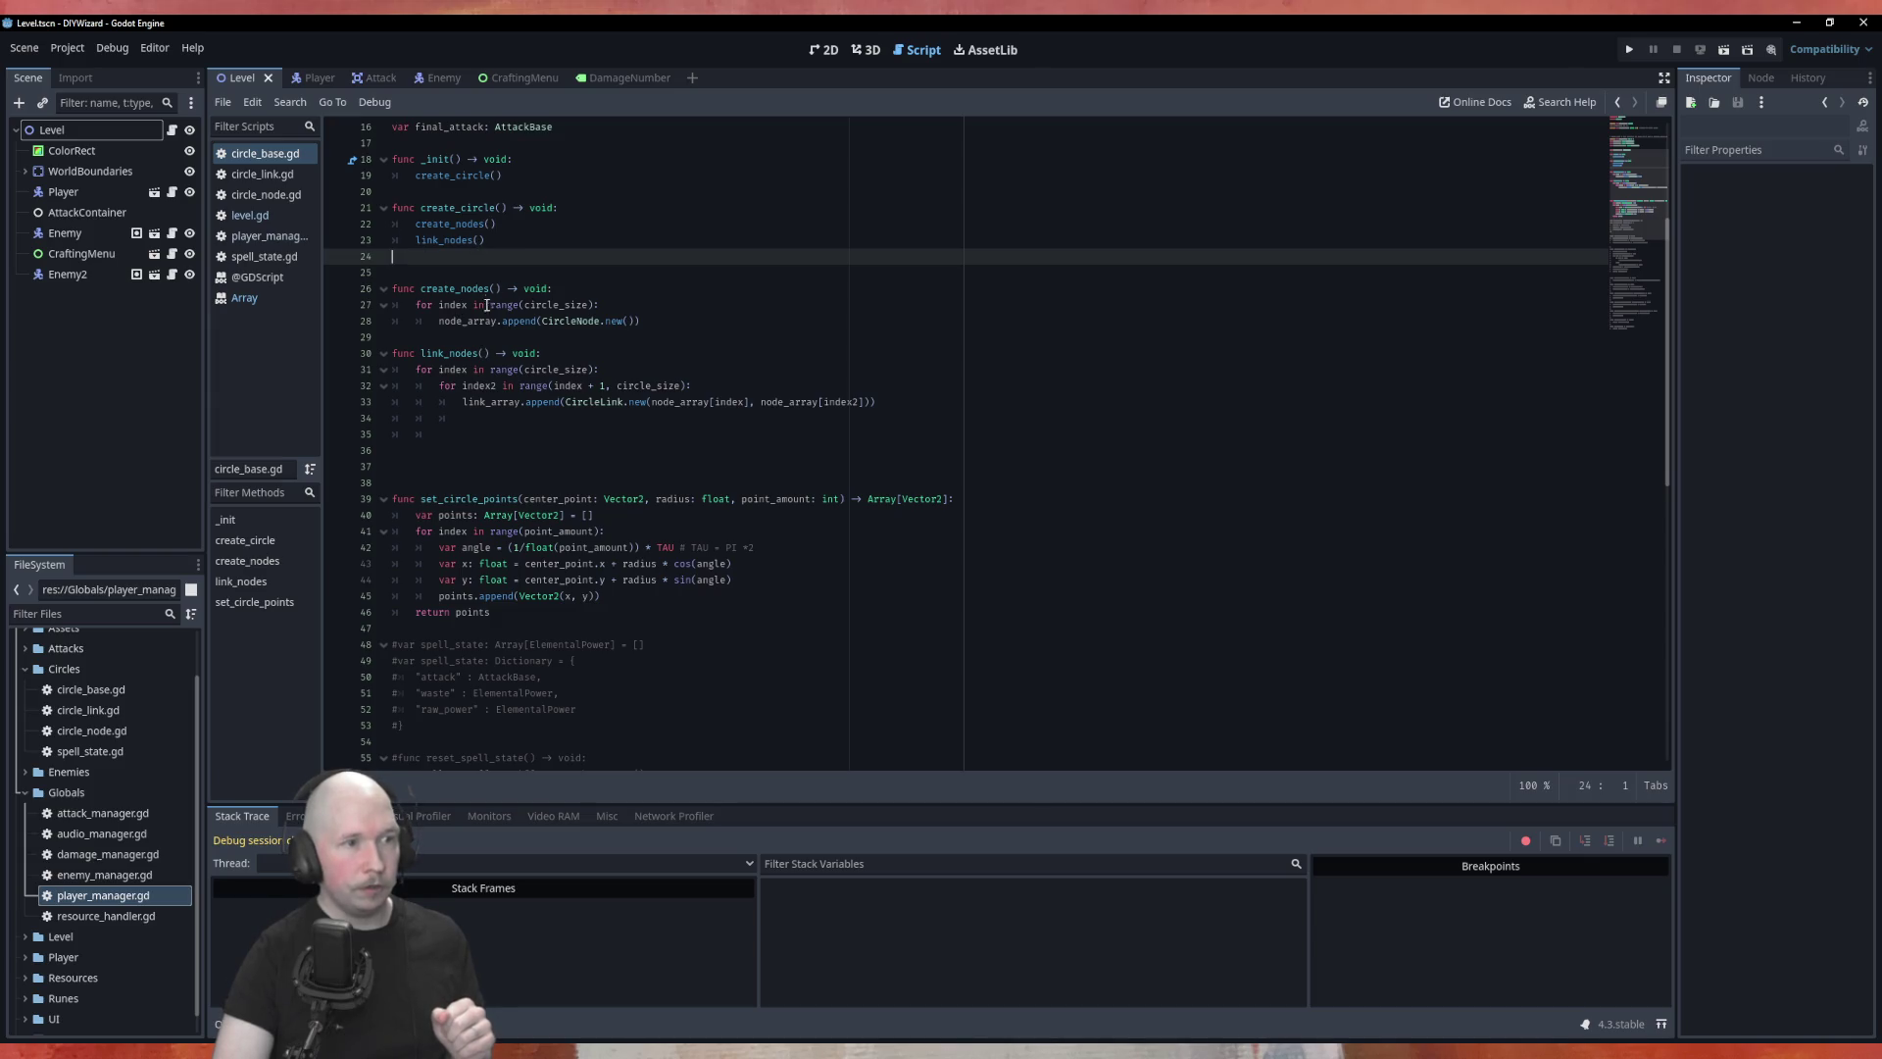
left_click_drag(446, 440, 398, 424)
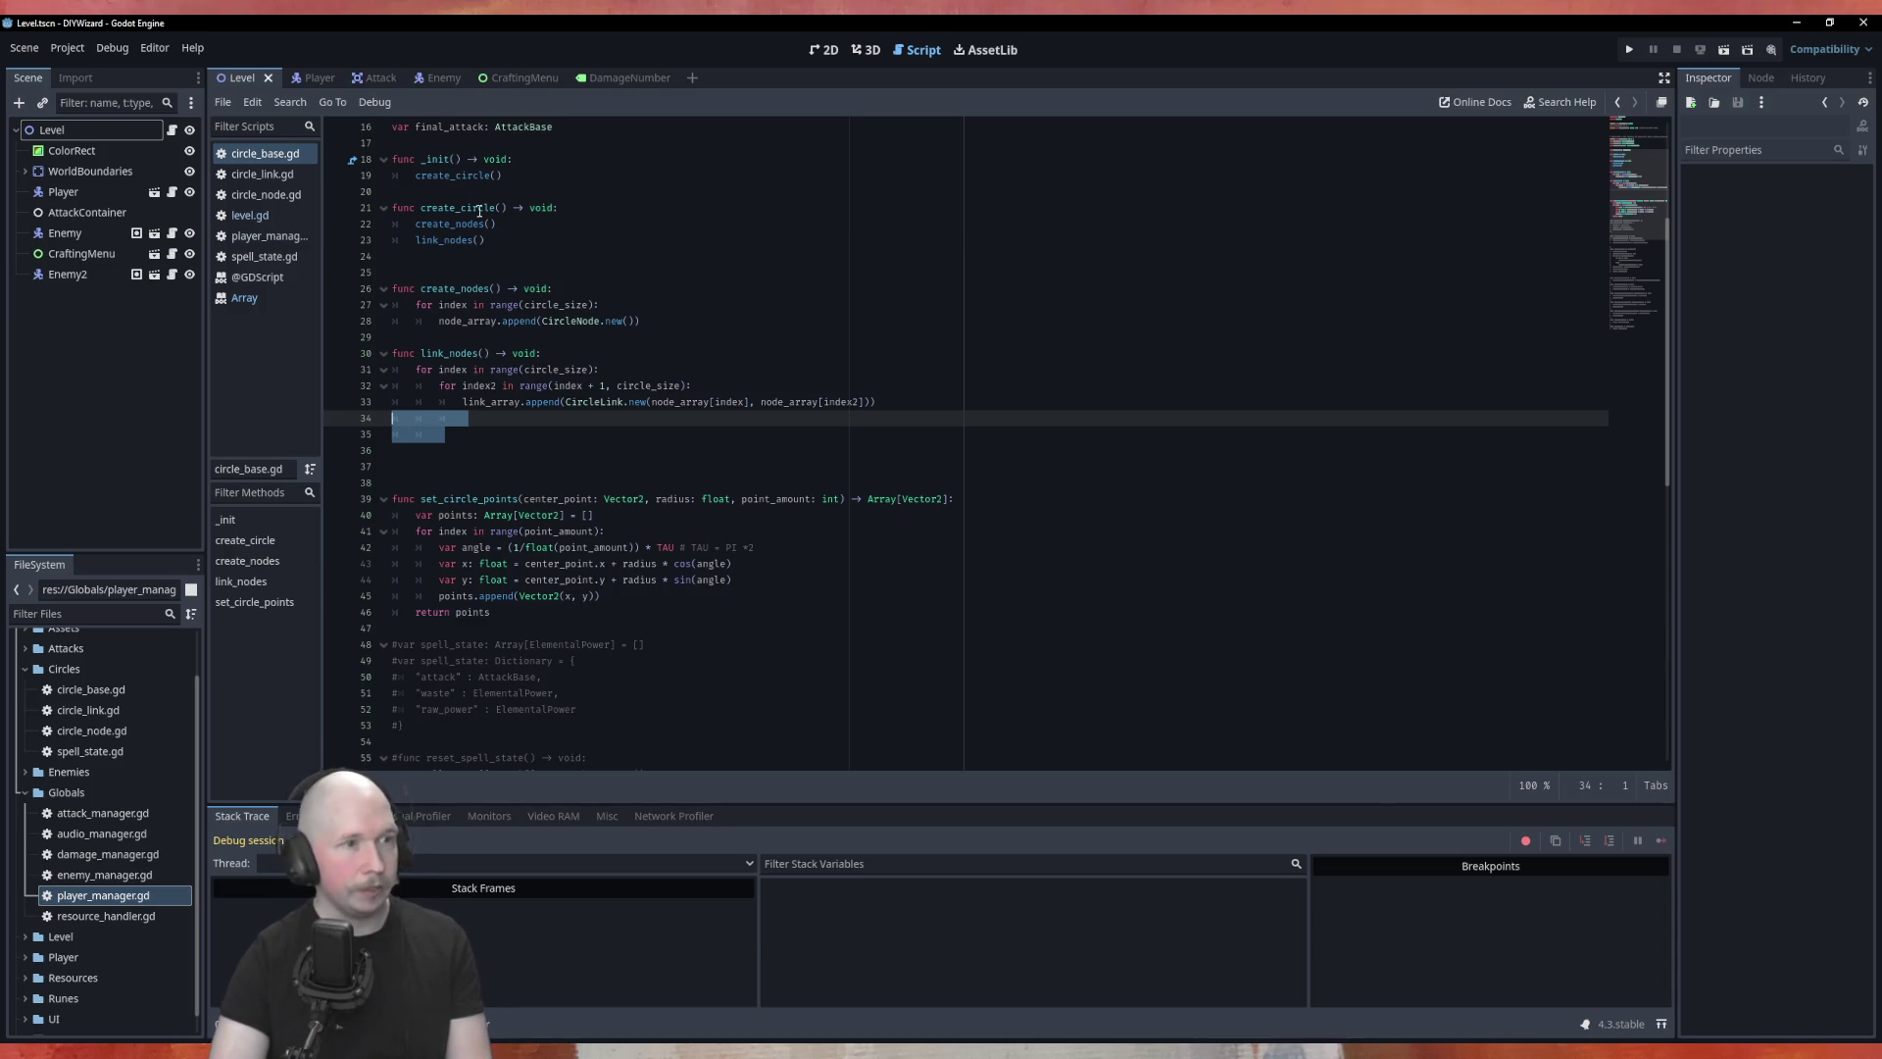
key("Delete")
key("Delete")
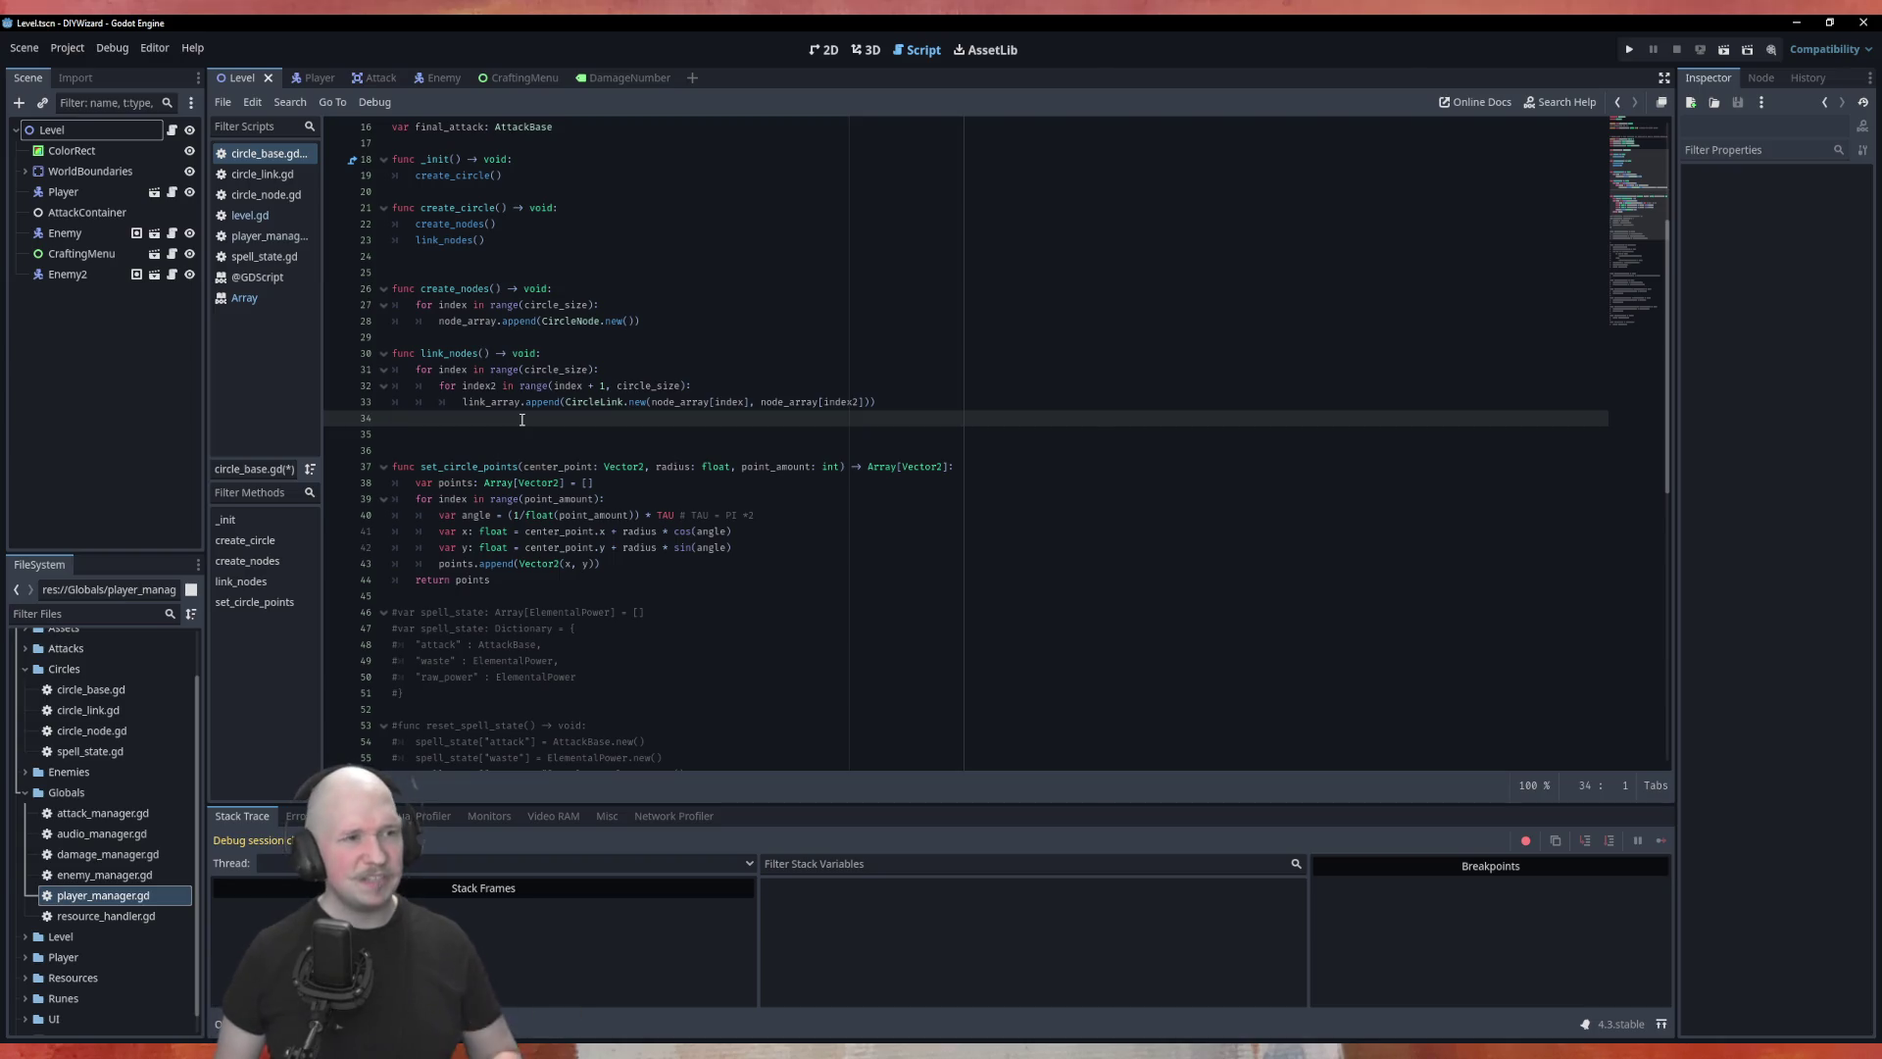
Step: Insert a blank line after link_nodes at line 34 of circle_base.gd
key("Return")
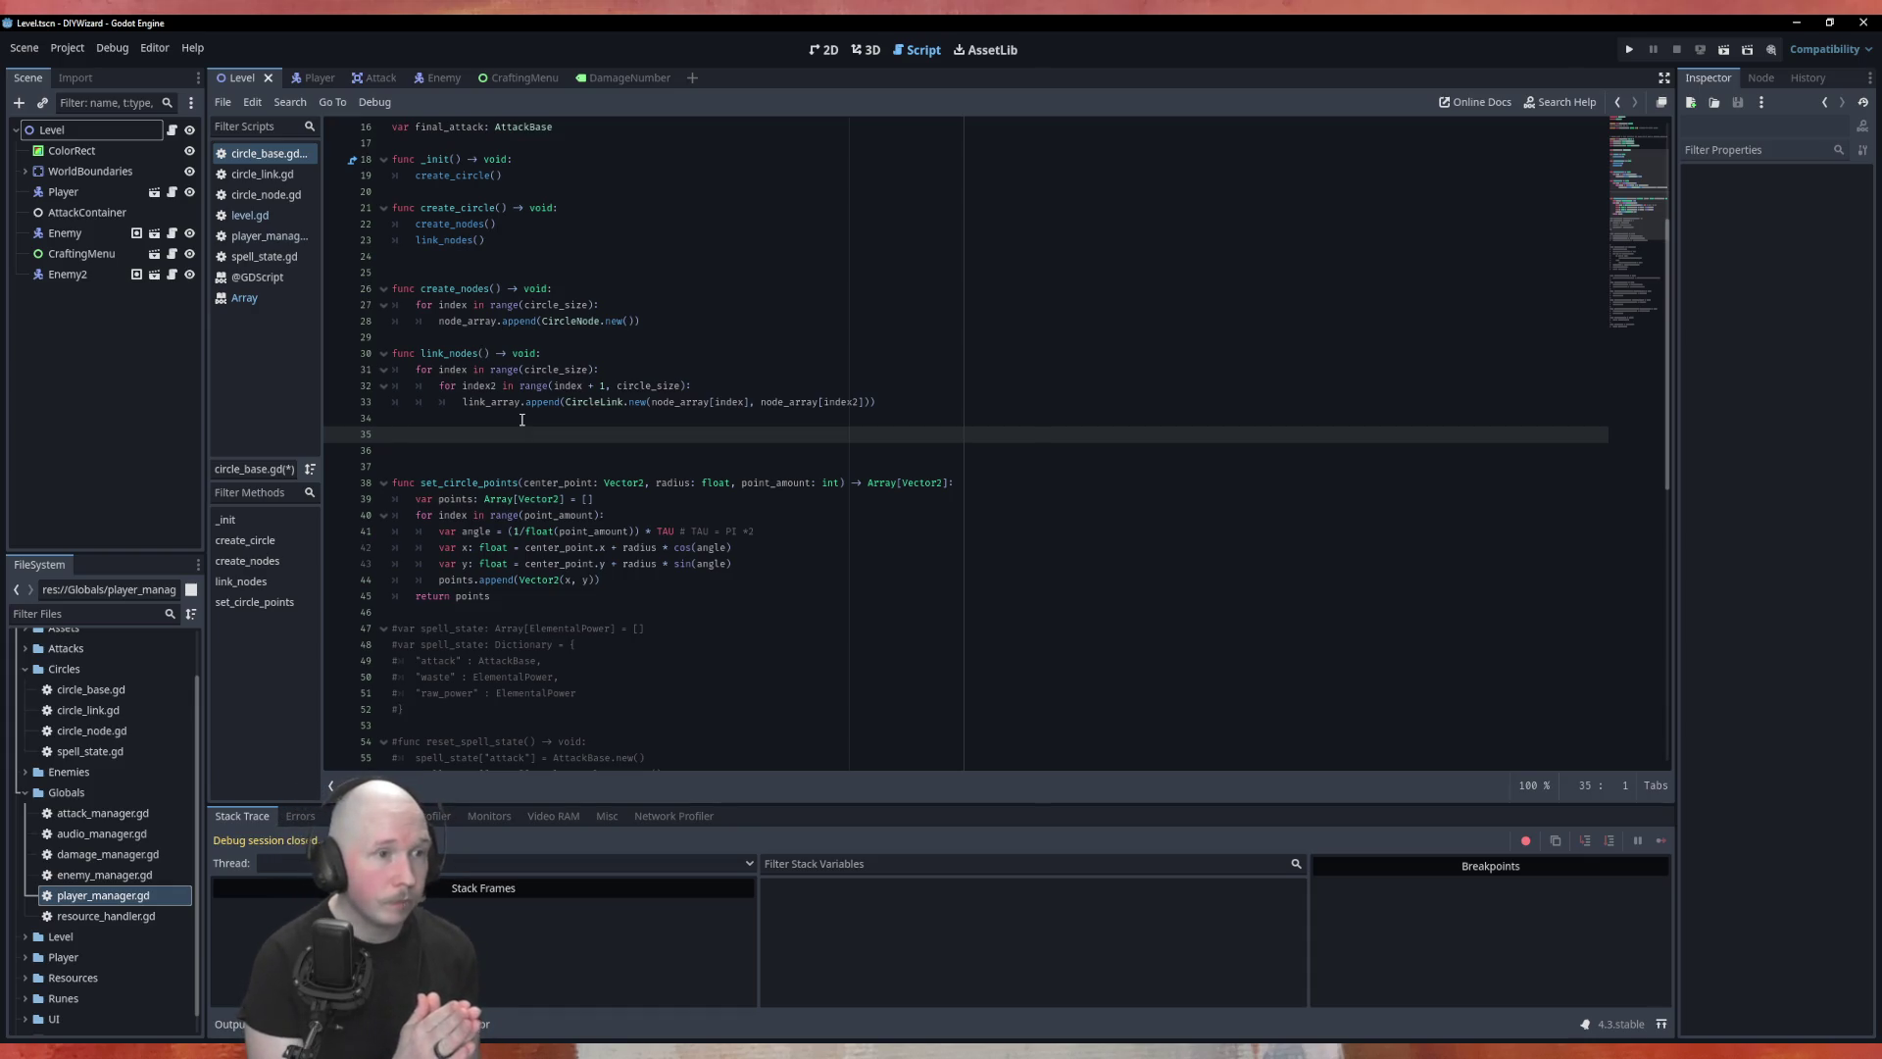
Step: Write the stub 'func depth_first_search_activation() -> void:' with a pass body on line 35
type("func")
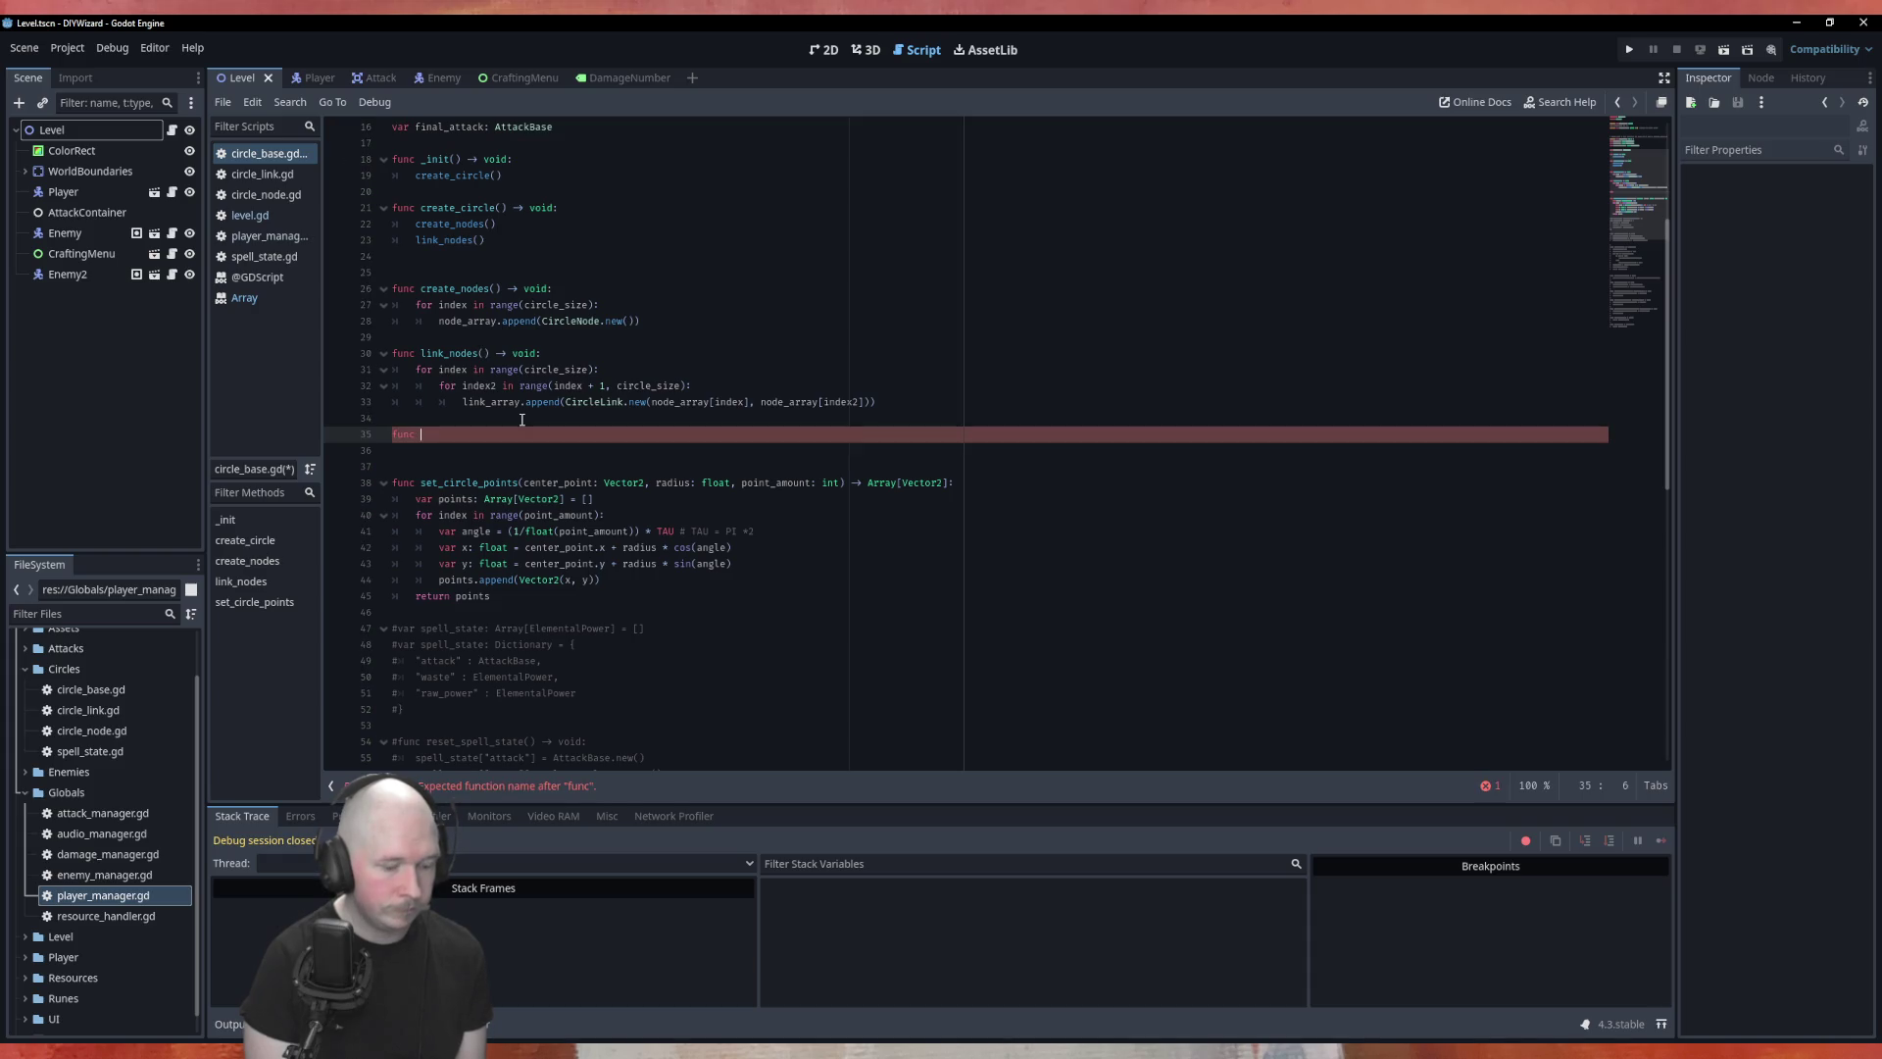
type("pth_first_sea")
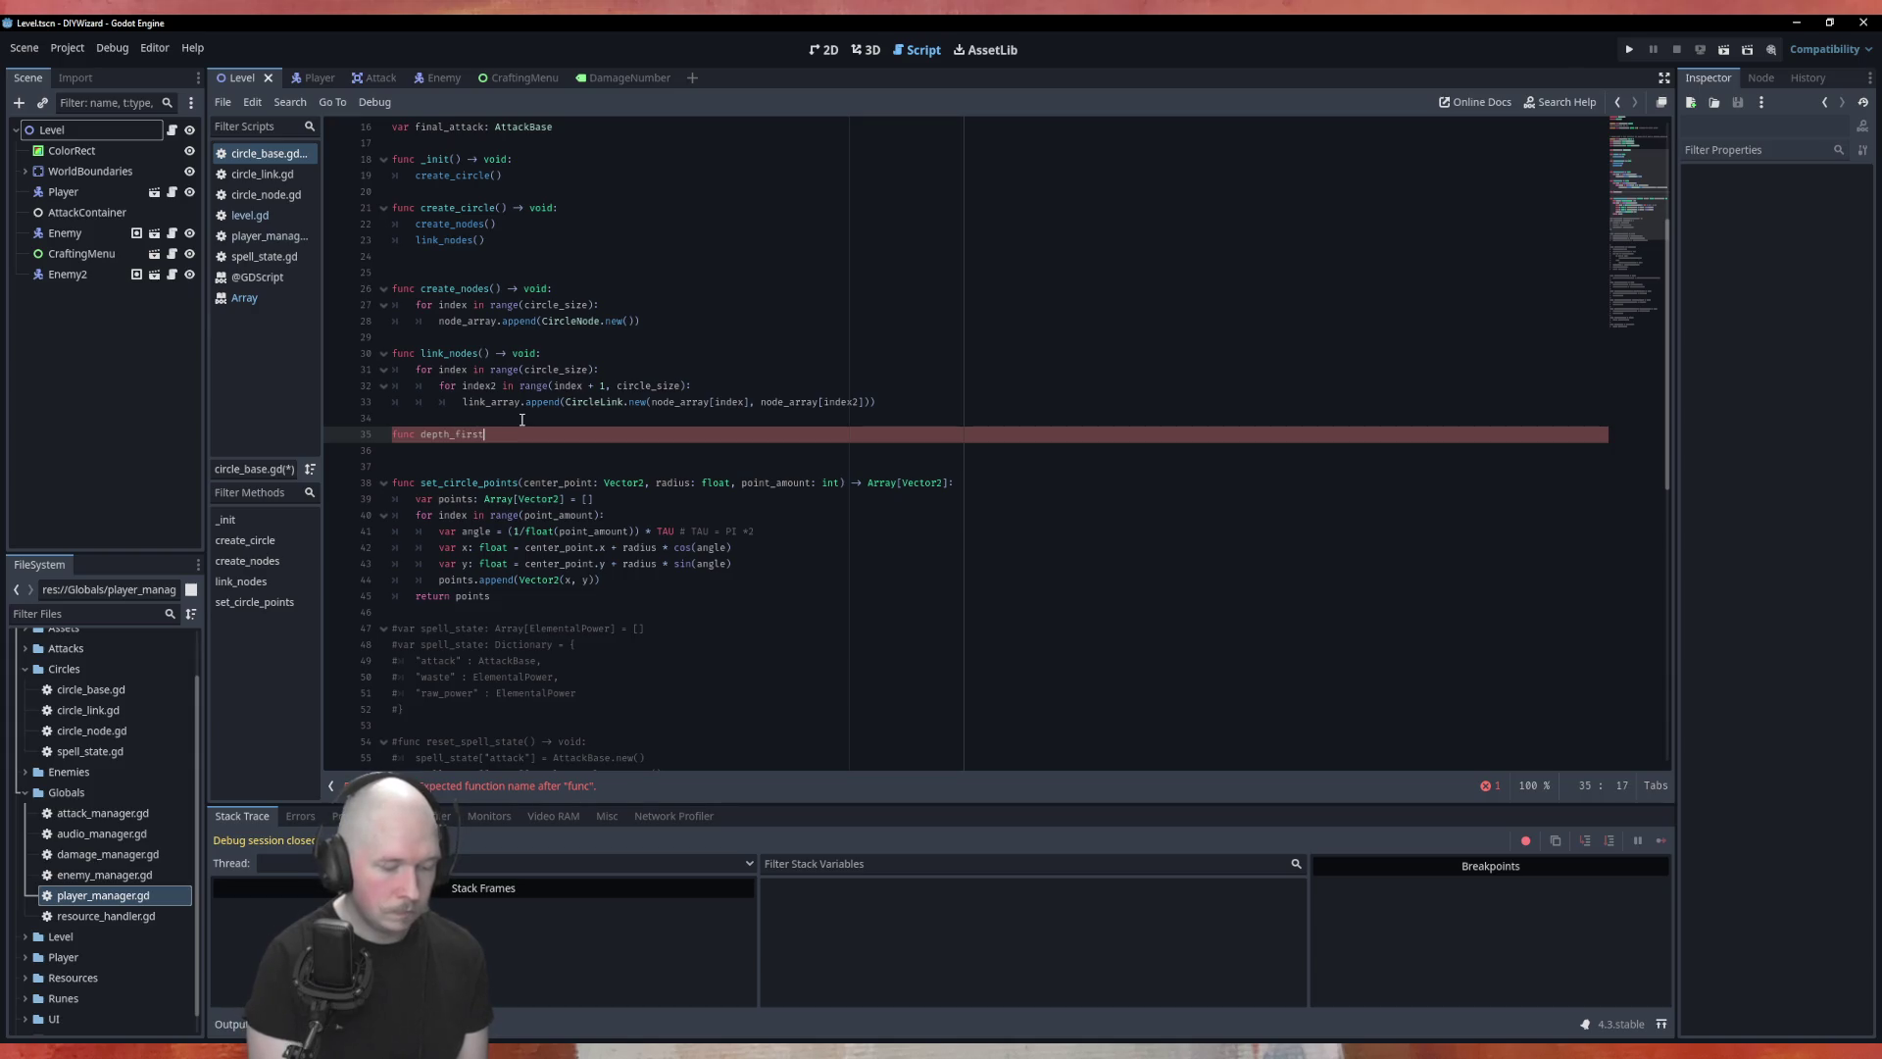
type("rch")
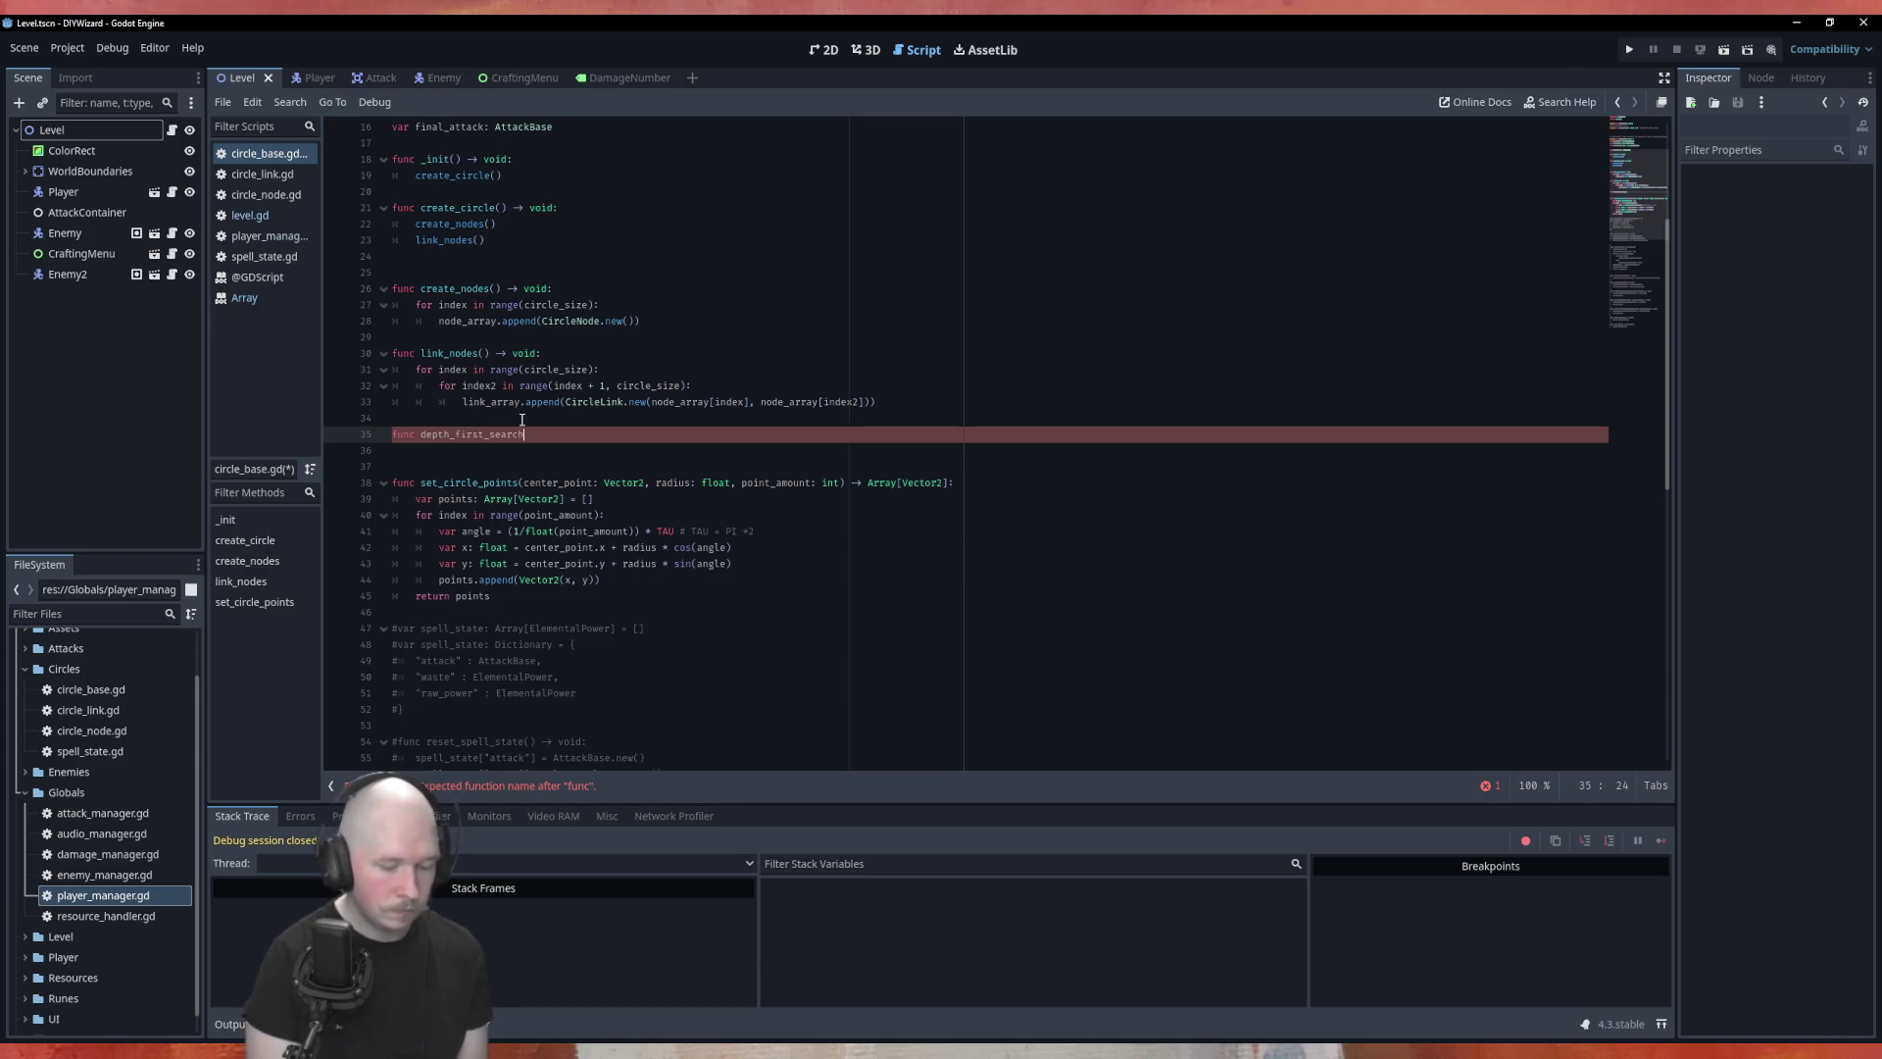
type("_activation(")
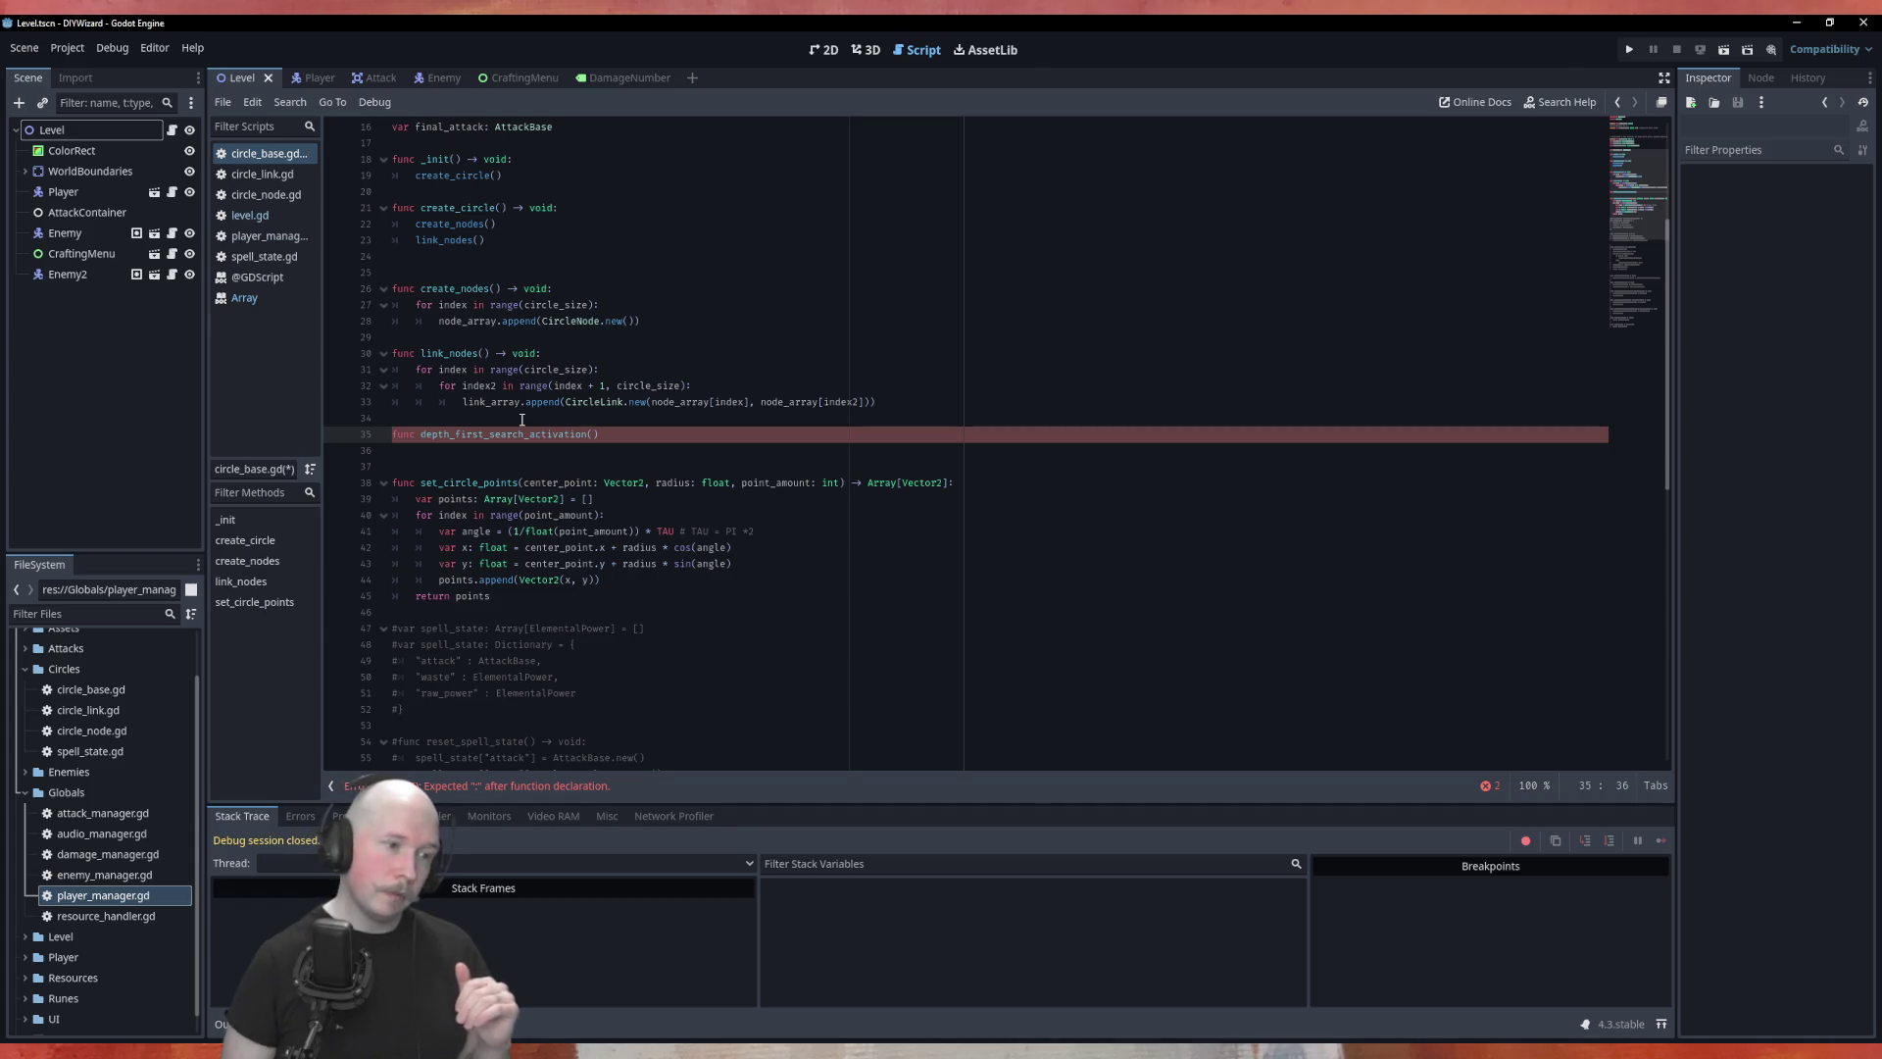
key("Right")
type("-> voi")
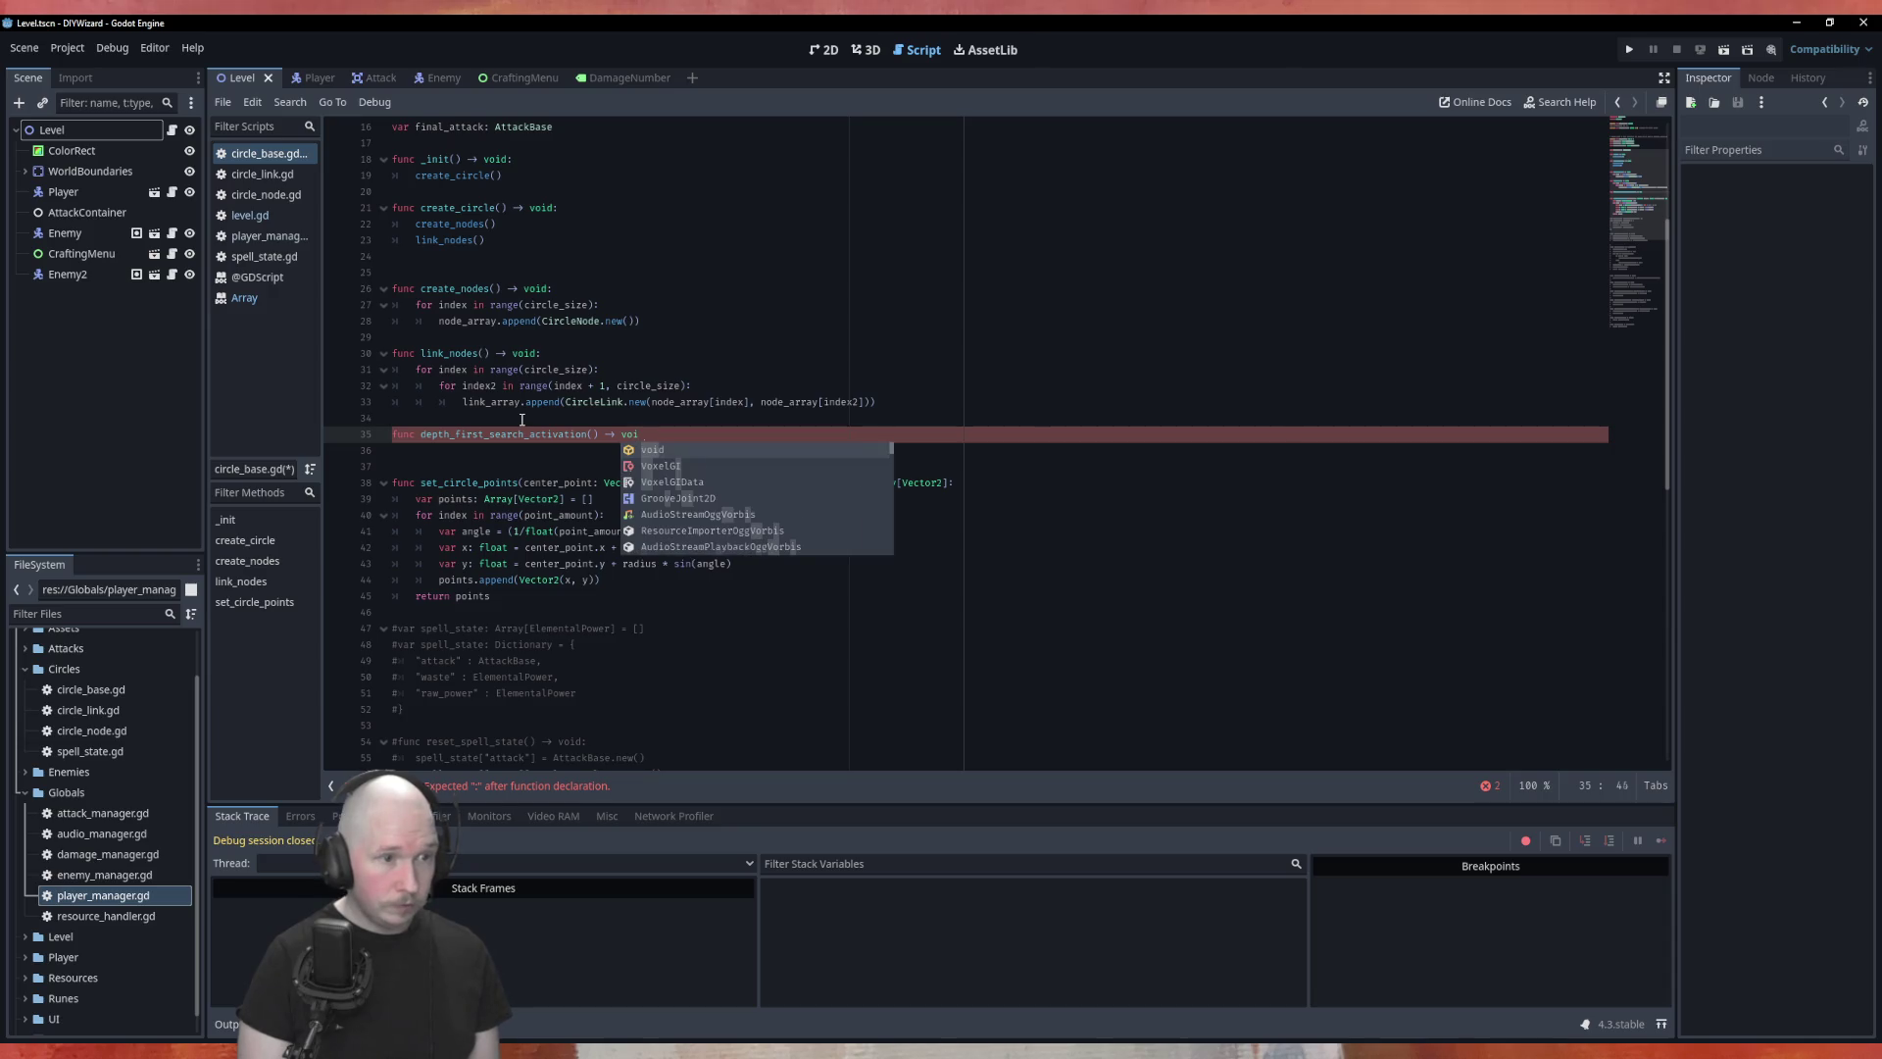
type("d")
type(":")
key("Return")
type("pass")
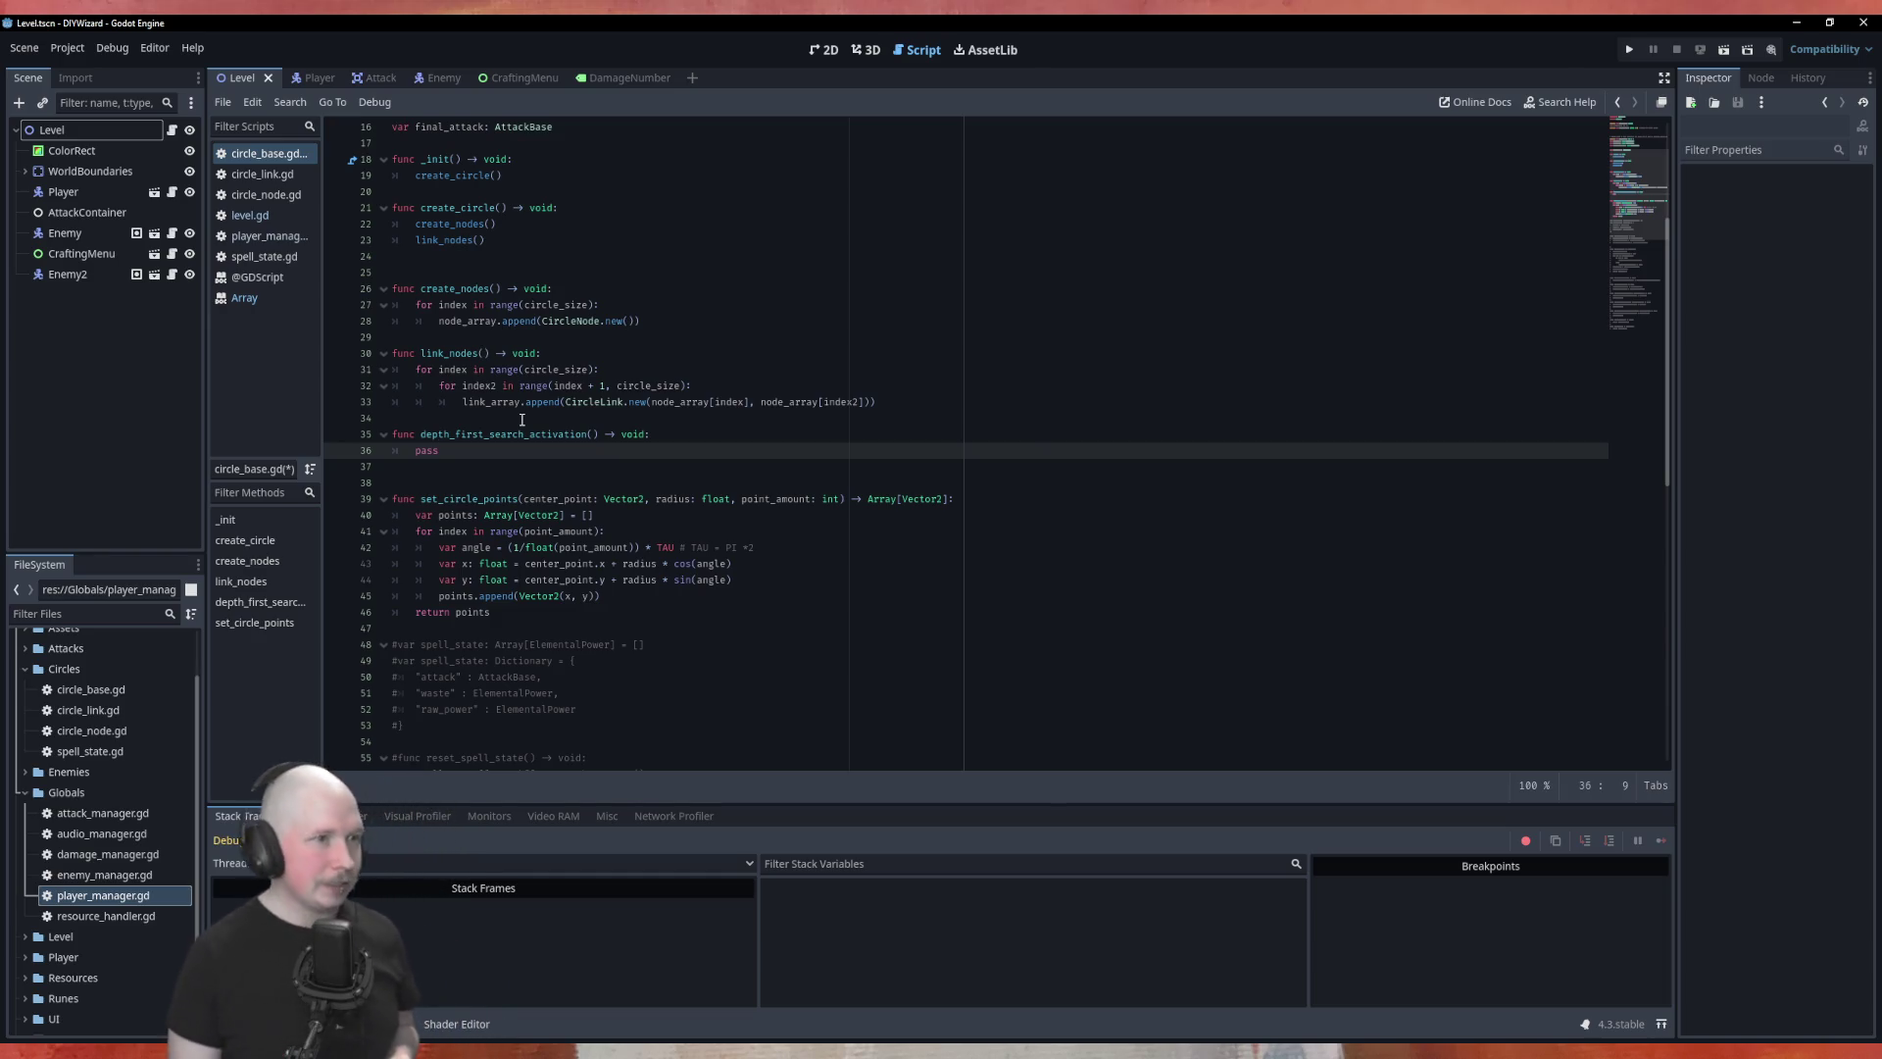
left_click(262, 196)
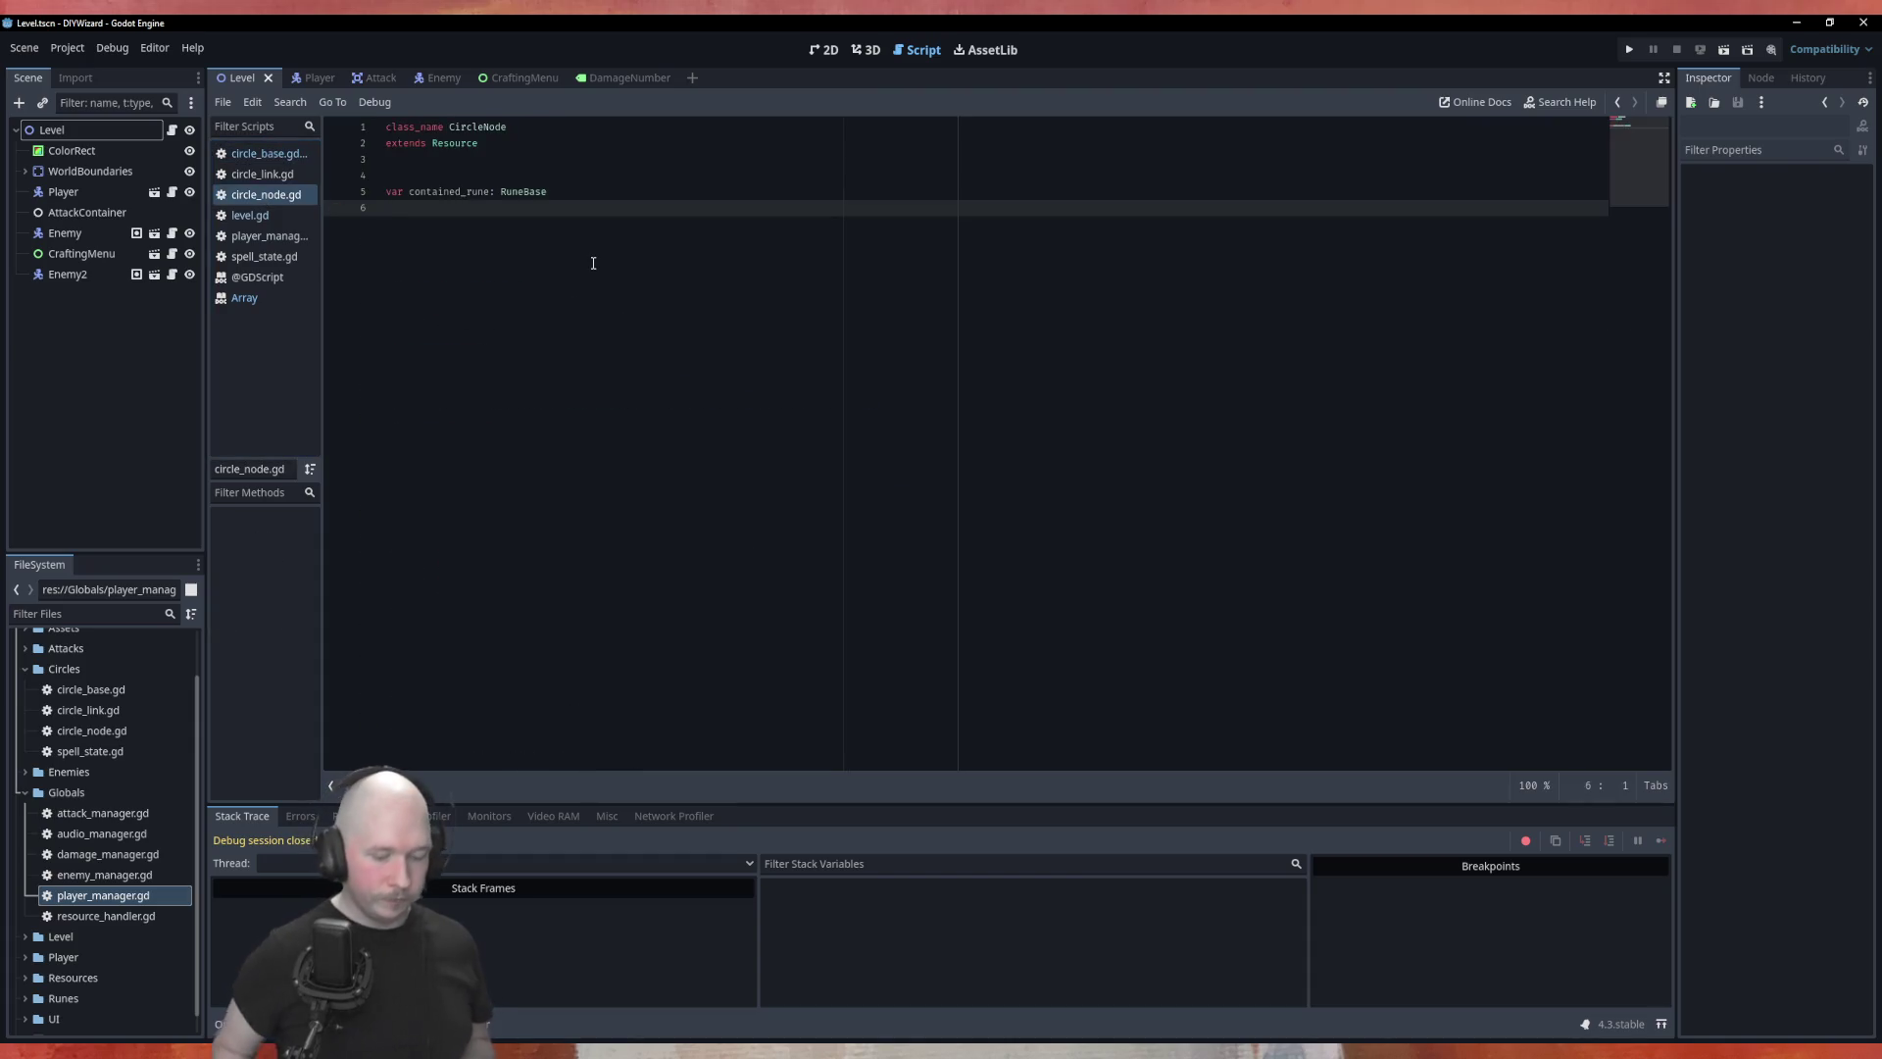
Step: Below contained_rune in circle_node.gd, write 'func depth_first_traversal() -> void:'
key("Return")
type("var ")
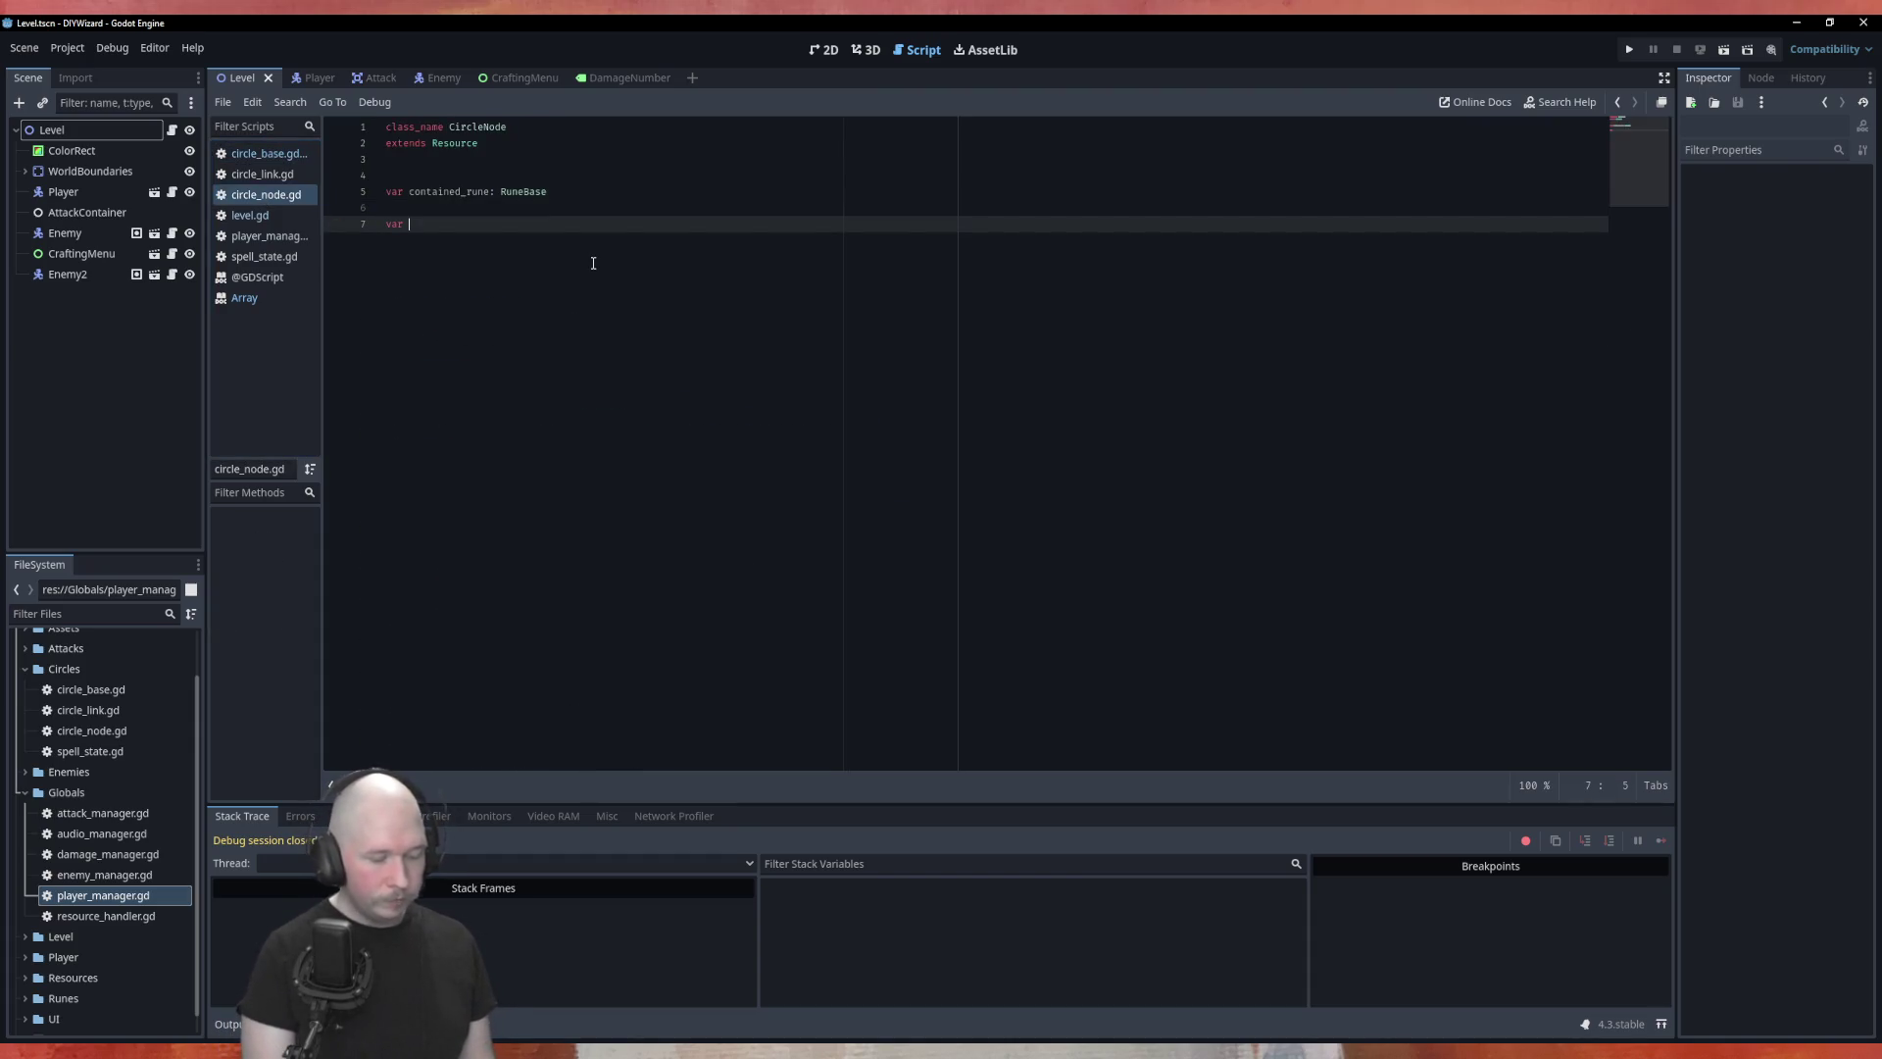
type("Dpeth")
key("BackSpace")
key("BackSpace")
key("BackSpace")
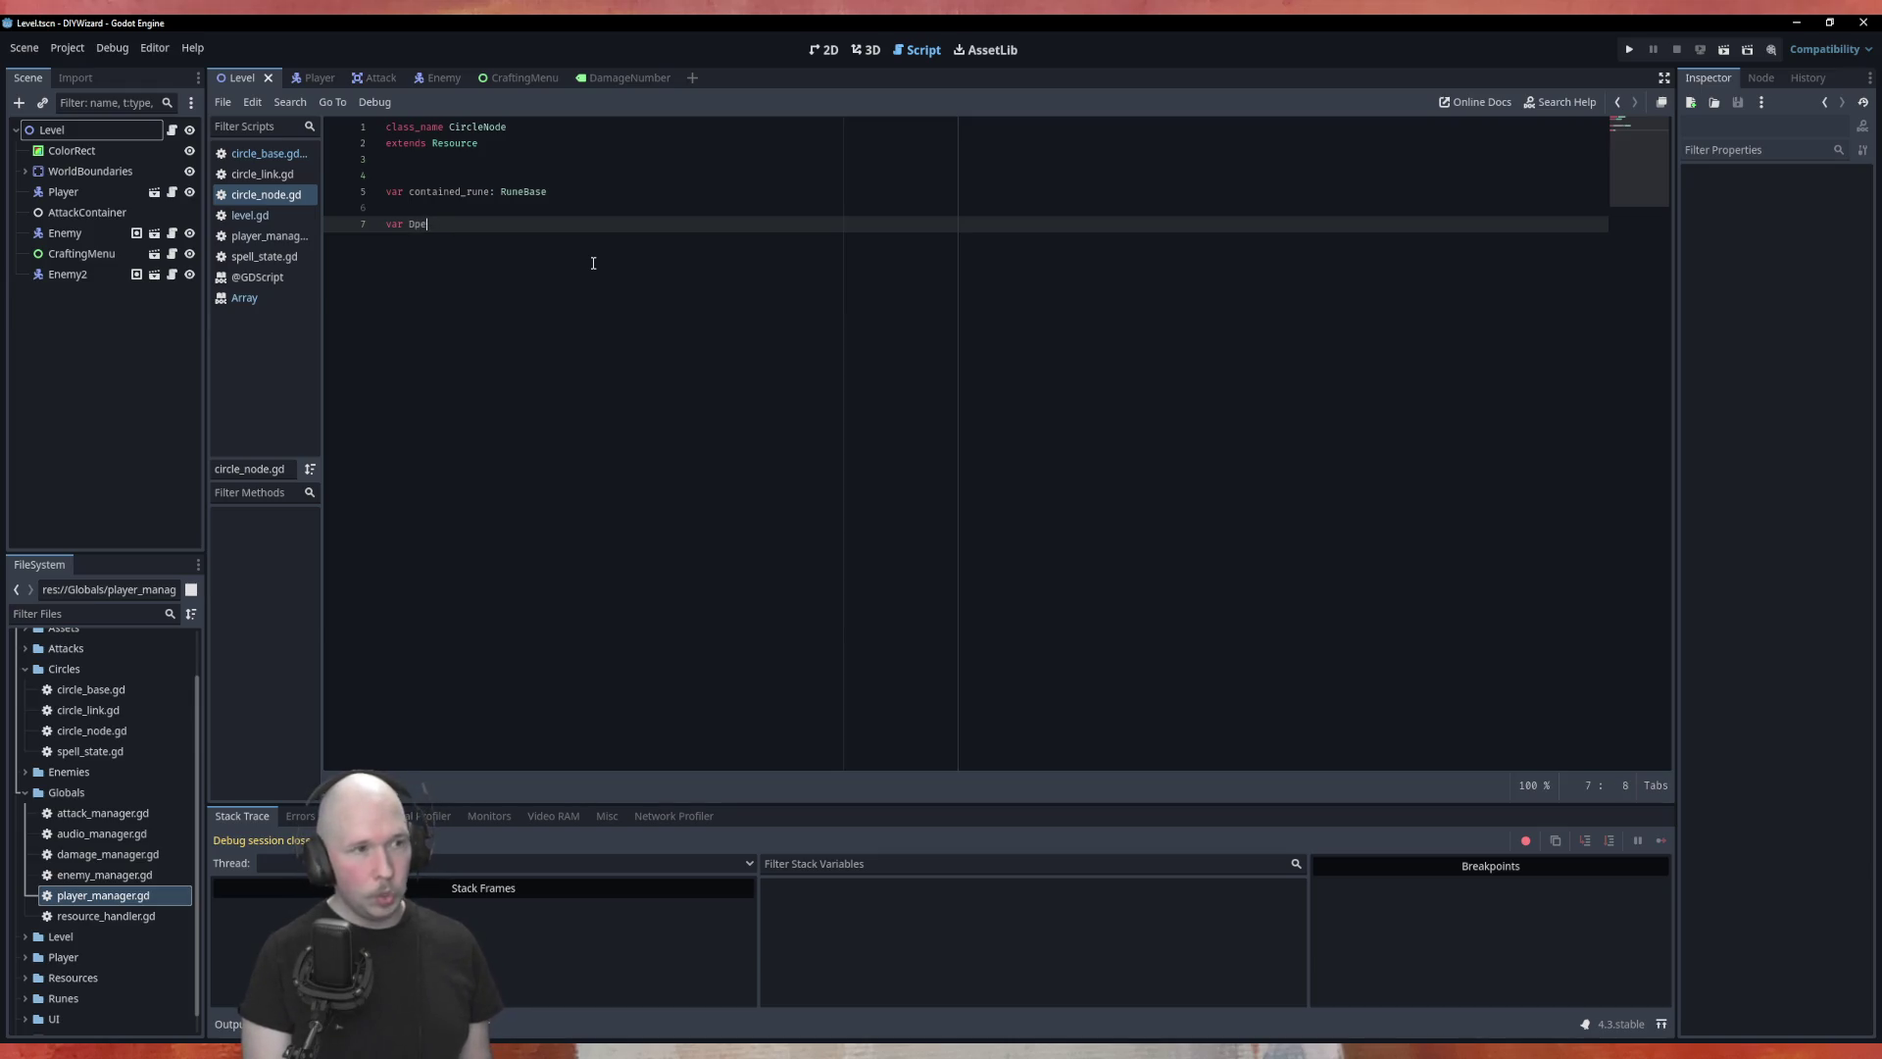
key("BackSpace")
key("BackSpace")
type("func dfs")
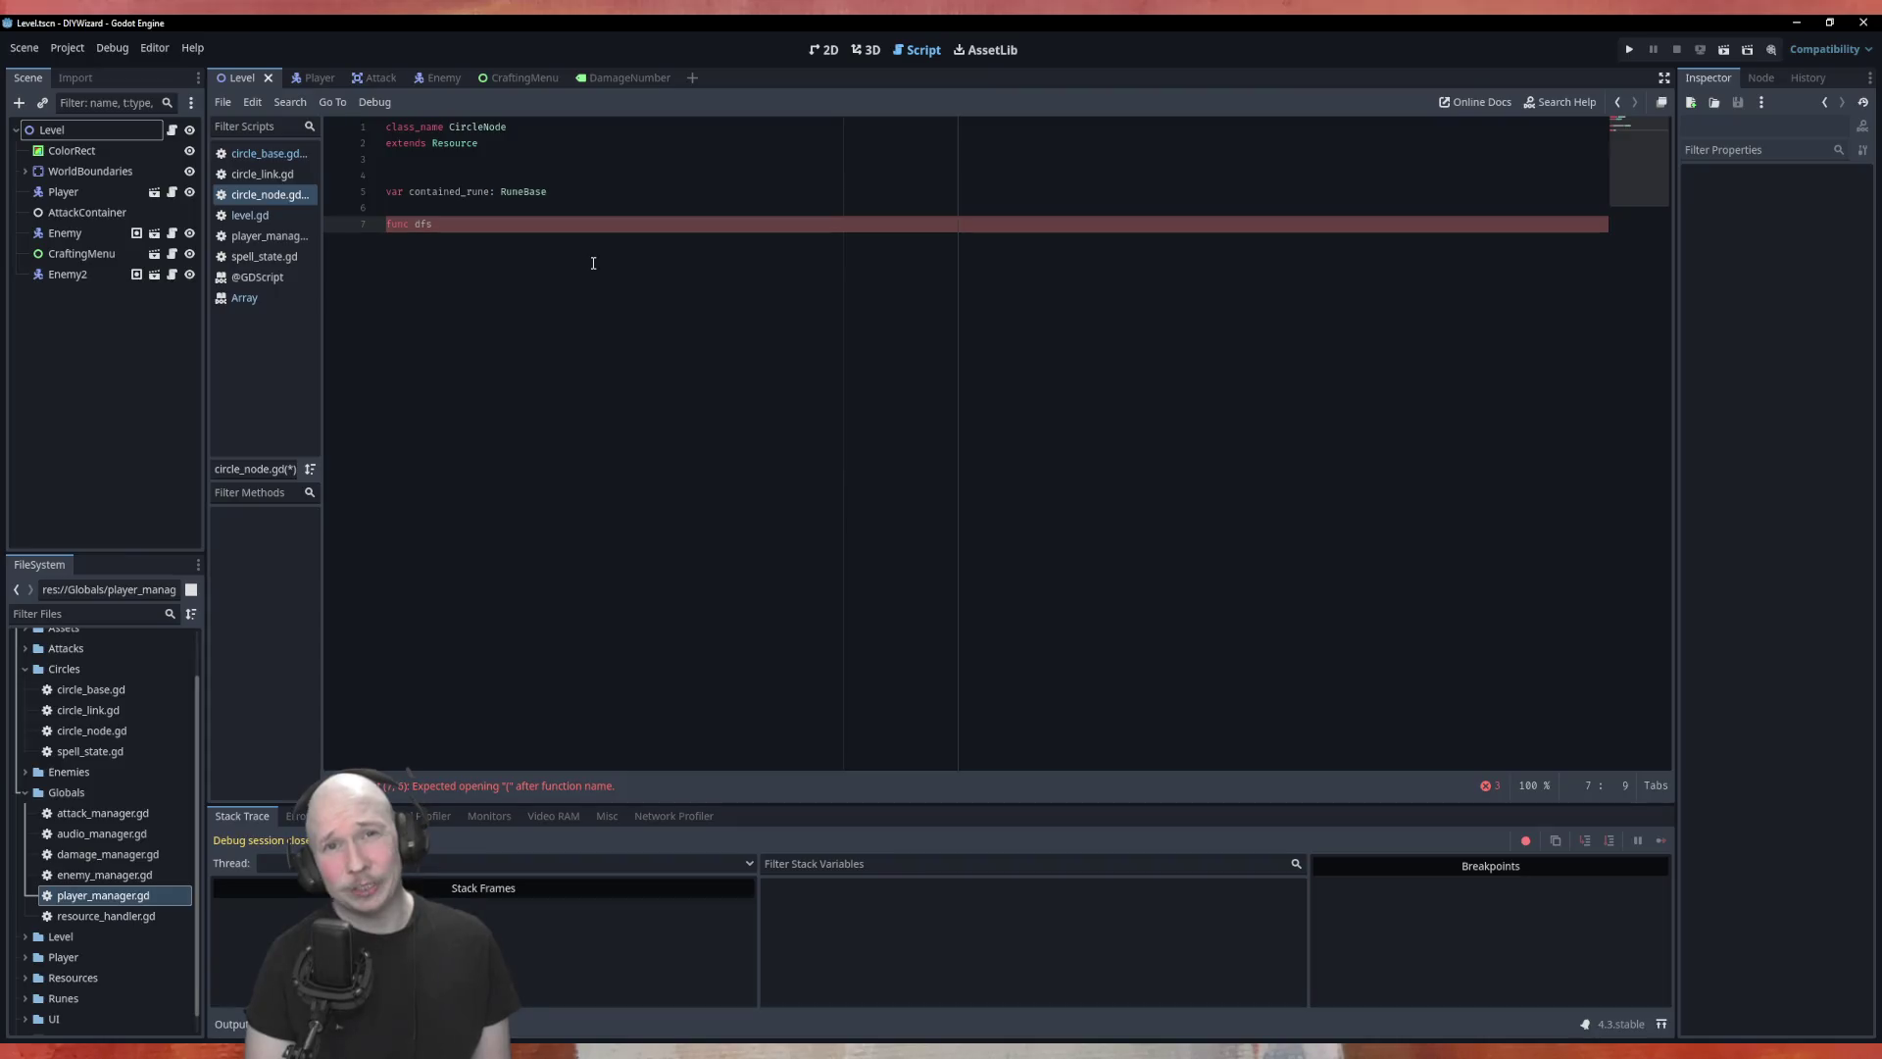
key("BackSpace")
key("BackSpace")
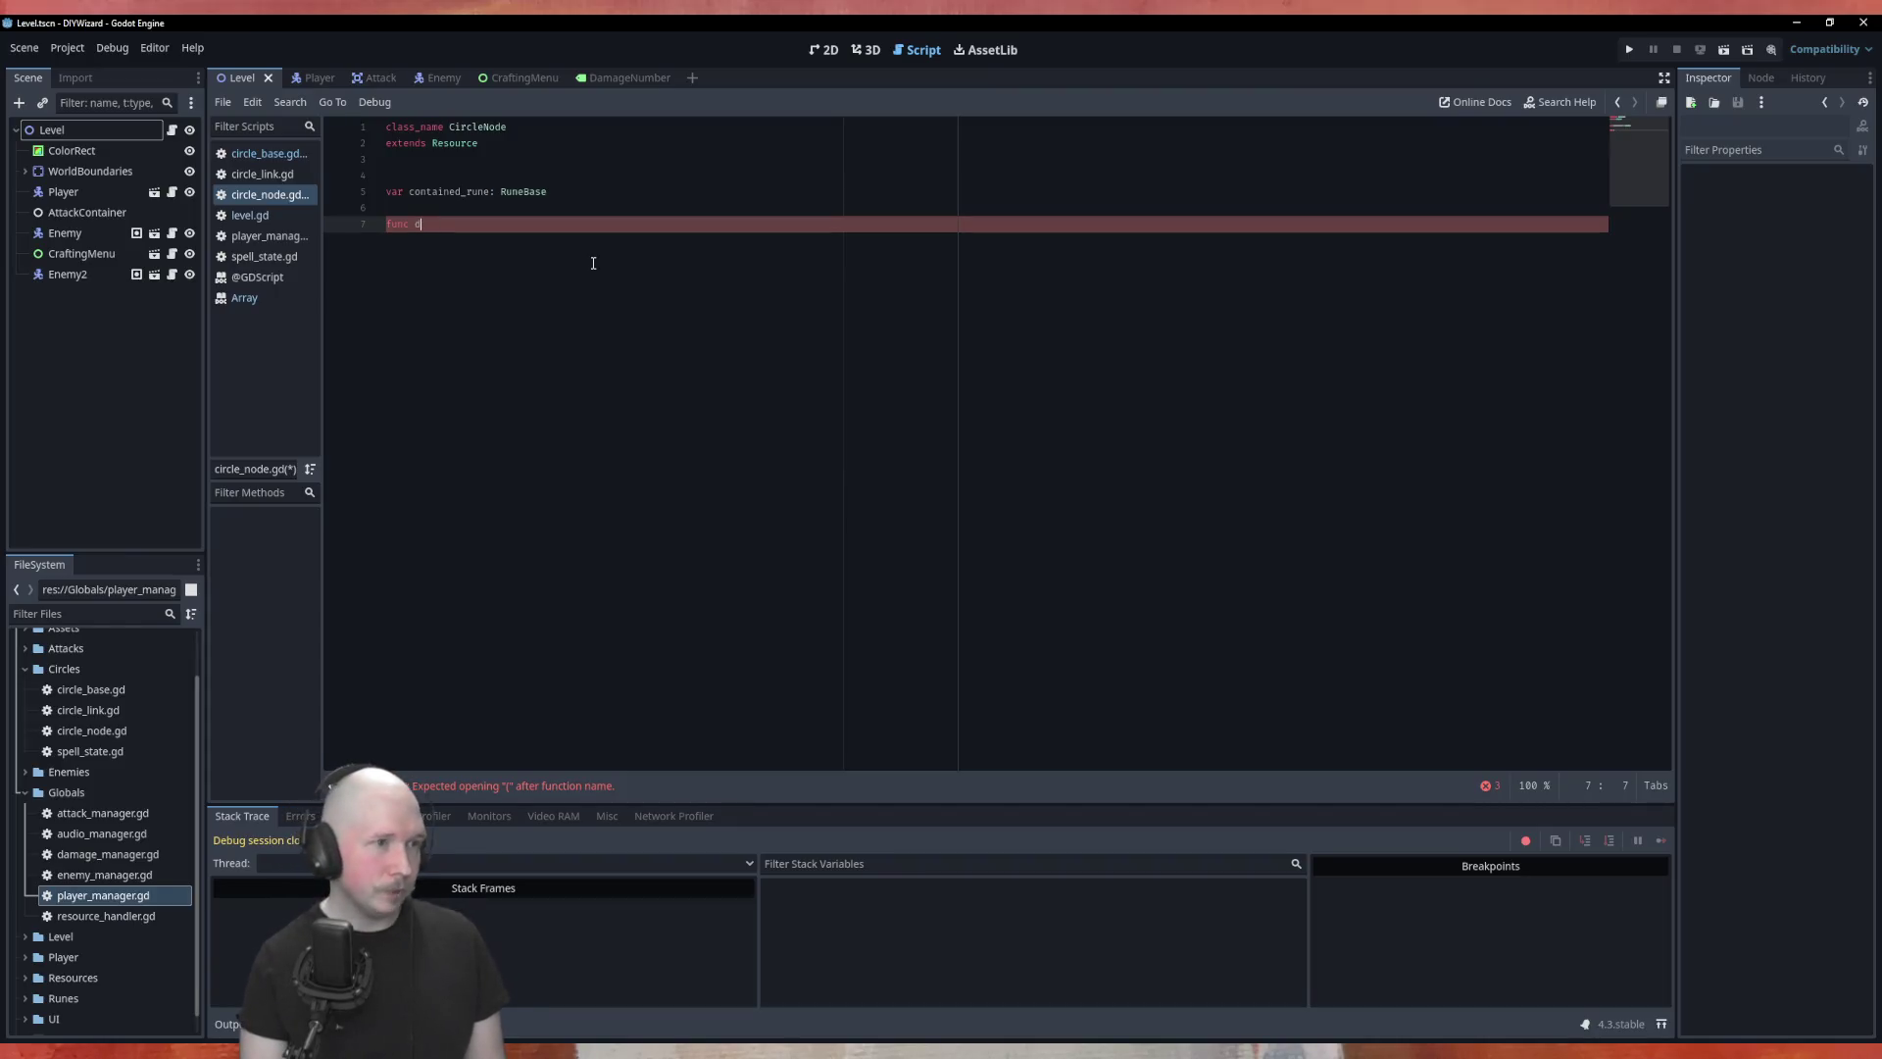
type("epth_")
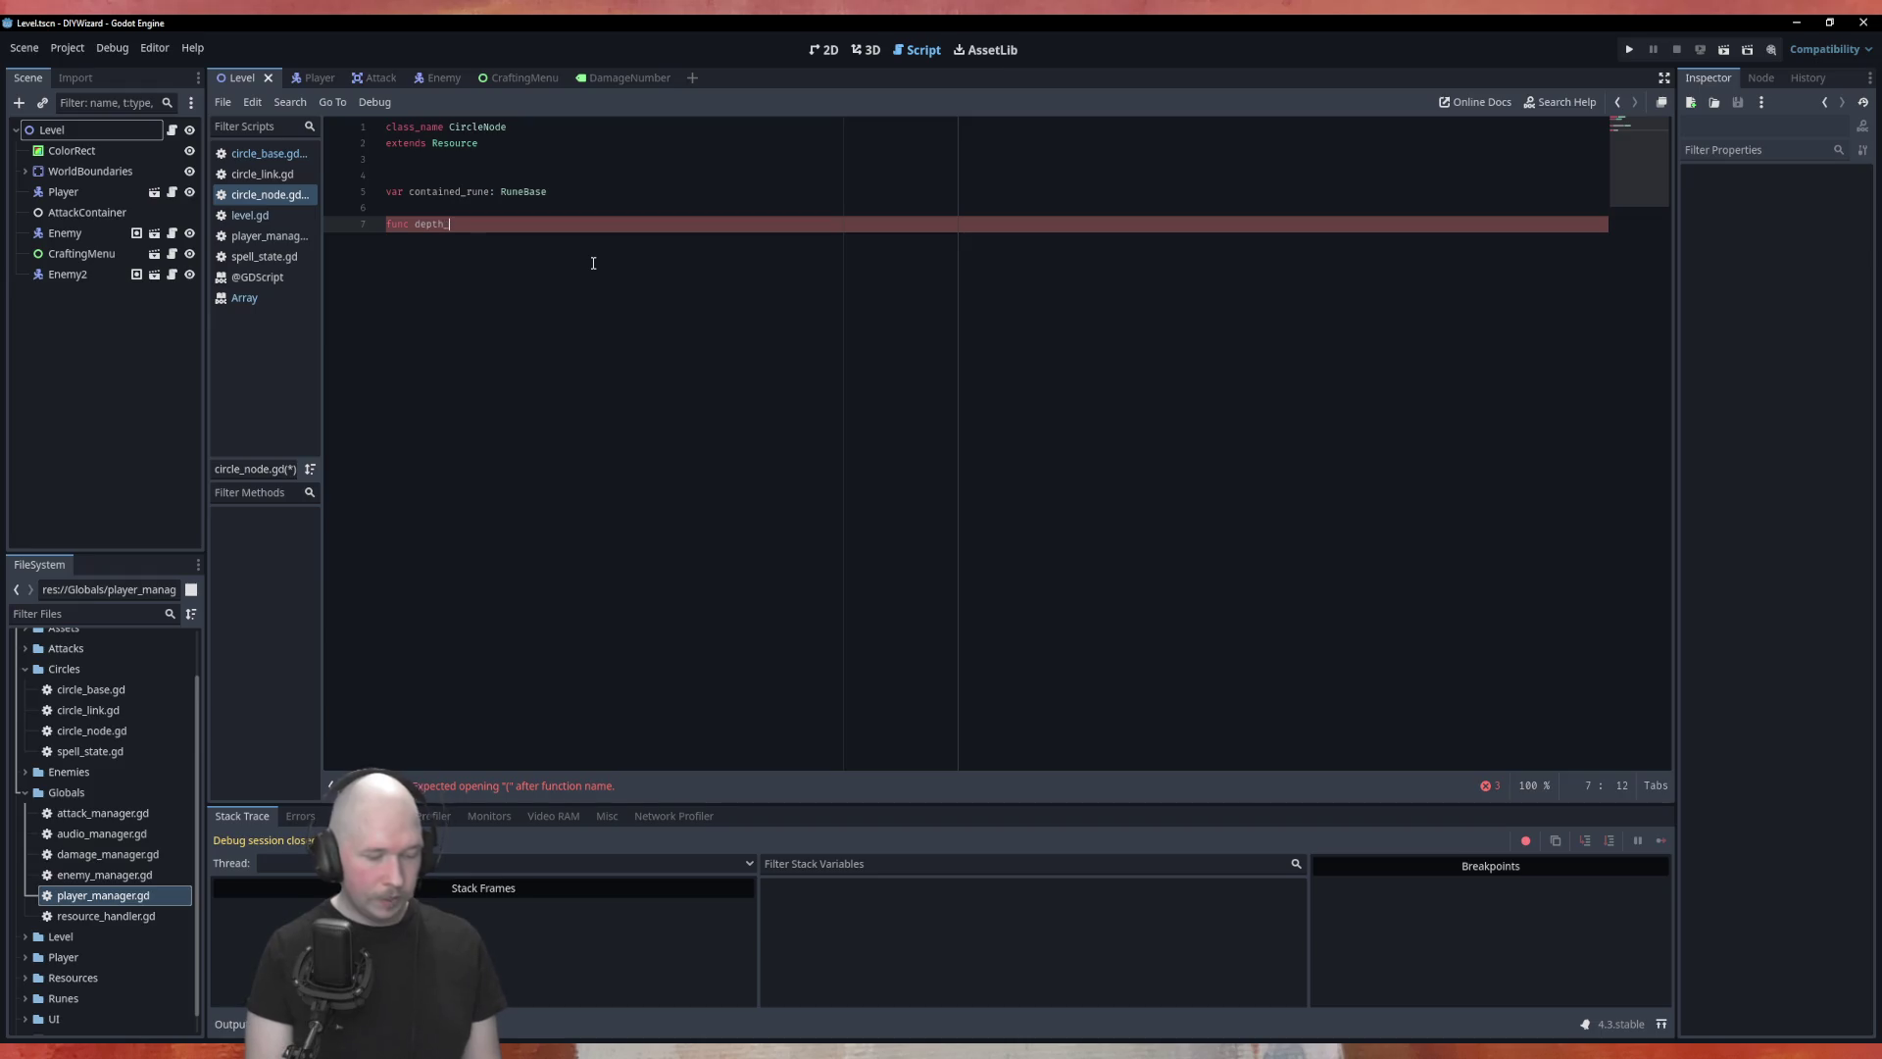
type("fisrt")
key("BackSpace")
key("BackSpace")
key("BackSpace")
type("rst")
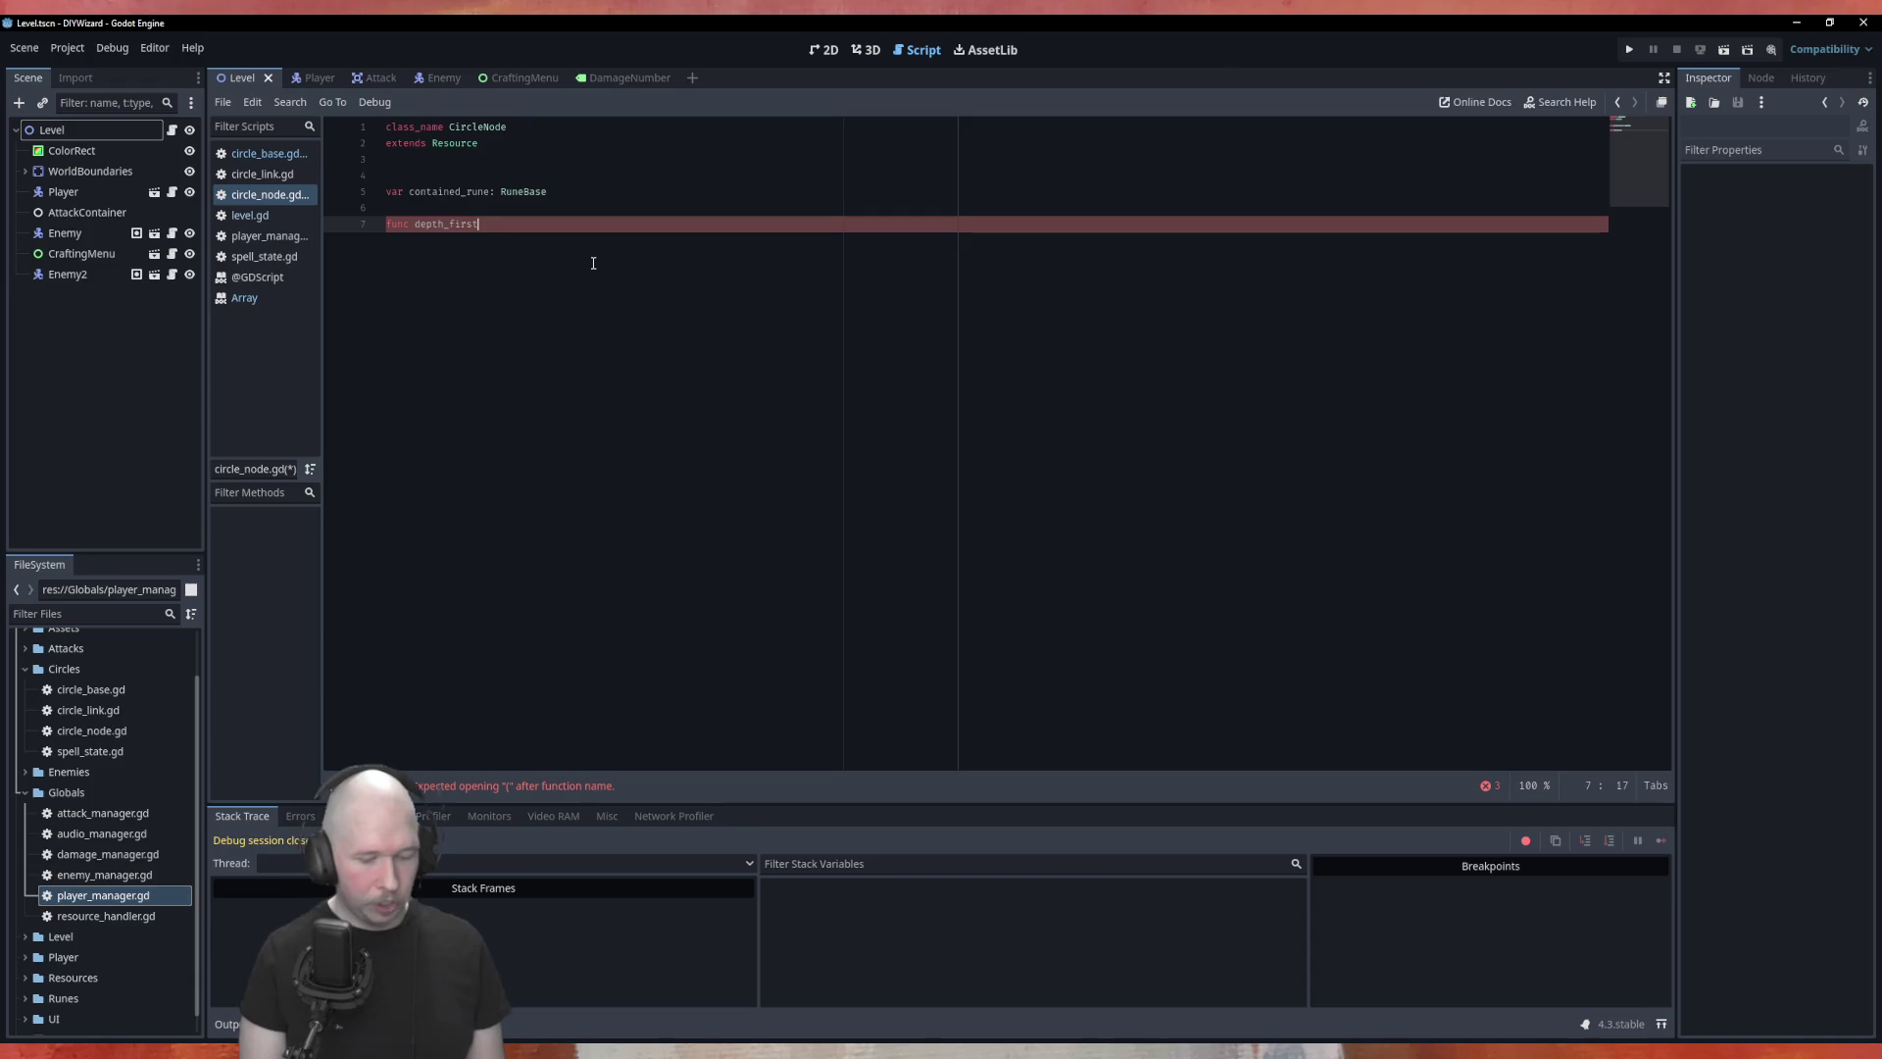
type("_search")
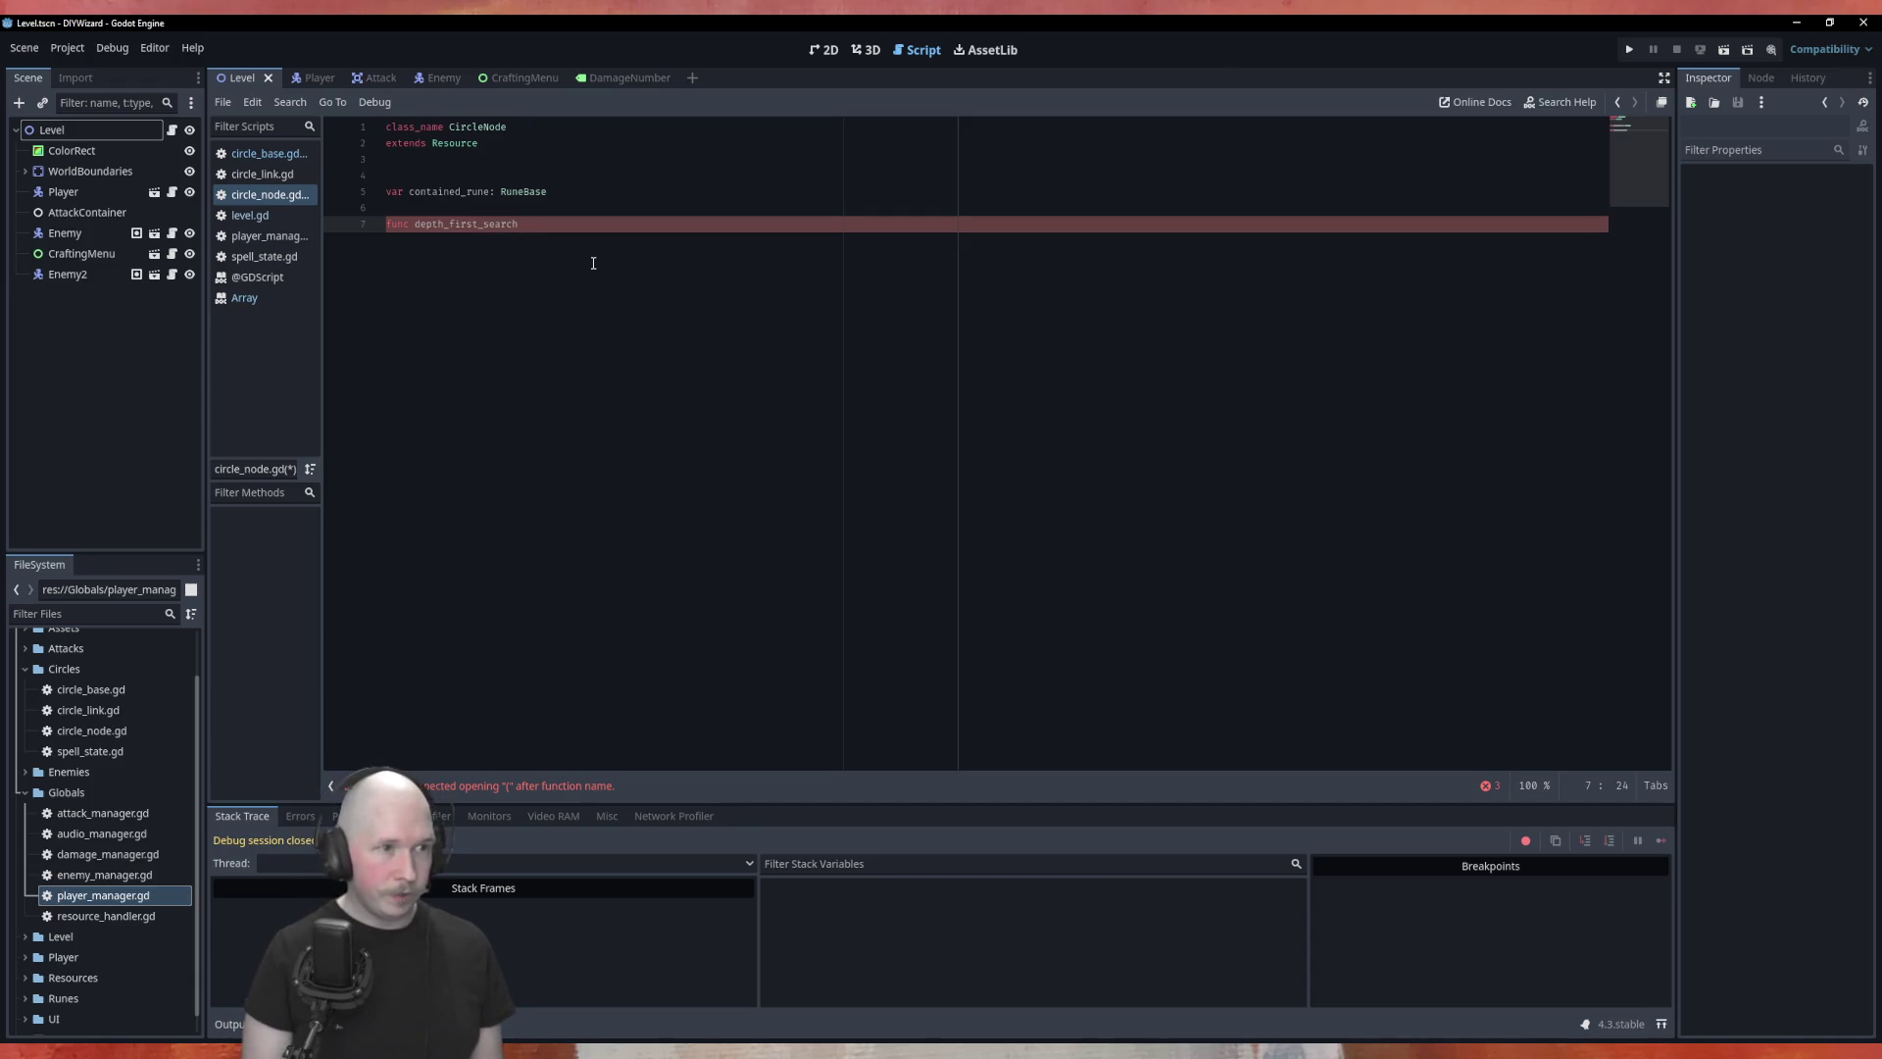
type("(")
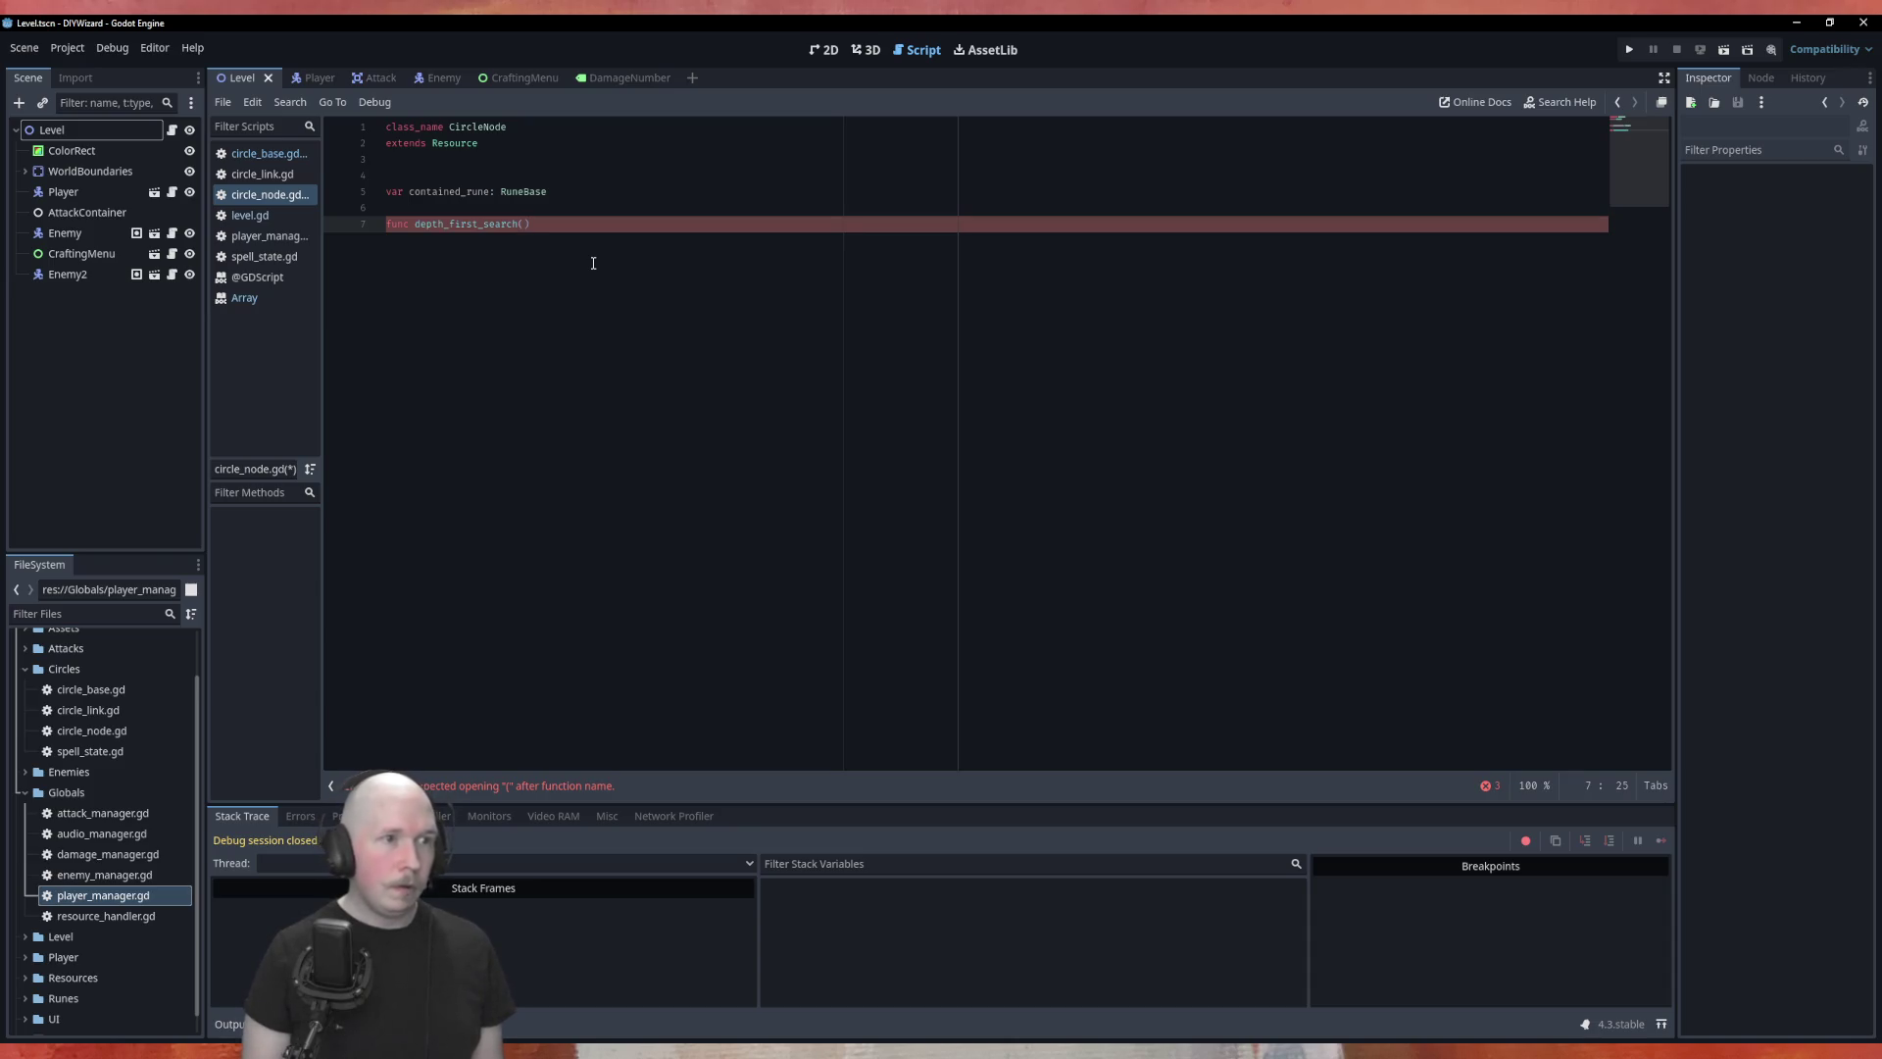
key("BackSpace")
key("BackSpace")
key("BackSpace")
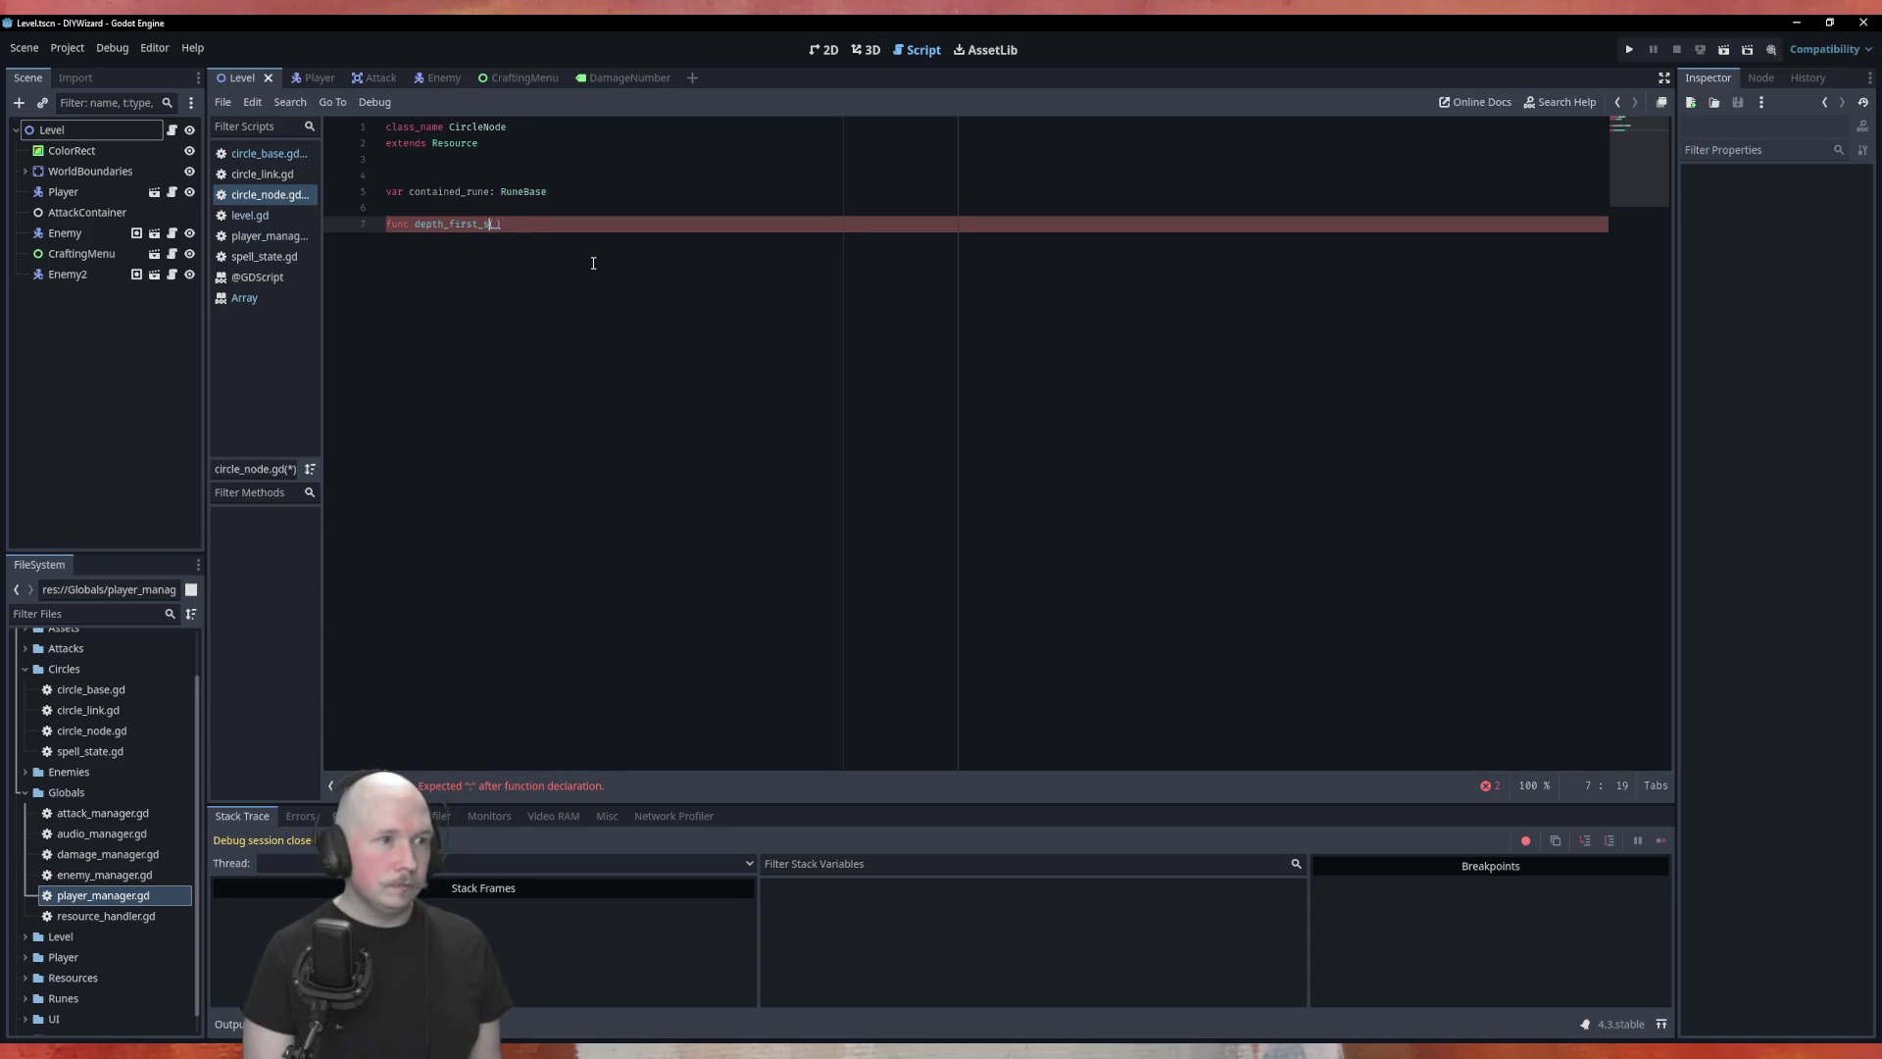
type("travel")
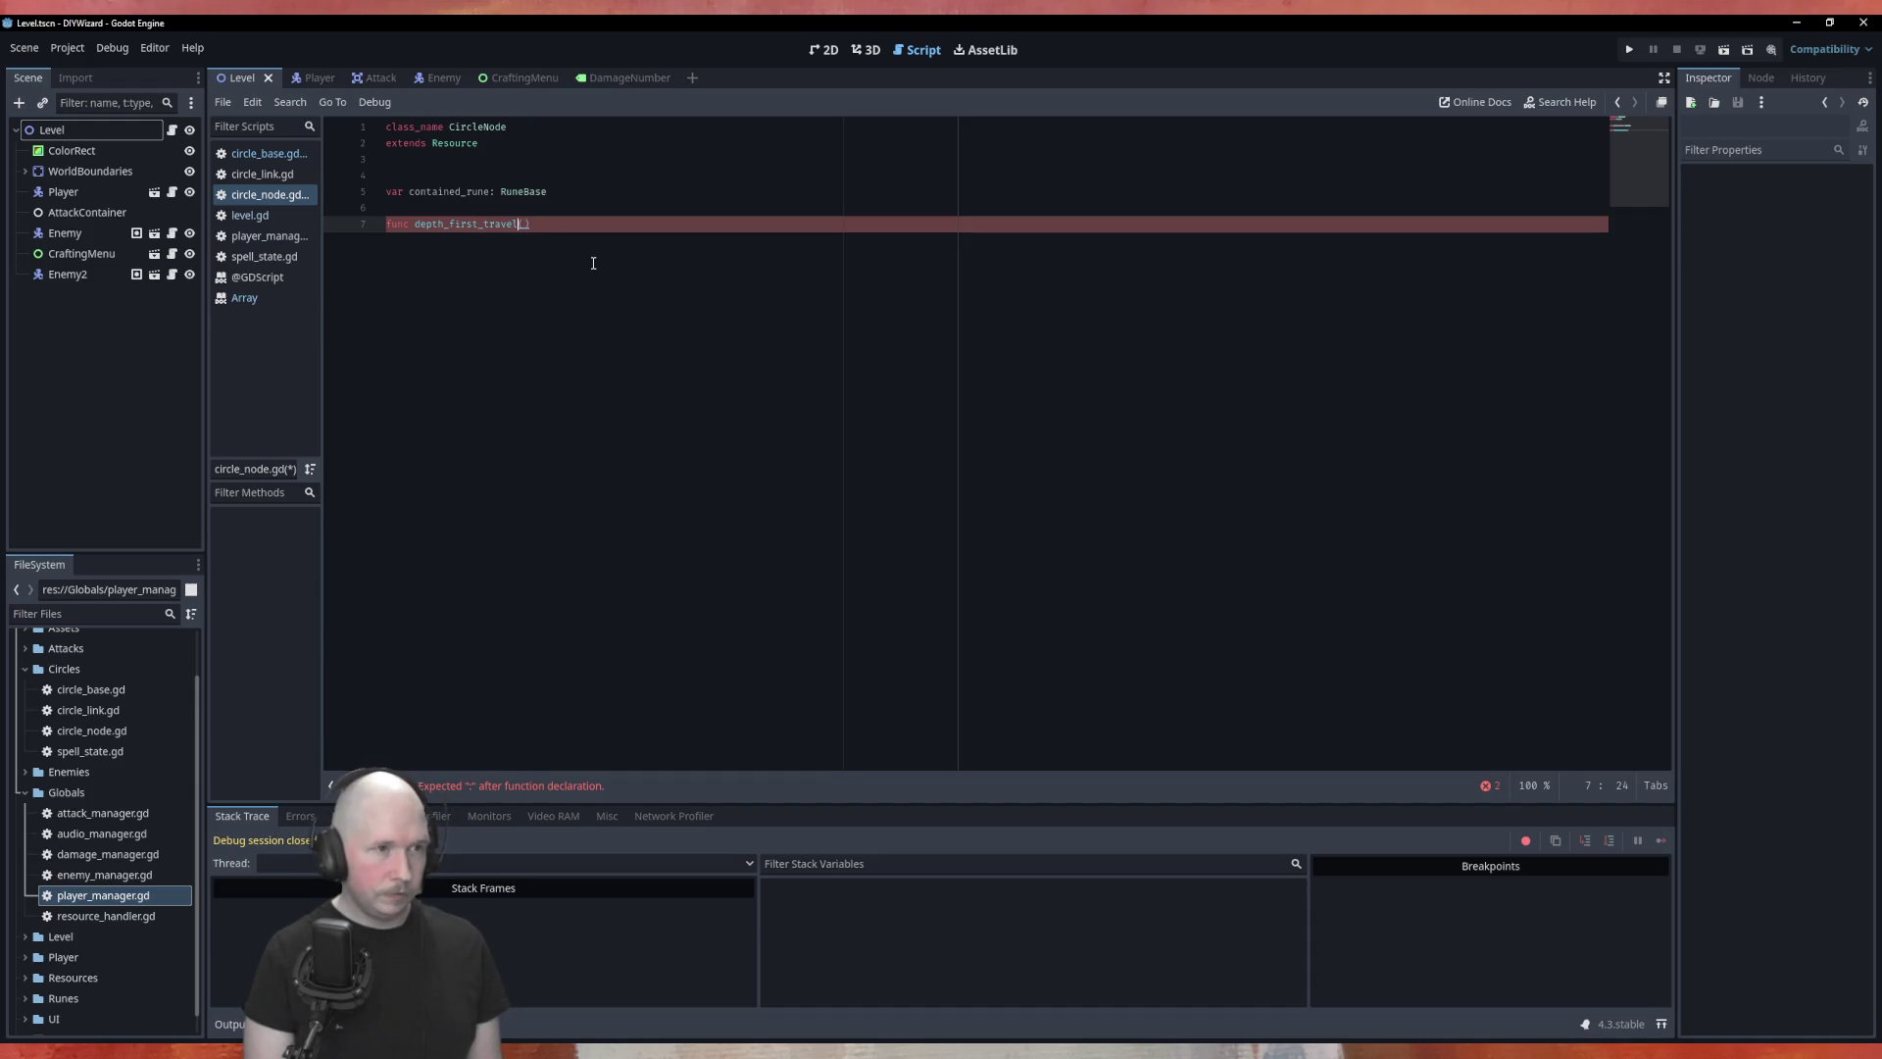
key("BackSpace")
key("BackSpace")
type("ersal() -> ")
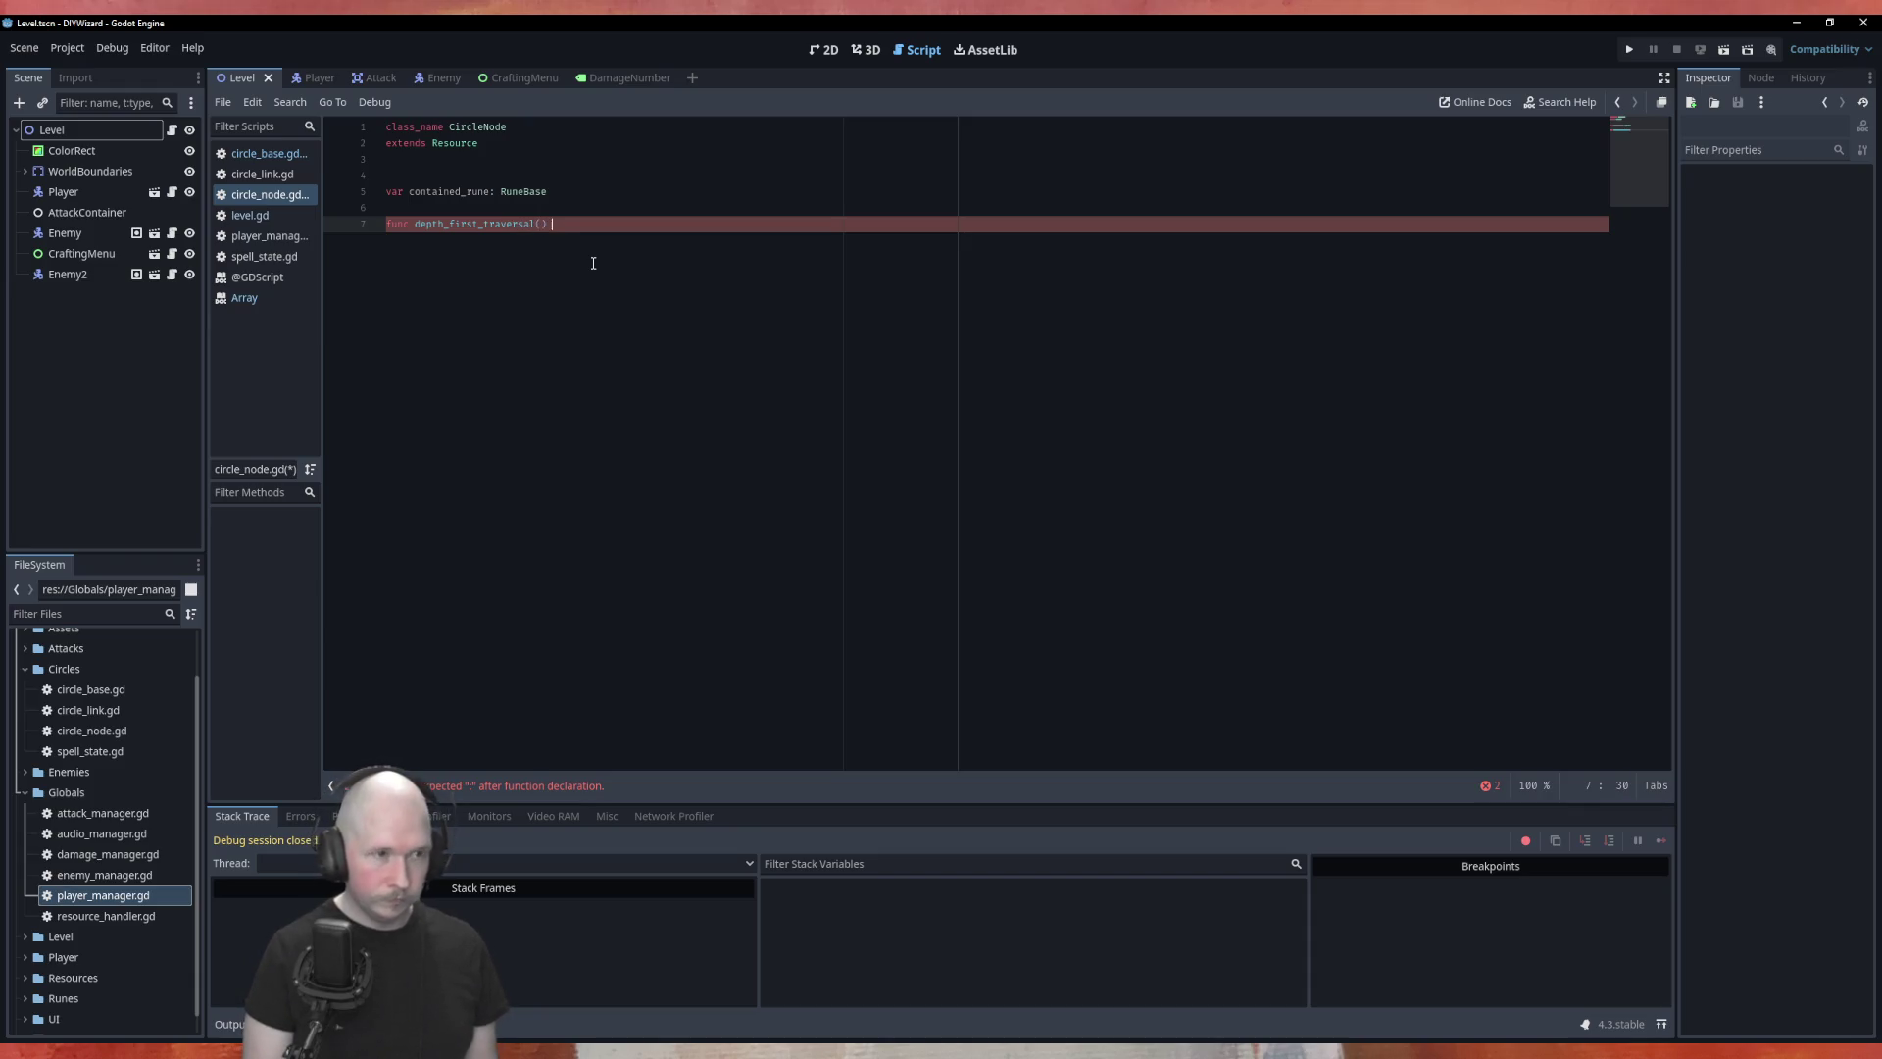
type("void:")
Step: Give depth_first_traversal a pass body and open an empty line above it
key("Return")
type("ass")
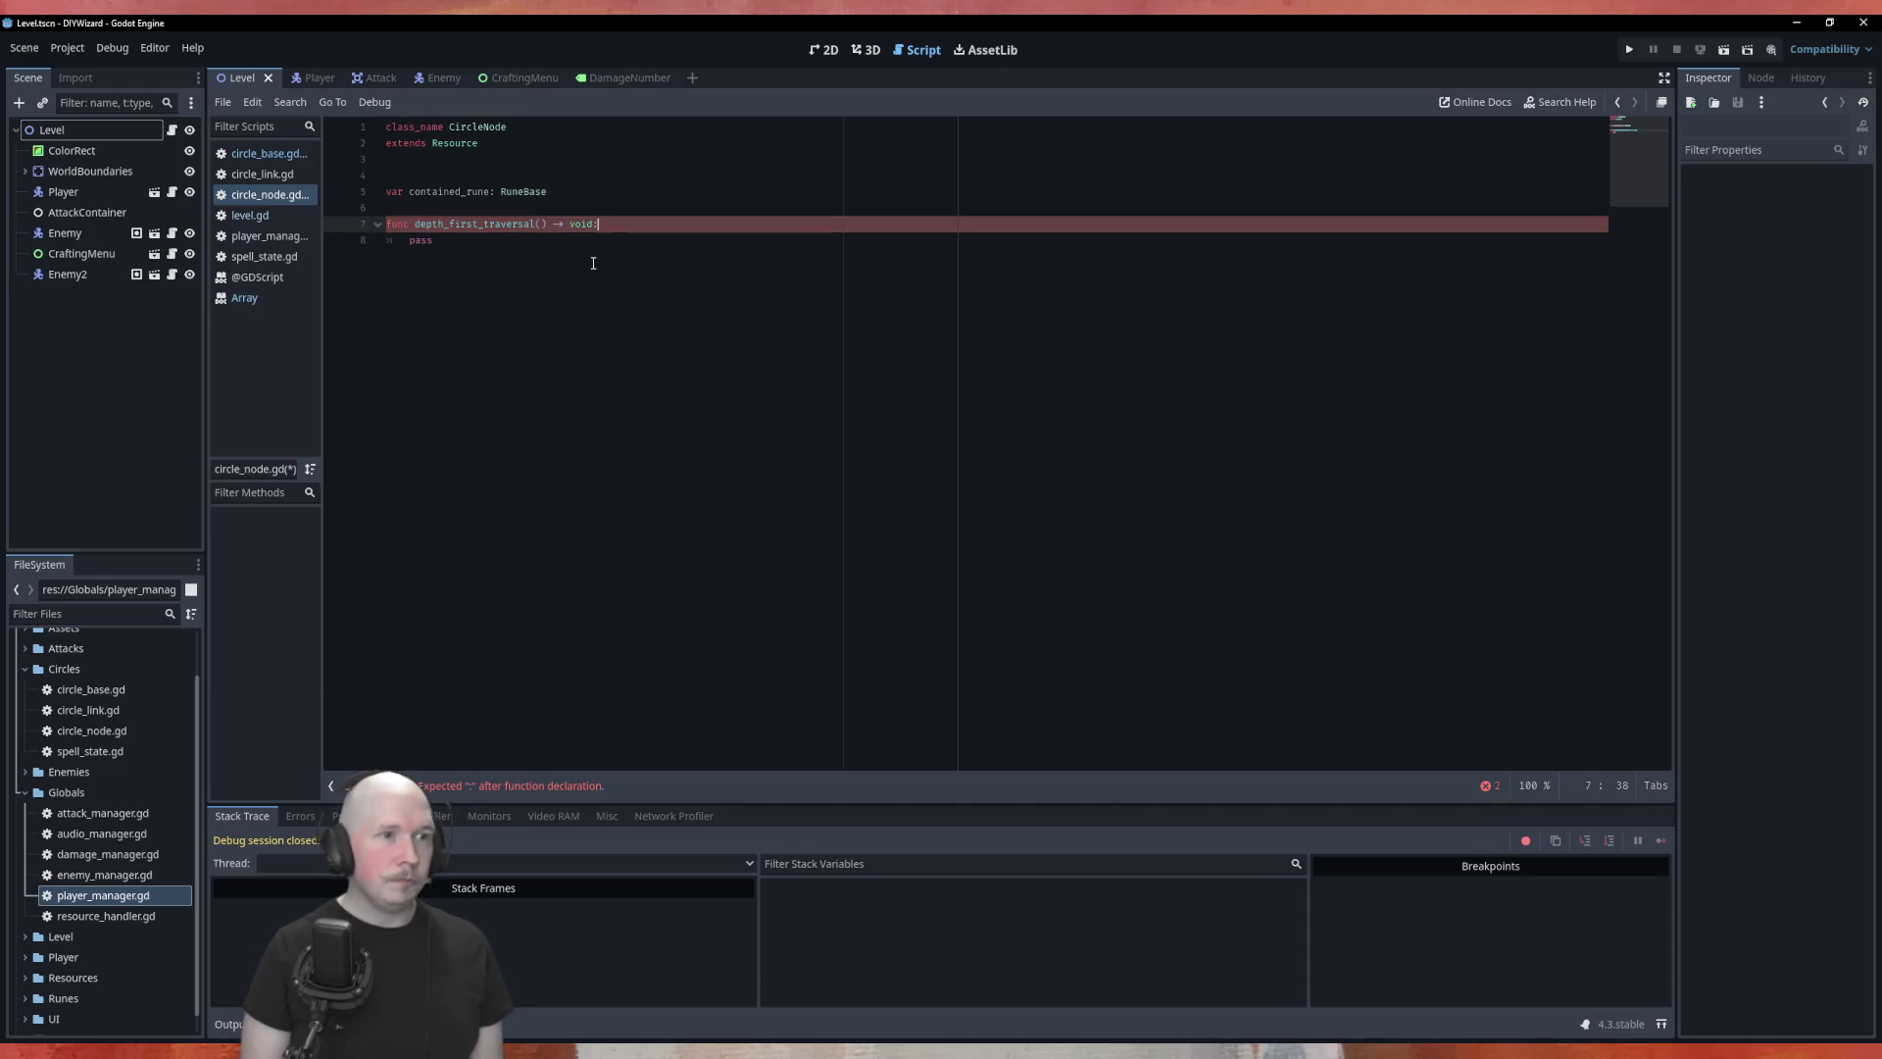
key("ctrl+shift+Return")
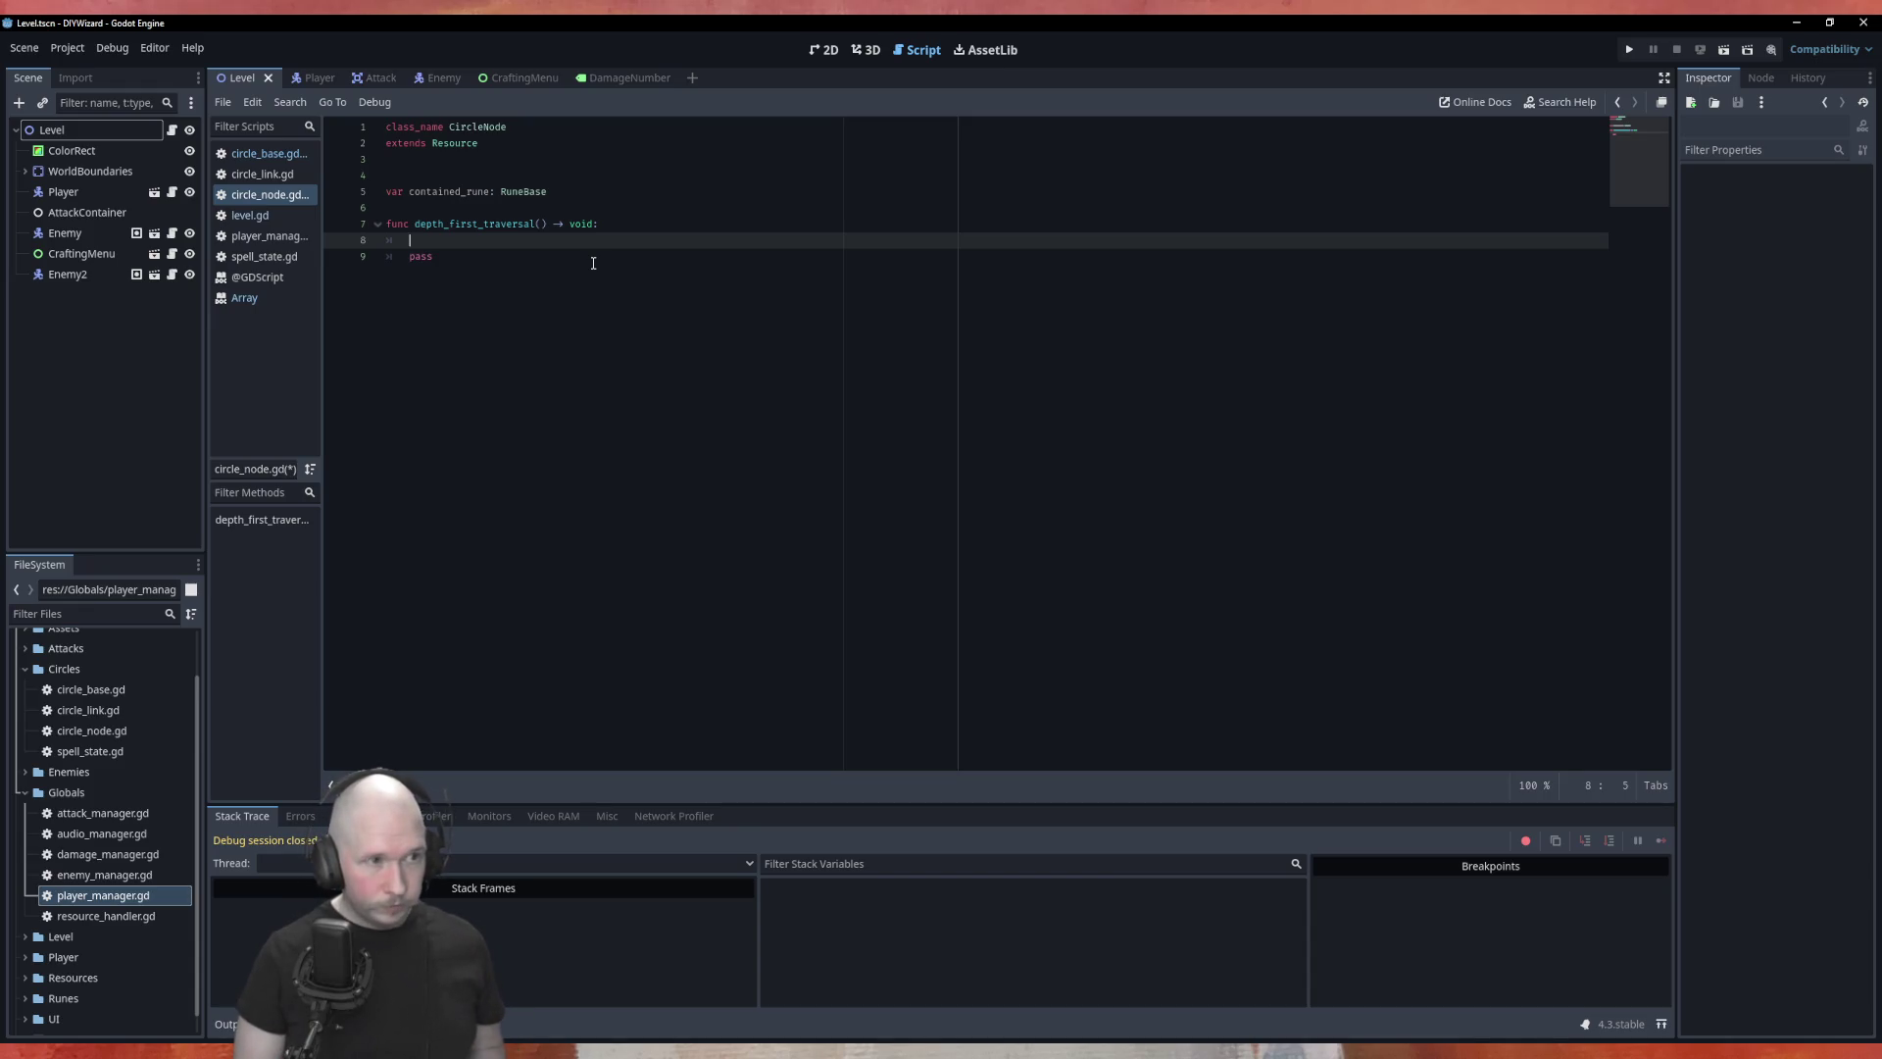
Step: Insert a blank line under contained_rune and begin declaring 'var visited: bool ='
key("Up")
key("Up")
key("Return")
key("Up")
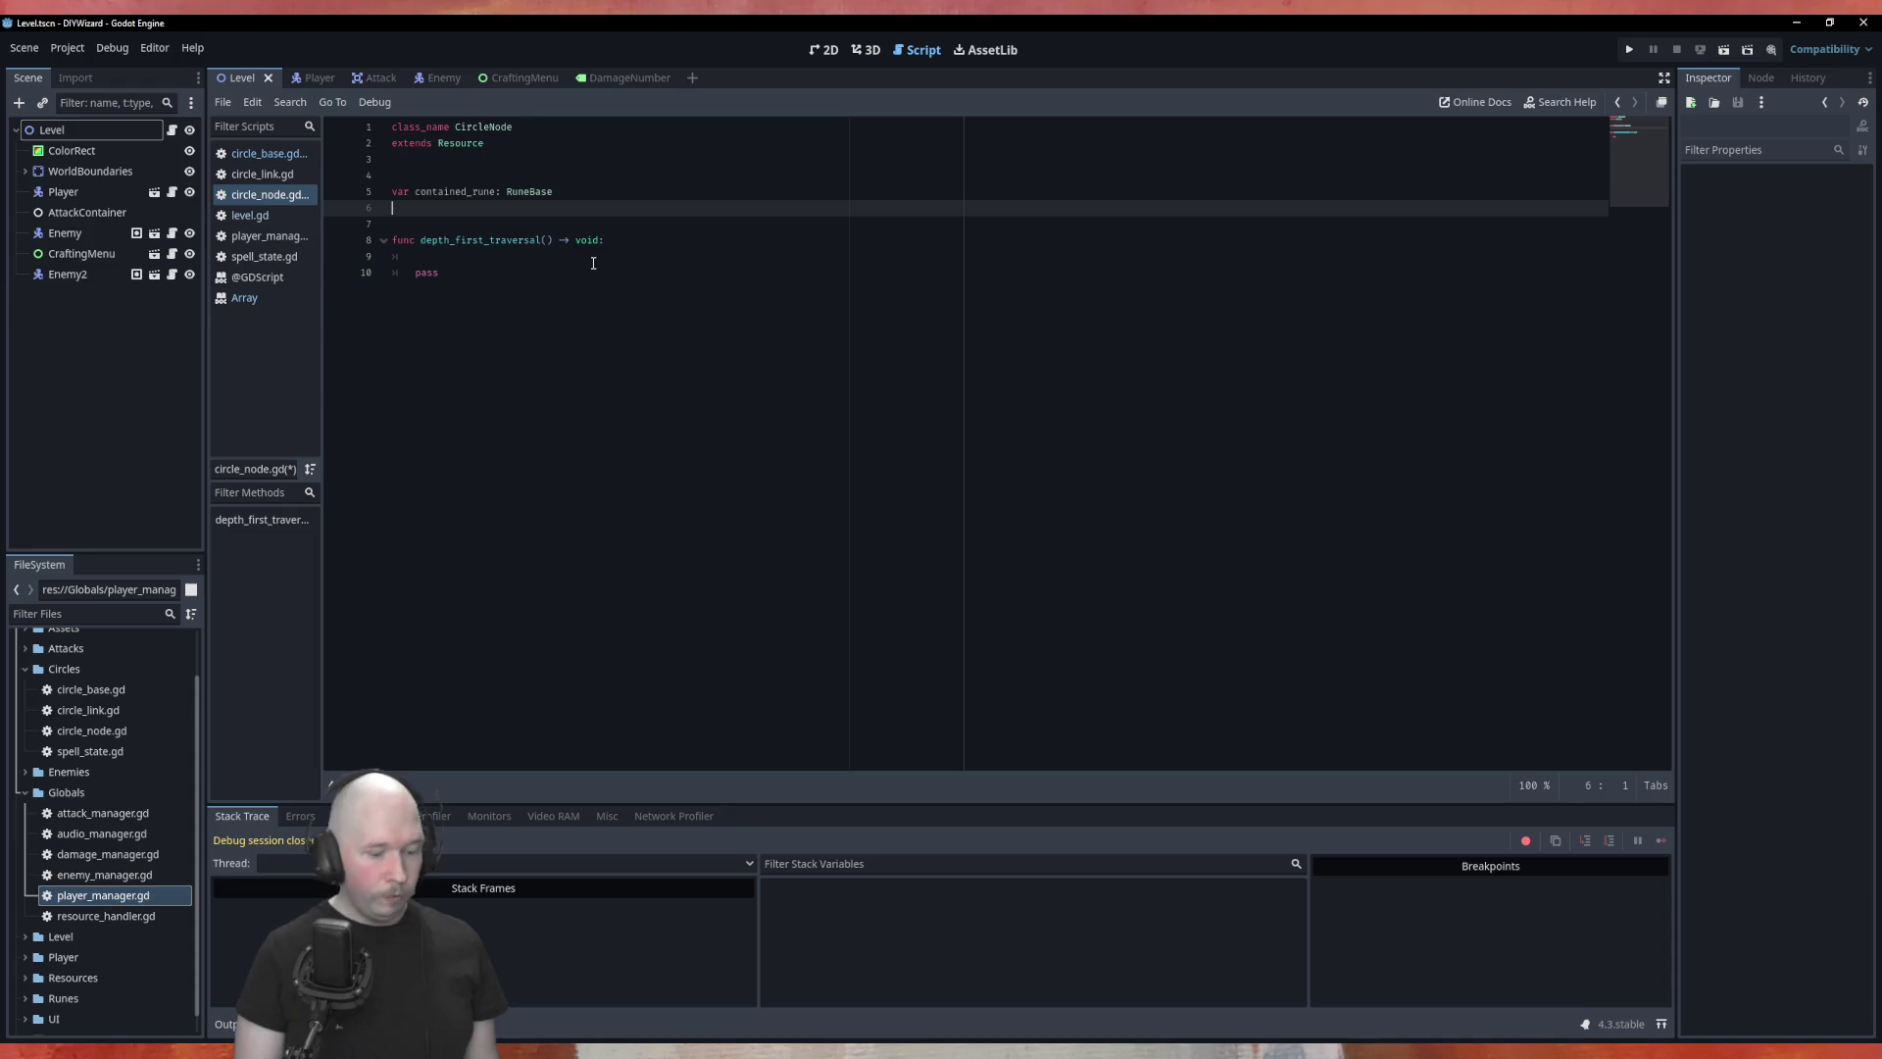
type("ar visited: ")
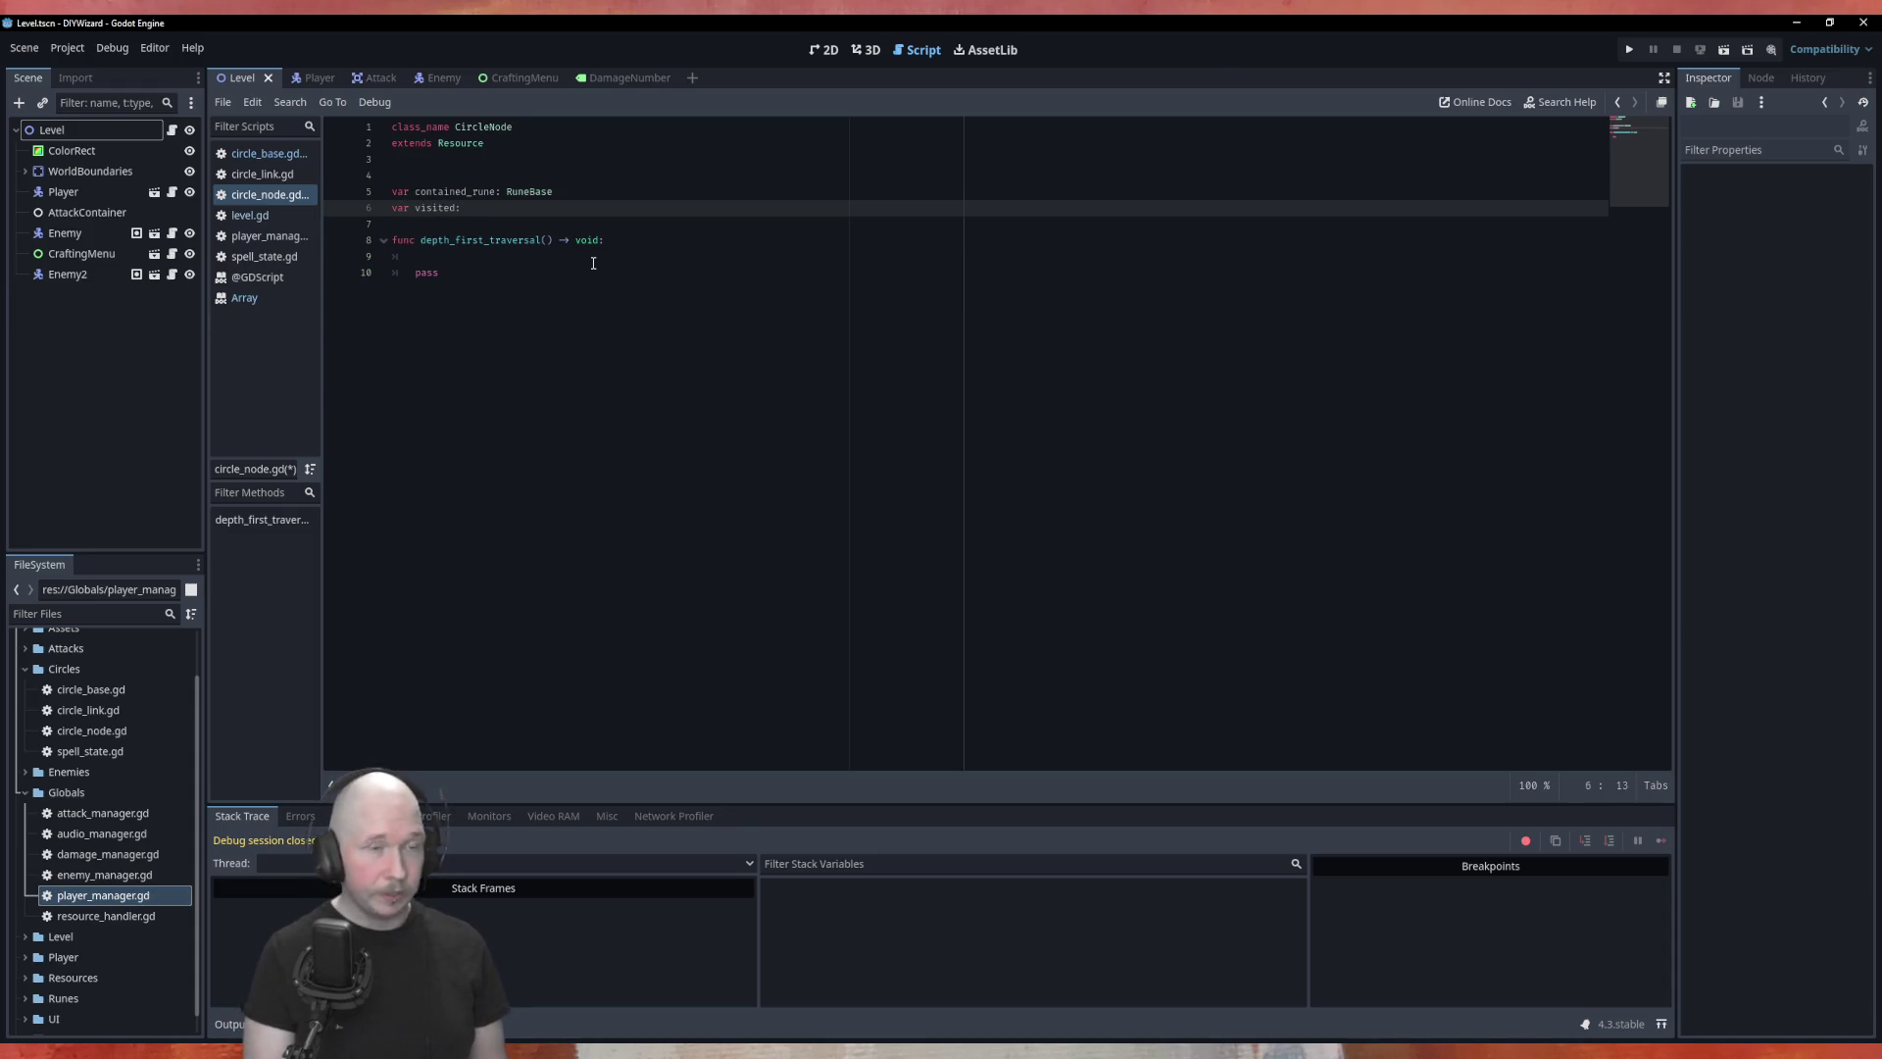
type("bool =")
Step: Complete the declaration as 'var visited: bool = false' and switch to the Attack scene tab
key("BackSpace")
type("= false")
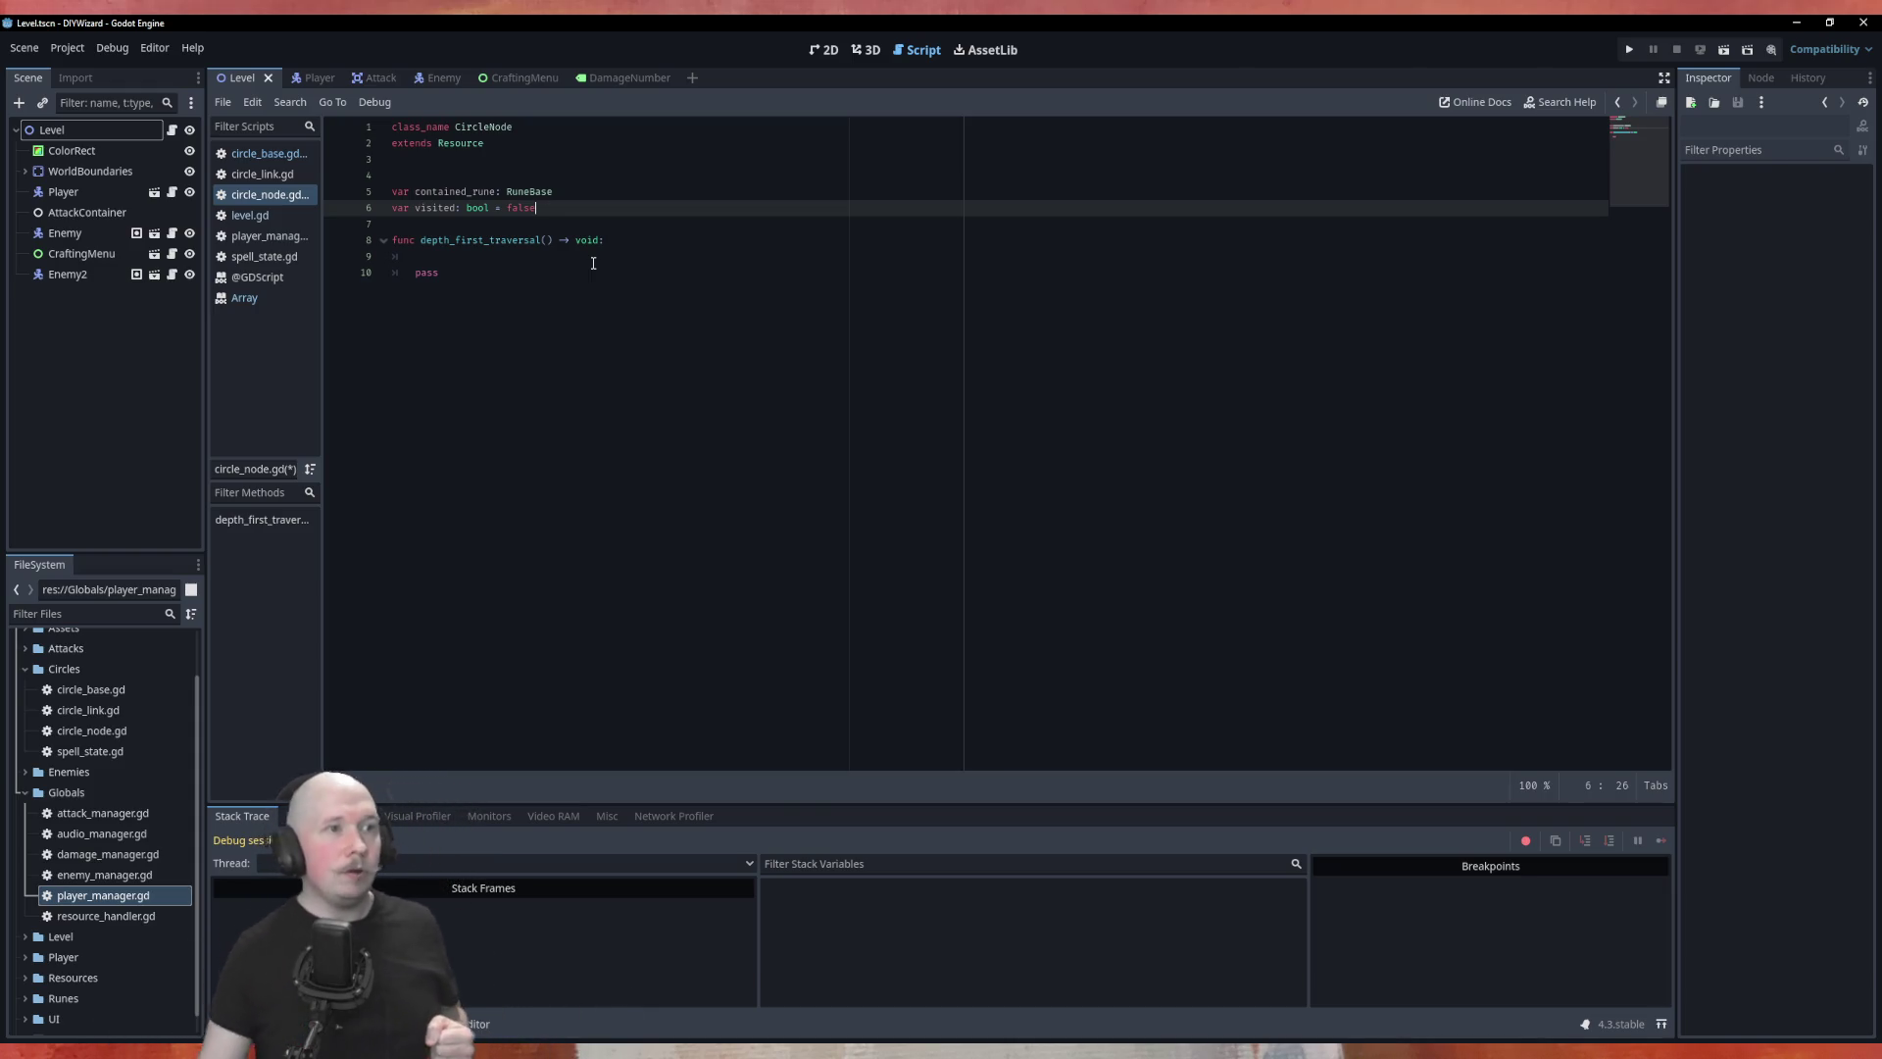
left_click(378, 78)
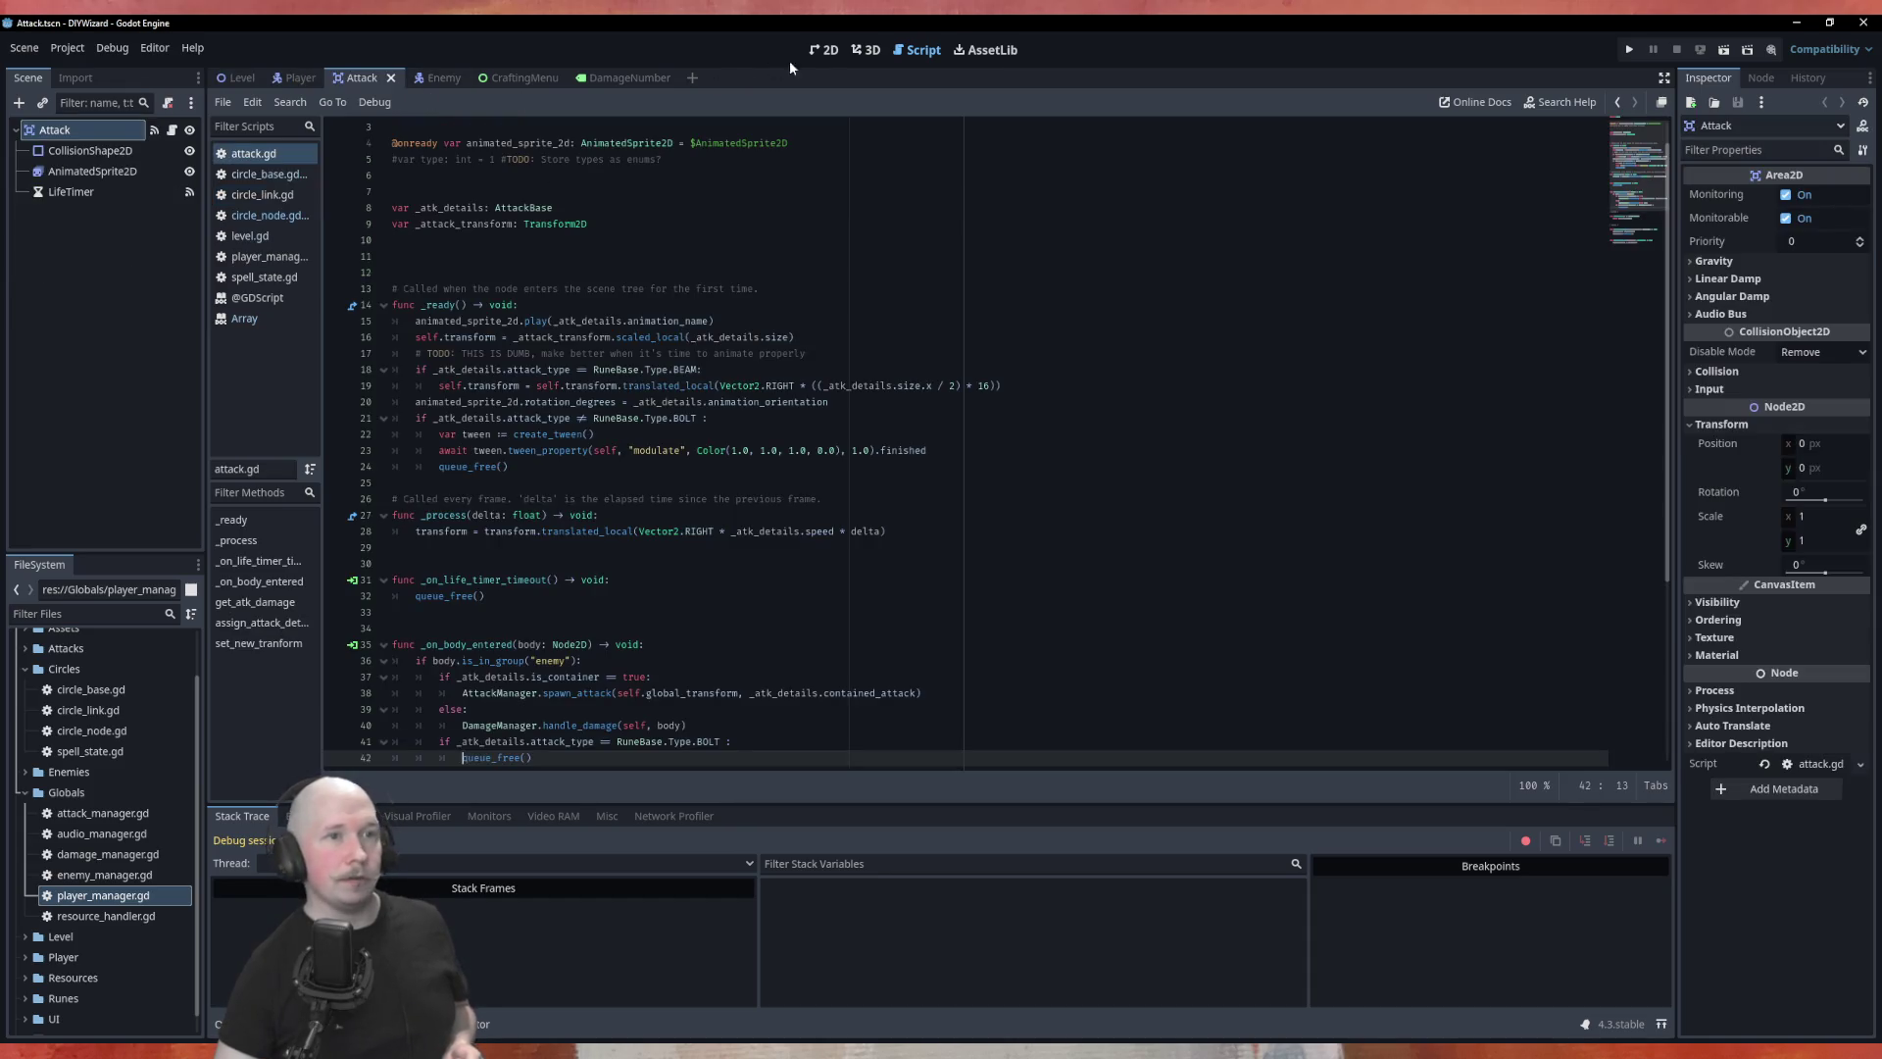
Step: Show the Attack scene in 2D, select AnimatedSprite2D and preview FireBolt, EarthBolt, IceBolt and BoringMagic
left_click(828, 56)
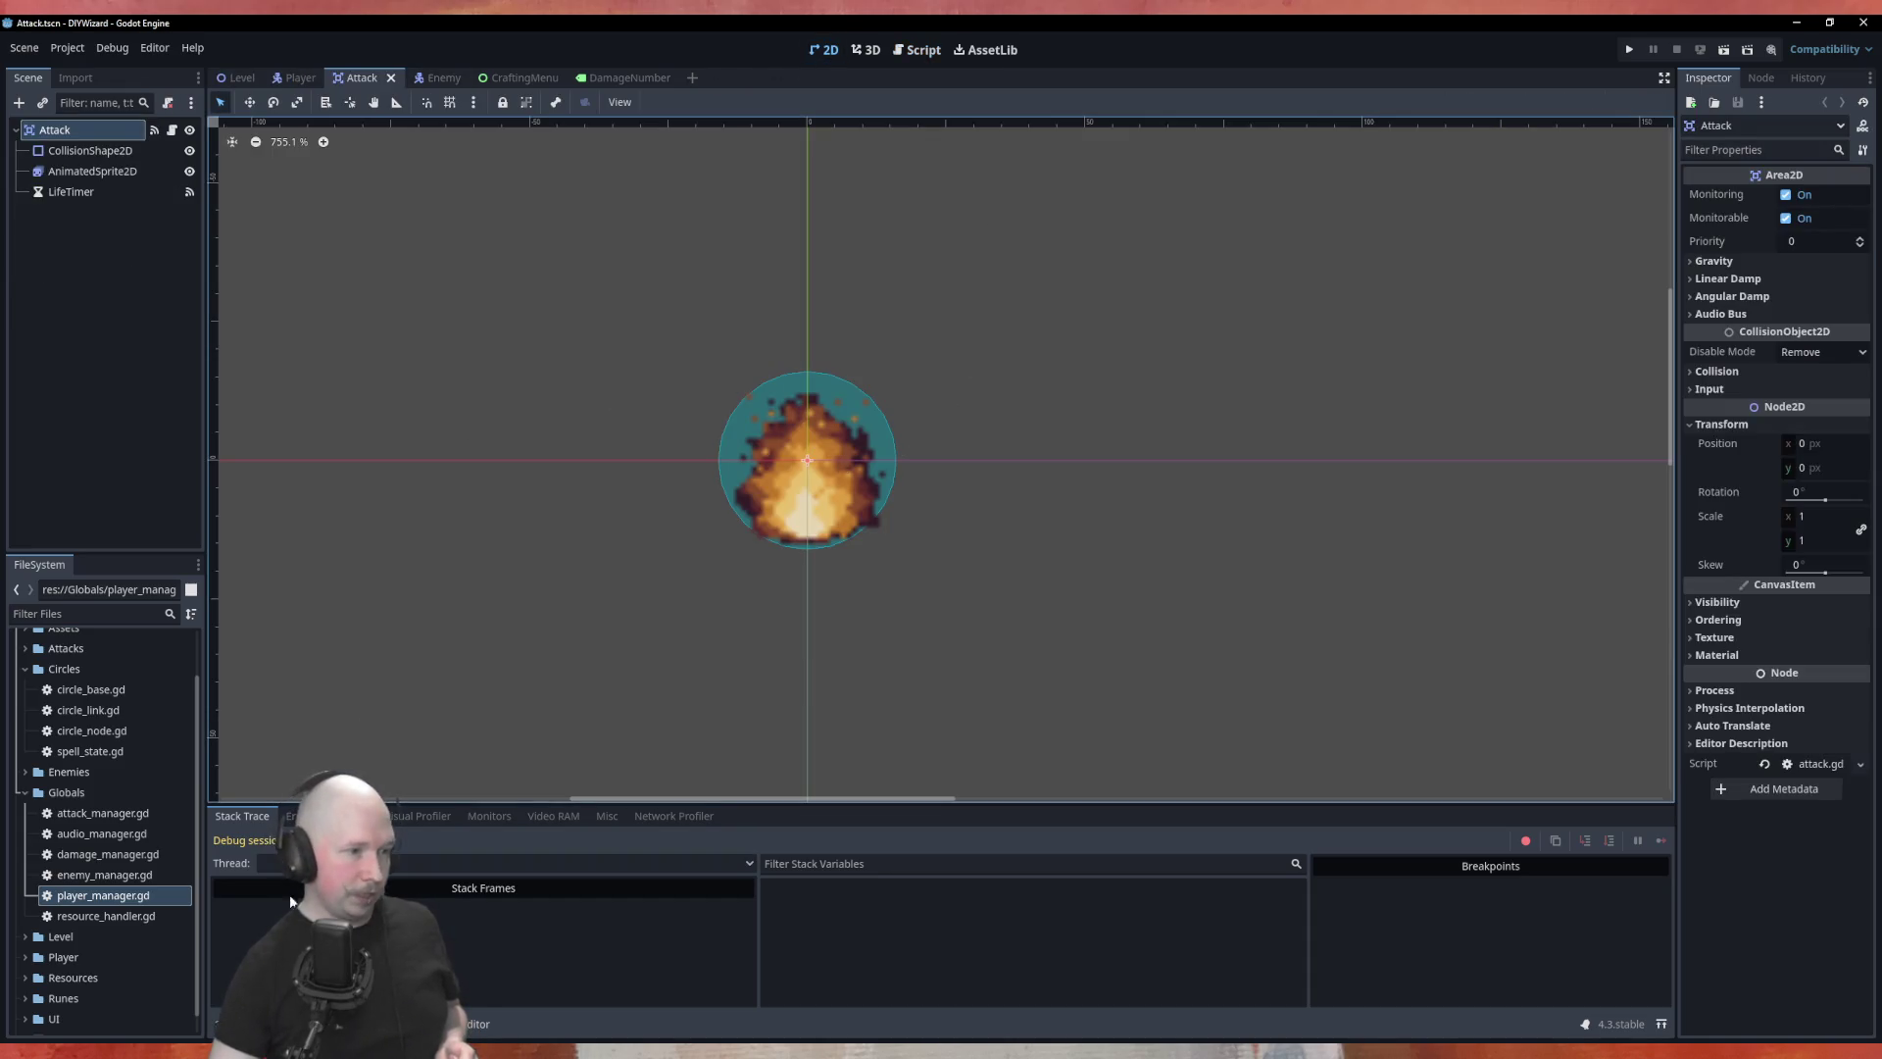
left_click(92, 170)
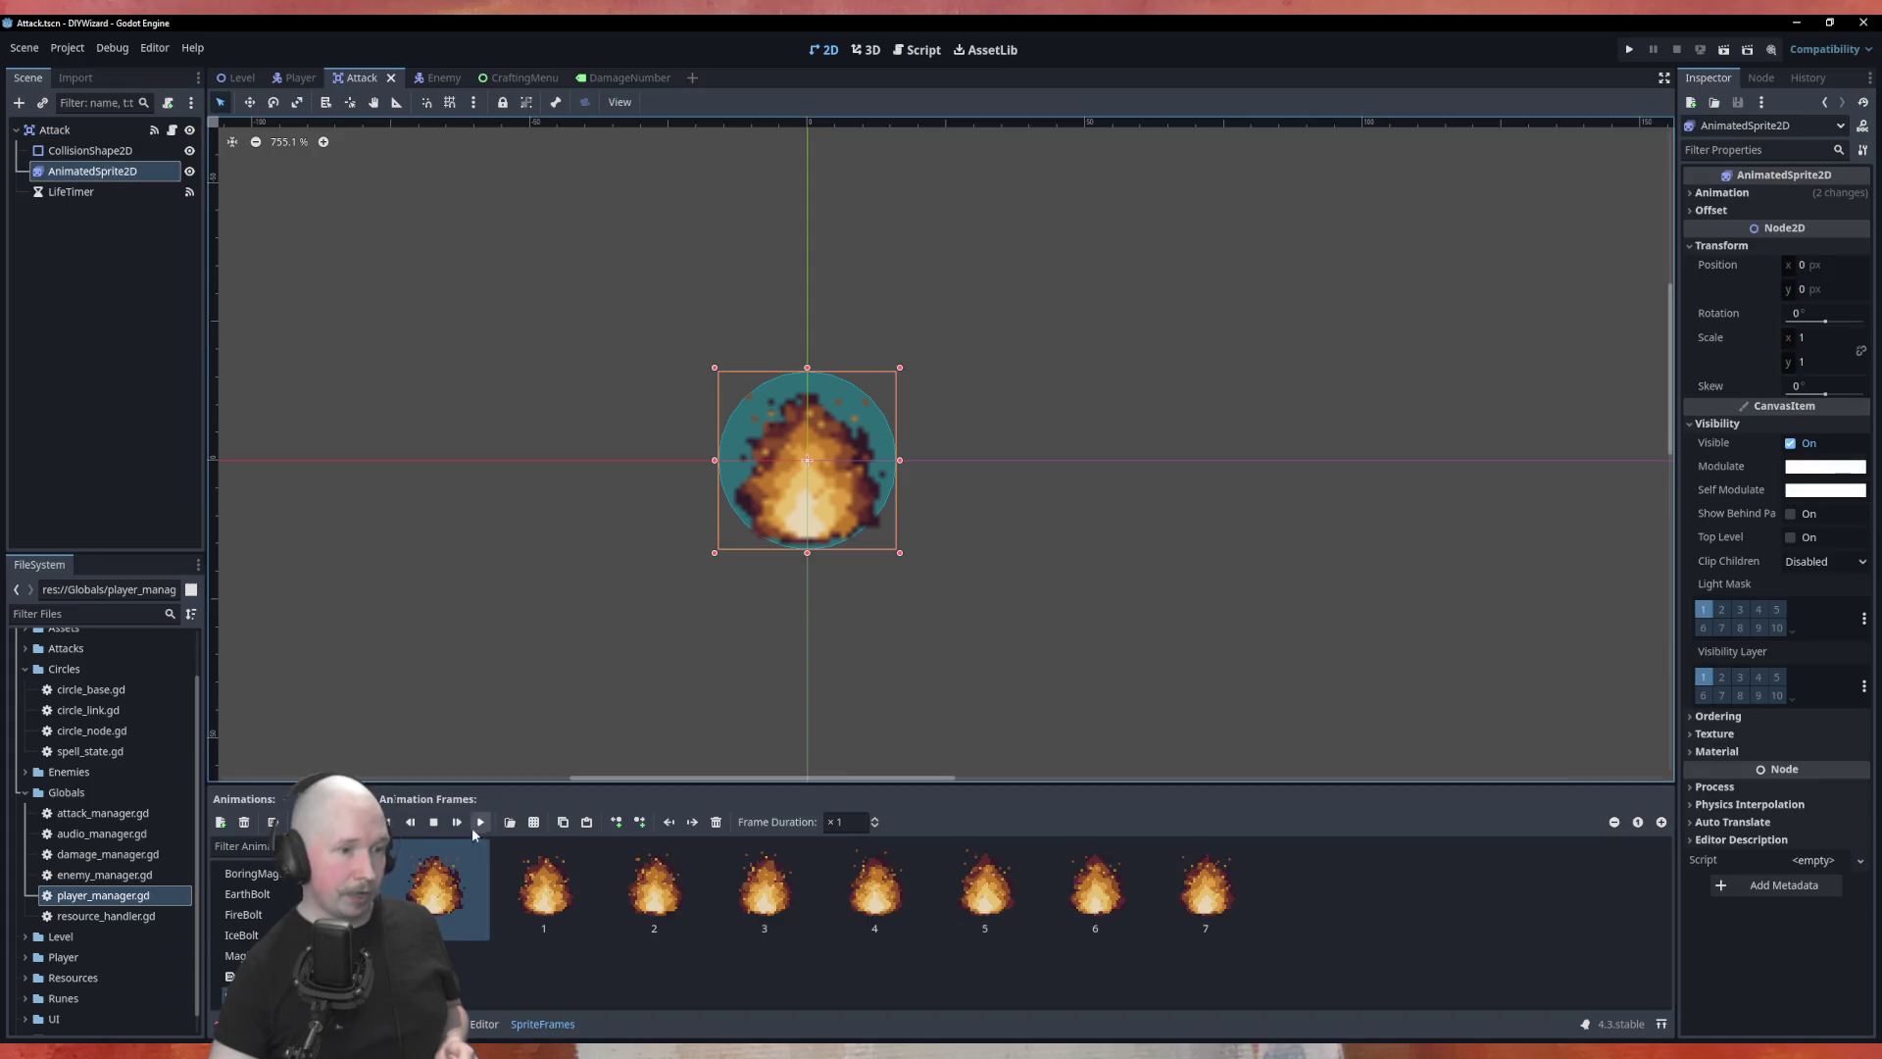
left_click(271, 916)
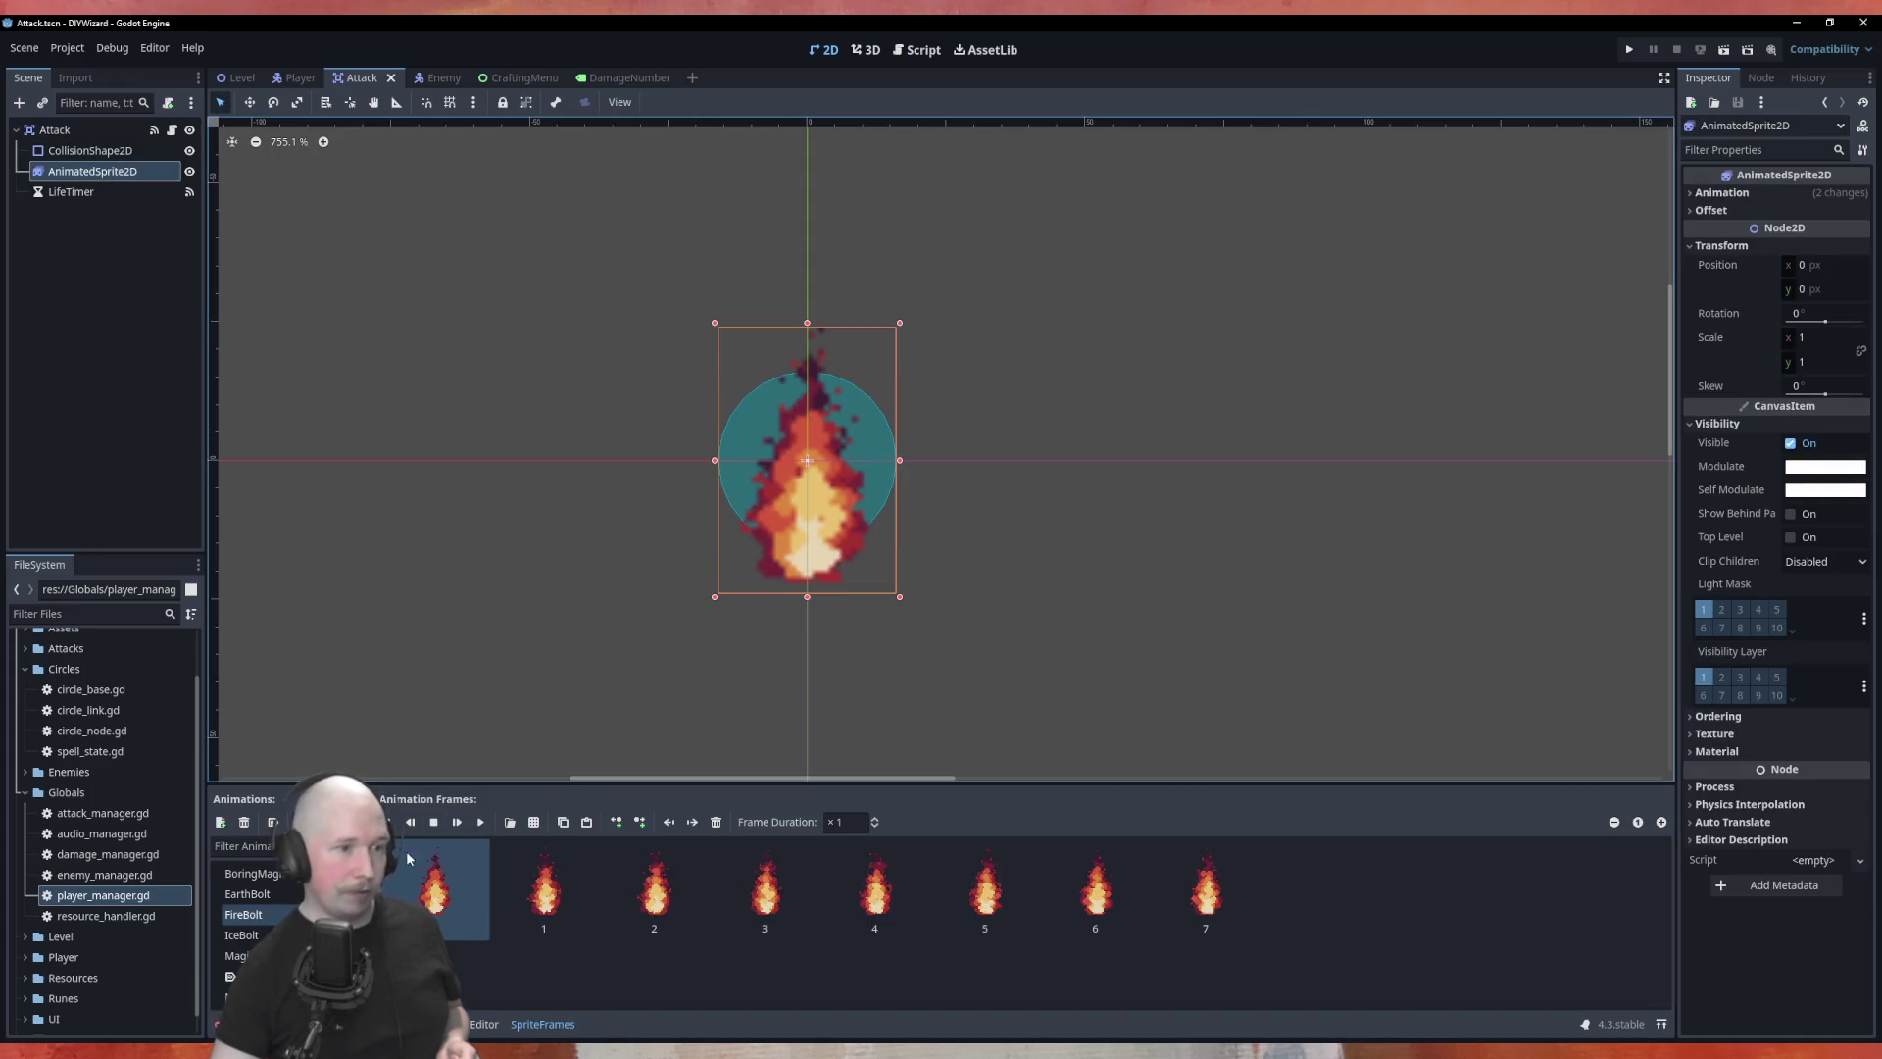
left_click(275, 897)
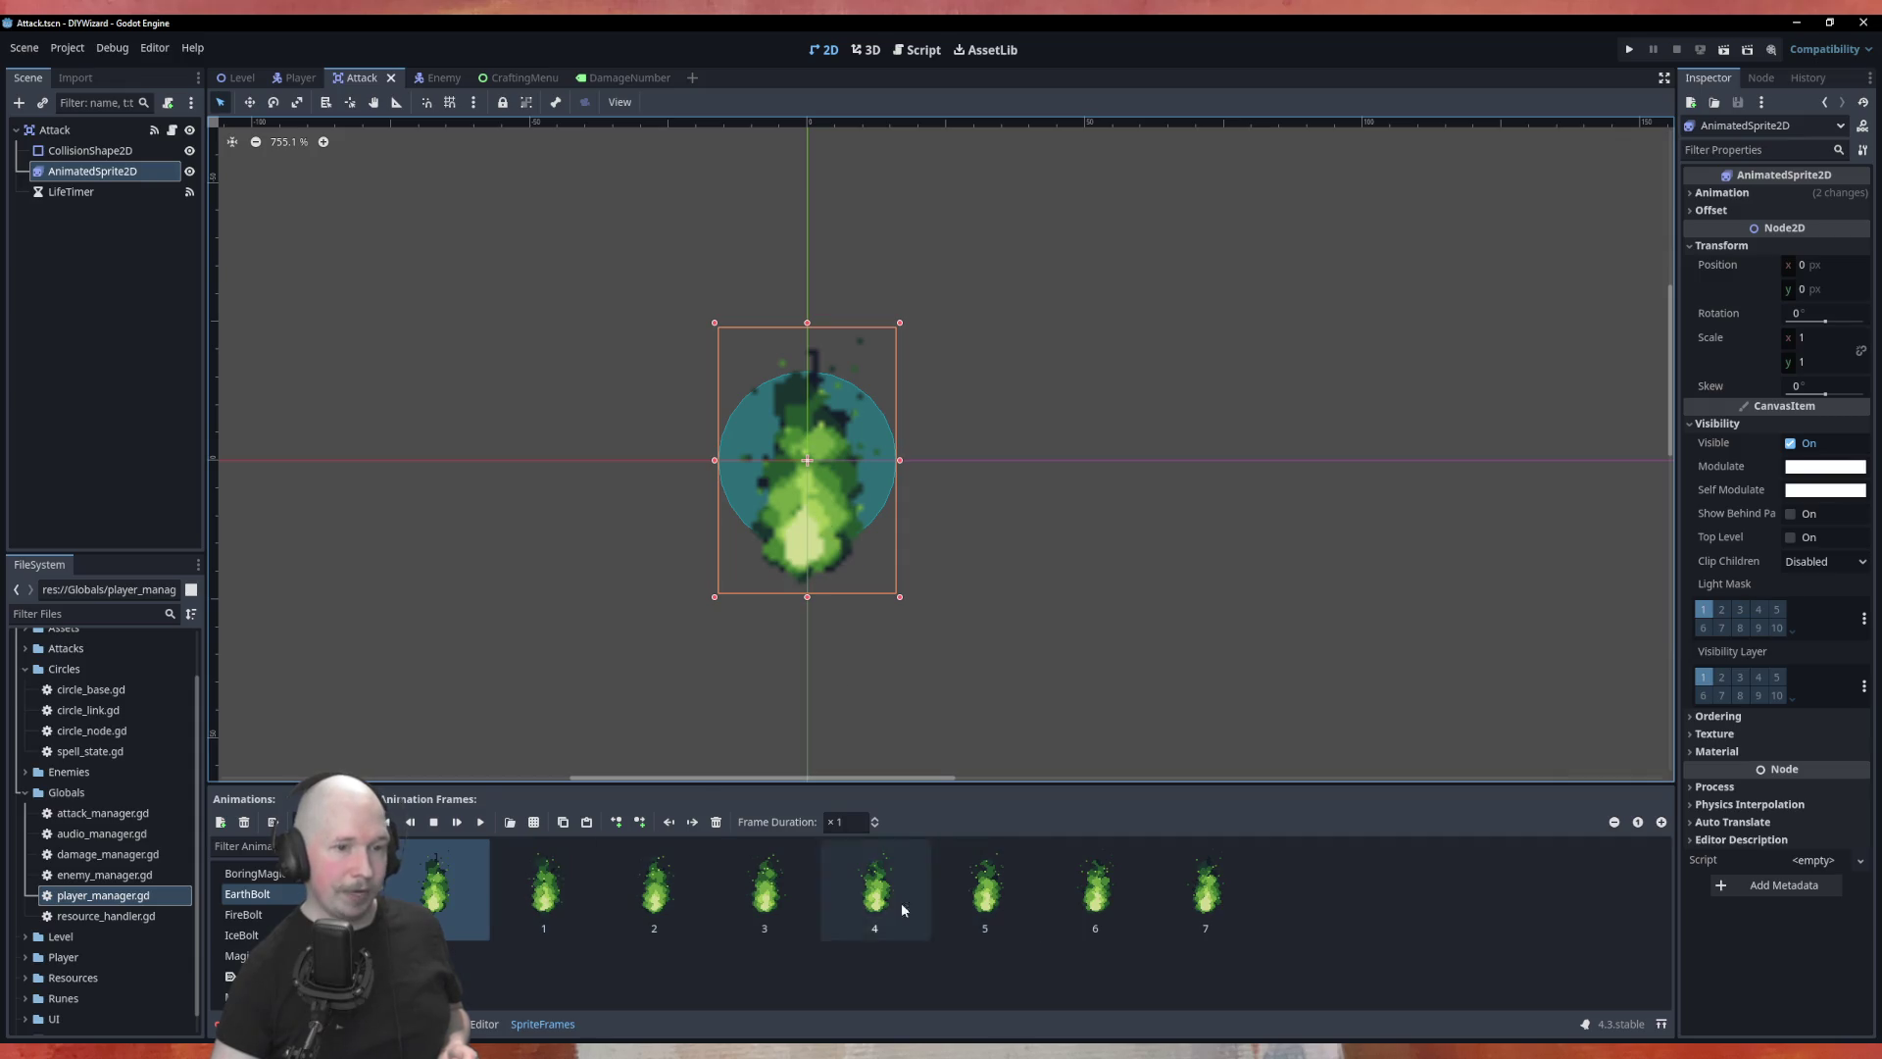
left_click(243, 914)
left_click(242, 934)
left_click(253, 872)
Step: Cycle again through the EarthBolt, IceBolt, FireBolt, AirBolt smoke and BoringMagicBolt animations
left_click(247, 893)
left_click(241, 934)
left_click(253, 873)
left_click(243, 914)
left_click(241, 934)
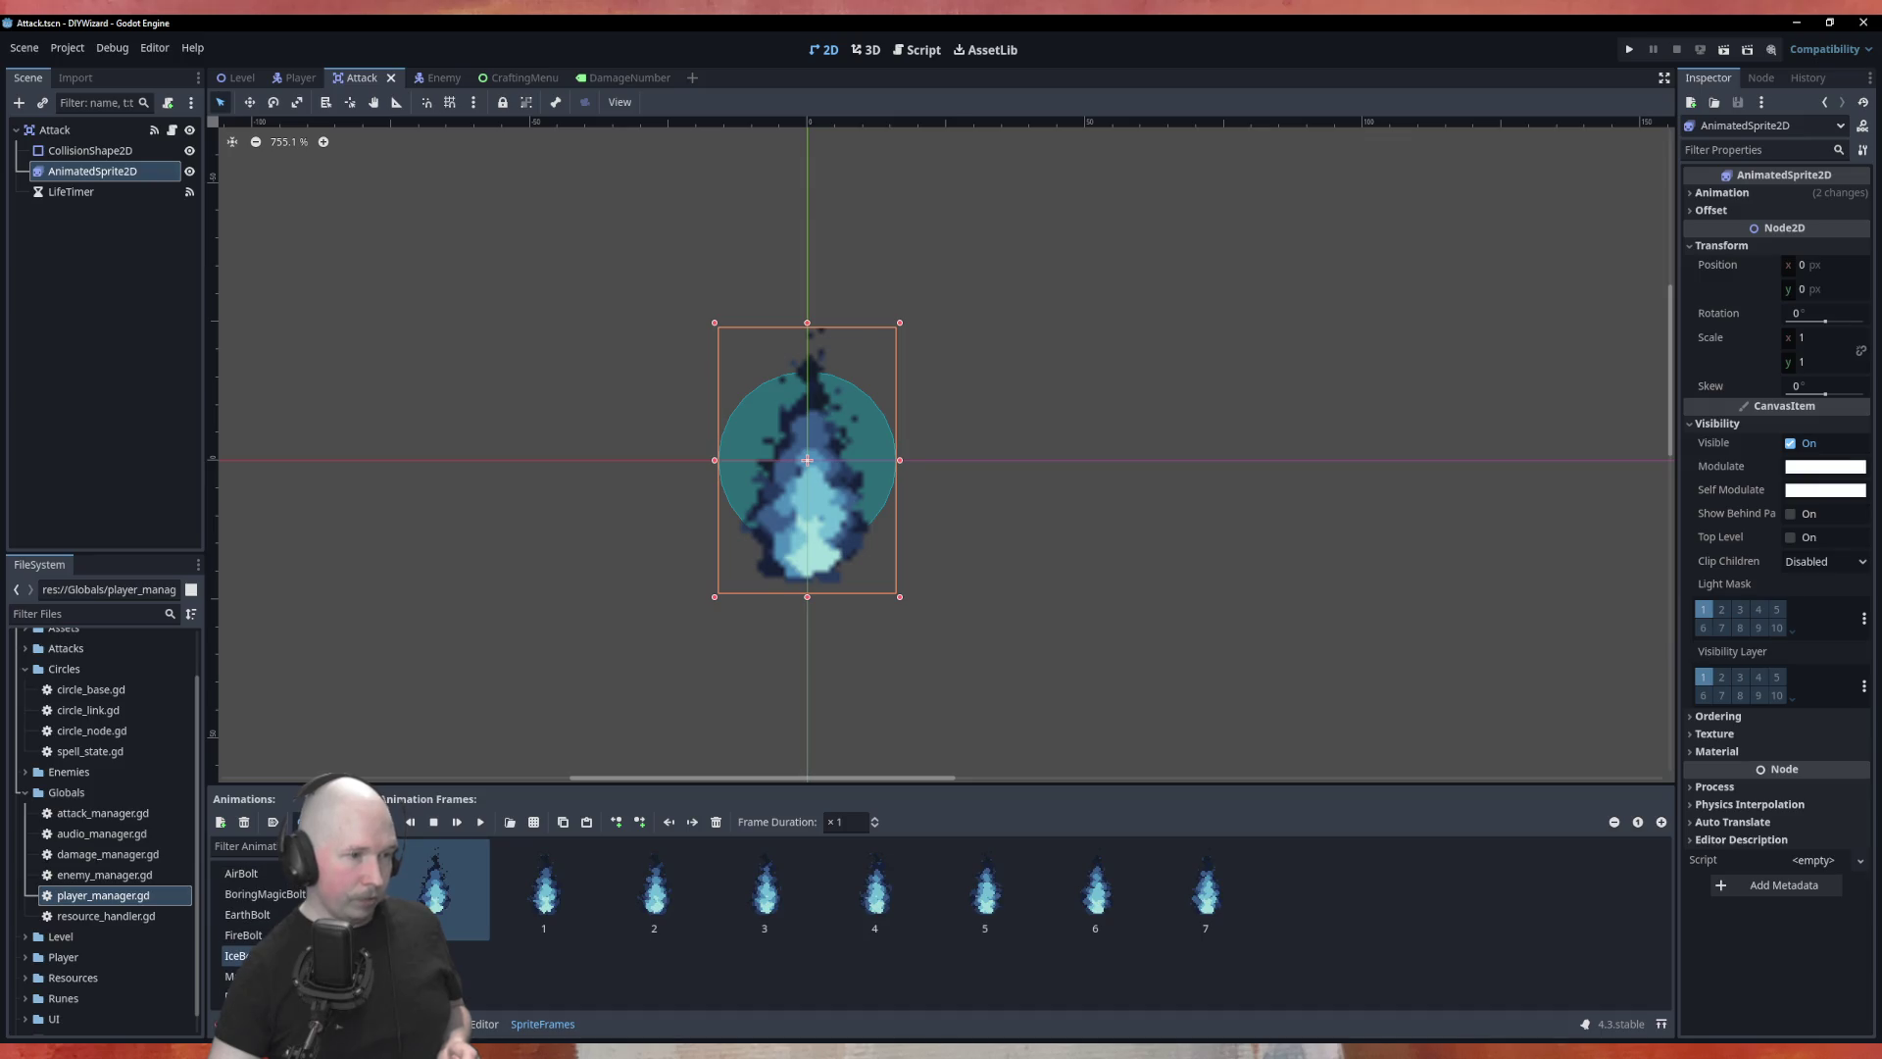
left_click(241, 872)
left_click(235, 954)
left_click(243, 934)
left_click(247, 914)
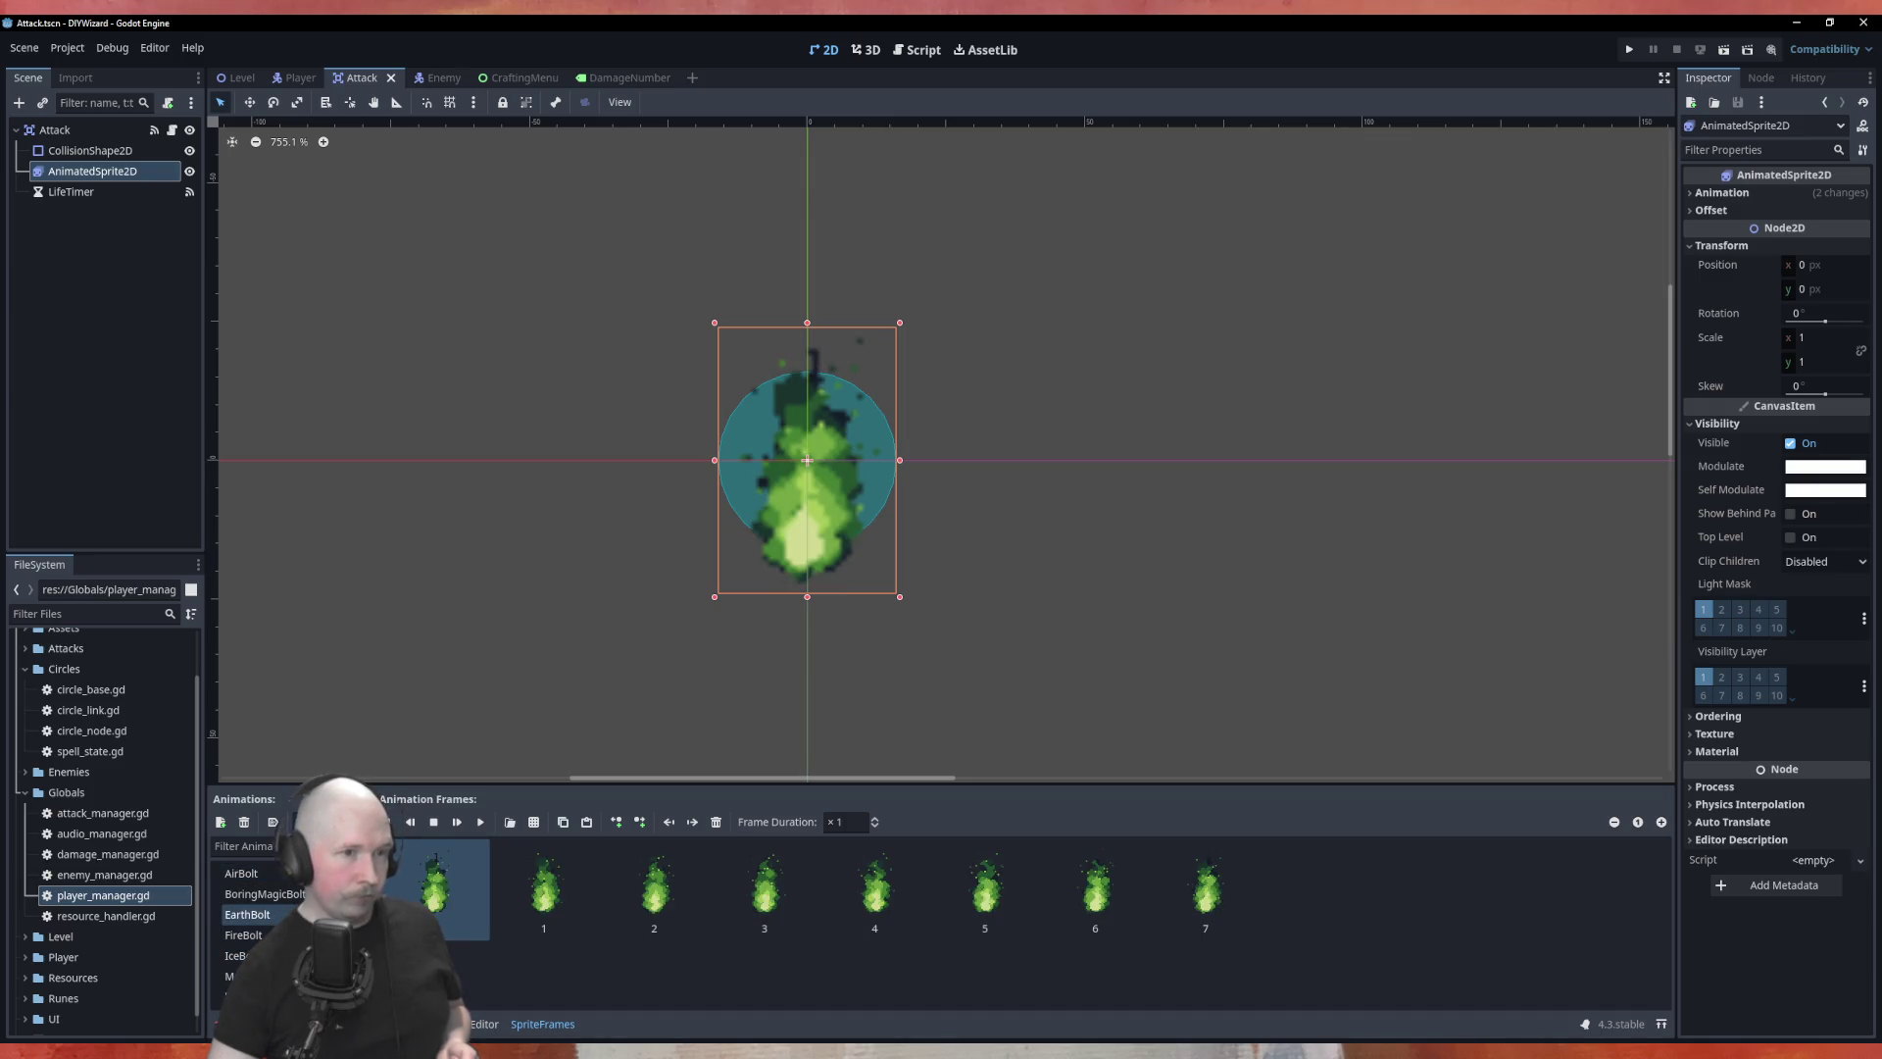
left_click(278, 896)
Step: Rename the BoringMagicBolt animation to 'EarthBolt' and leave the white smoke animation showing
double_click(294, 893)
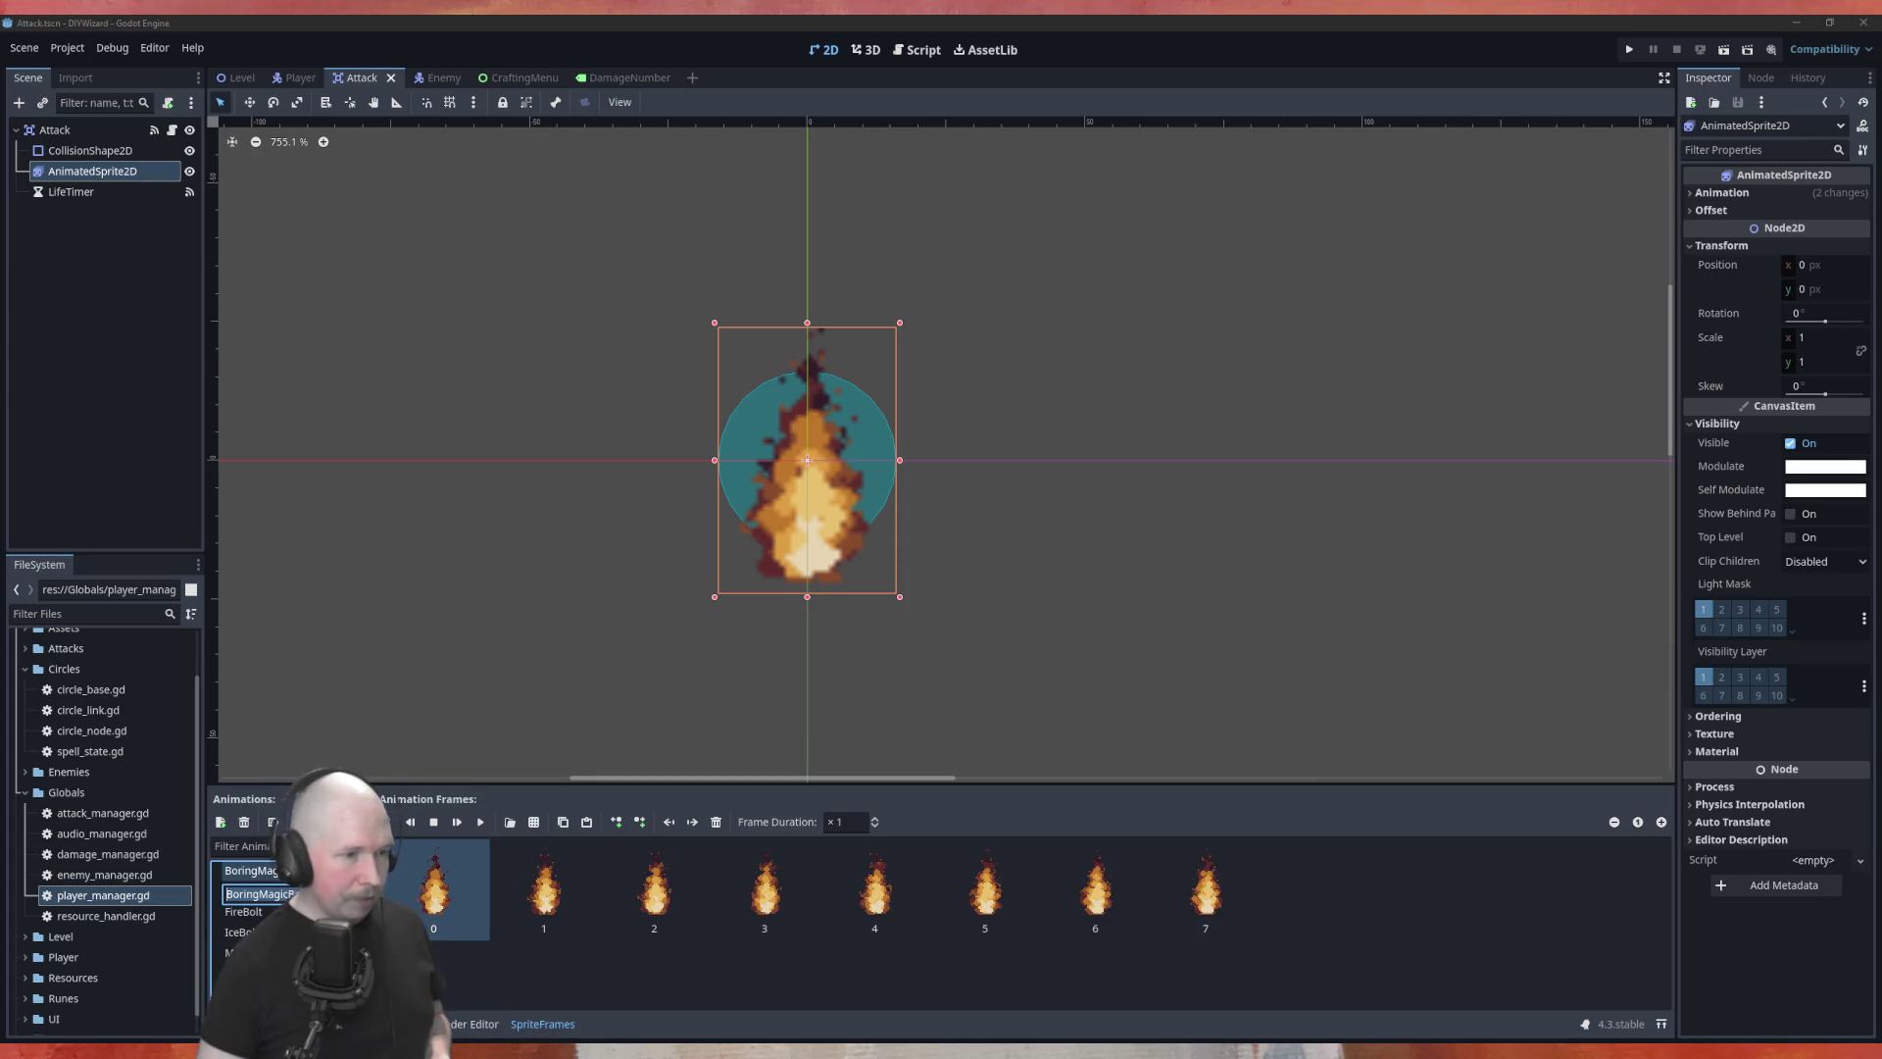
type("EarthBolt")
key("Return")
left_click(235, 951)
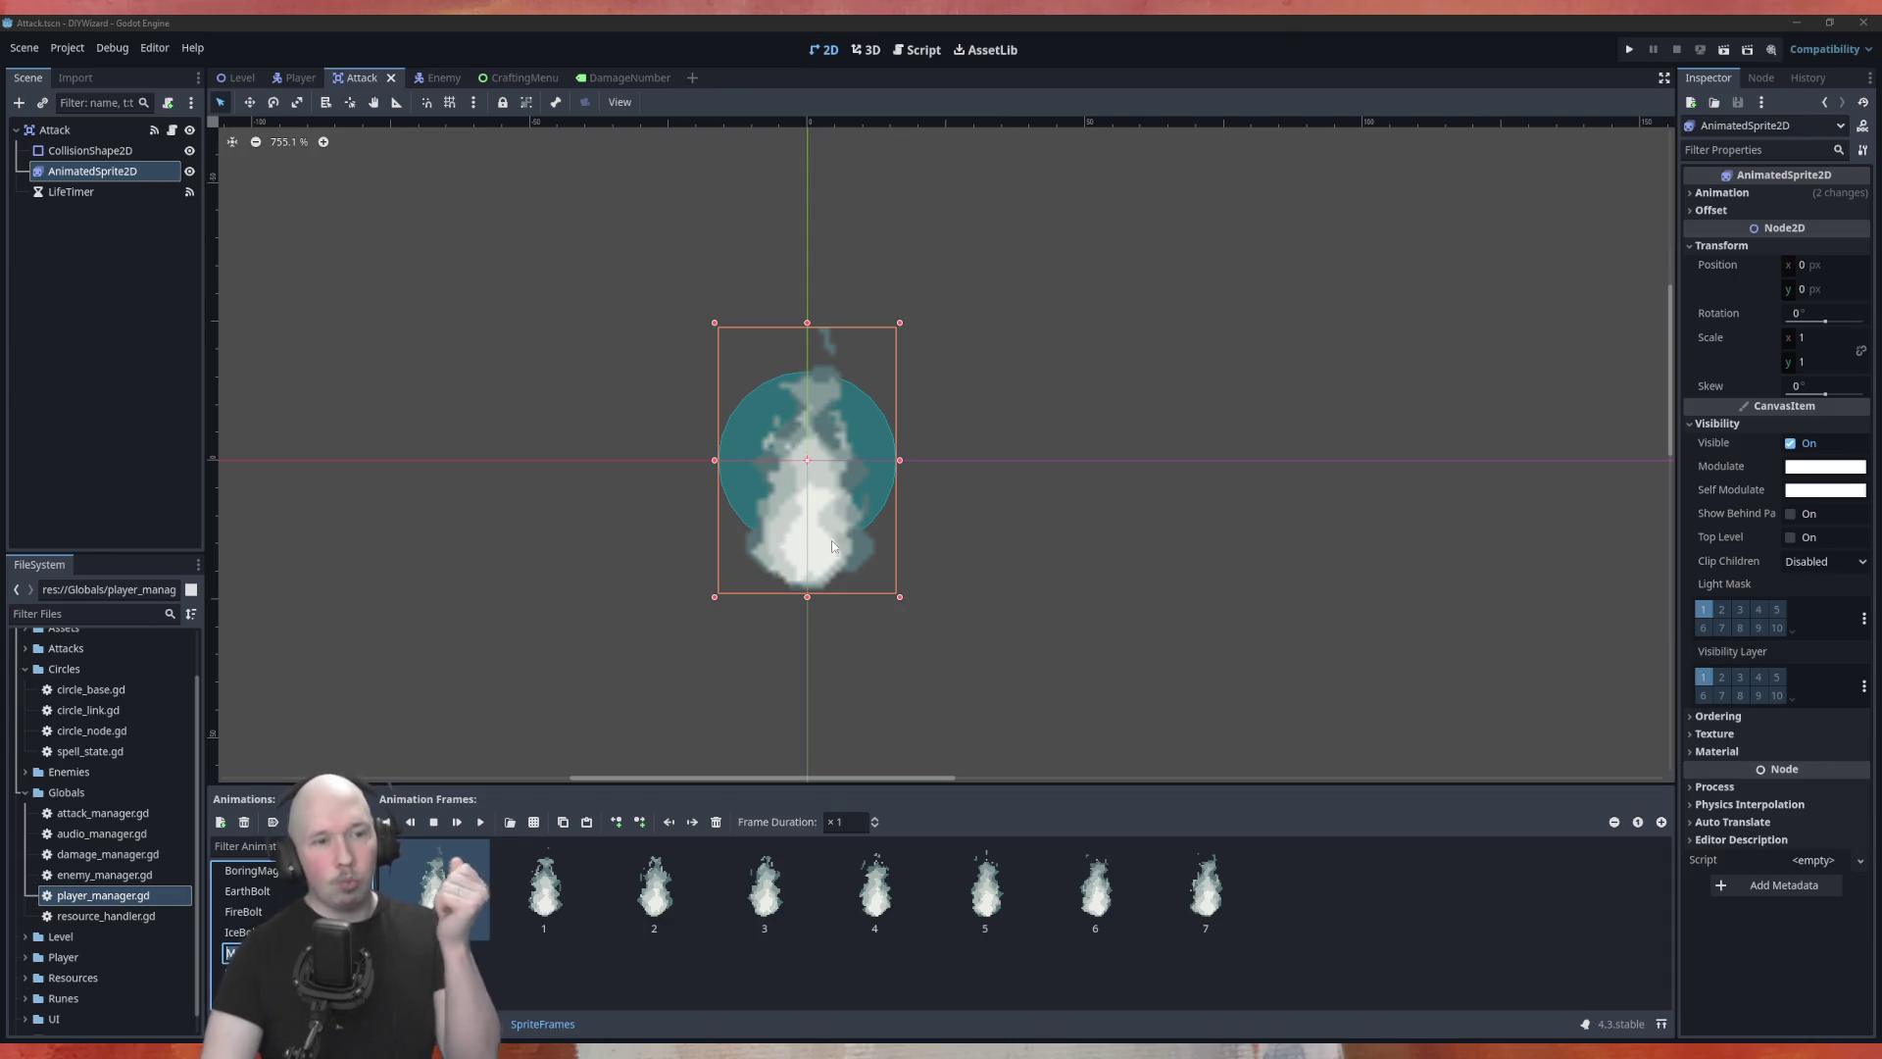
left_click(1798, 469)
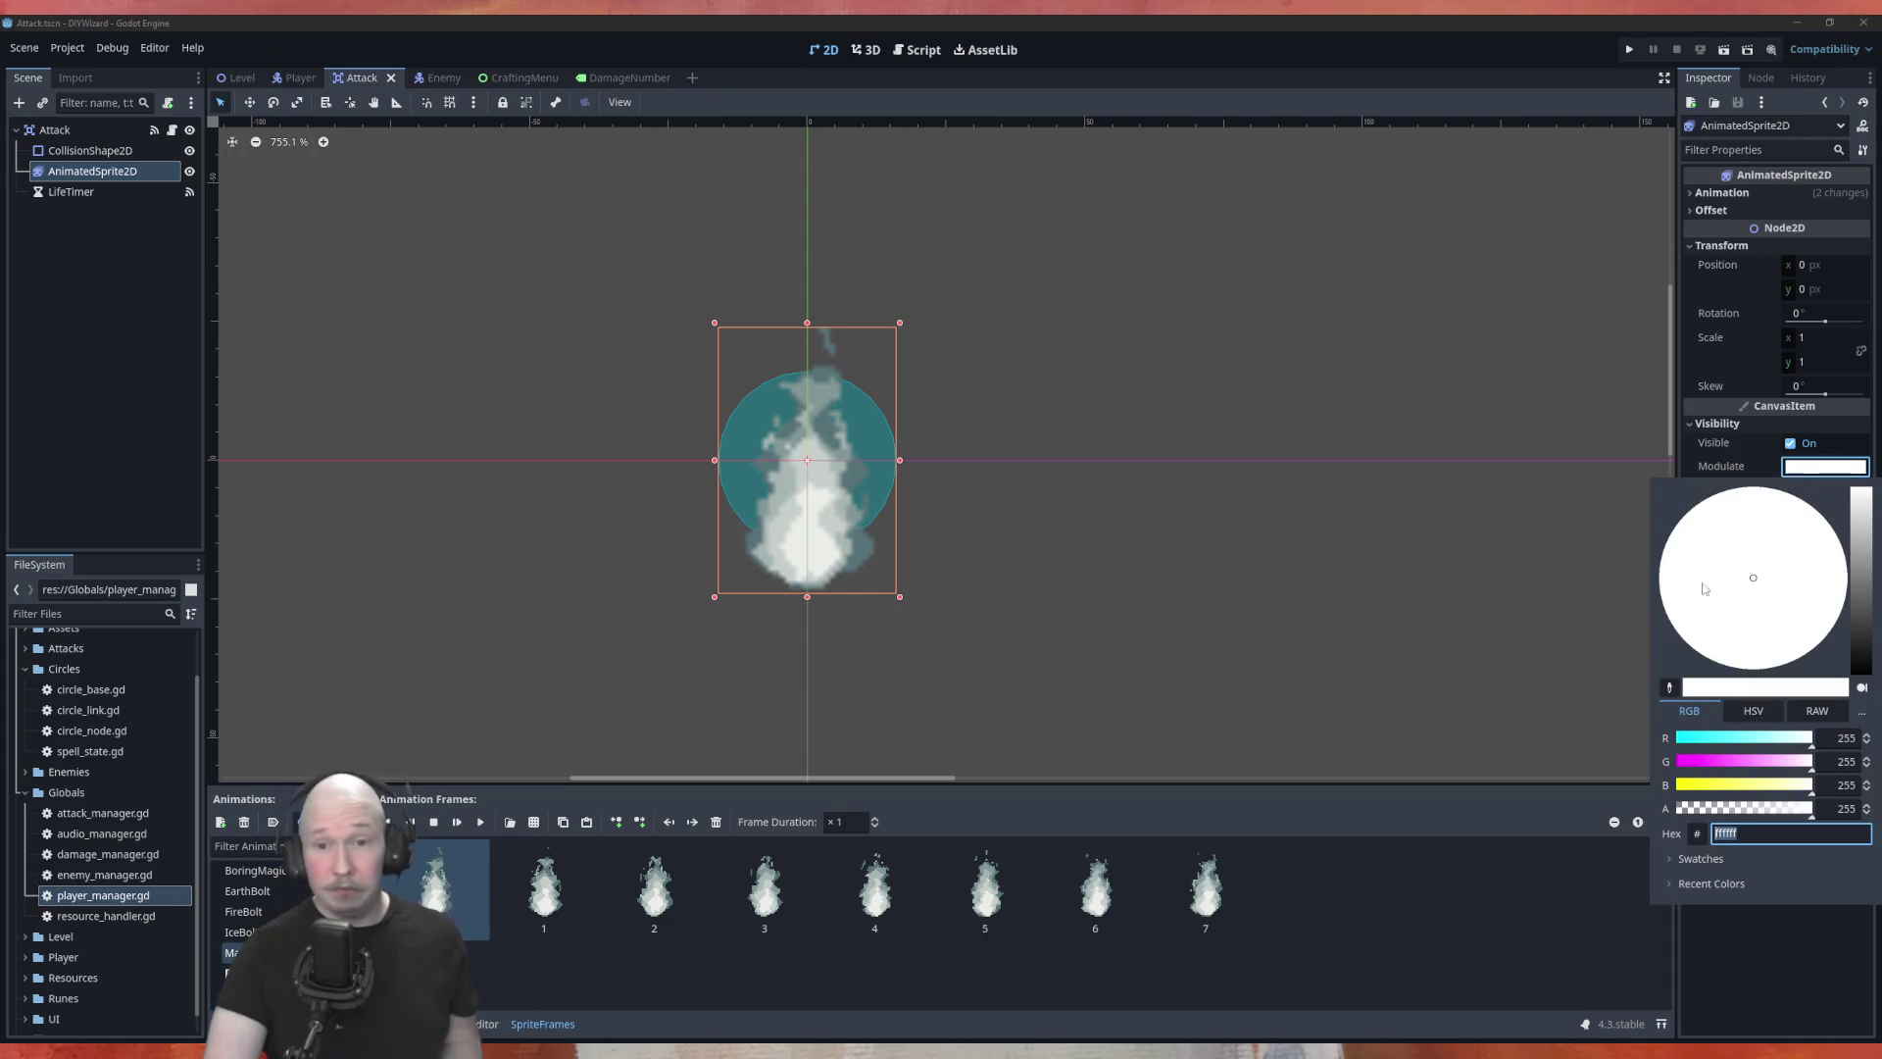
left_click(1696, 762)
left_click(1700, 785)
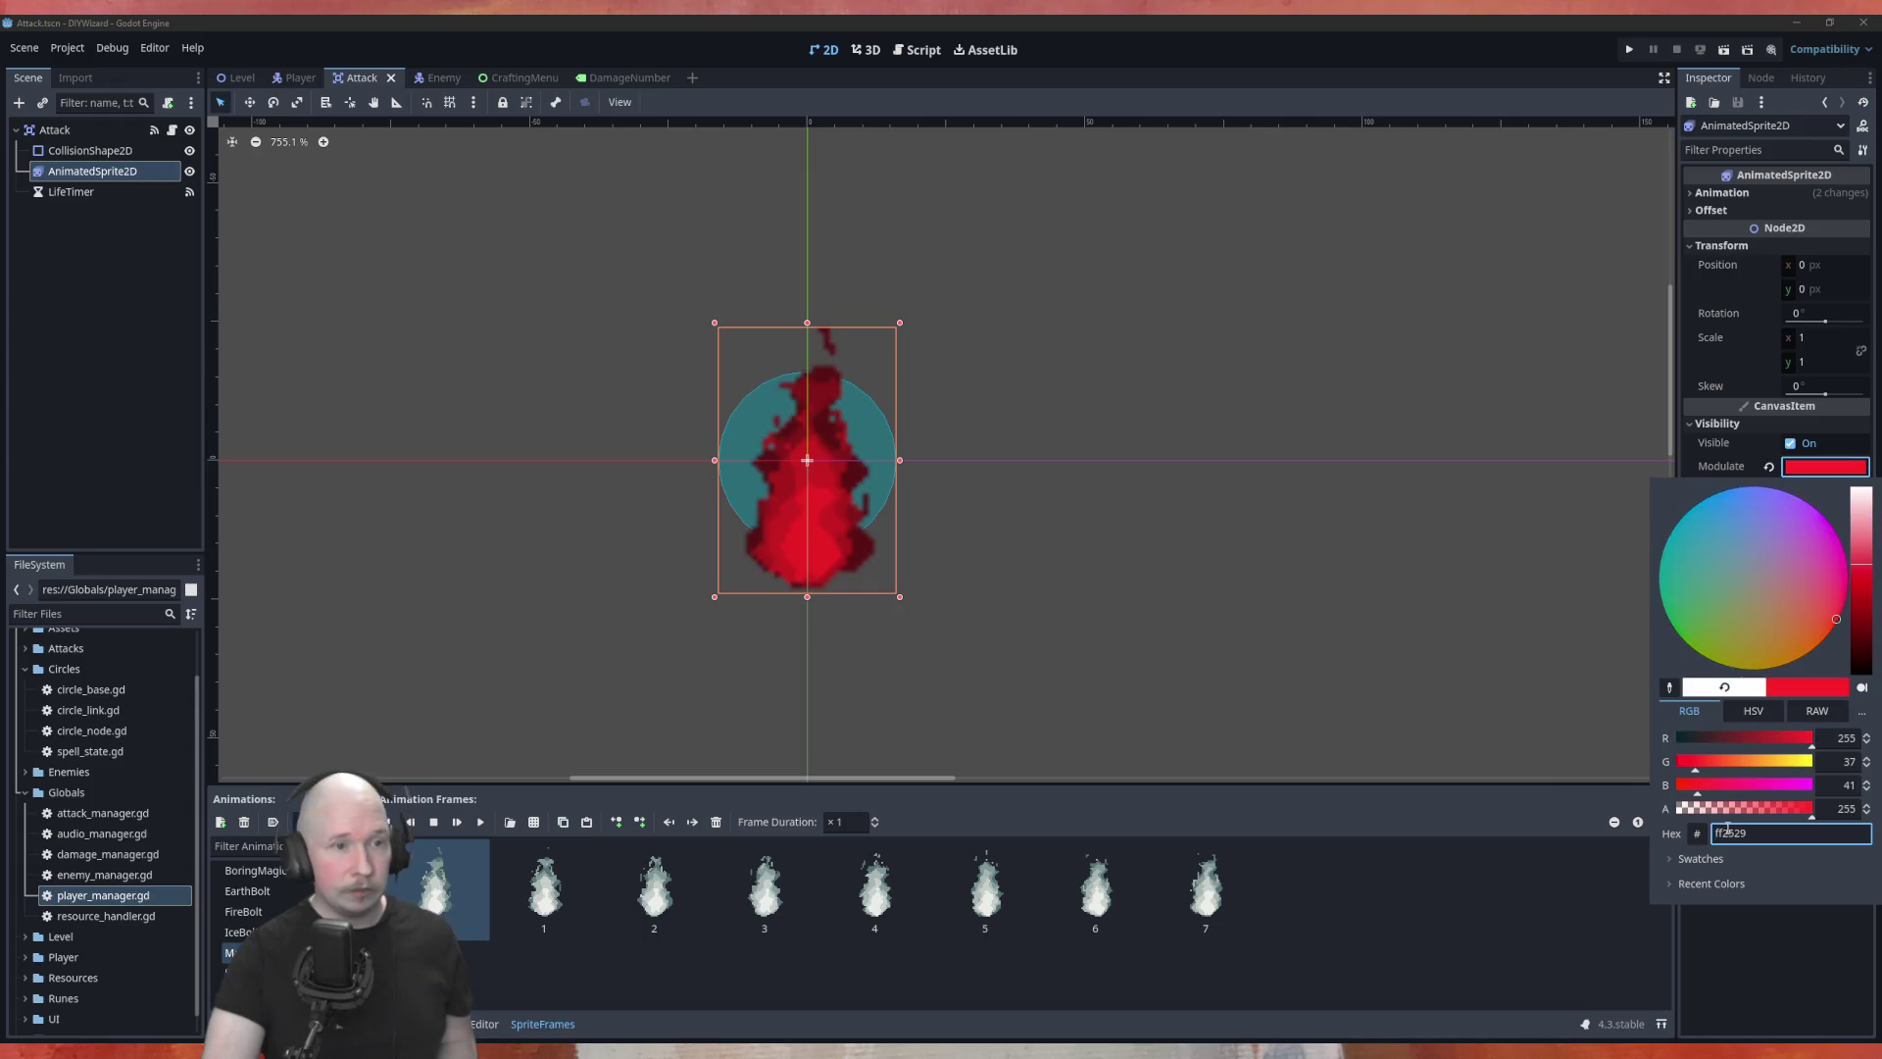
left_click(1745, 785)
mouse_move(1696, 764)
left_mouse_down()
mouse_move(1813, 765)
mouse_move(1678, 789)
mouse_move(1812, 785)
mouse_move(1706, 785)
mouse_move(1692, 774)
mouse_move(1765, 786)
mouse_move(1676, 766)
mouse_move(1825, 758)
mouse_move(1683, 784)
mouse_move(1875, 790)
left_mouse_up()
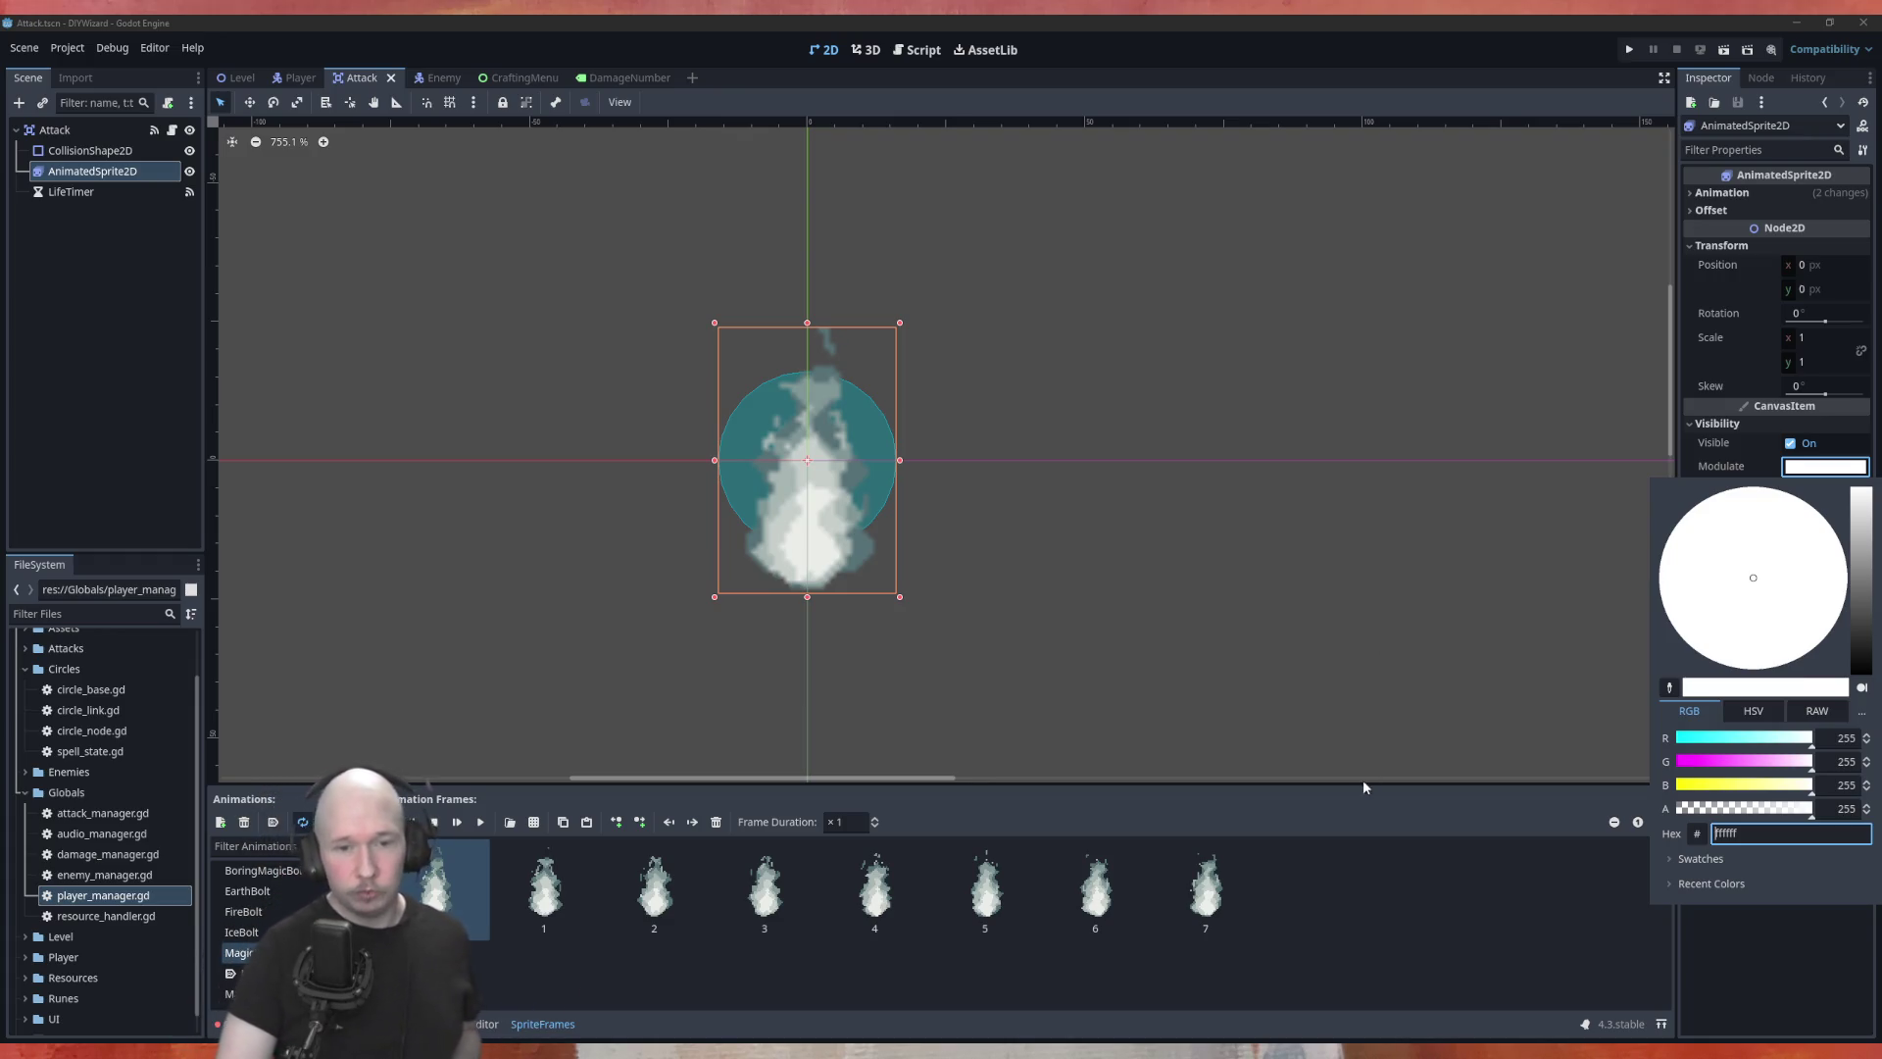
left_click(1364, 809)
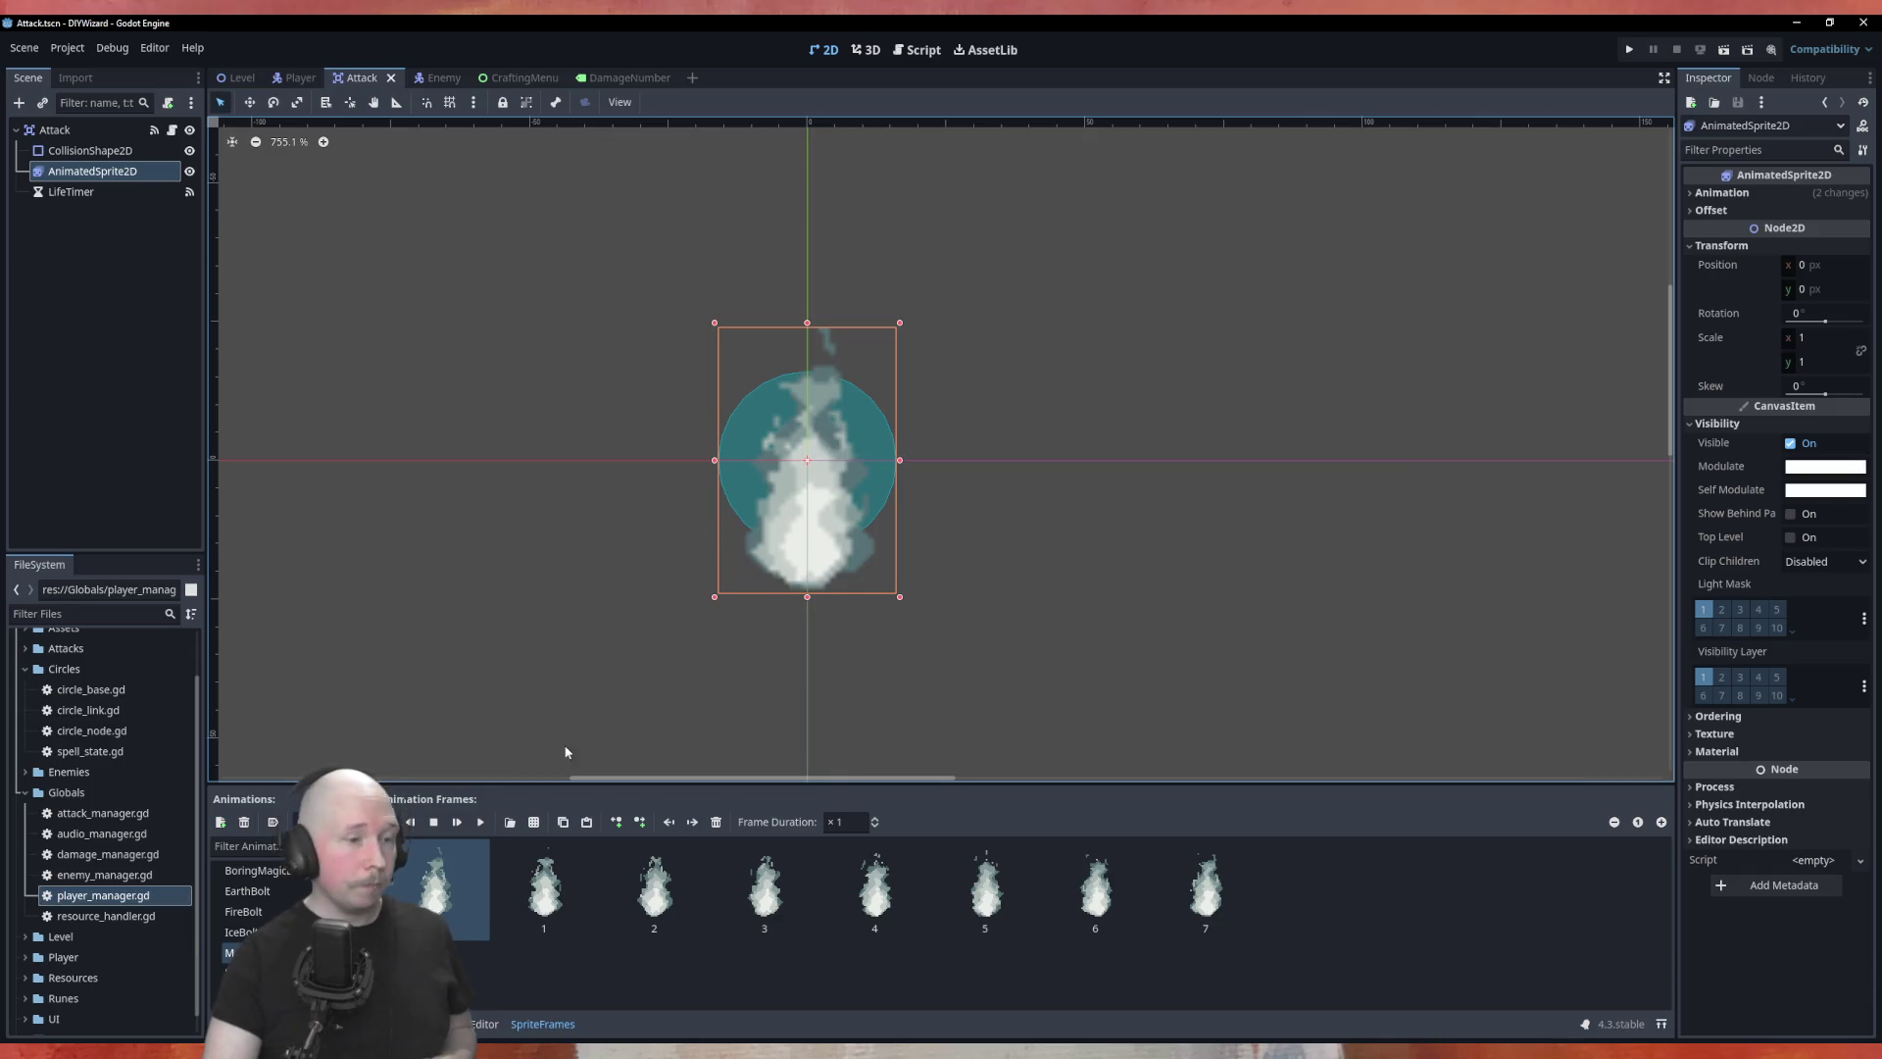
Step: Switch to the Script editor and open circle_node.gd
left_click(912, 50)
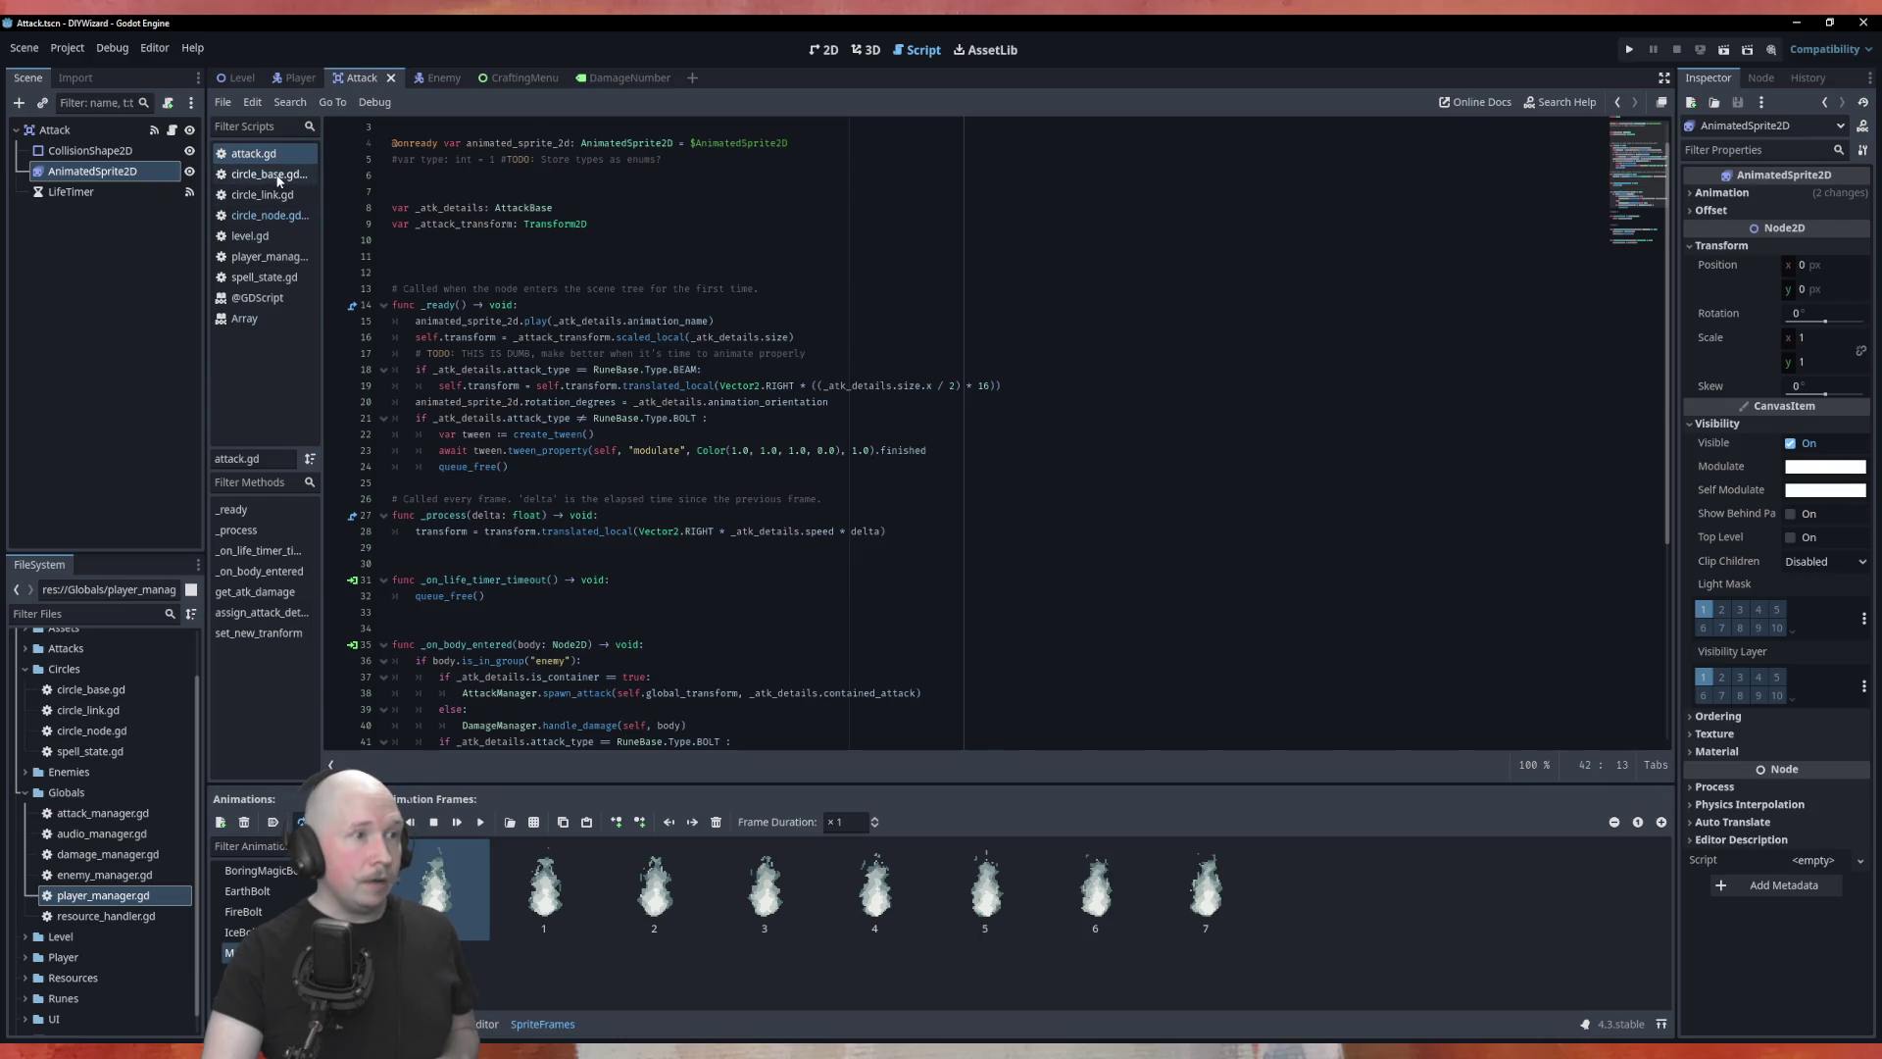
left_click(280, 176)
scroll(706, 447, "down", 1)
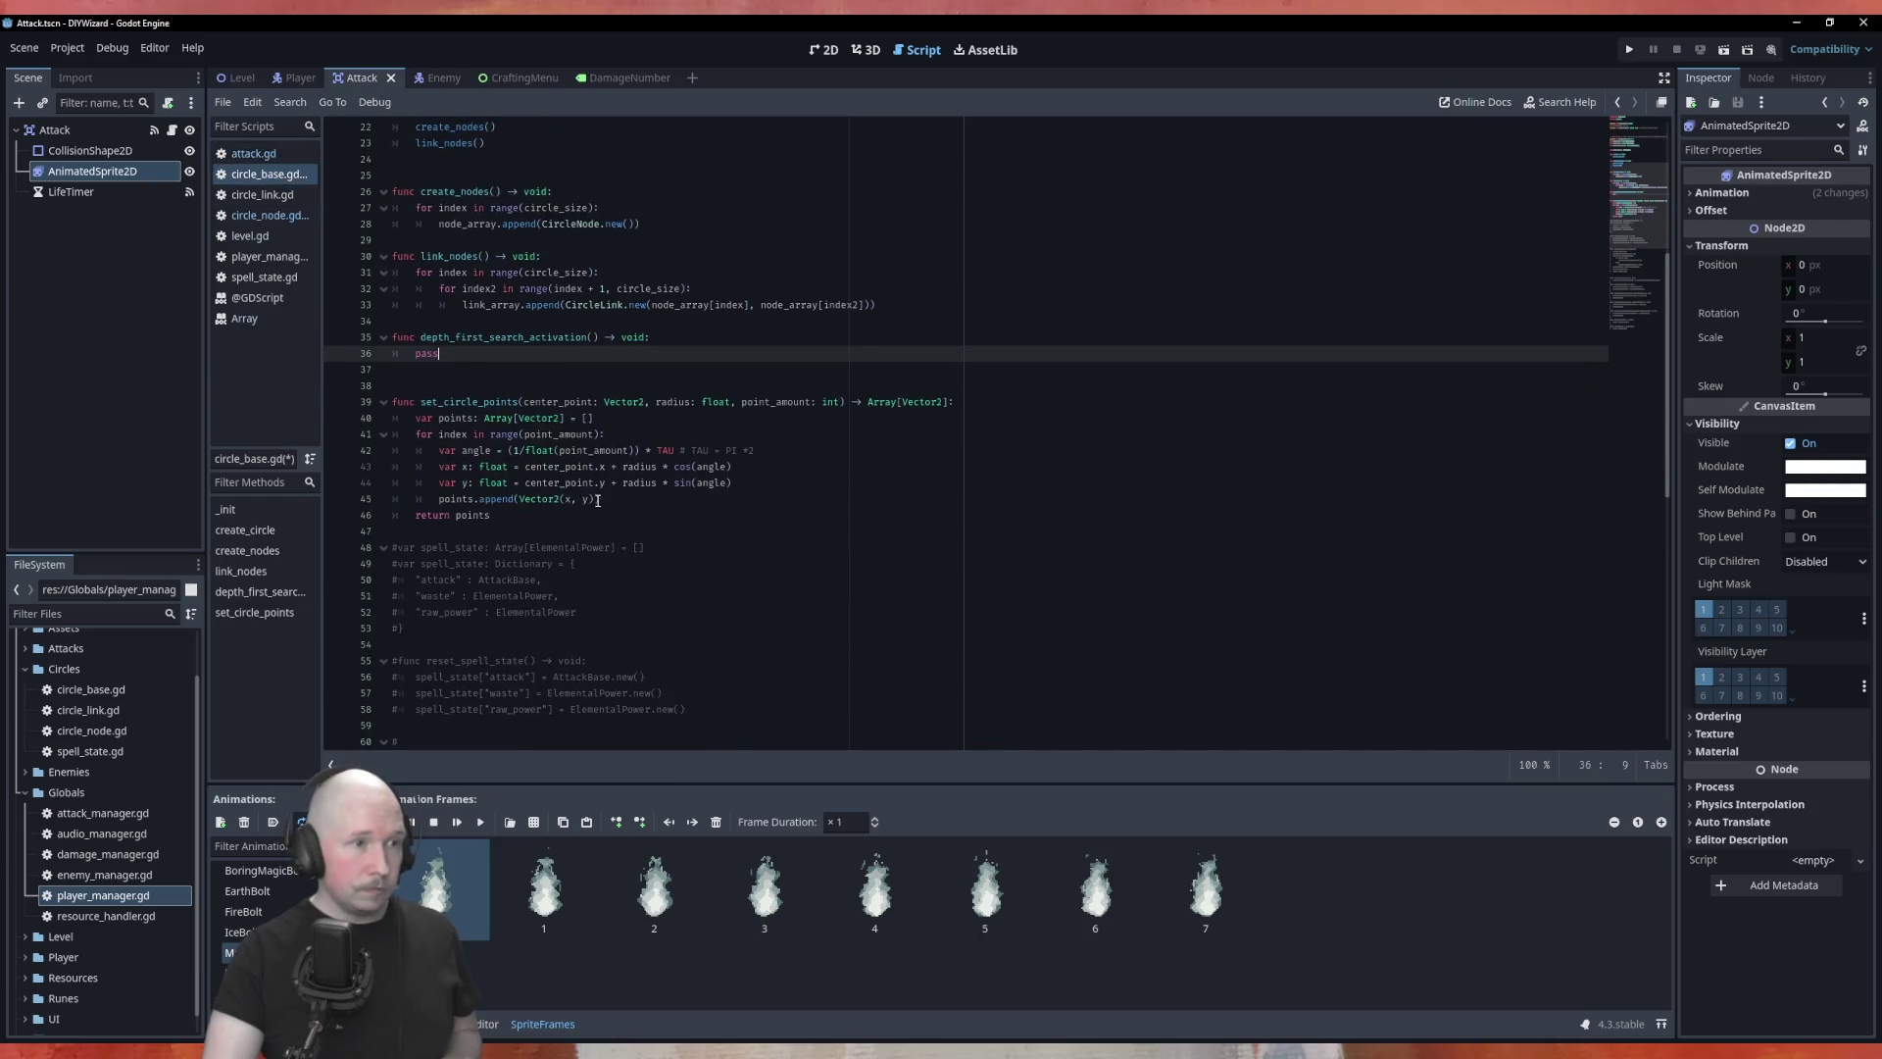
scroll(614, 428, "up", 1)
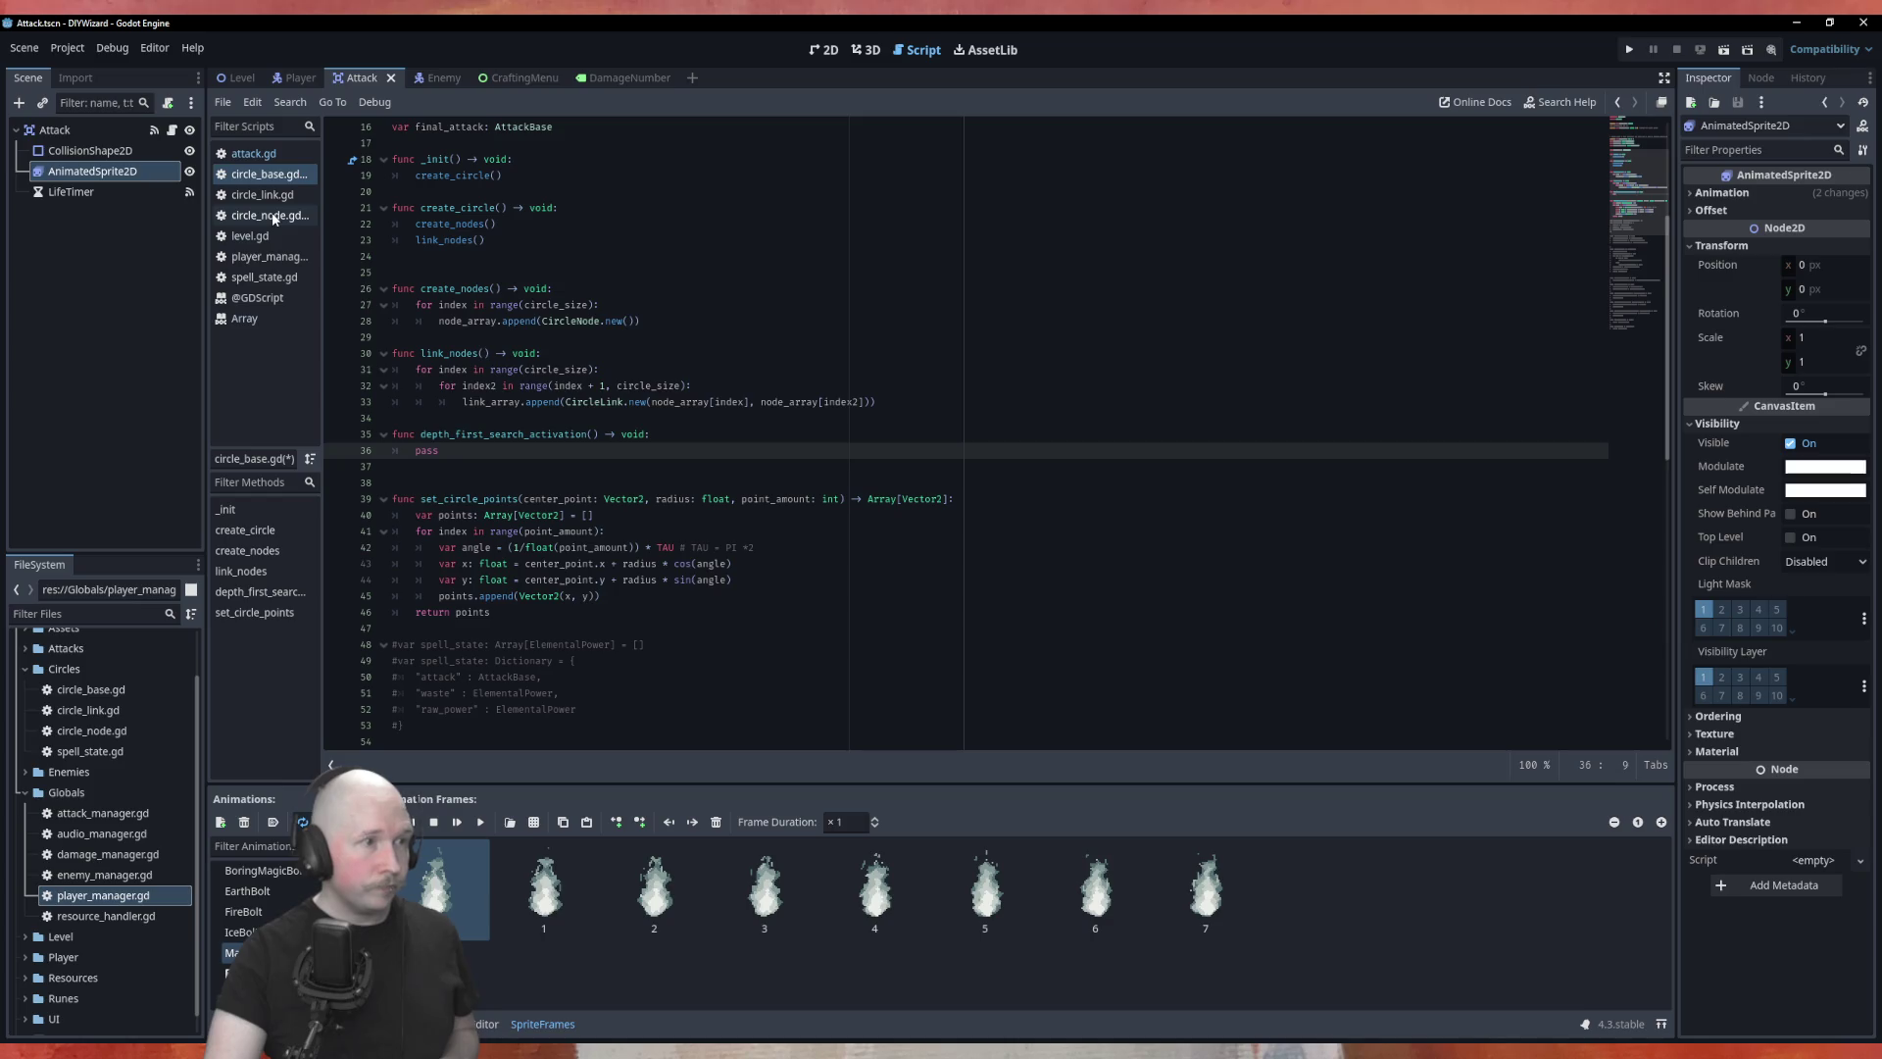
left_click(270, 215)
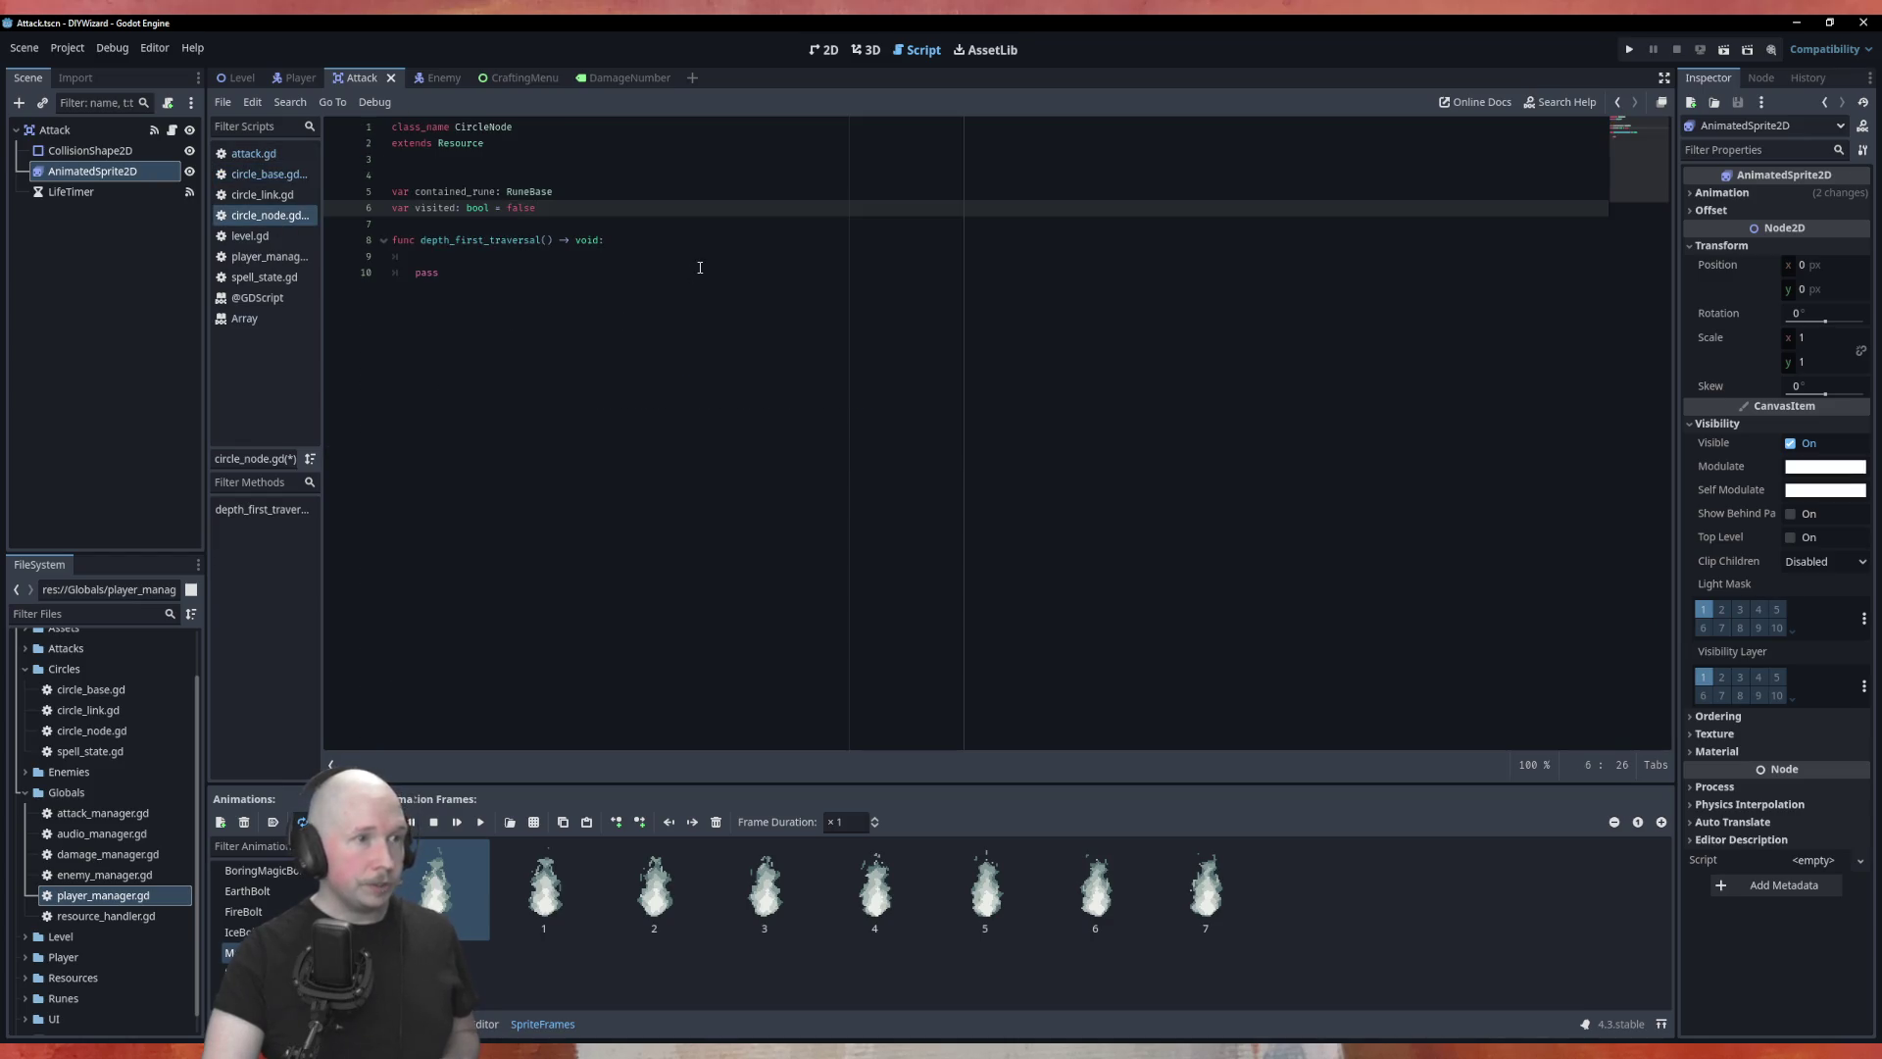
Step: Add 'visited = true' at the start of depth_first_traversal and start a new line
left_click(586, 253)
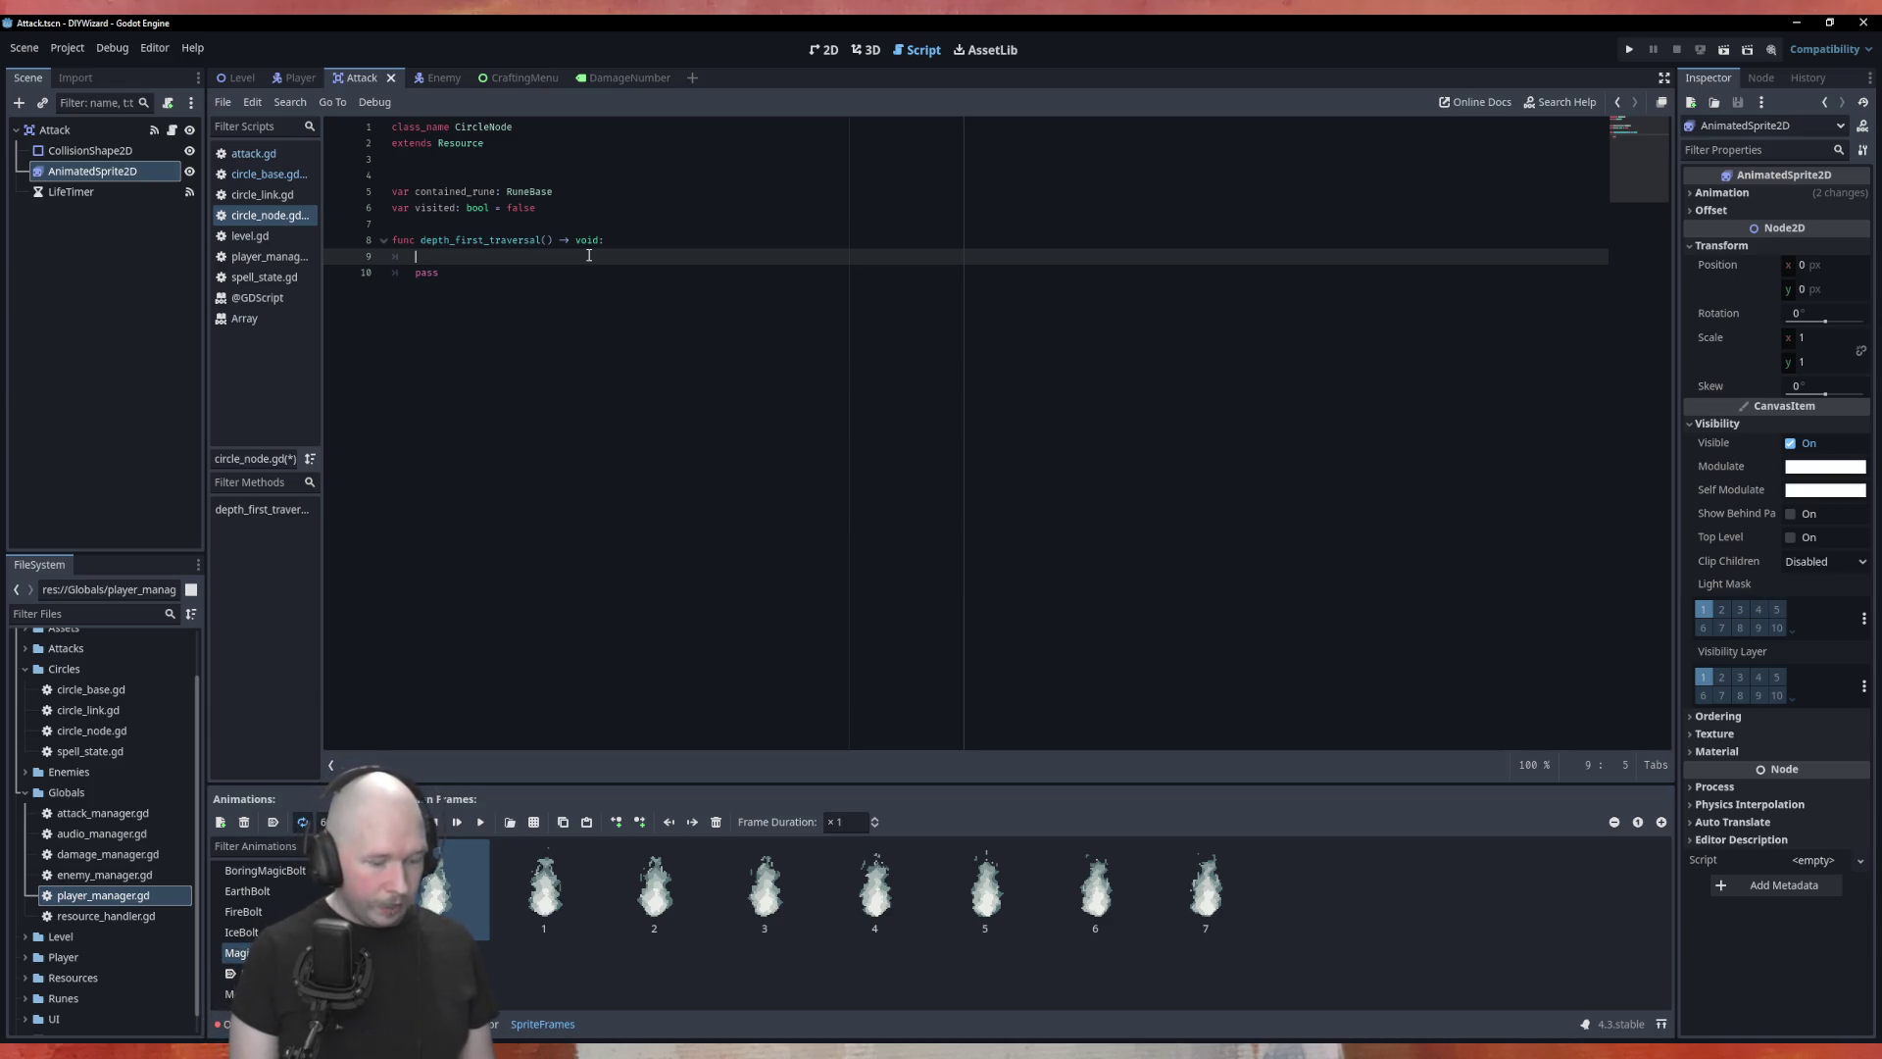
type("visited ")
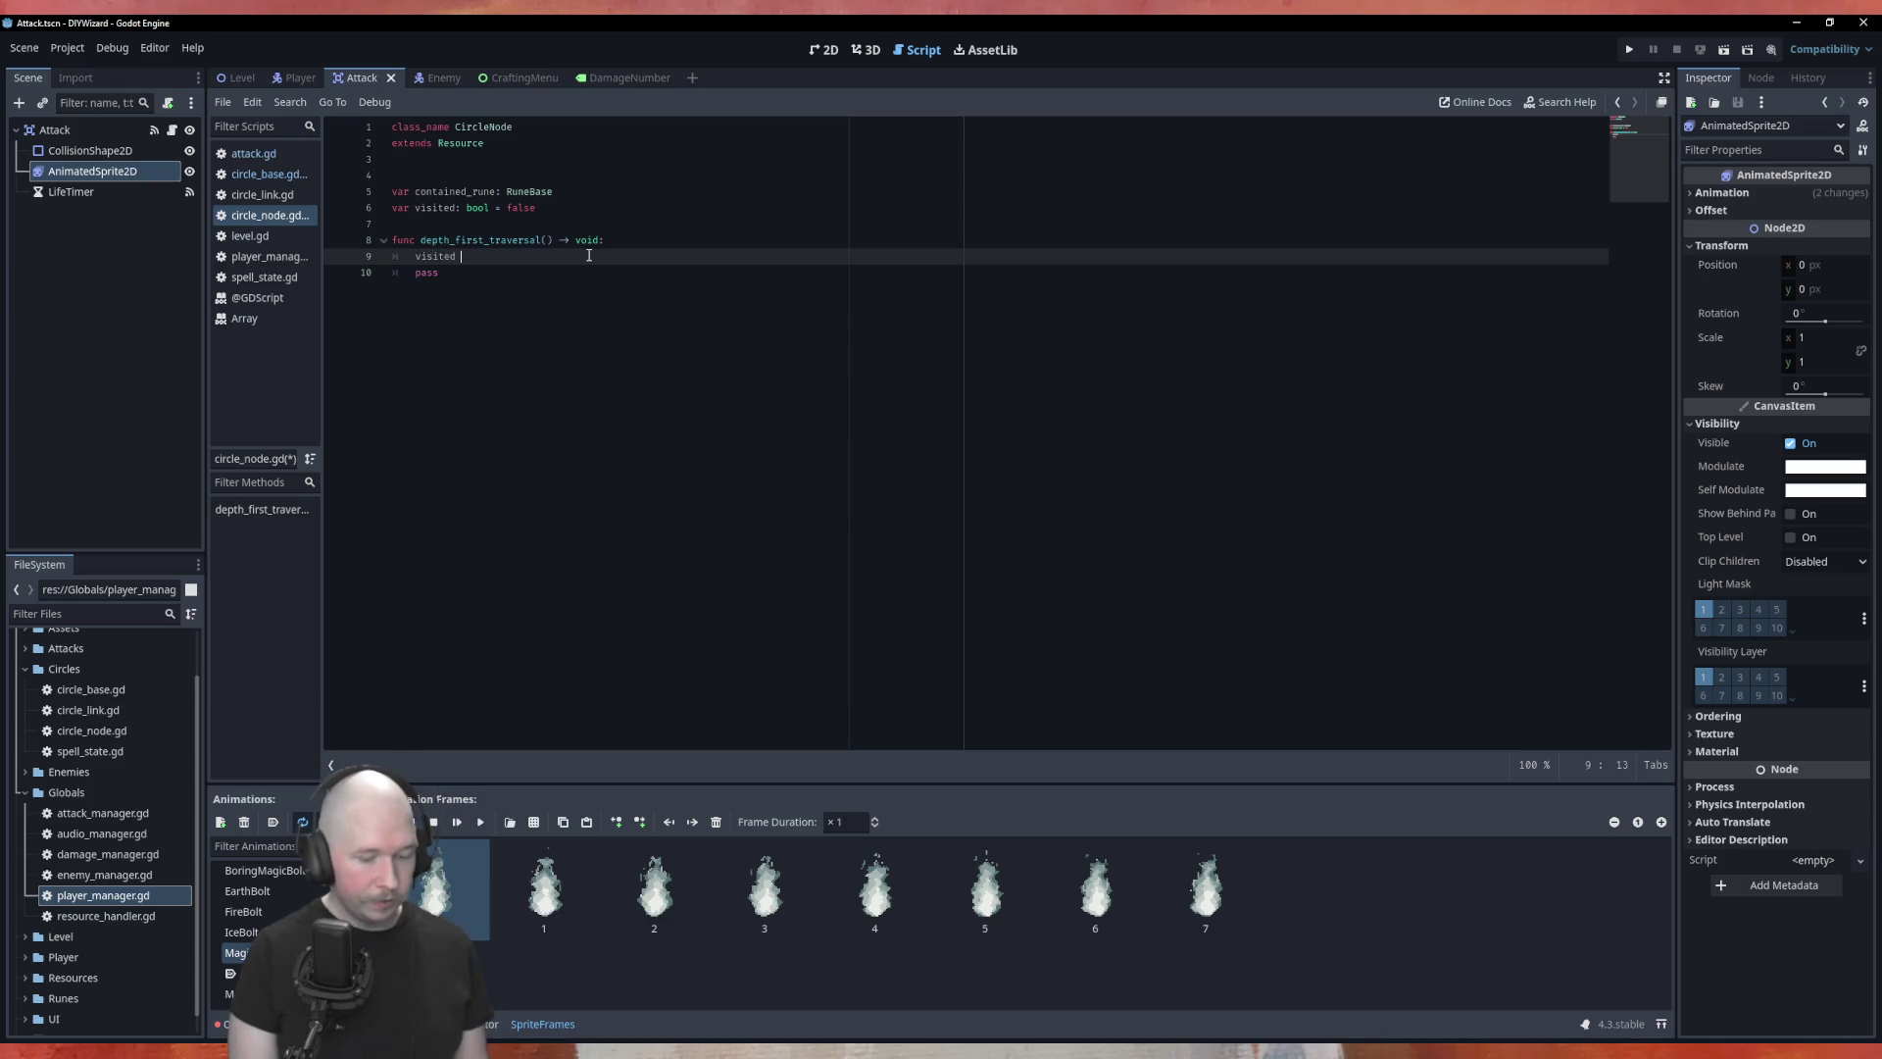
type("= true")
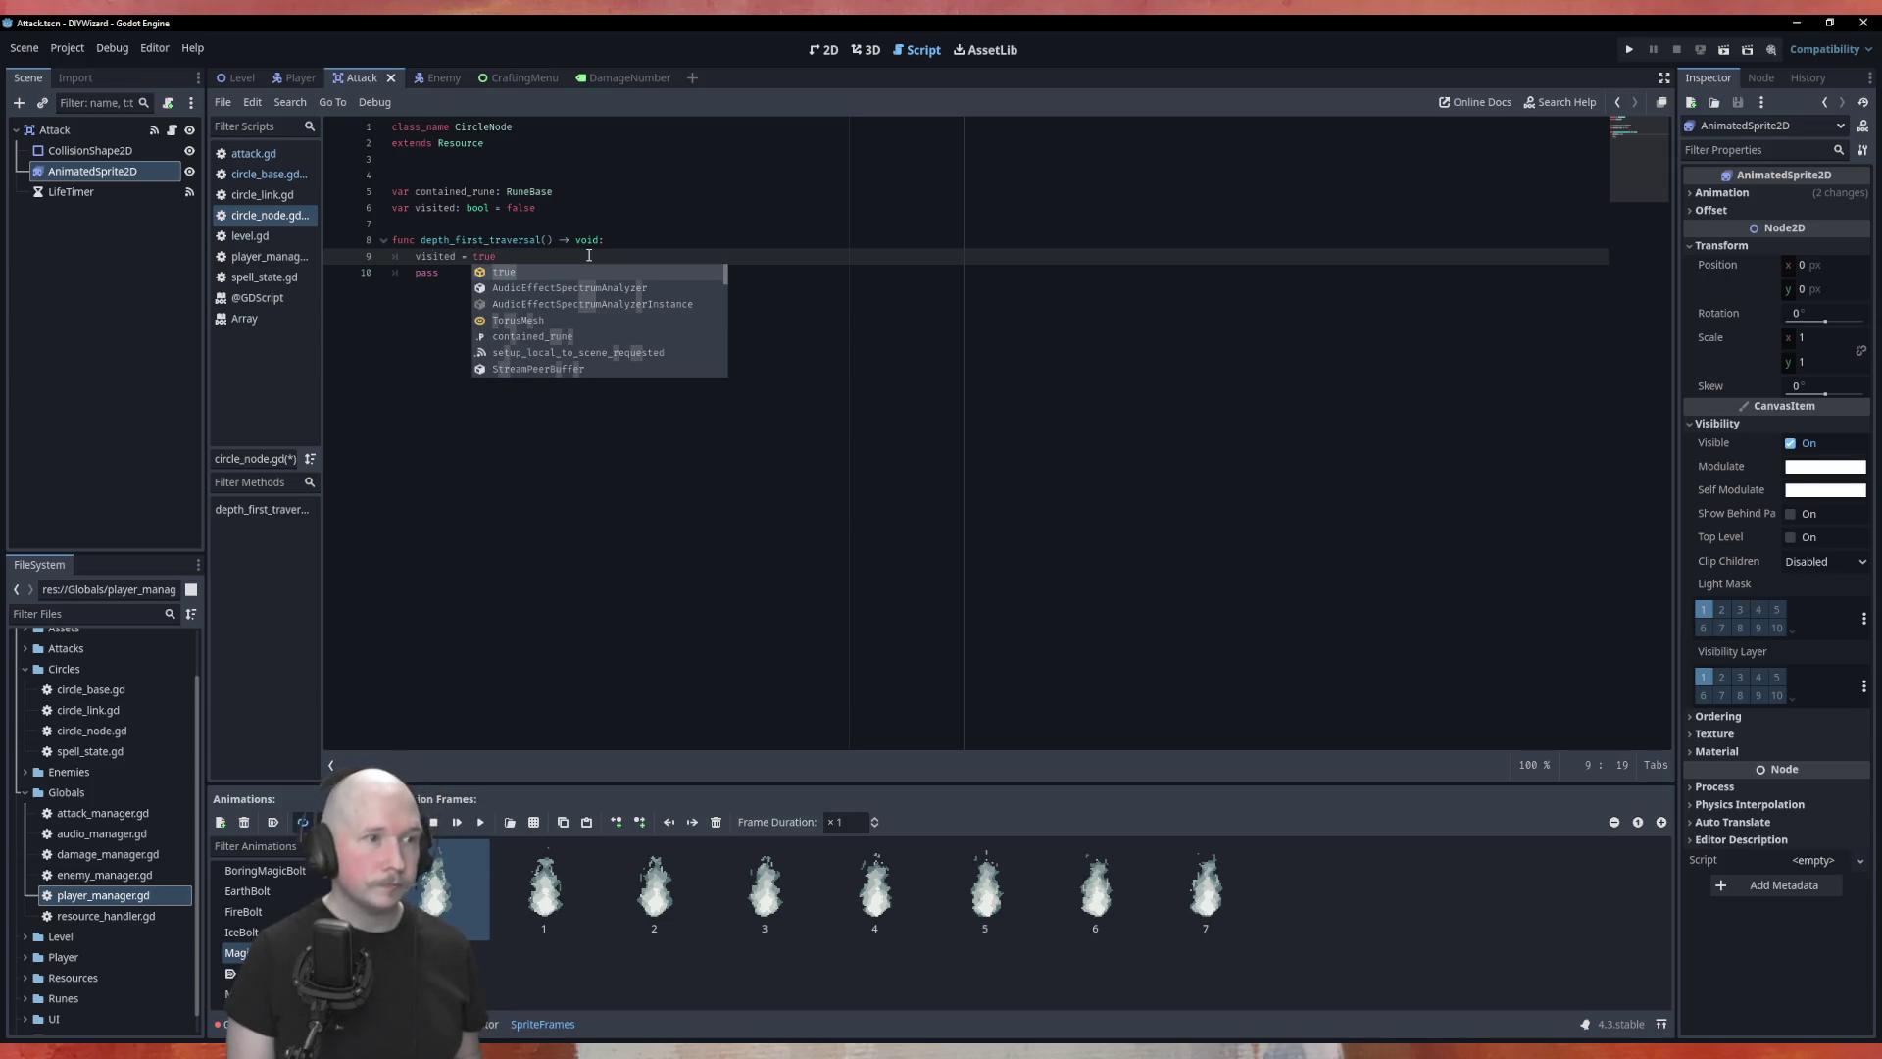
key("Escape")
key("Return")
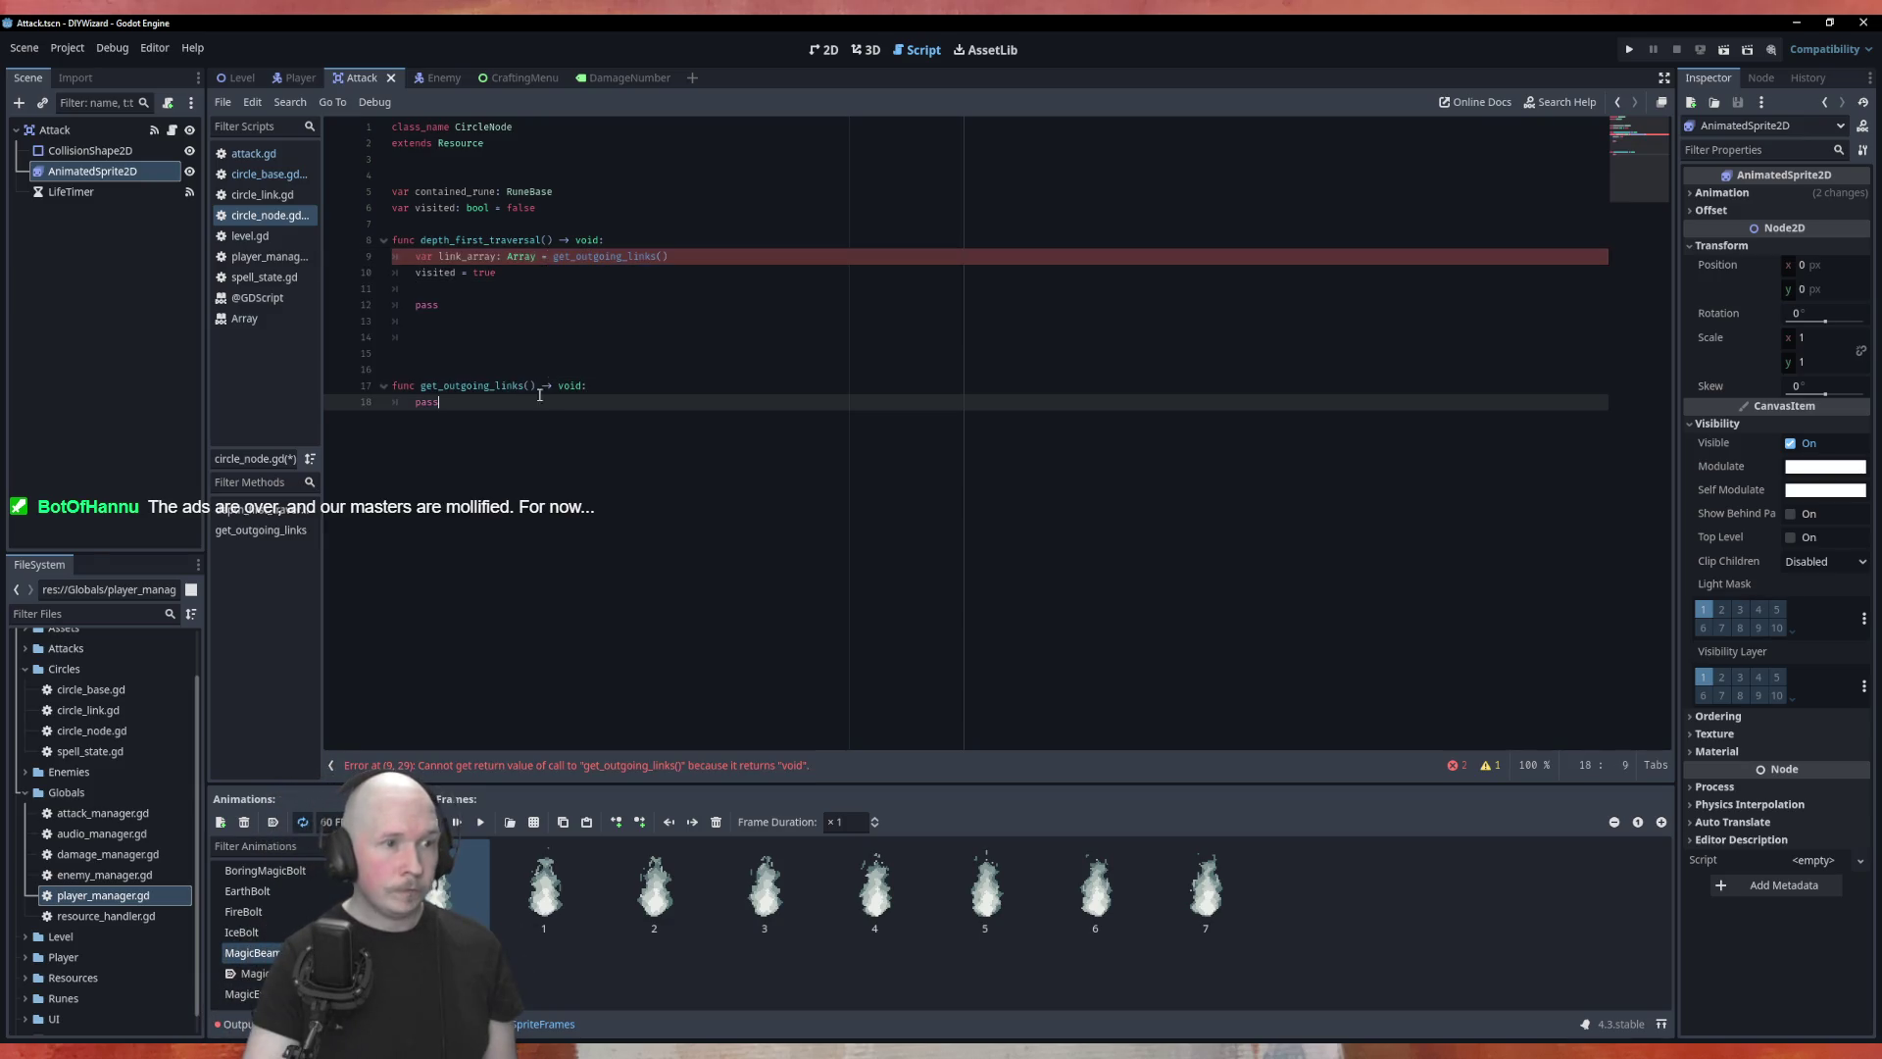
Step: Change get_outgoing_links' return type from void to Array, make it 'return []', and save
double_click(568, 386)
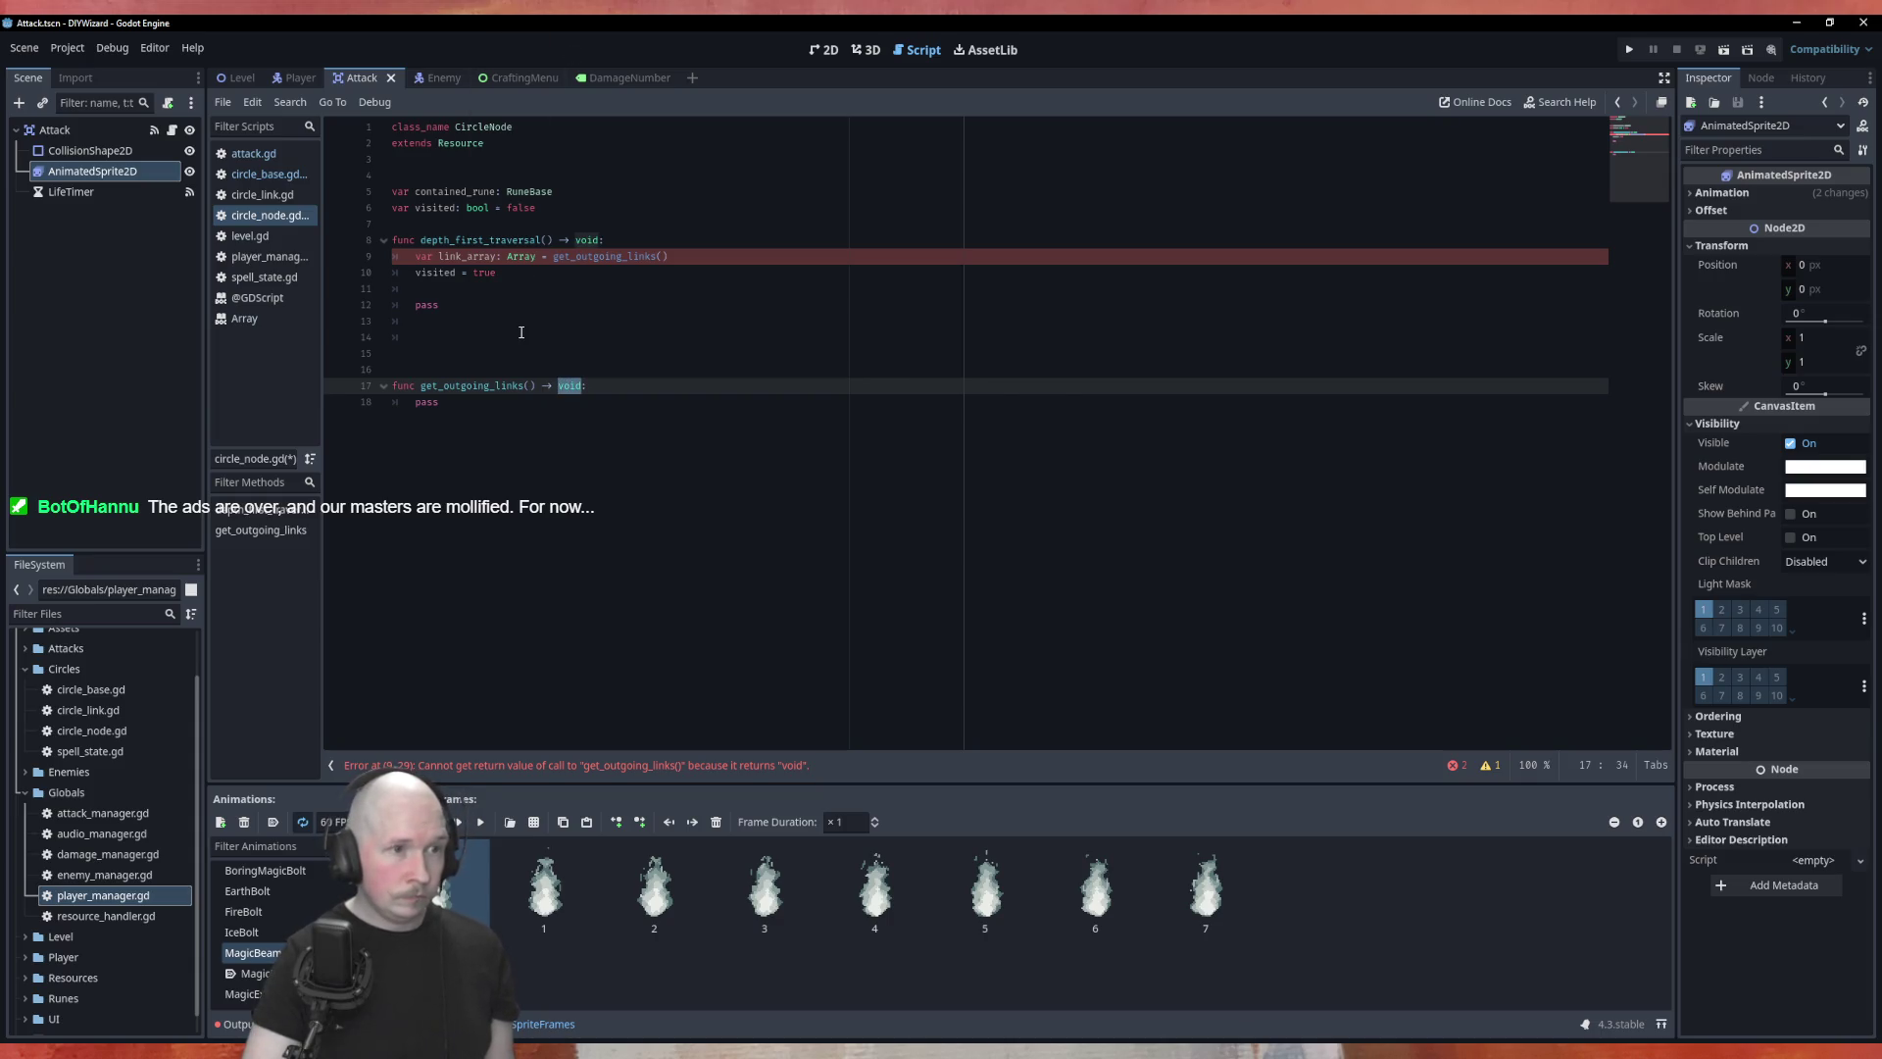
type("Ar")
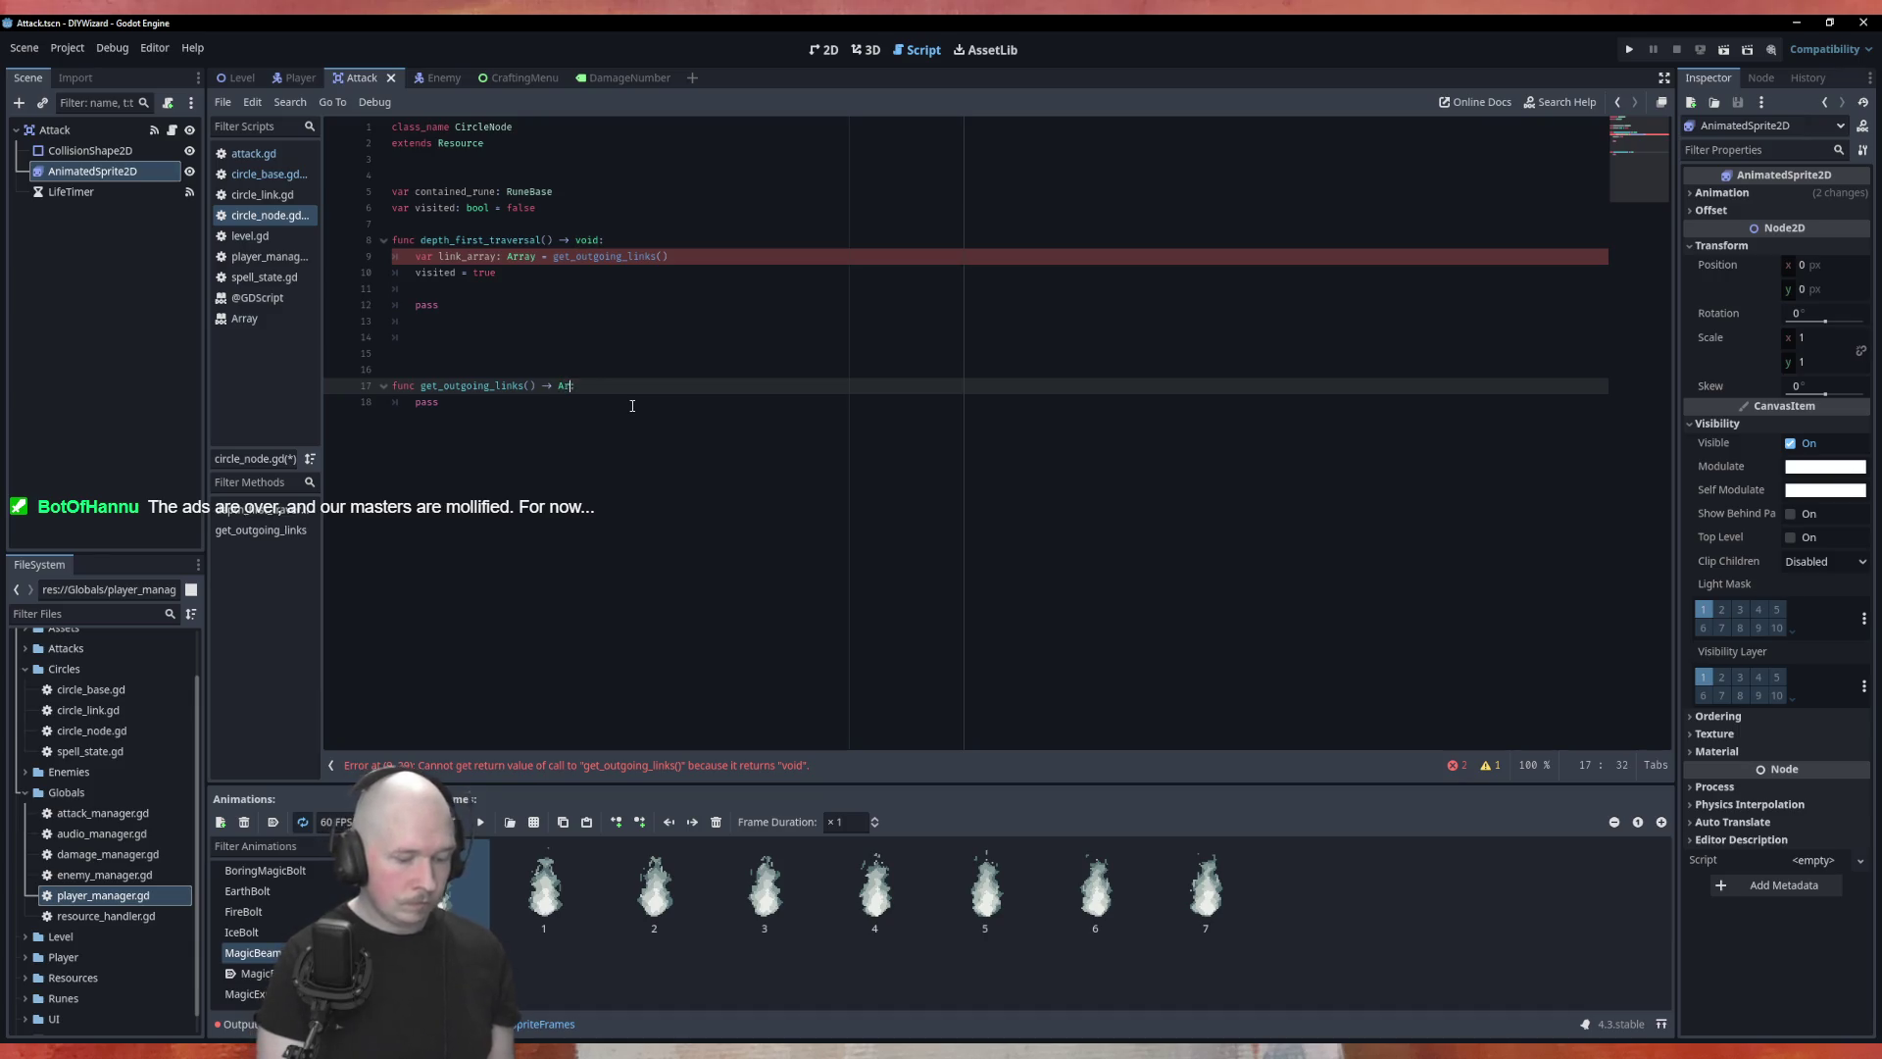
type("ray:")
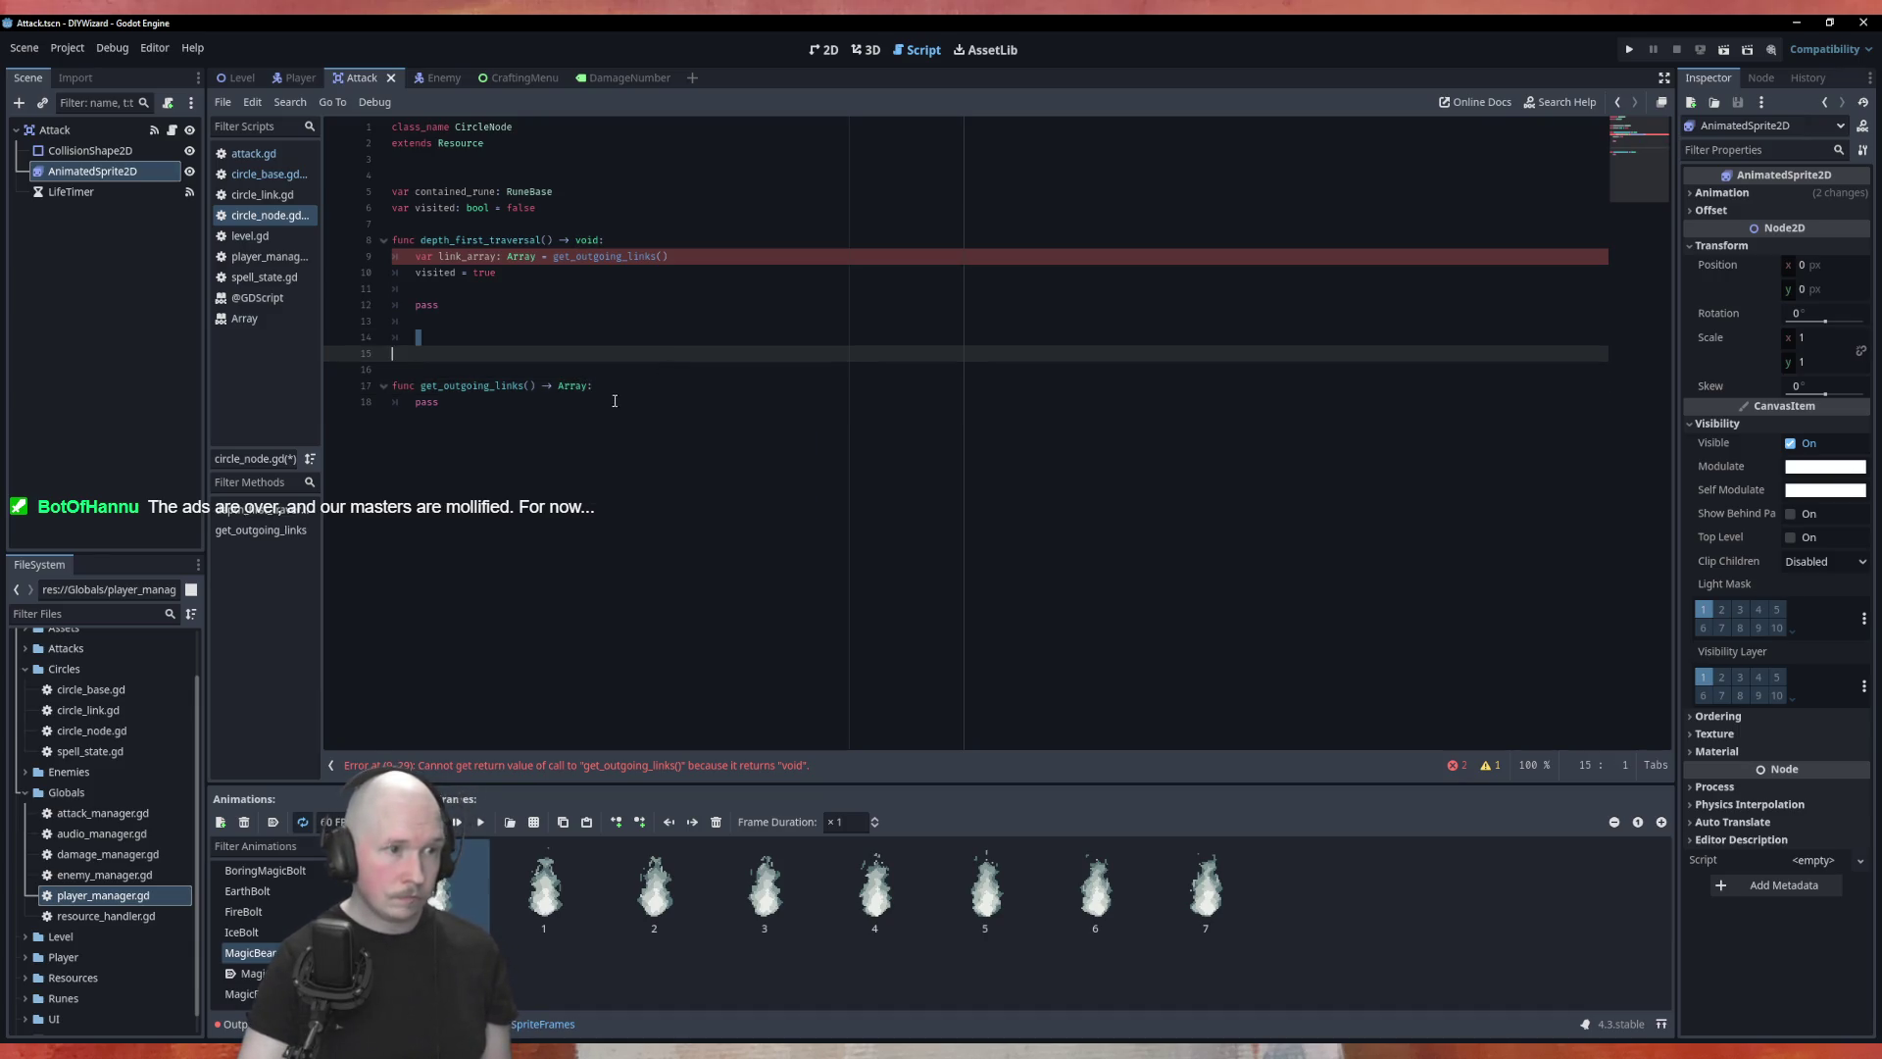
key("Down")
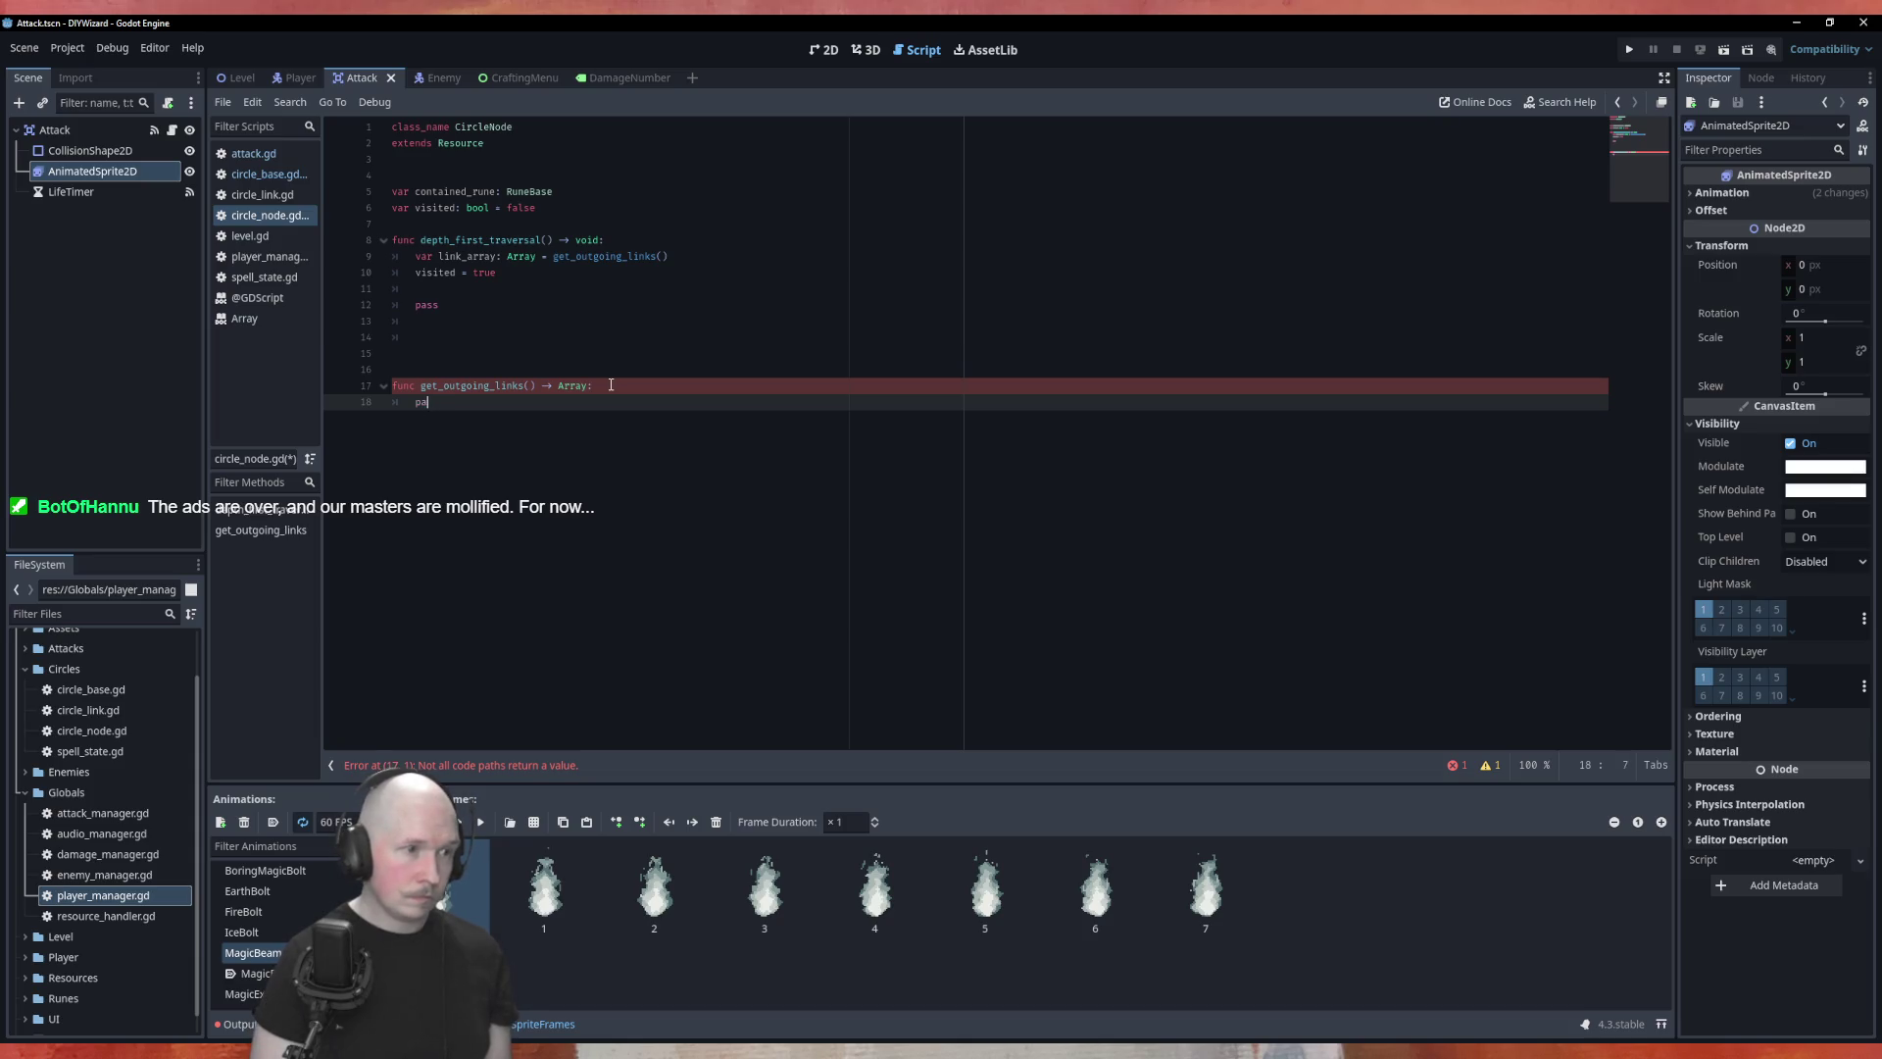
type("return ")
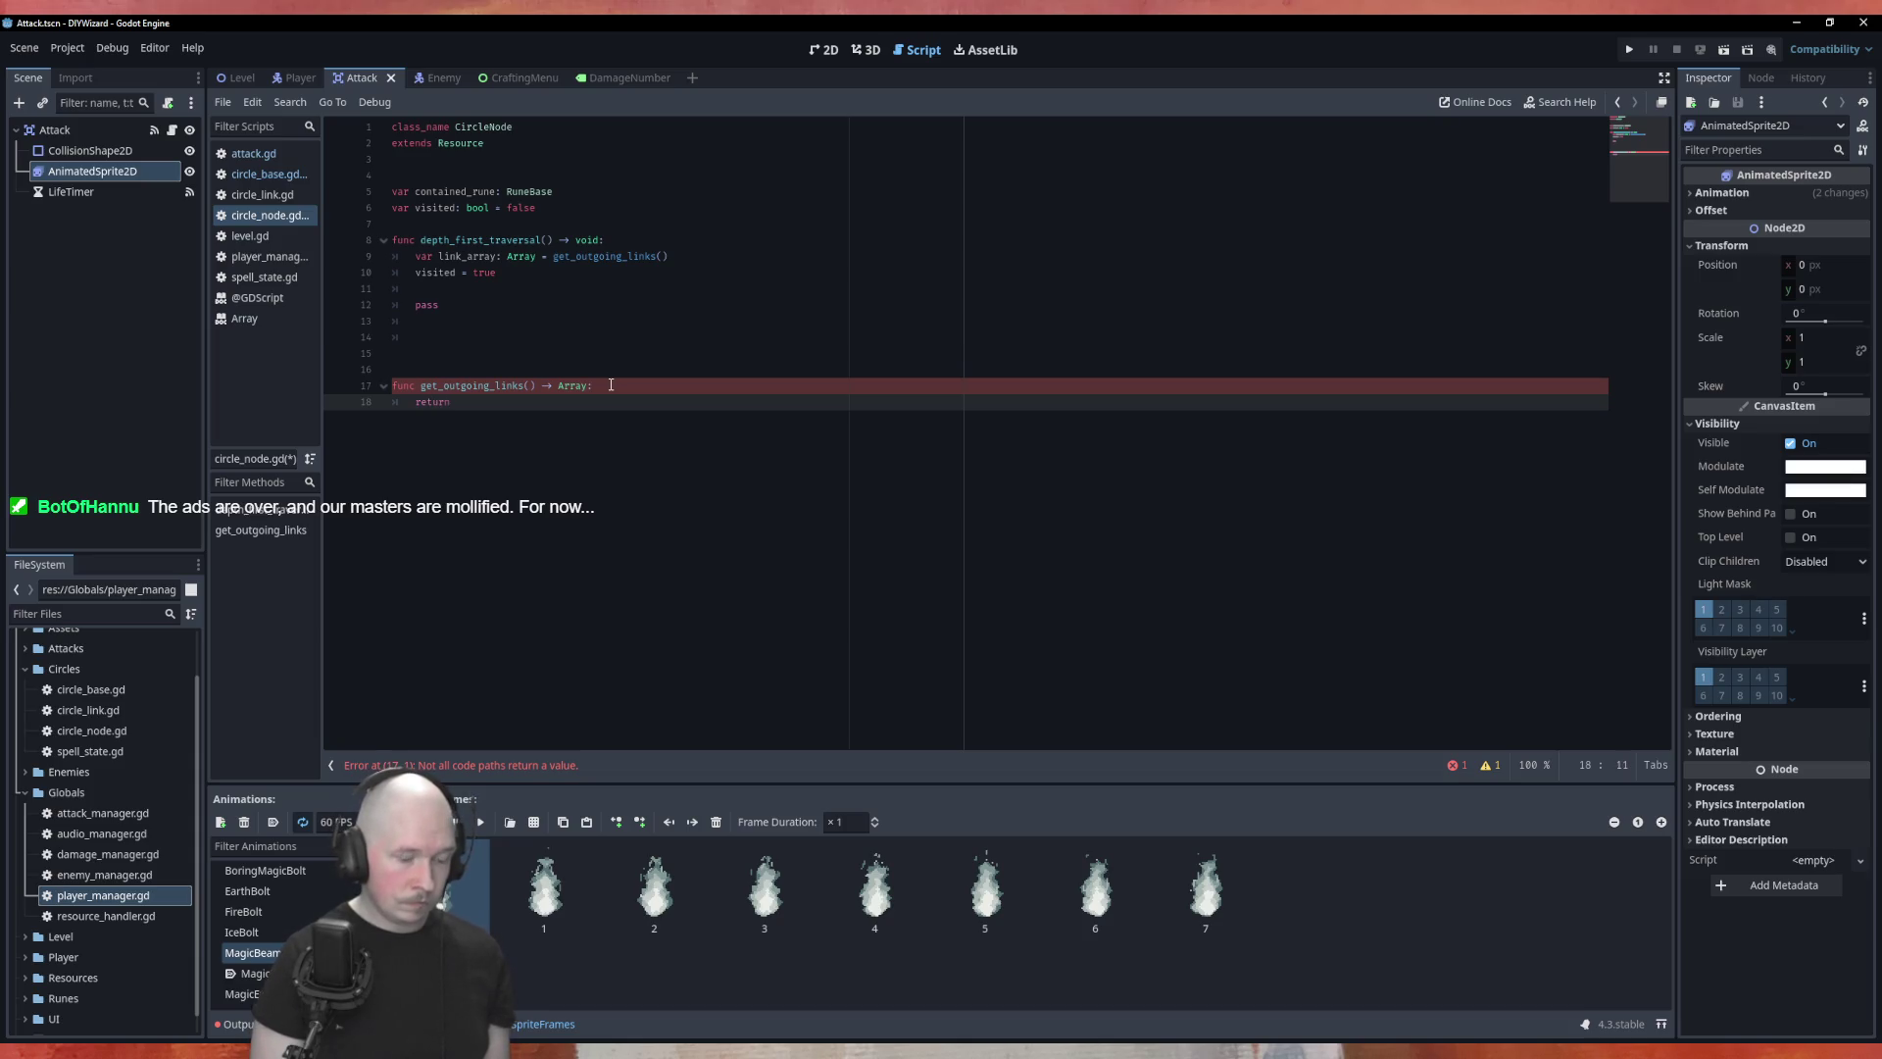
type("Arra")
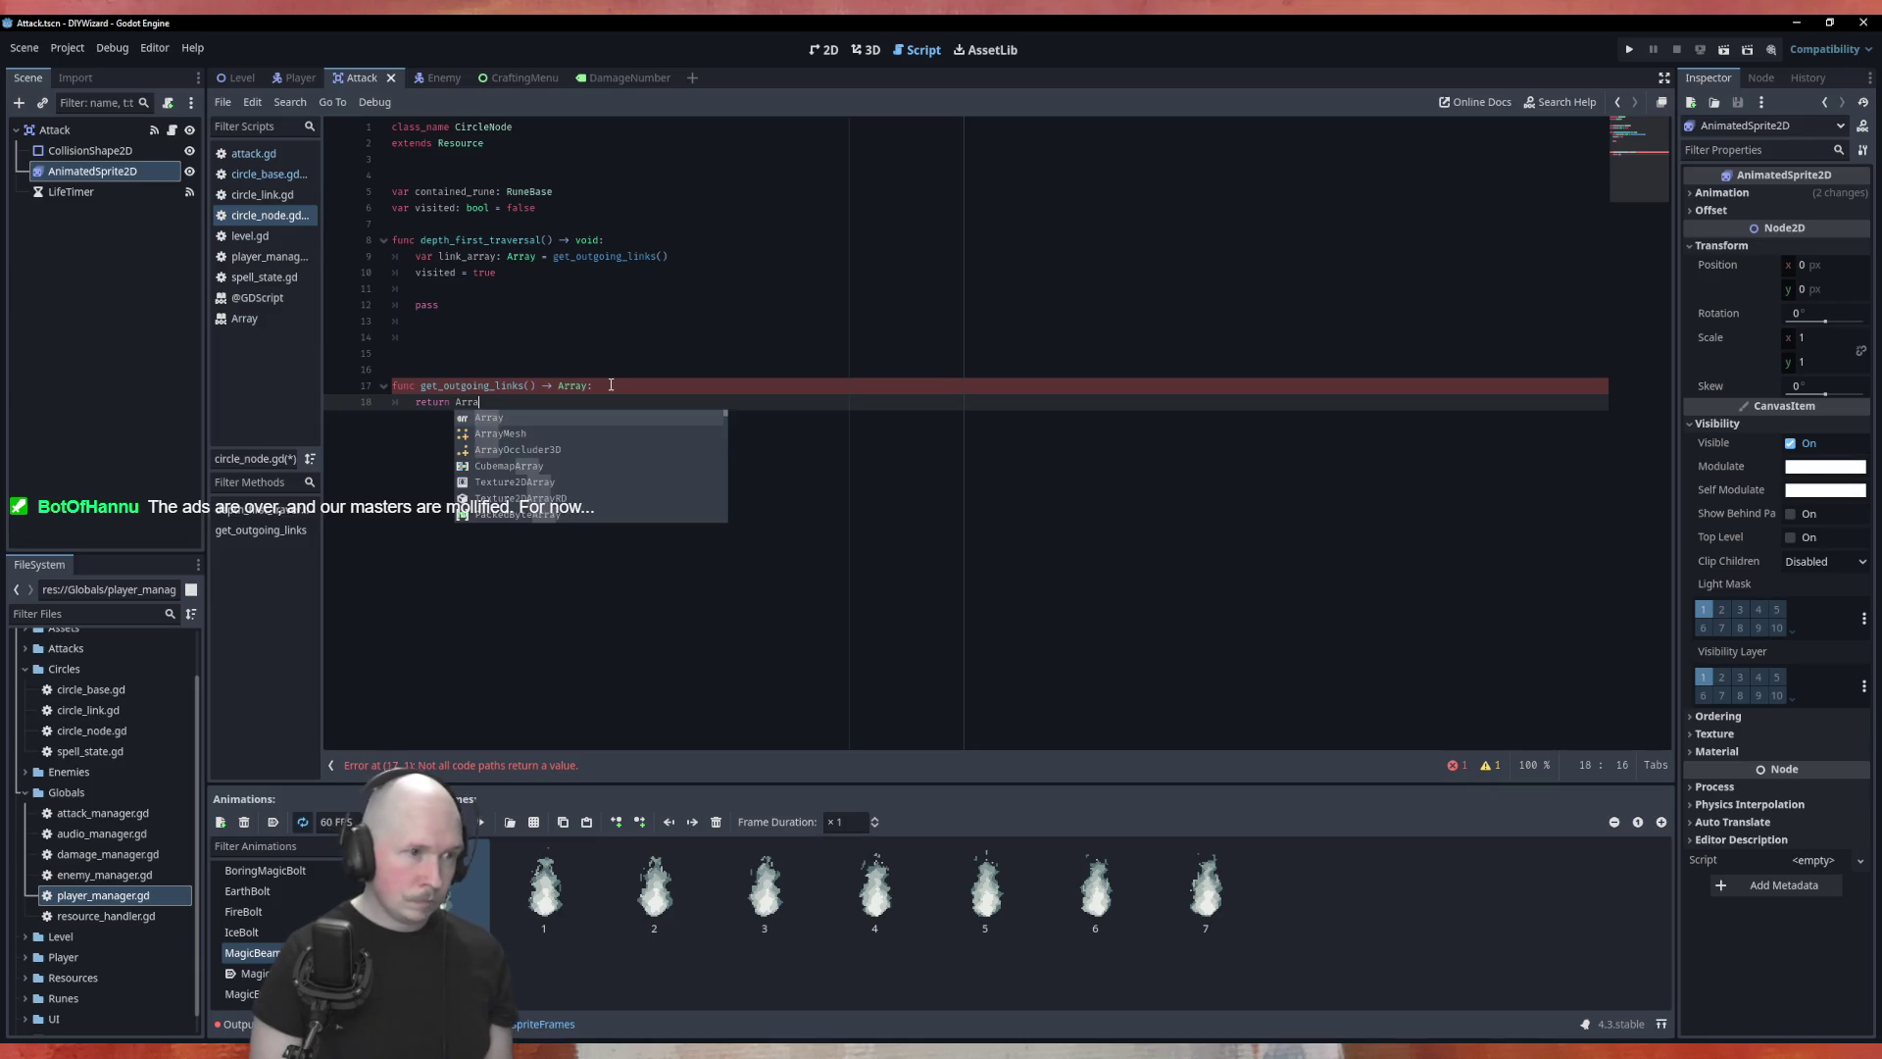
key("Escape")
key("BackSpace")
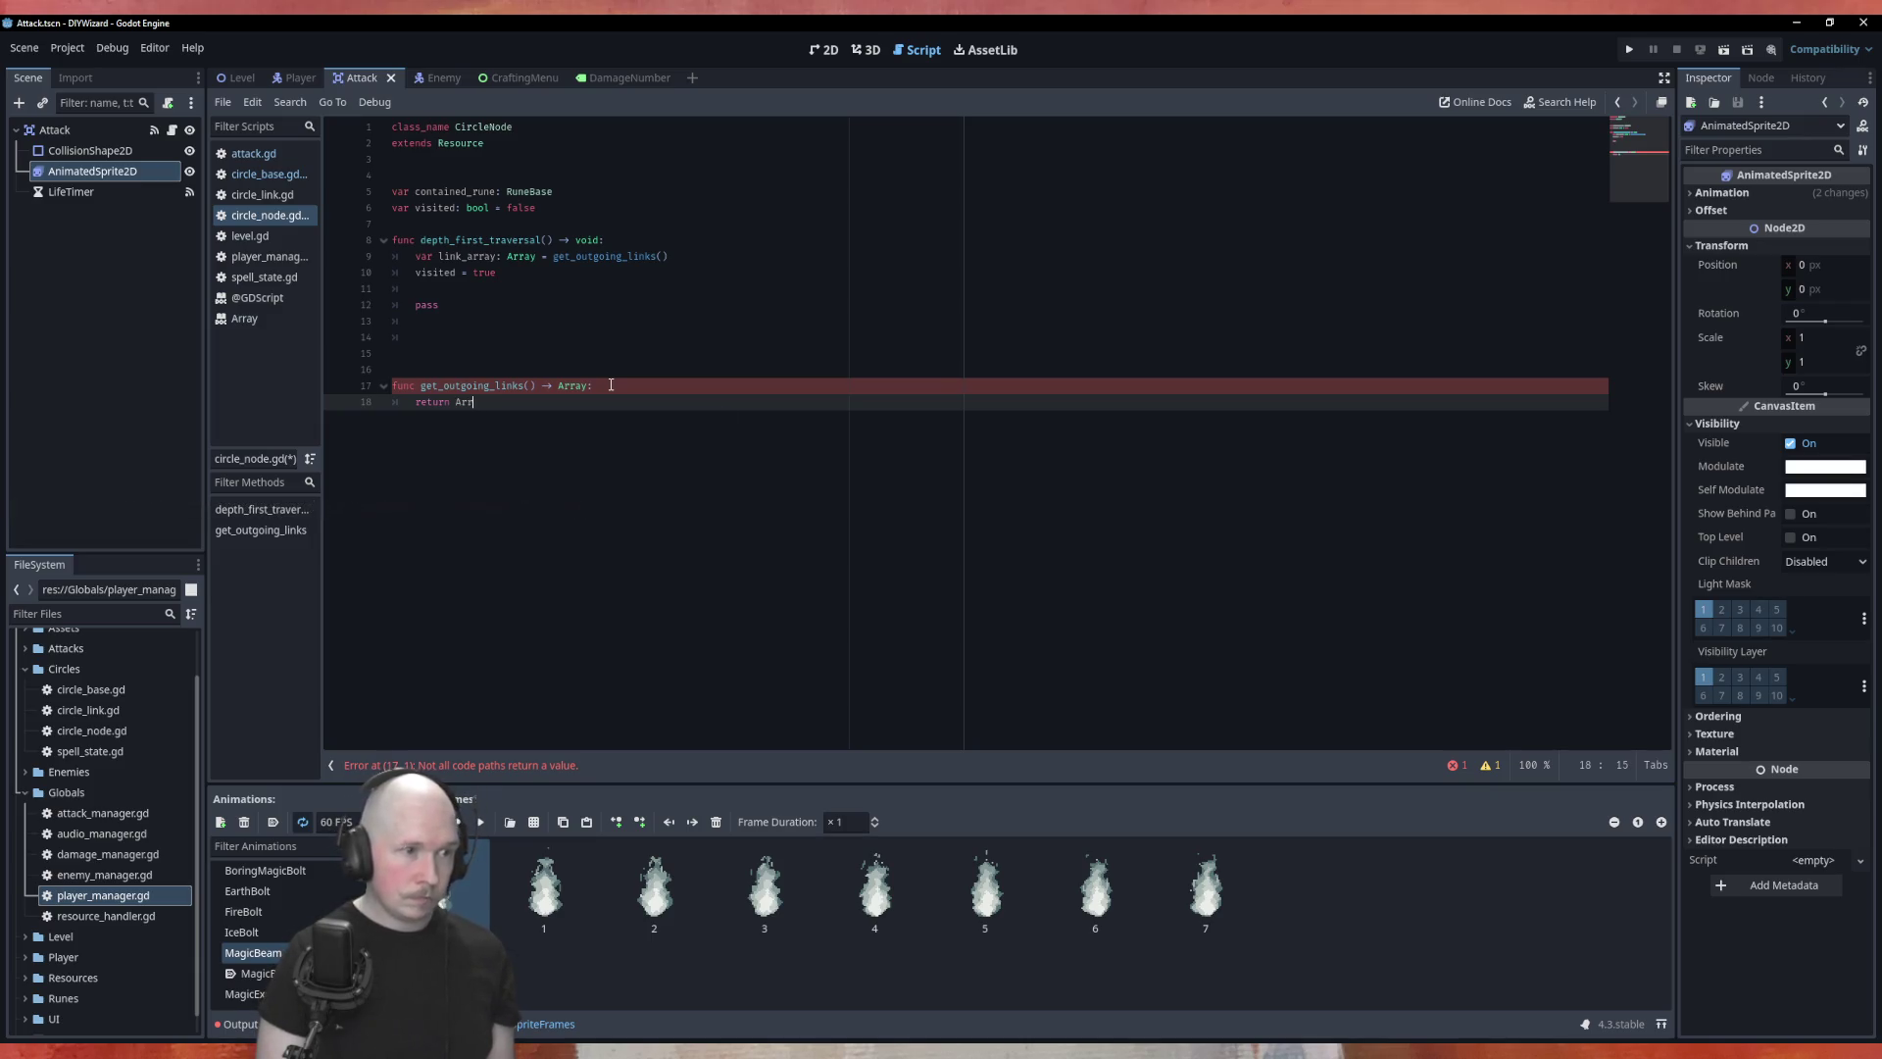
type("[")
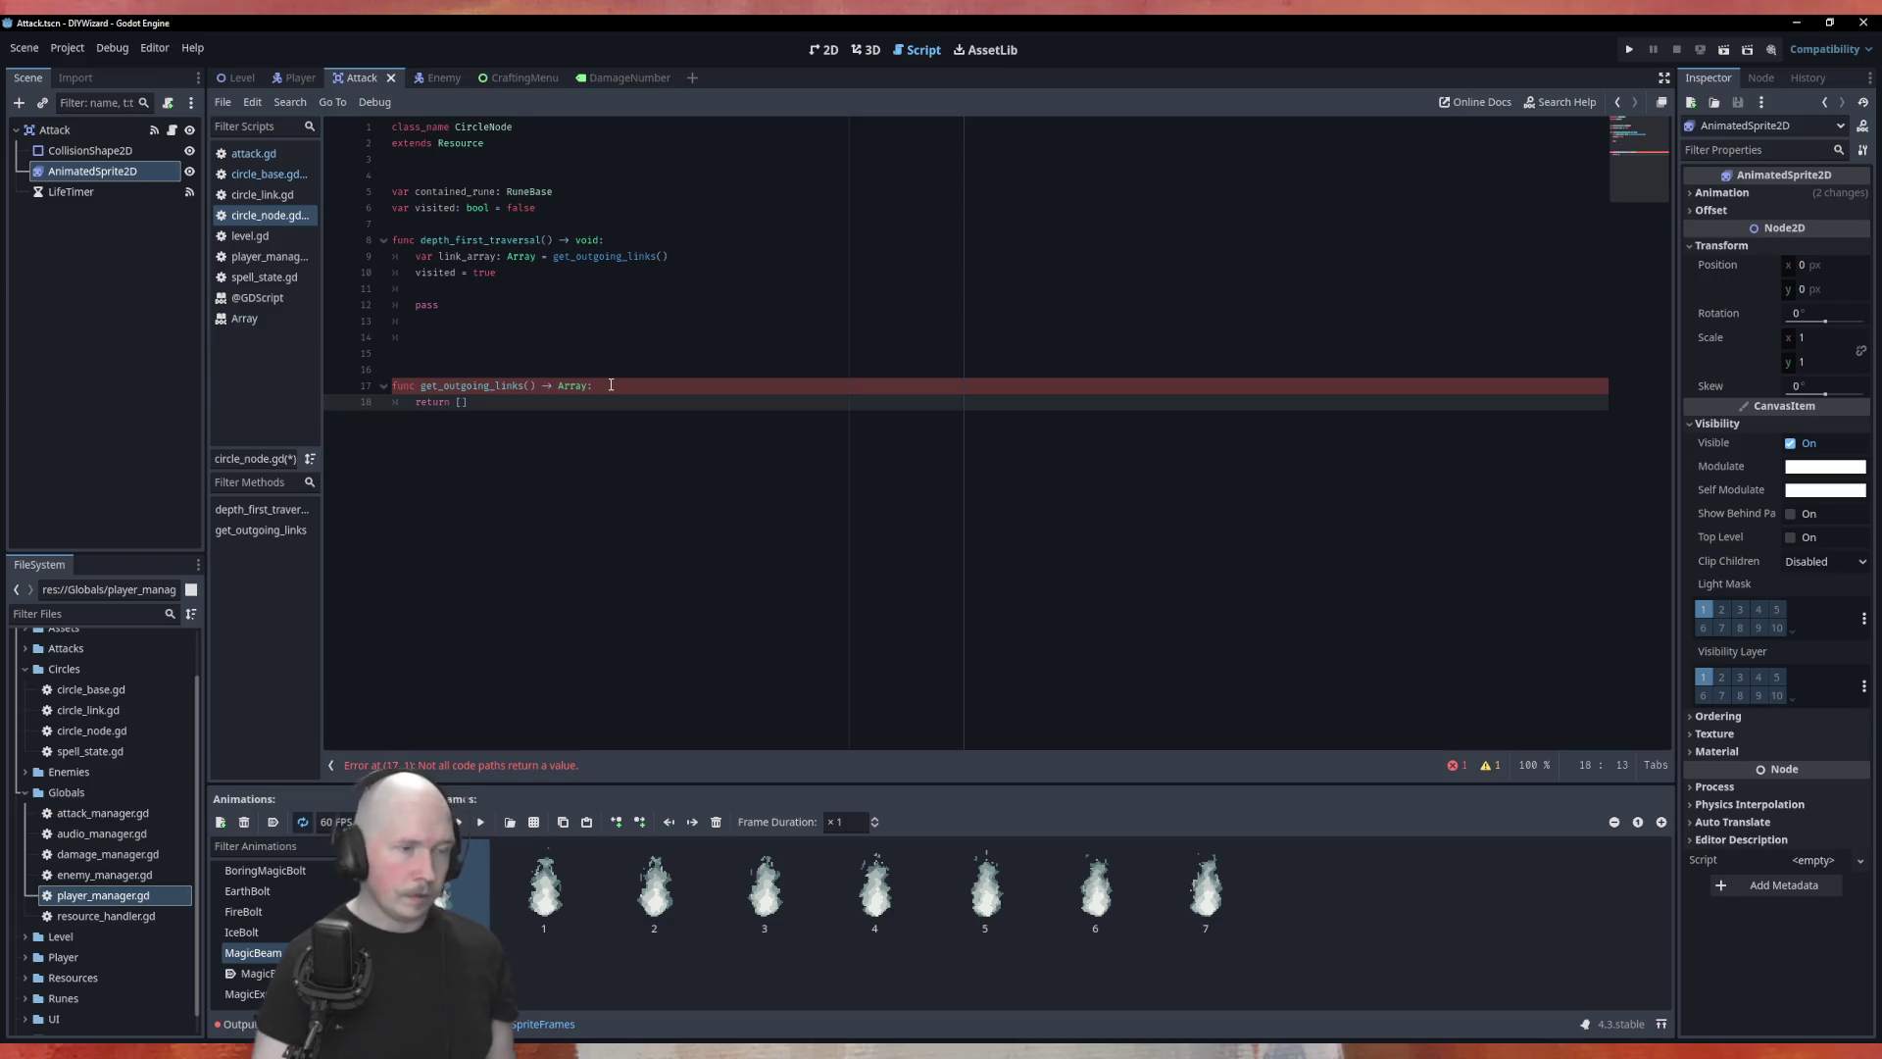
key("ctrl+s")
left_click(672, 289)
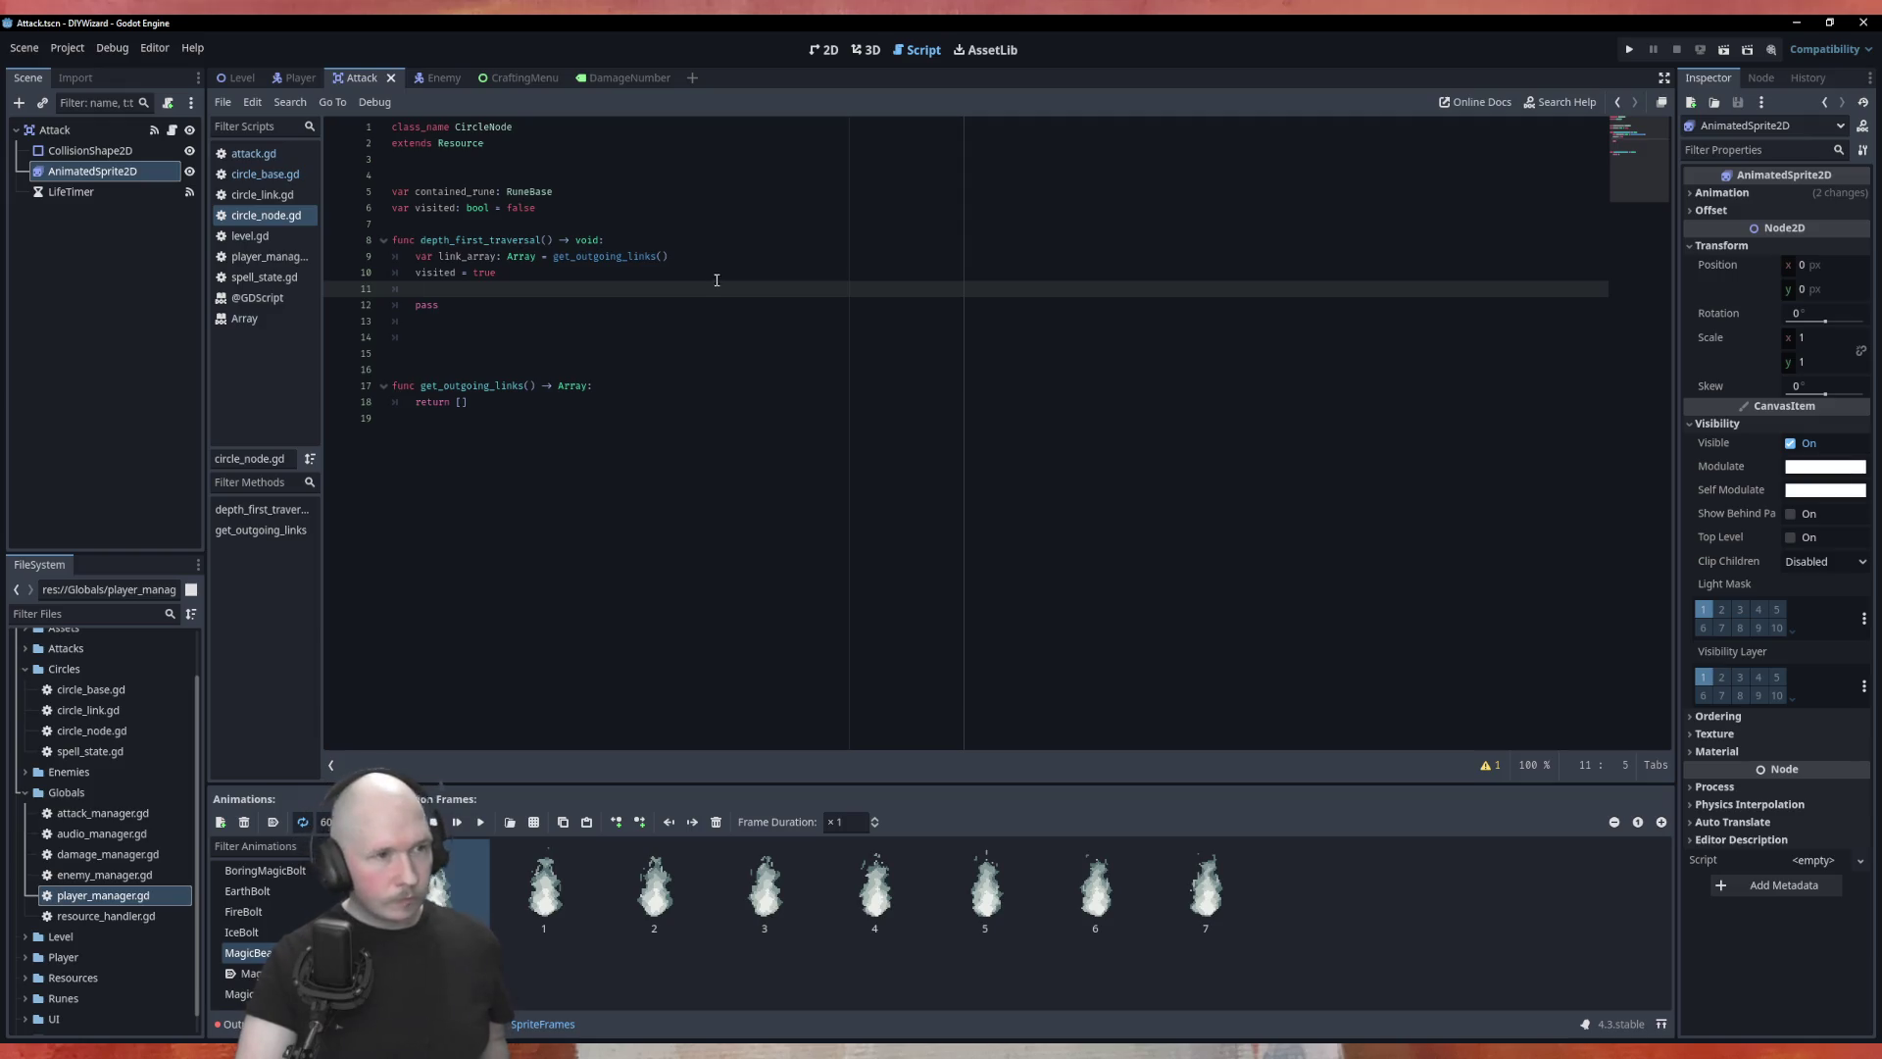
left_click(255, 174)
scroll(443, 409, "up", 4)
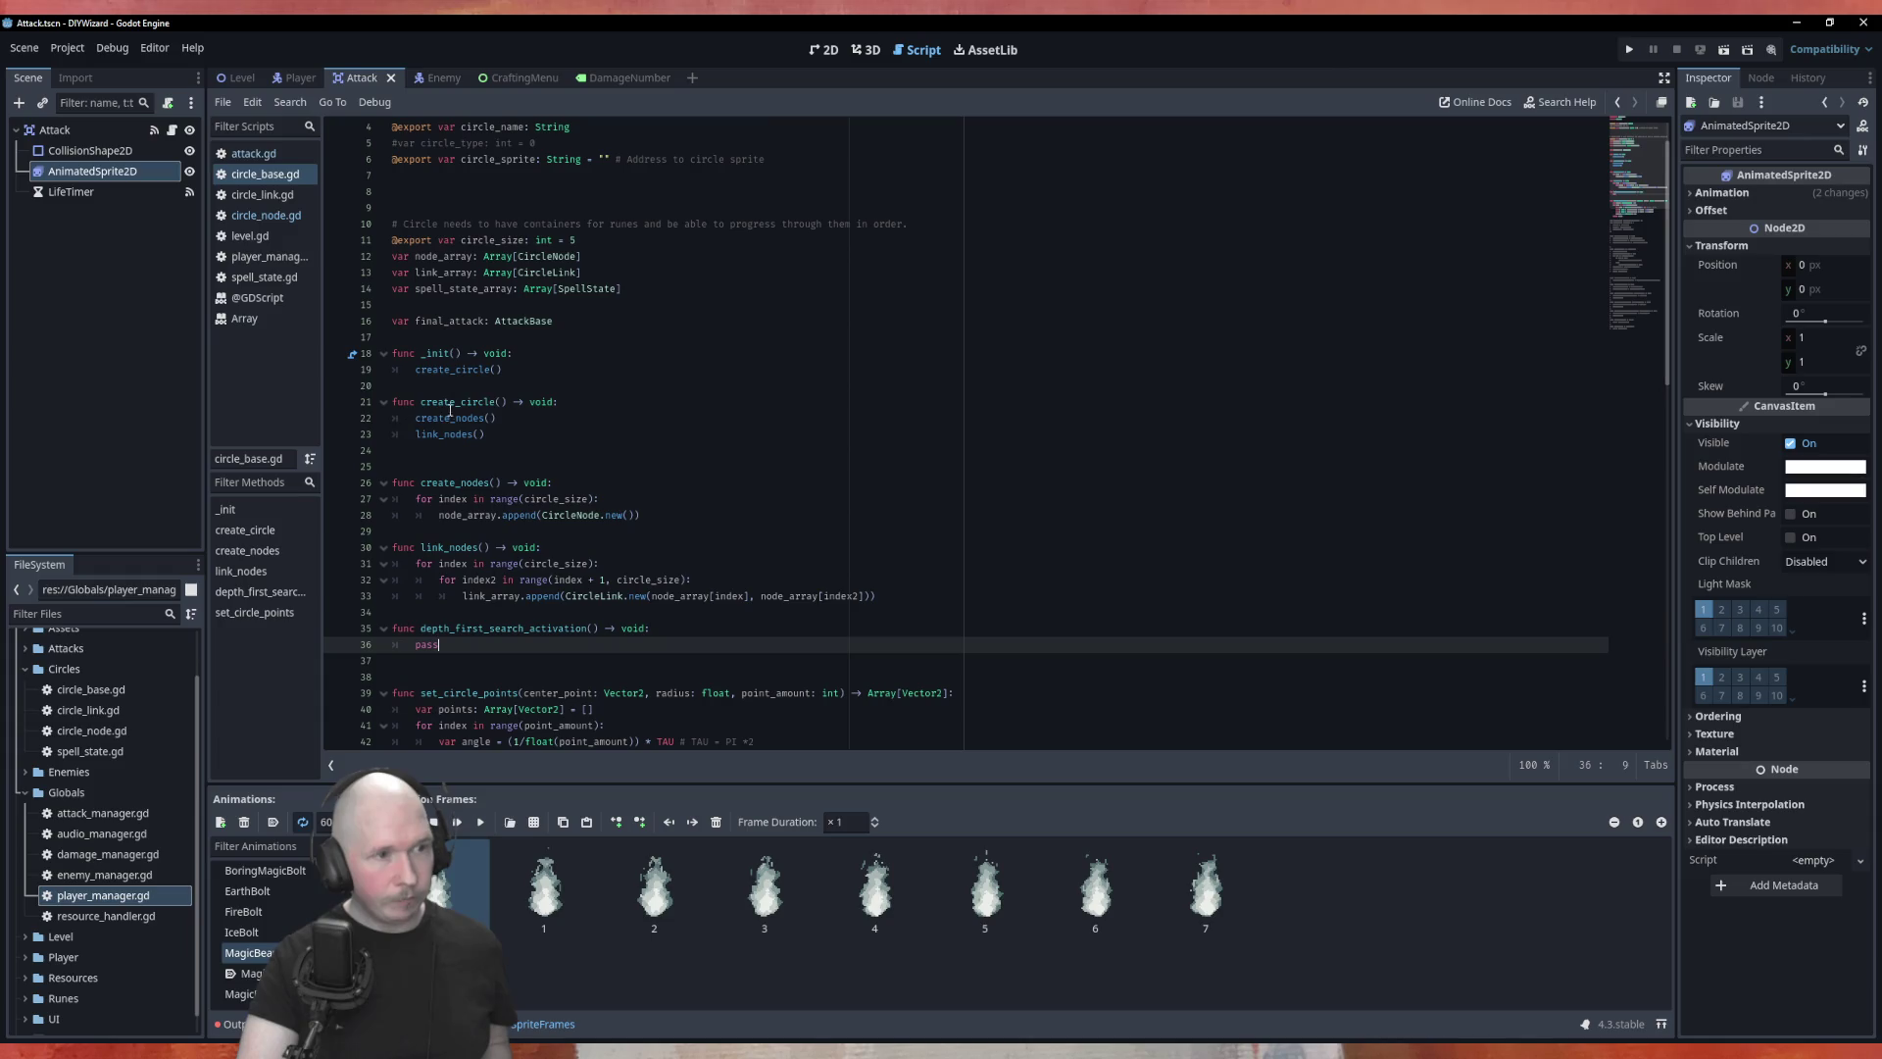
scroll(480, 399, "down", 3)
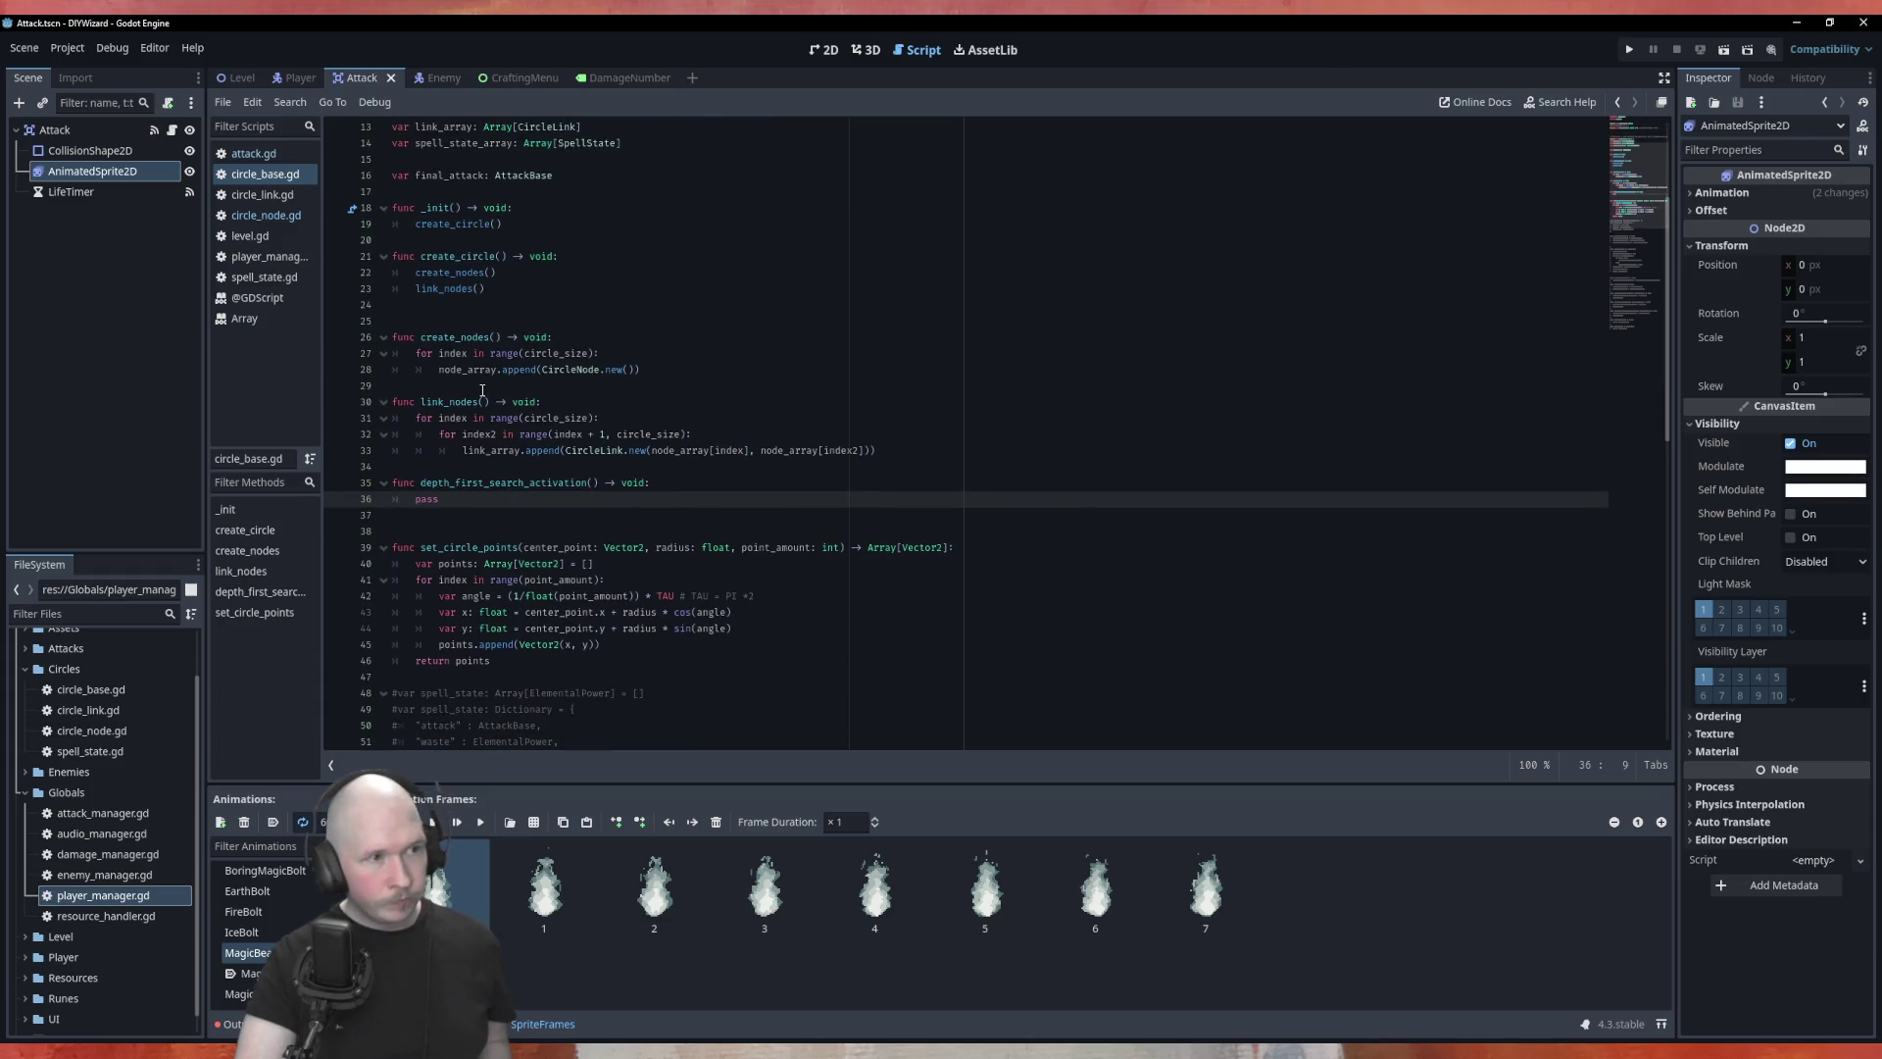
left_click(261, 216)
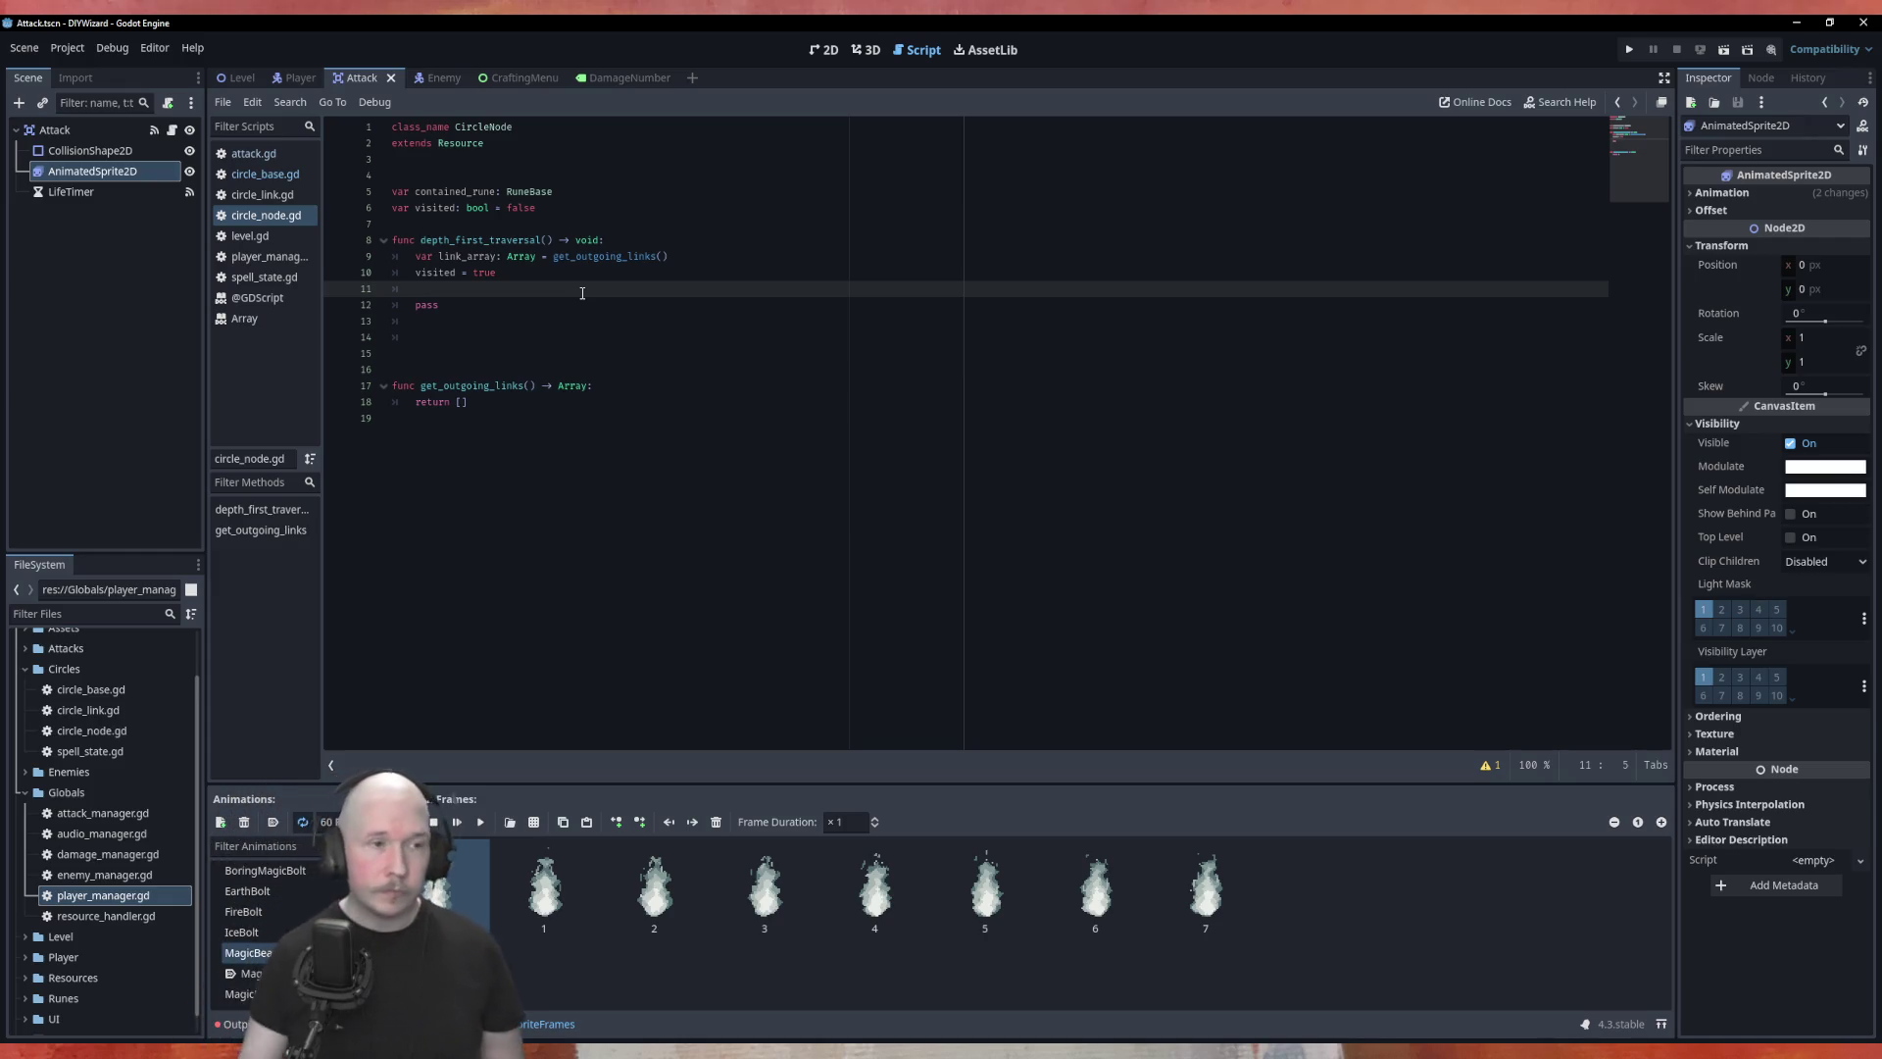
Step: Give depth_first_traversal a 'link_array: Array' parameter and delete the link_array assignment line
left_click(549, 239)
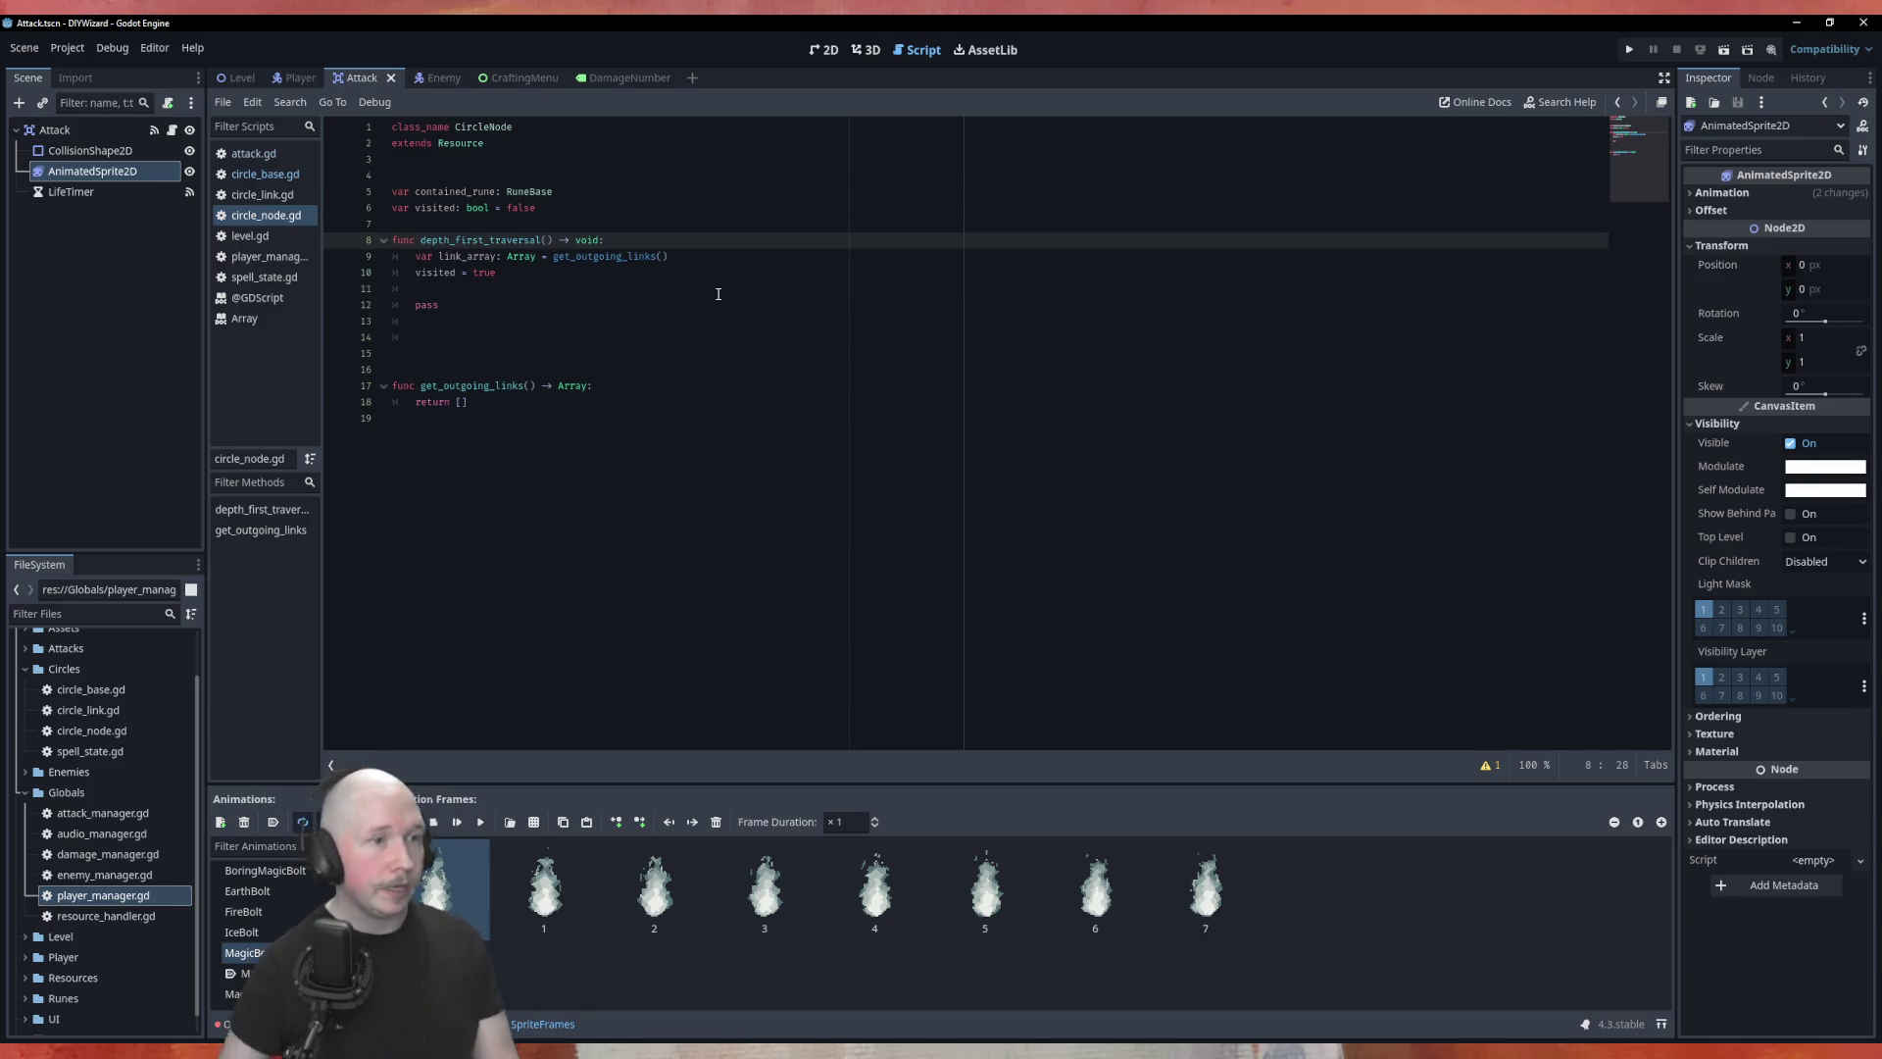
type("link_a")
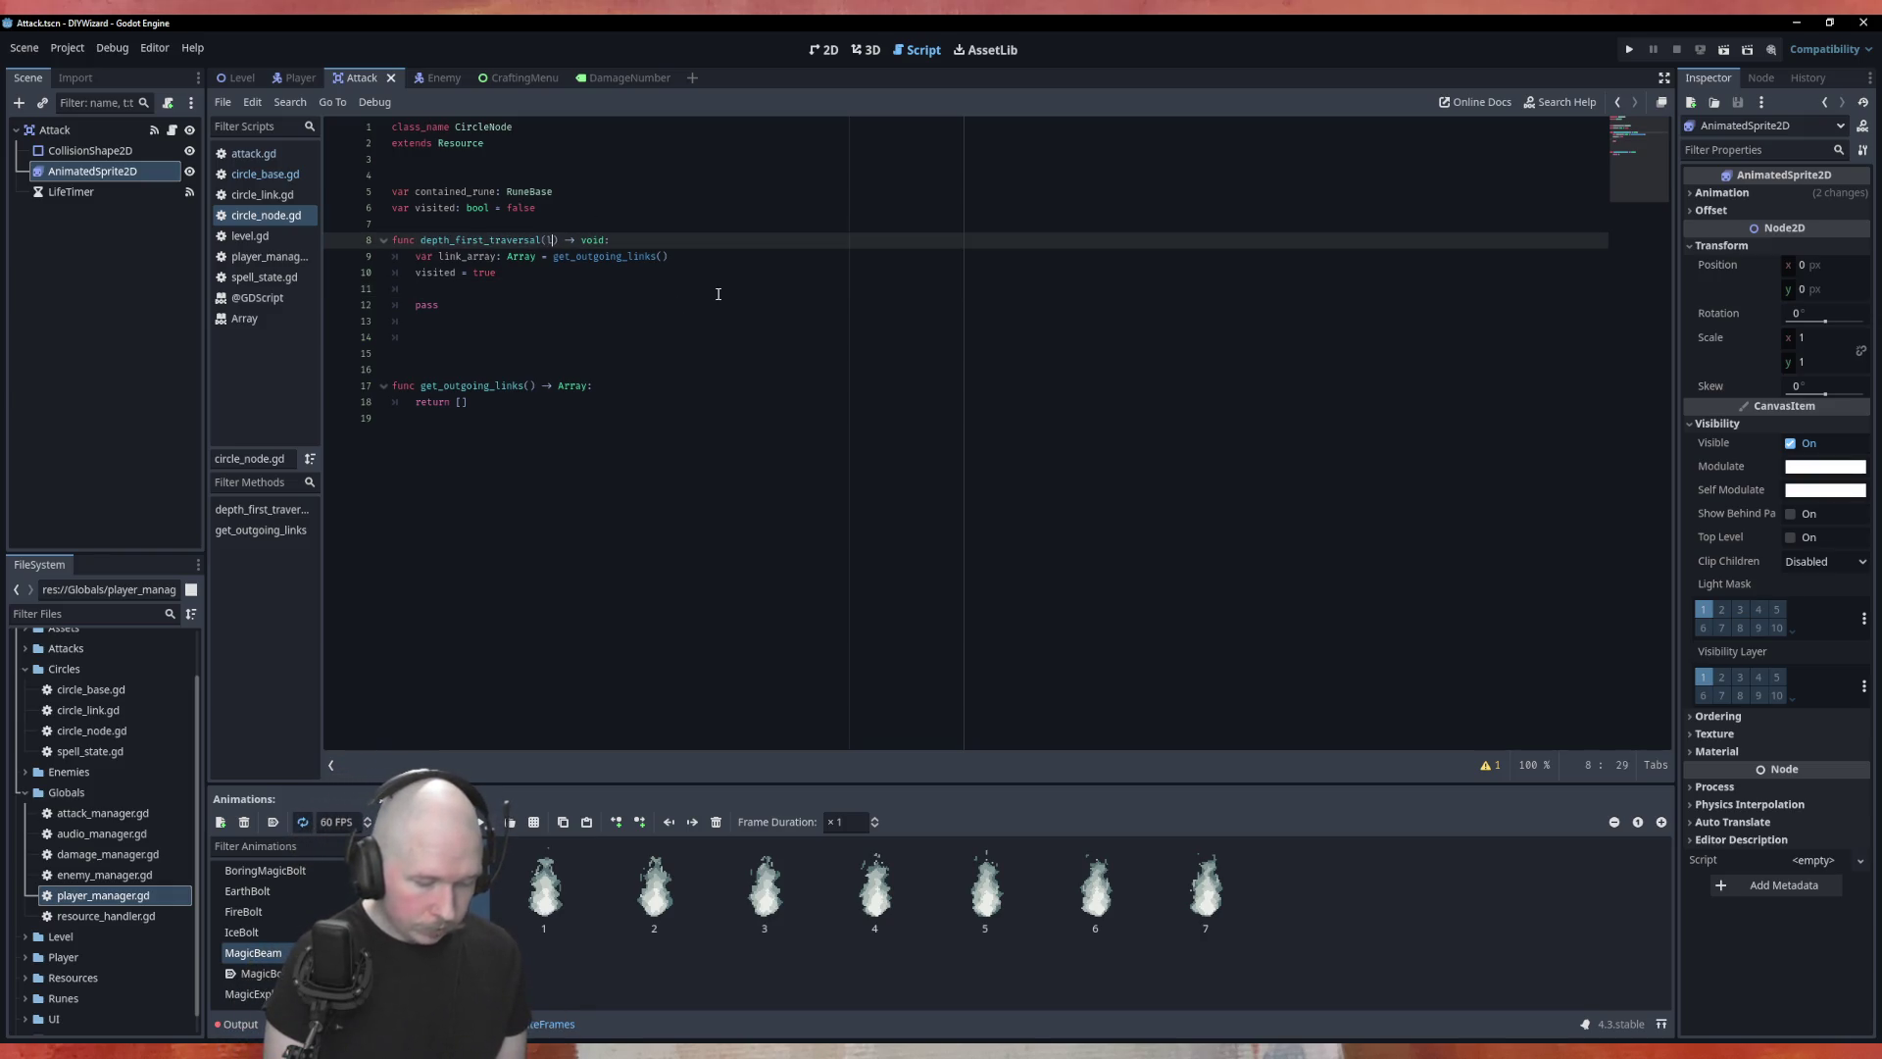
type("rray:")
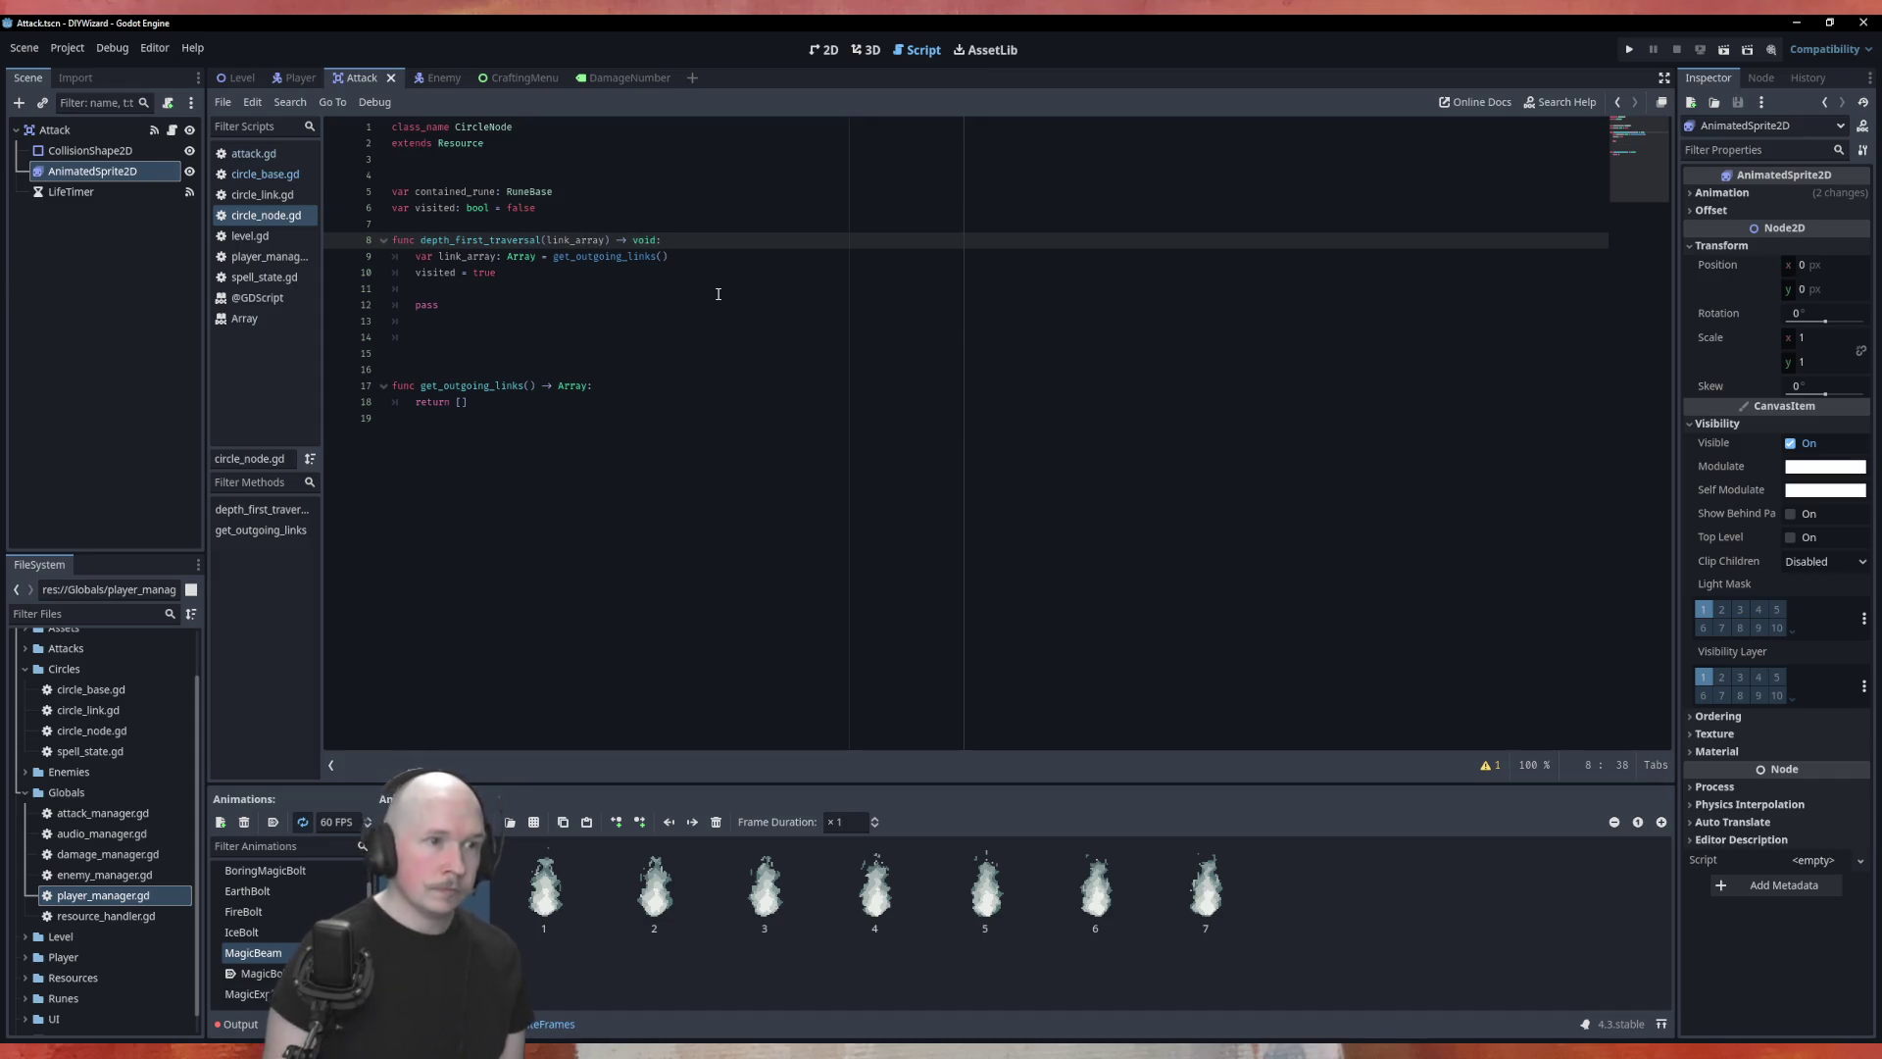
type(" Array")
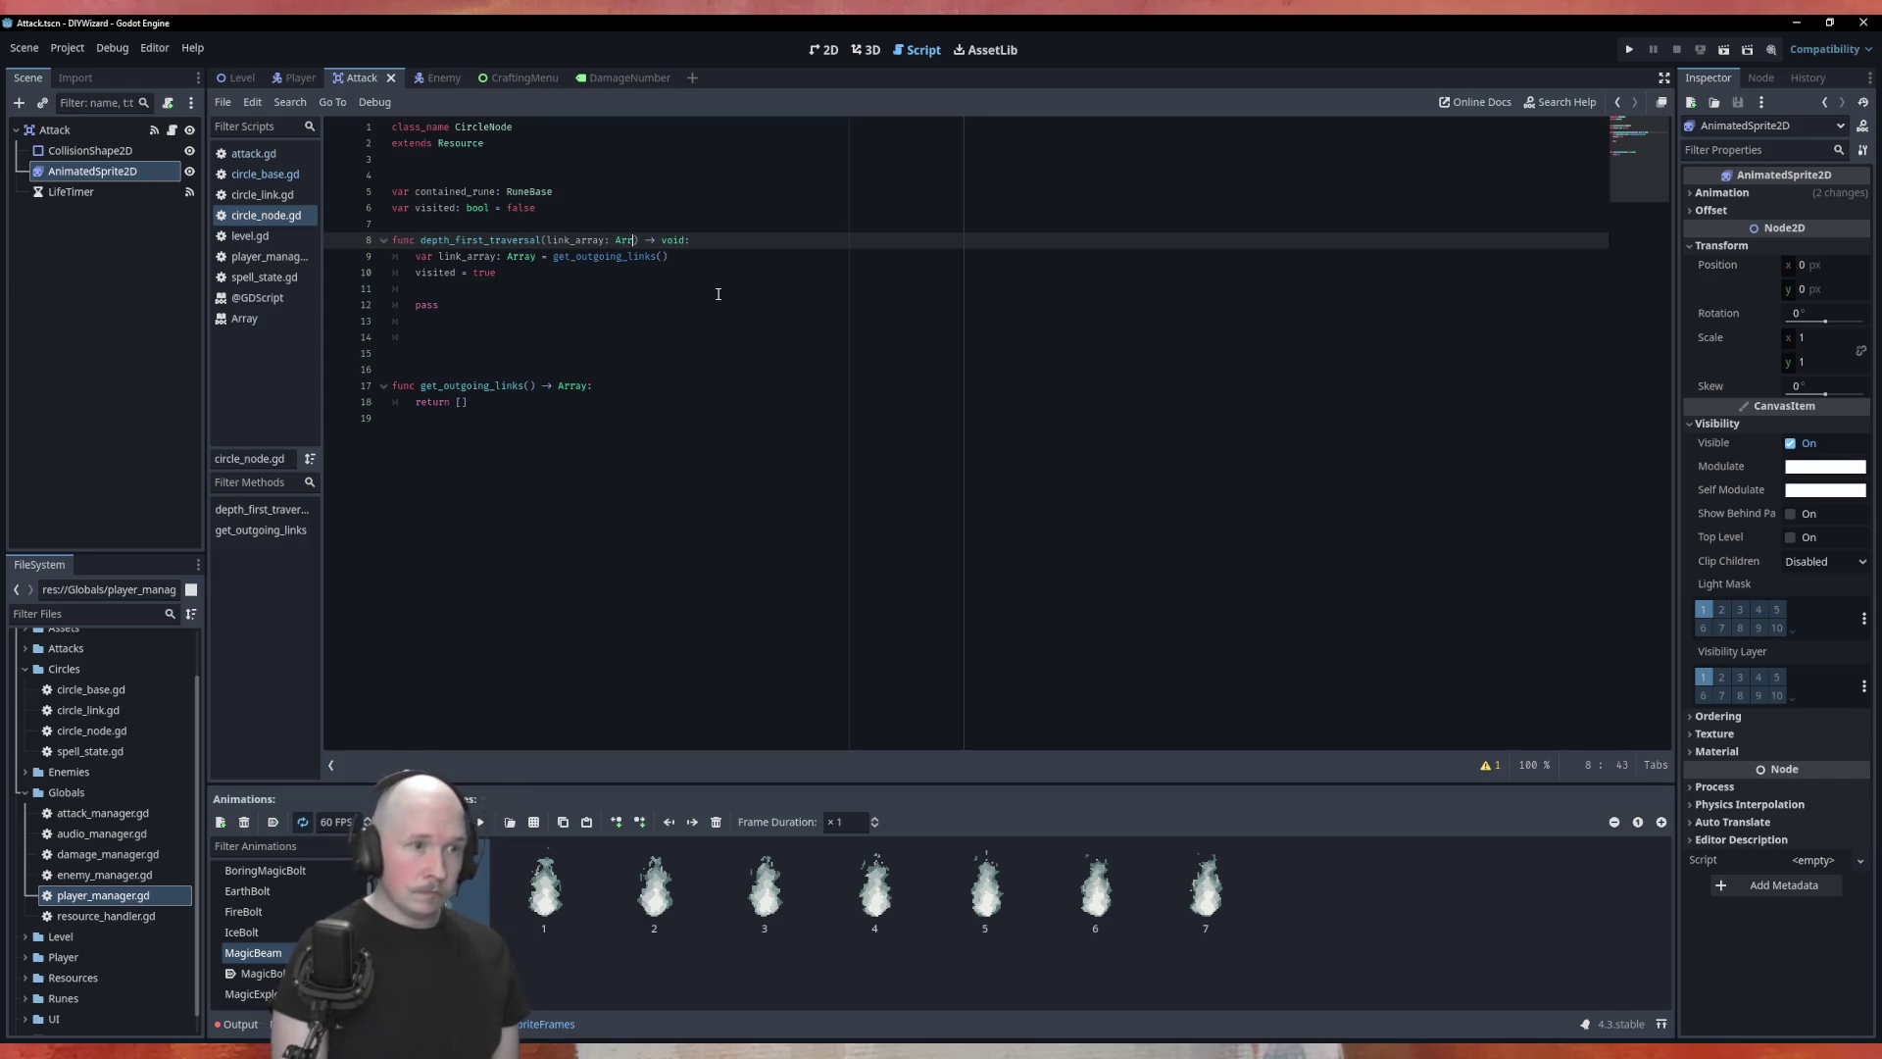
key("Down")
key("End")
key("shift+Home")
key("BackSpace")
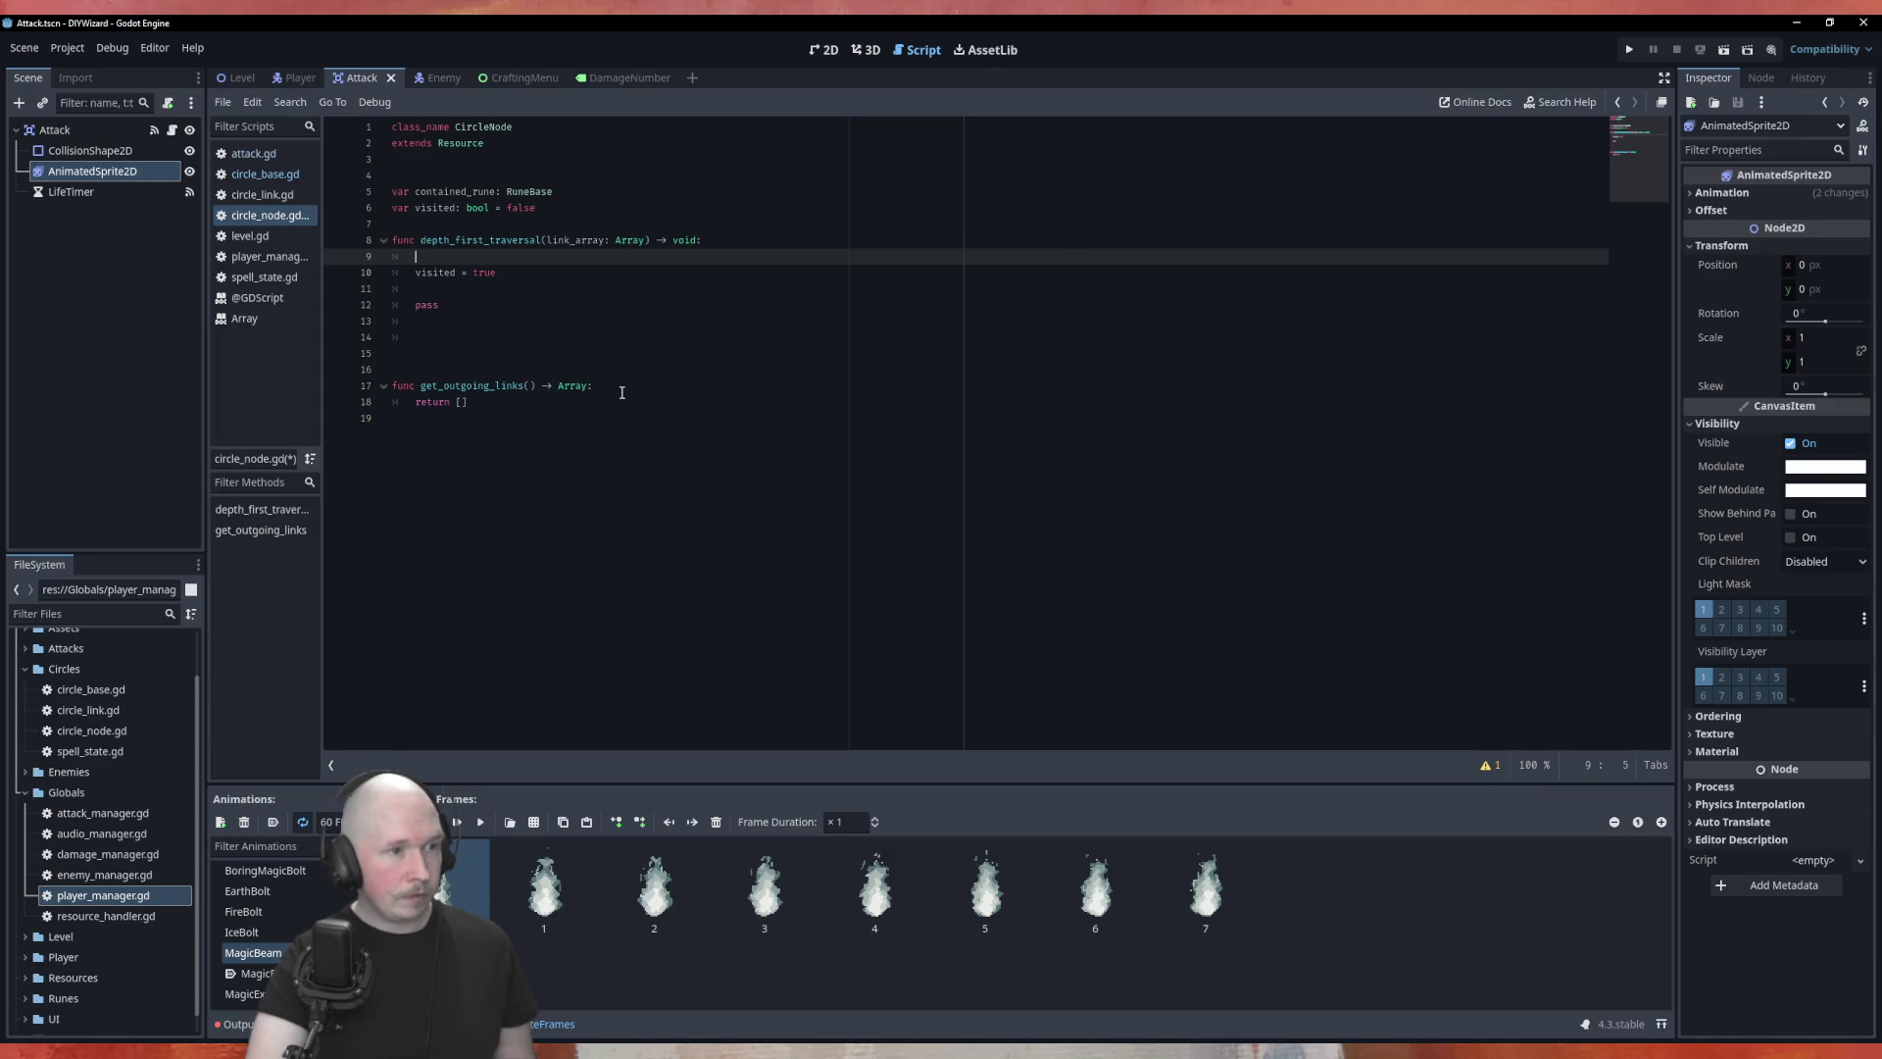
Step: Copy 'link_array: Array' into get_outgoing_links' parameters and add a blank line in its body
left_click_drag(645, 240, 547, 240)
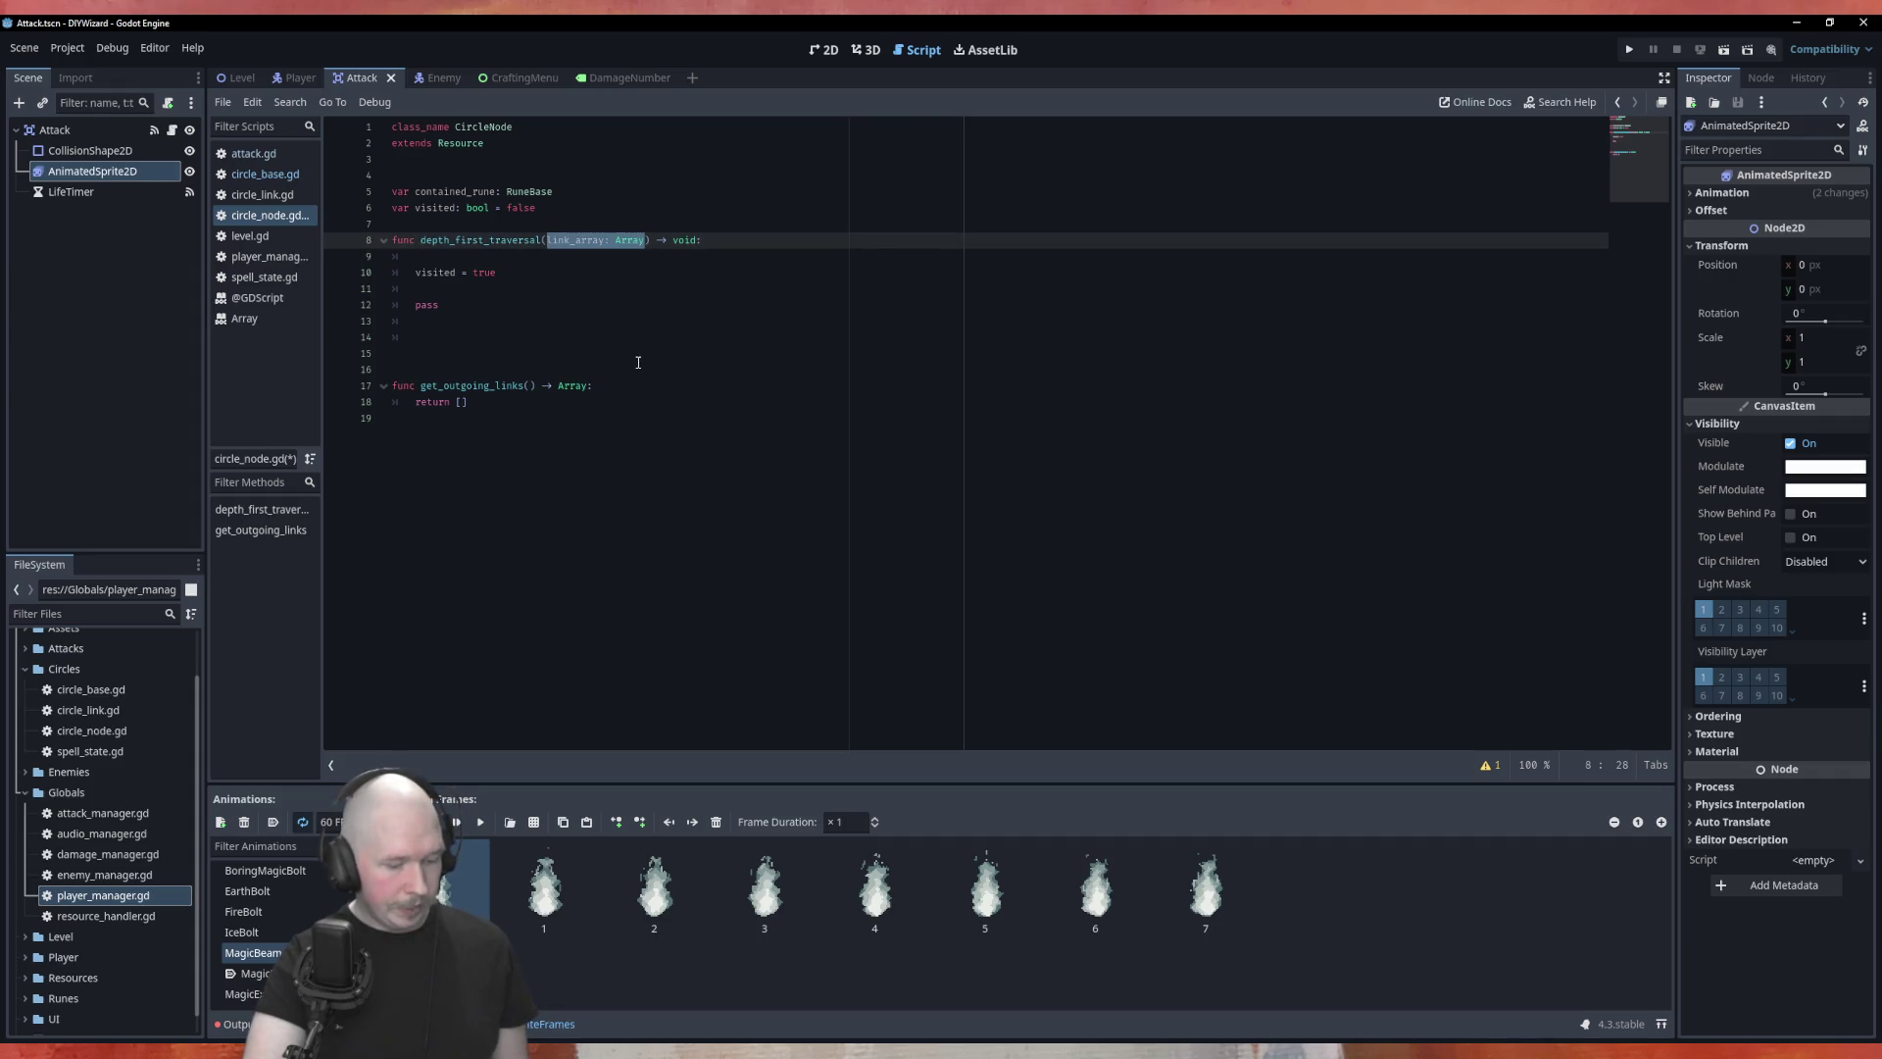
key("ctrl+c")
left_click(531, 386)
key("ctrl+v")
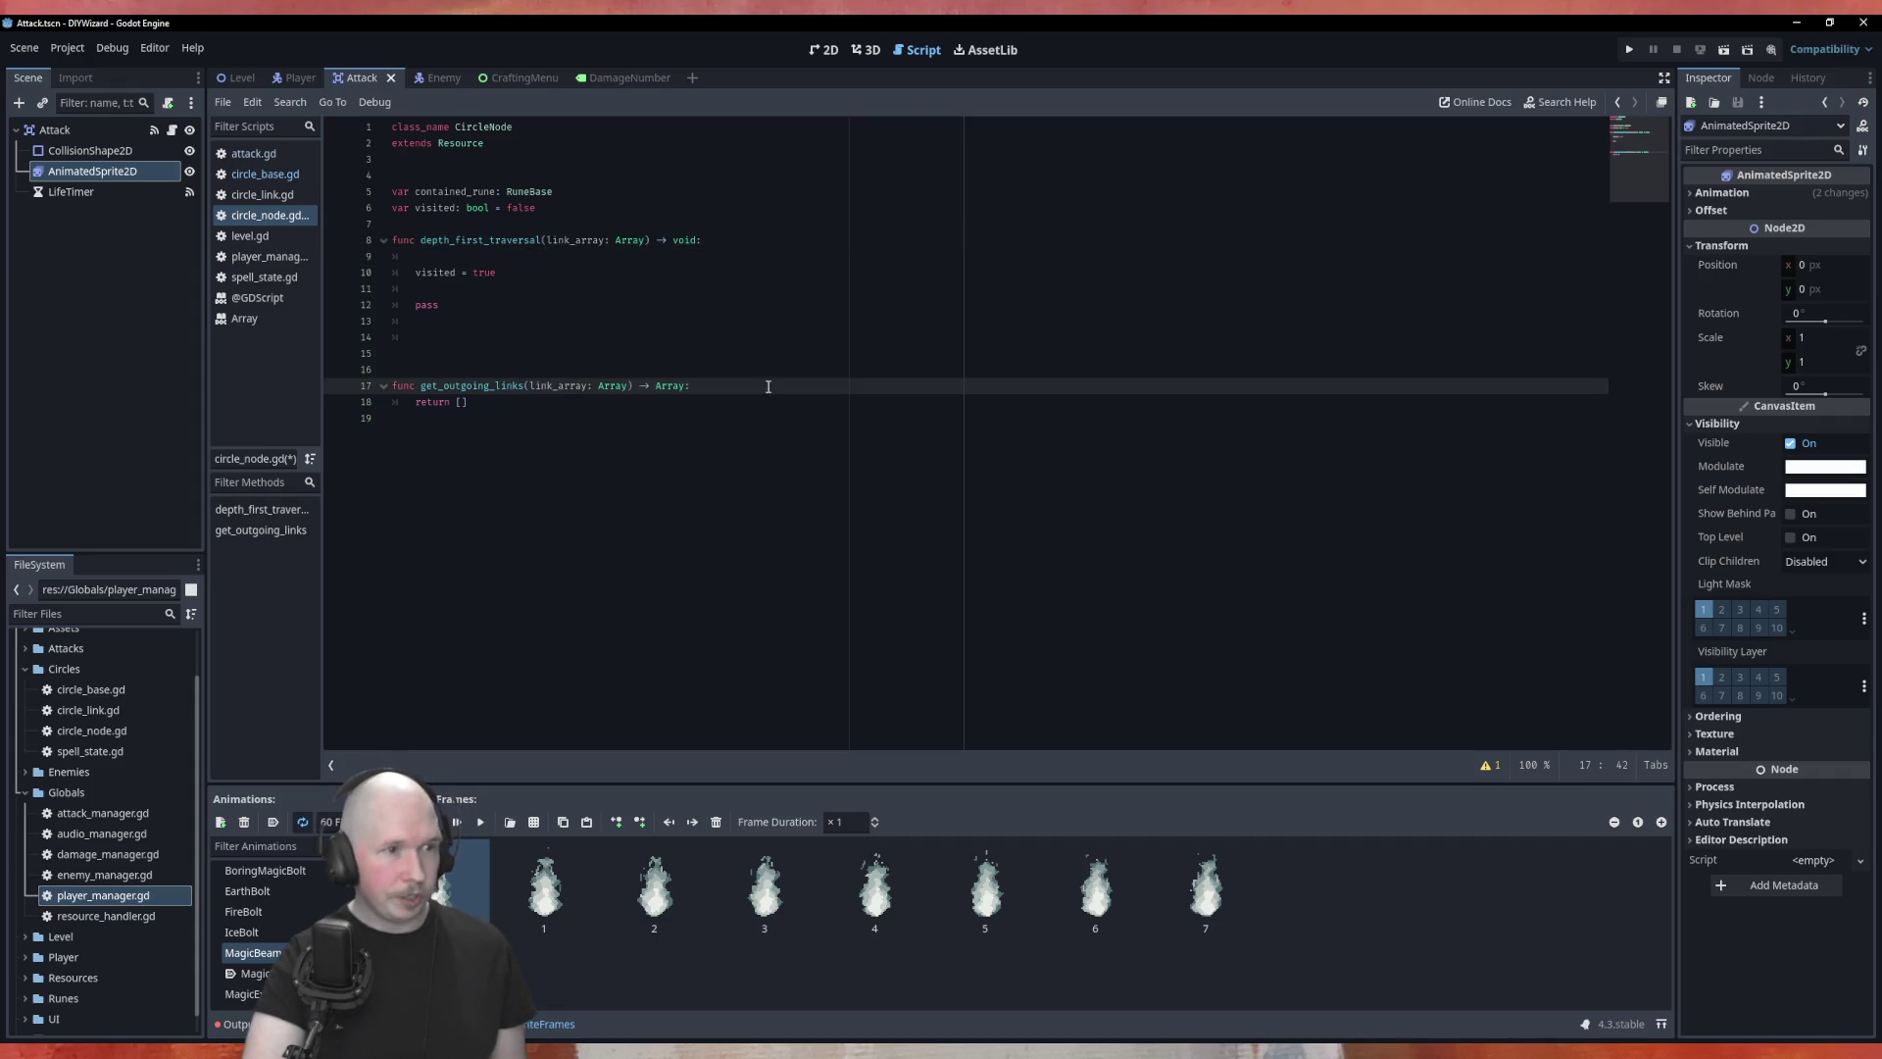
left_click(464, 403)
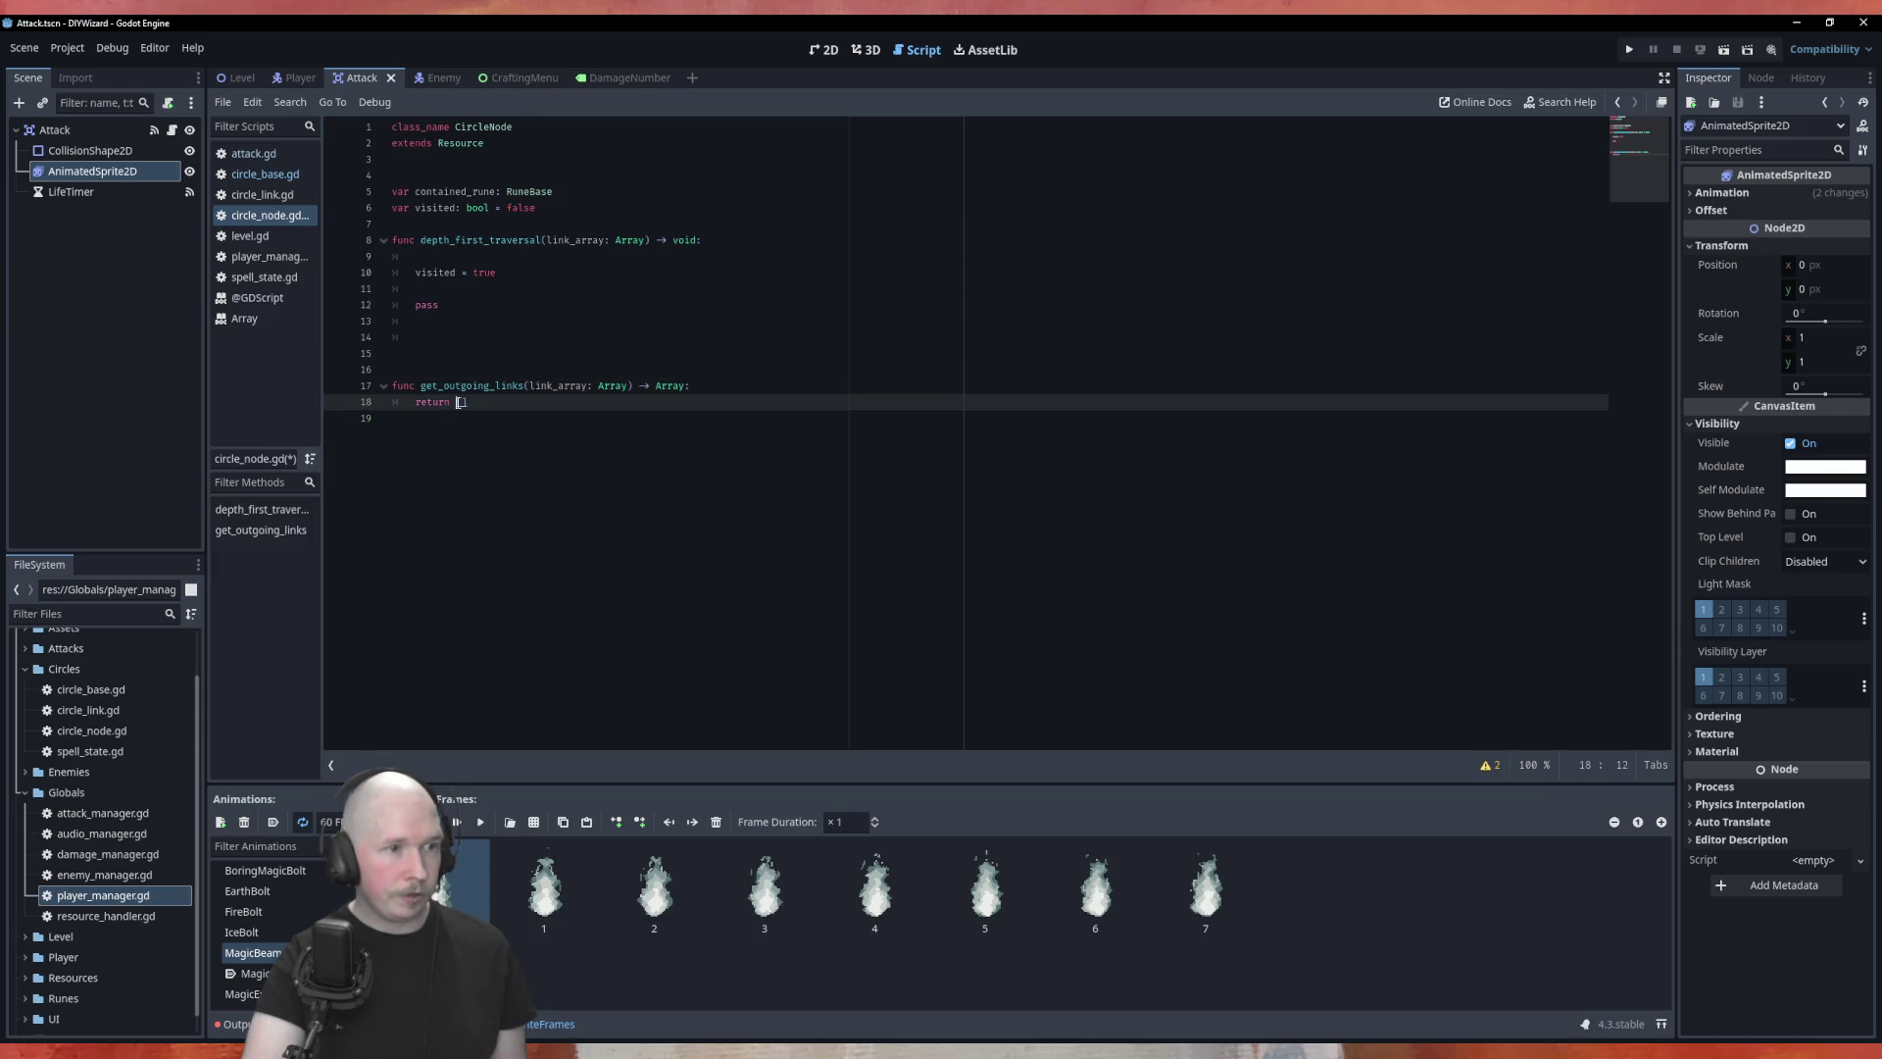
left_click(713, 389)
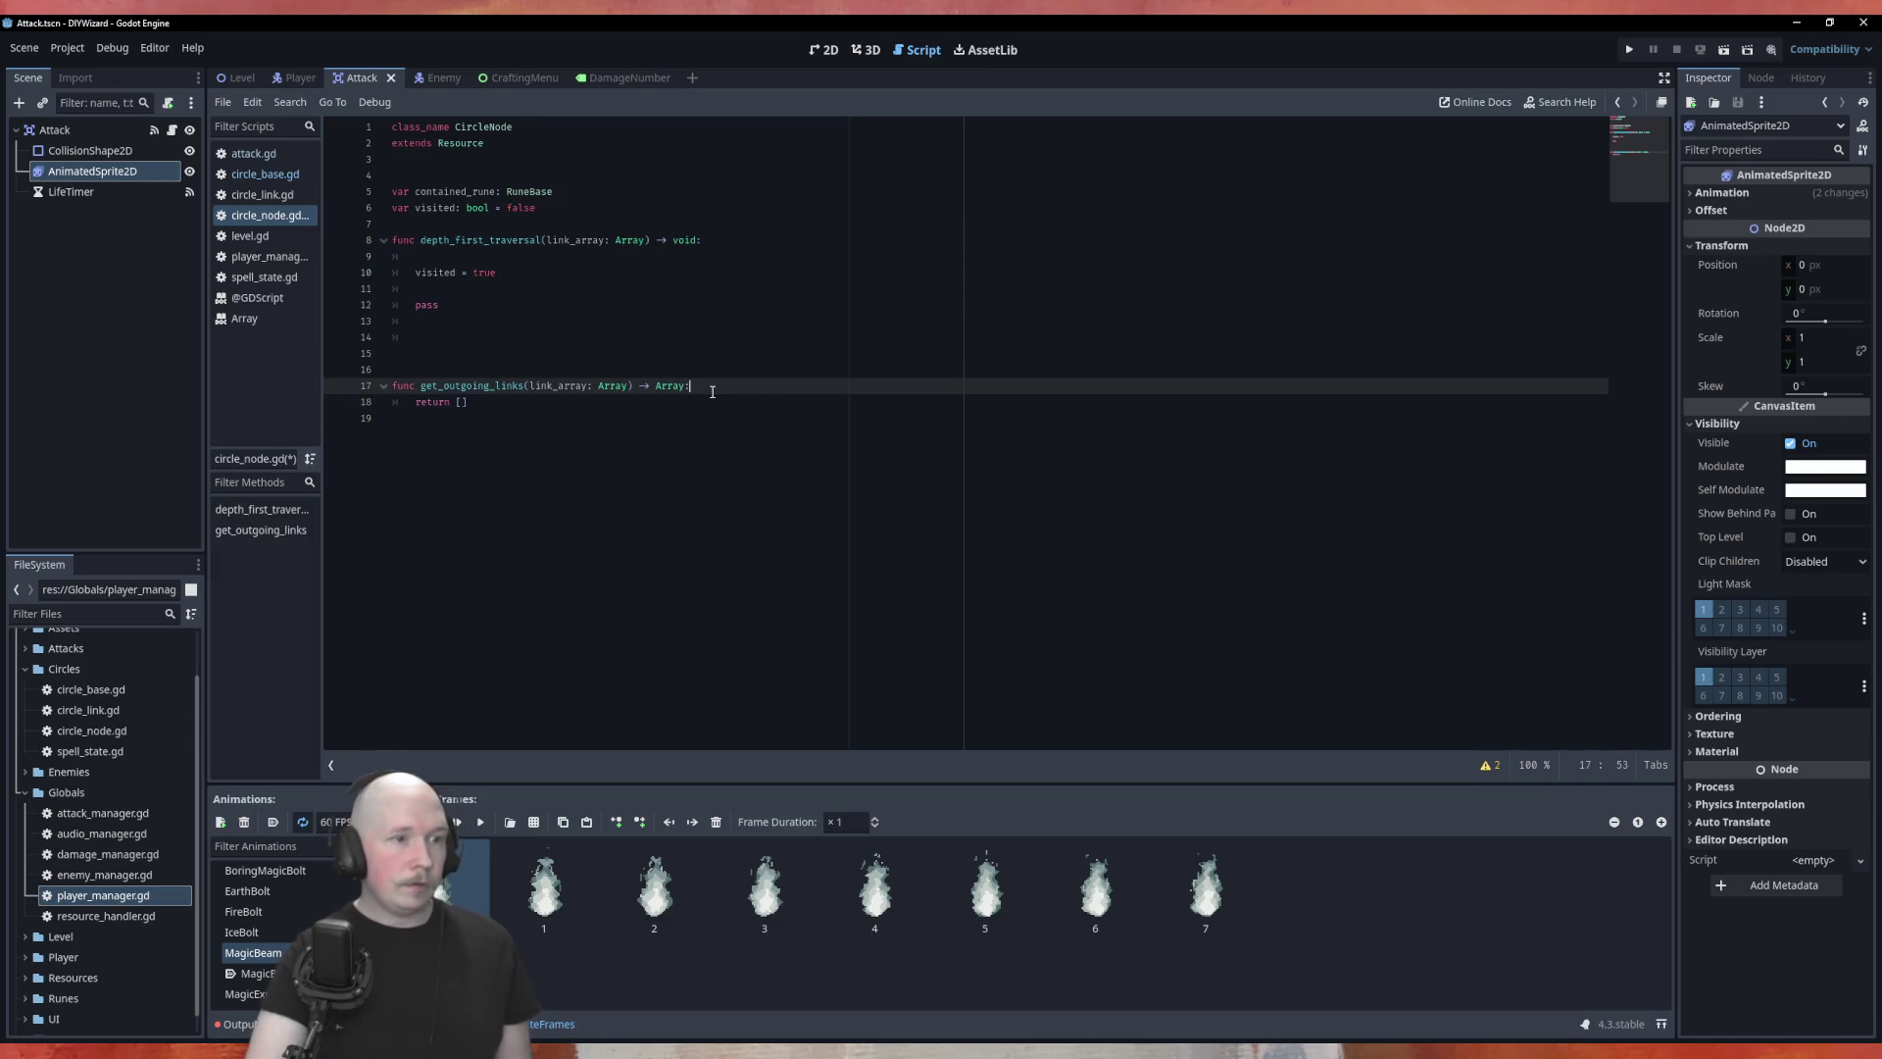
key("Return")
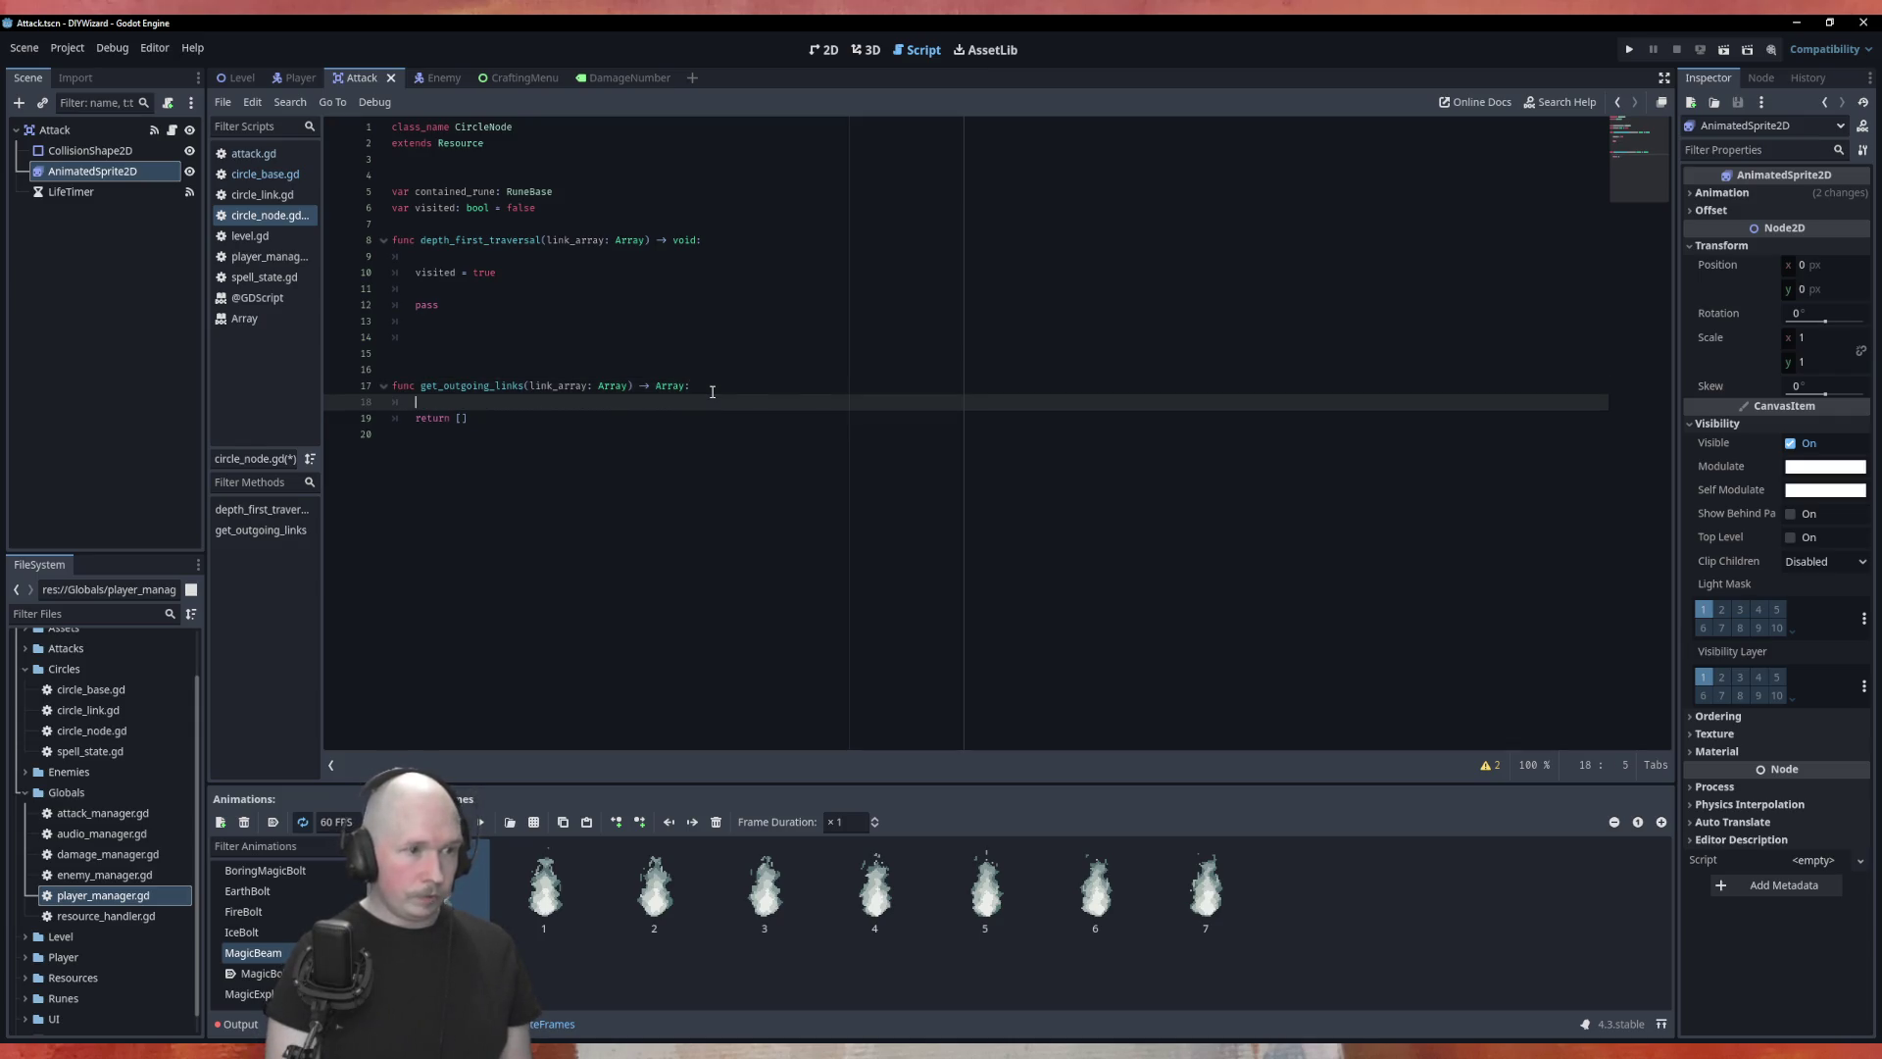
type("vare")
key("BackSpace")
key("BackSpace")
key("BackSpace")
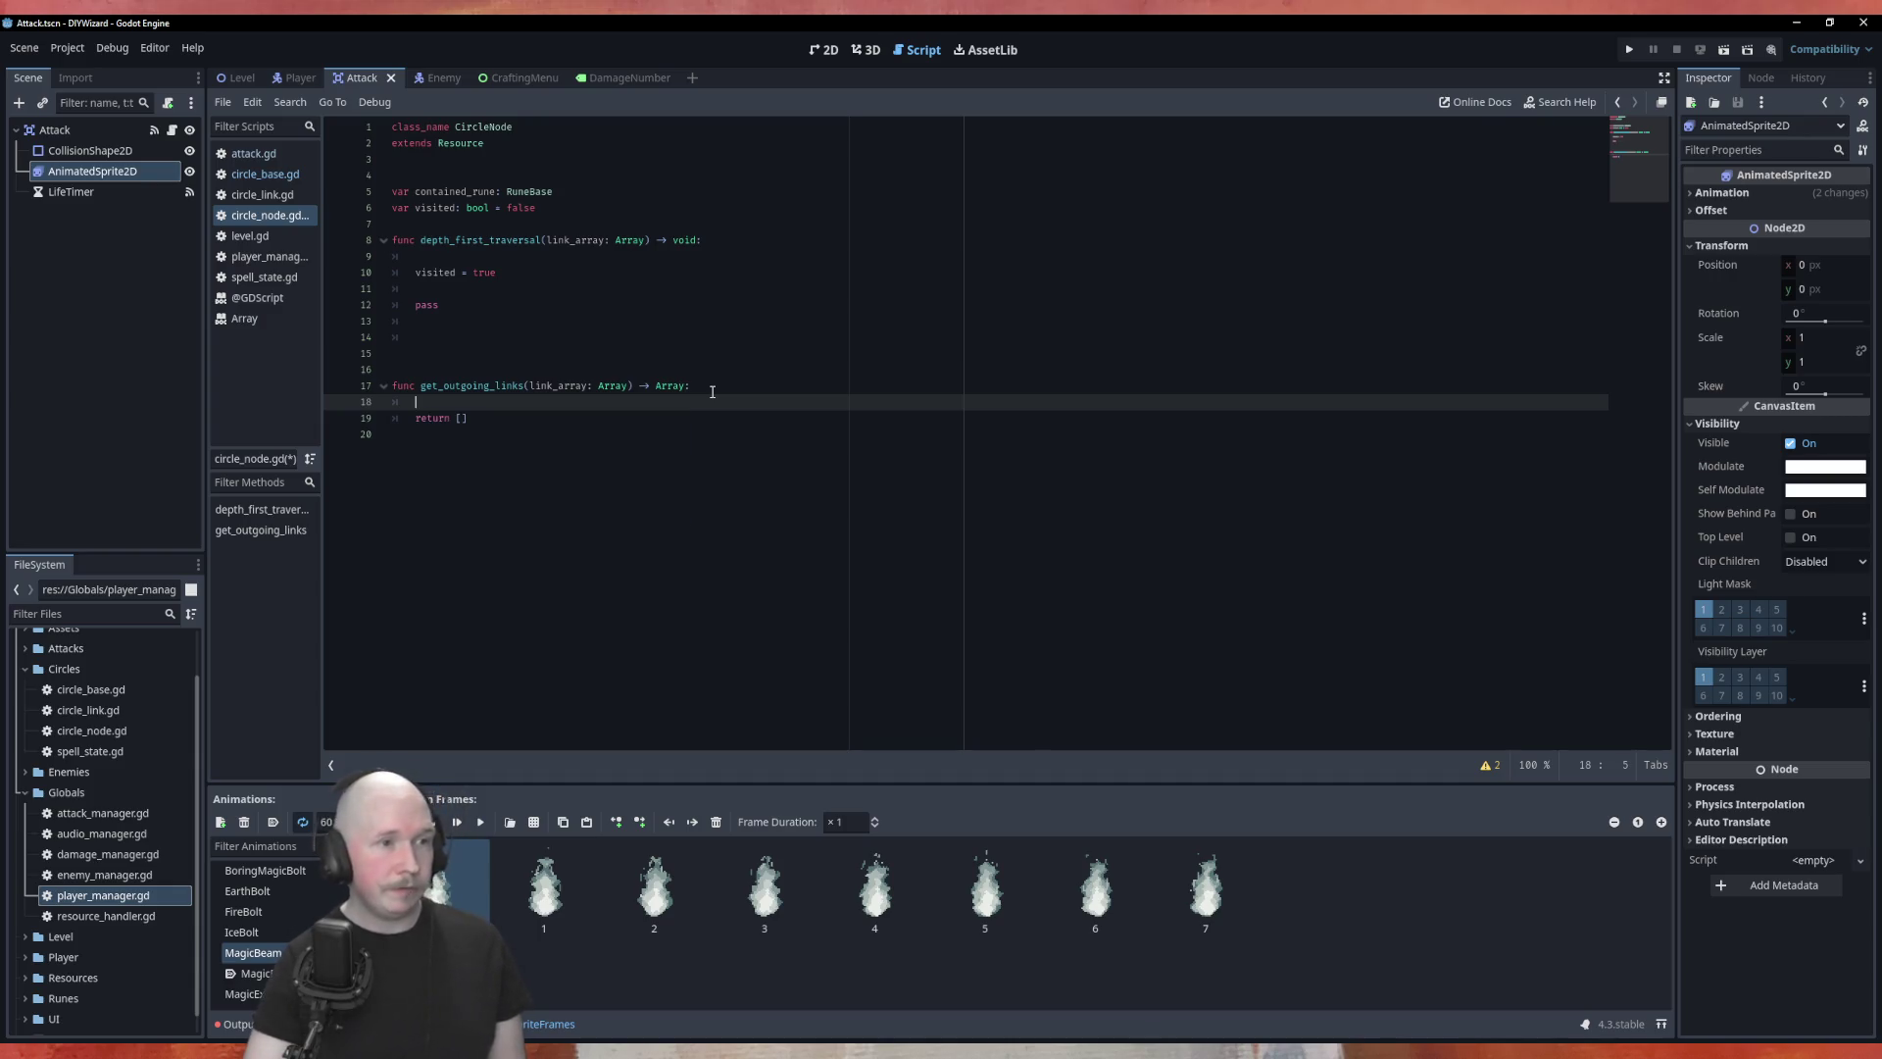
left_click(463, 252)
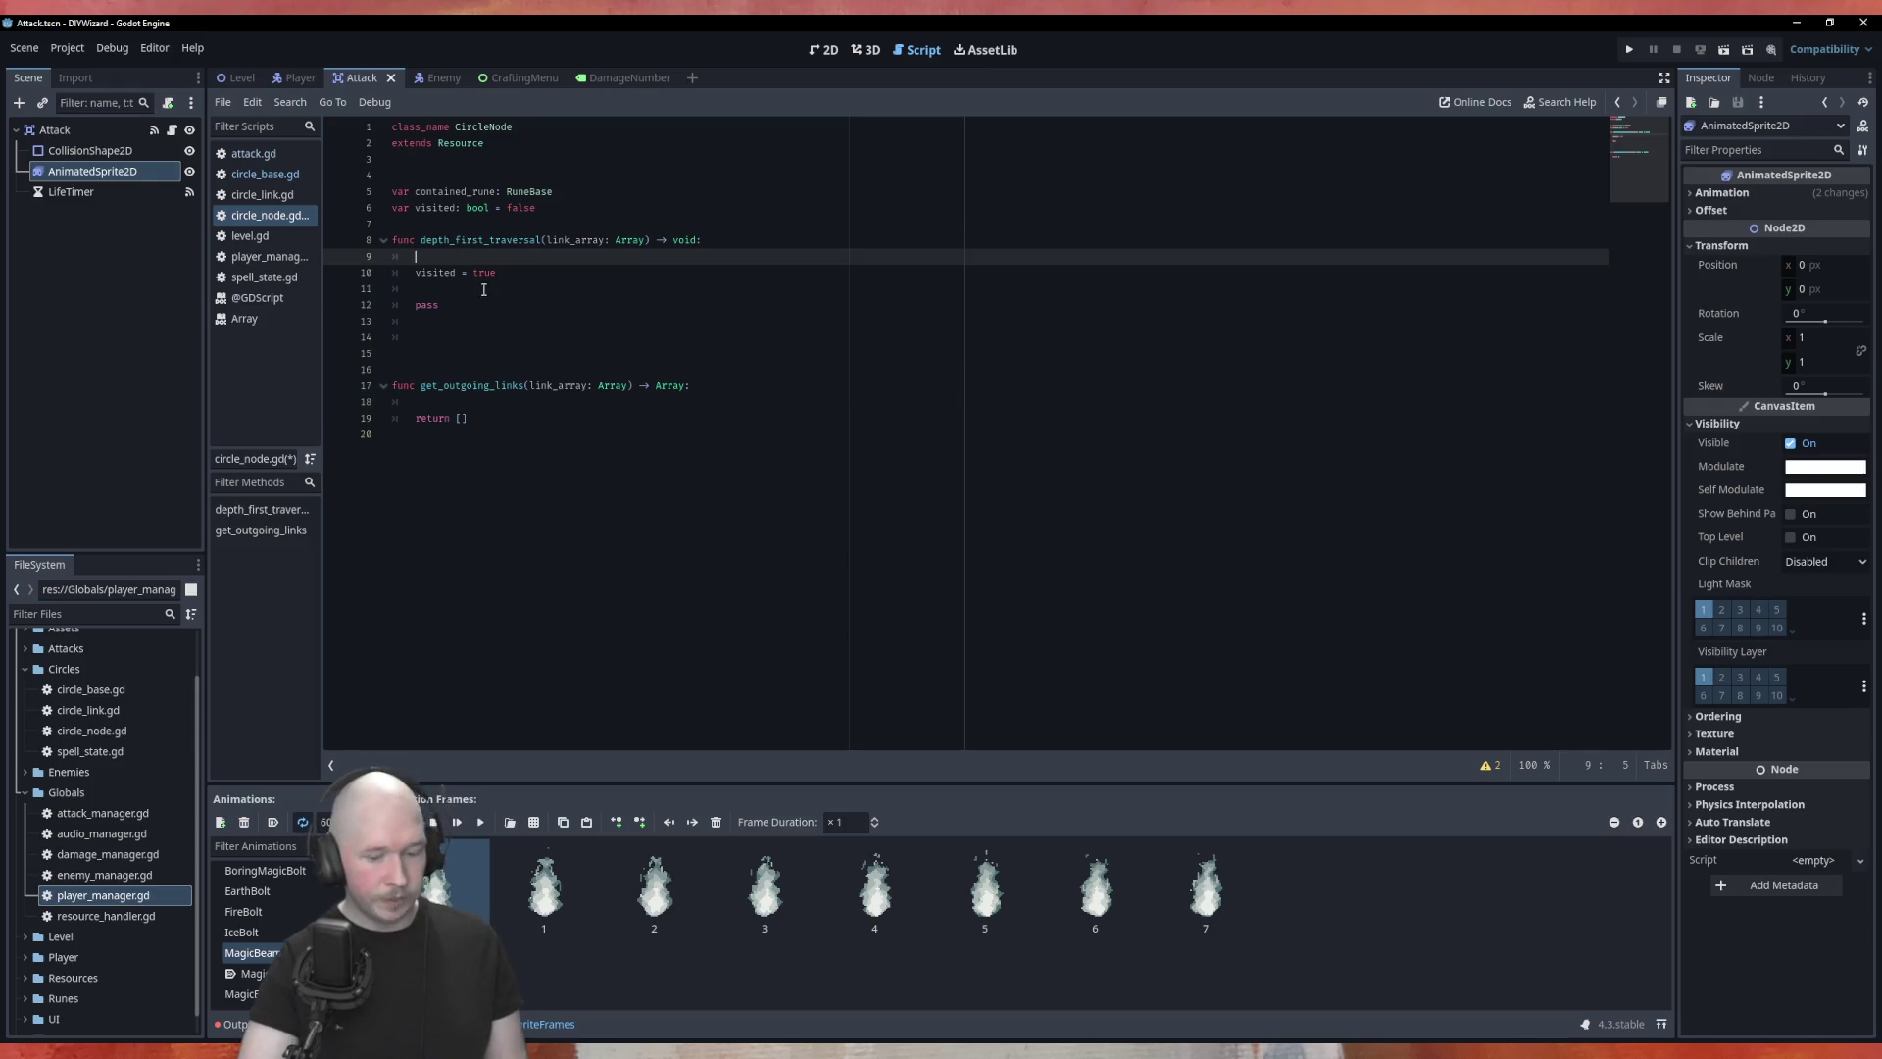
Step: Write 'for link in link_array' with an 'if link.from = self:' inside depth_first_traversal
key("BackSpace")
key("BackSpace")
left_click(459, 276)
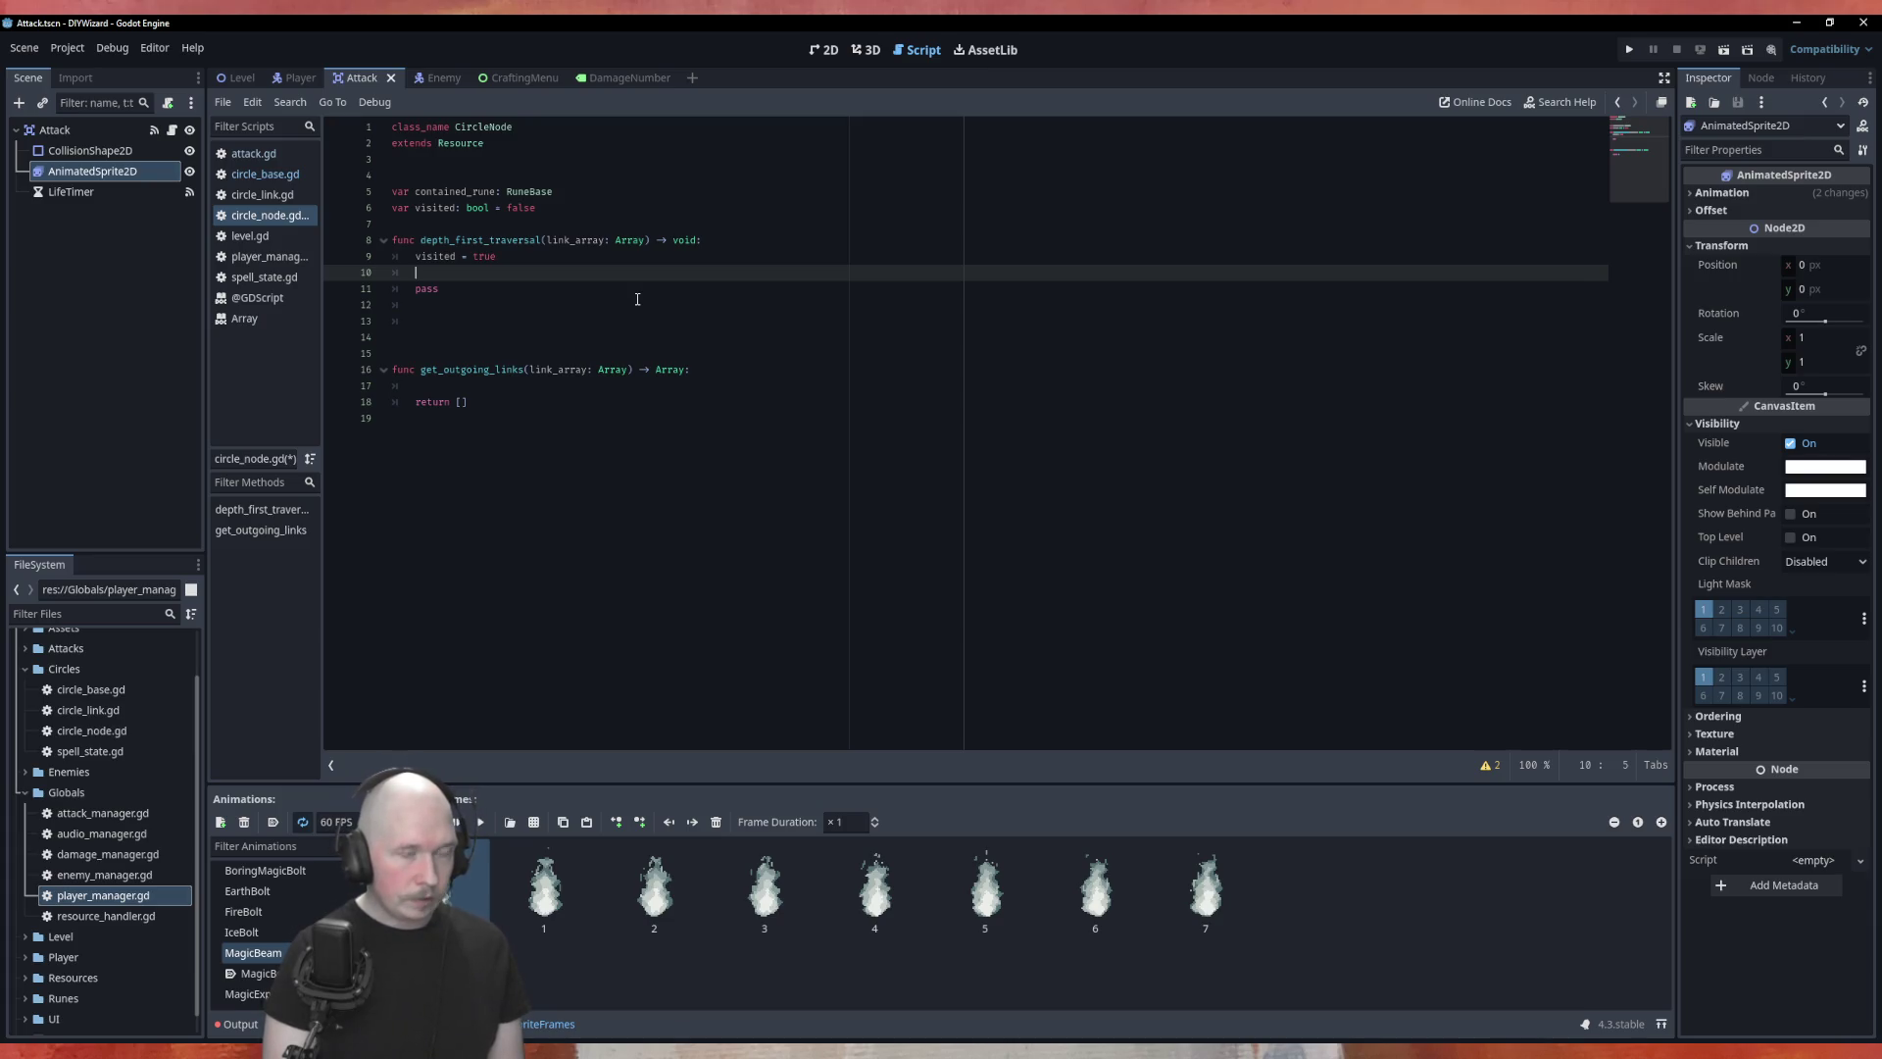
type("for link ")
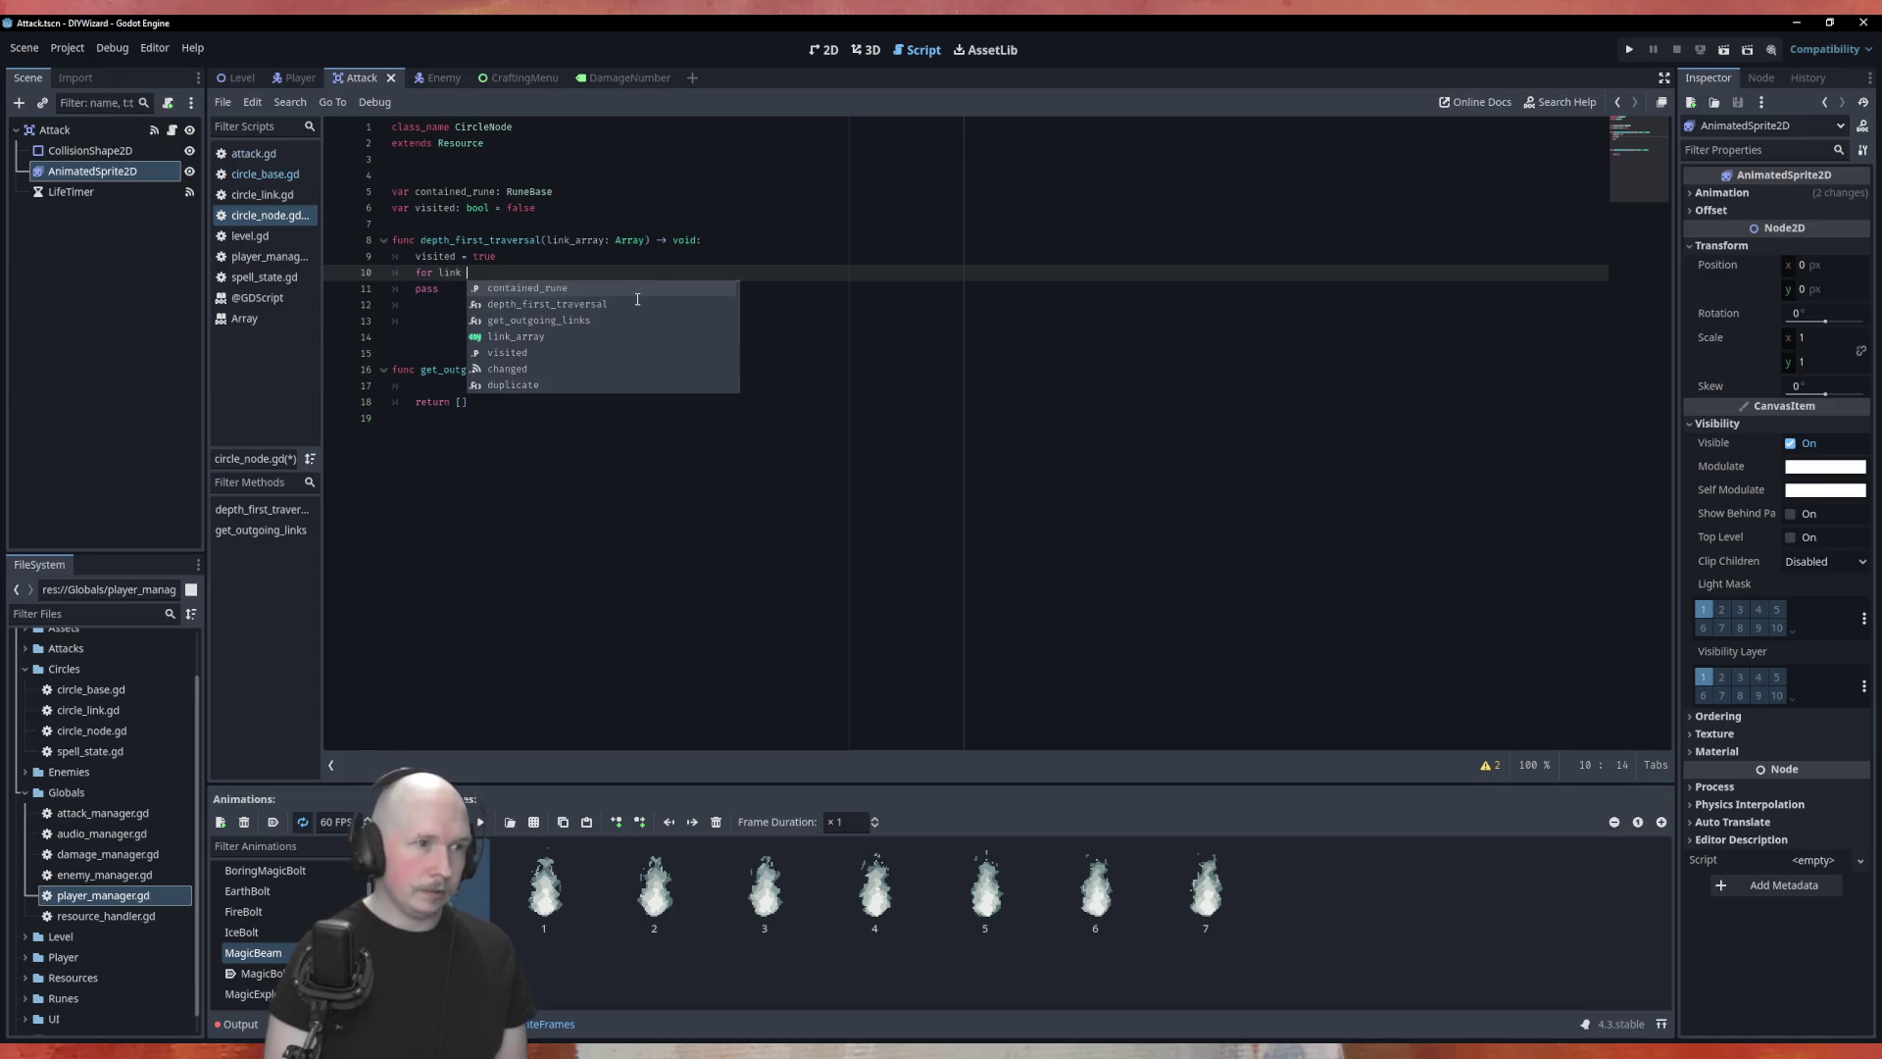
type("in link_array:")
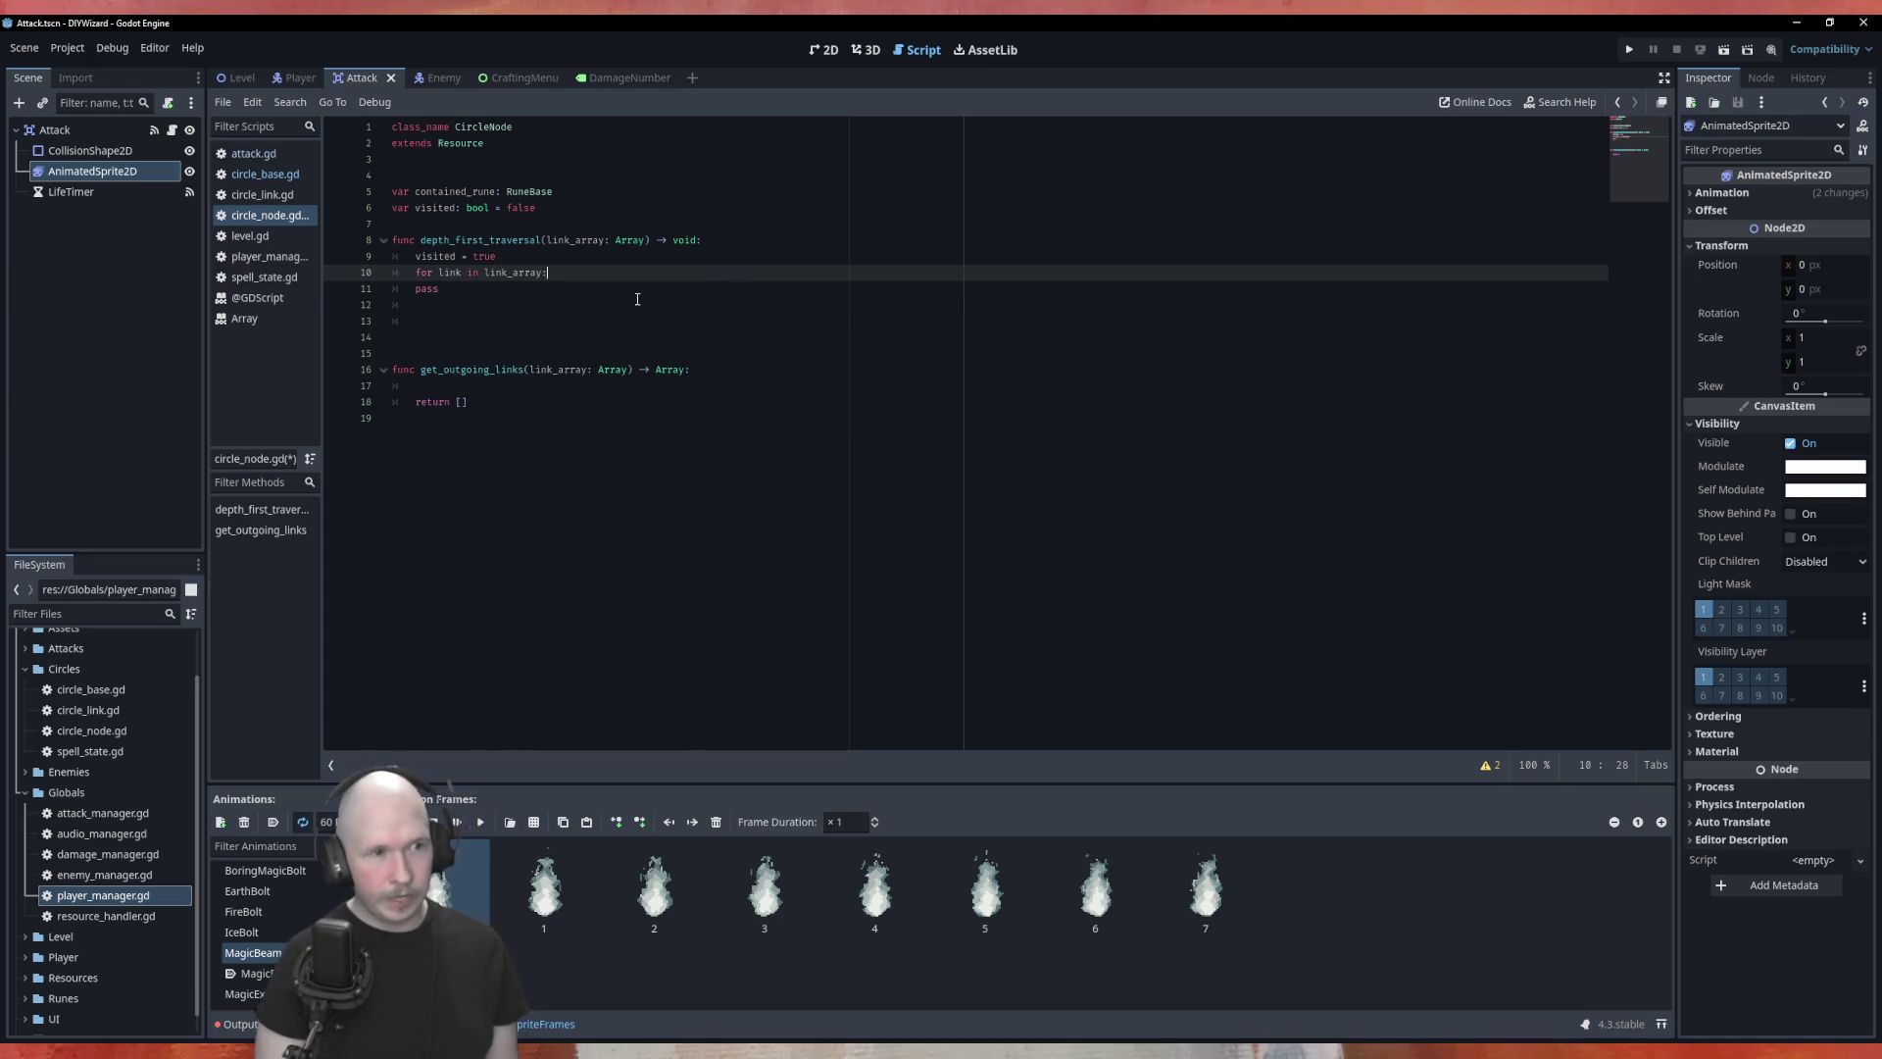
key("Return")
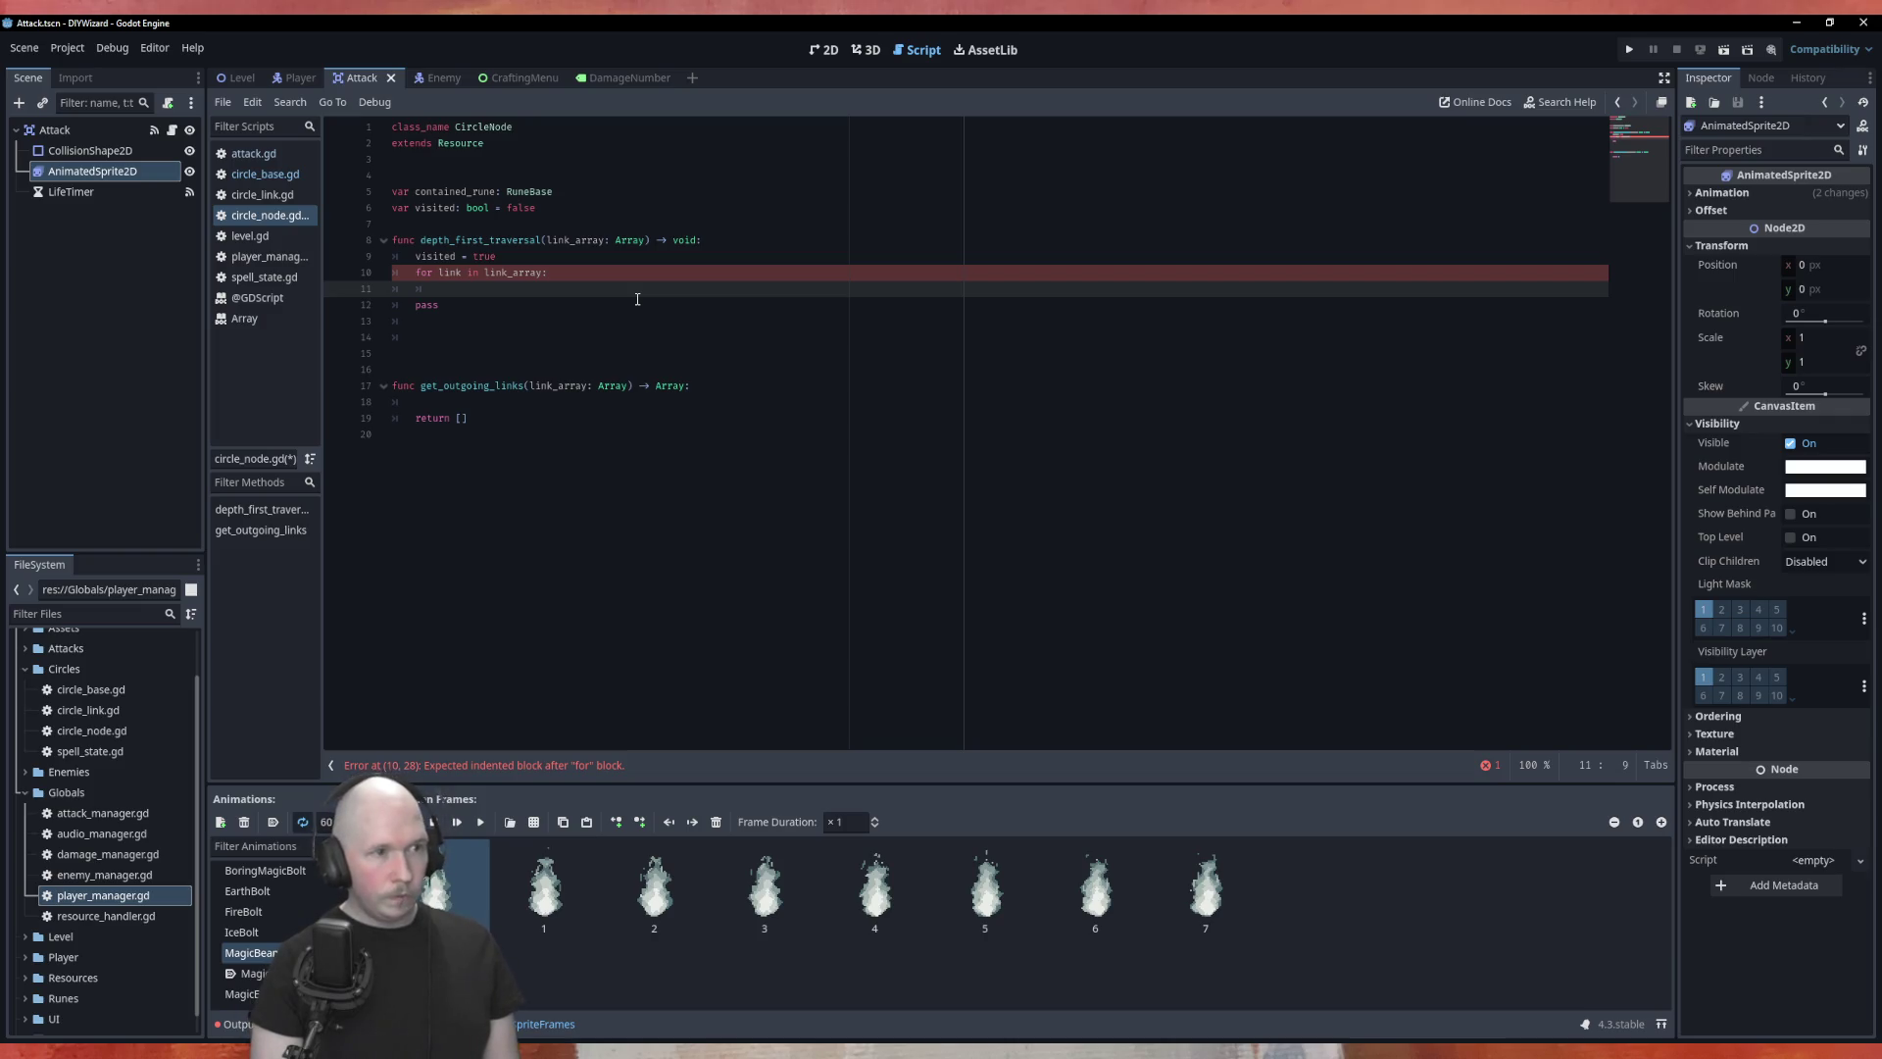
type("if lin")
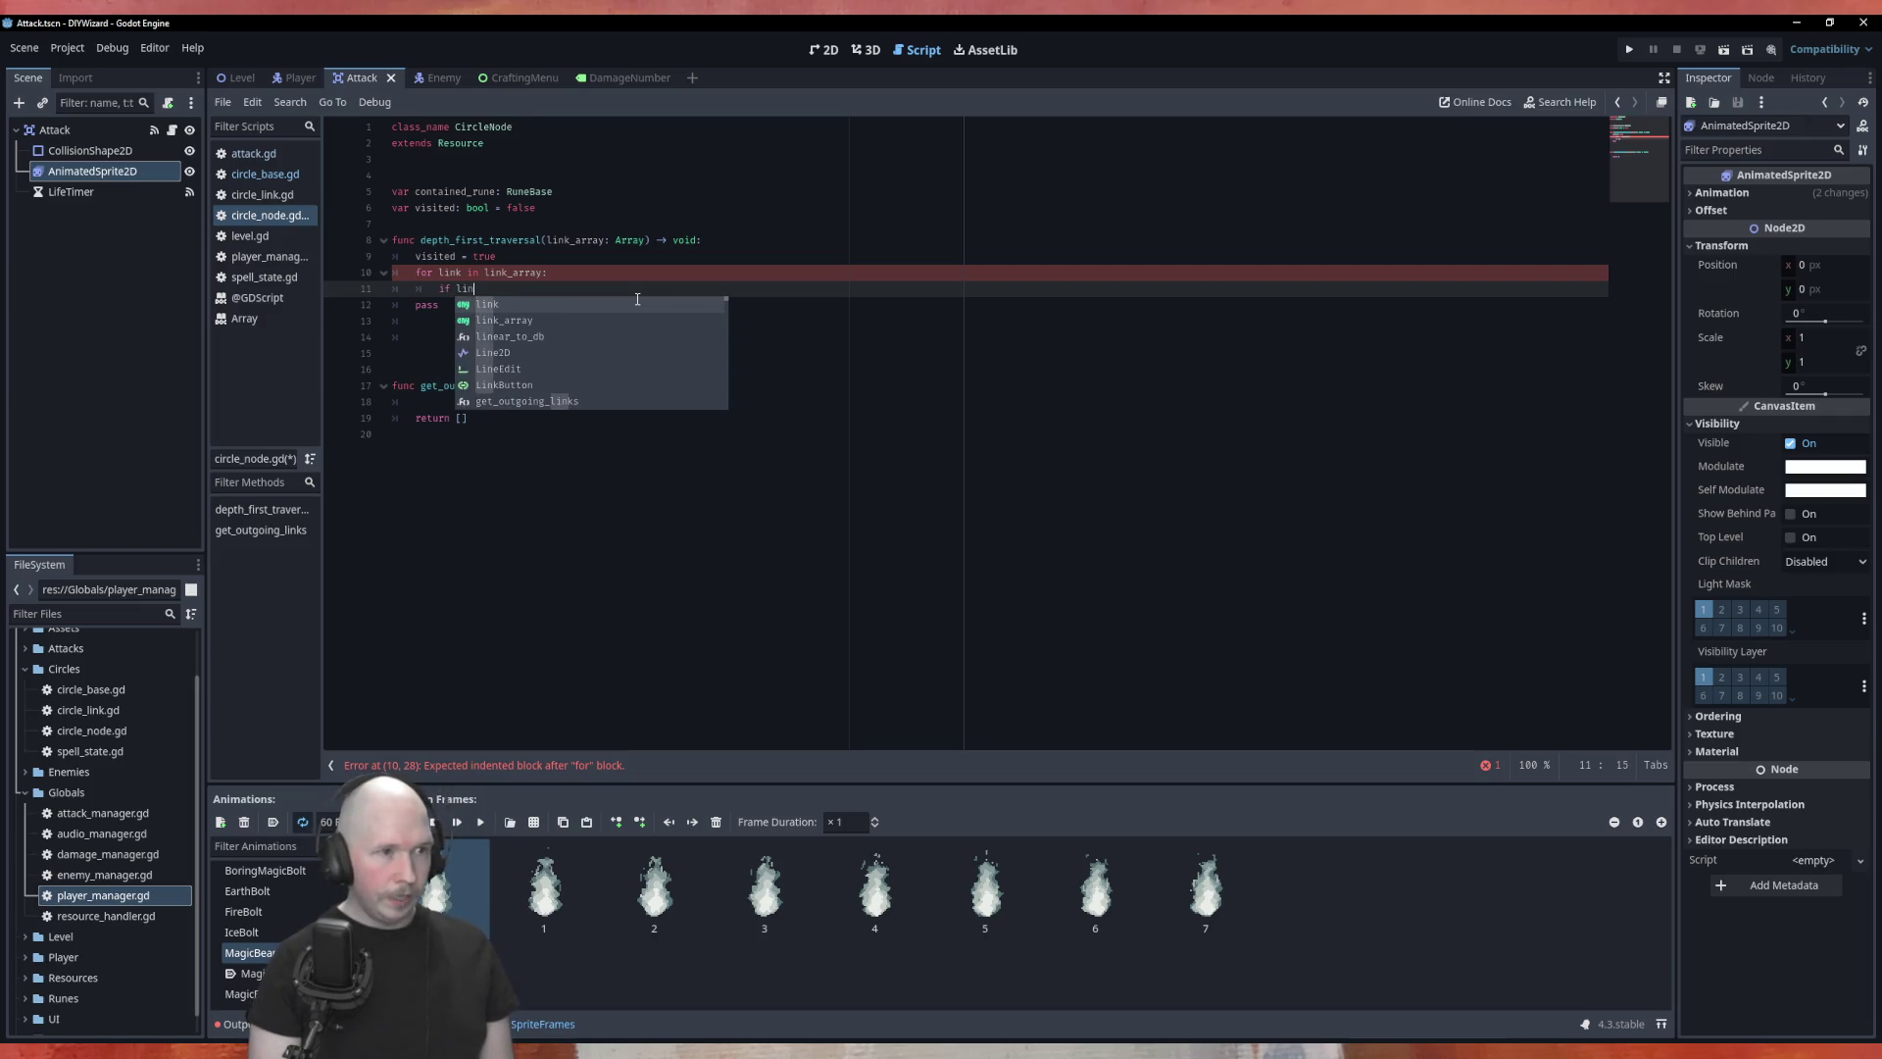
type("k.from")
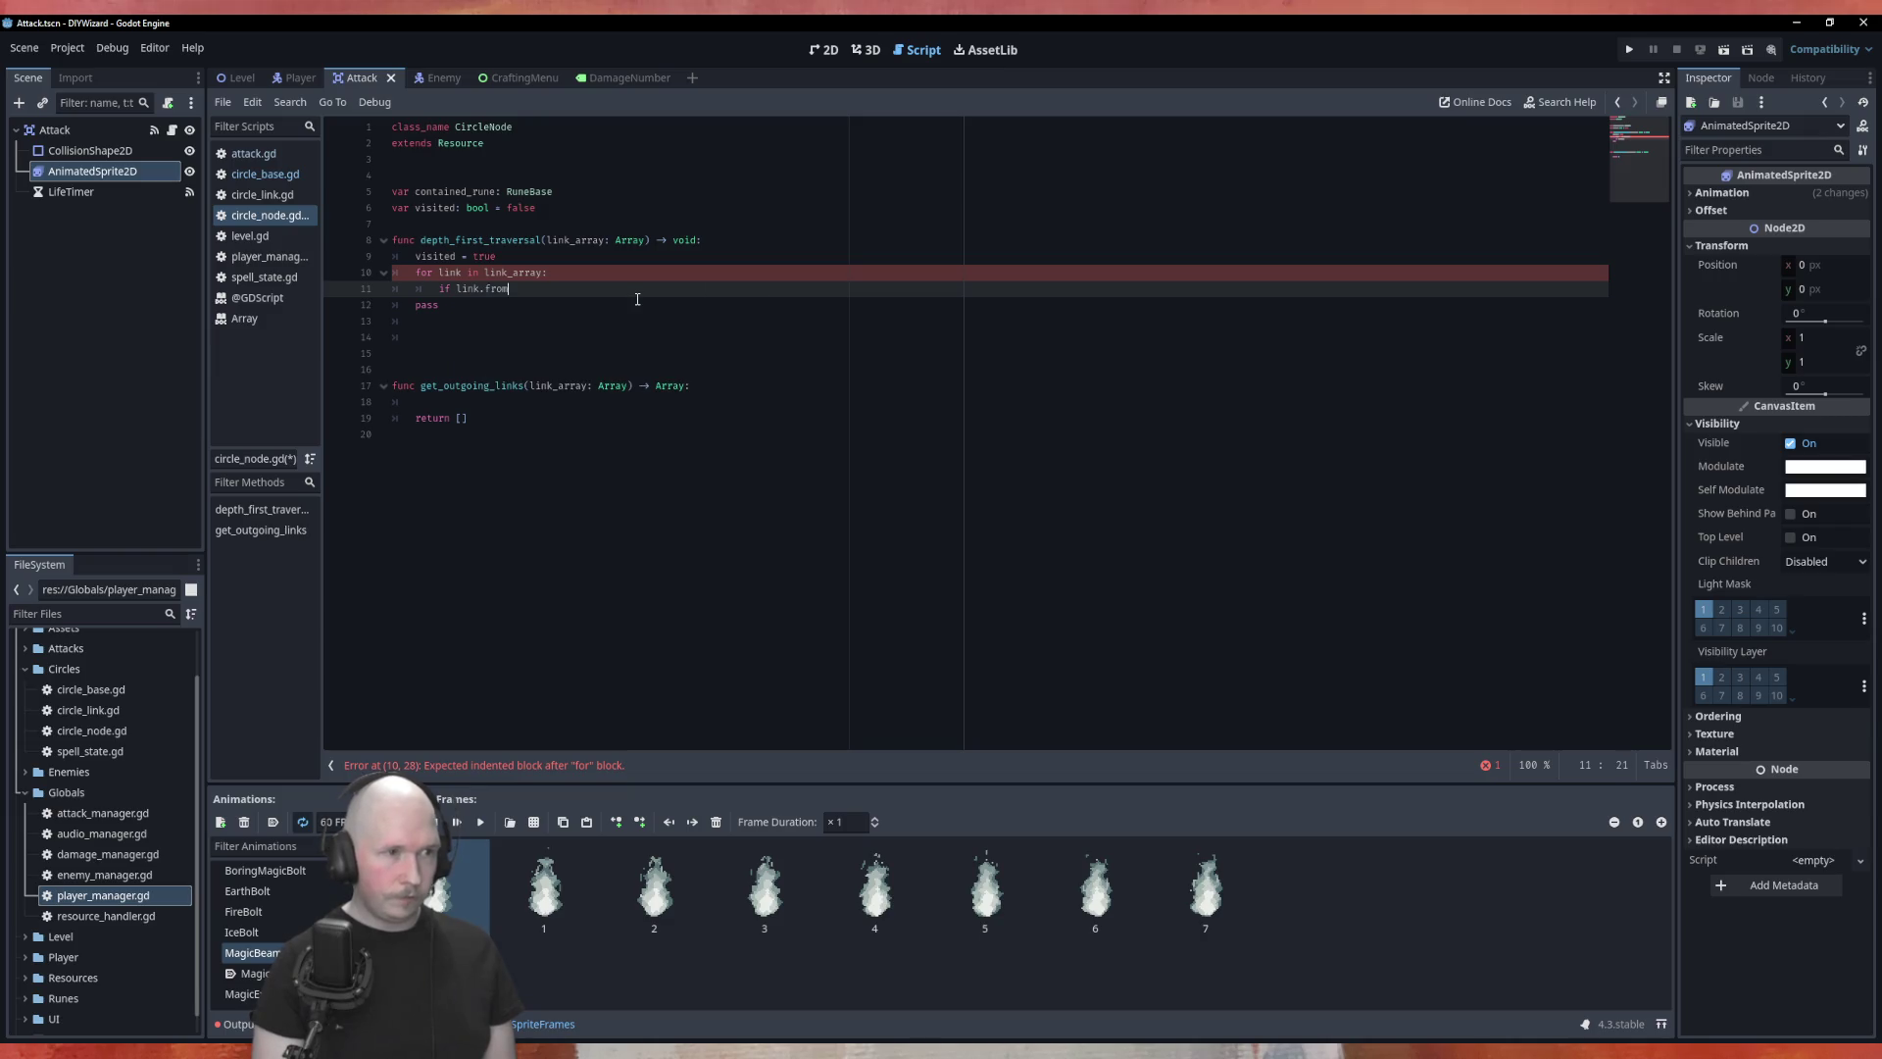
type(" = self:")
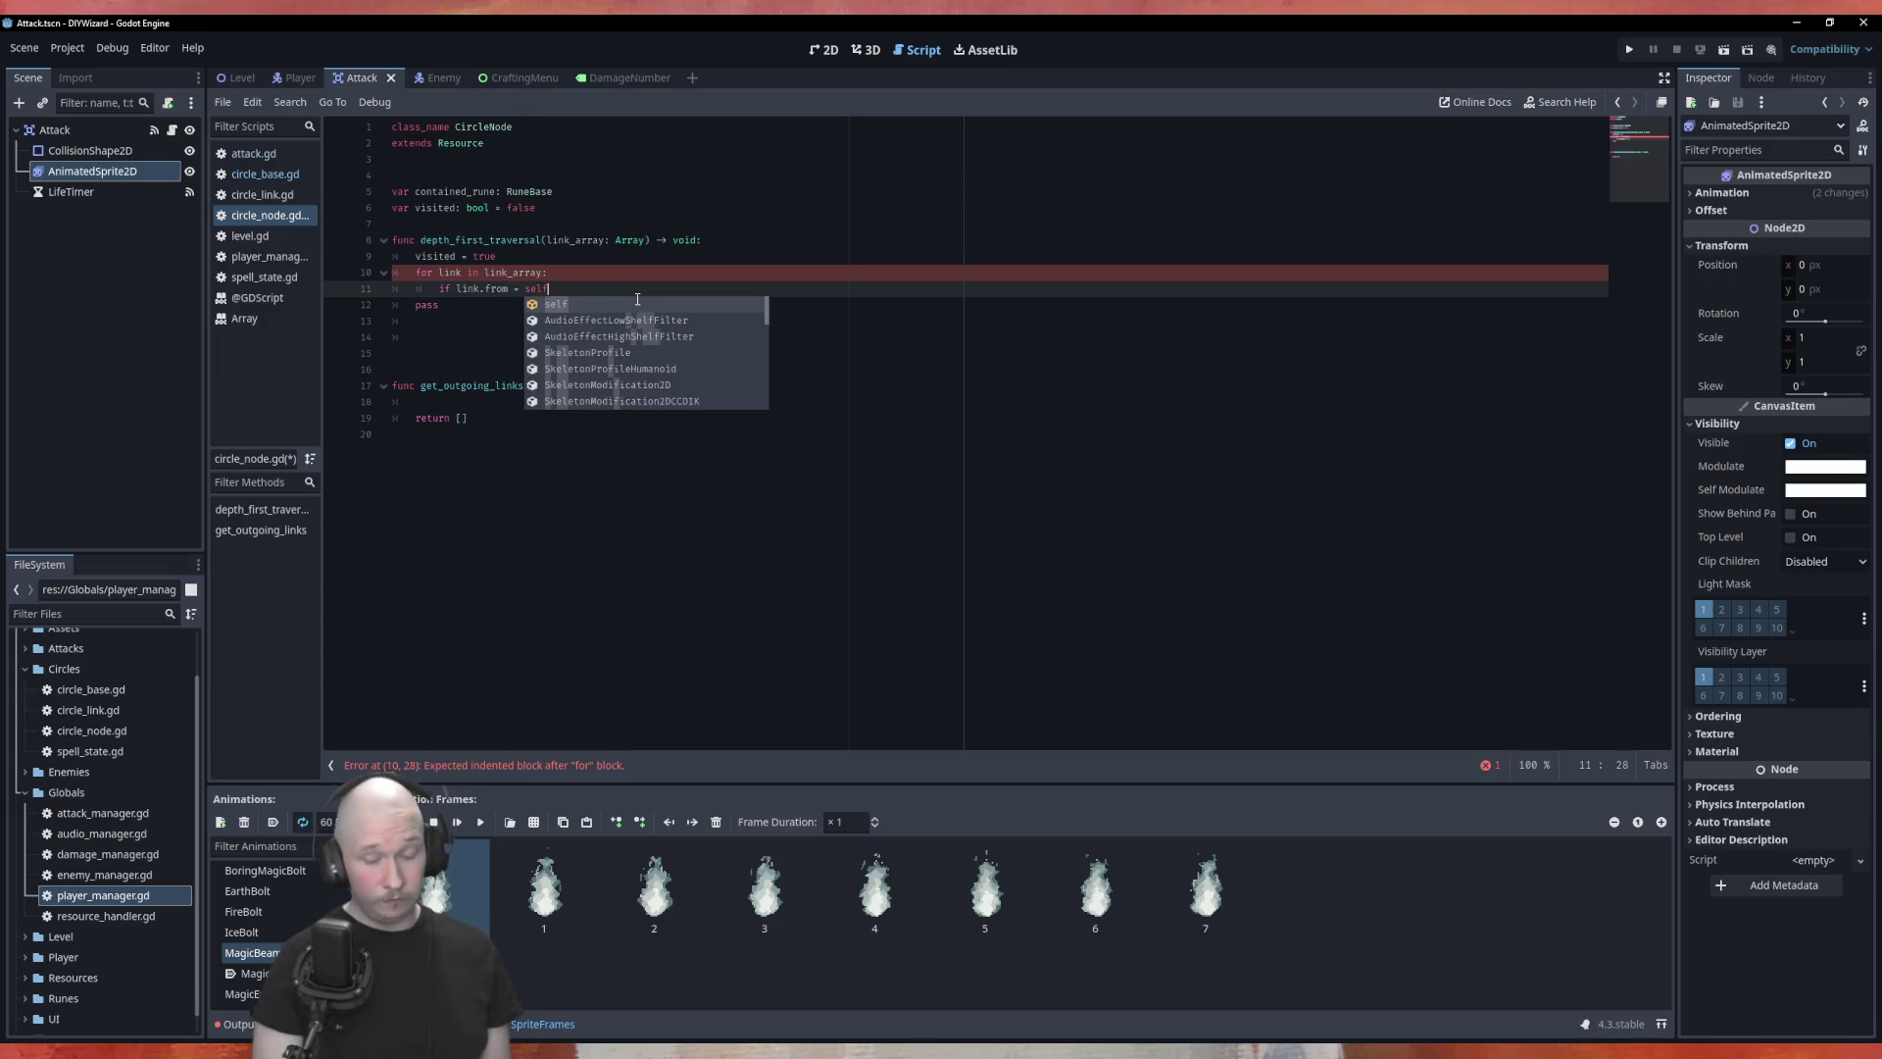
key("Return")
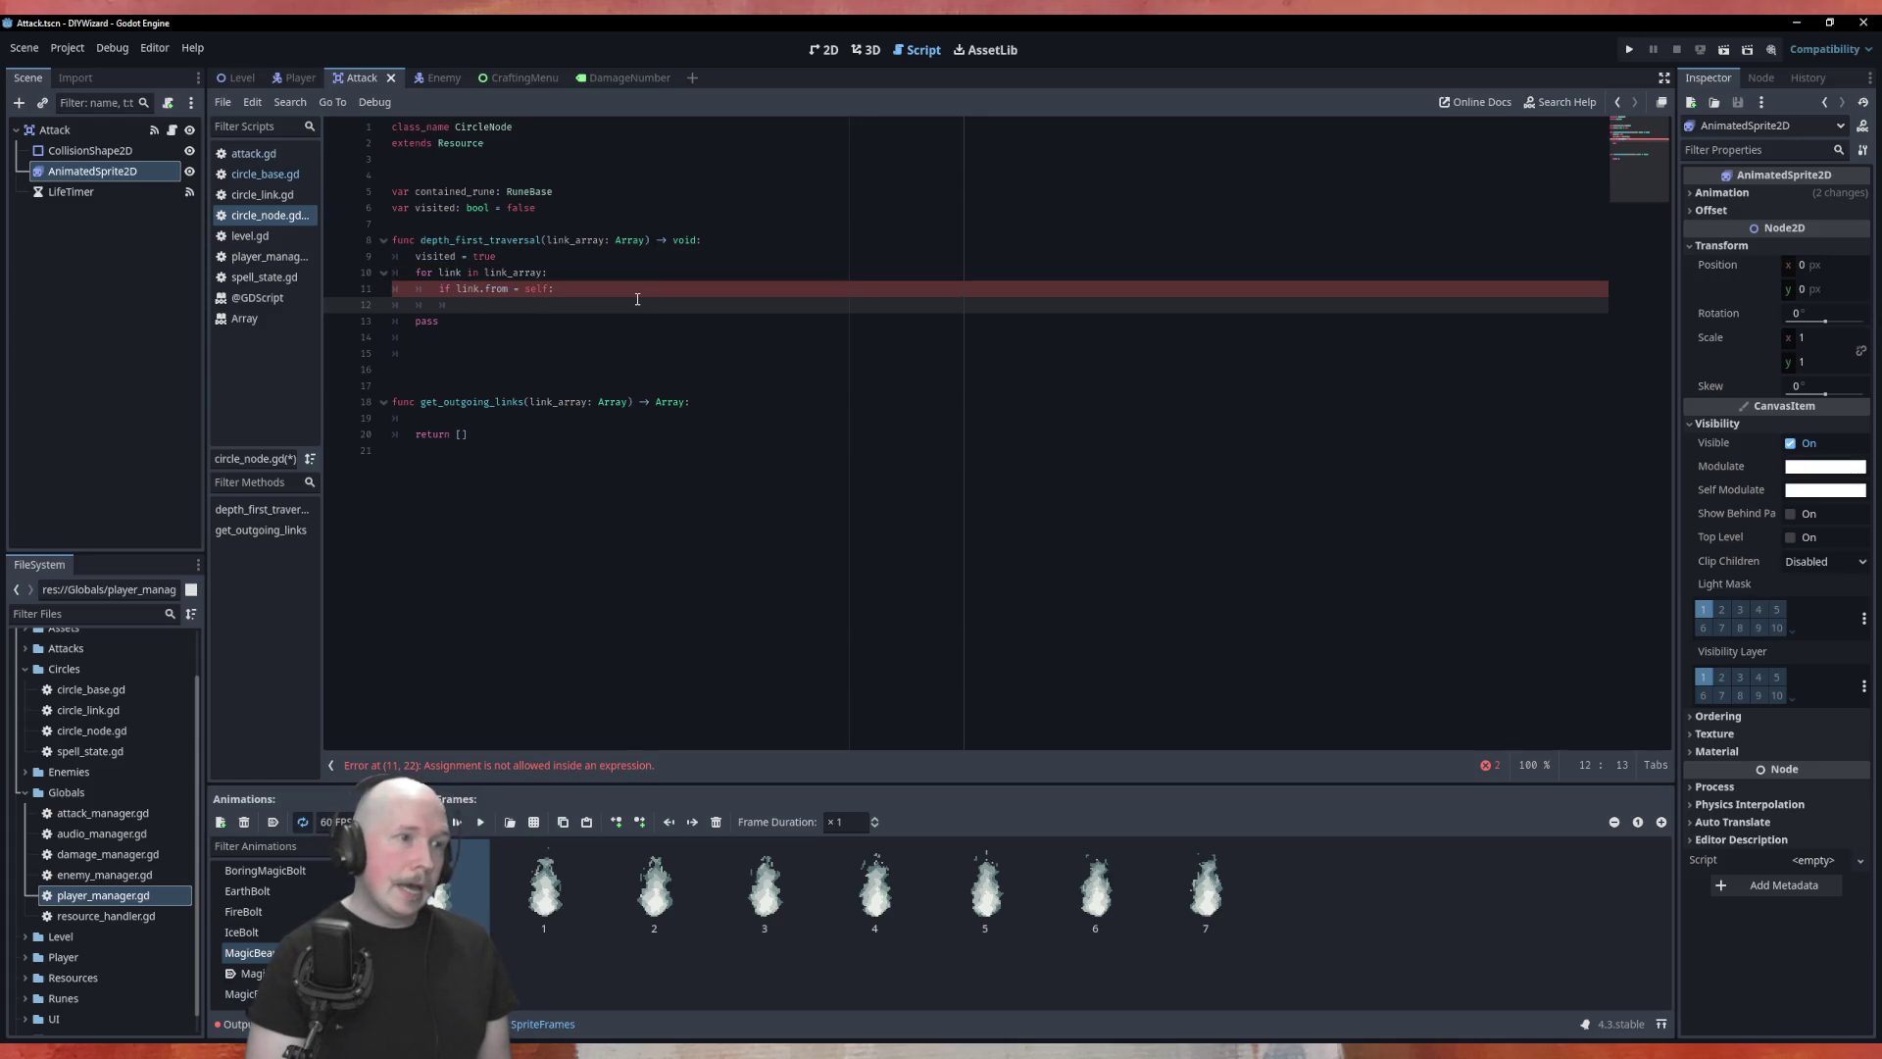
Step: Correct the condition to 'link.from == self' and remove the pass placeholder and empty lines
left_click(638, 299)
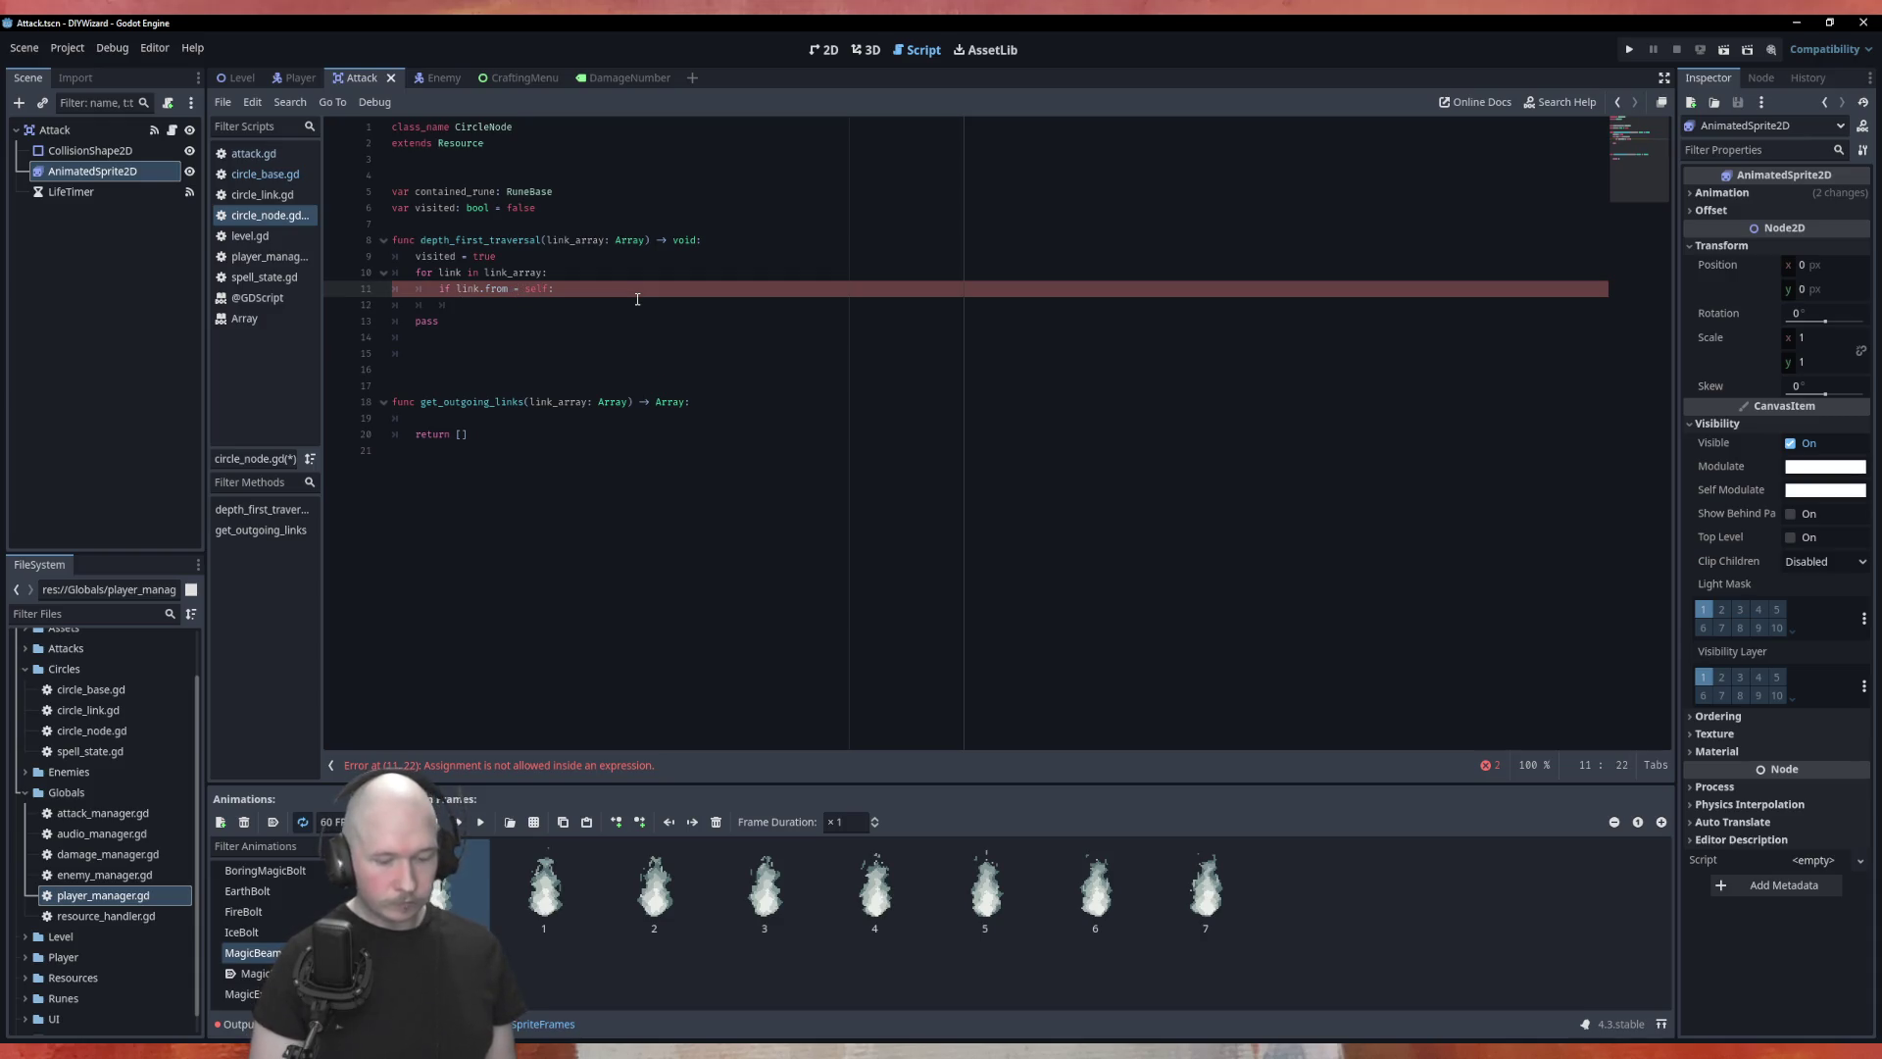
type("=")
left_click(637, 299)
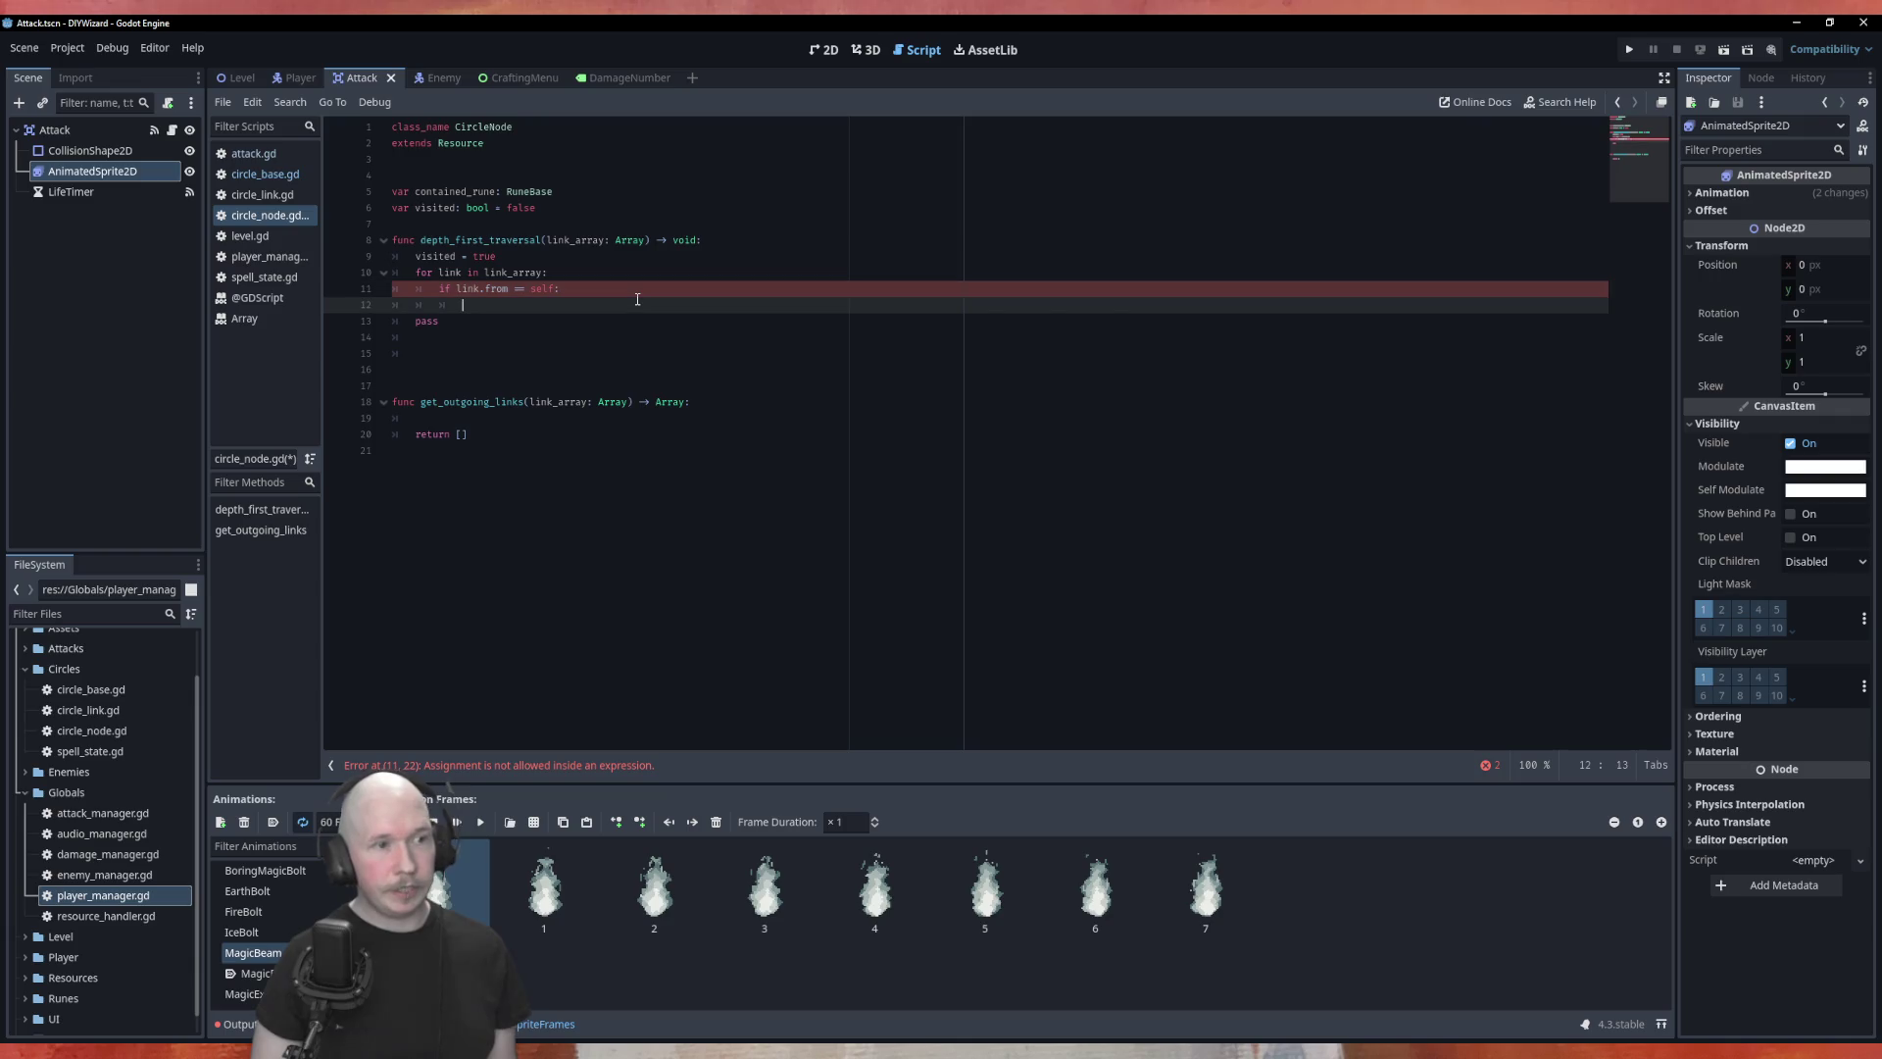
key("Down")
key("BackSpace")
key("BackSpace")
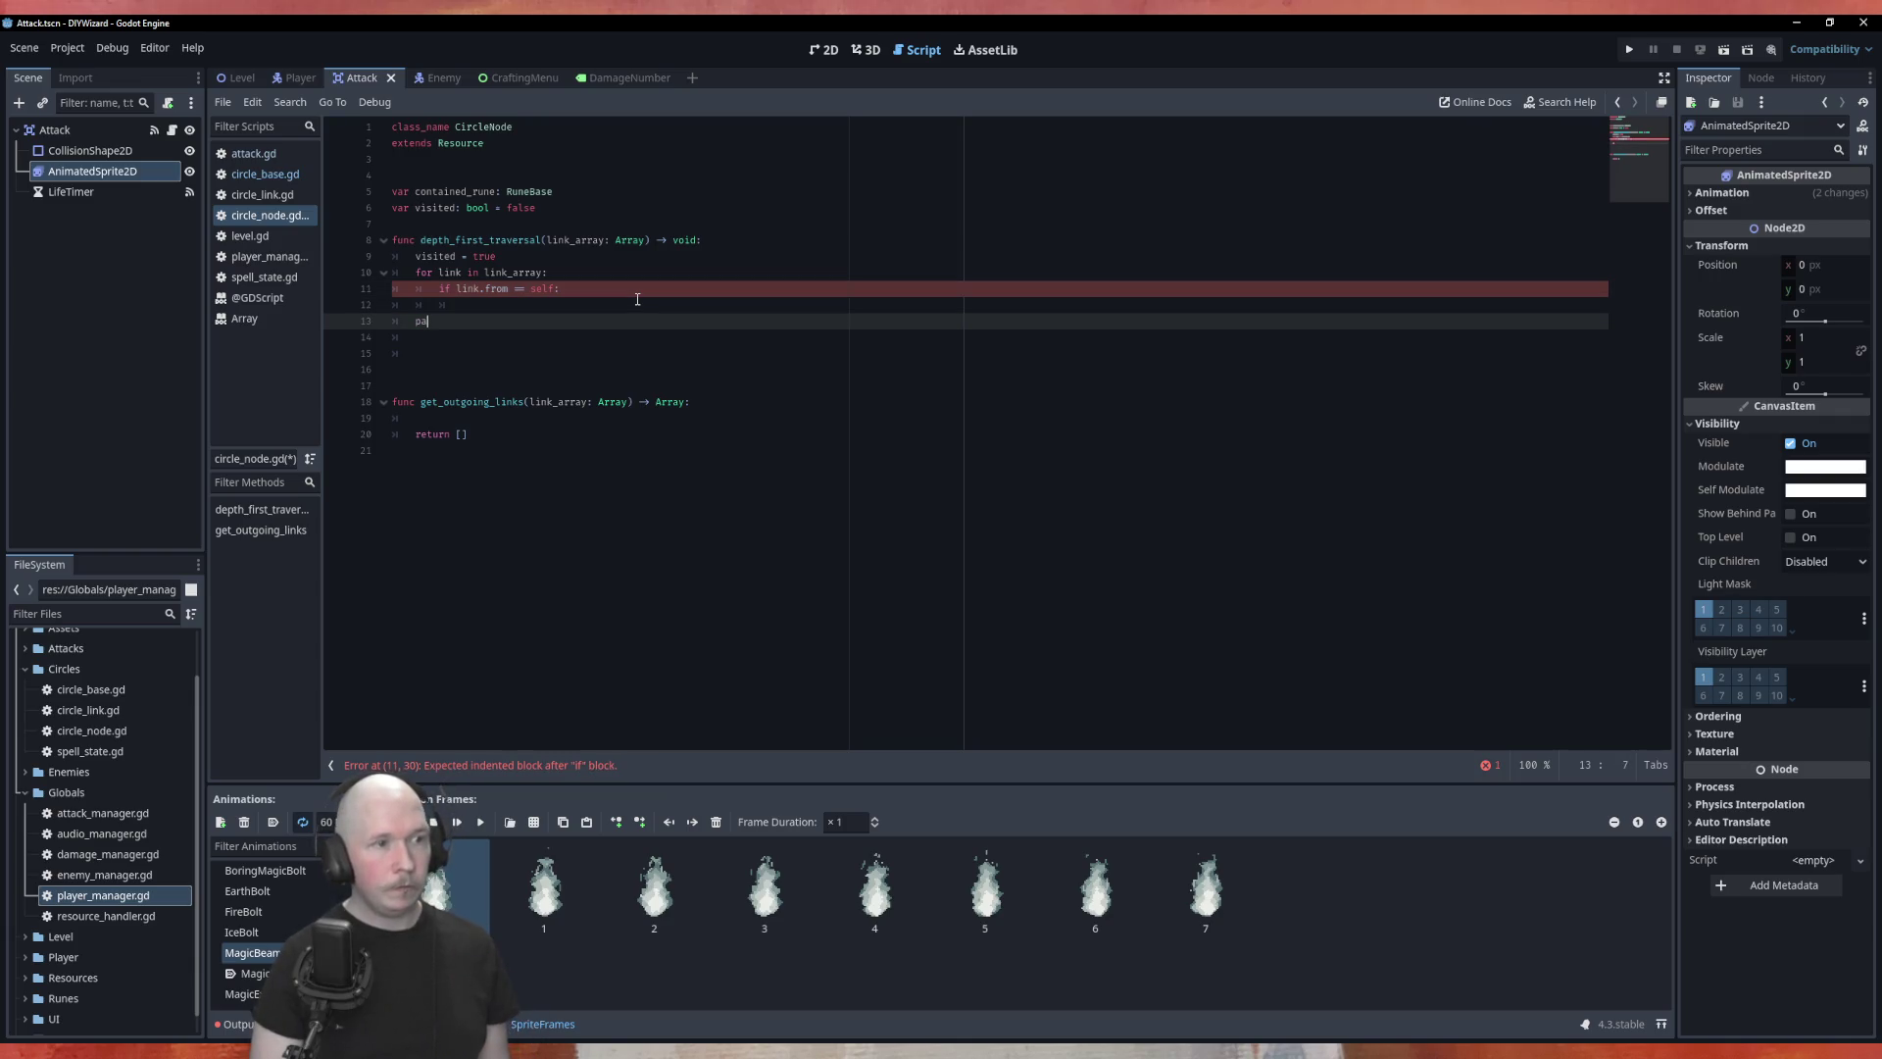
key("Down")
key("Down")
key("BackSpace")
key("BackSpace")
left_click(637, 298)
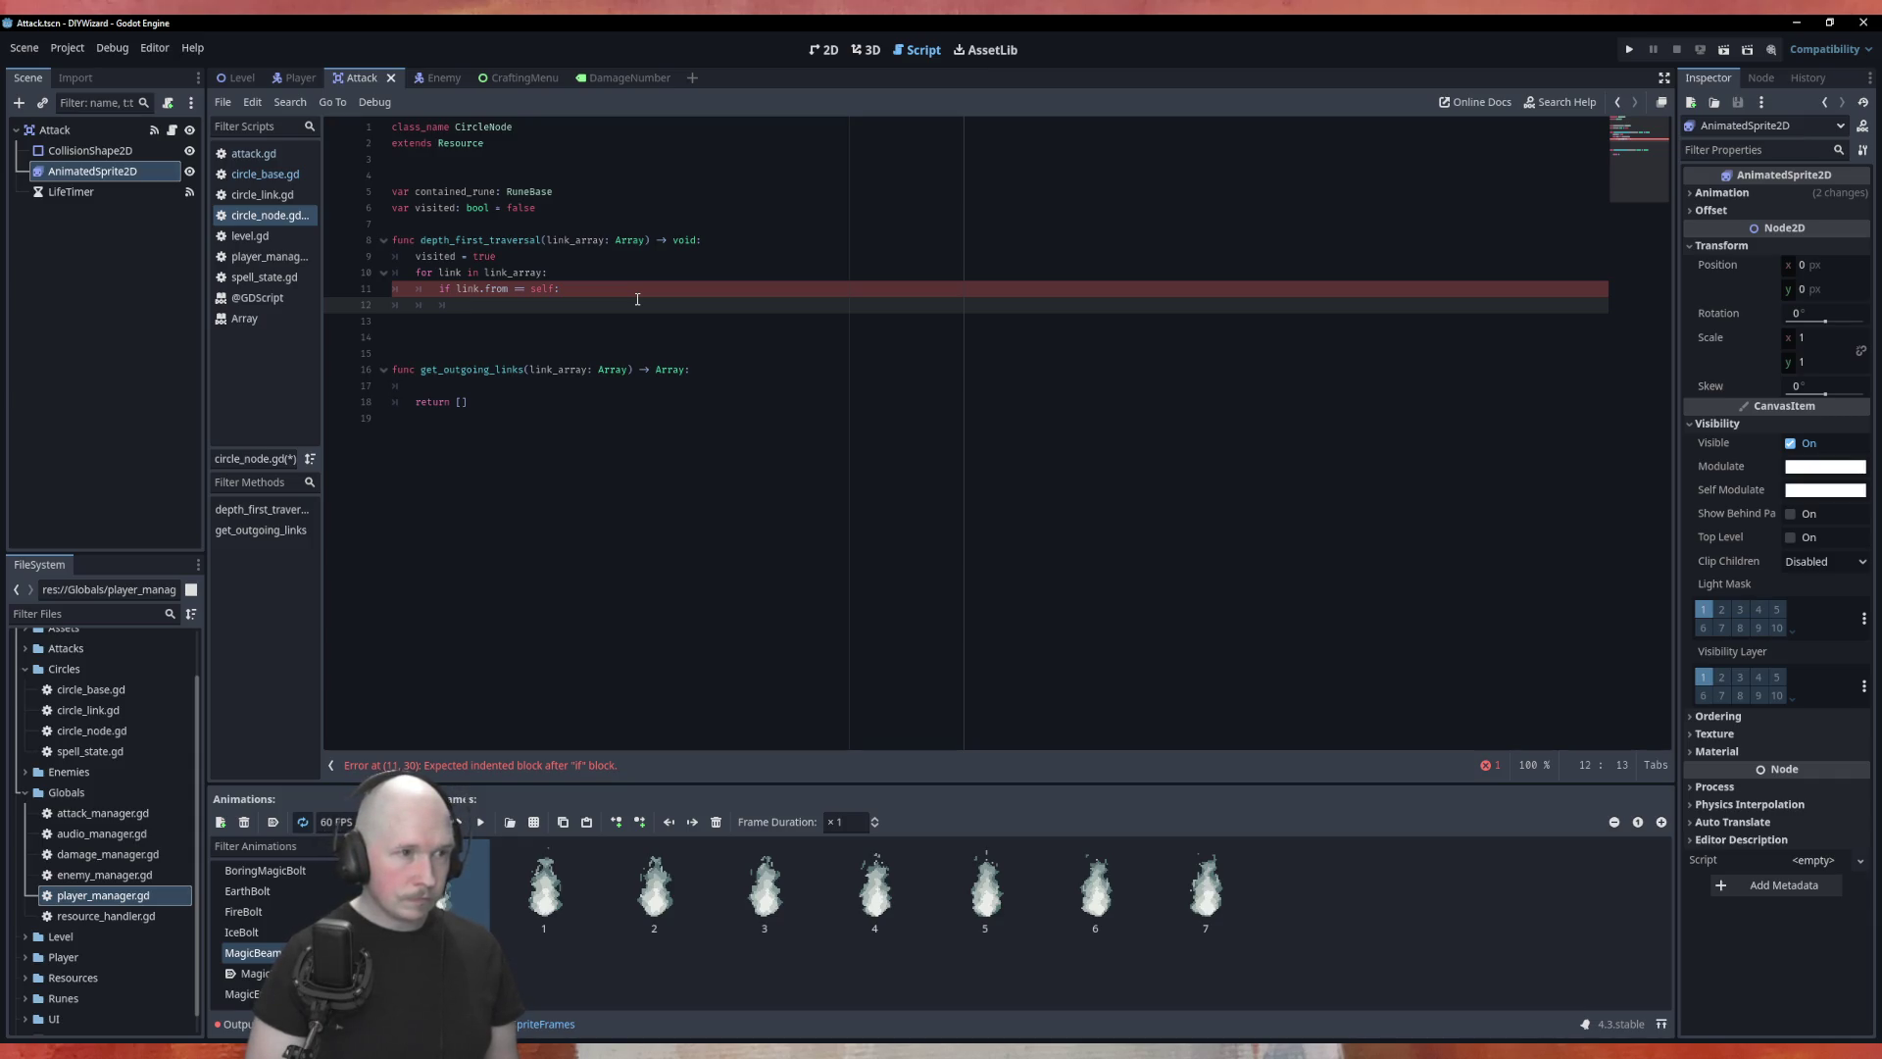
Step: Call the traversal on link.to with link_array inside the if block and save circle_node.gd
type("link.to")
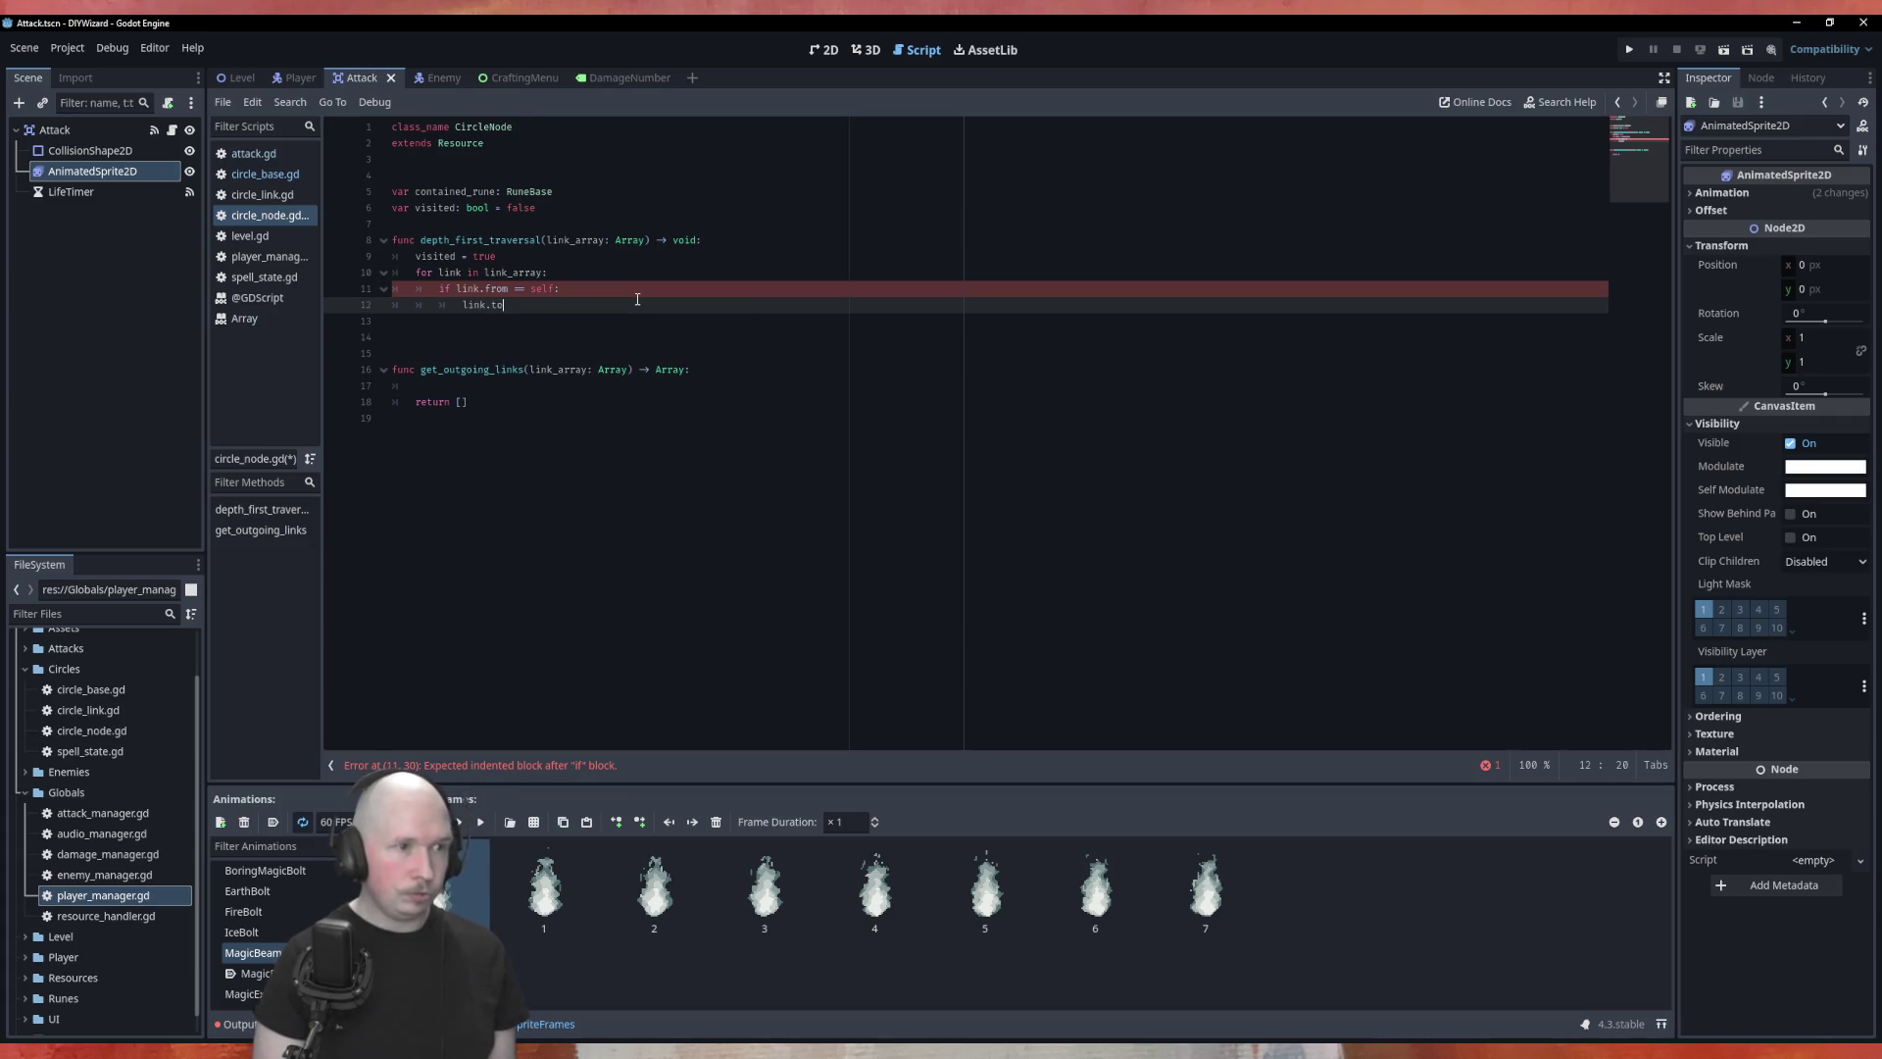
type("(")
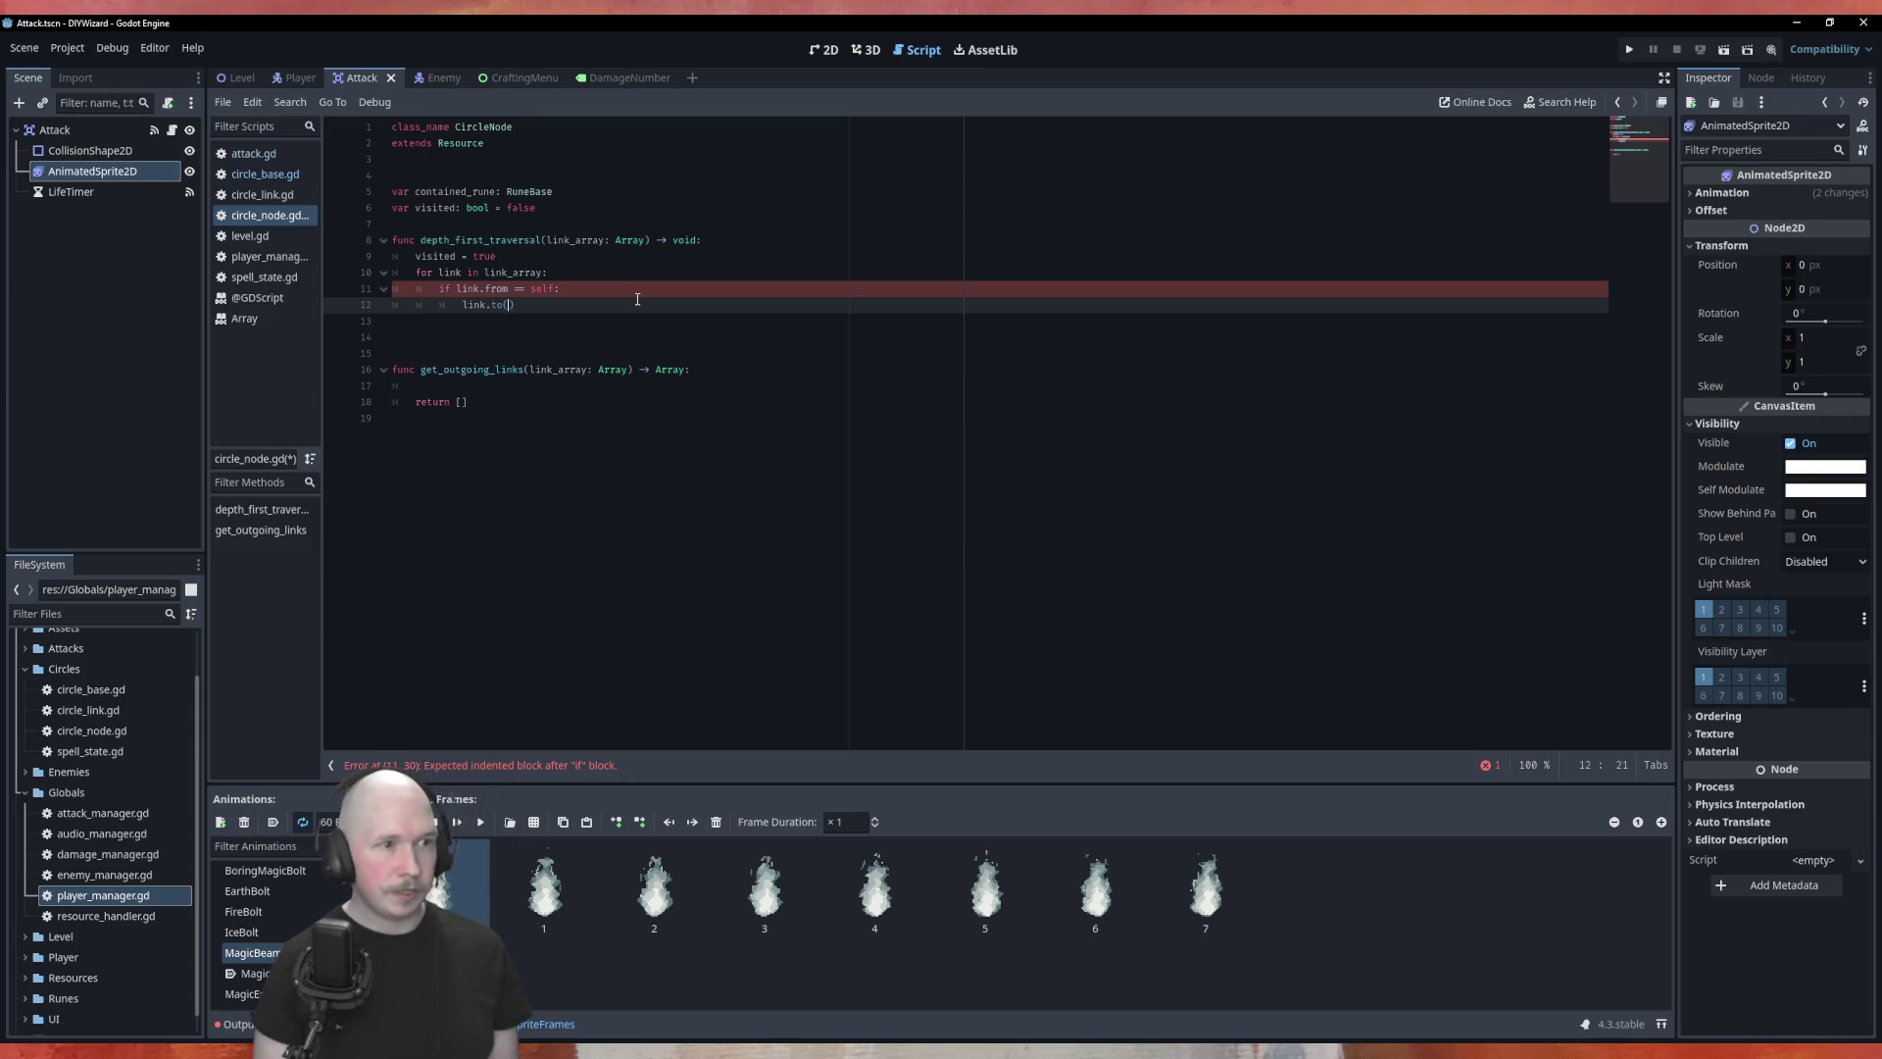
key("BackSpace")
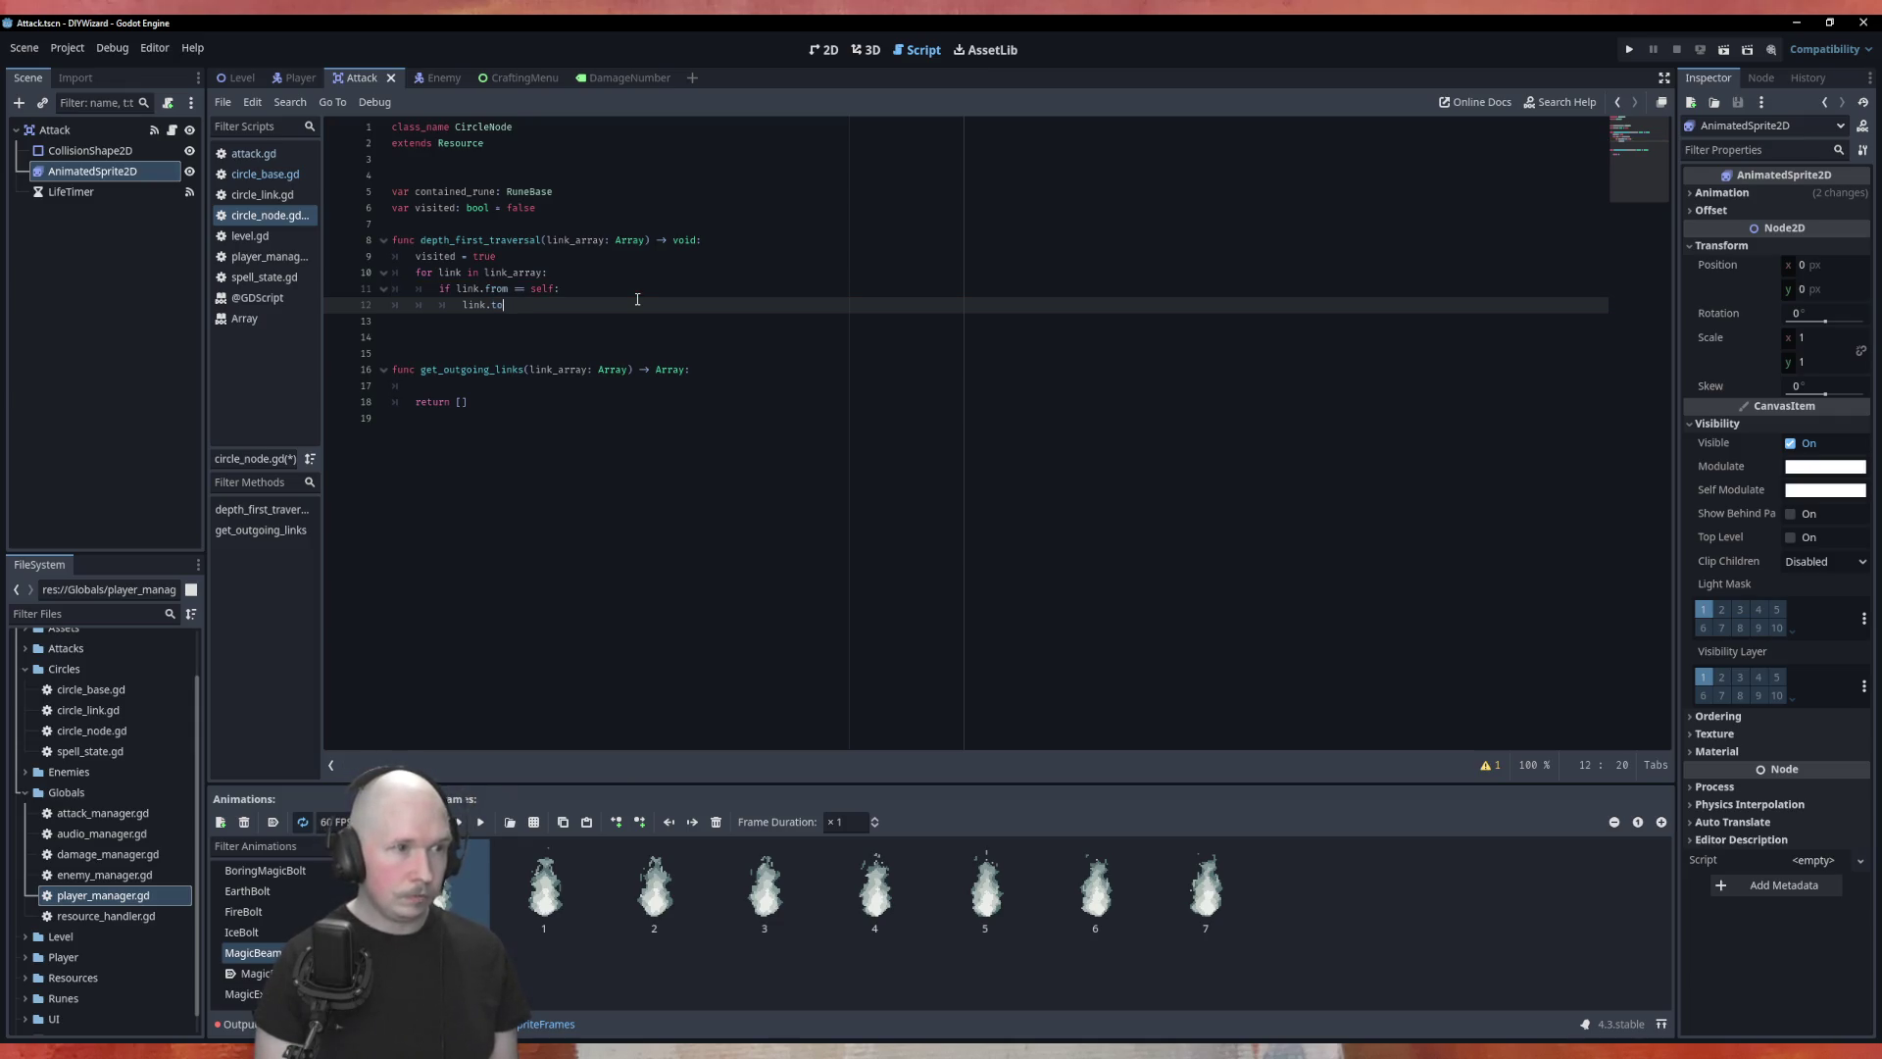
type(".de")
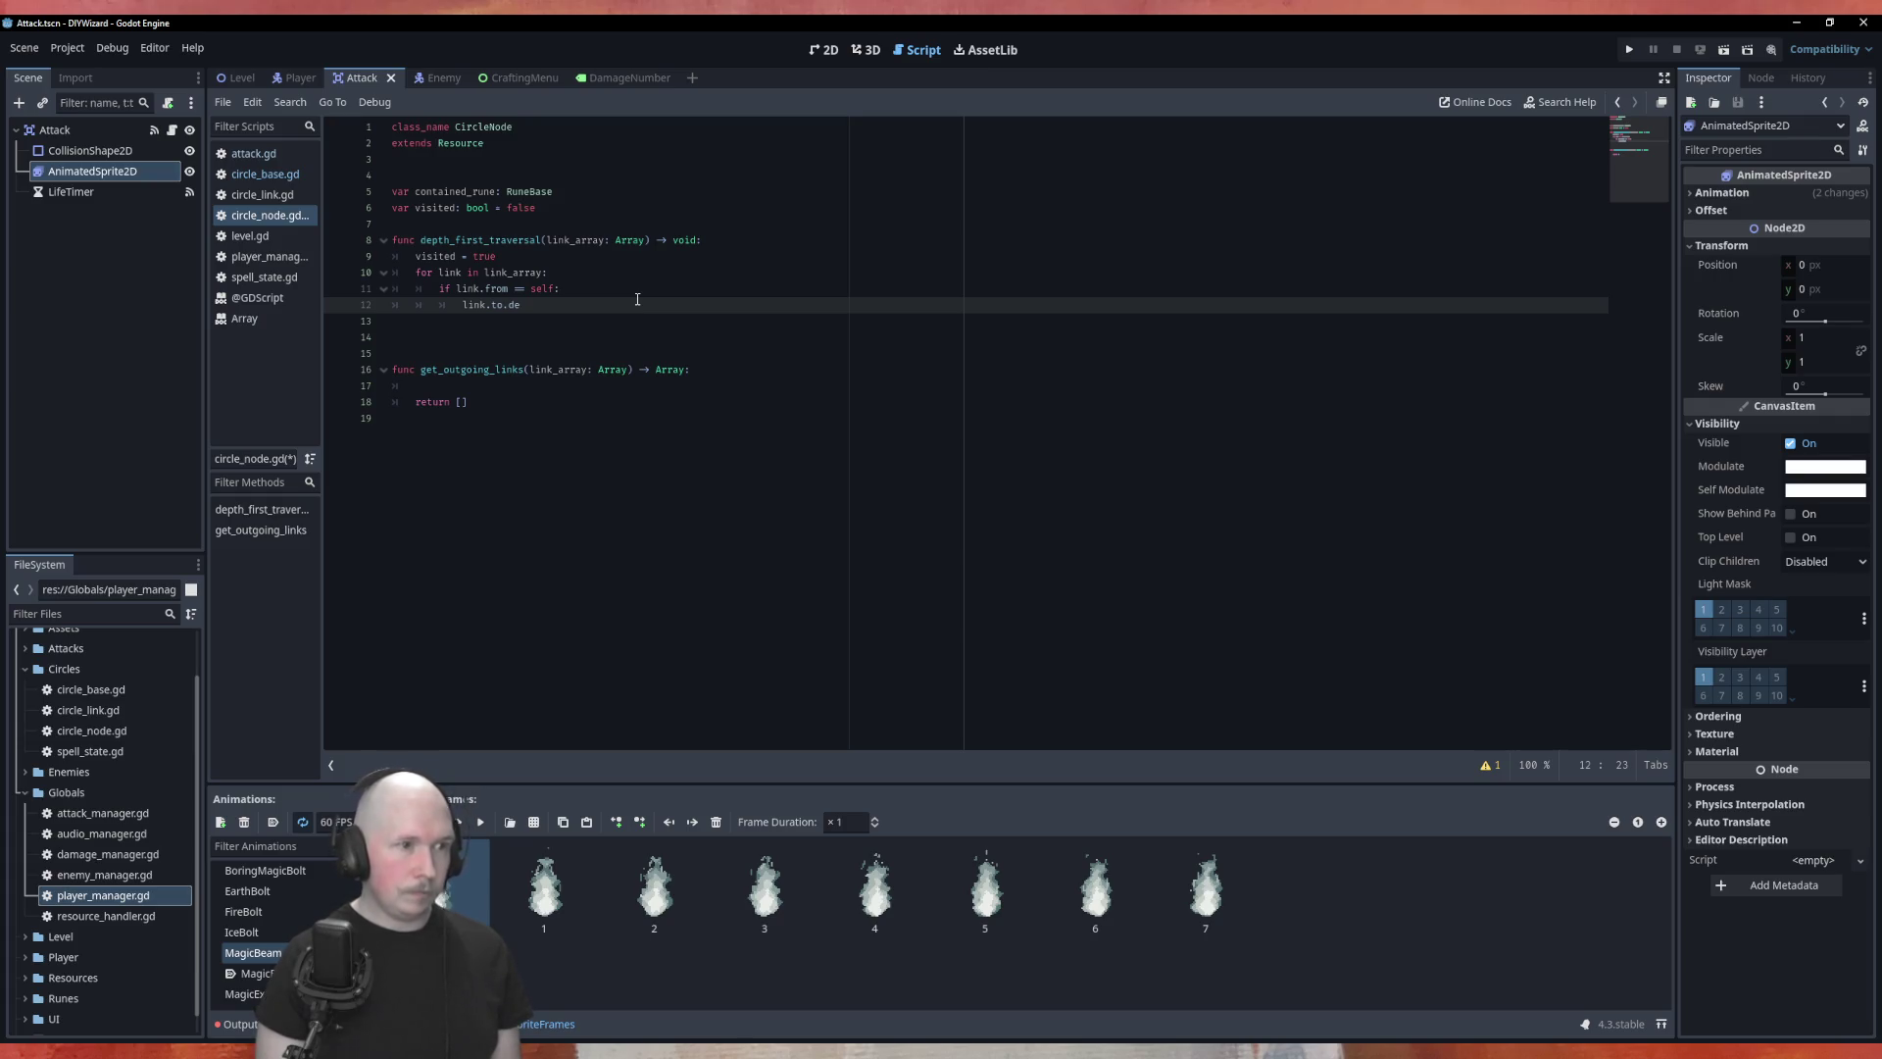
type("pth")
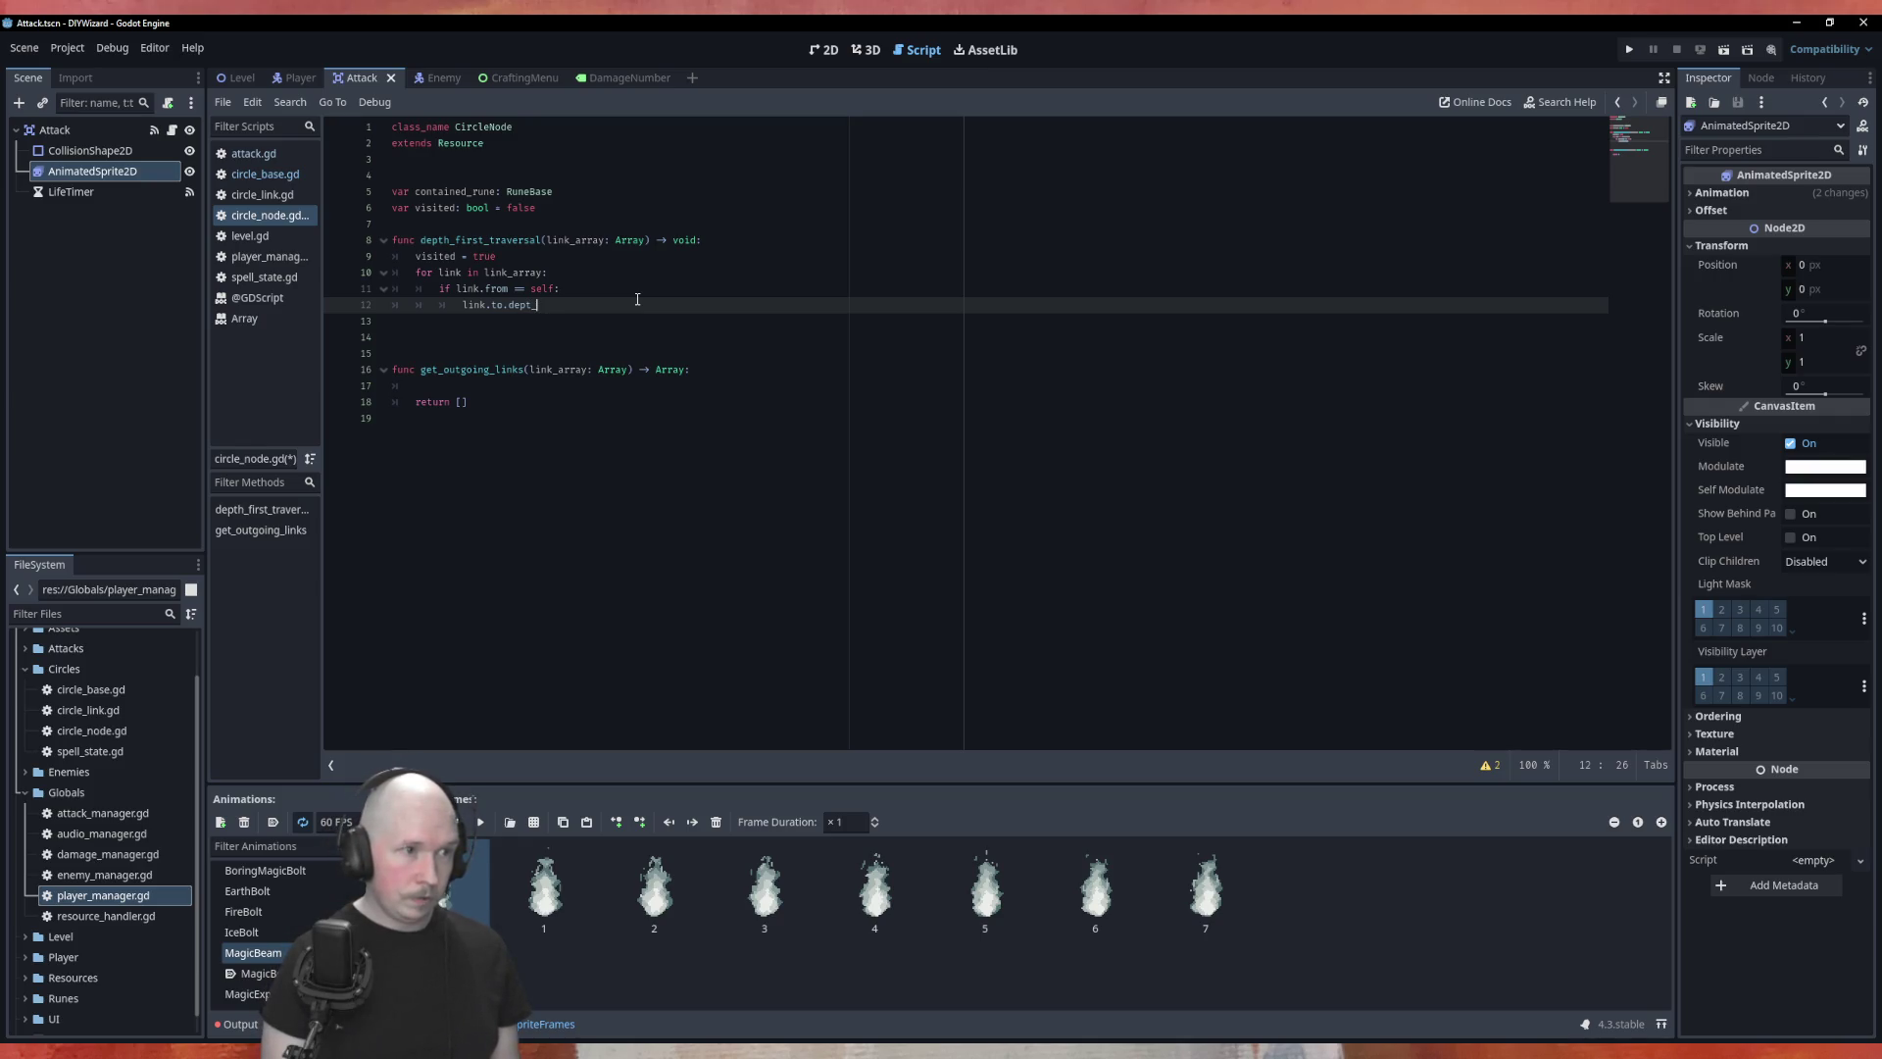
type("_firs")
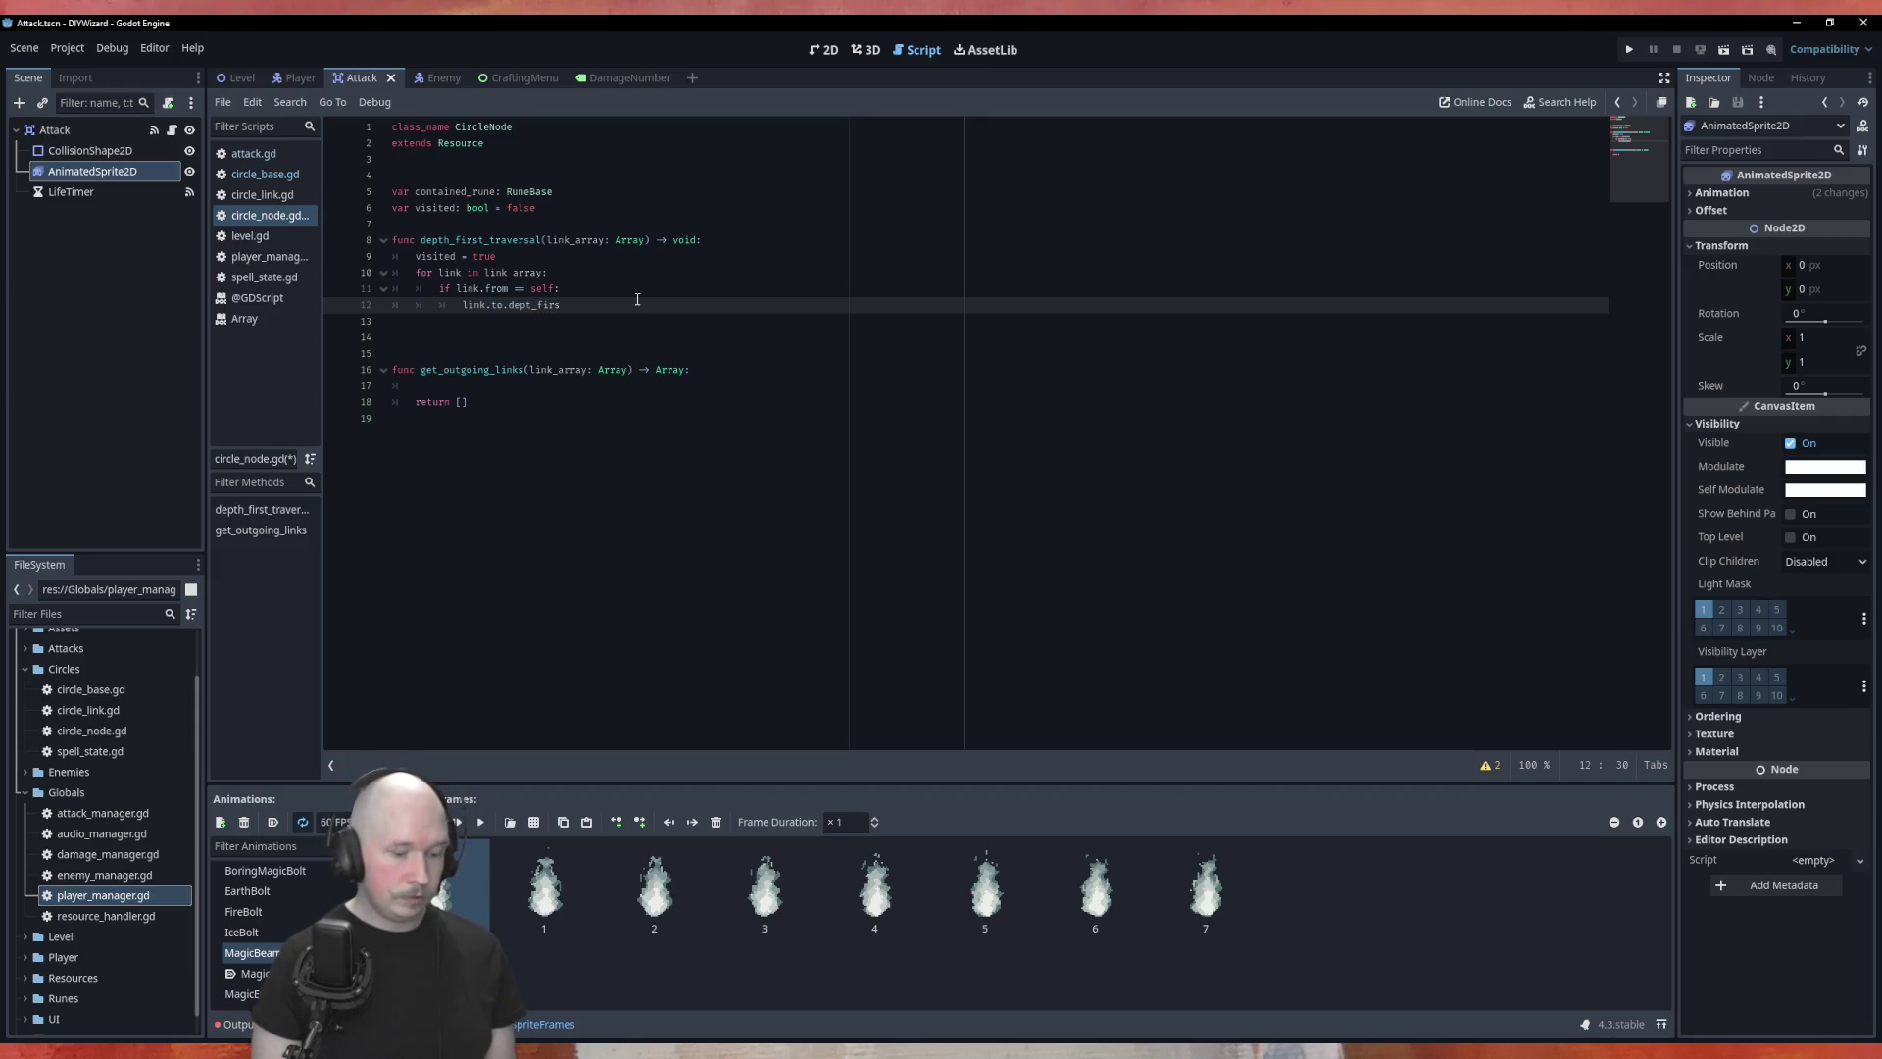
type("t_traver")
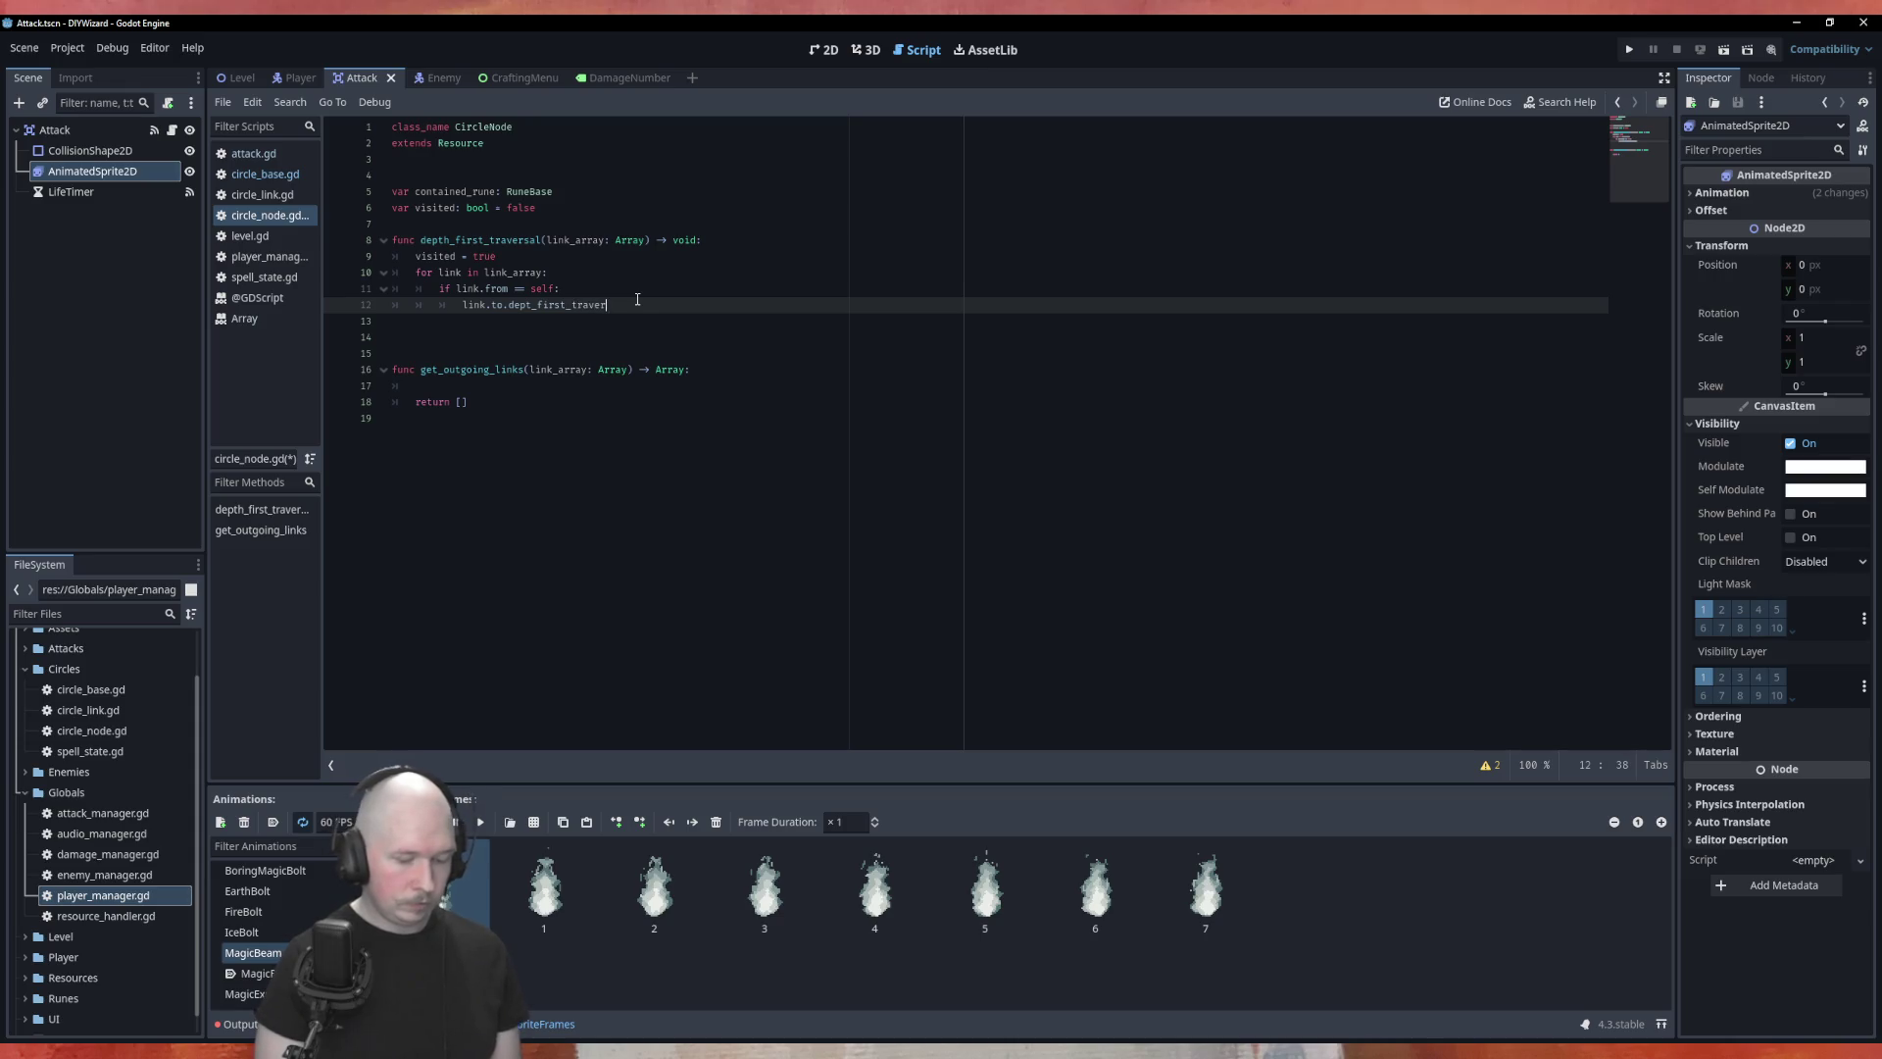
type("sal(")
type("link")
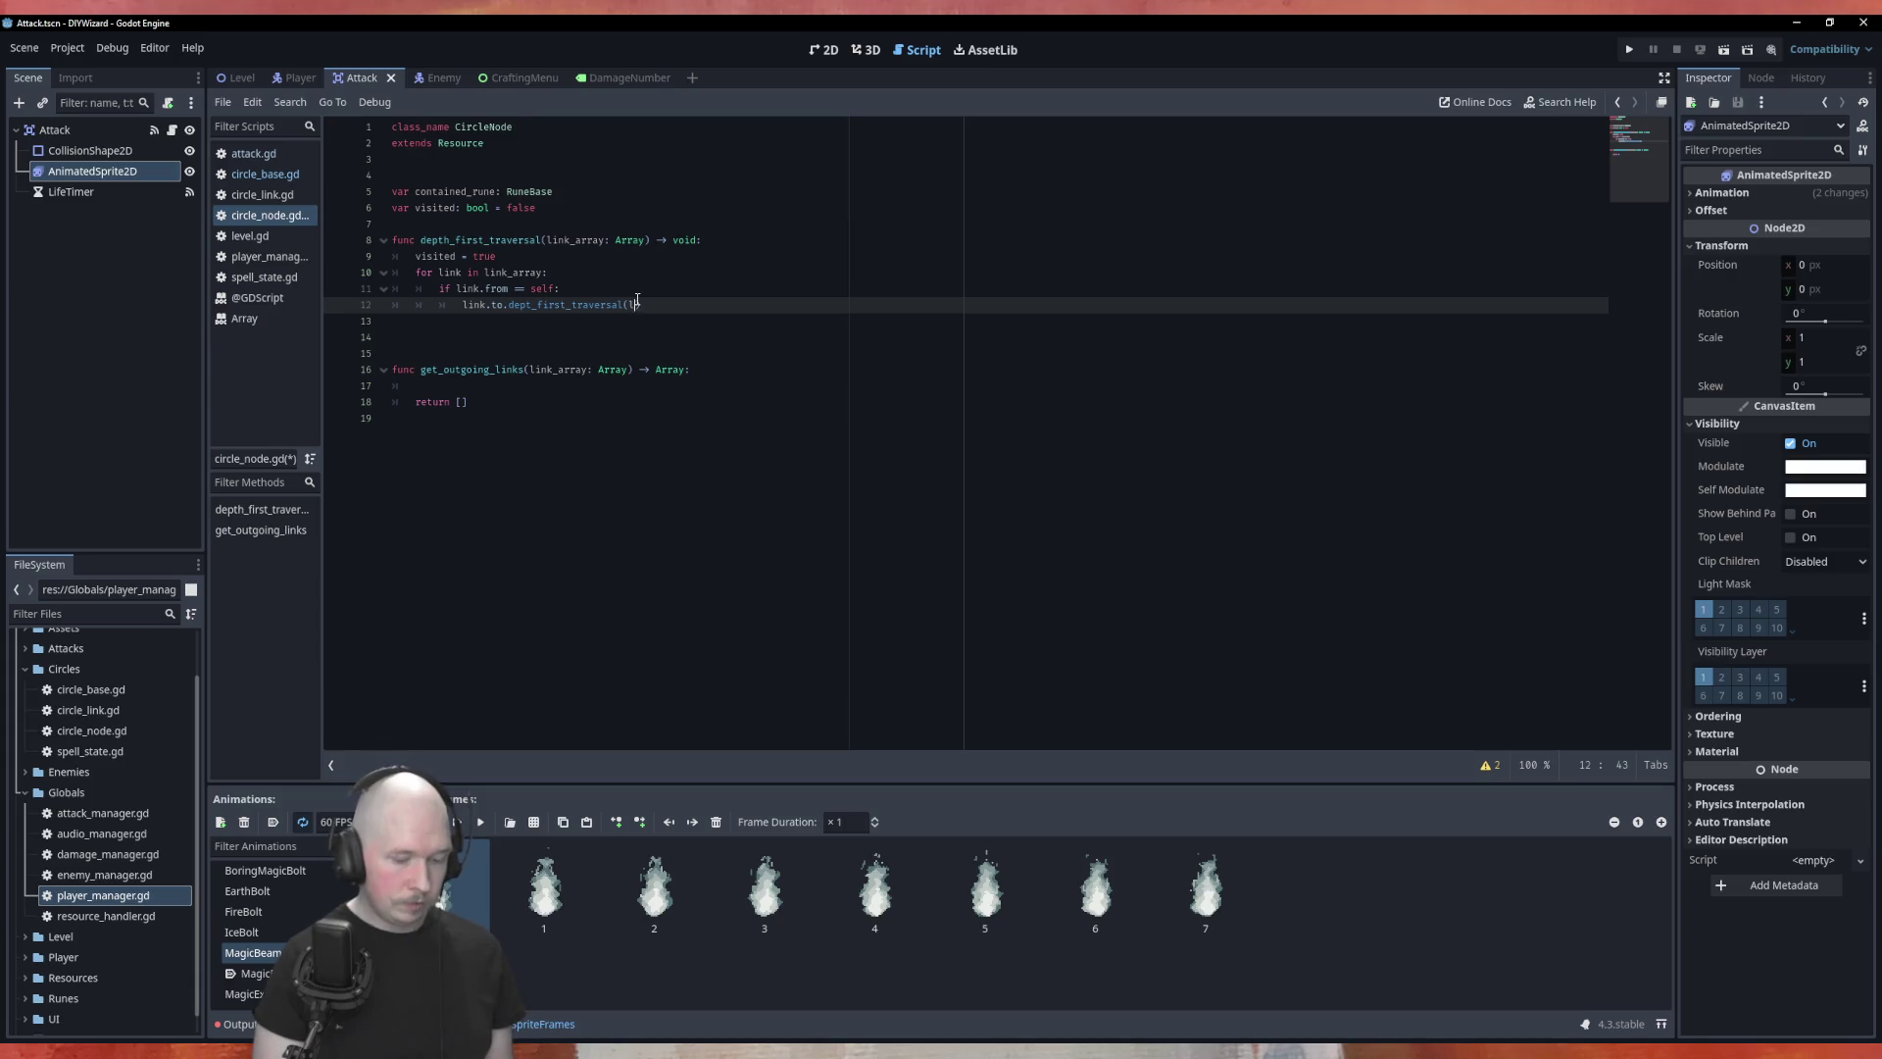
key("Down")
key("Return")
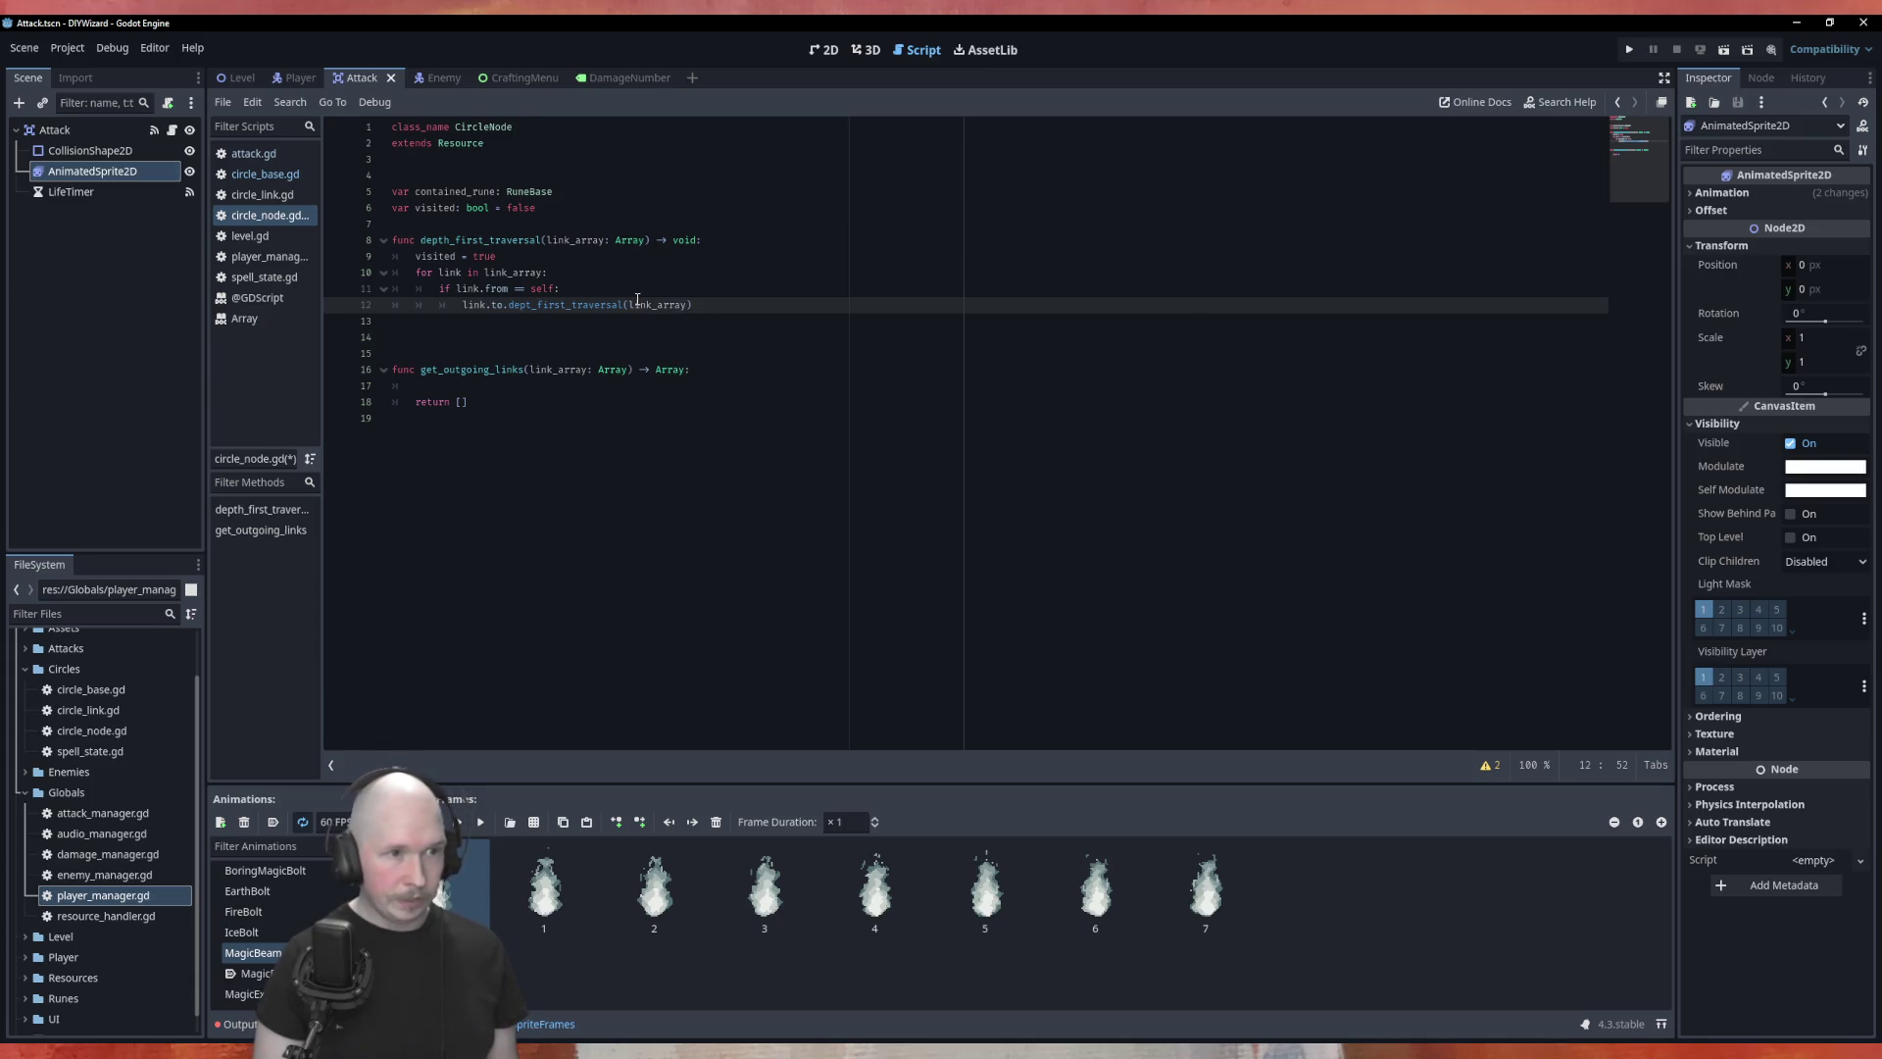
left_click(802, 272)
key("ctrl+s")
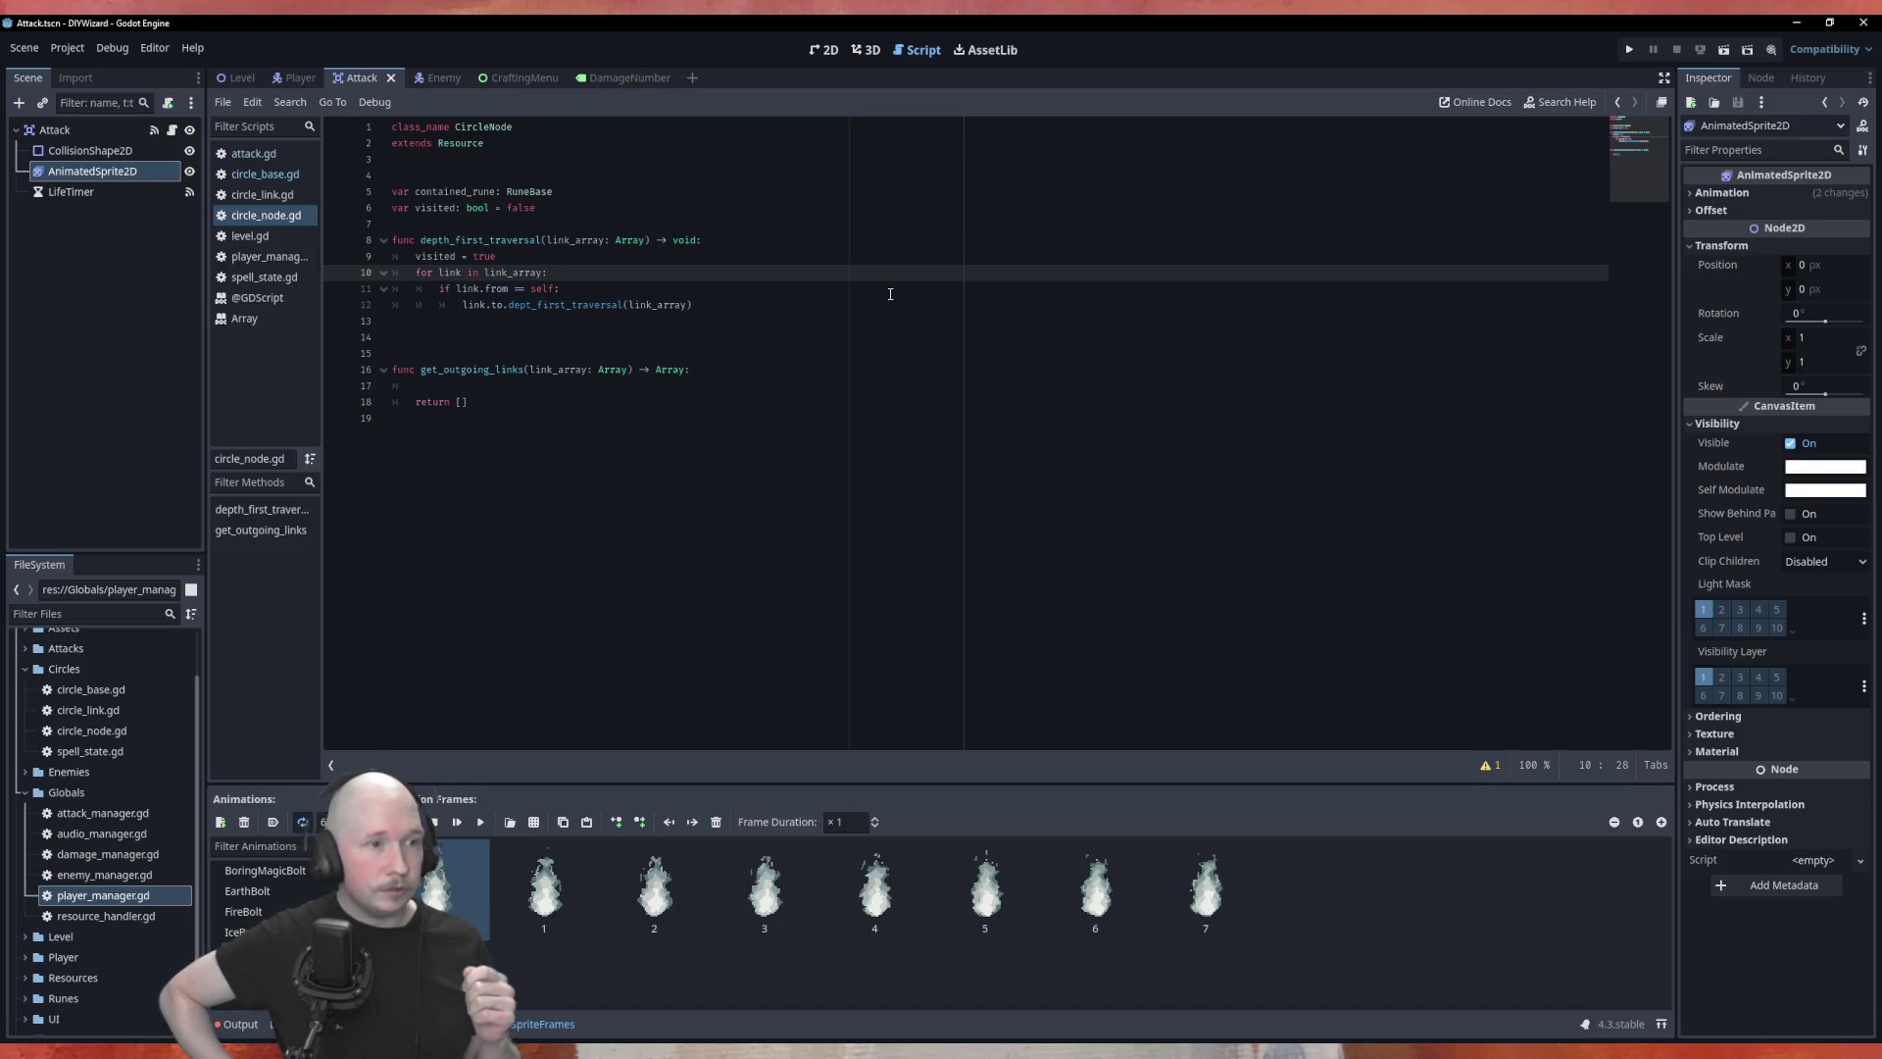
Step: Insert the missing 'h' so the recursive call reads depth_first_traversal
key("Down")
key("Down")
key("Left")
key("Left")
key("Left")
type("h")
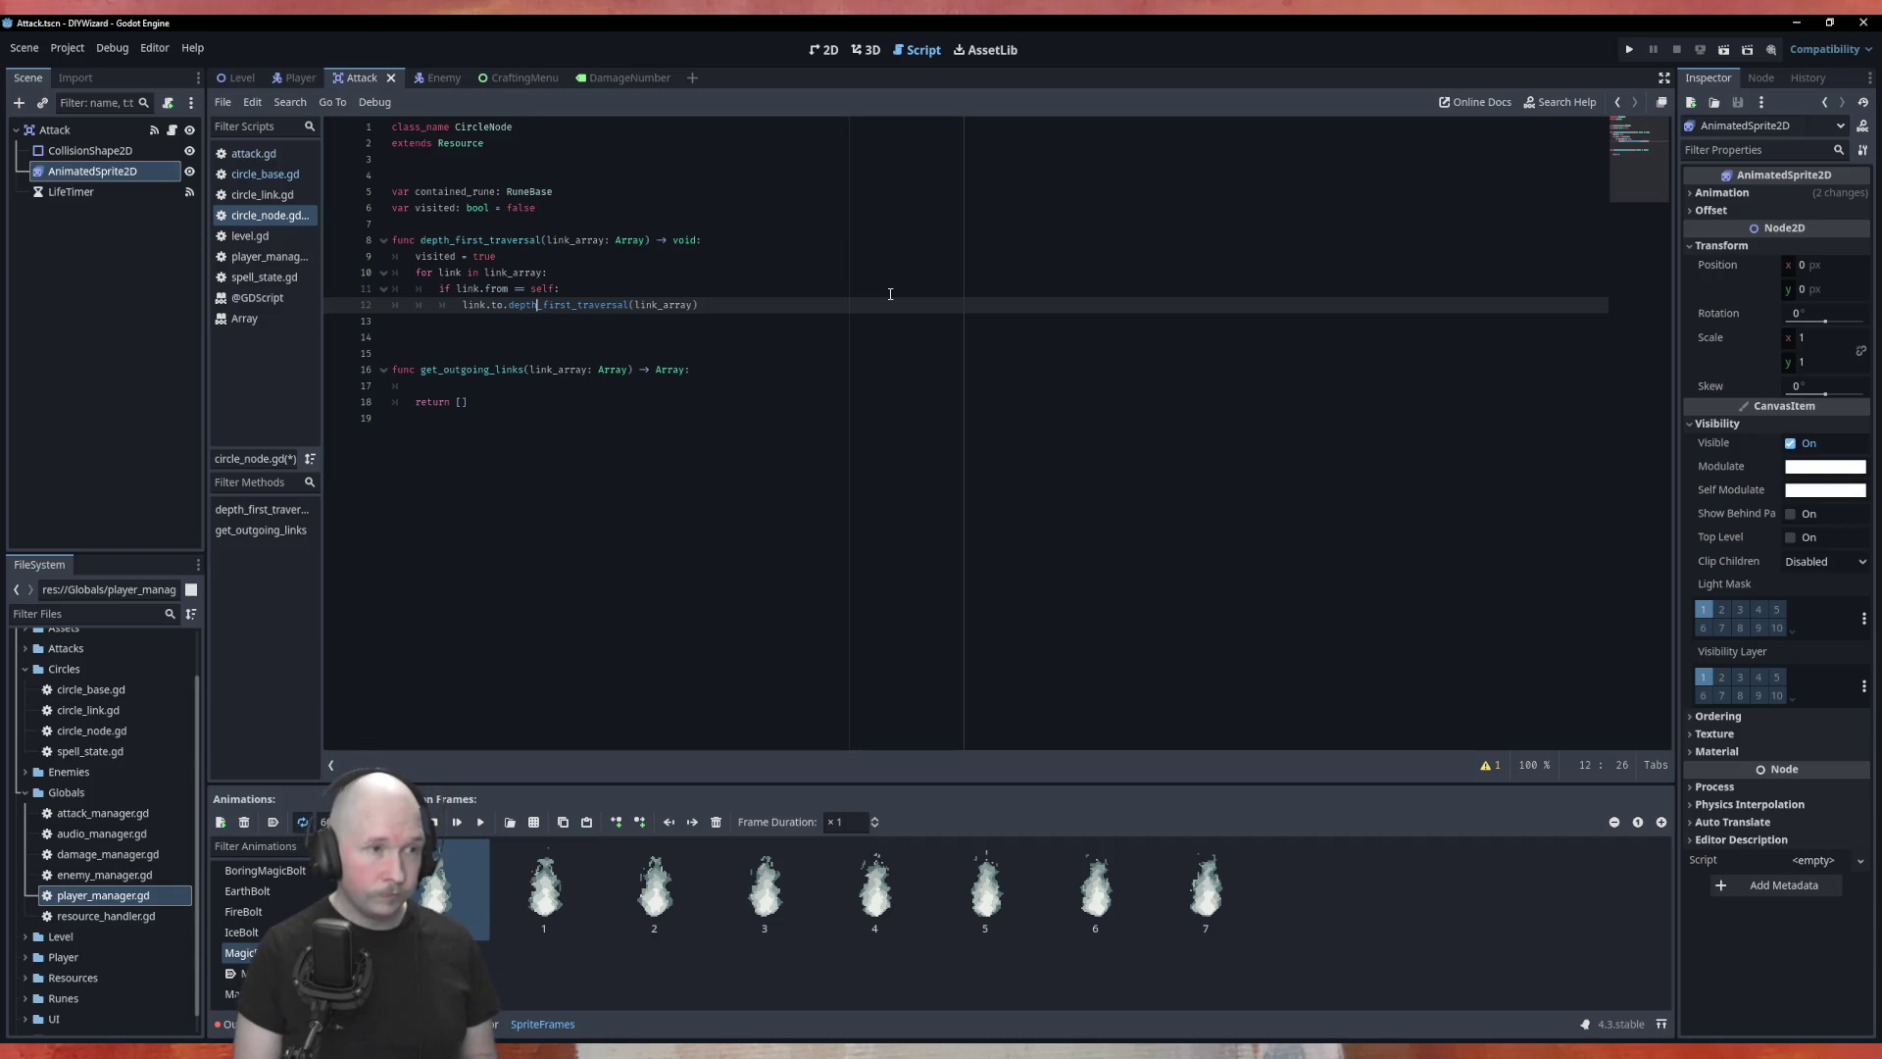
Step: Append 'and link.to.visited == false' to the if condition, correcting the 'flase' typo
key("Up")
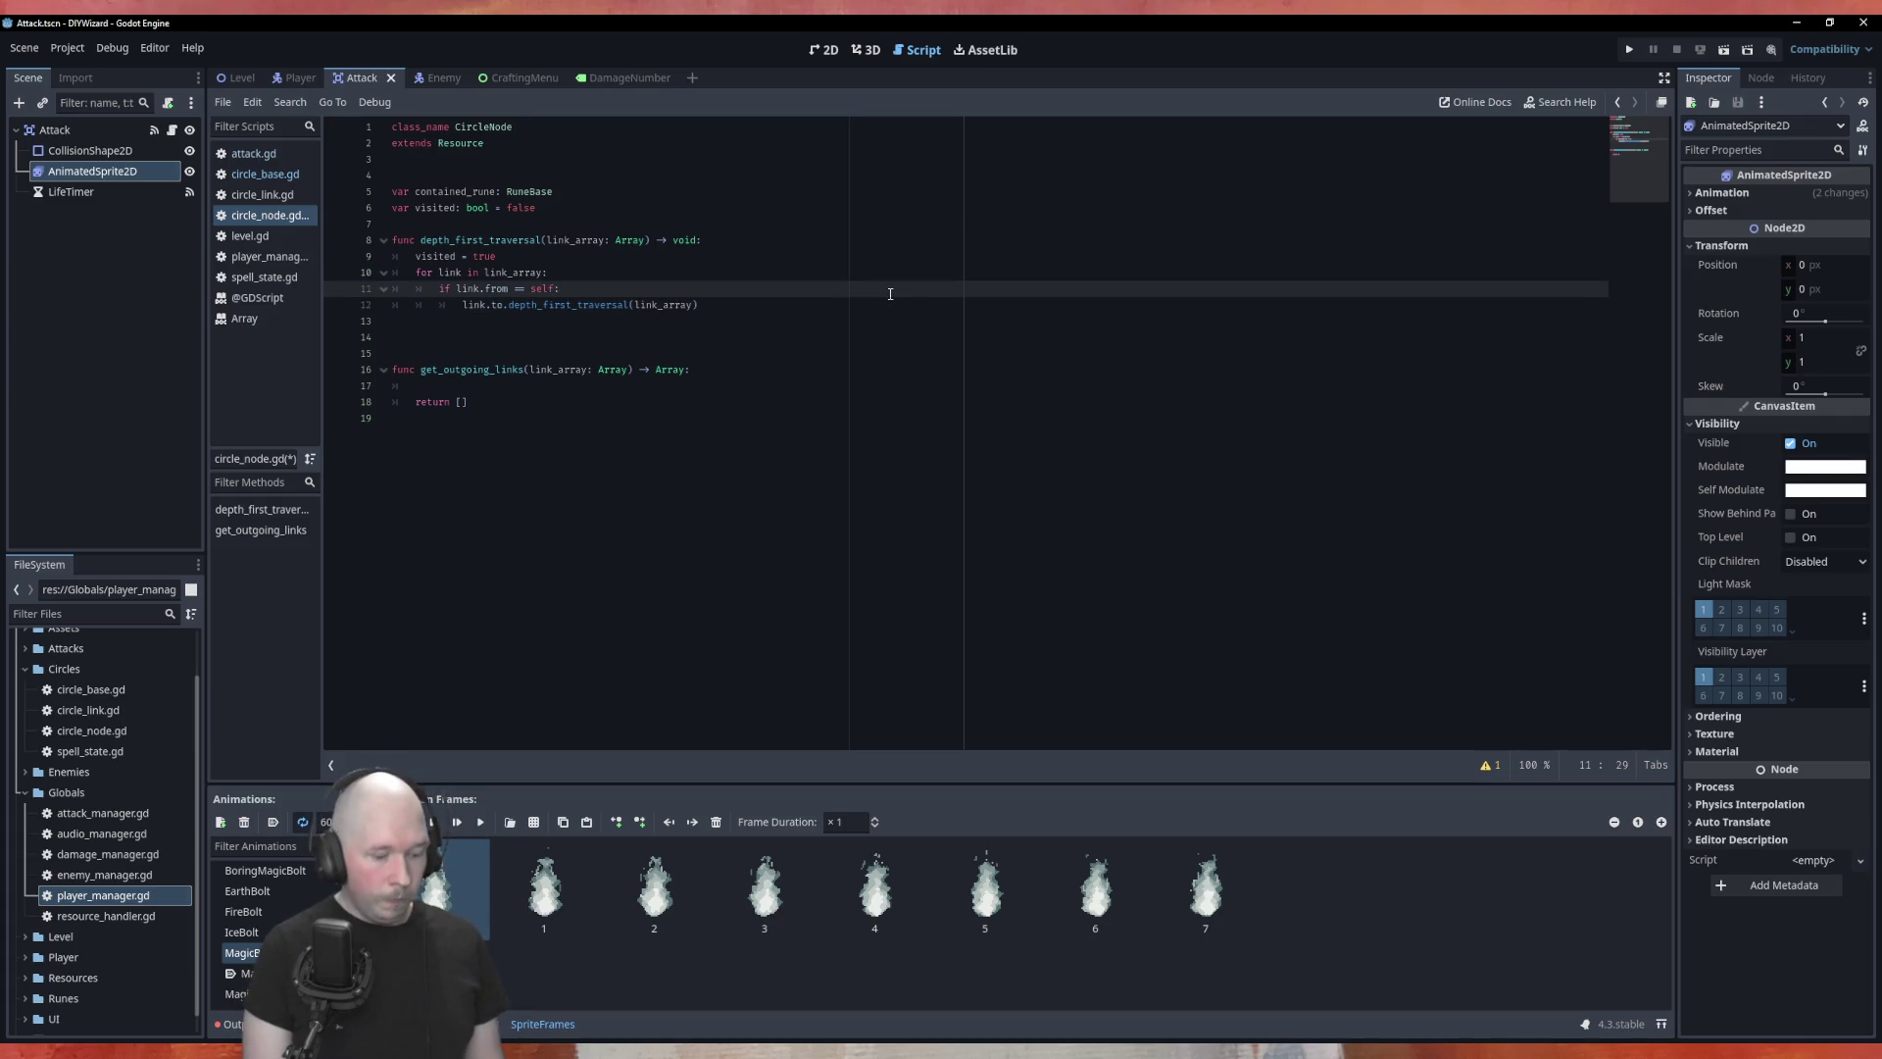
type("and")
type(" li")
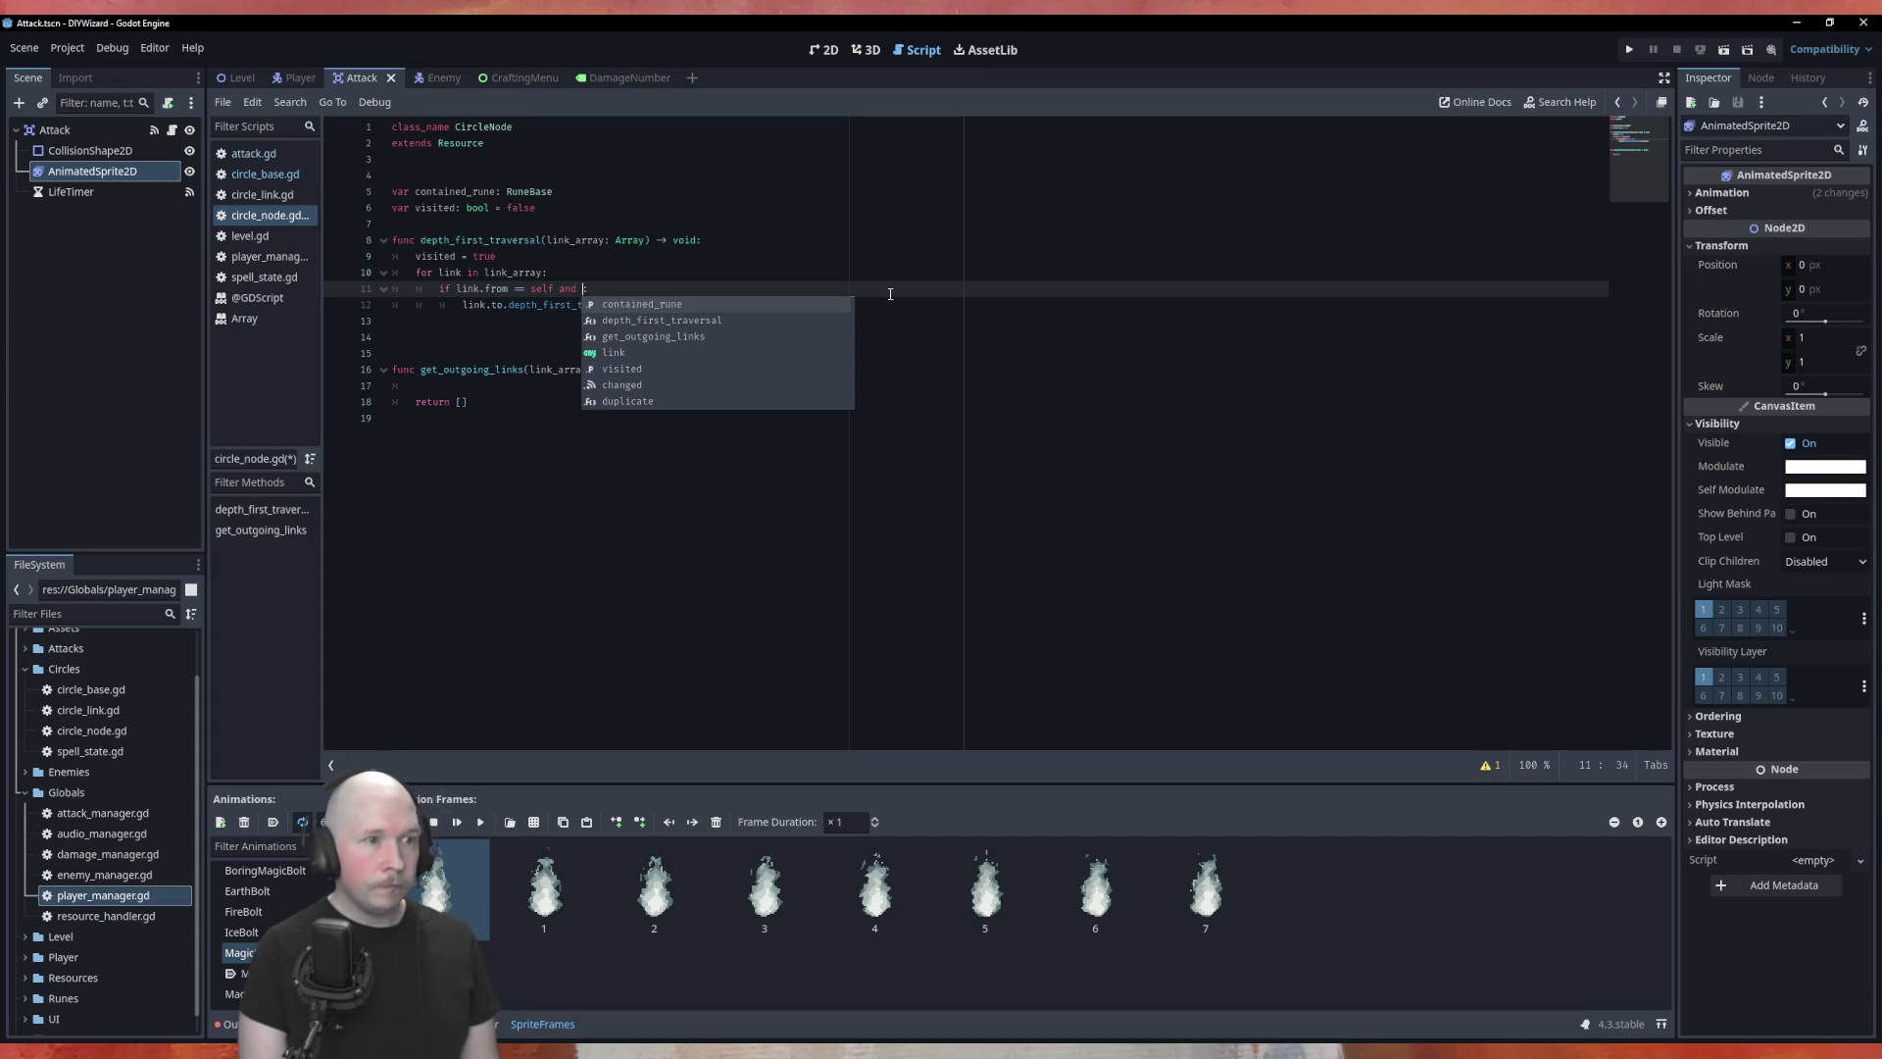
type("nk.")
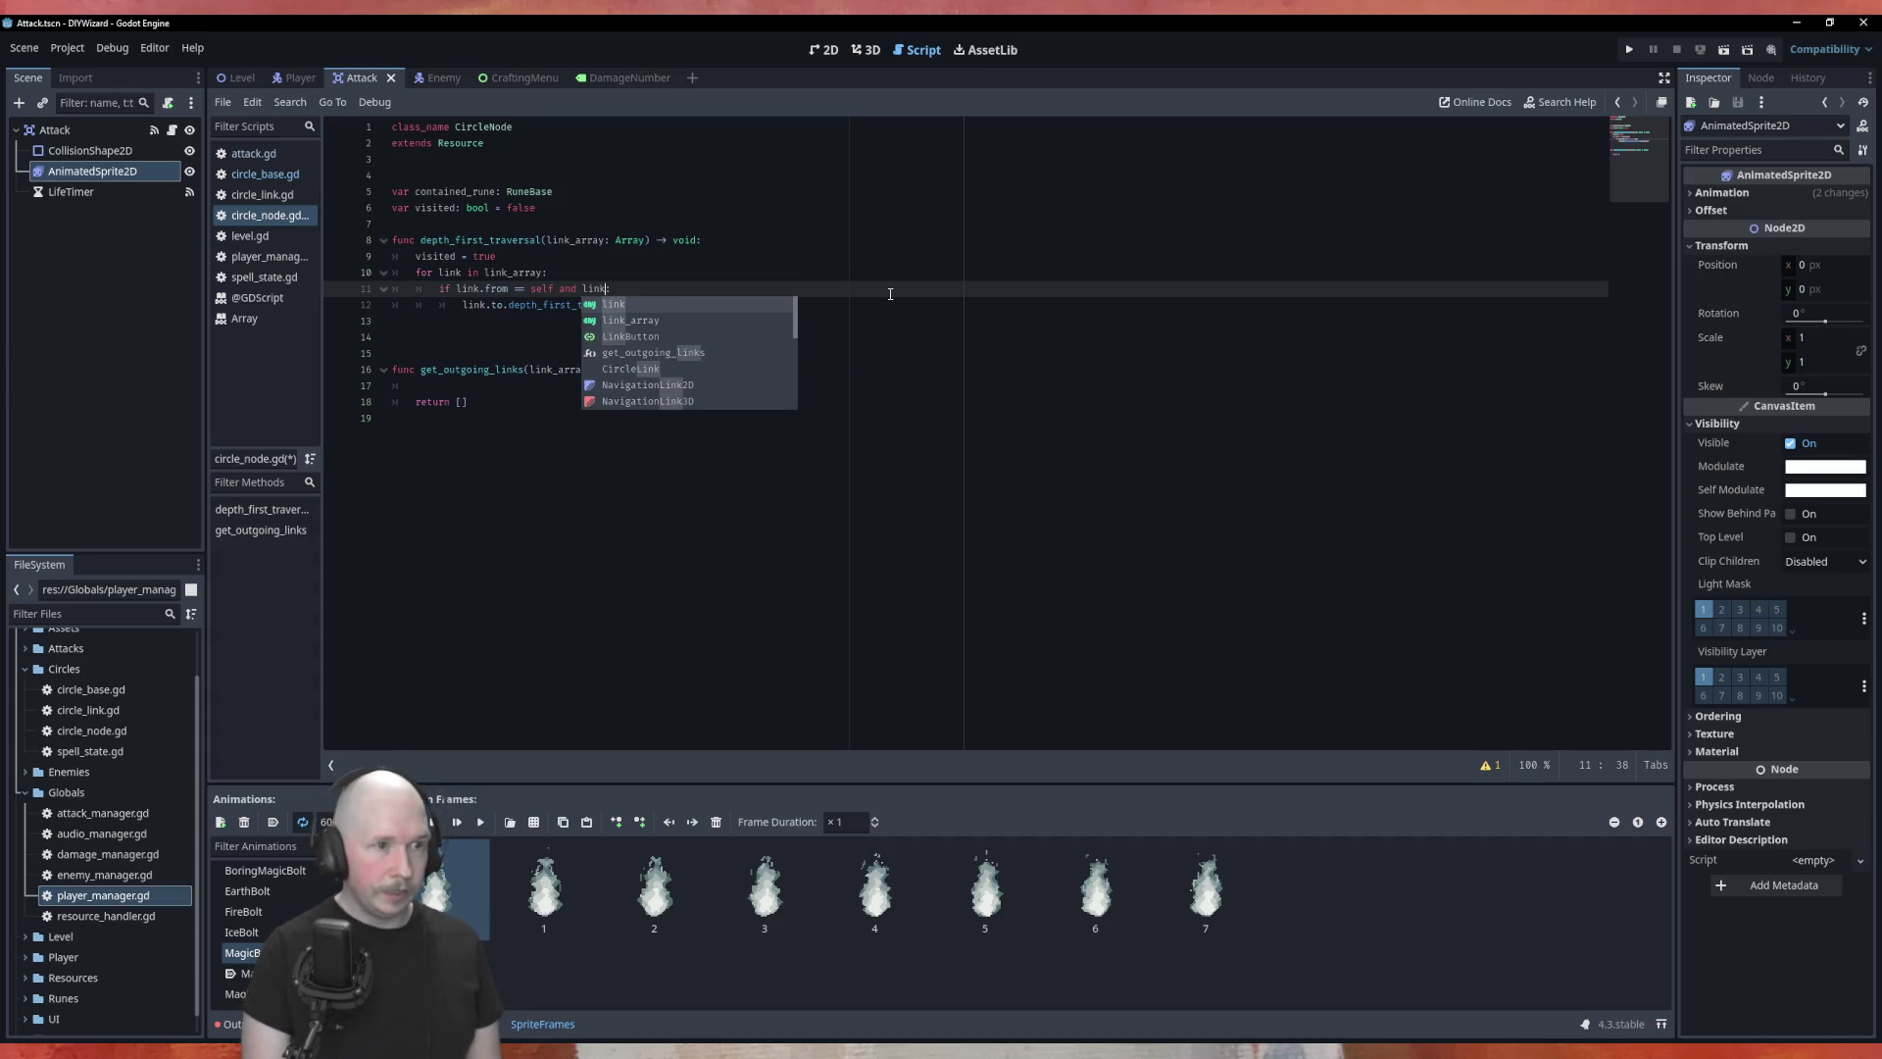
type("to.v")
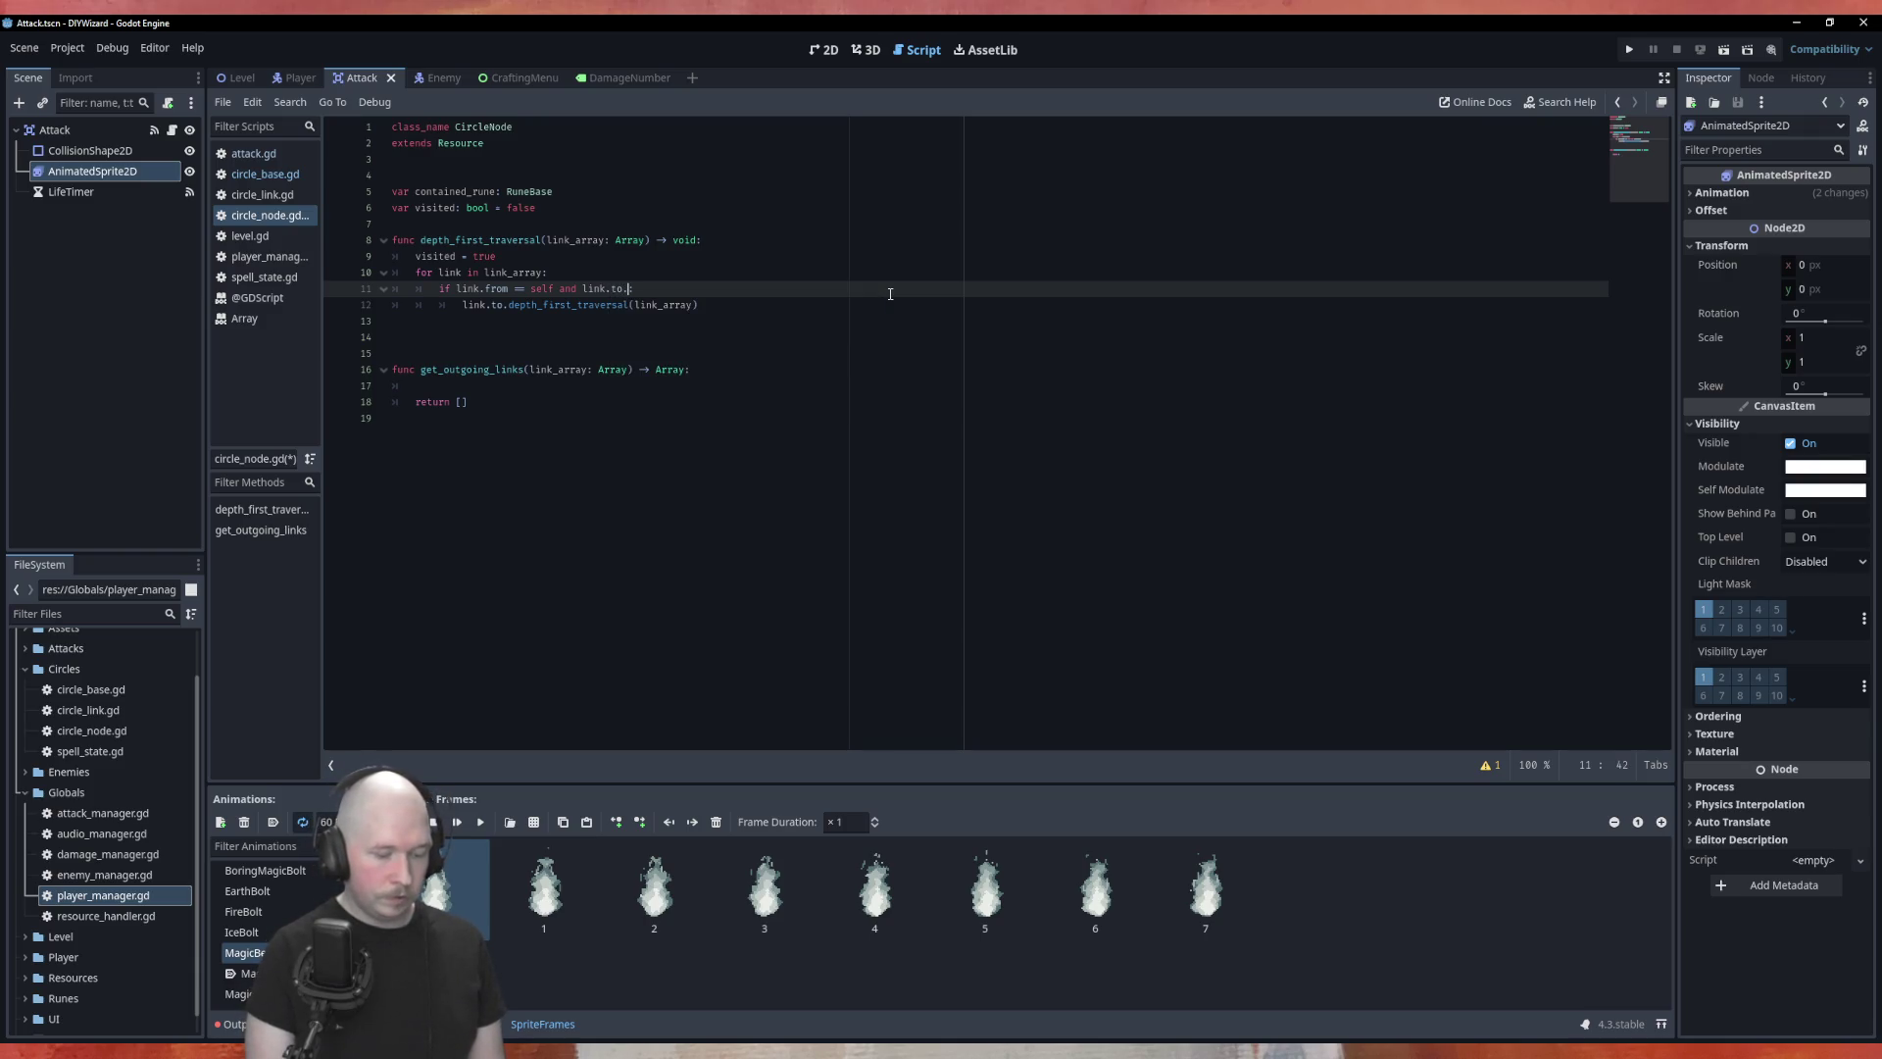
type("isited")
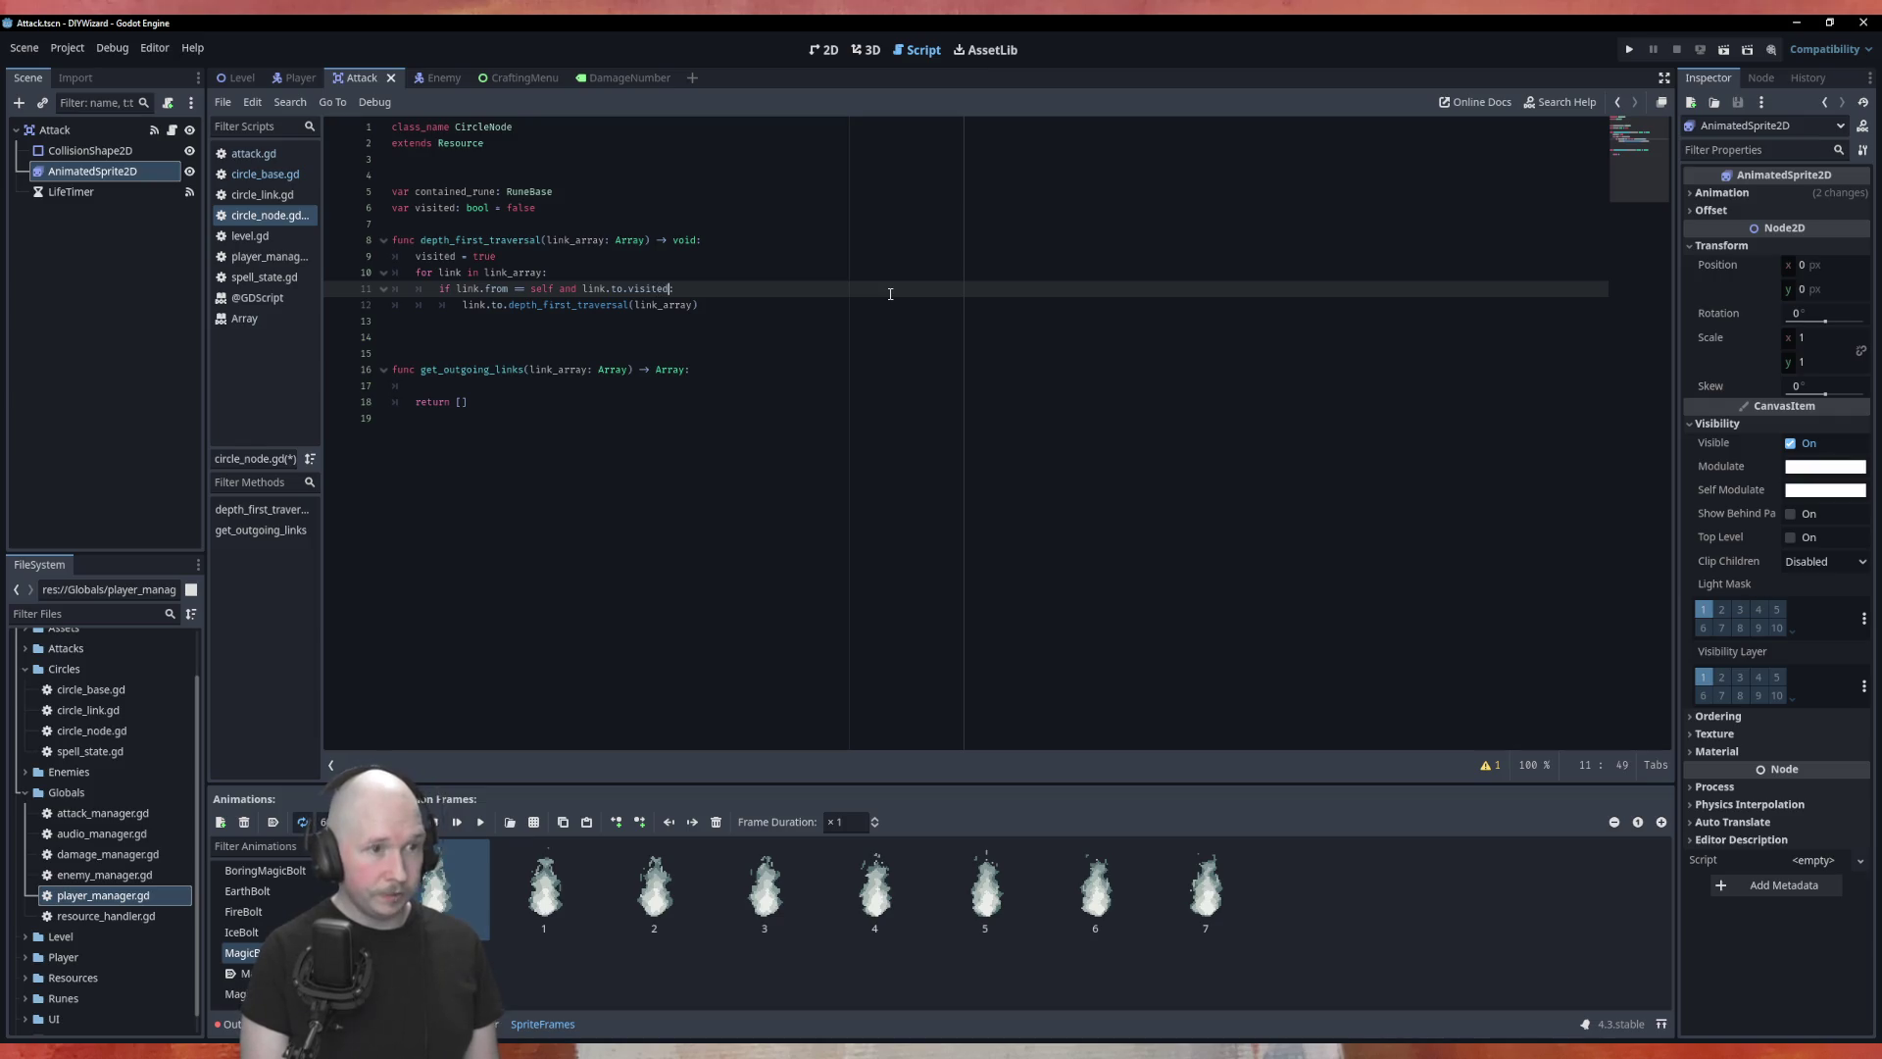
type(" == flase")
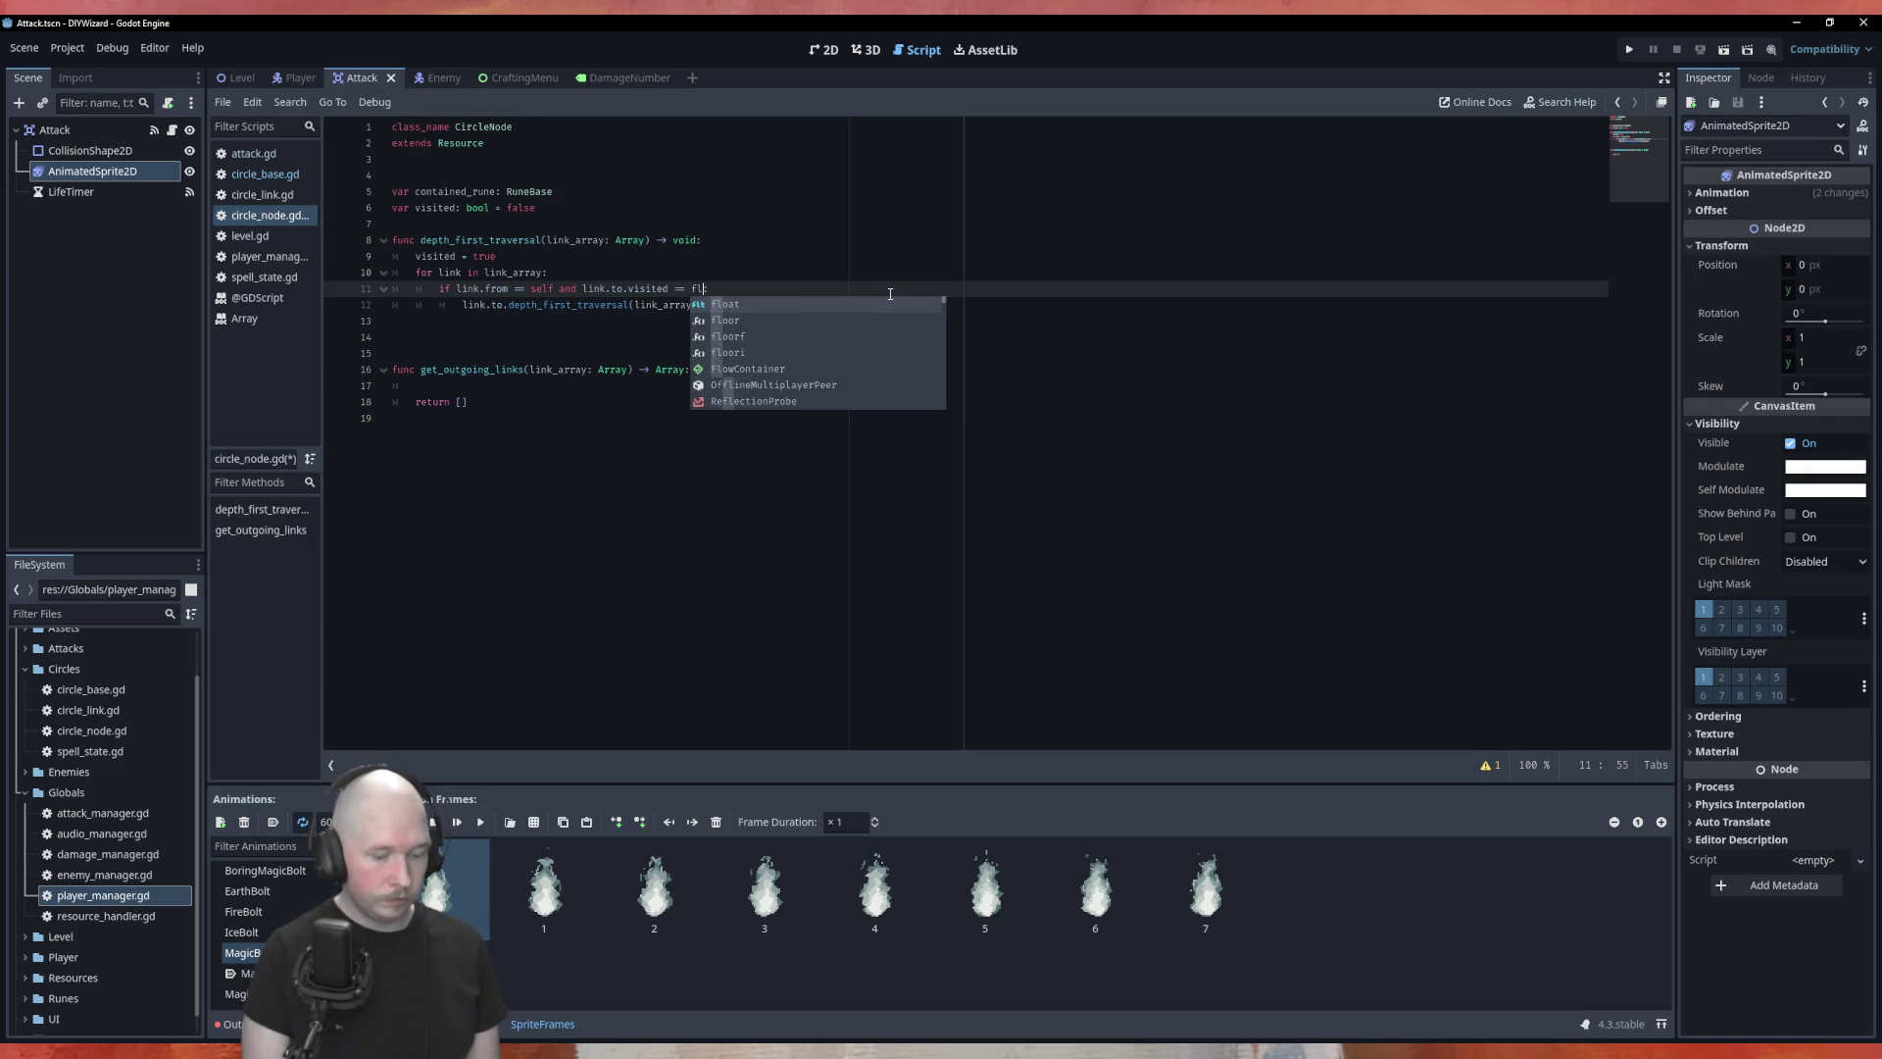
key("Left")
key("Left")
key("BackSpace")
key("Left")
type("a")
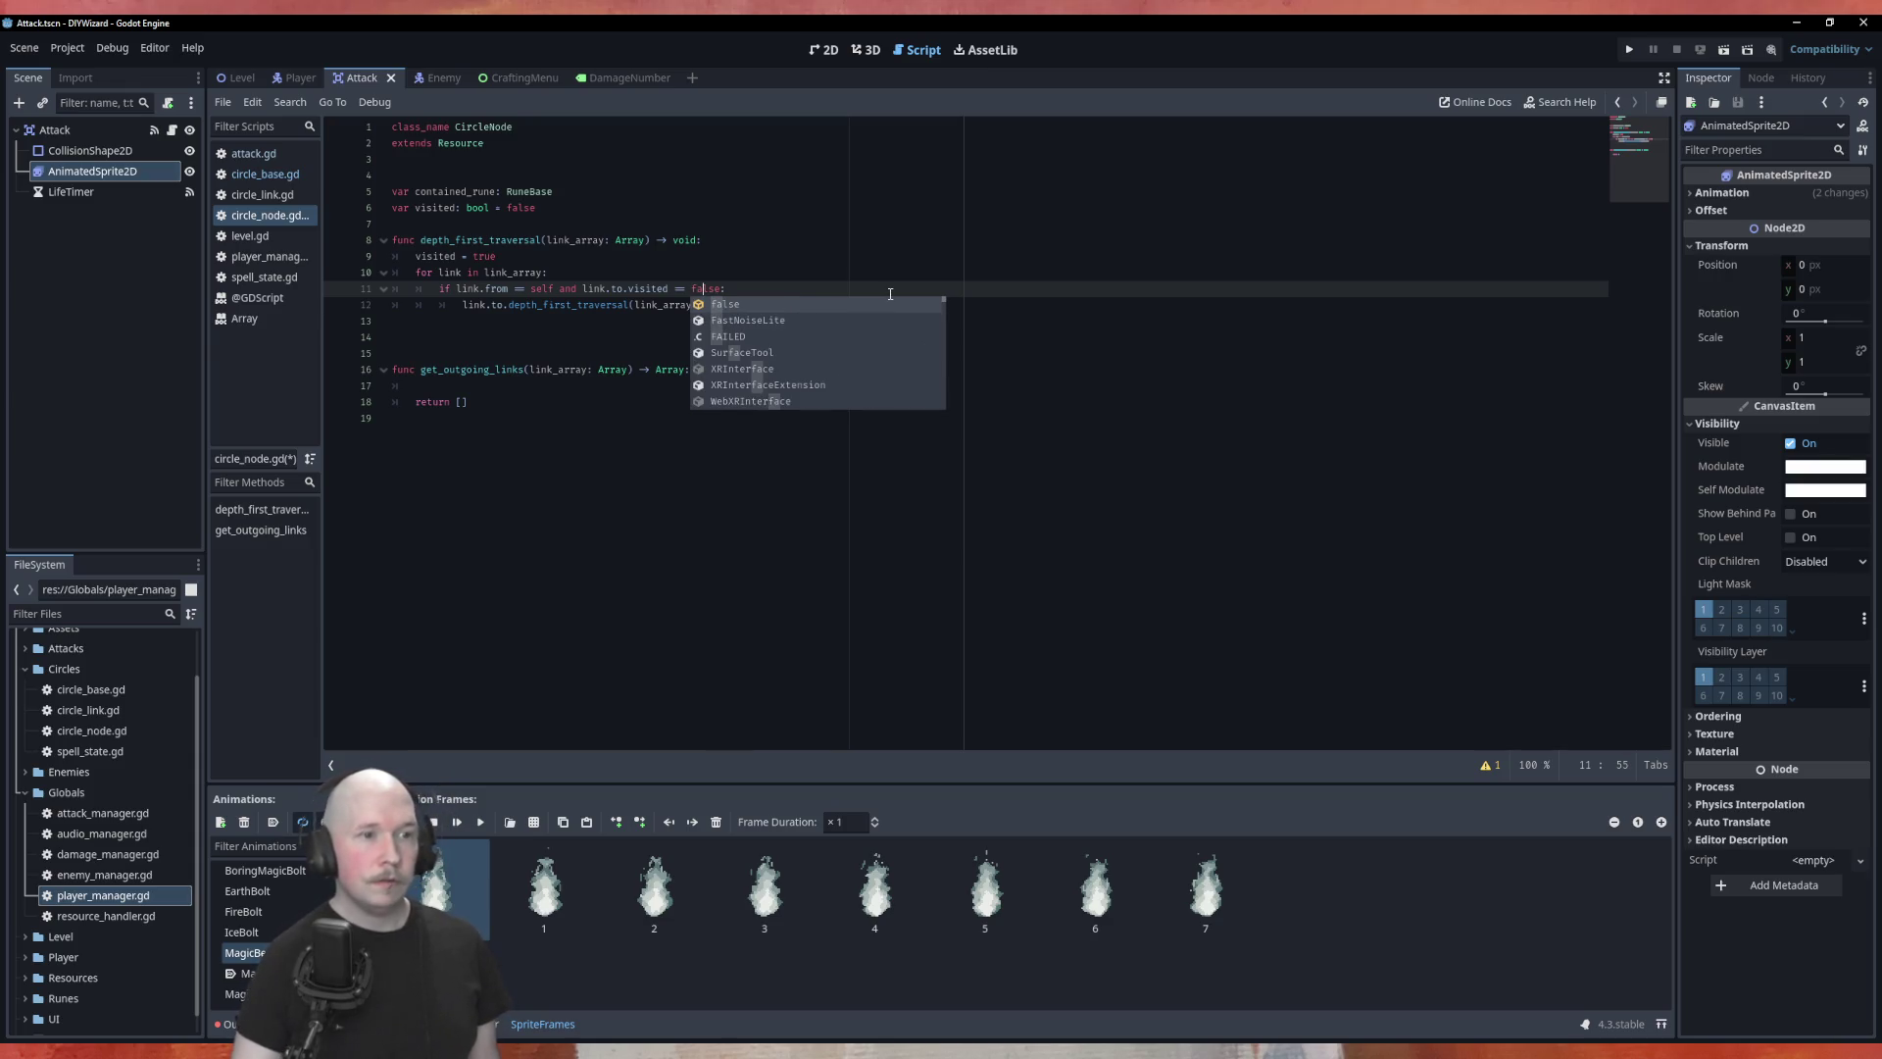
left_click(520, 255)
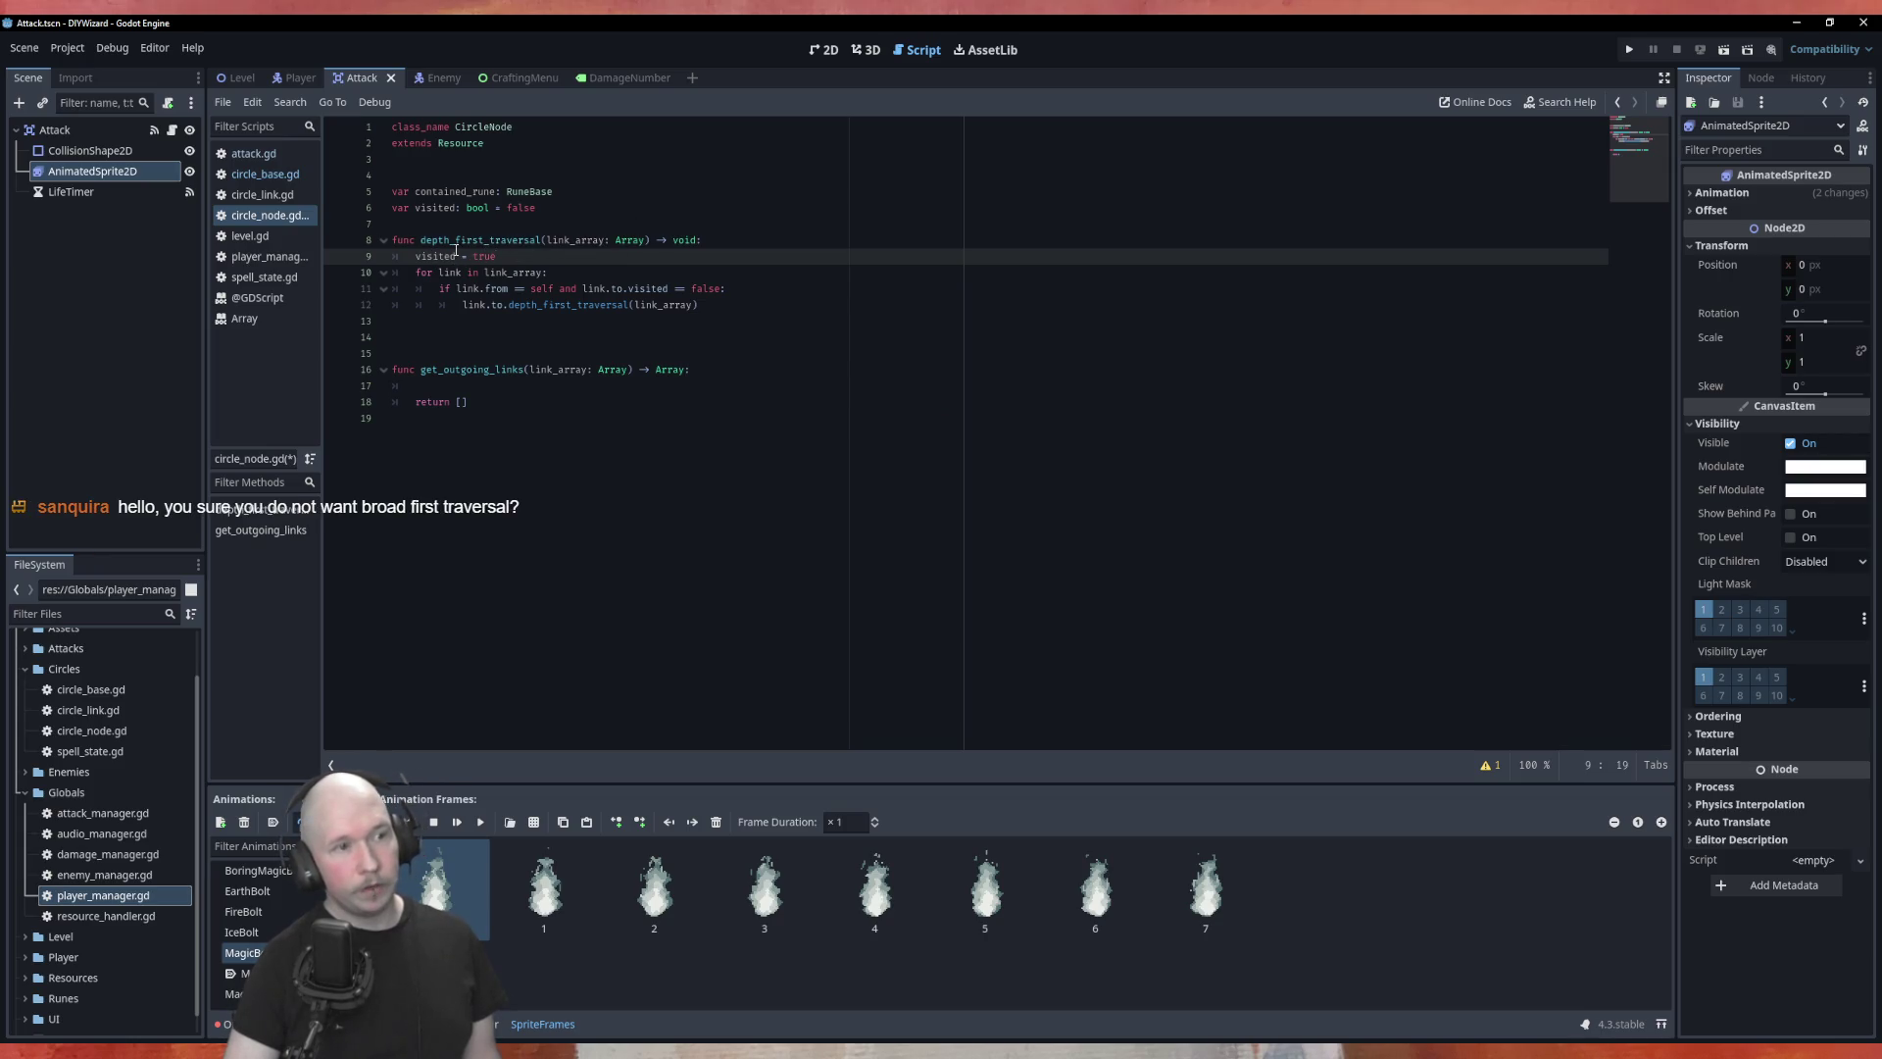
left_click_drag(452, 256, 497, 256)
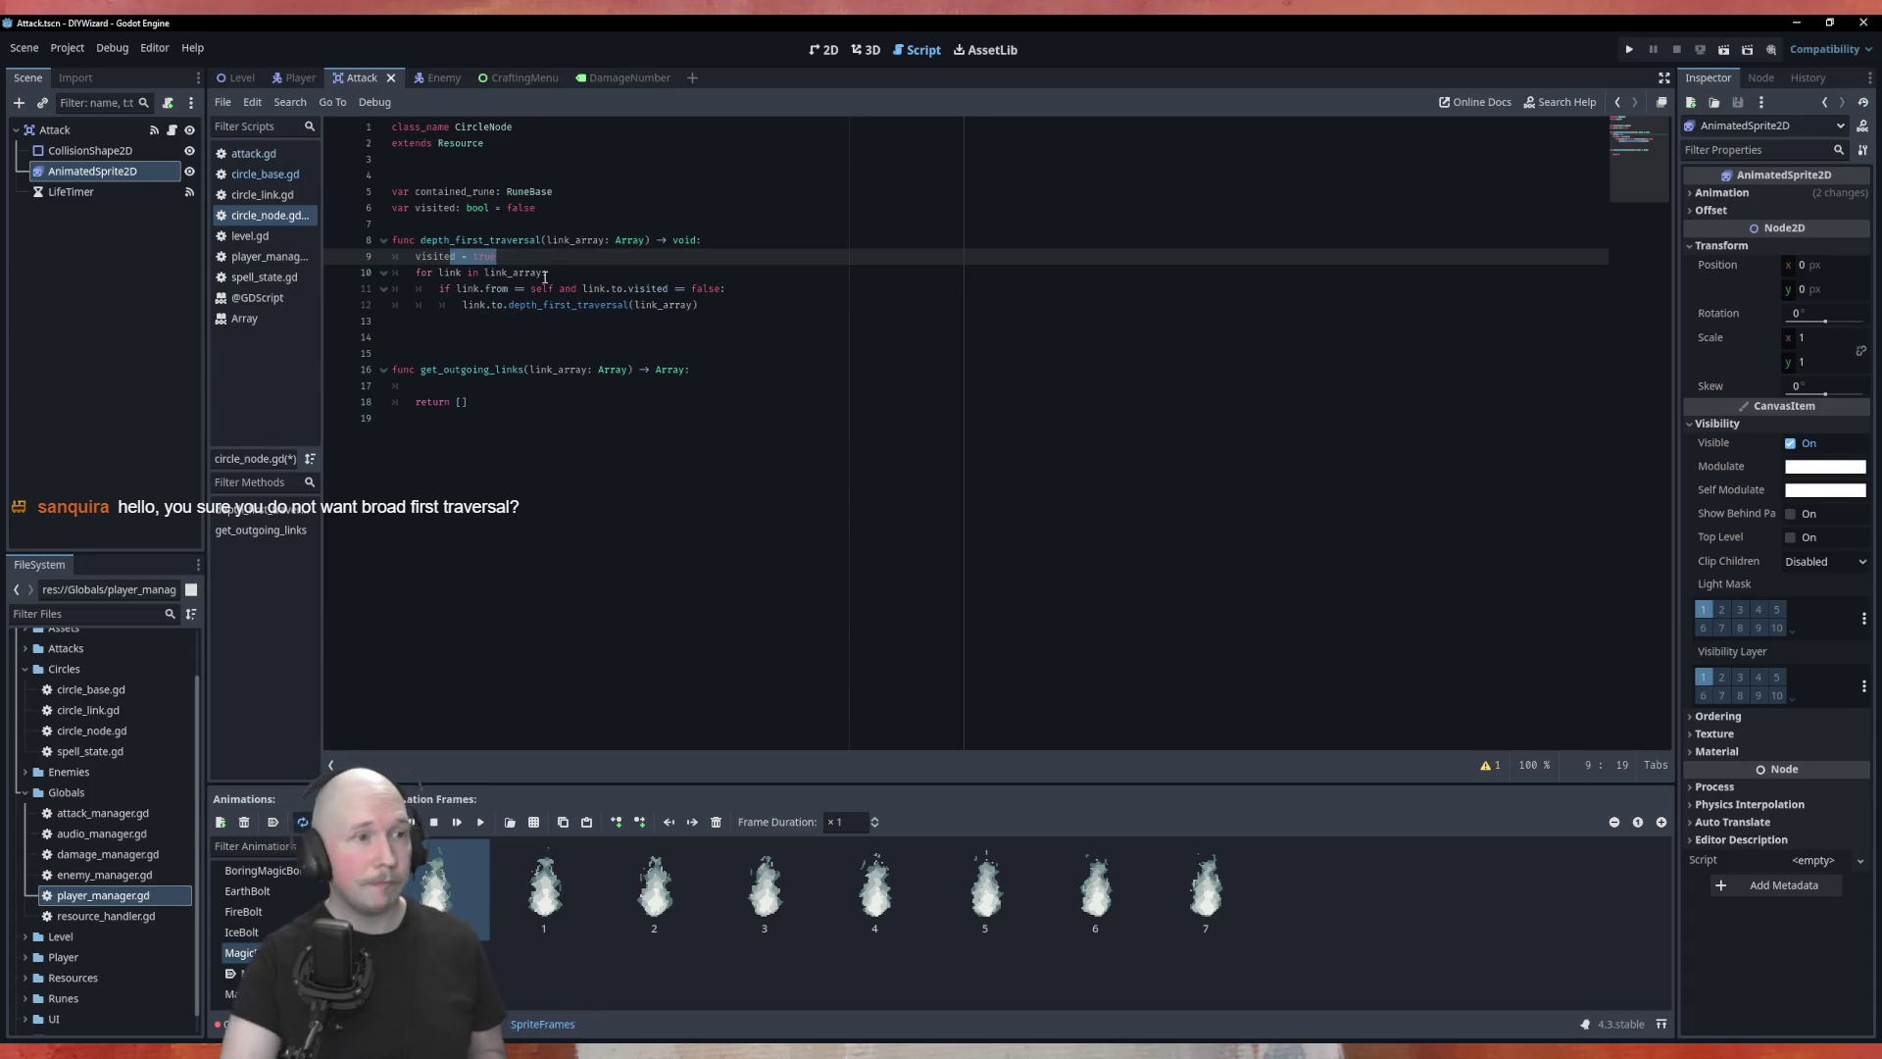
double_click(467, 288)
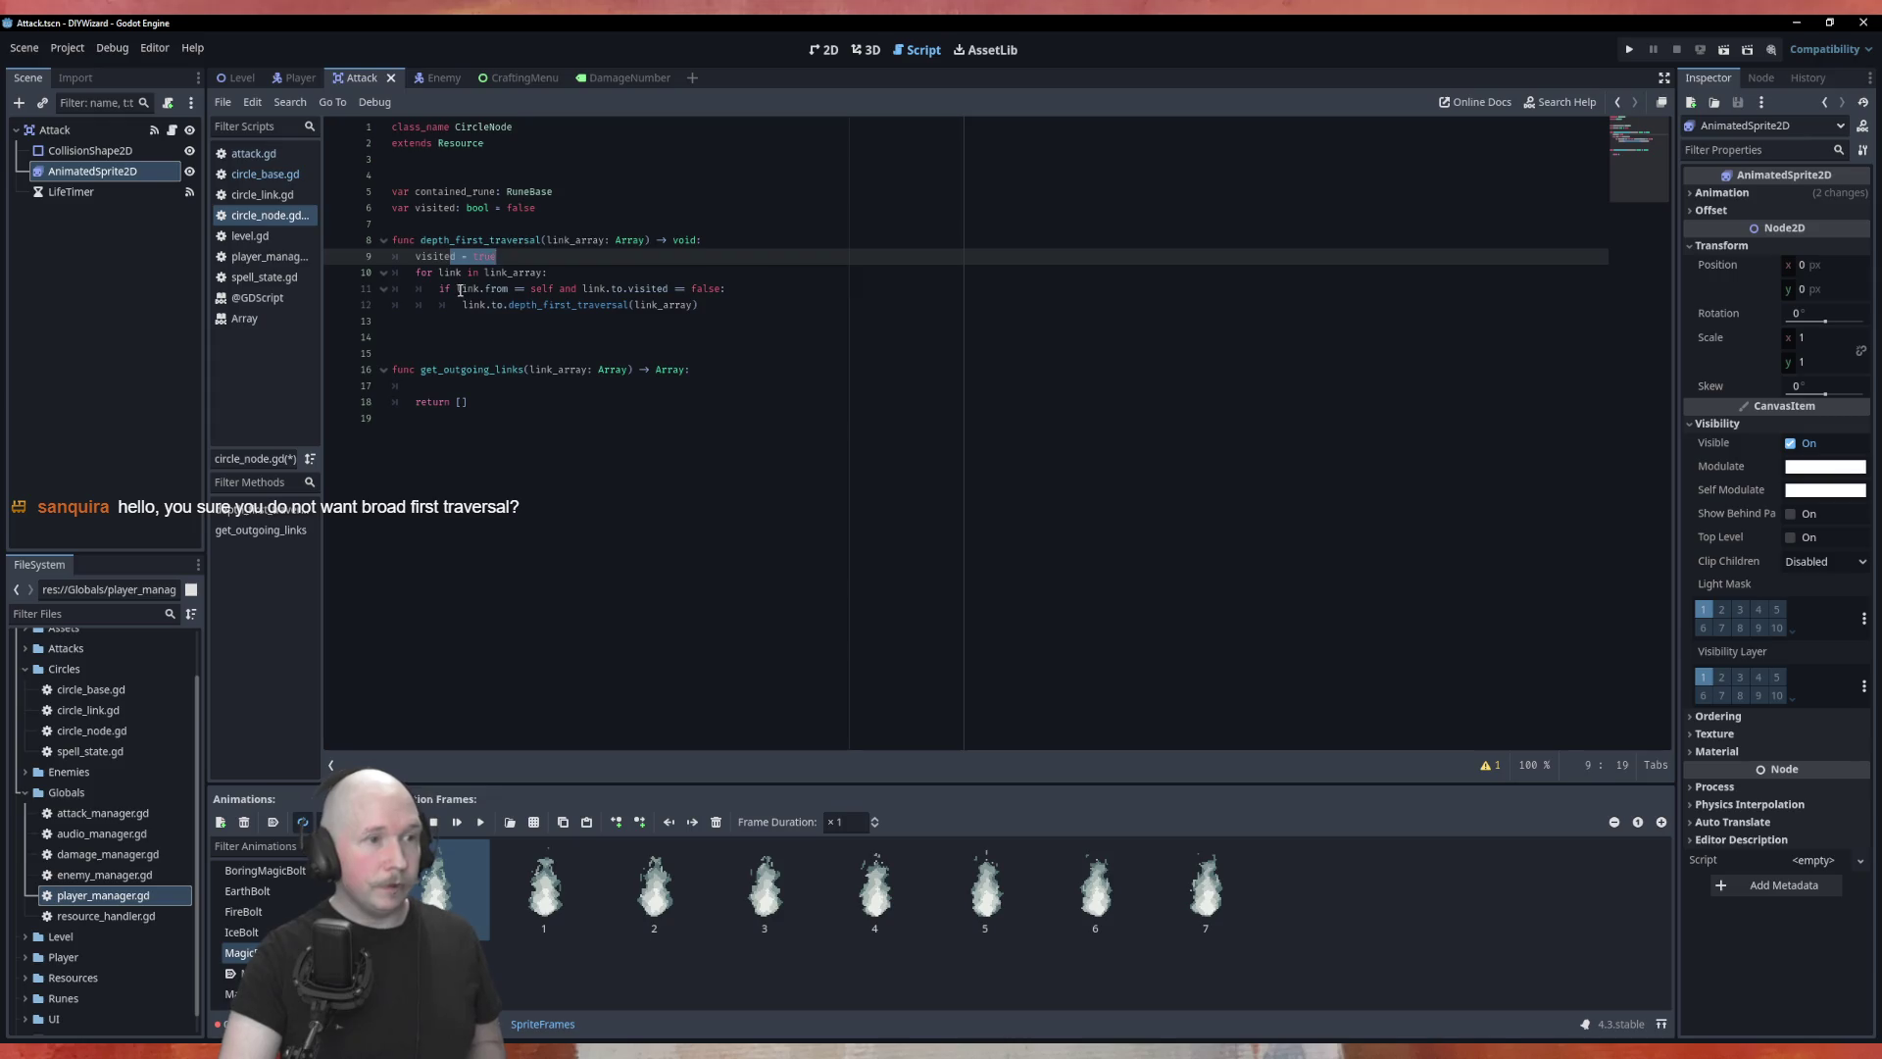
left_click_drag(496, 289, 569, 290)
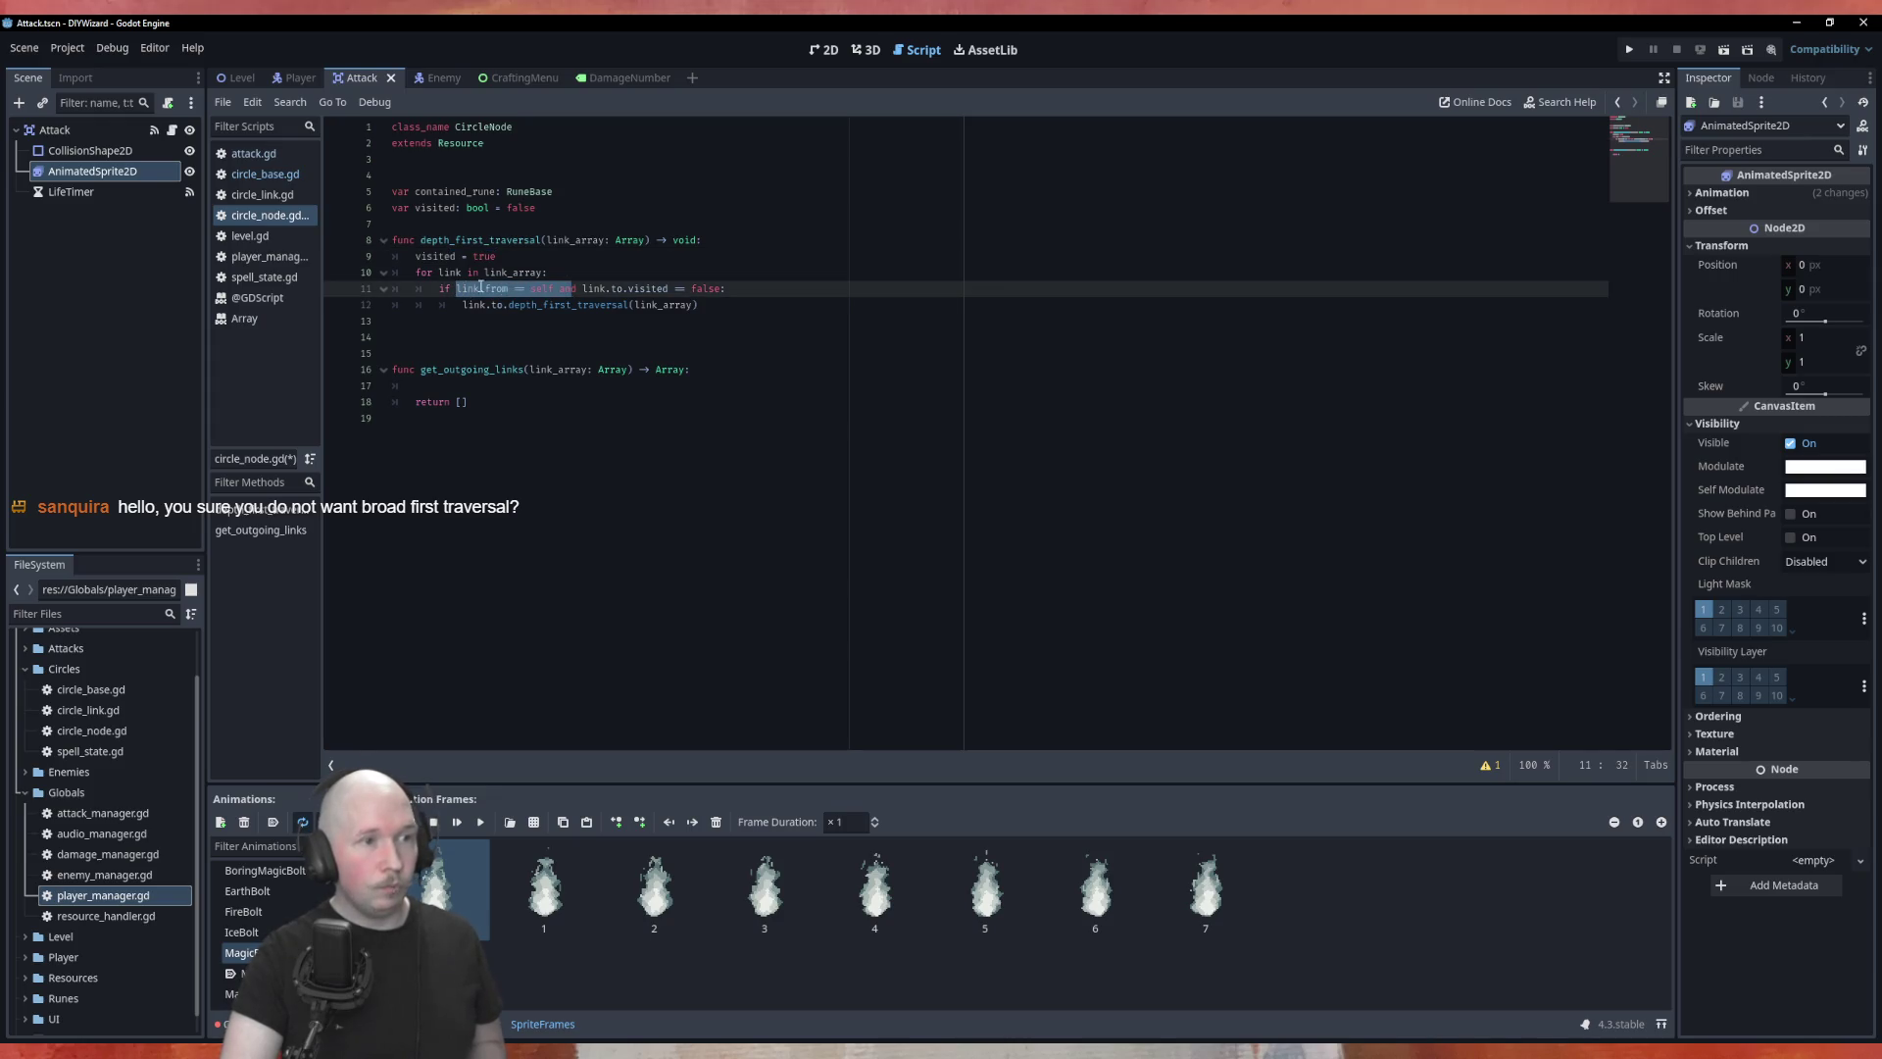
left_click(568, 289)
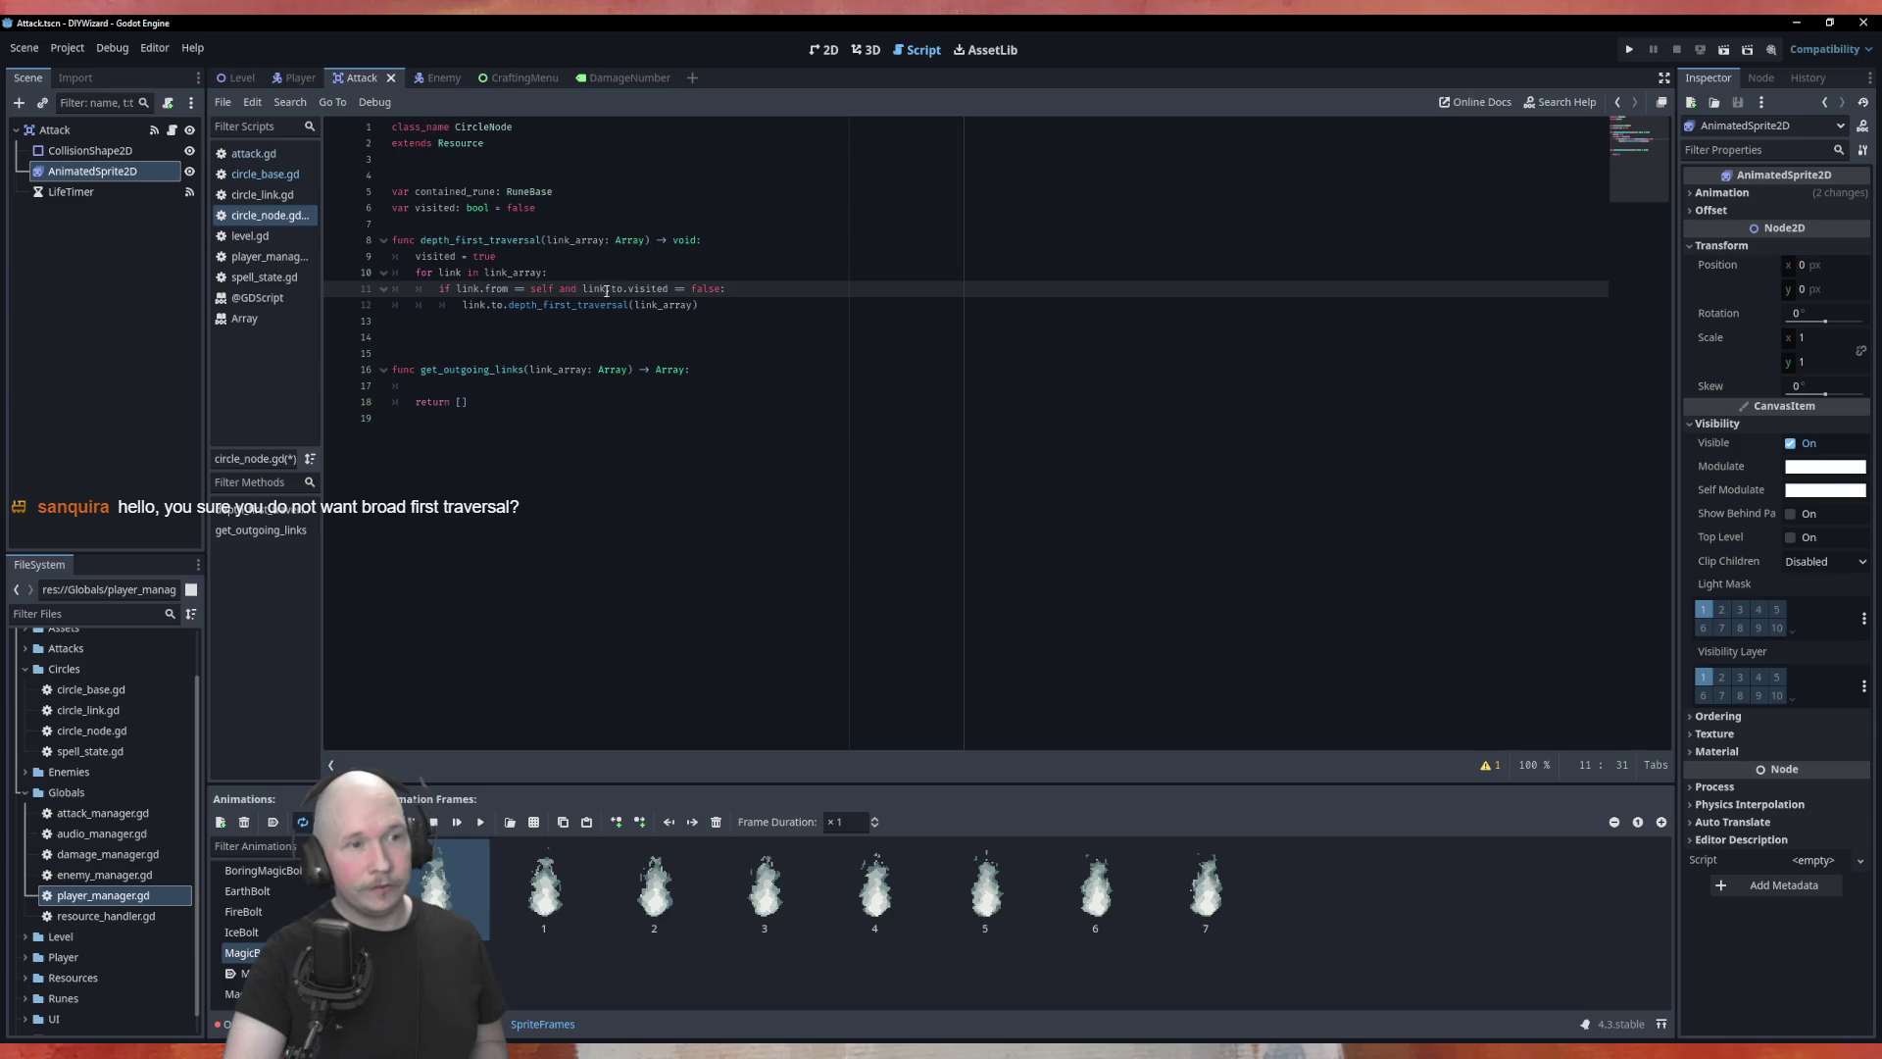
left_click_drag(588, 289, 762, 294)
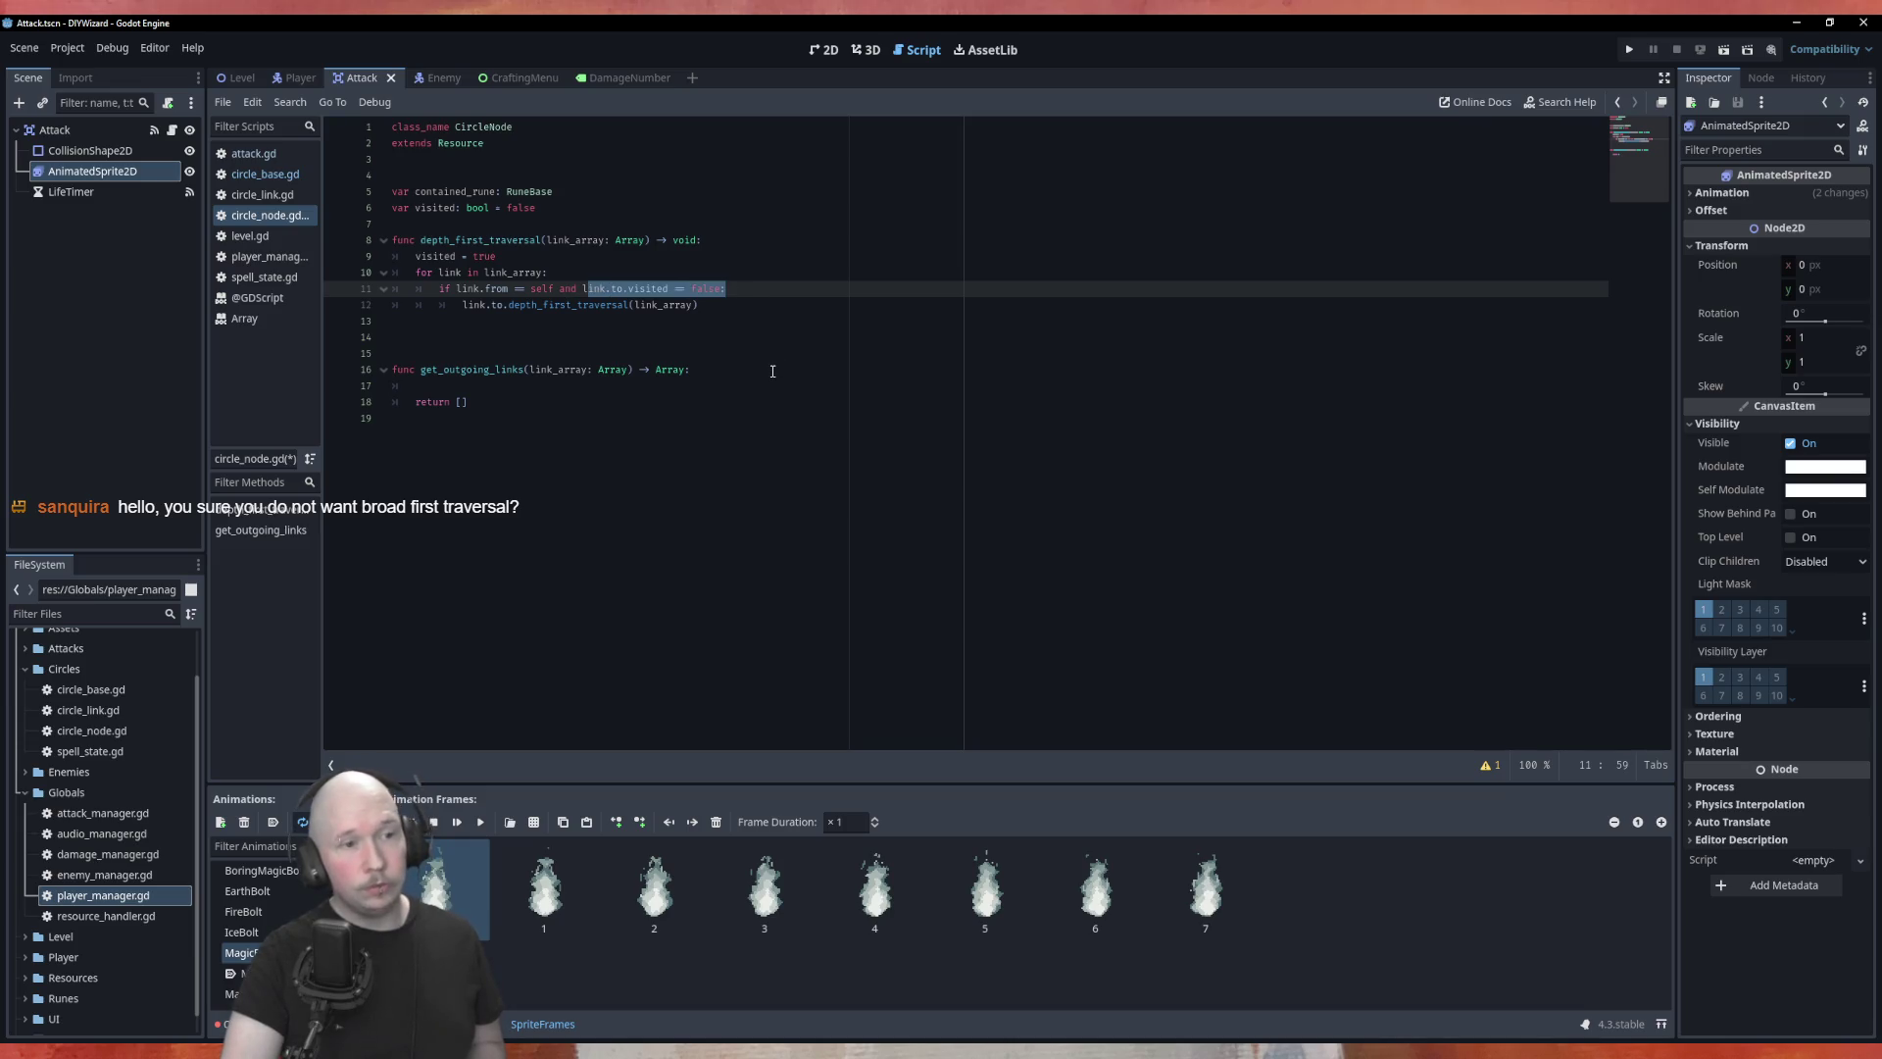
left_click(727, 303)
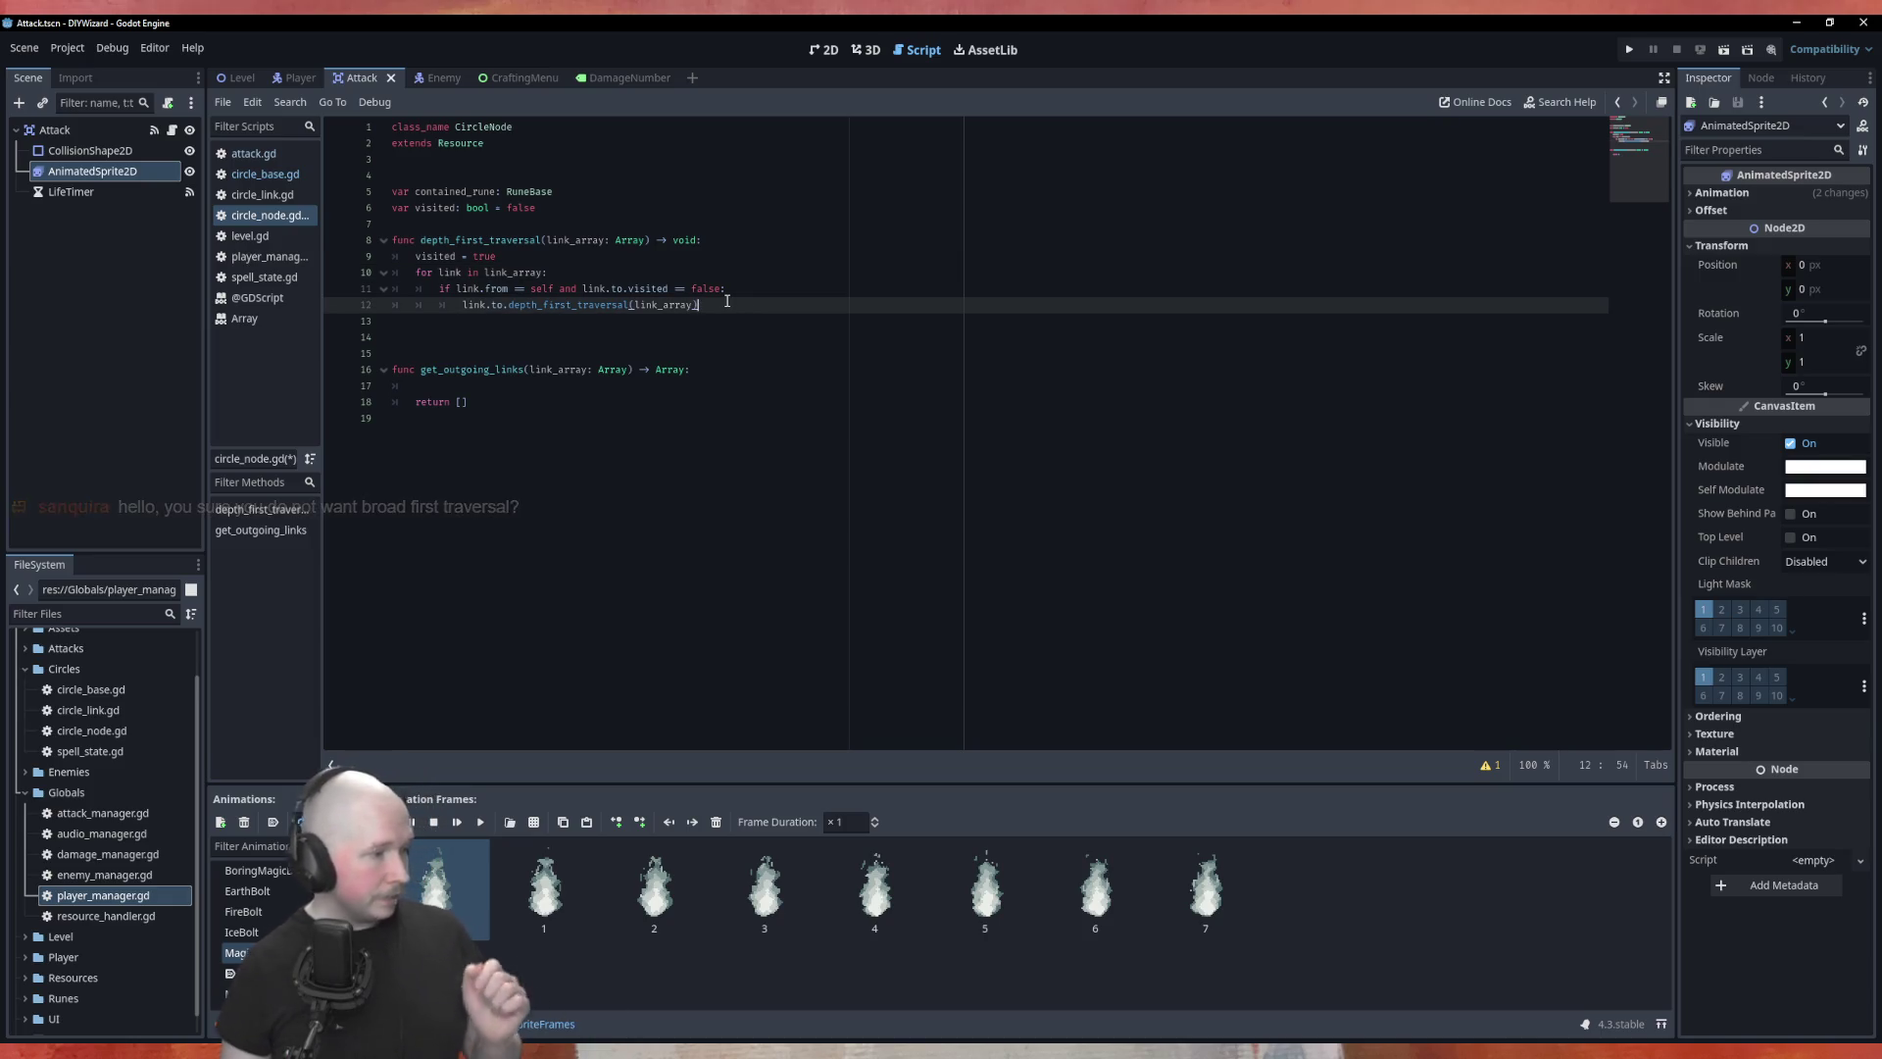
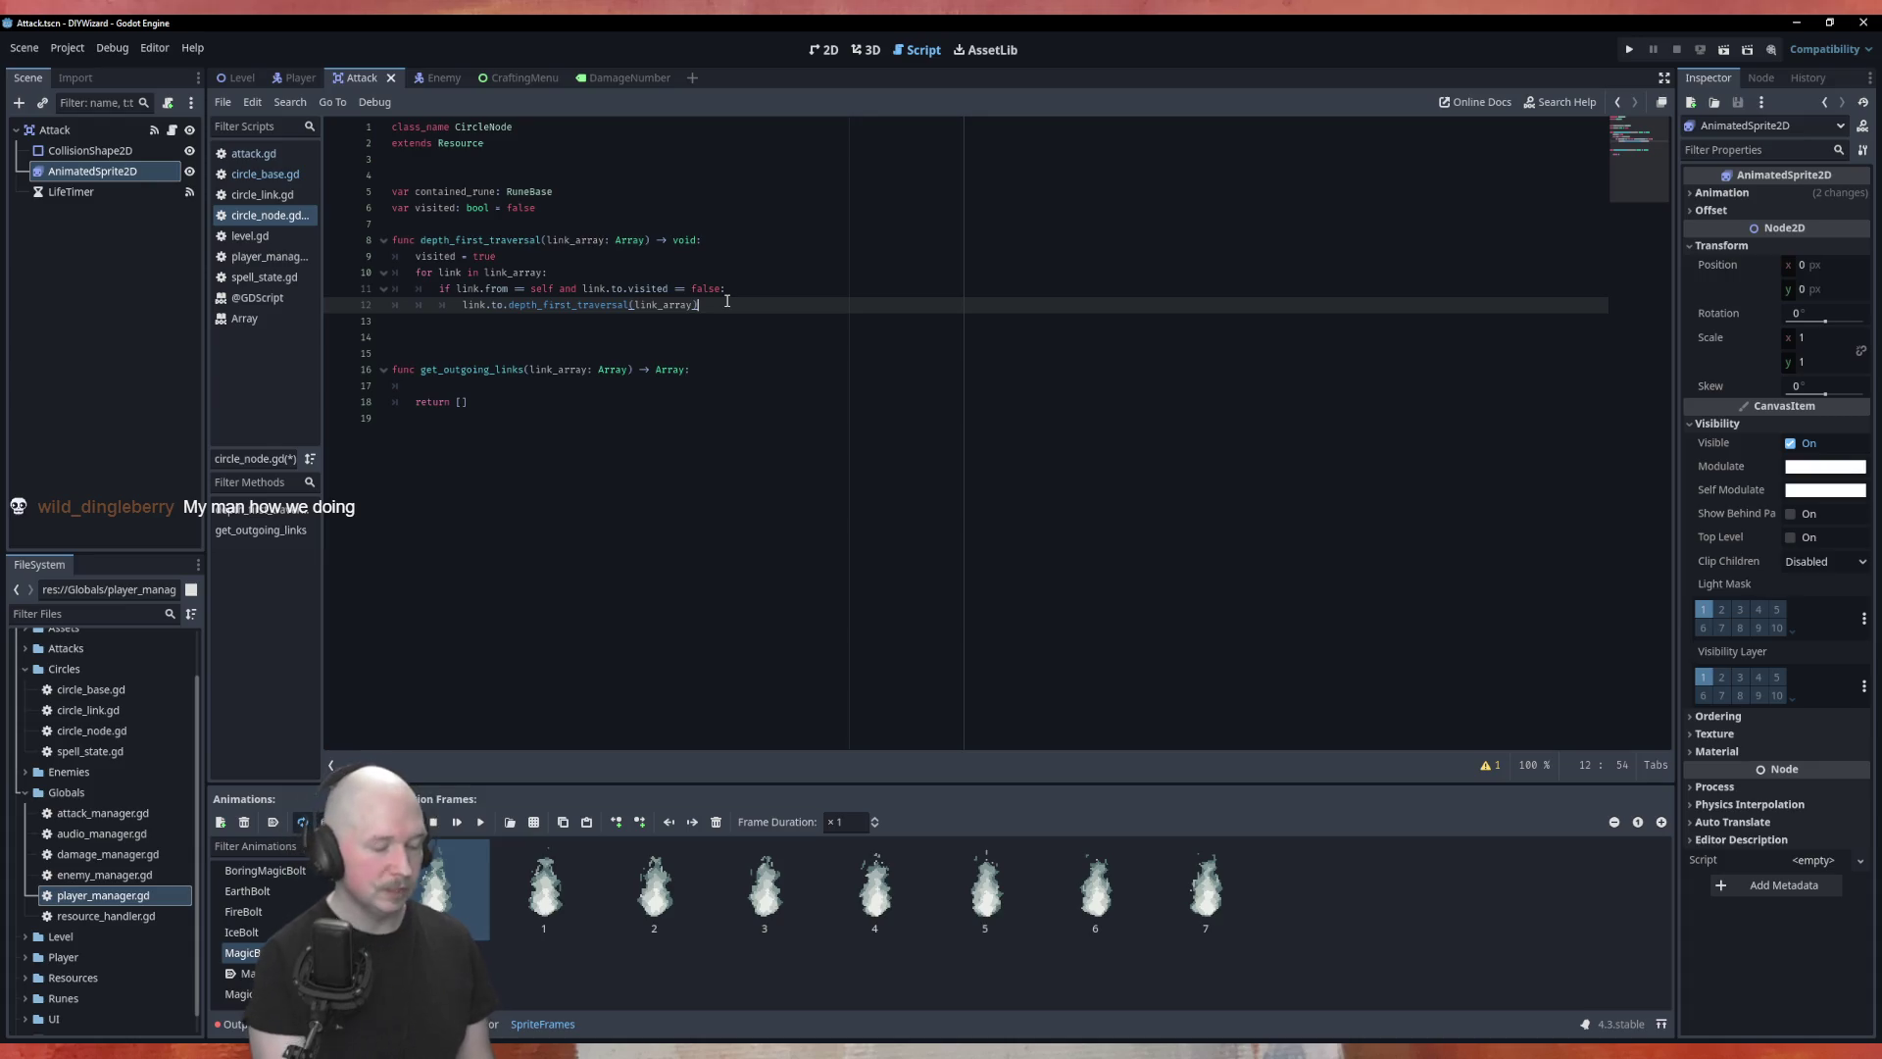
Step: Save circle_node.gd and add an 'if contained_rune:' line after visited = true
key("ctrl+s")
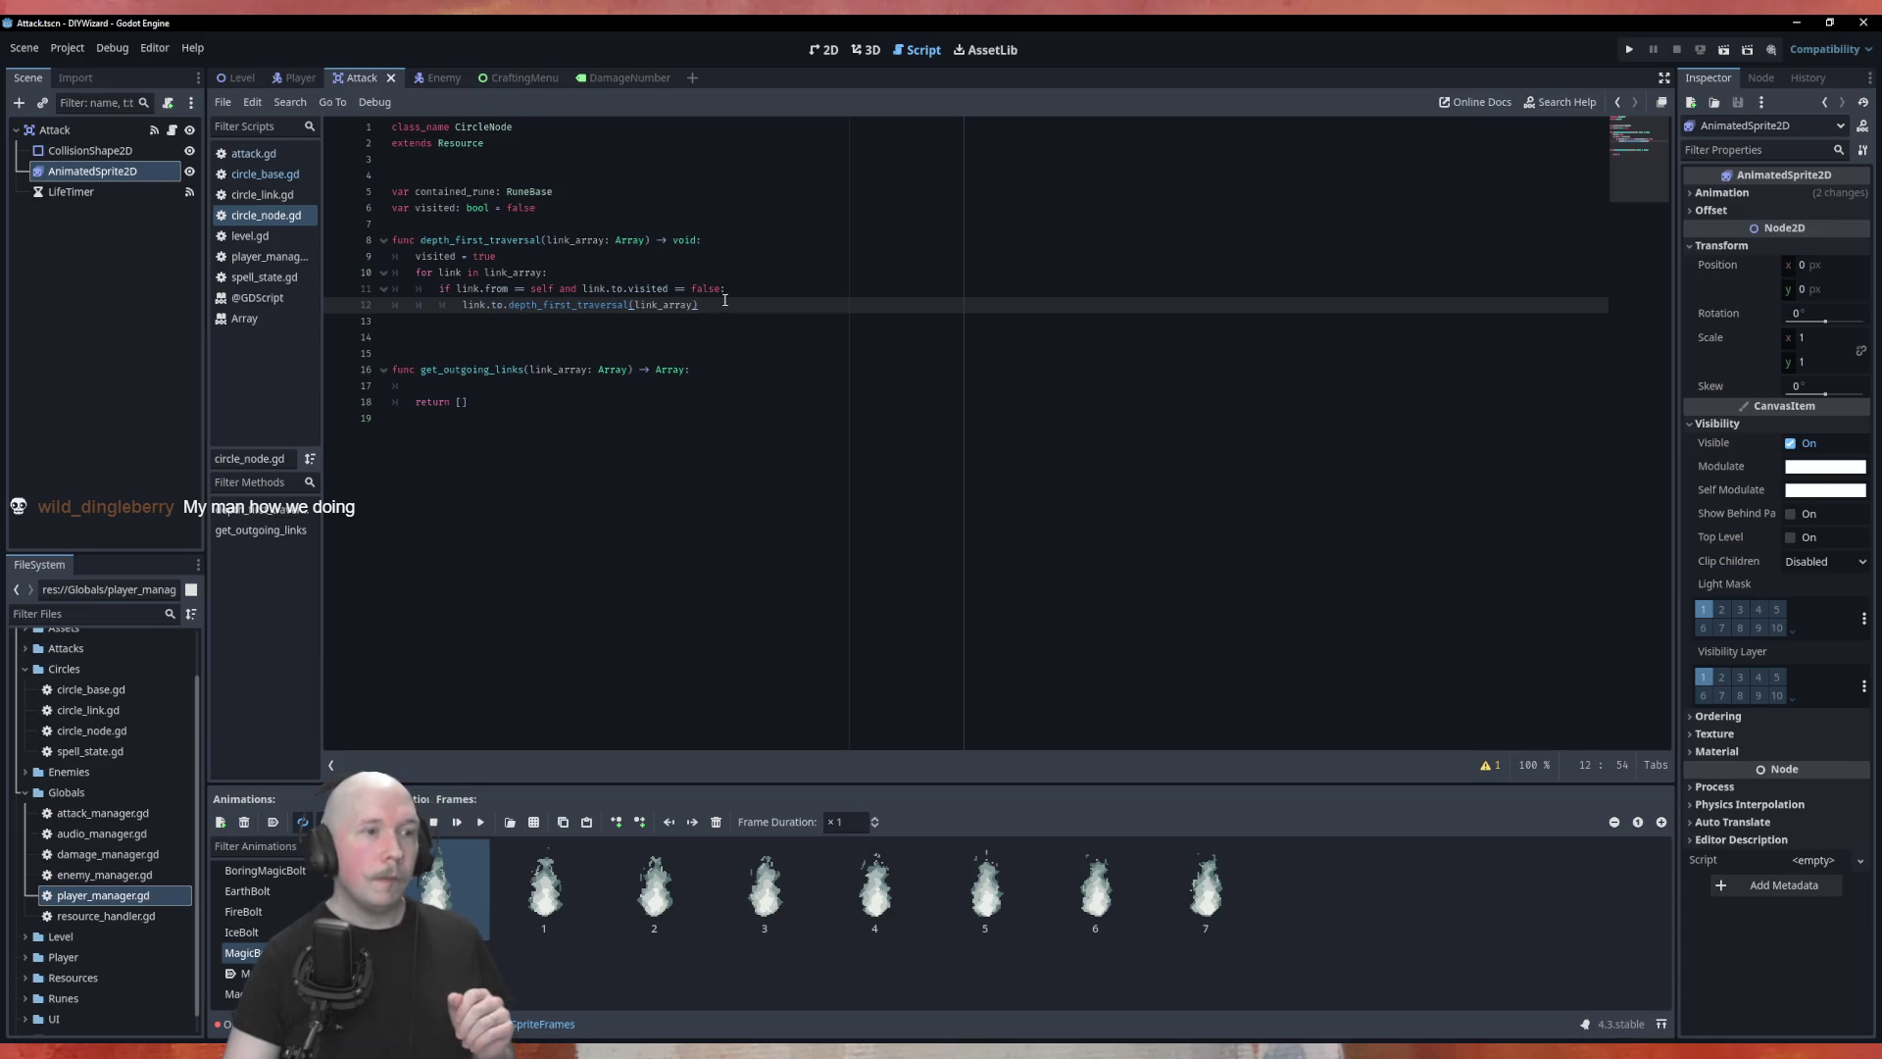
key("Down")
key("Down")
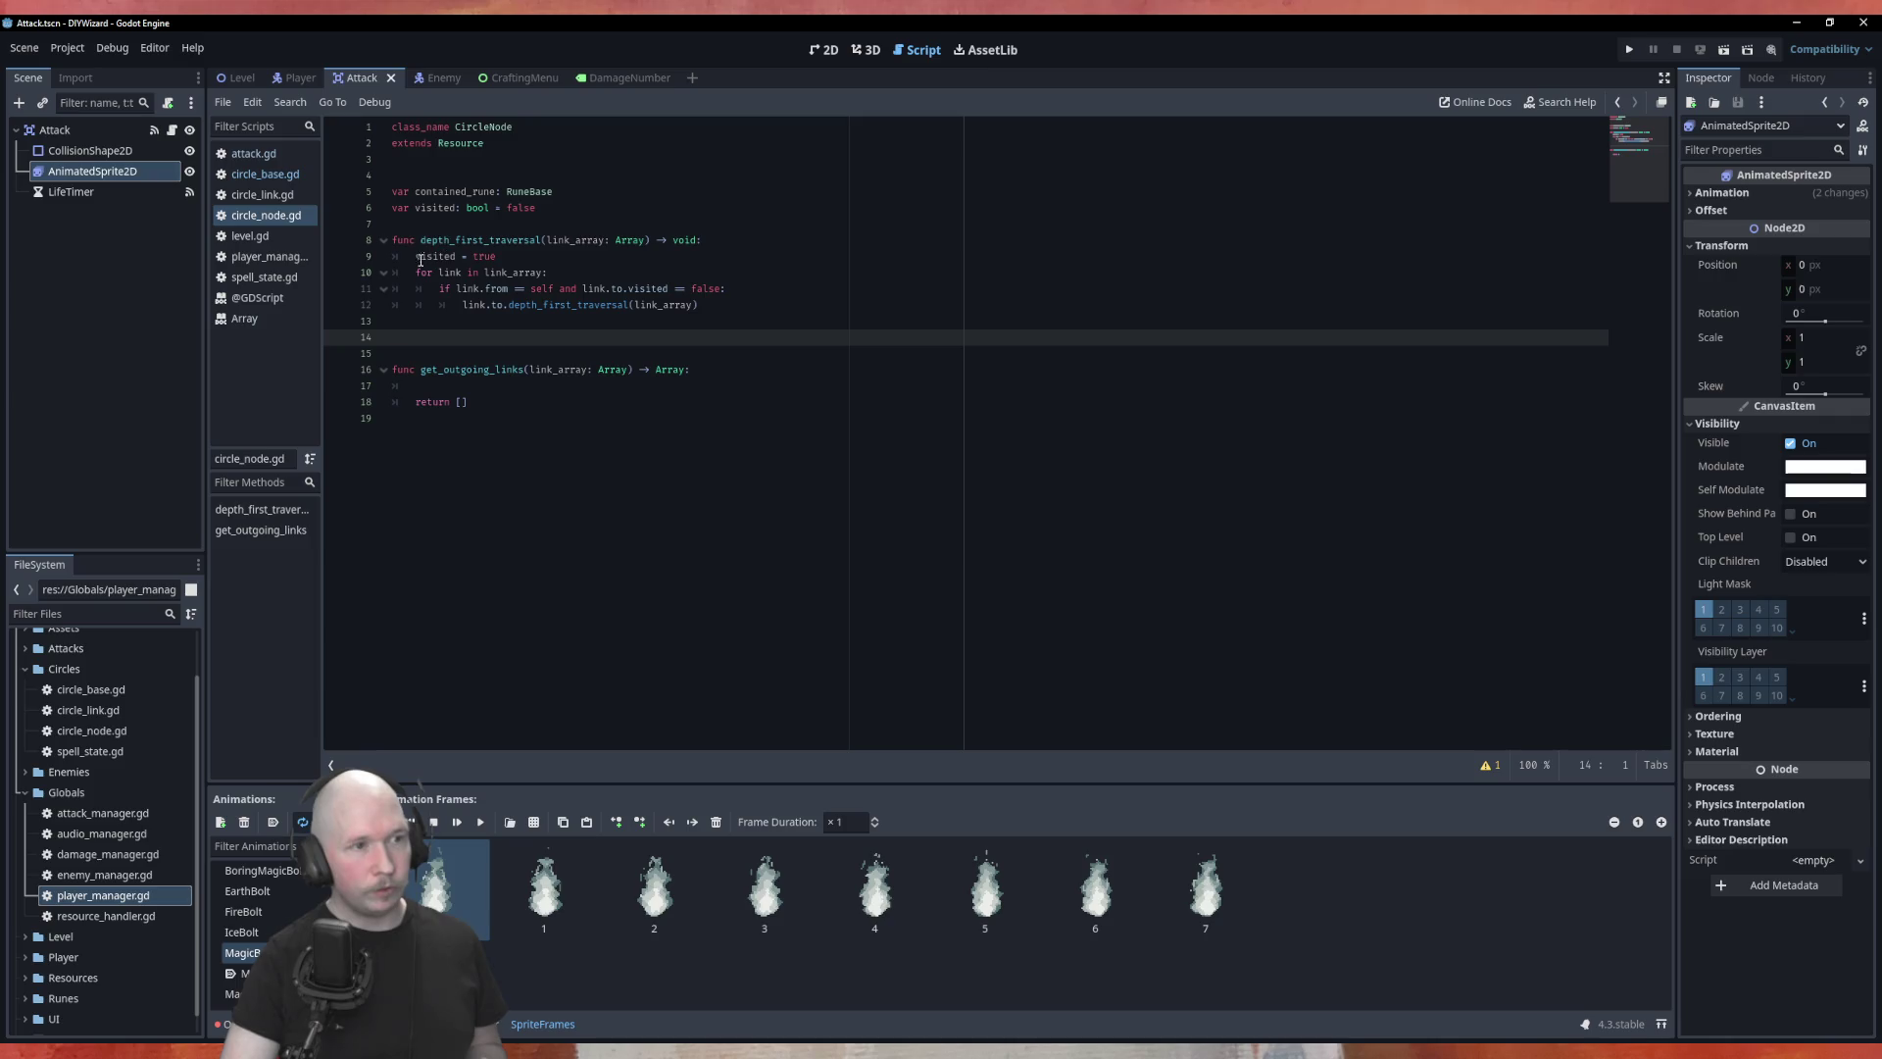
left_click(578, 264)
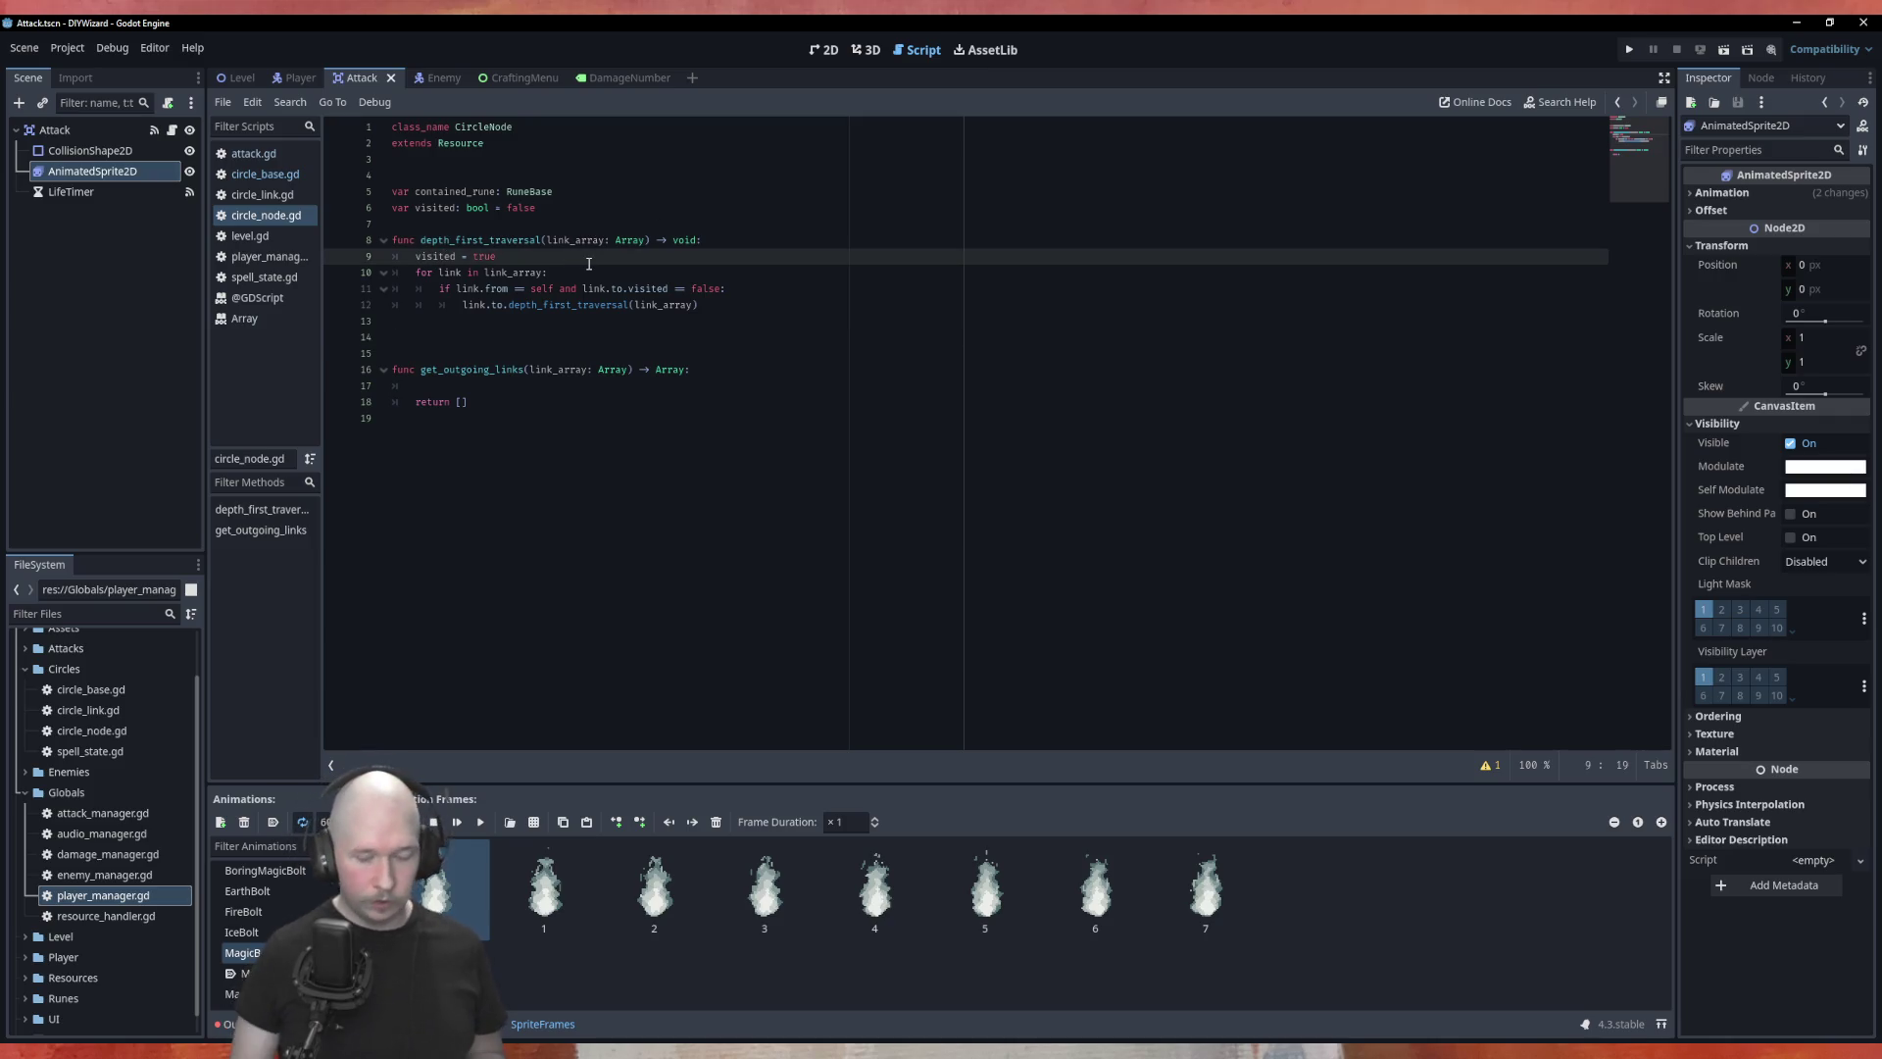
key("Return")
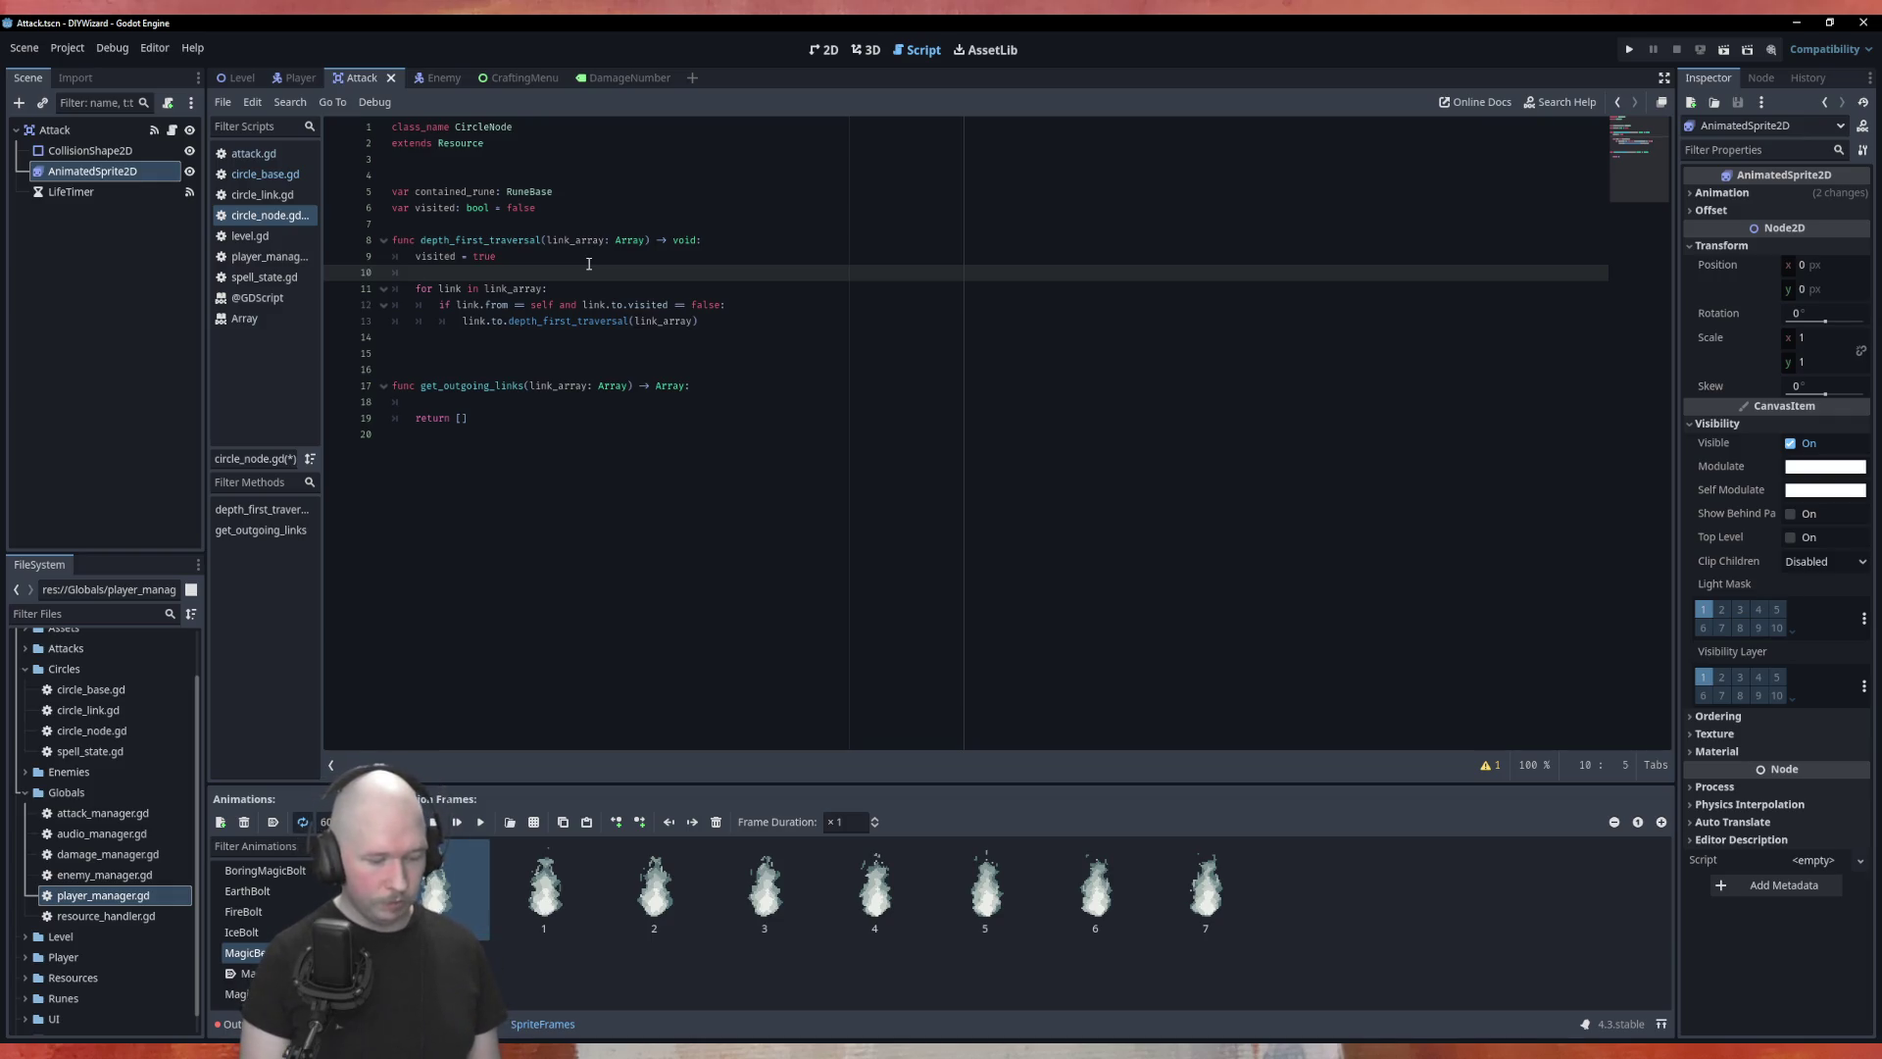
type("if")
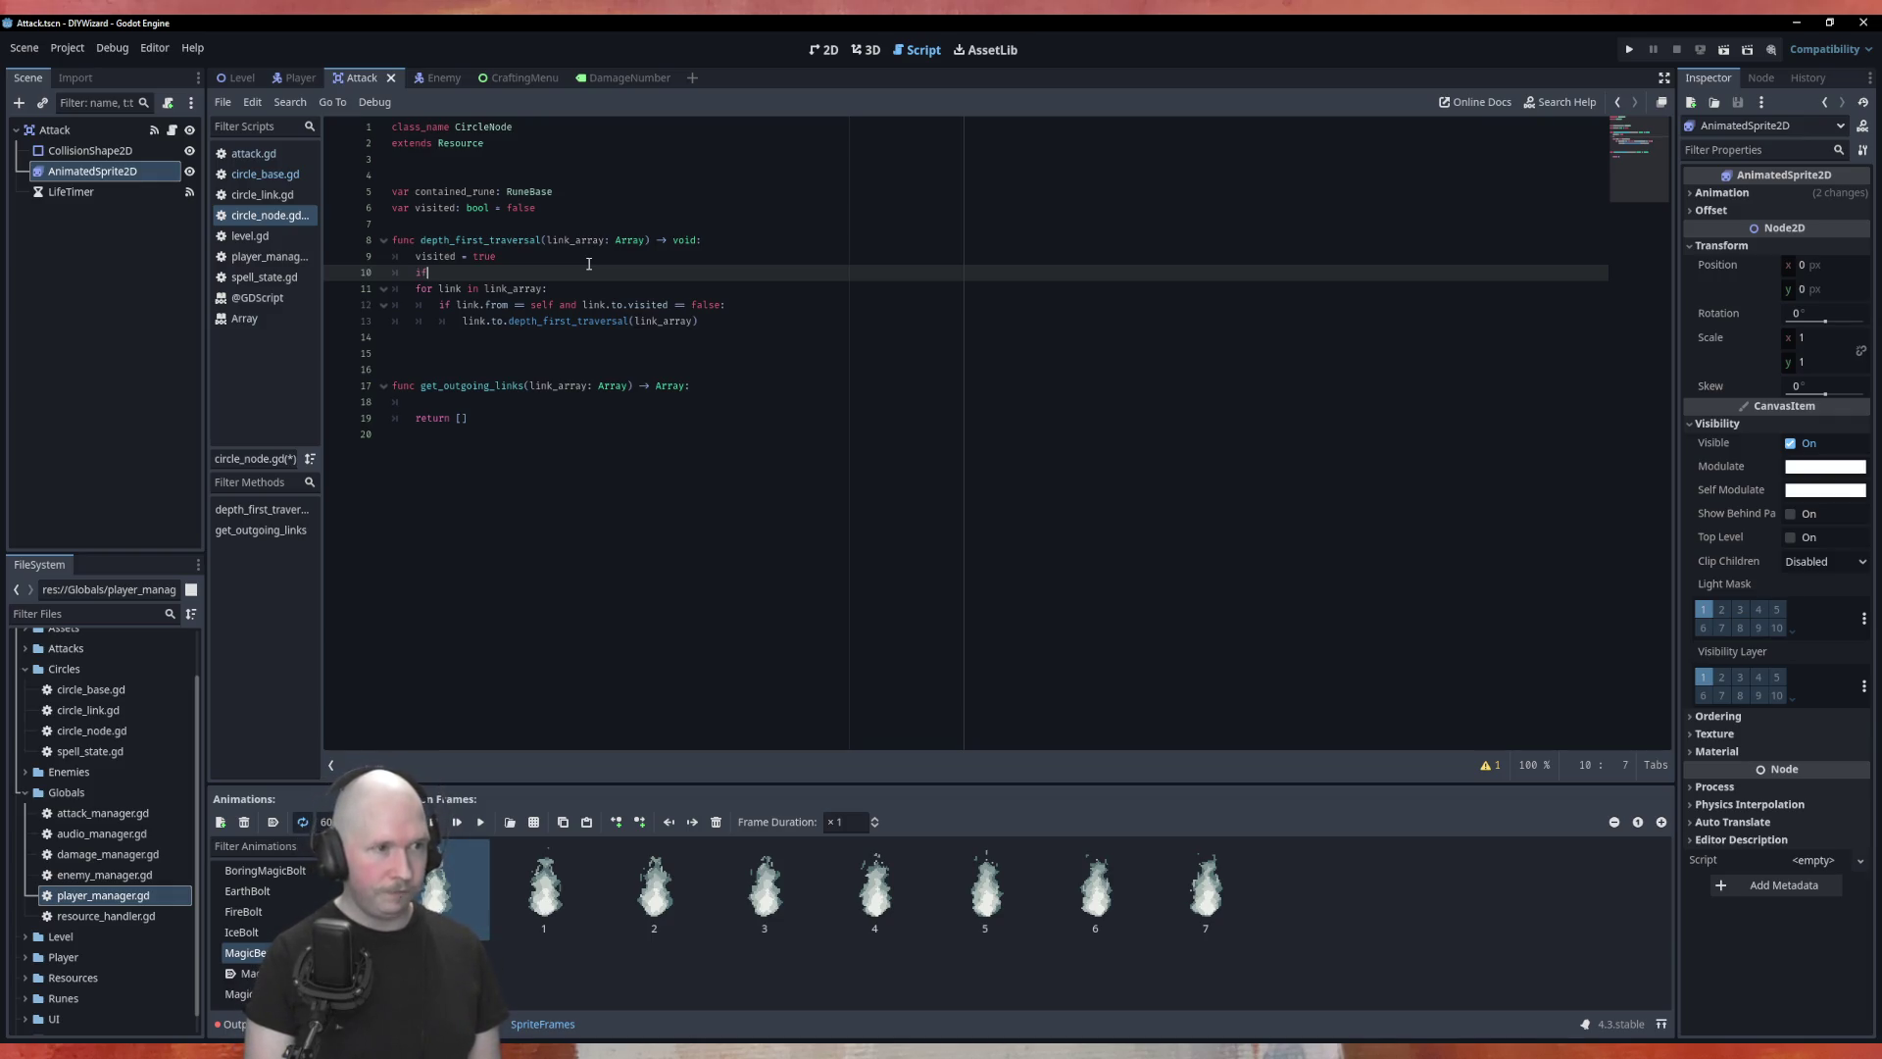
type(" contained_rune")
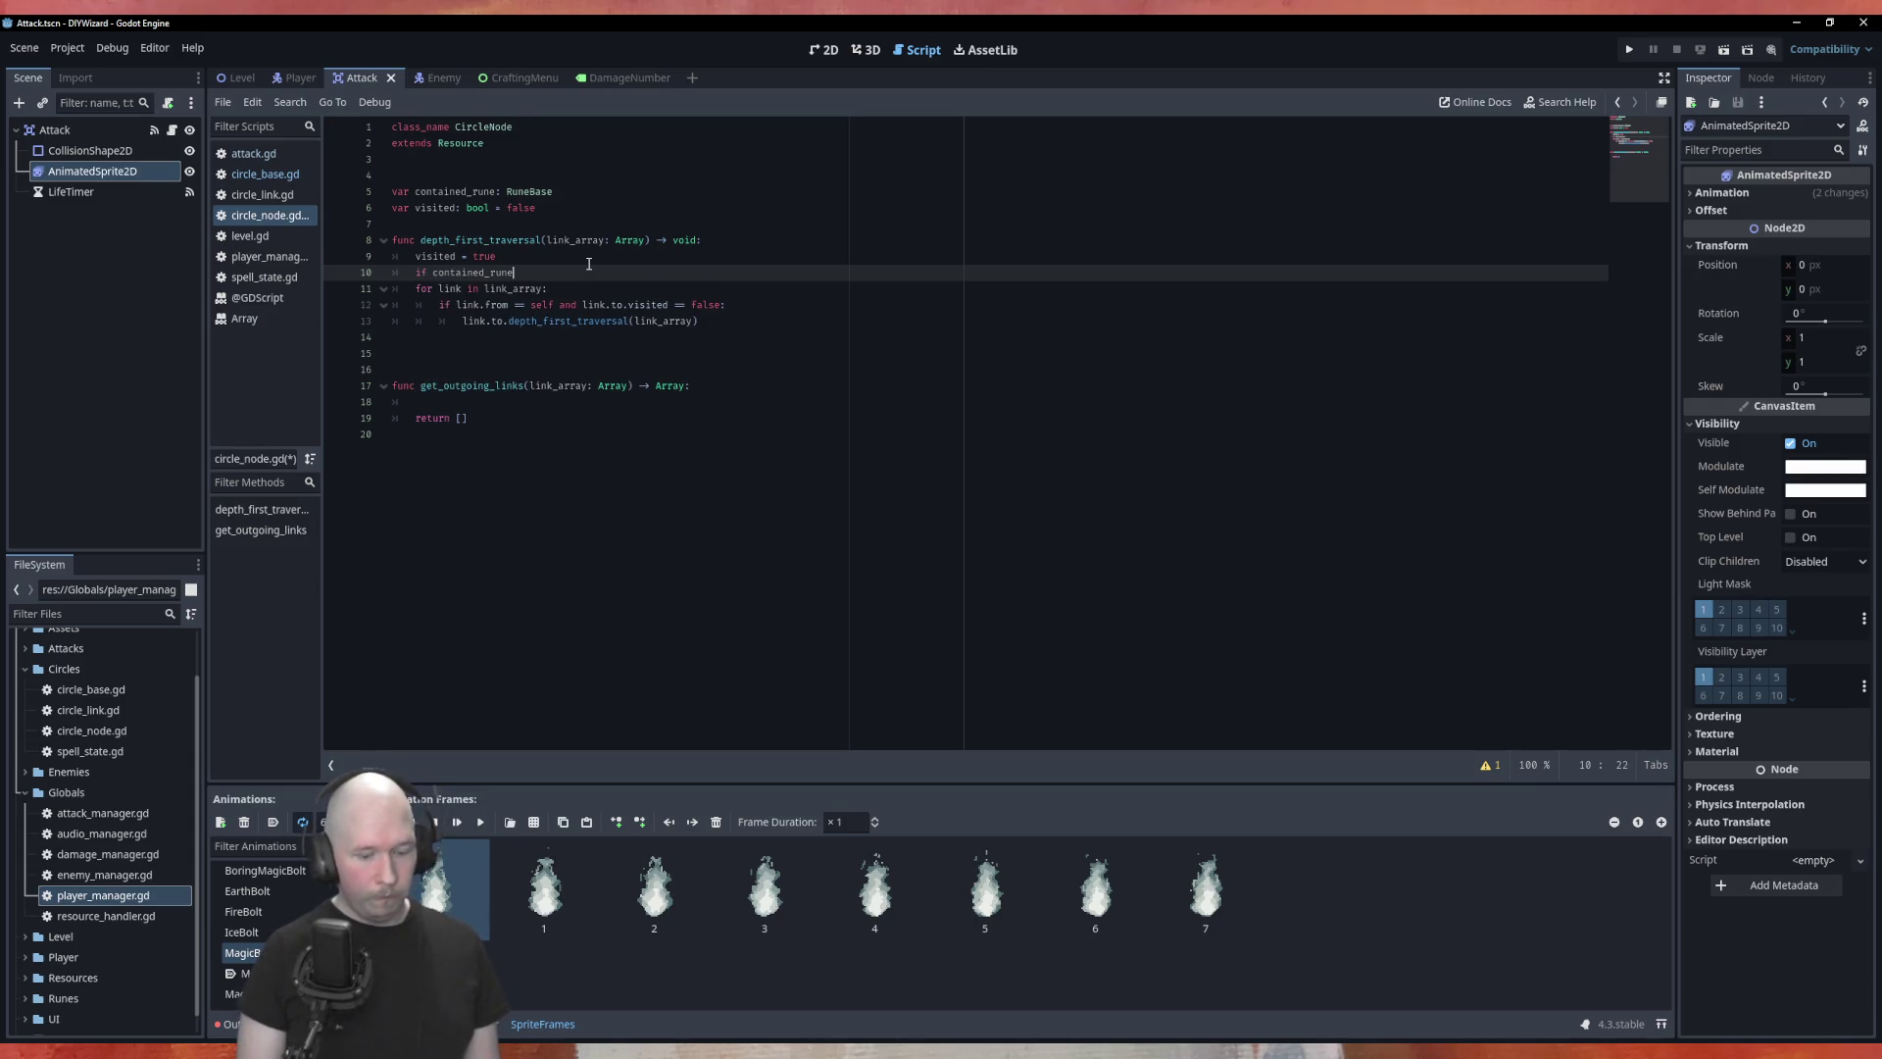
type(":")
key("Return")
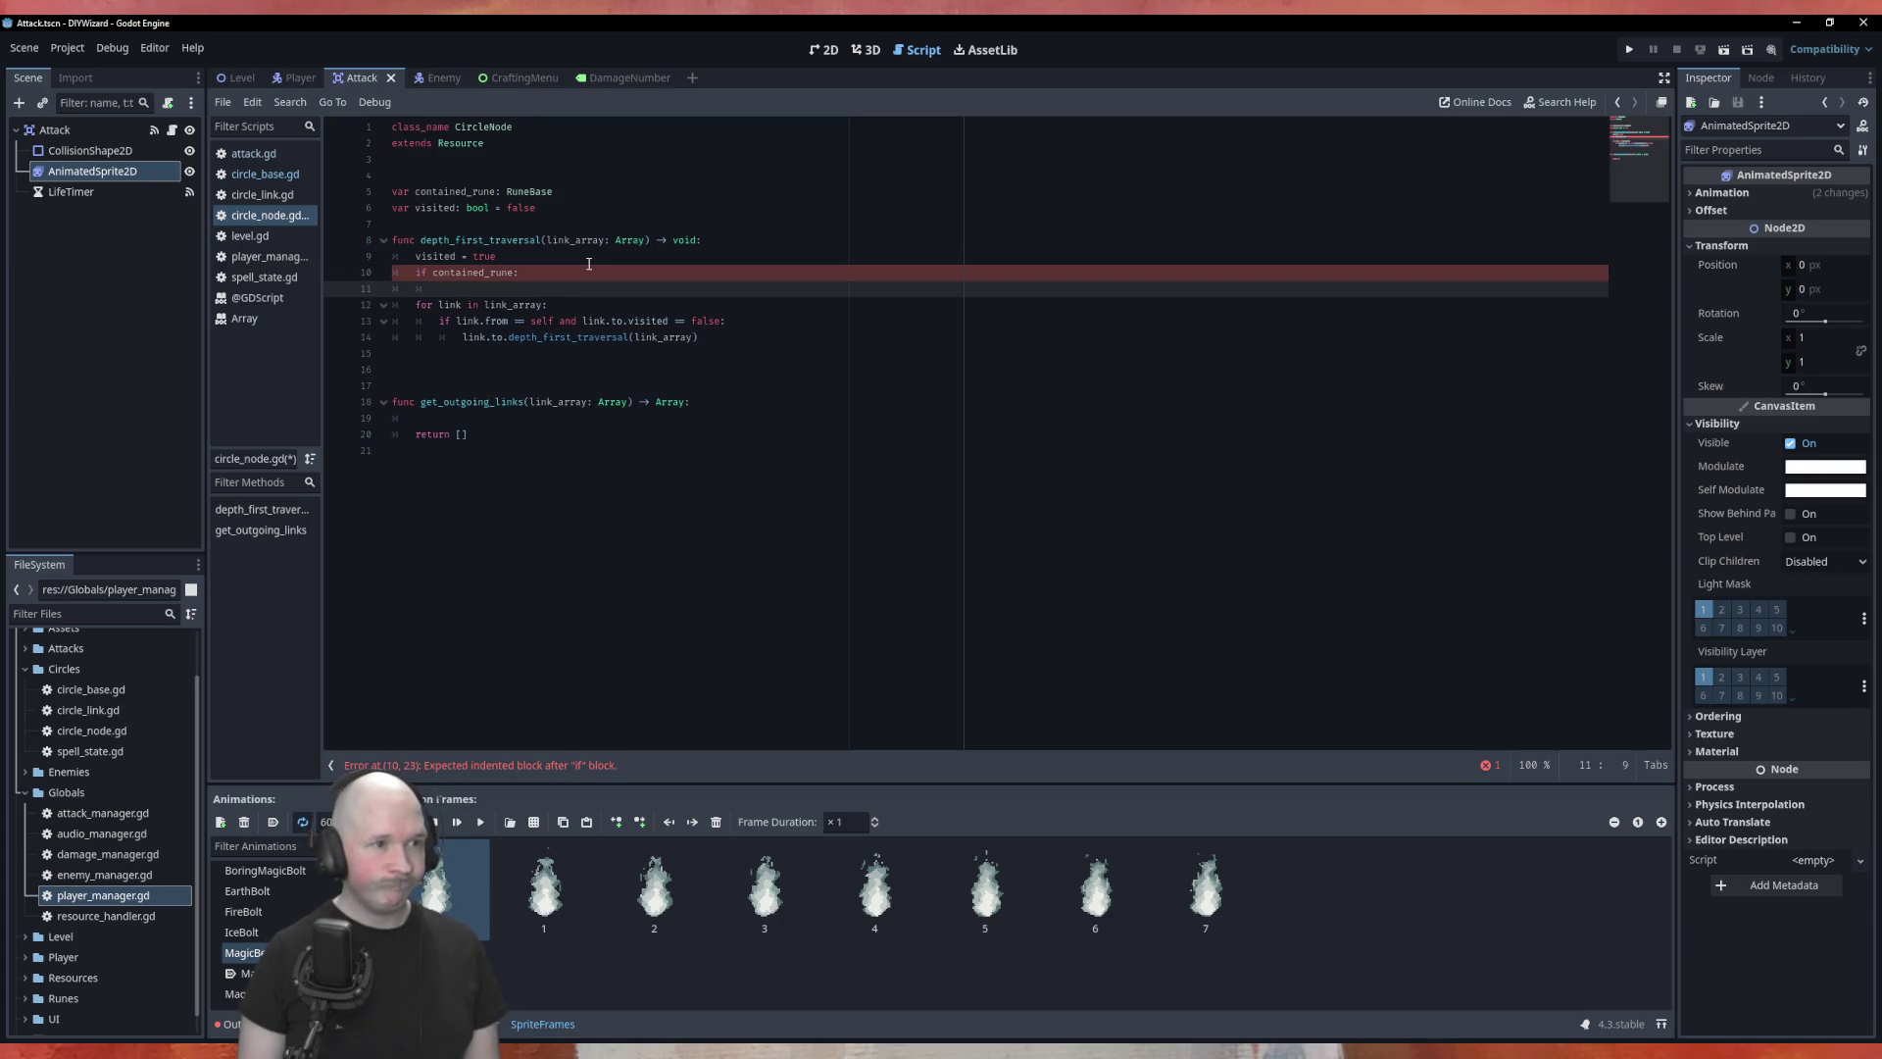
Step: Turn the condition into a '== null' check and call contained_rune.activate_rune(spell_state) inside it
key("Up")
key("End")
key("BackSpace")
type("==")
type(" null:")
key("Return")
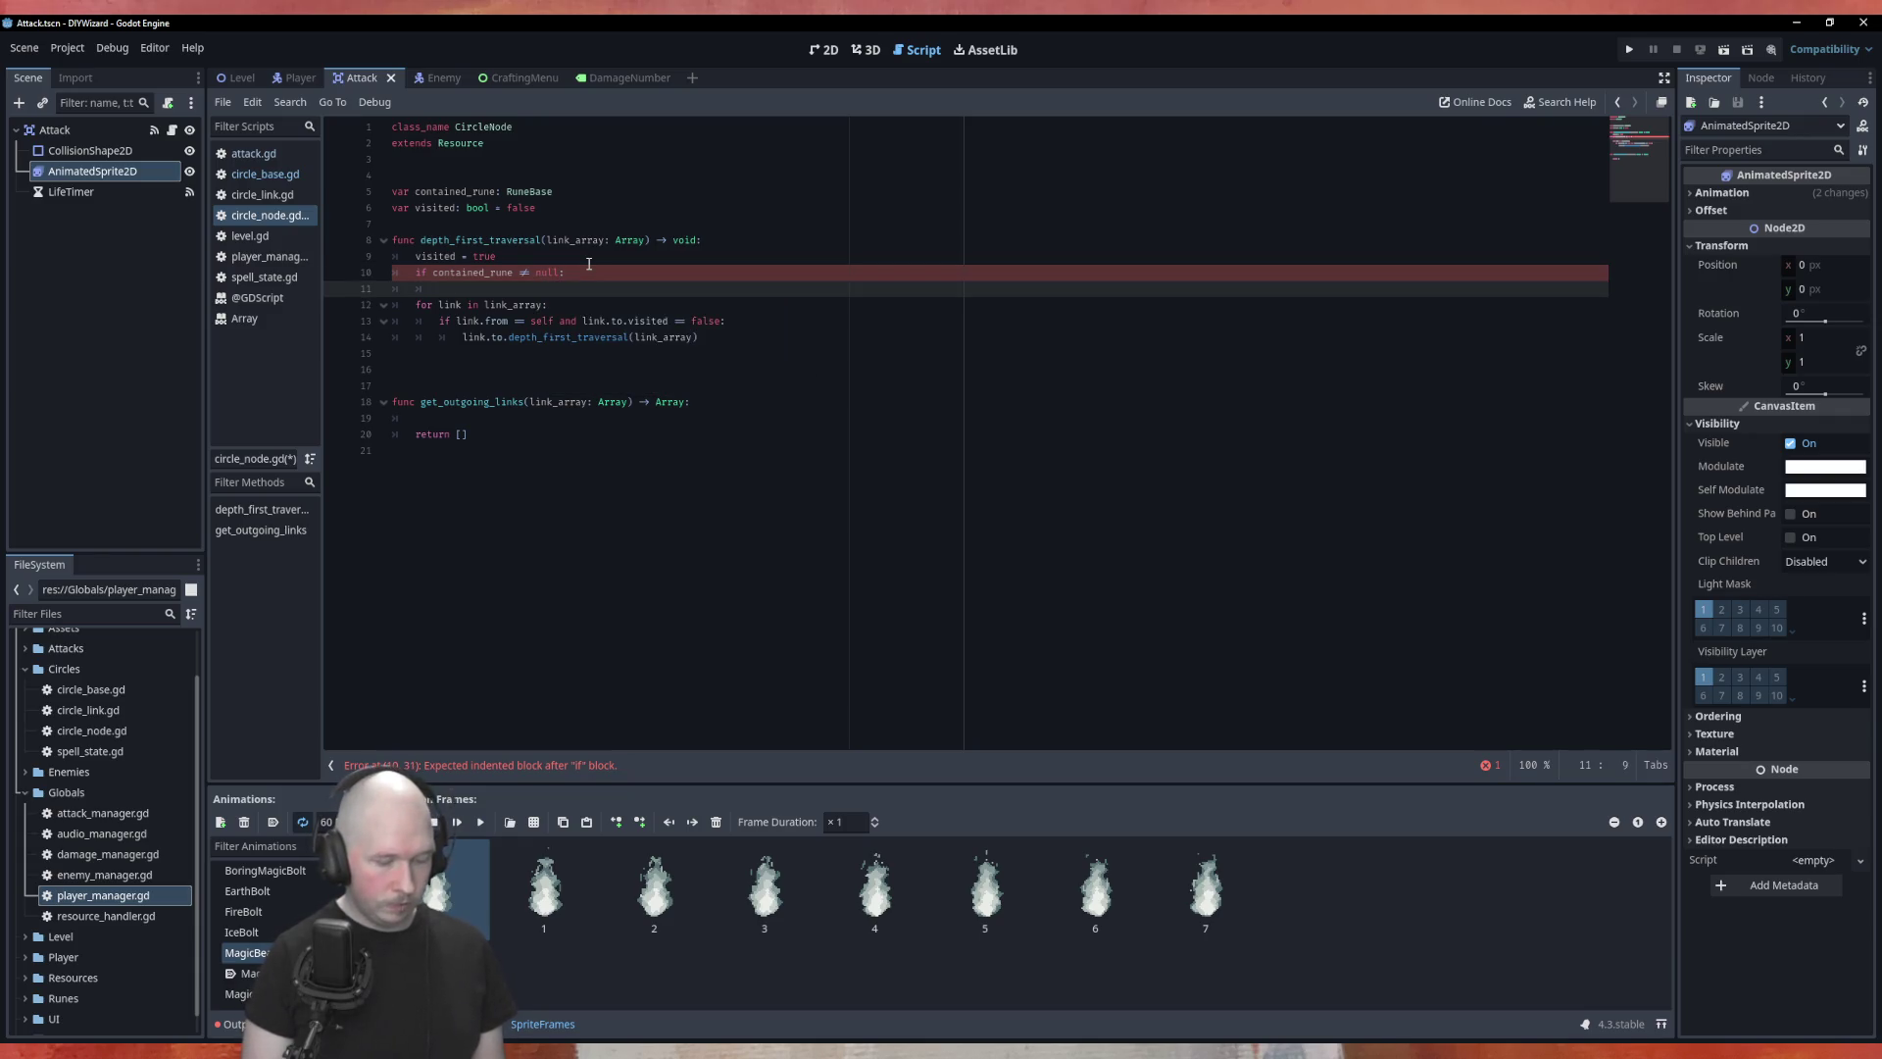
type("conta")
key("Return")
type("act")
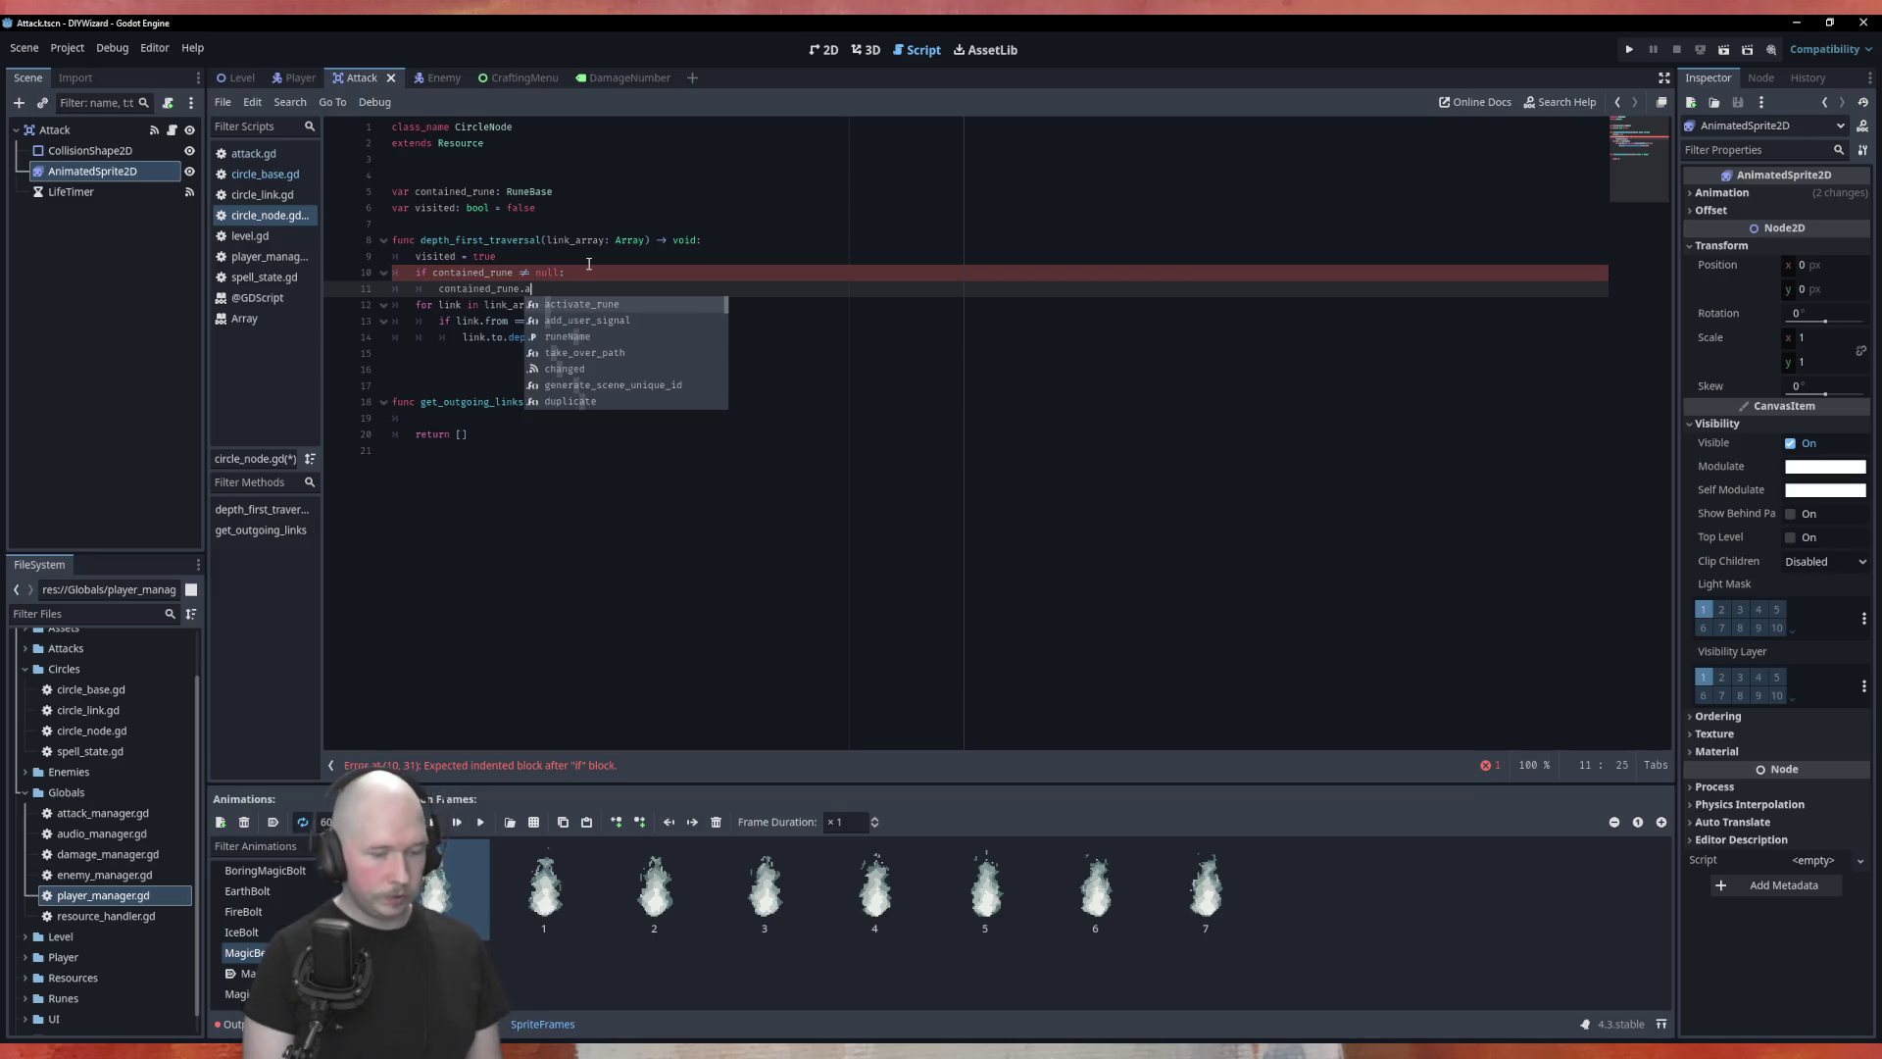
key("Return")
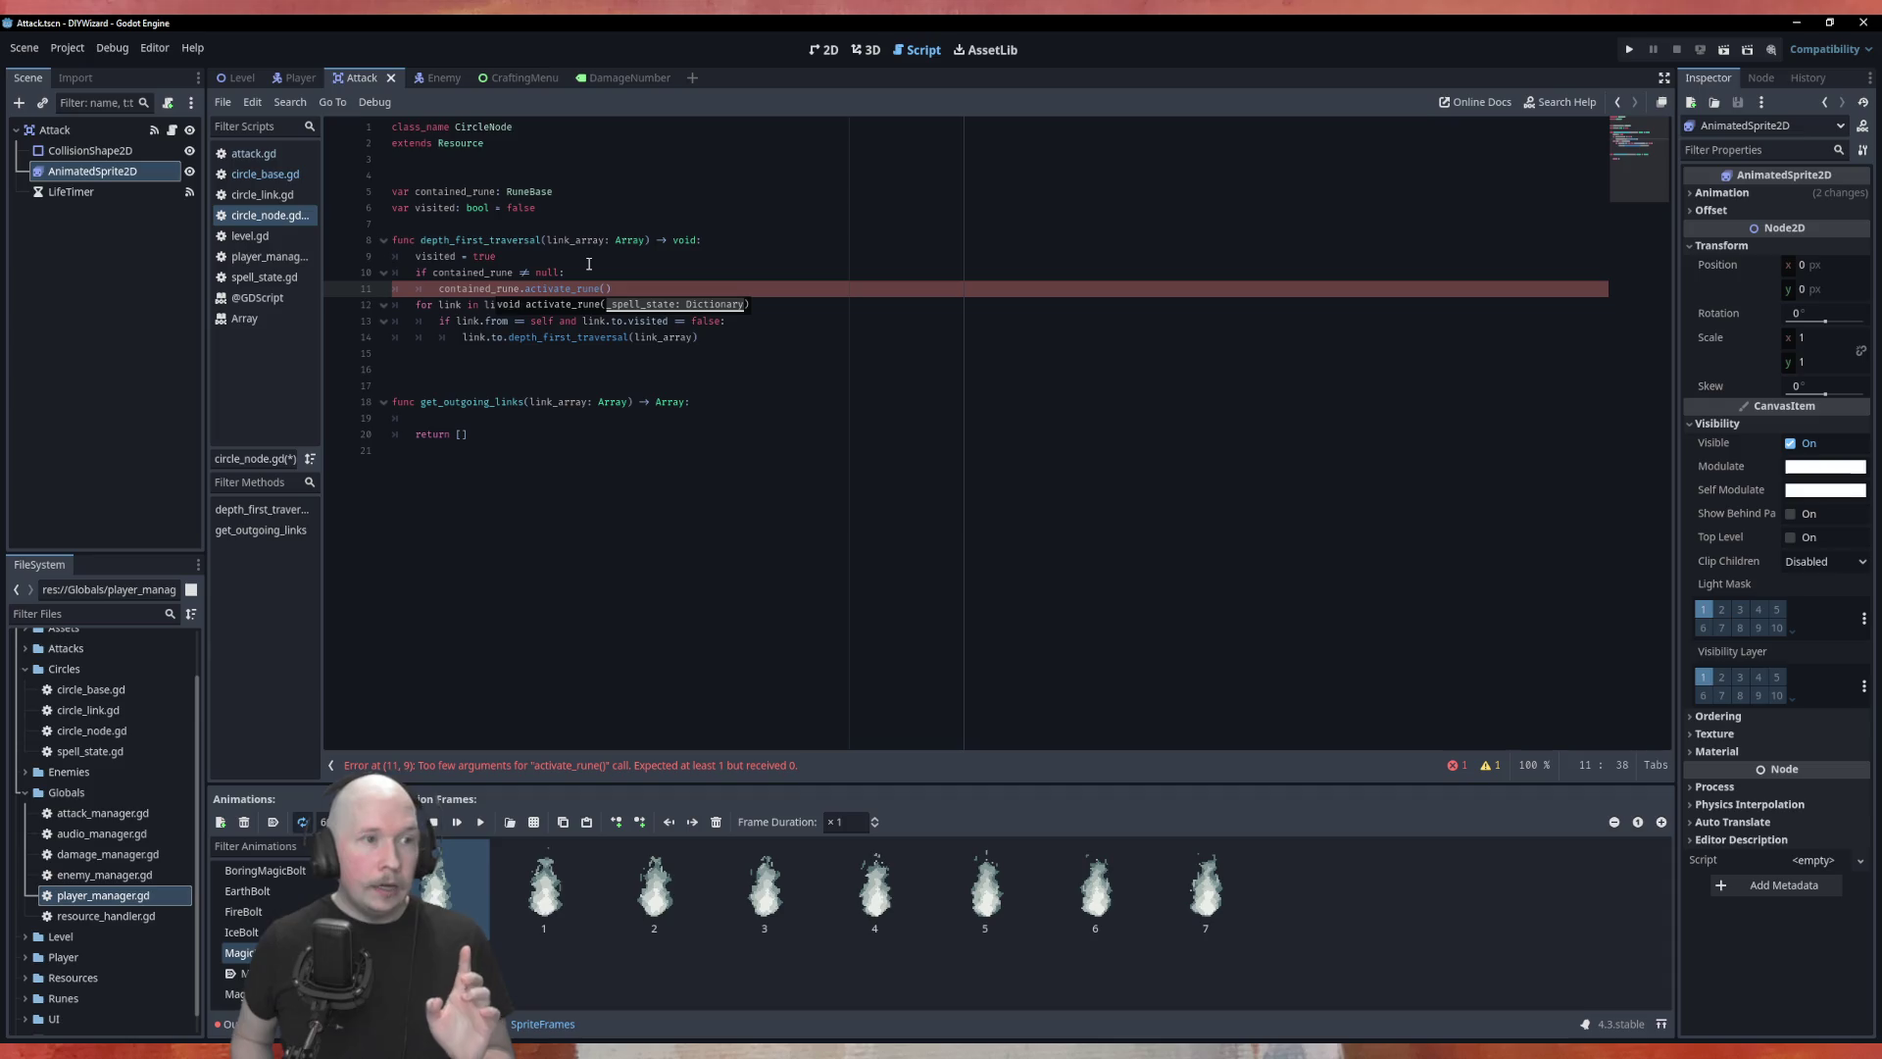
type("spell")
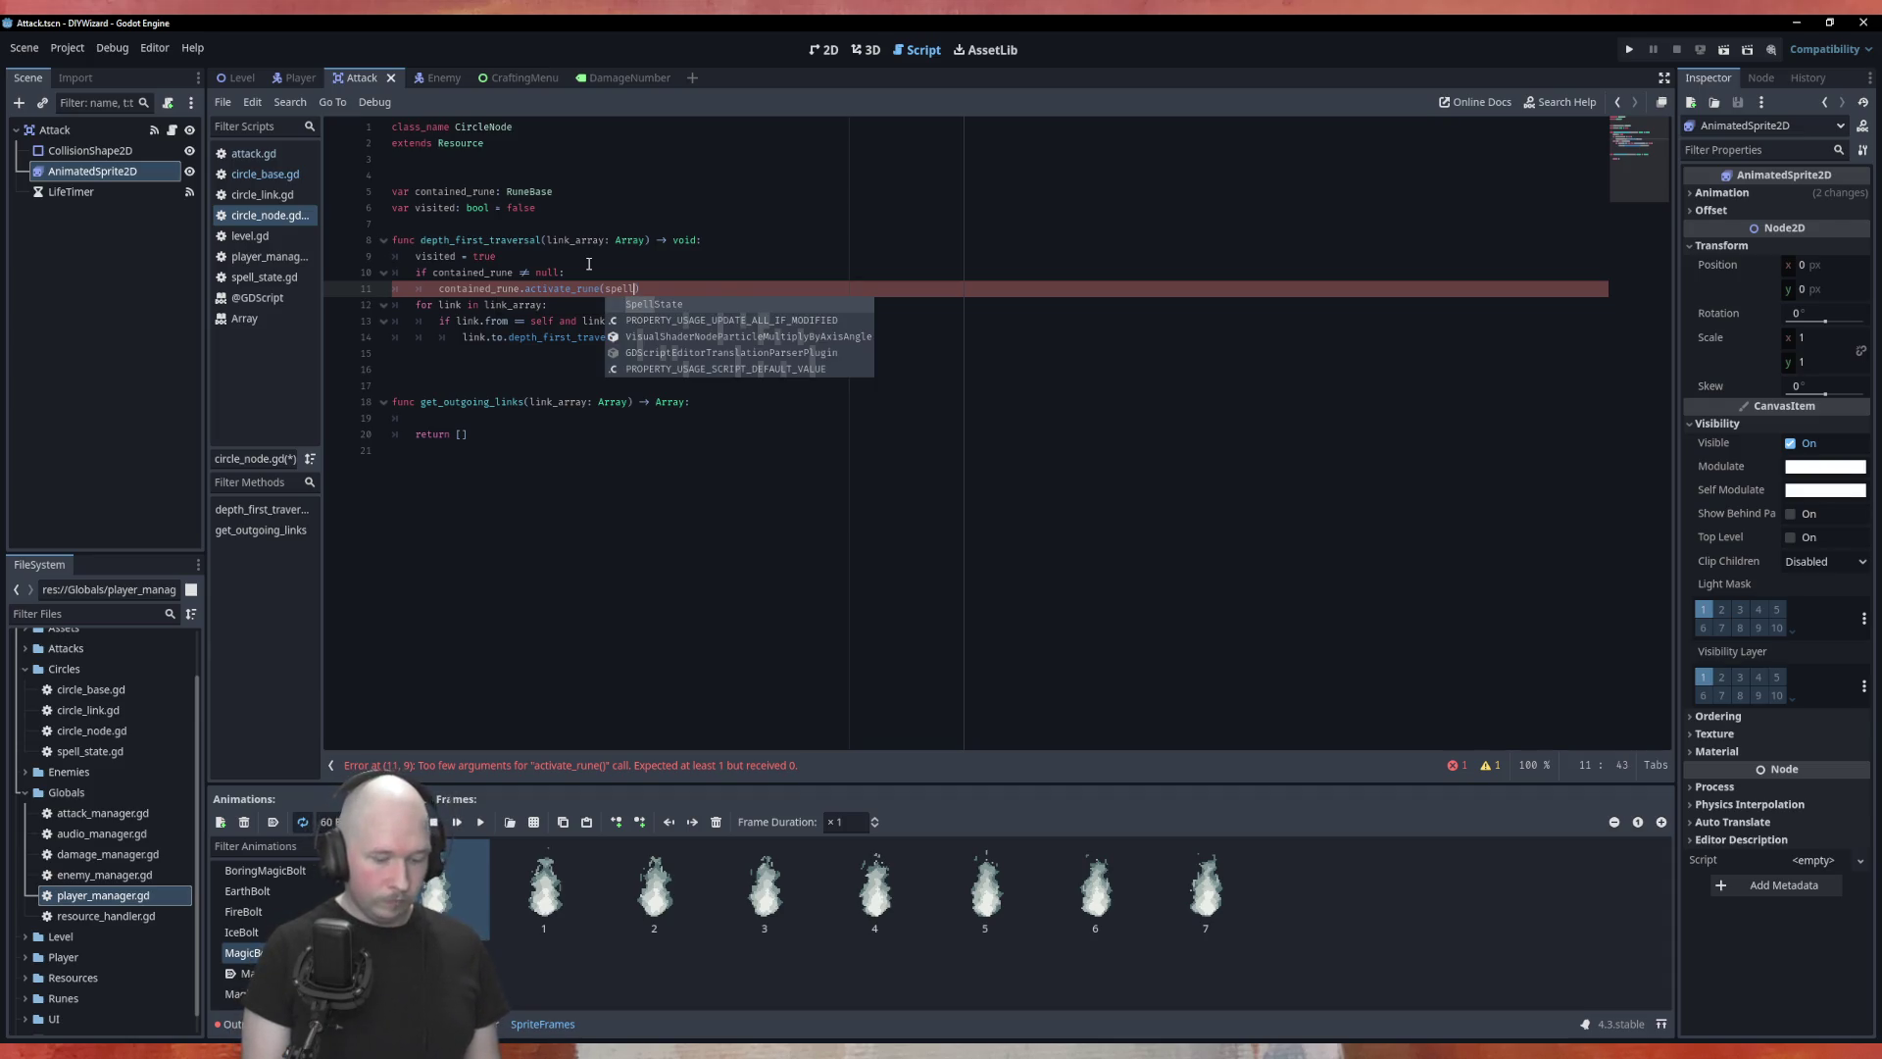
type("_state")
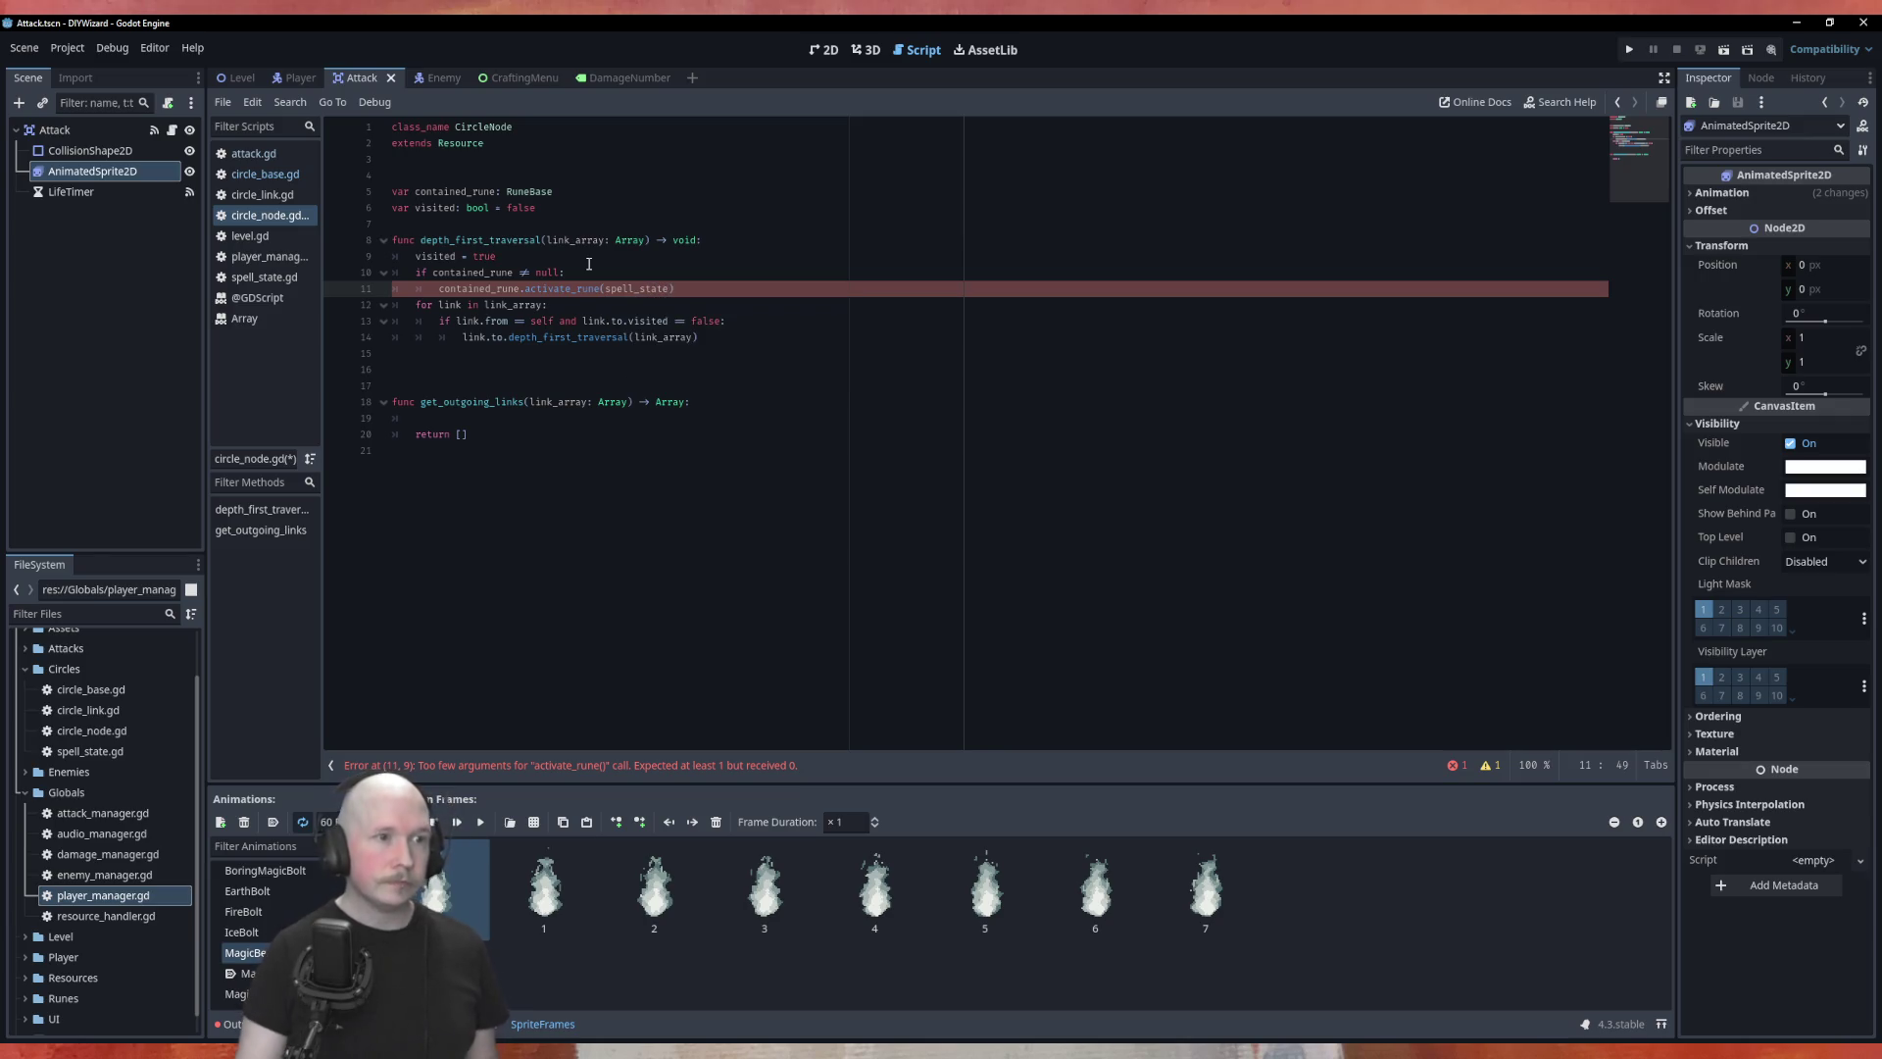
left_click(650, 239)
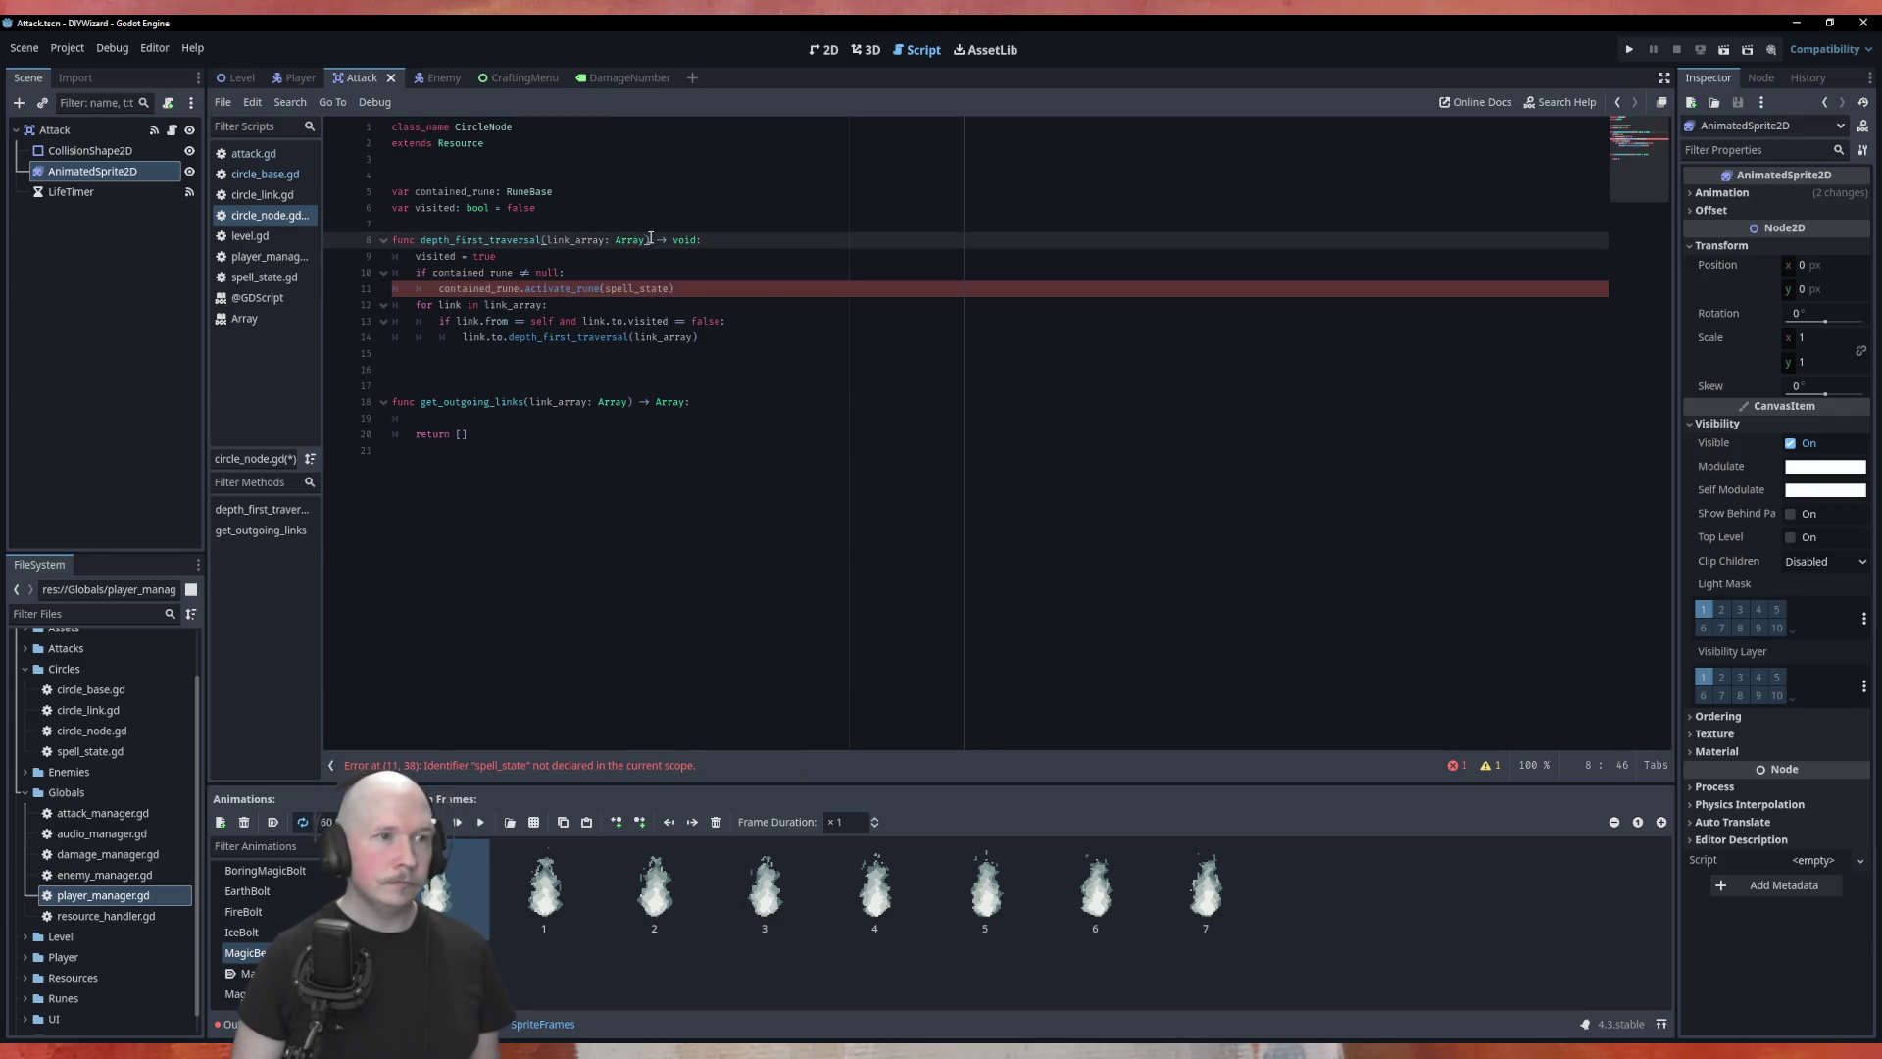
Step: Add an incoming_spell_state: SpellState parameter to the depth_first_traversal signature
type(", spell")
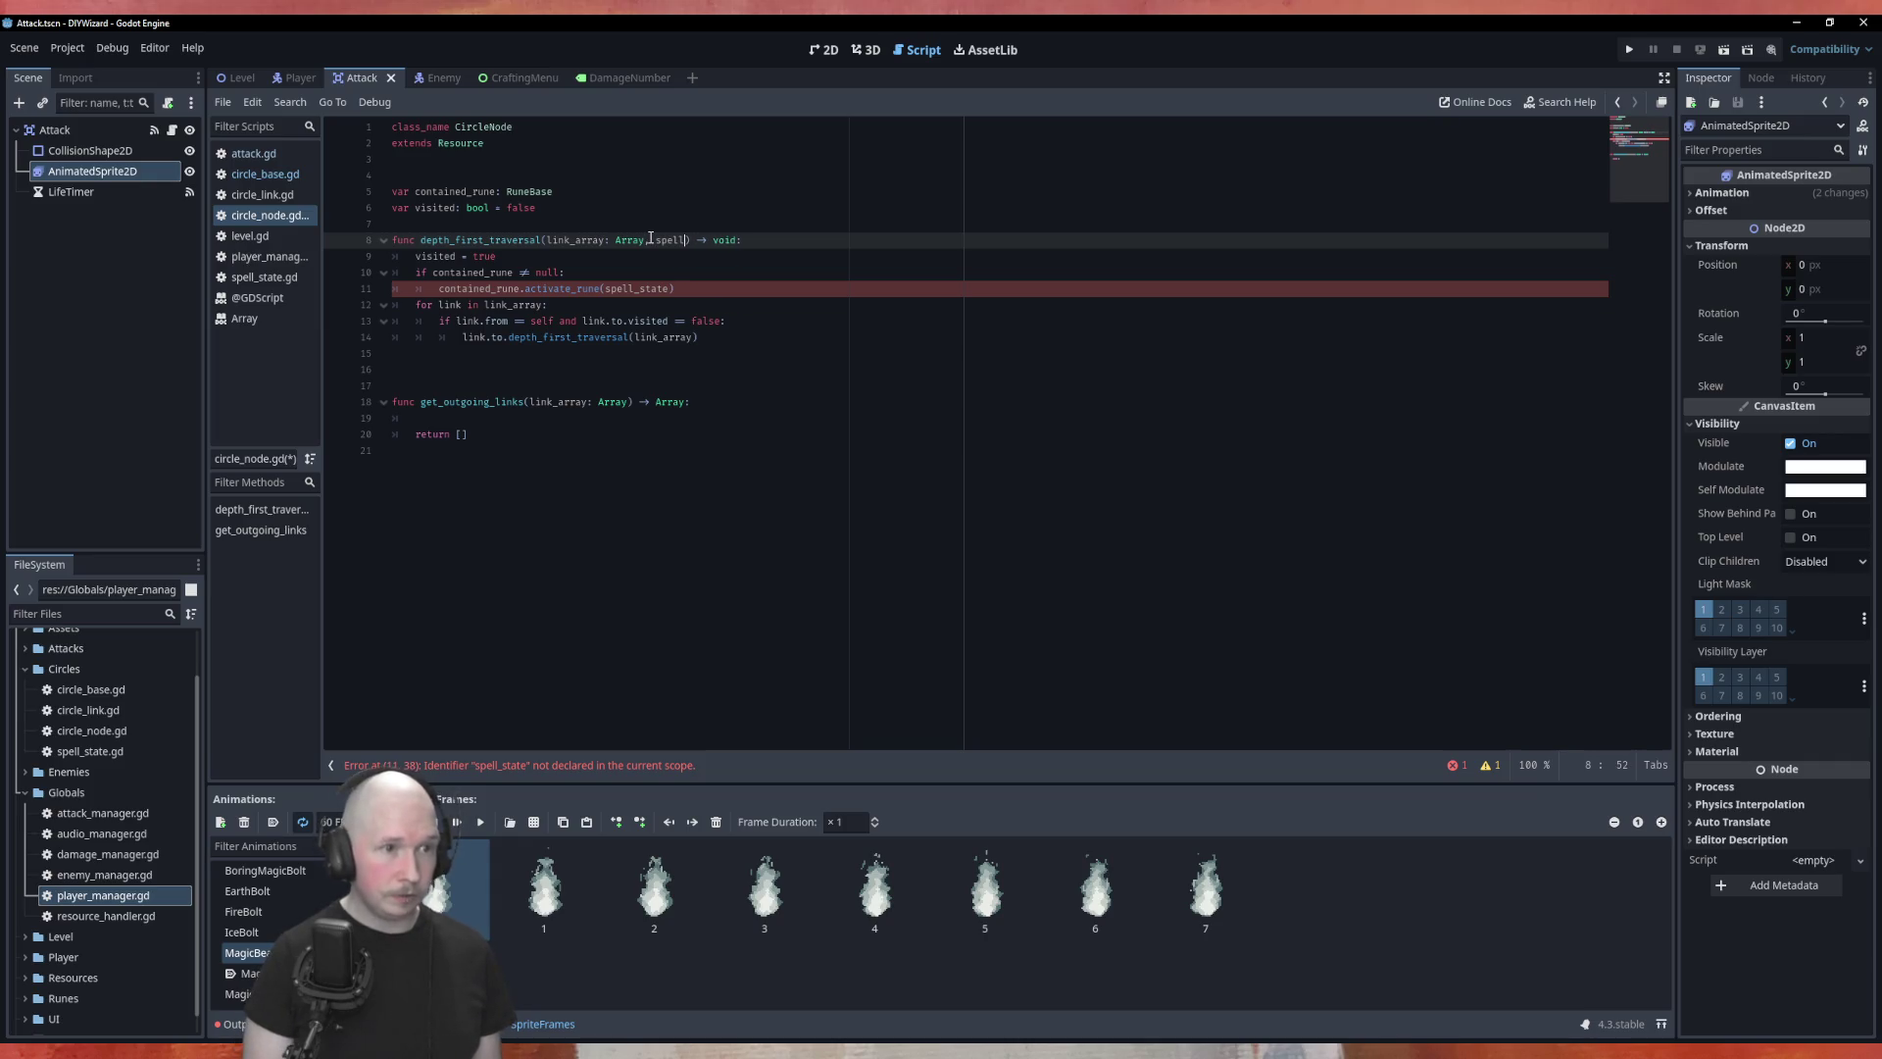
type("_sya")
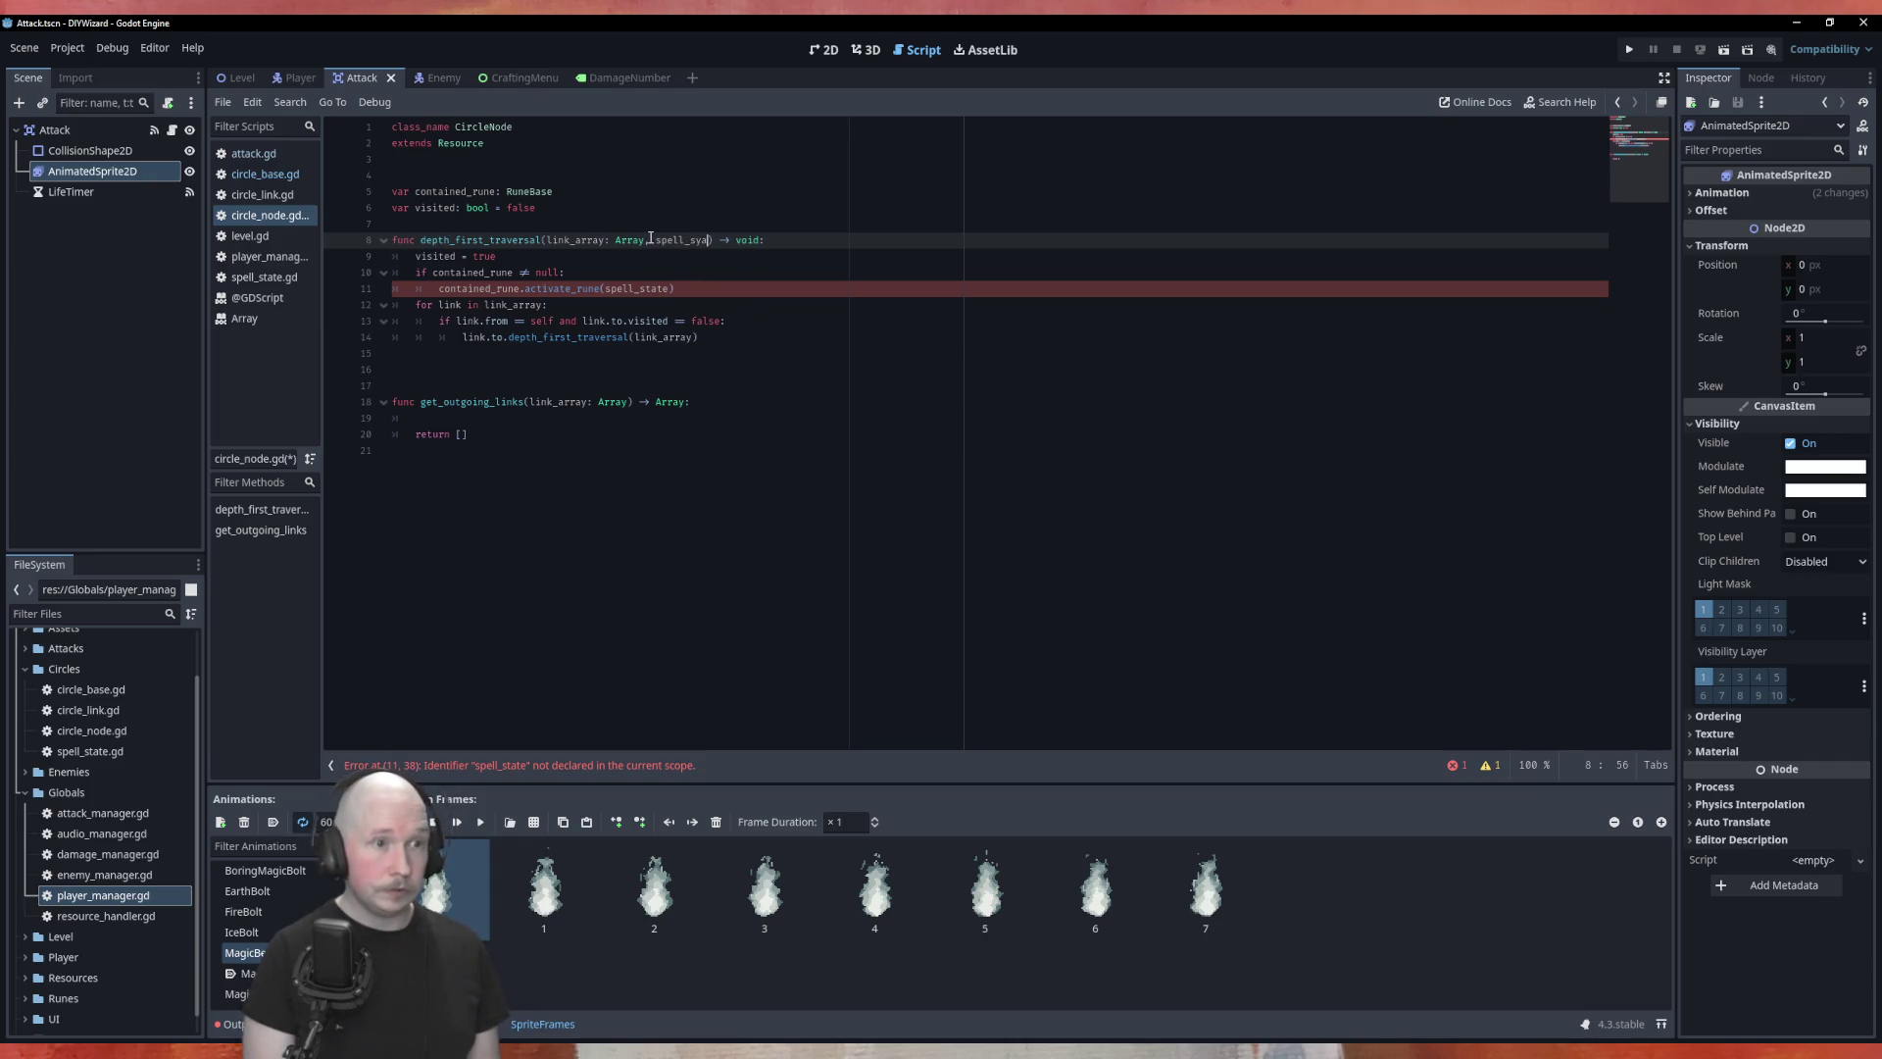
type("tate")
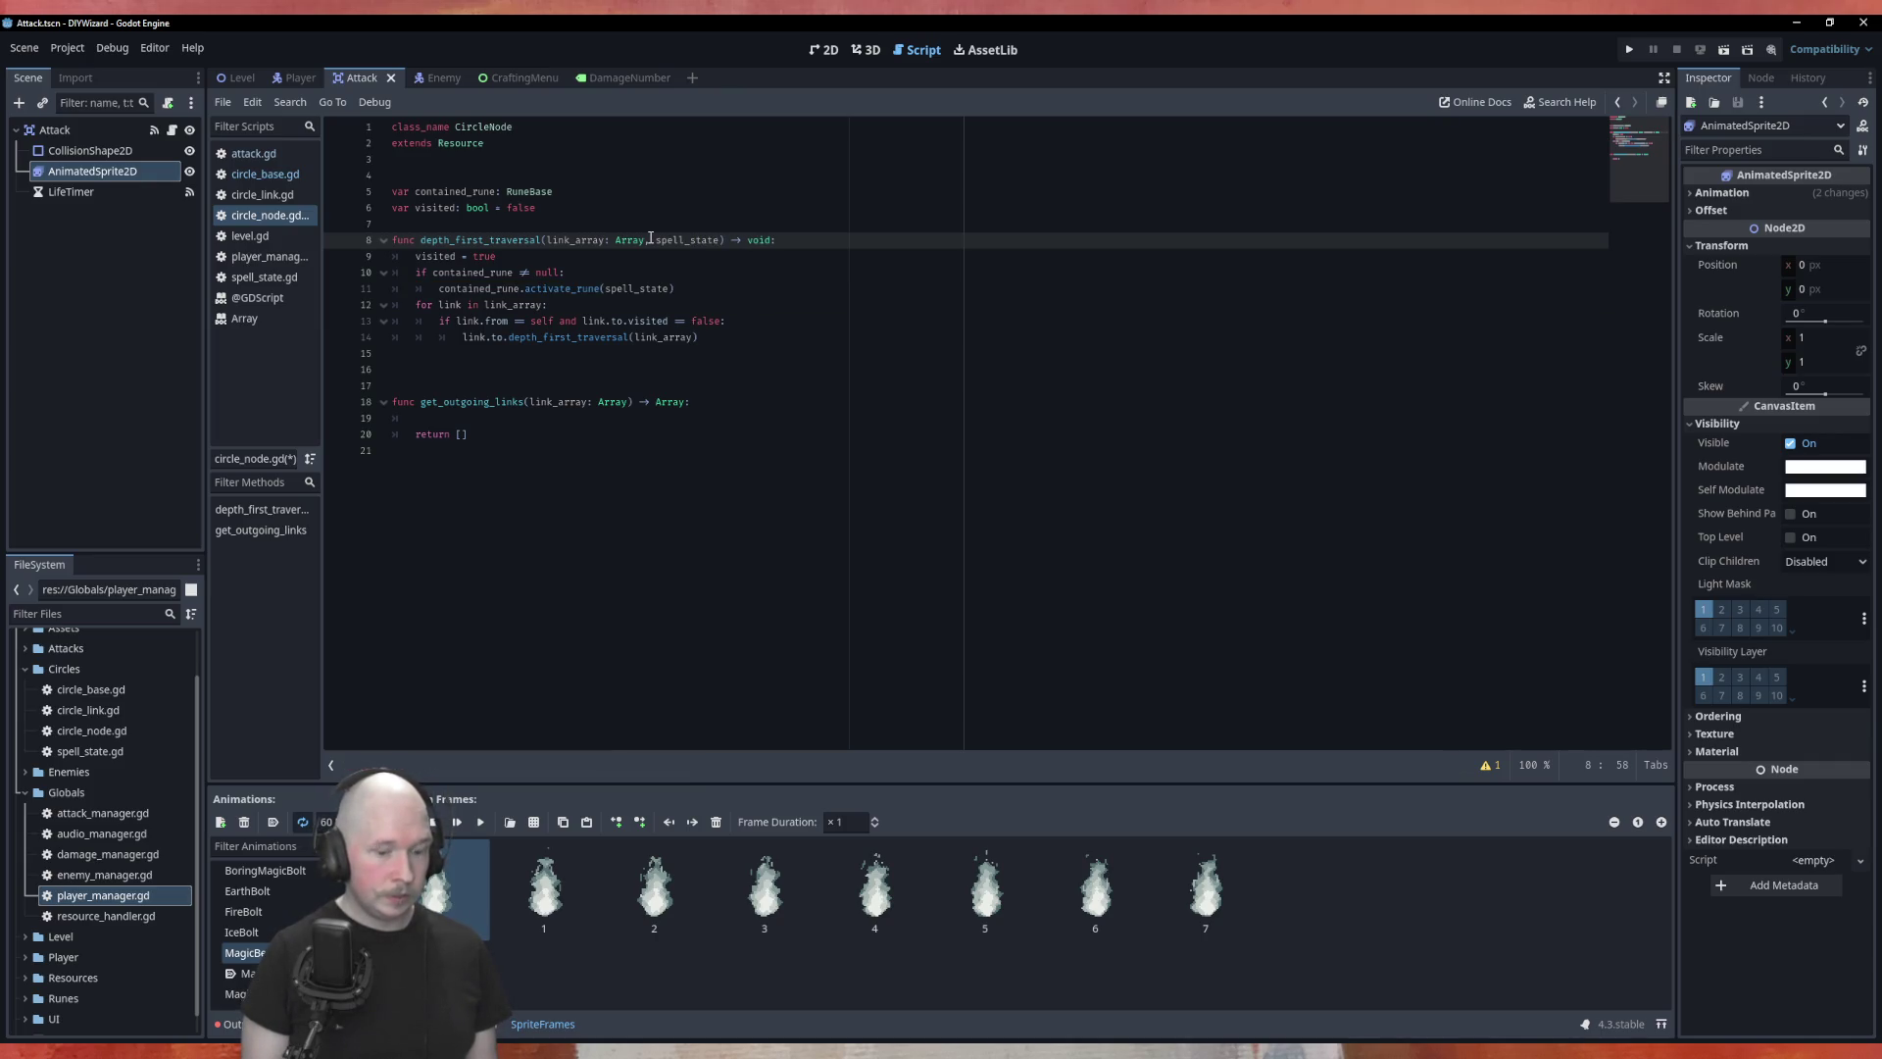
type(": SpellS")
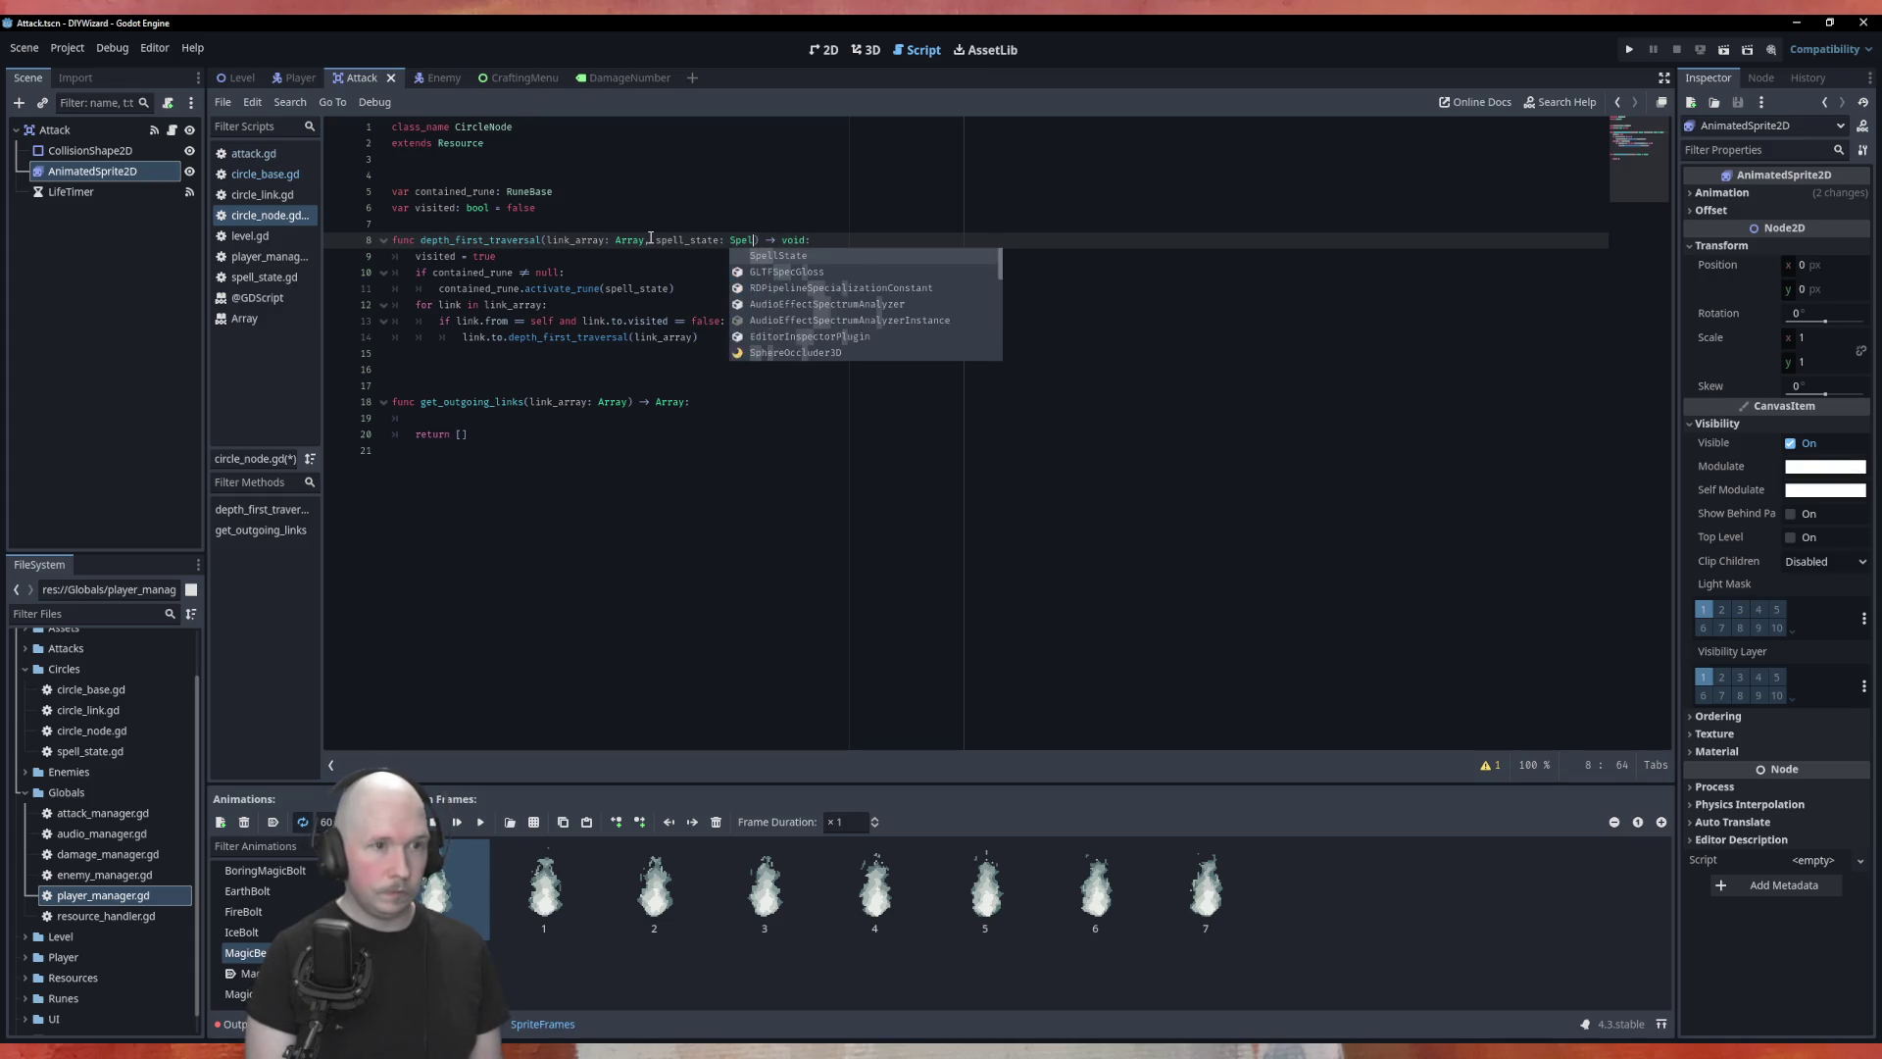
key("Return")
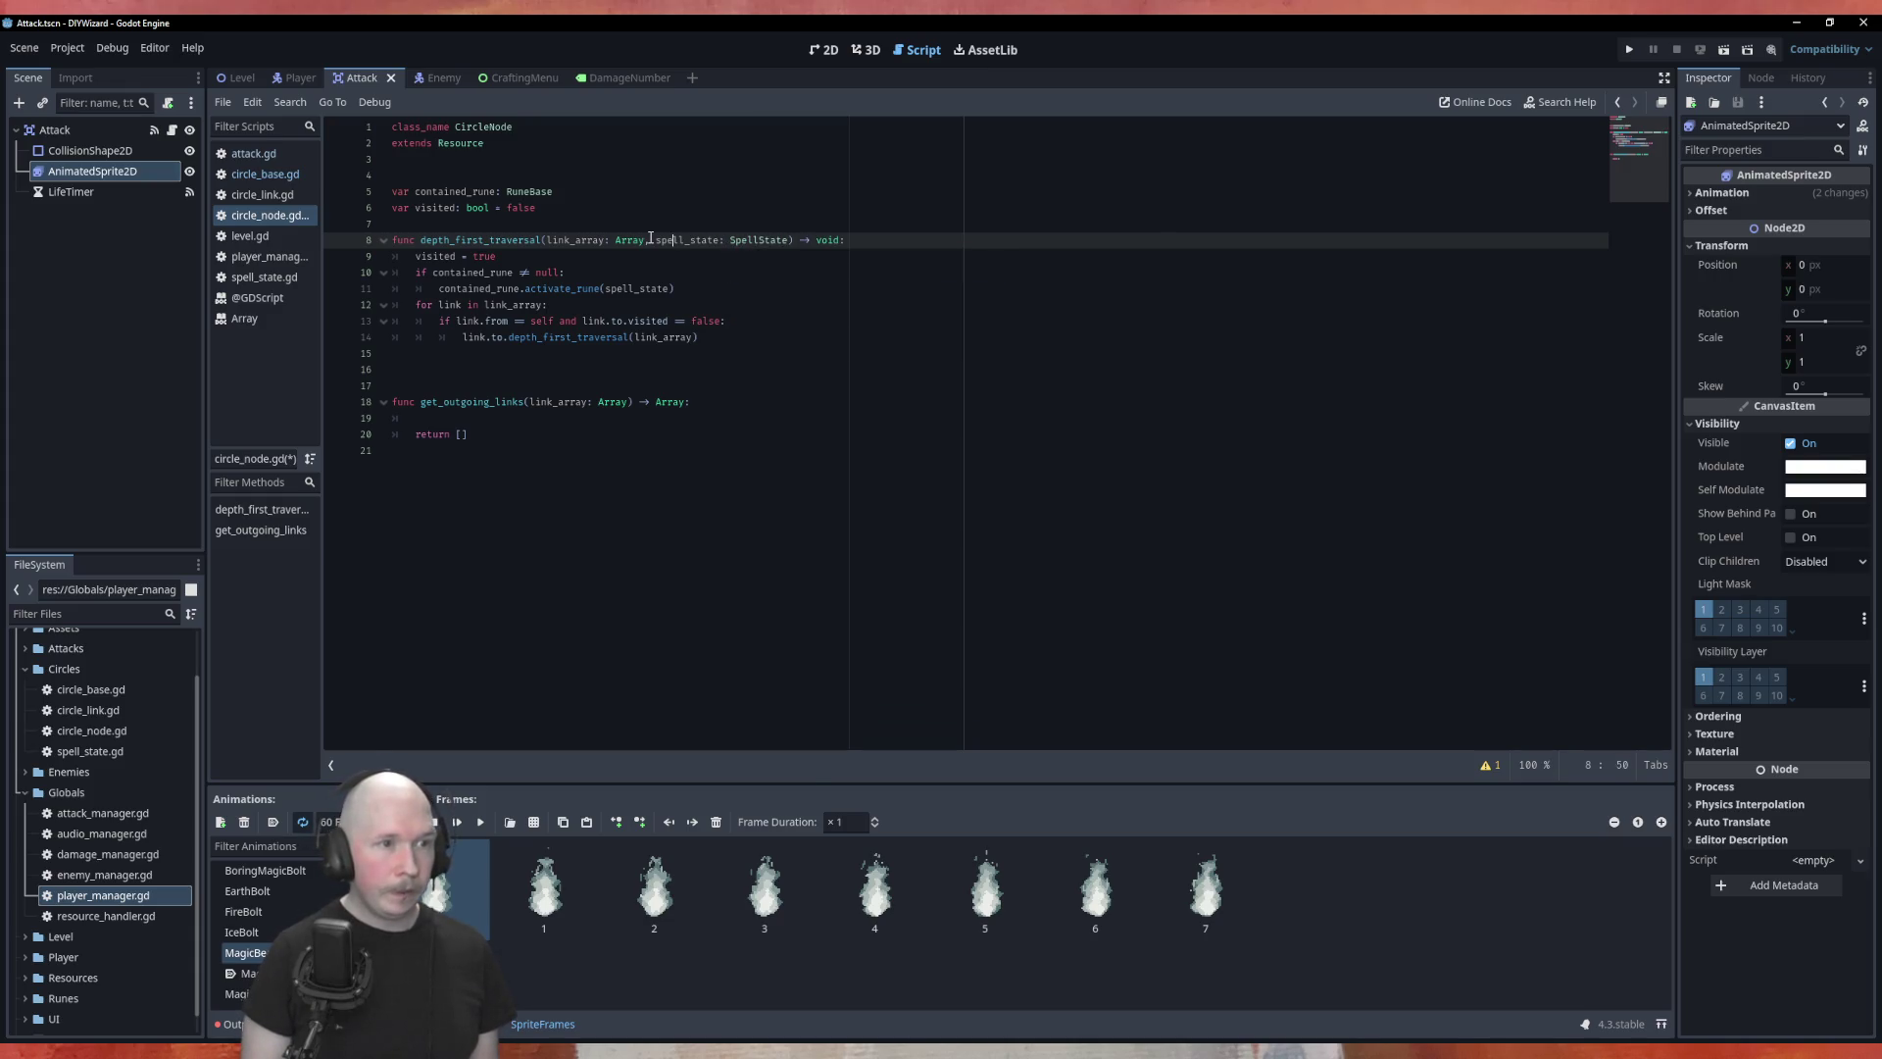
left_click(652, 240)
type("incomin")
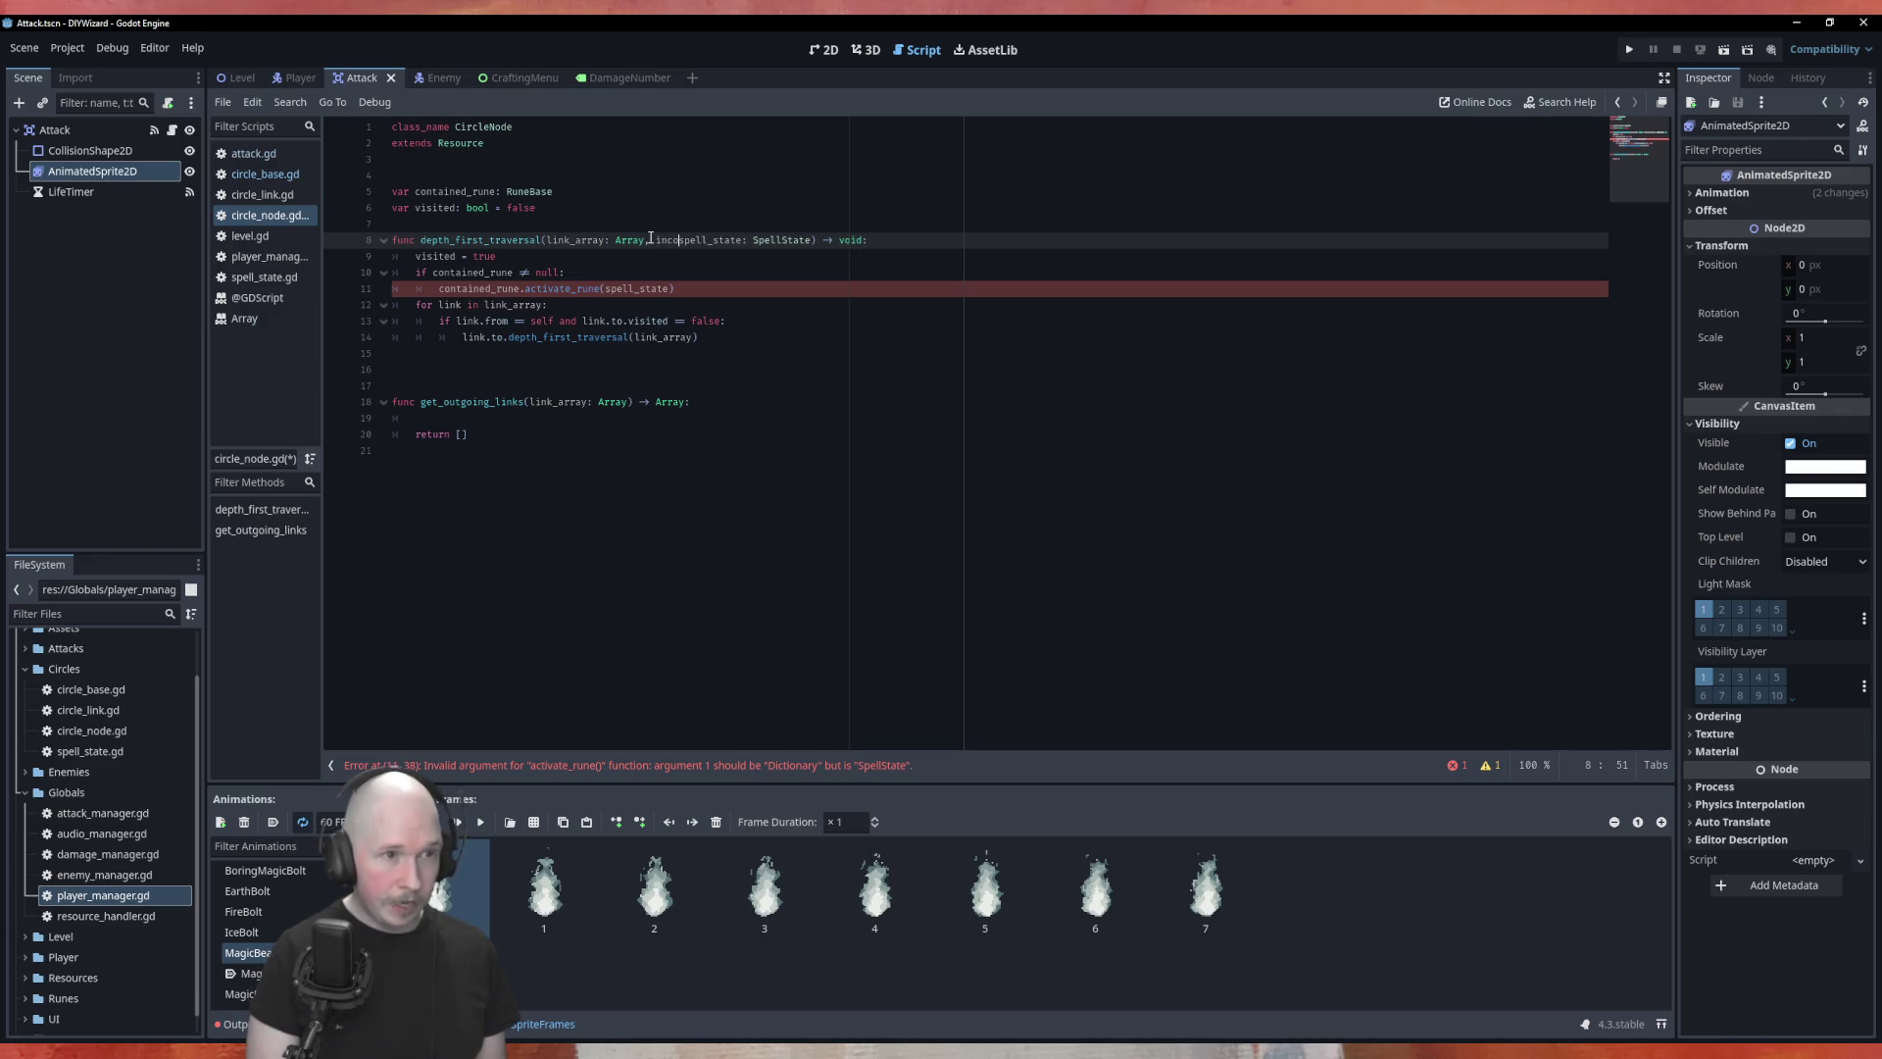
type("g_")
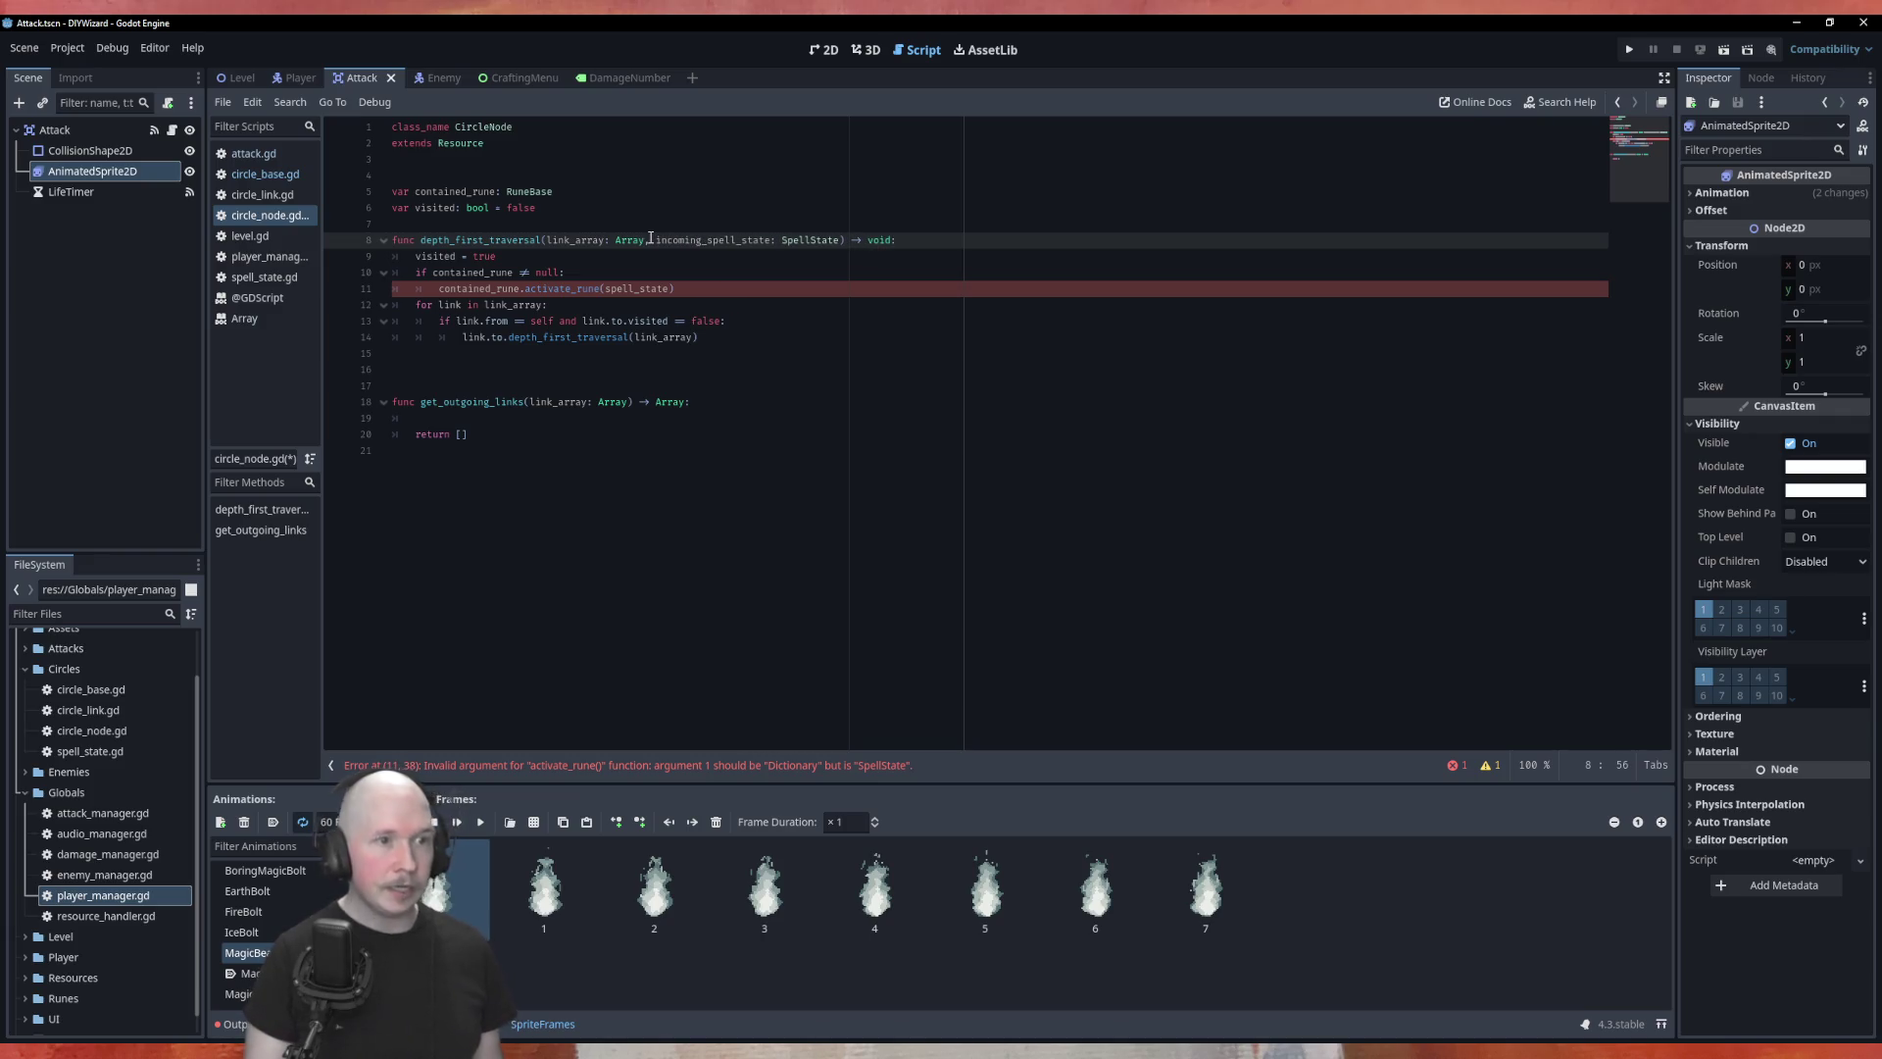
left_click(675, 310)
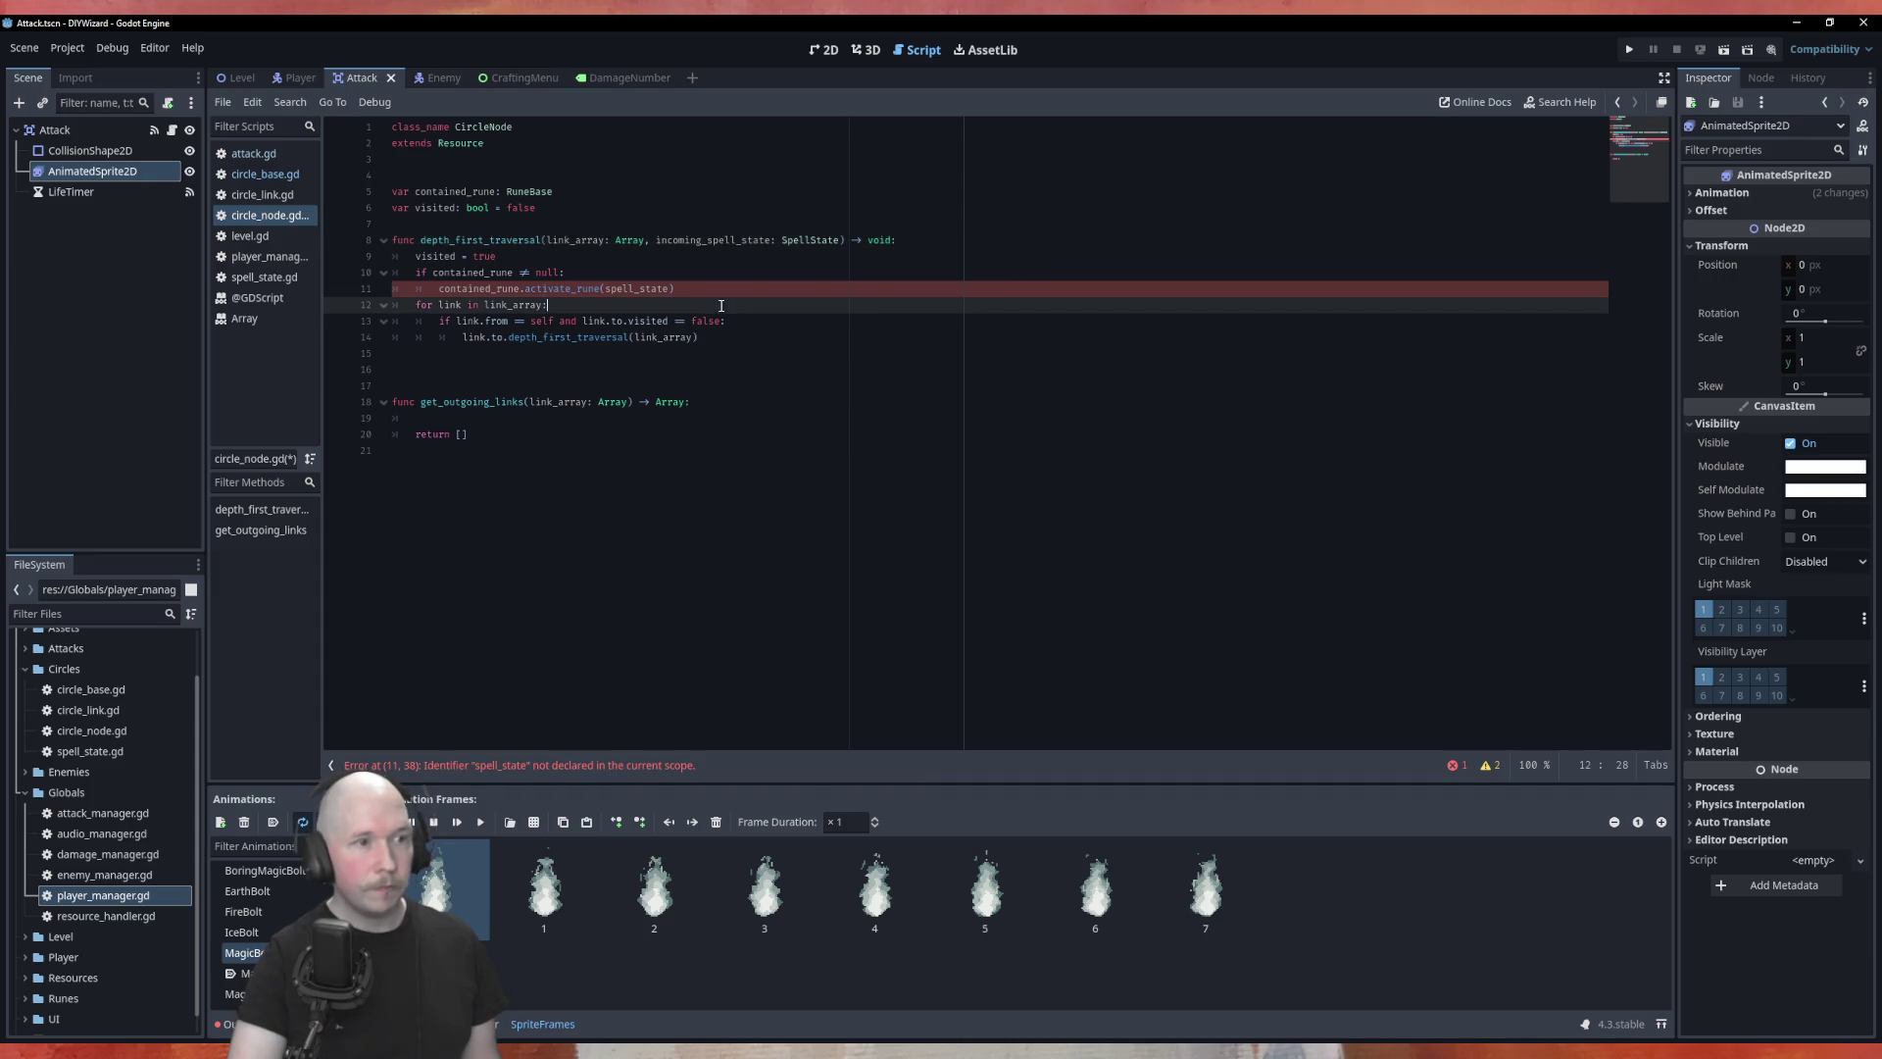
Step: Pass incoming_spell_state to activate_rune instead of spell_state, then jump to the RuneBase definition
double_click(734, 242)
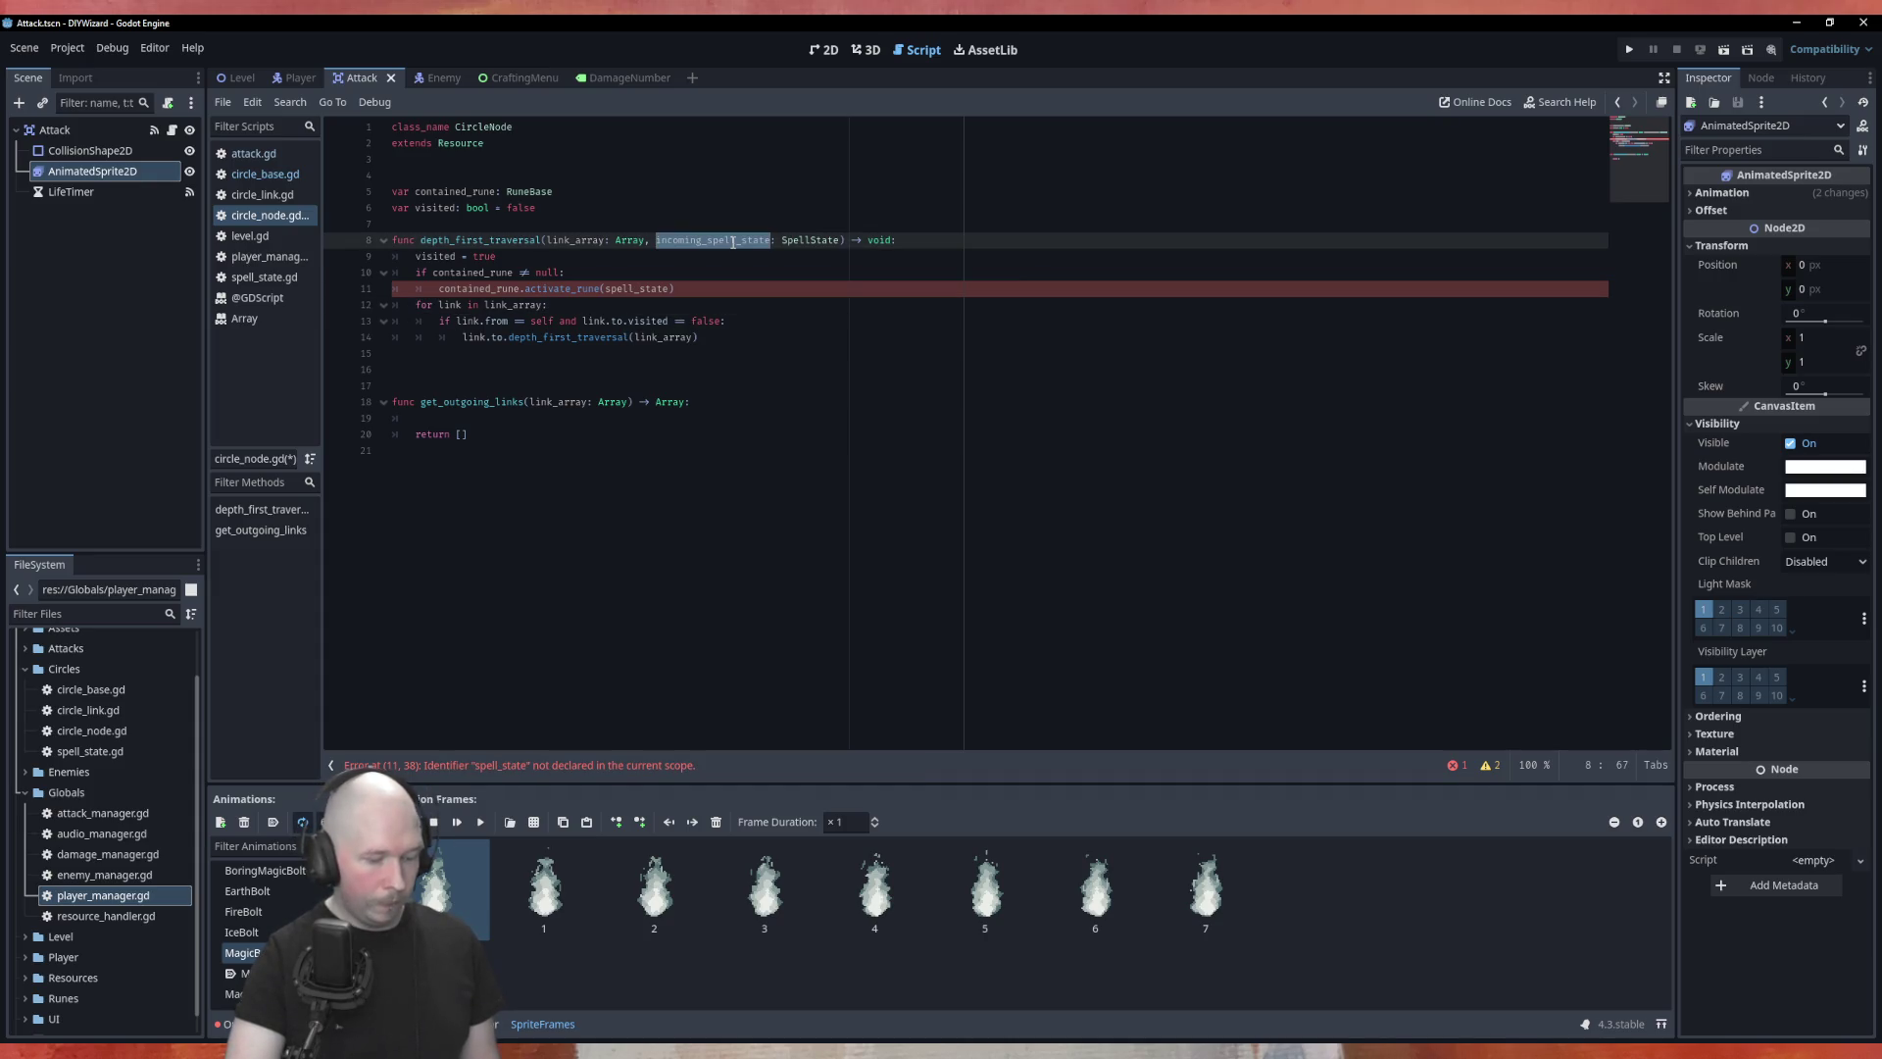
key("ctrl+c")
double_click(637, 289)
key("ctrl+v")
key("Down")
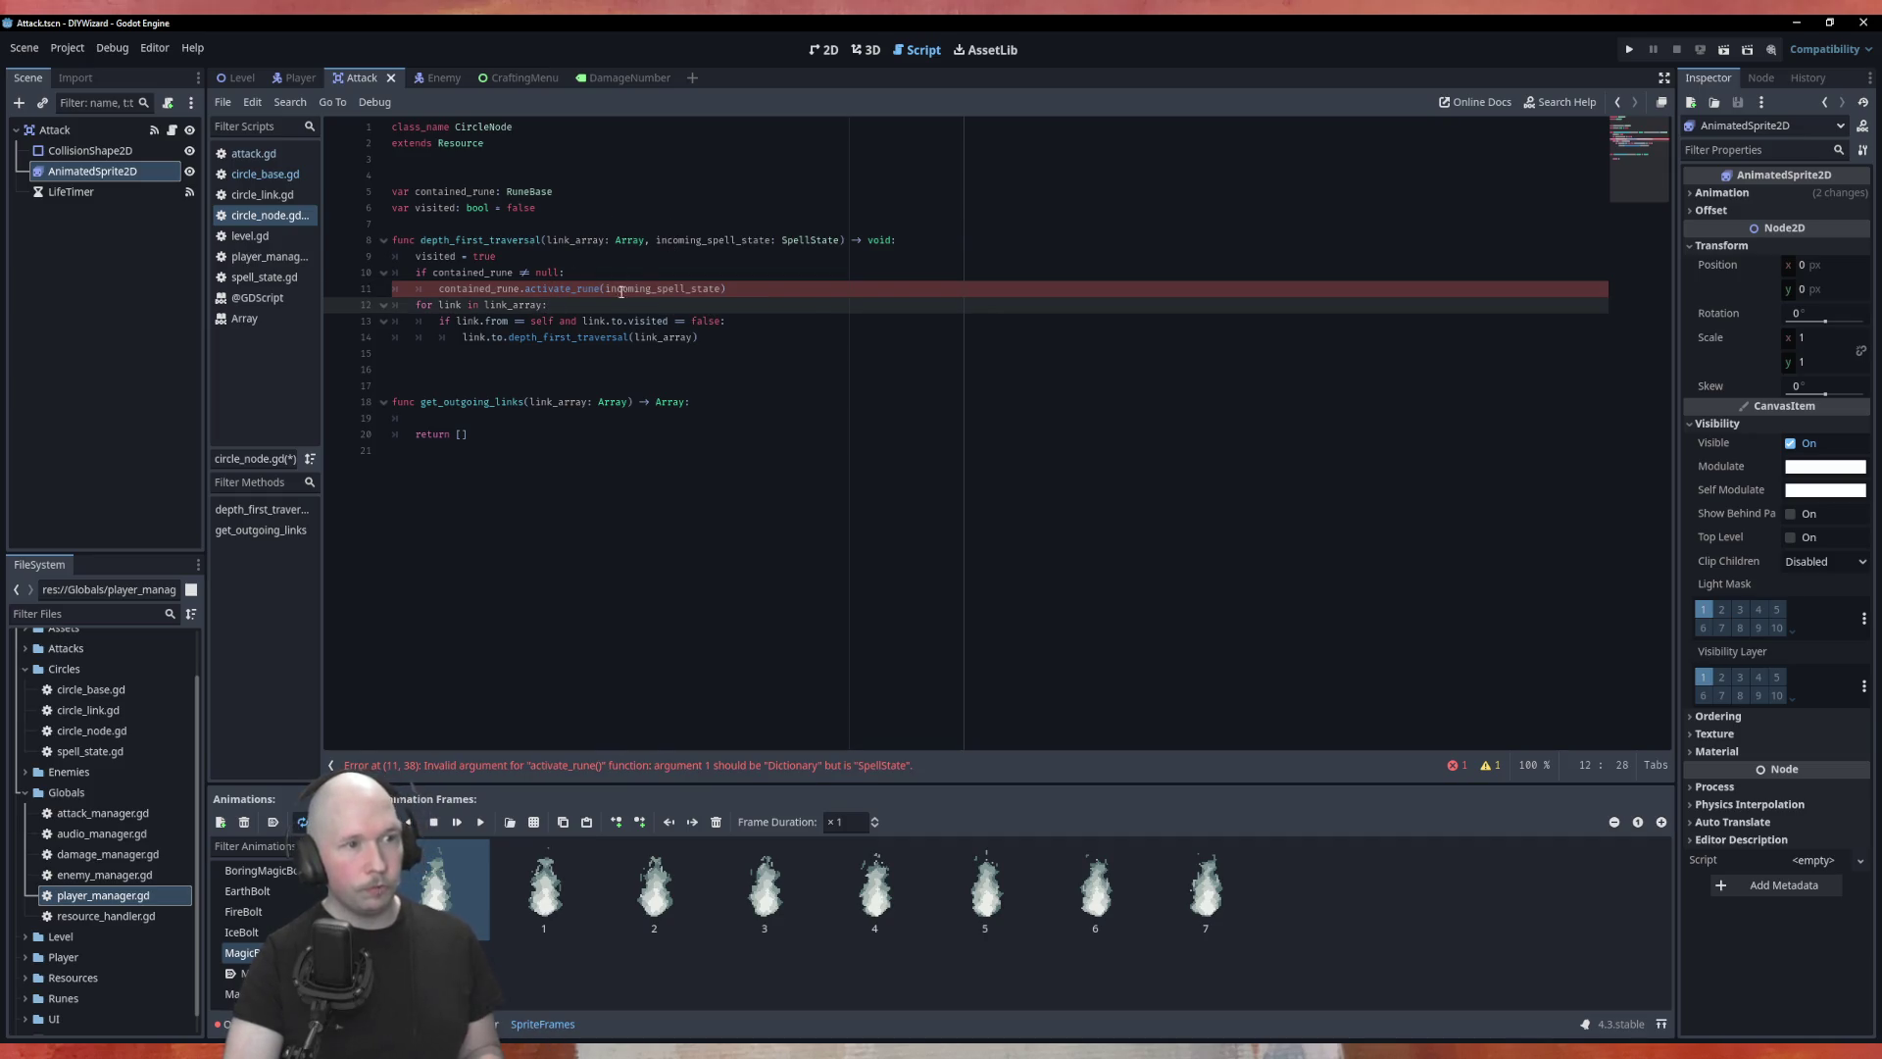
double_click(481, 192)
left_click(586, 276)
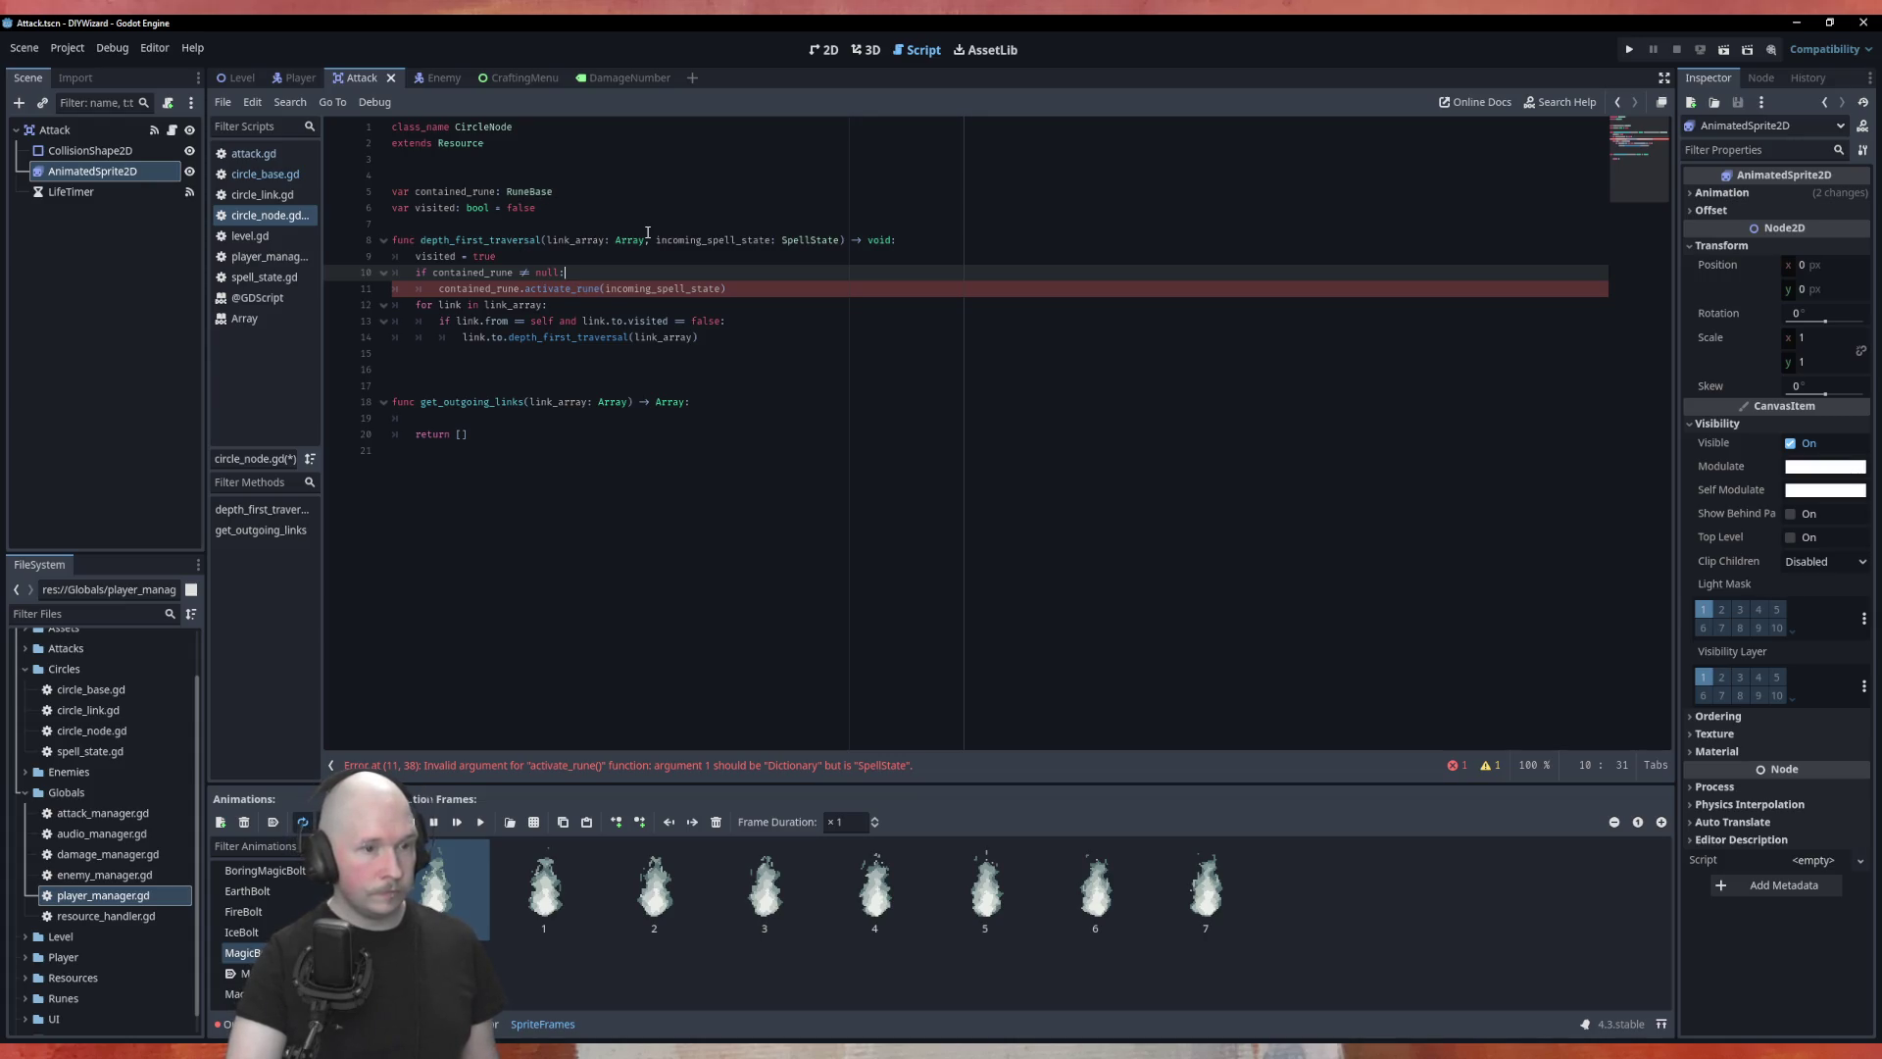
left_click(545, 194, "ctrl")
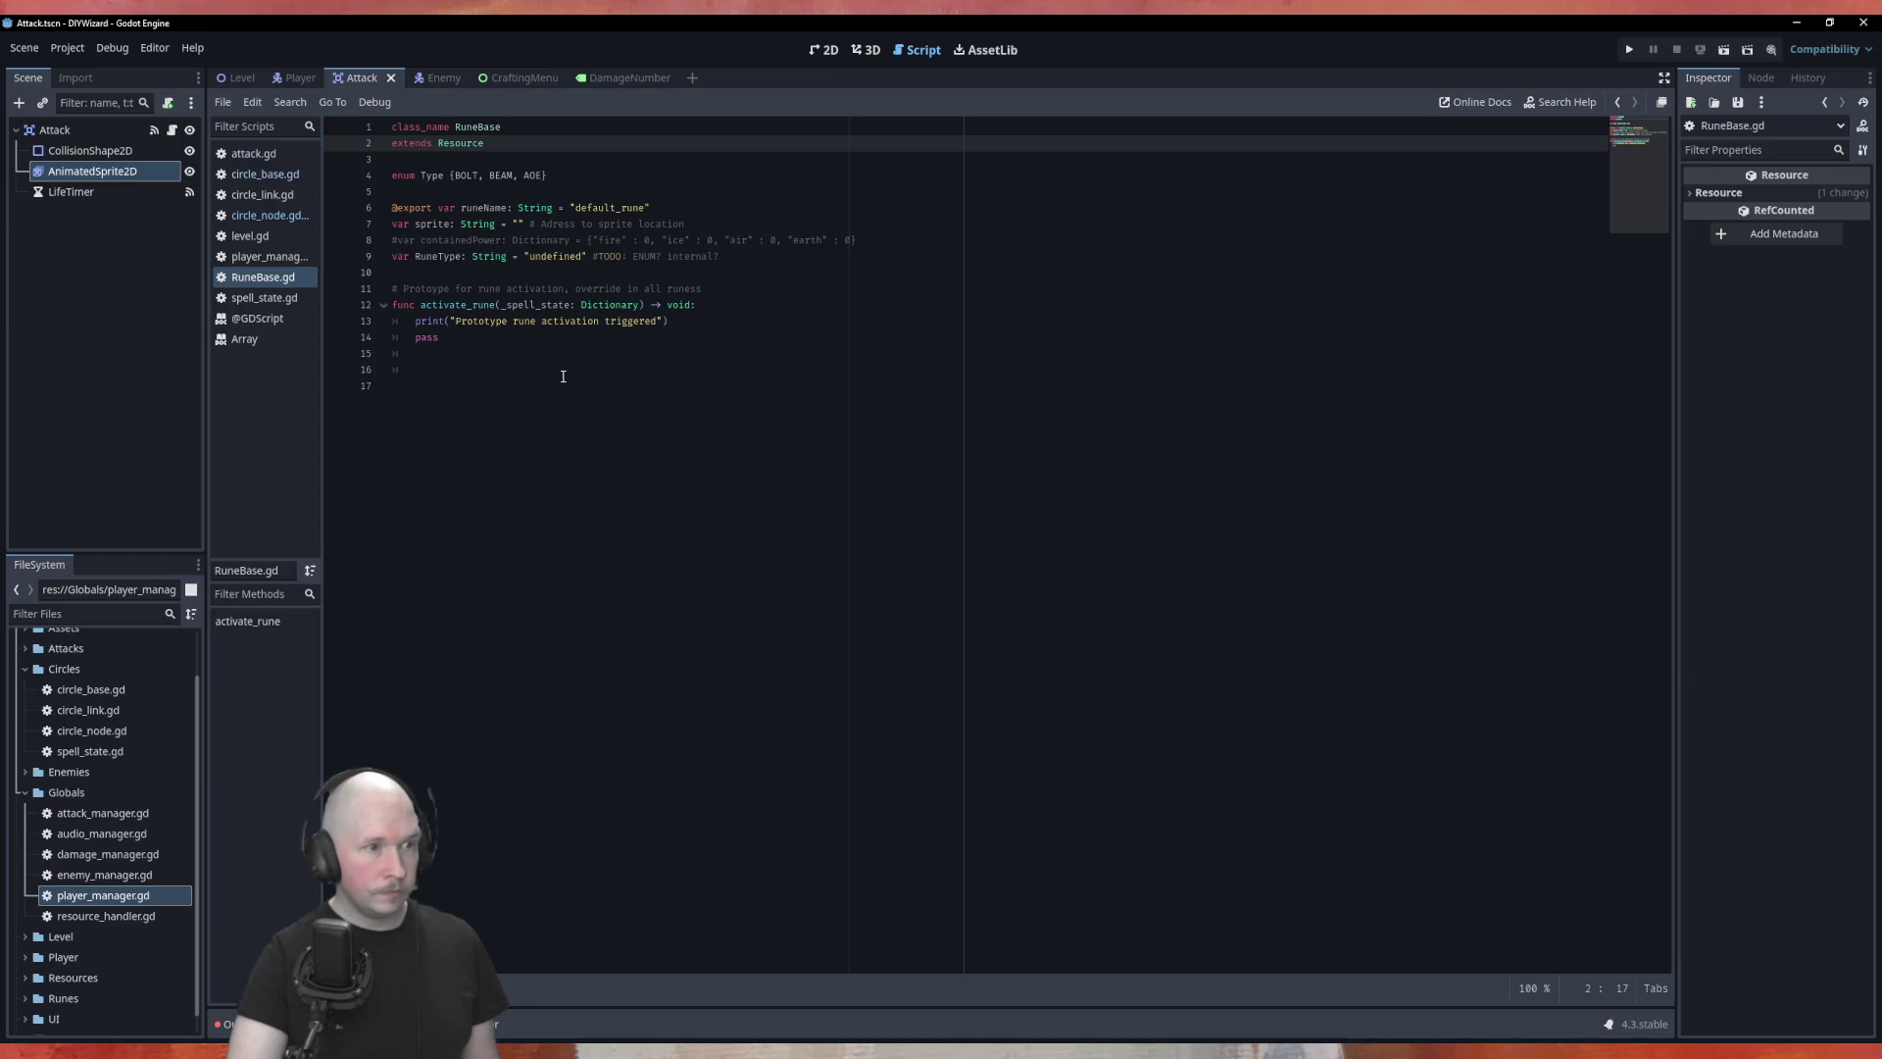
Step: Check activate_rune's Dictionary parameter type in RuneBase.gd, then go back to circle_node.gd
double_click(640, 307)
key("alt+Left")
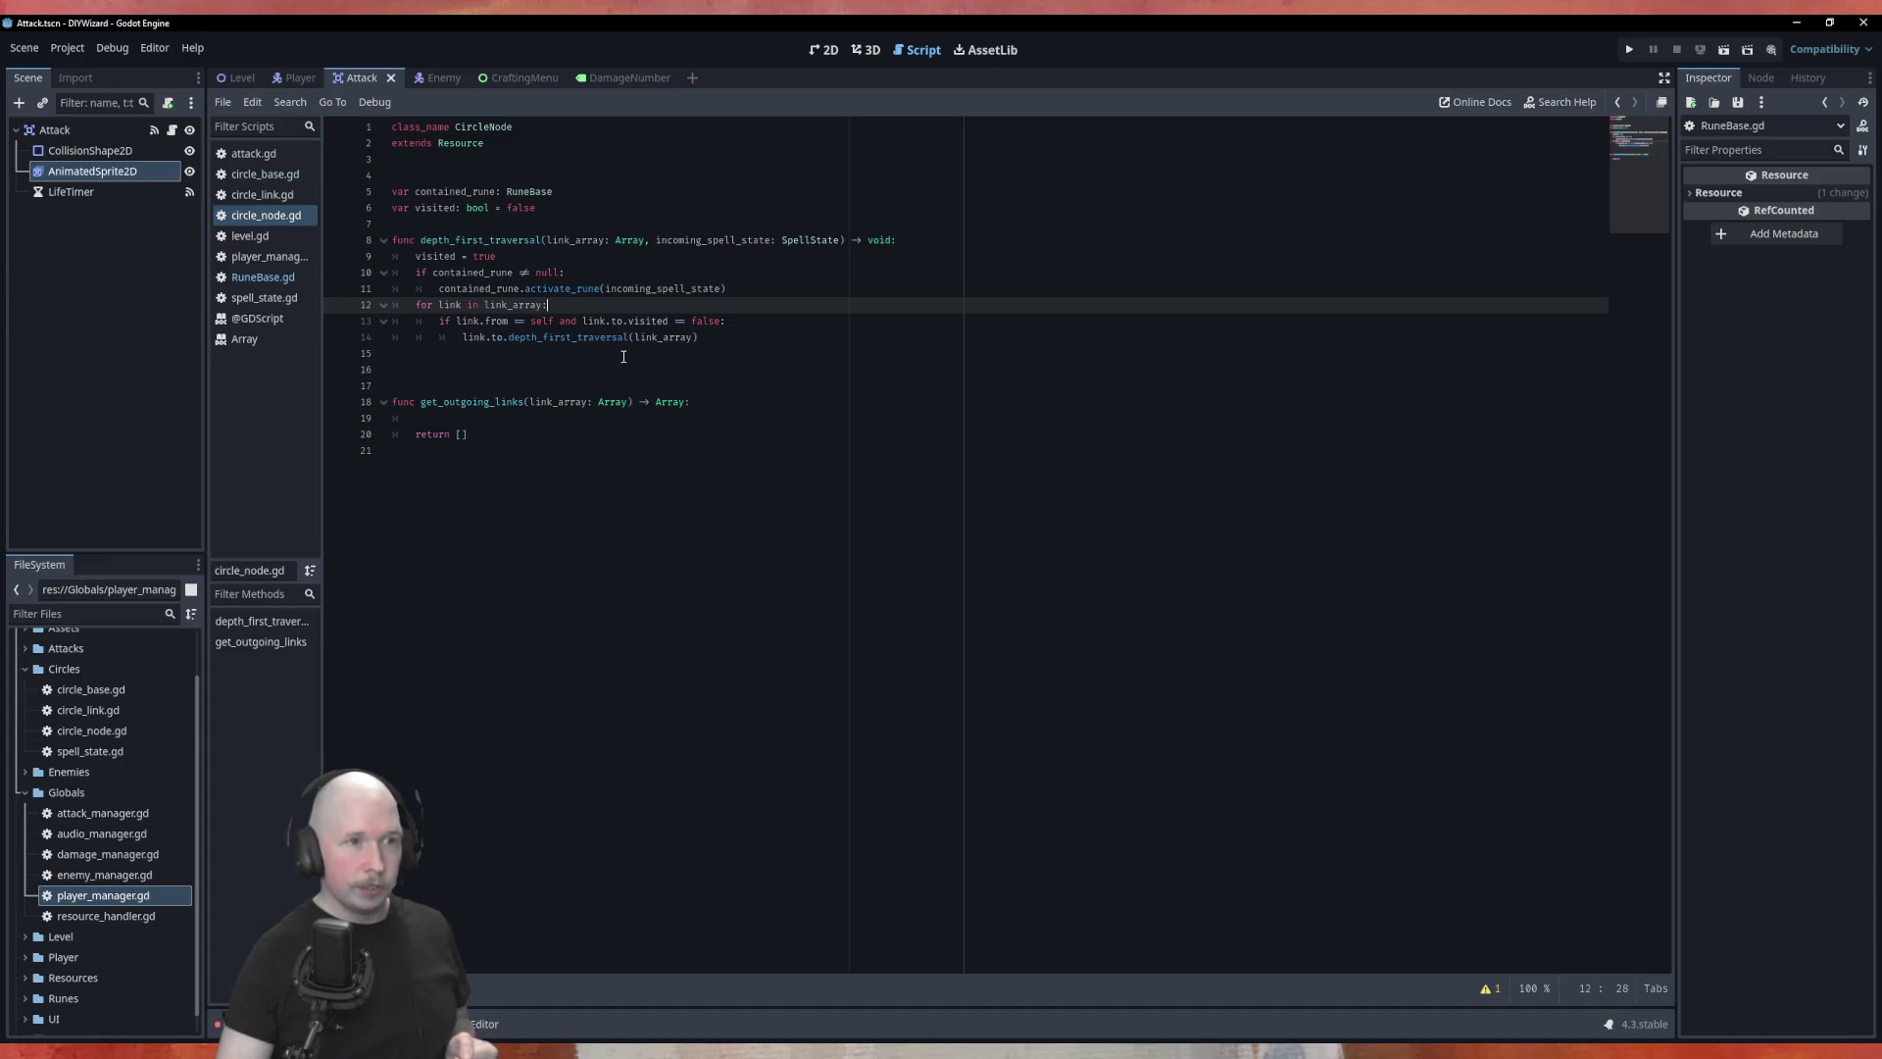
left_click(651, 239)
double_click(810, 241)
left_click(651, 273)
left_click(616, 256)
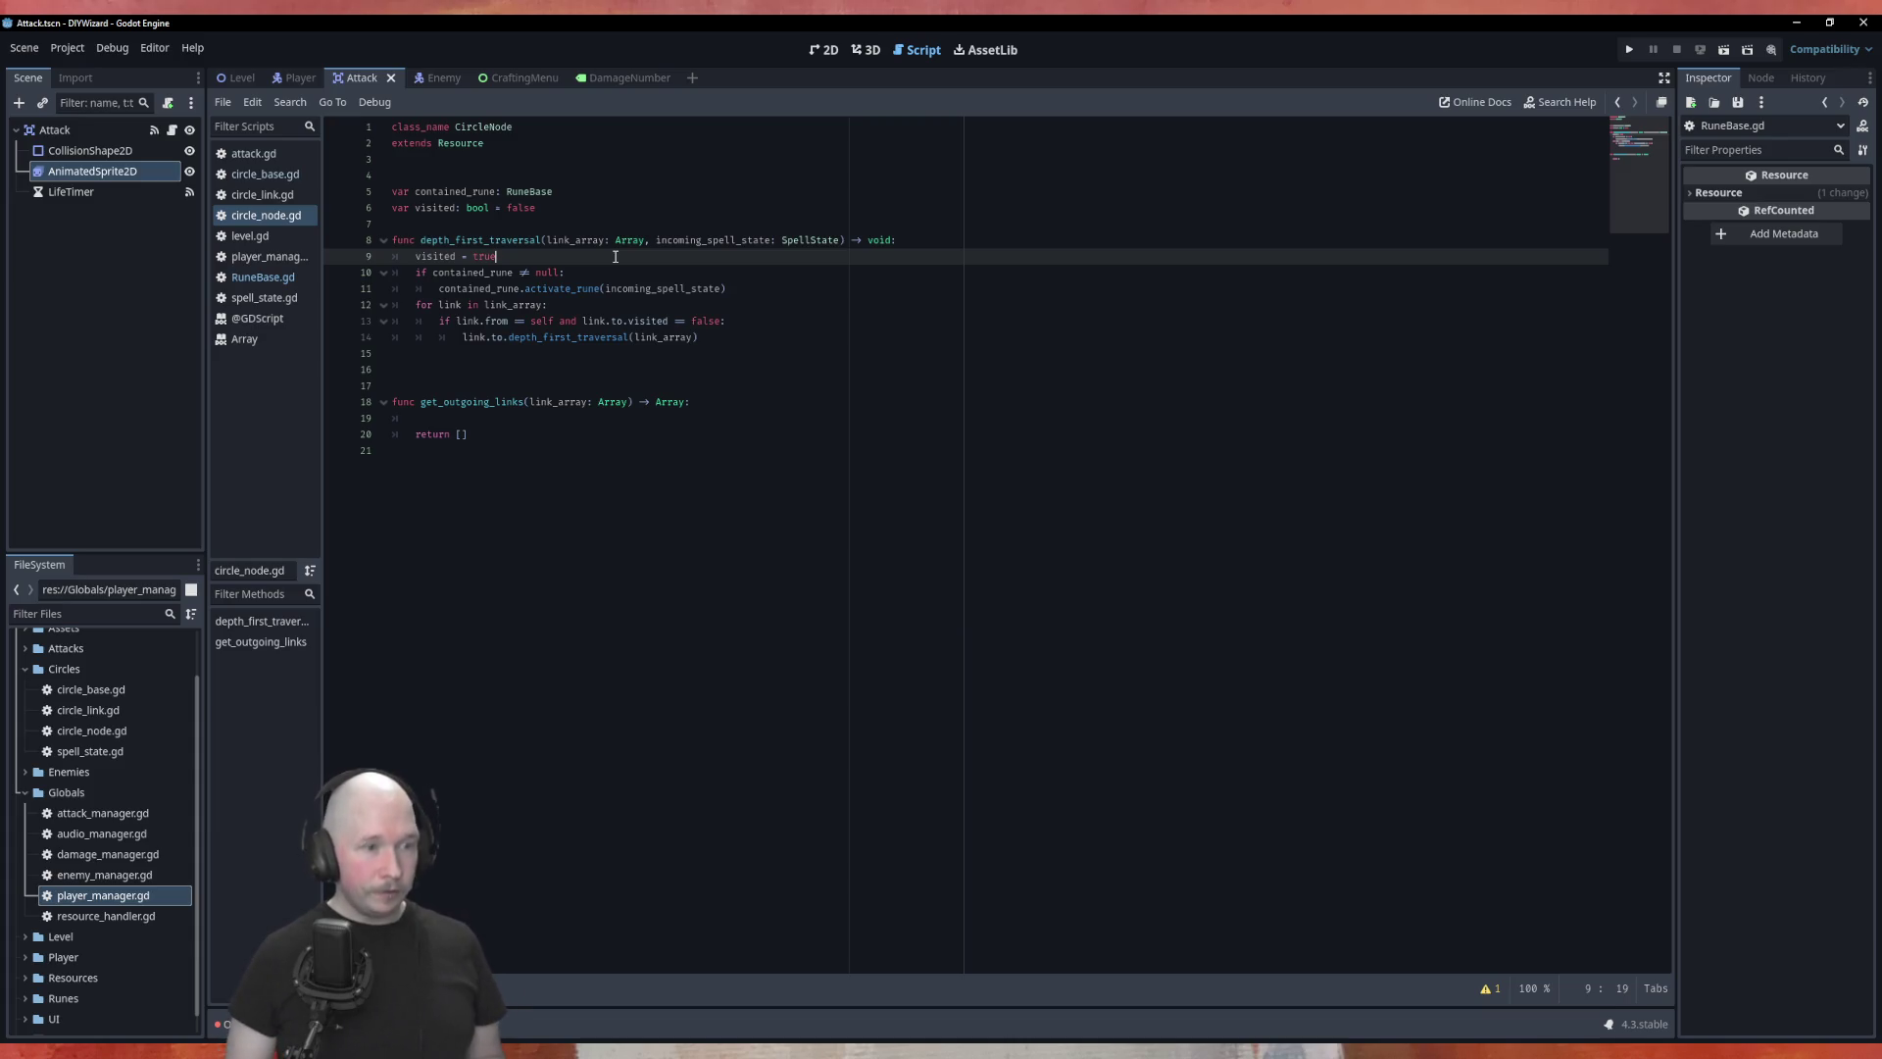
Step: Declare var outgoing_links: Array[CircleLink] = [] above visited = true
key("Return")
type("var")
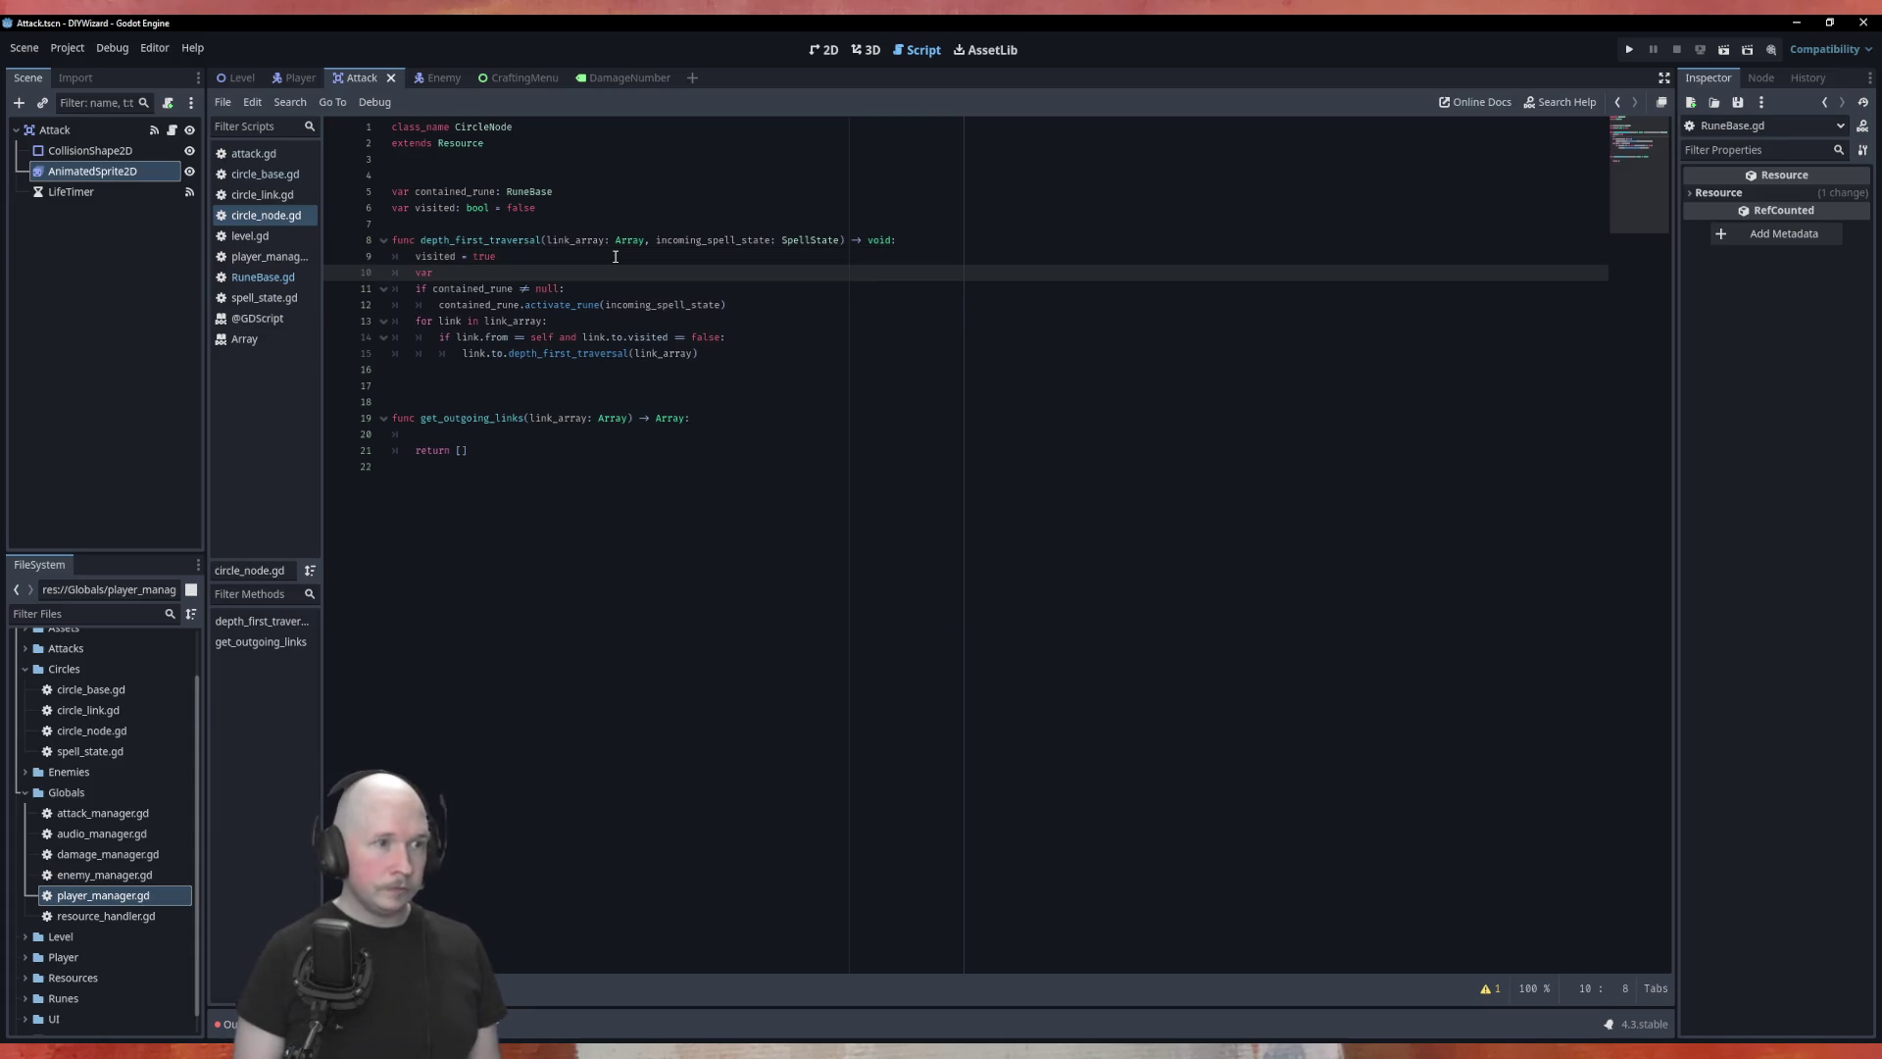
key("alt+Up")
type(" ou")
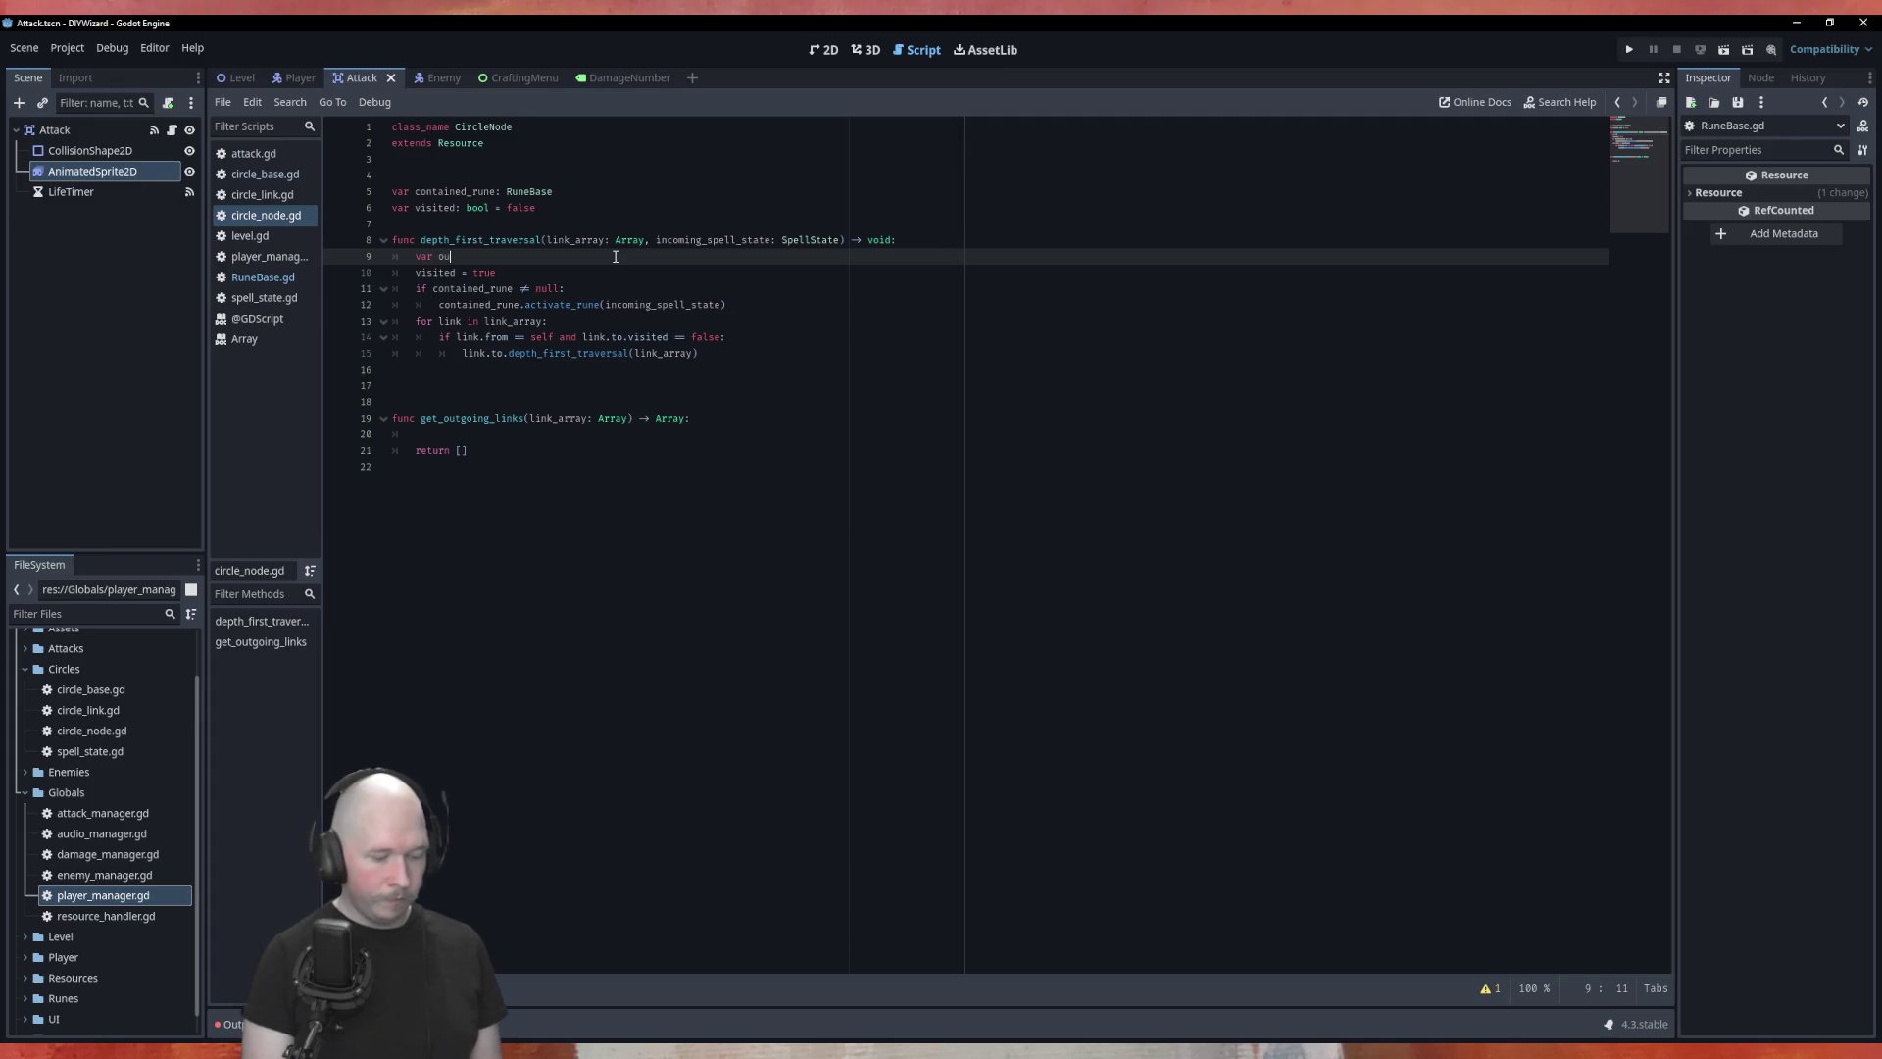
type("tgoing_links: ")
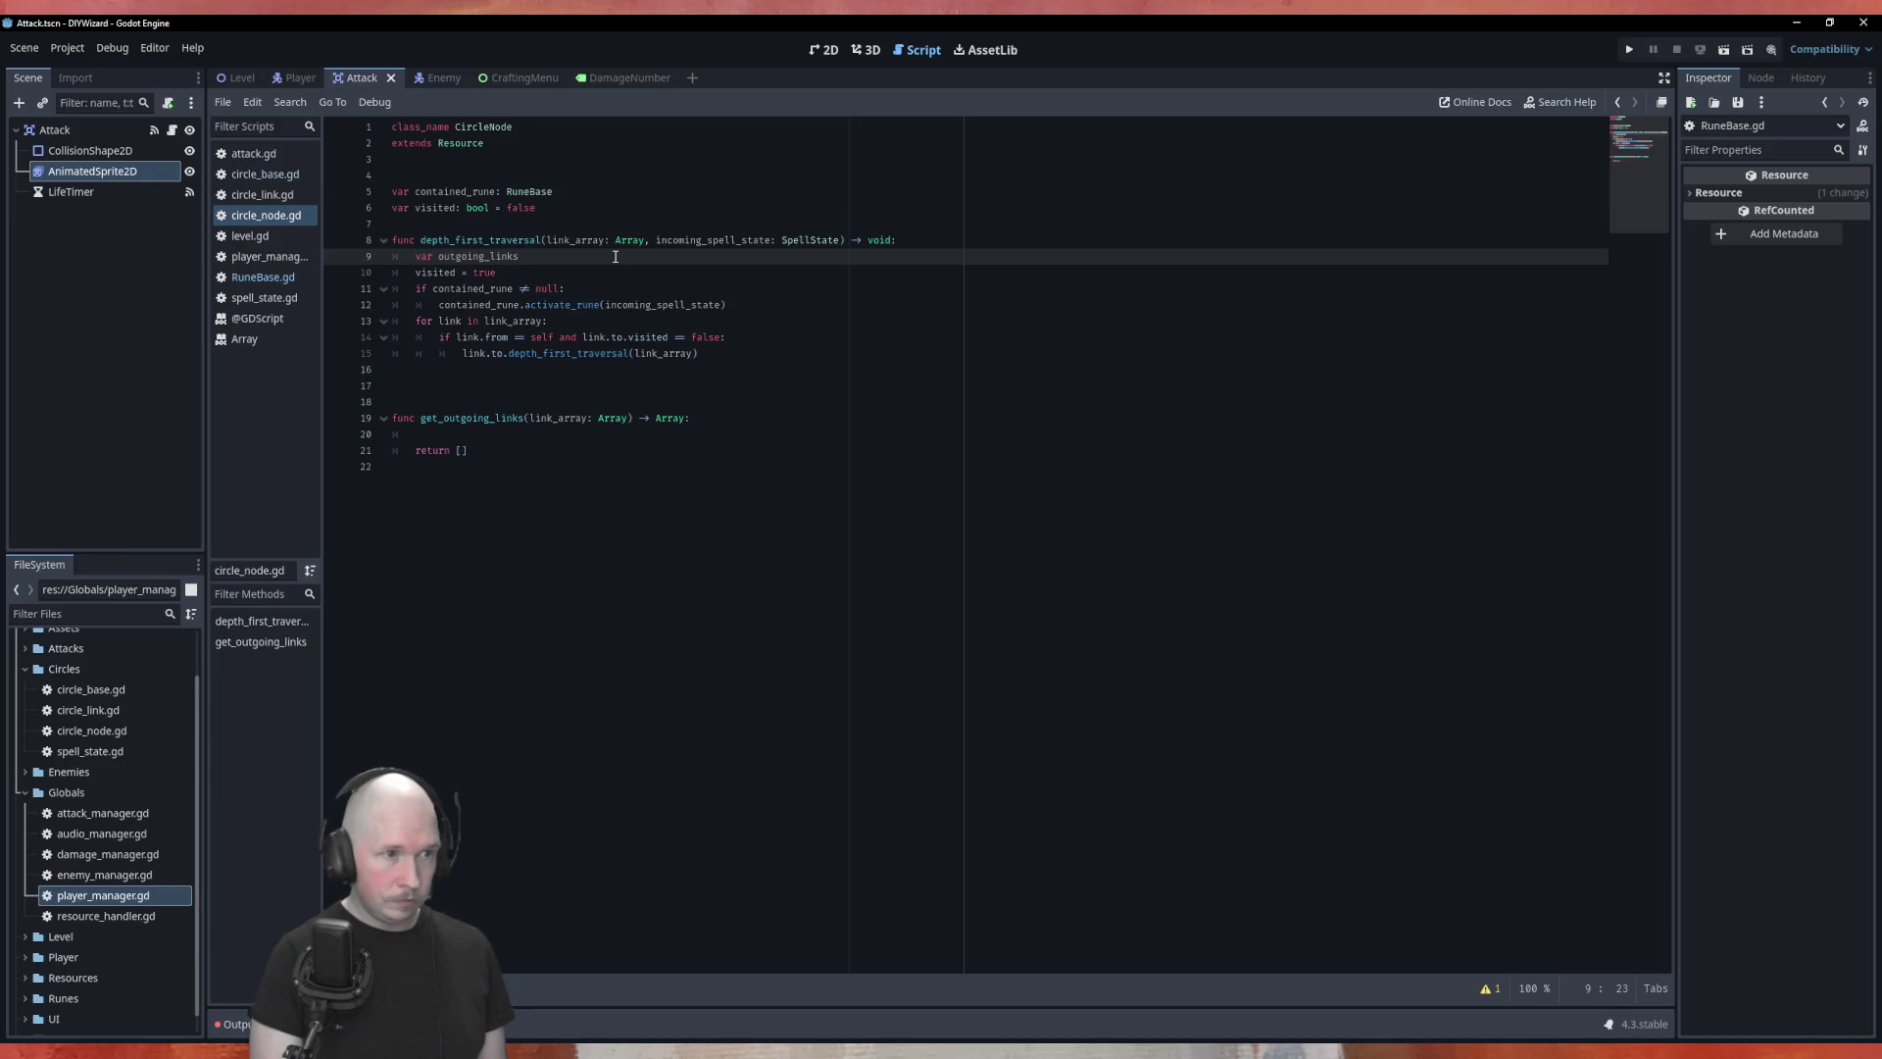
type("Arr")
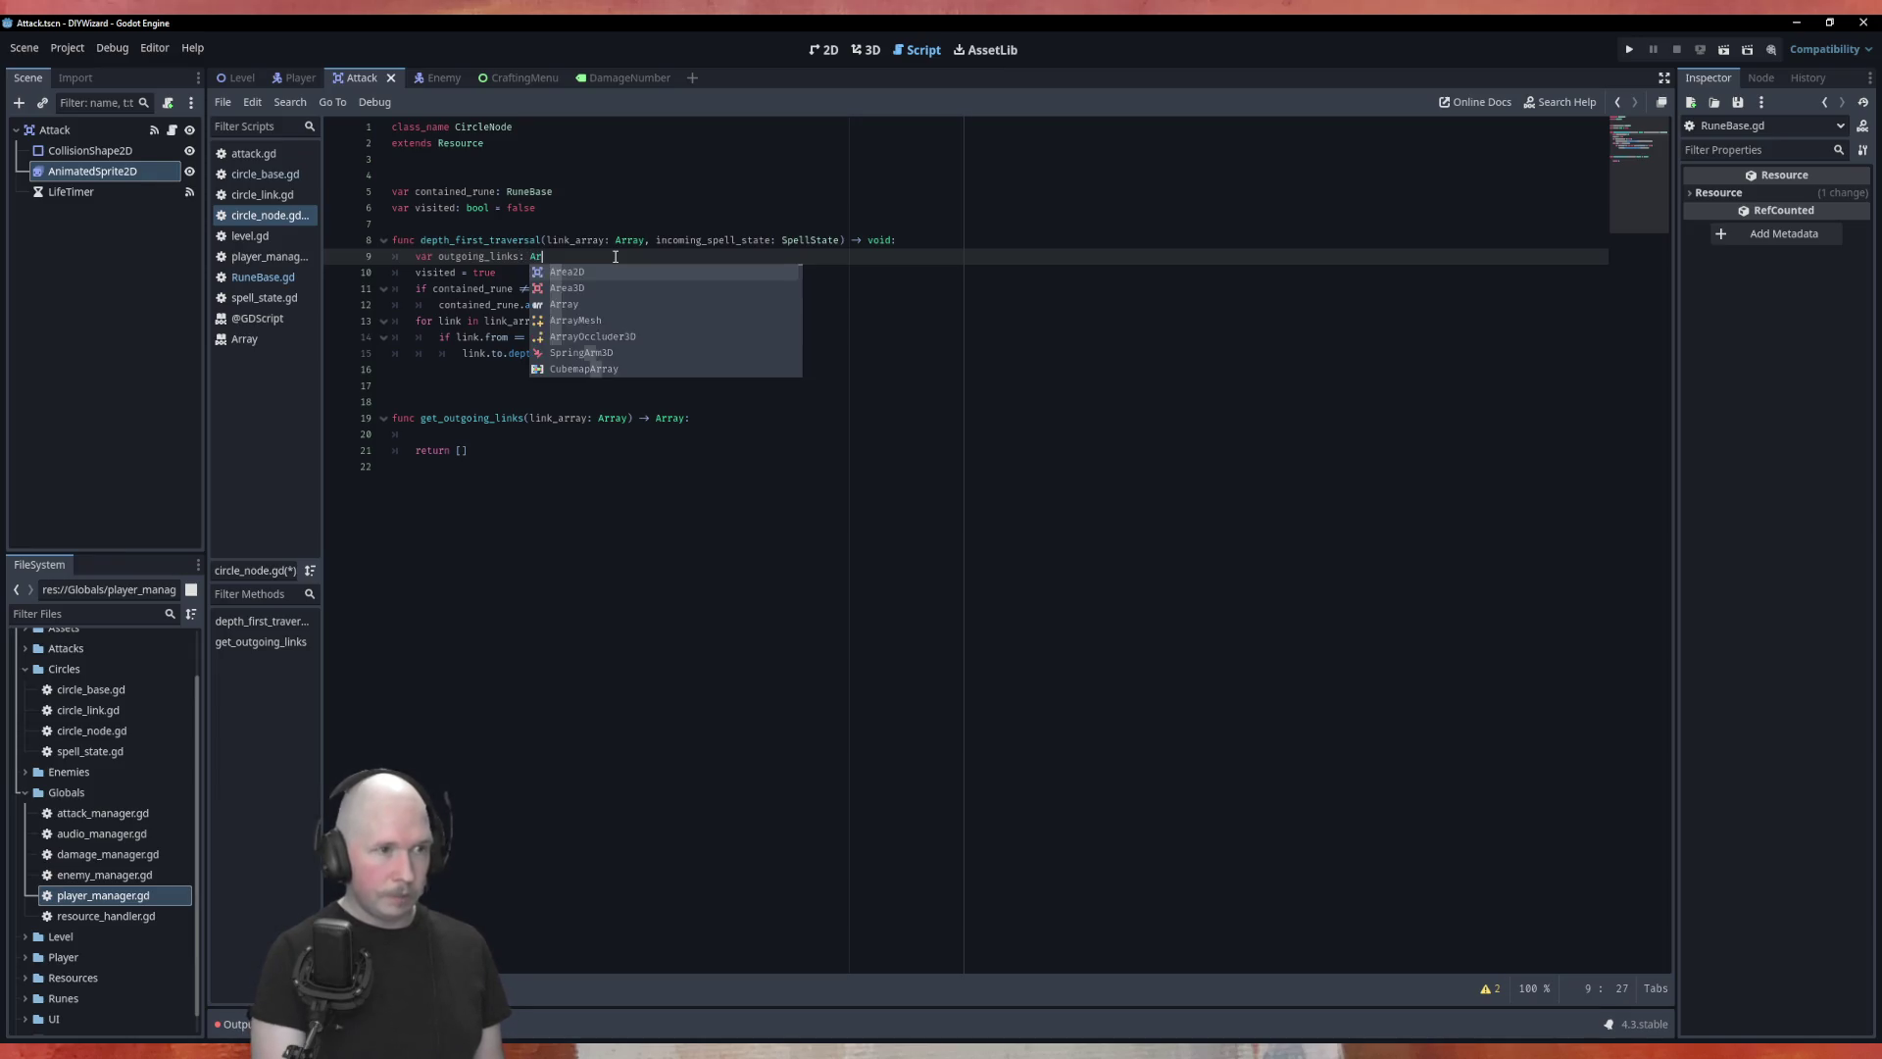
key("Return")
type("[")
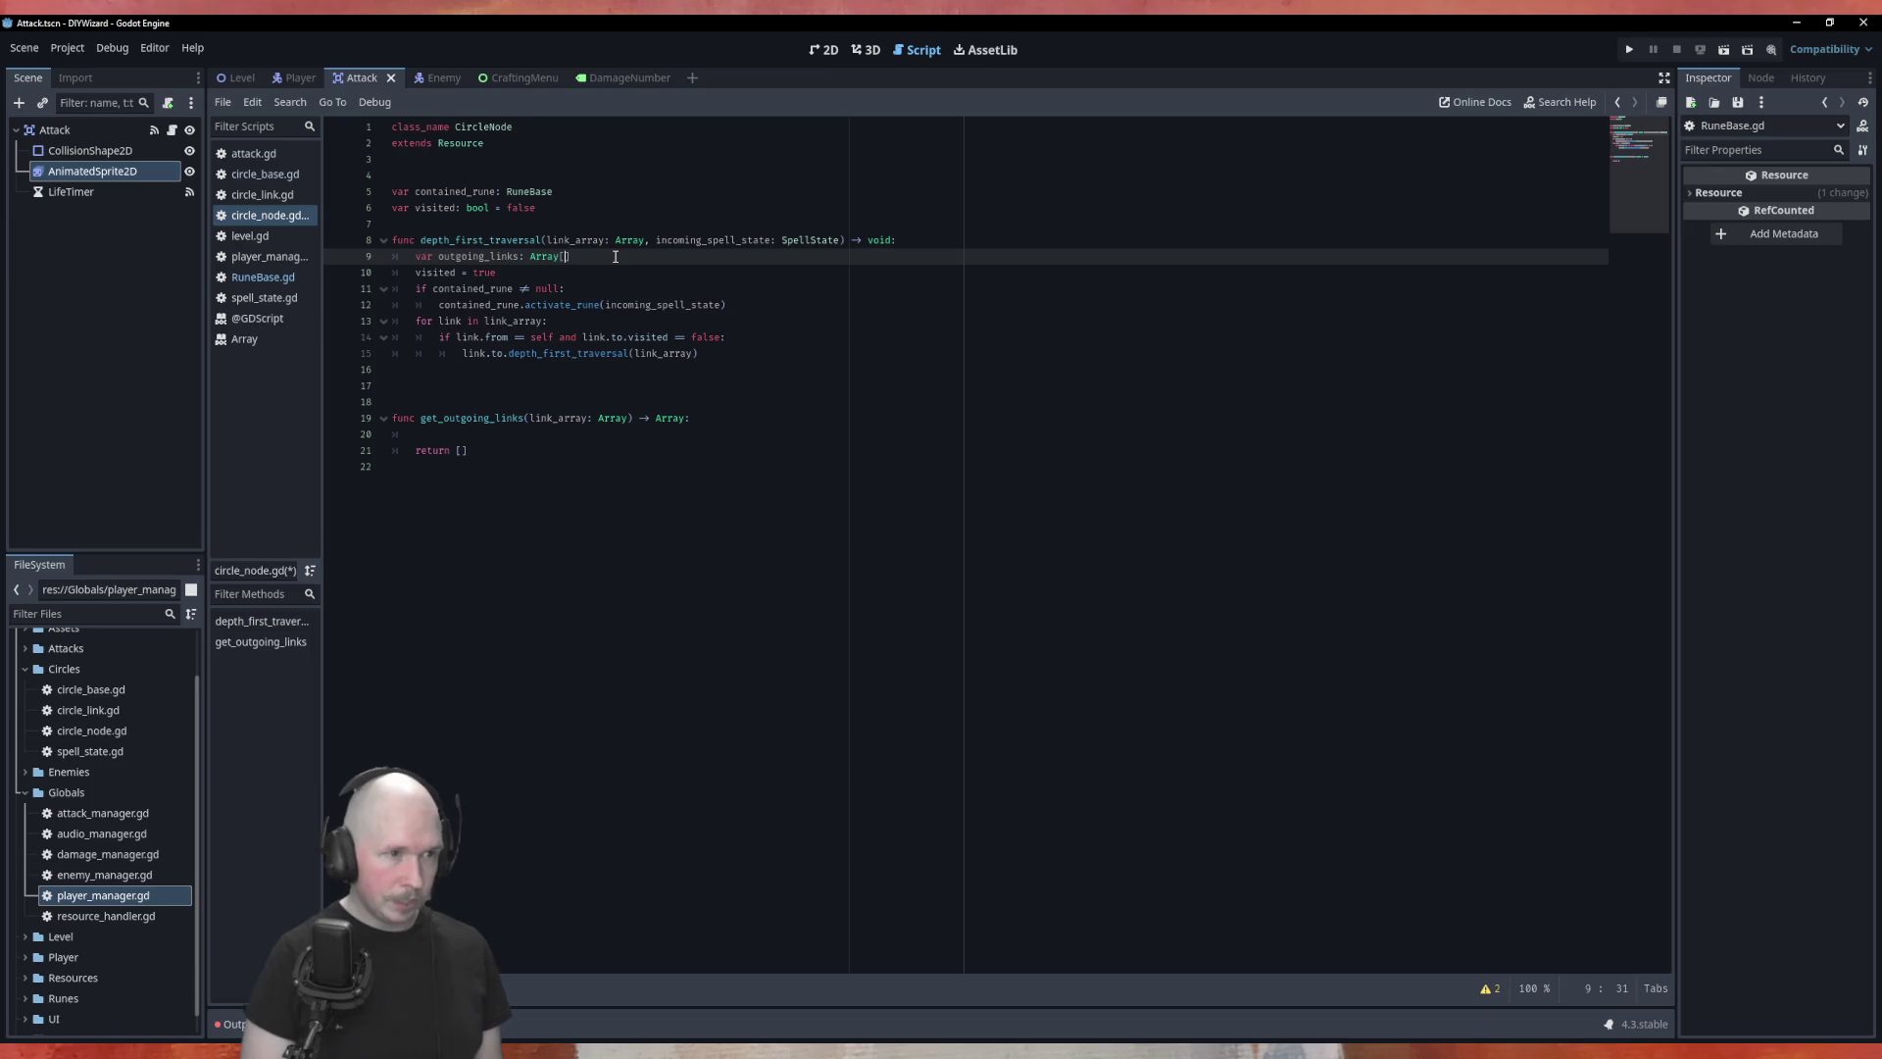
type("Ci")
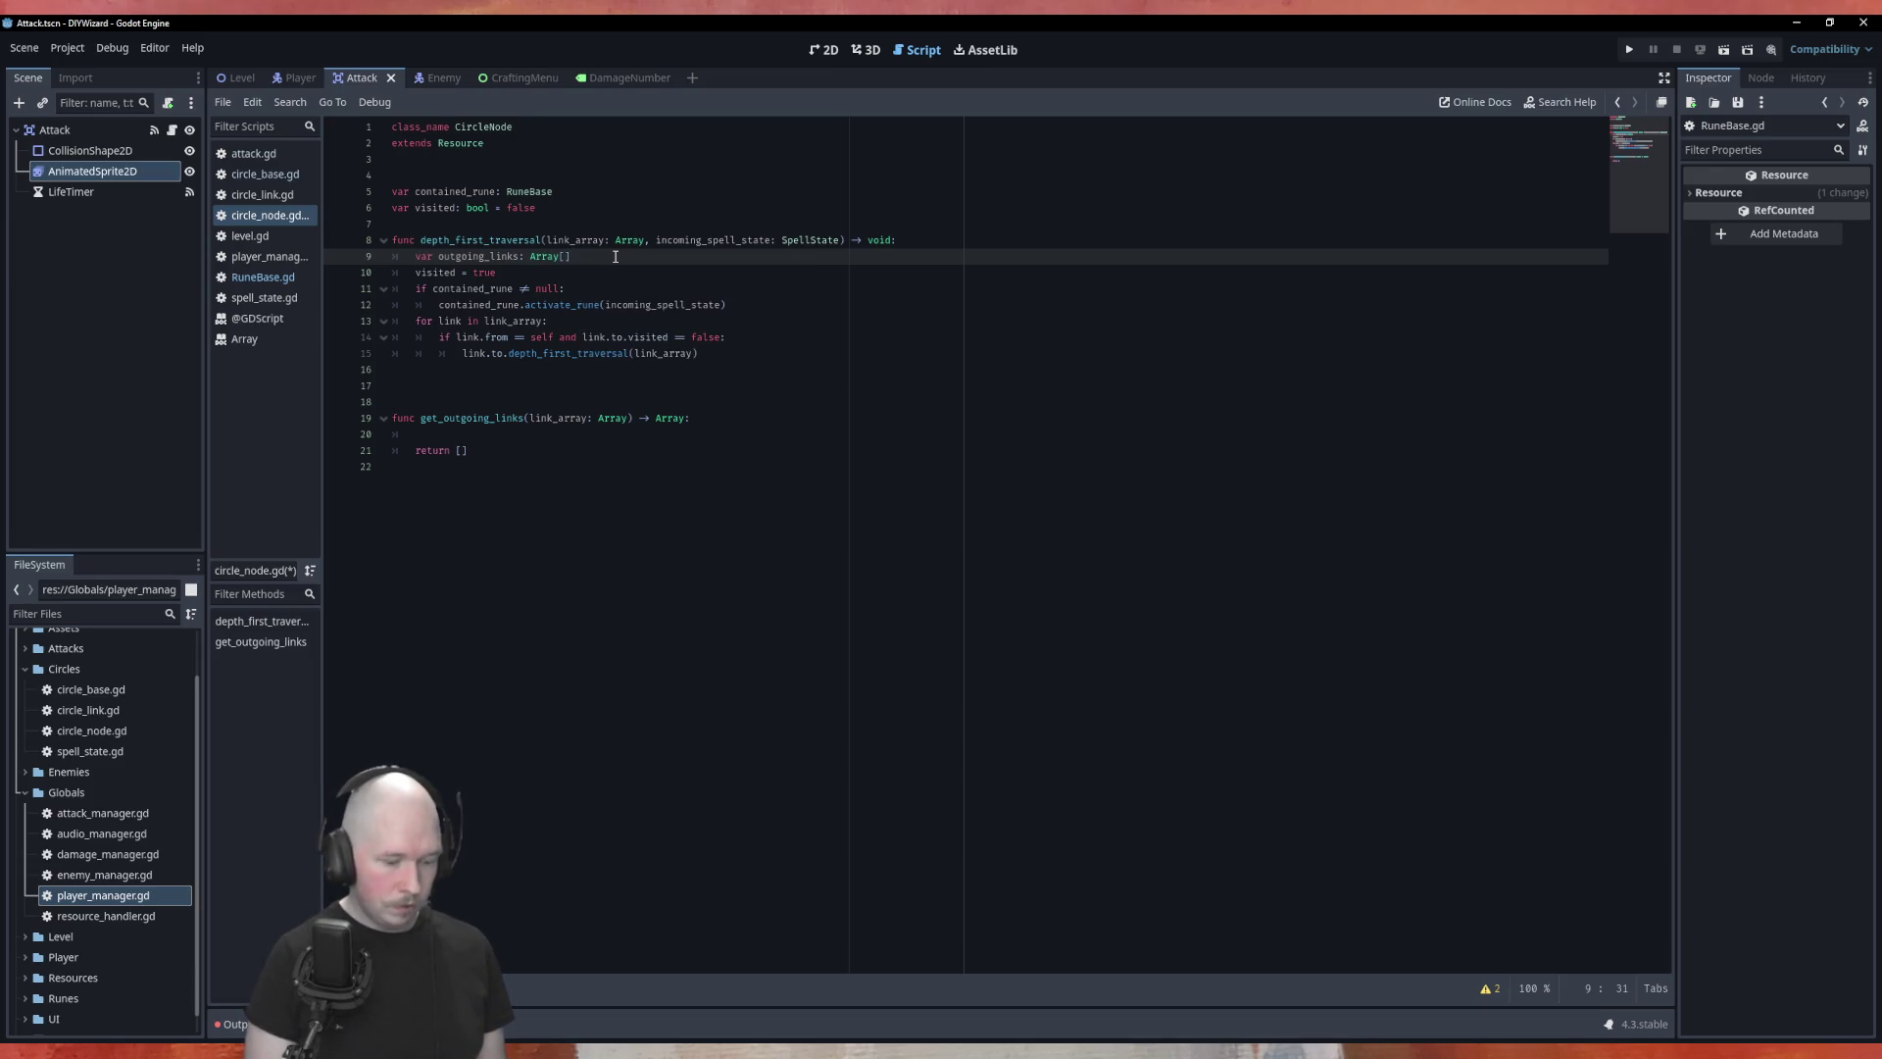
type("rcleL")
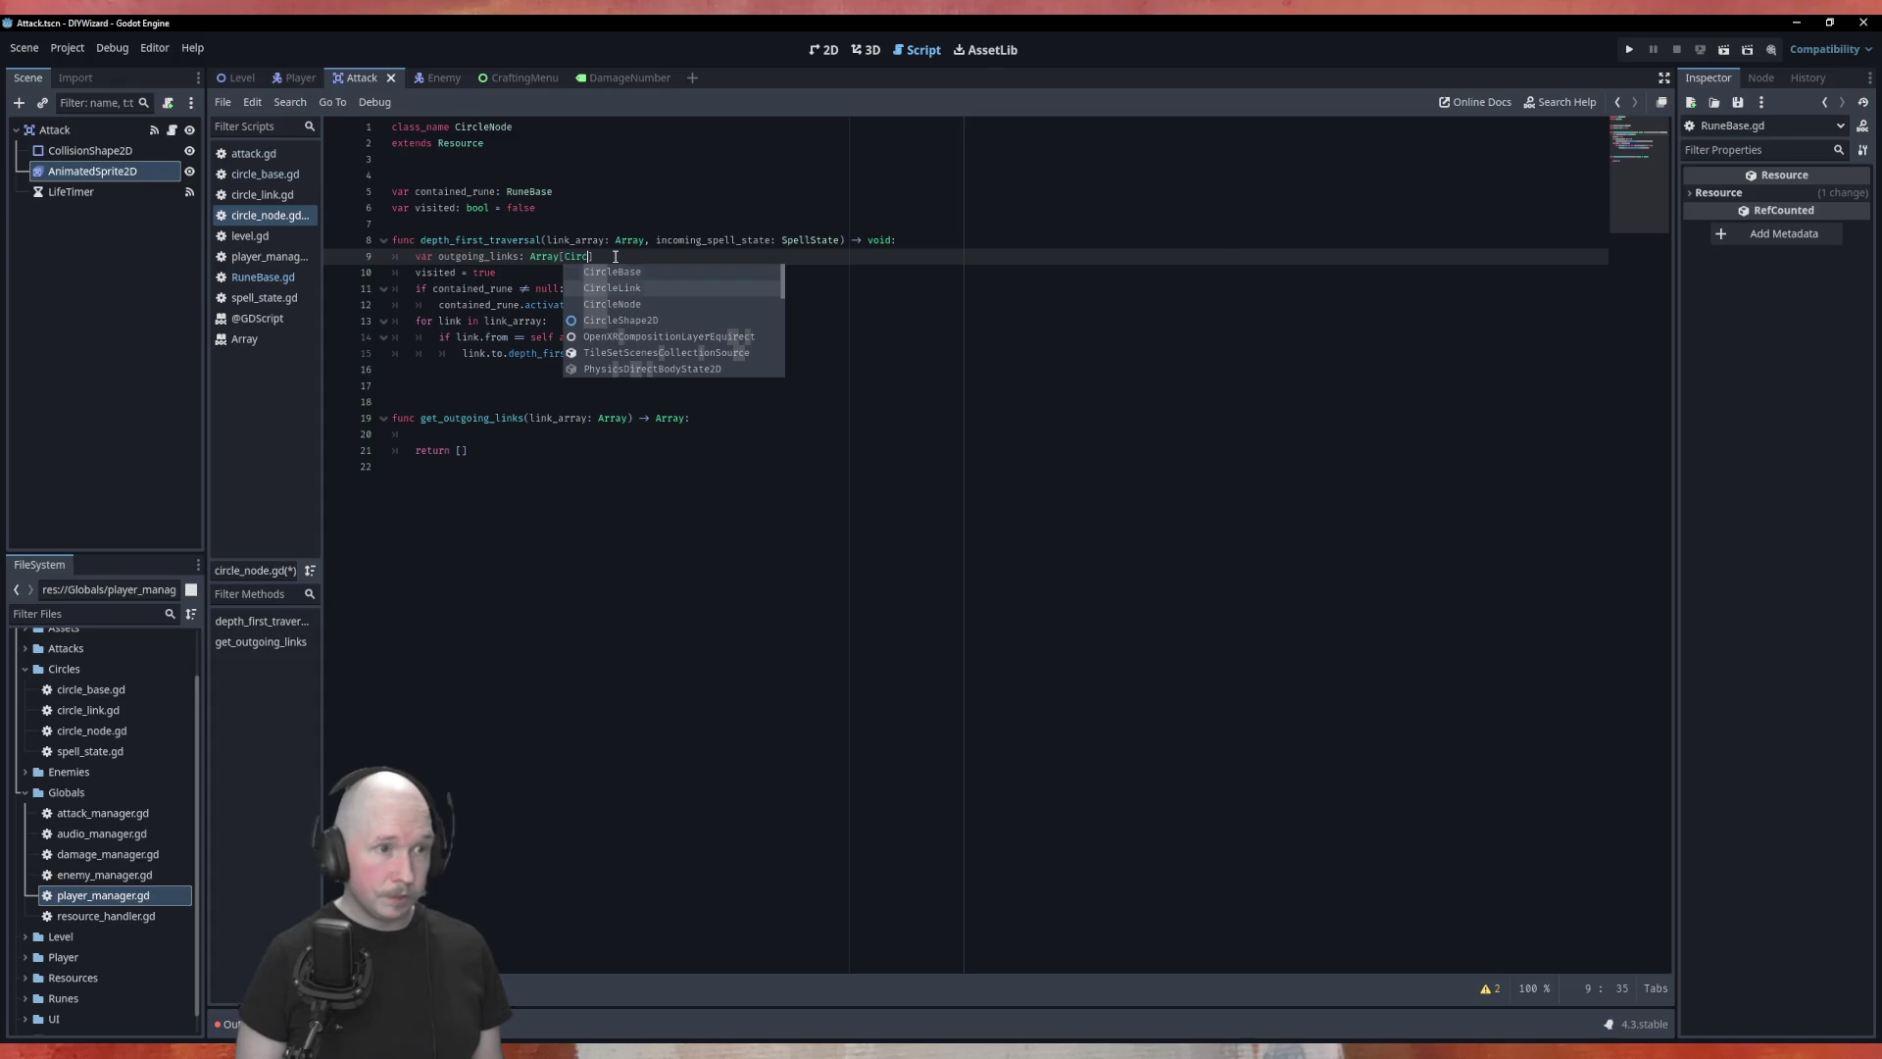
key("Return")
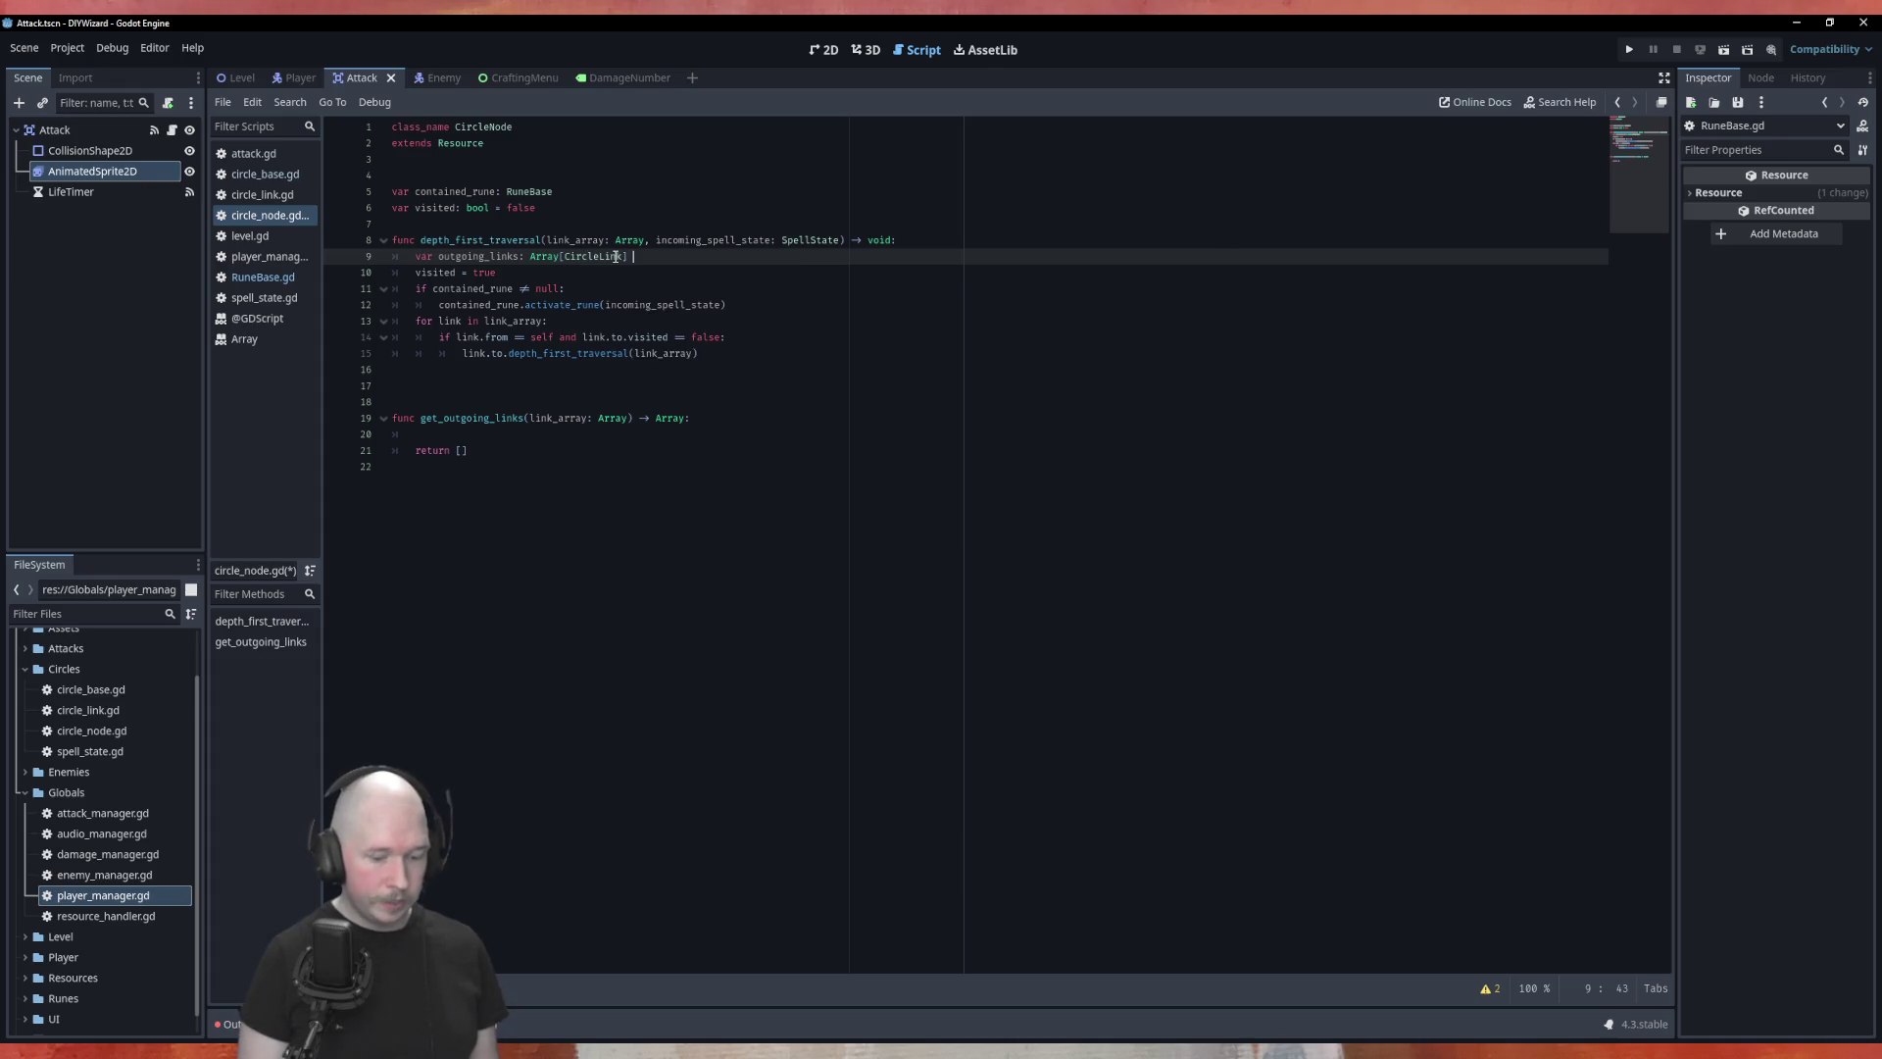
type("[")
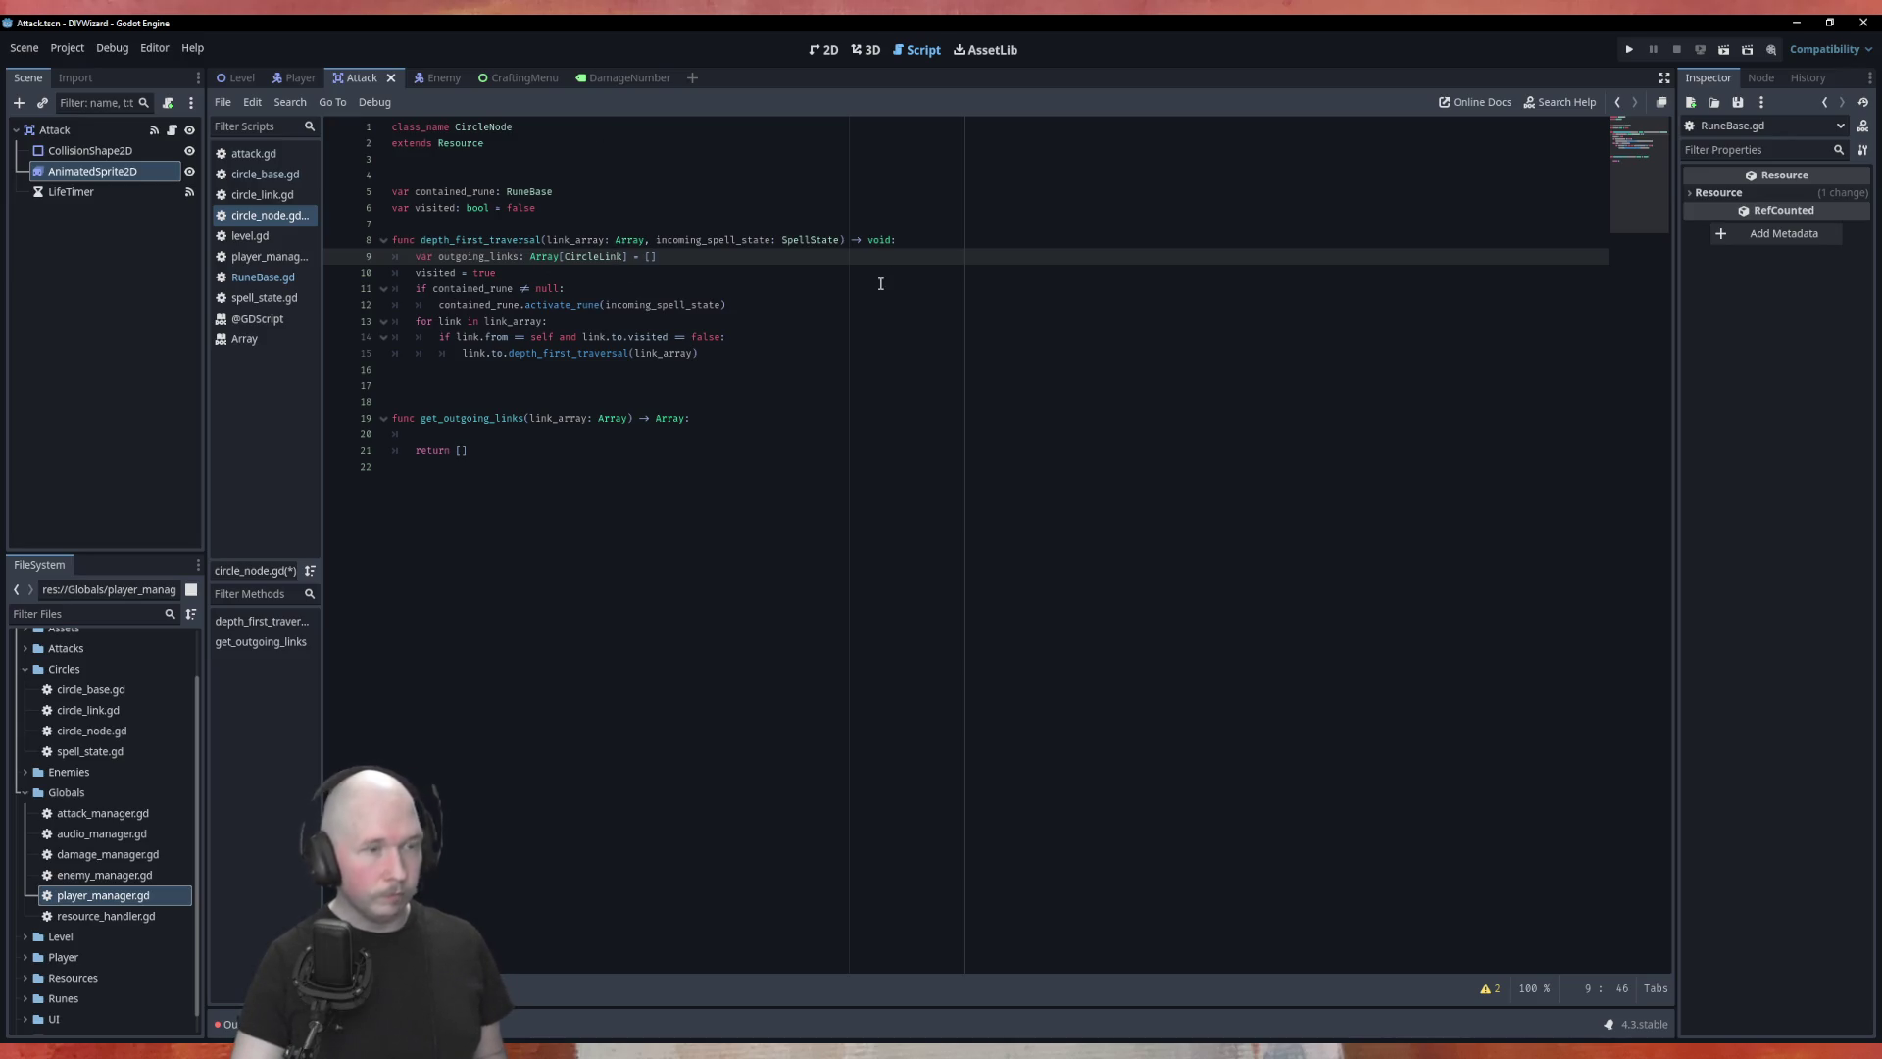
Step: Start a new line inside the link-check if block
left_click(800, 323)
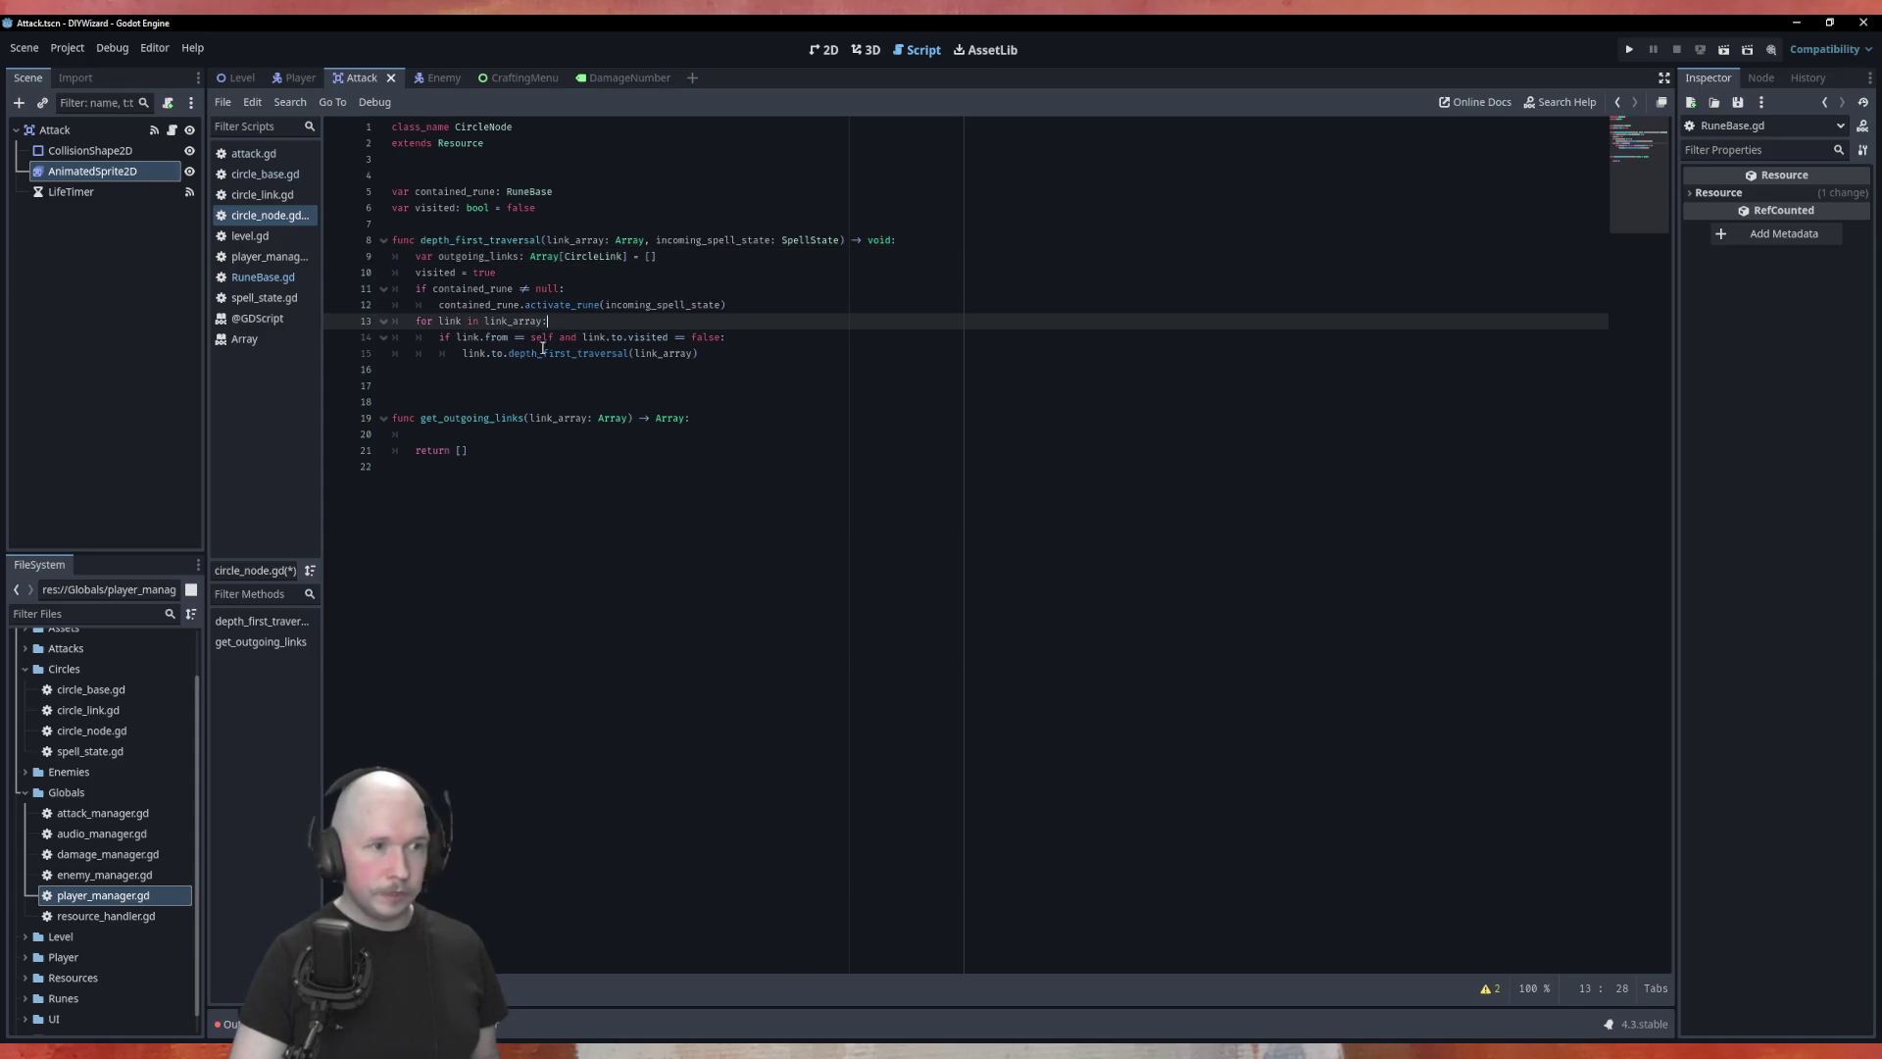
left_click(759, 337)
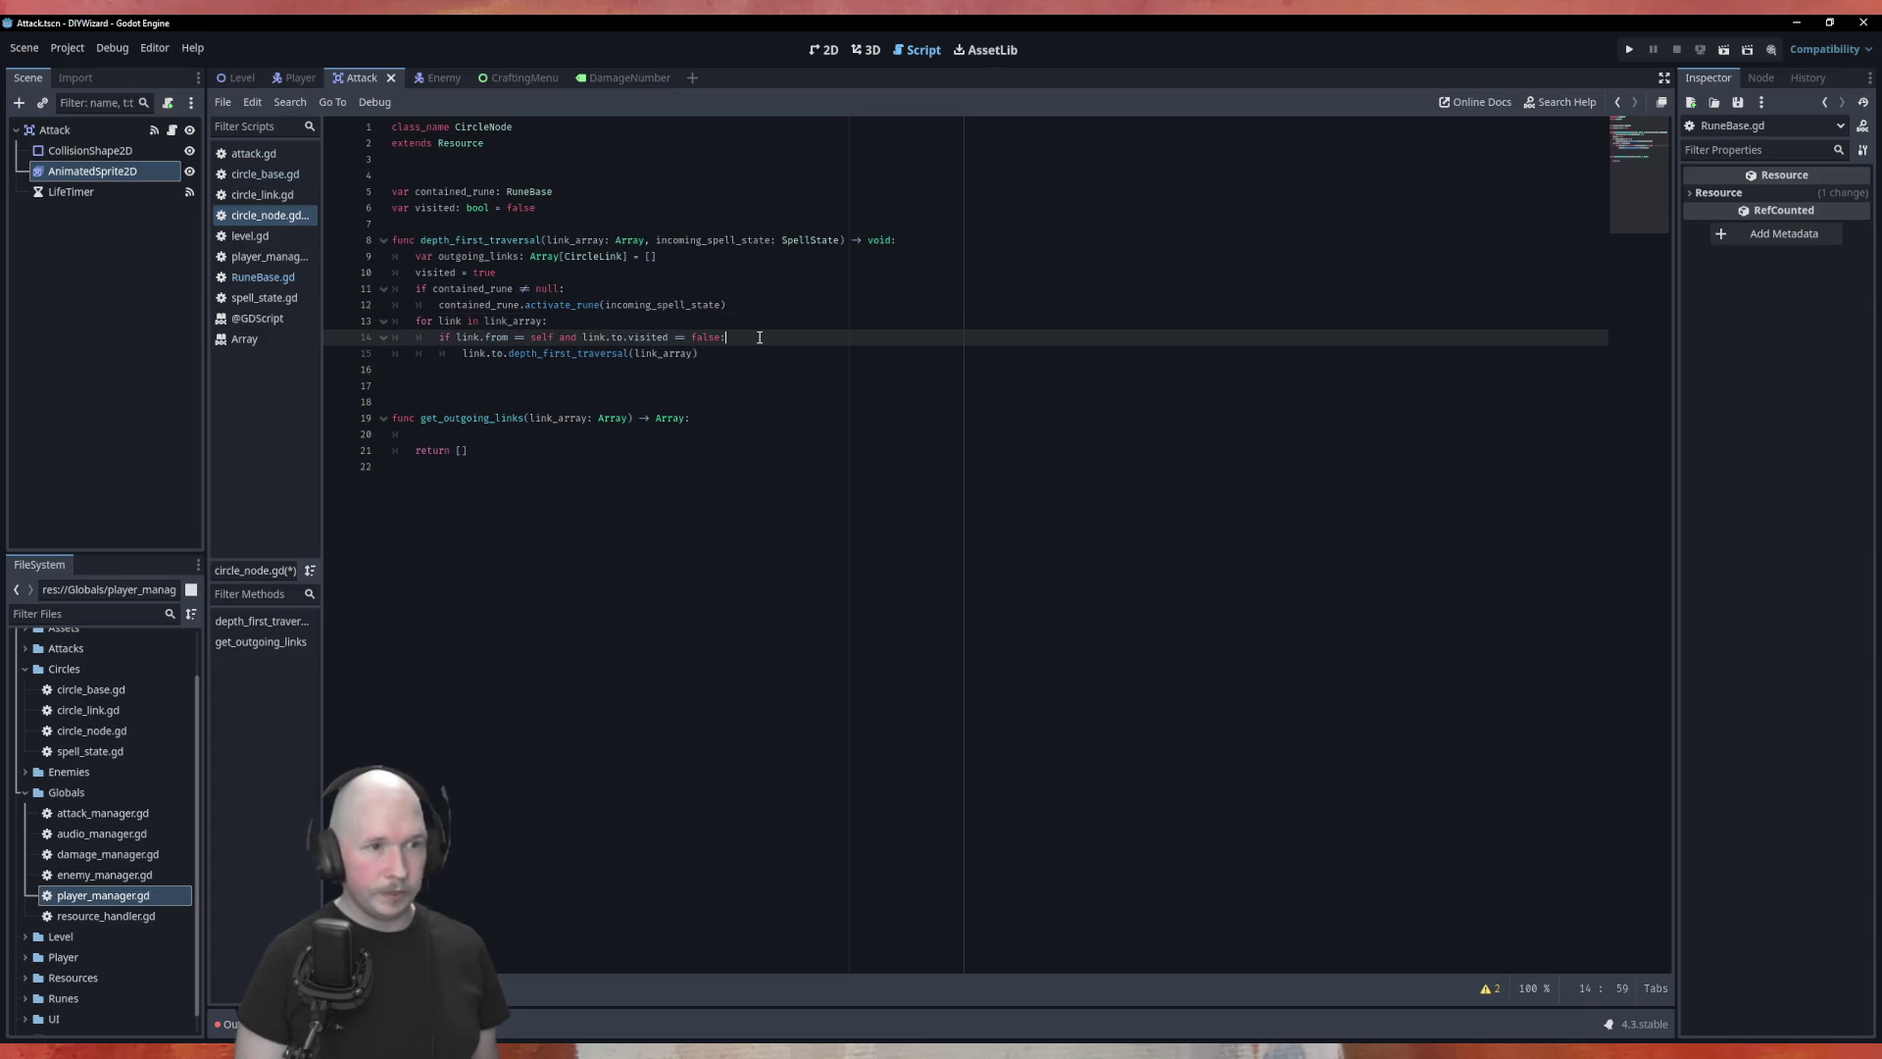
key("Return")
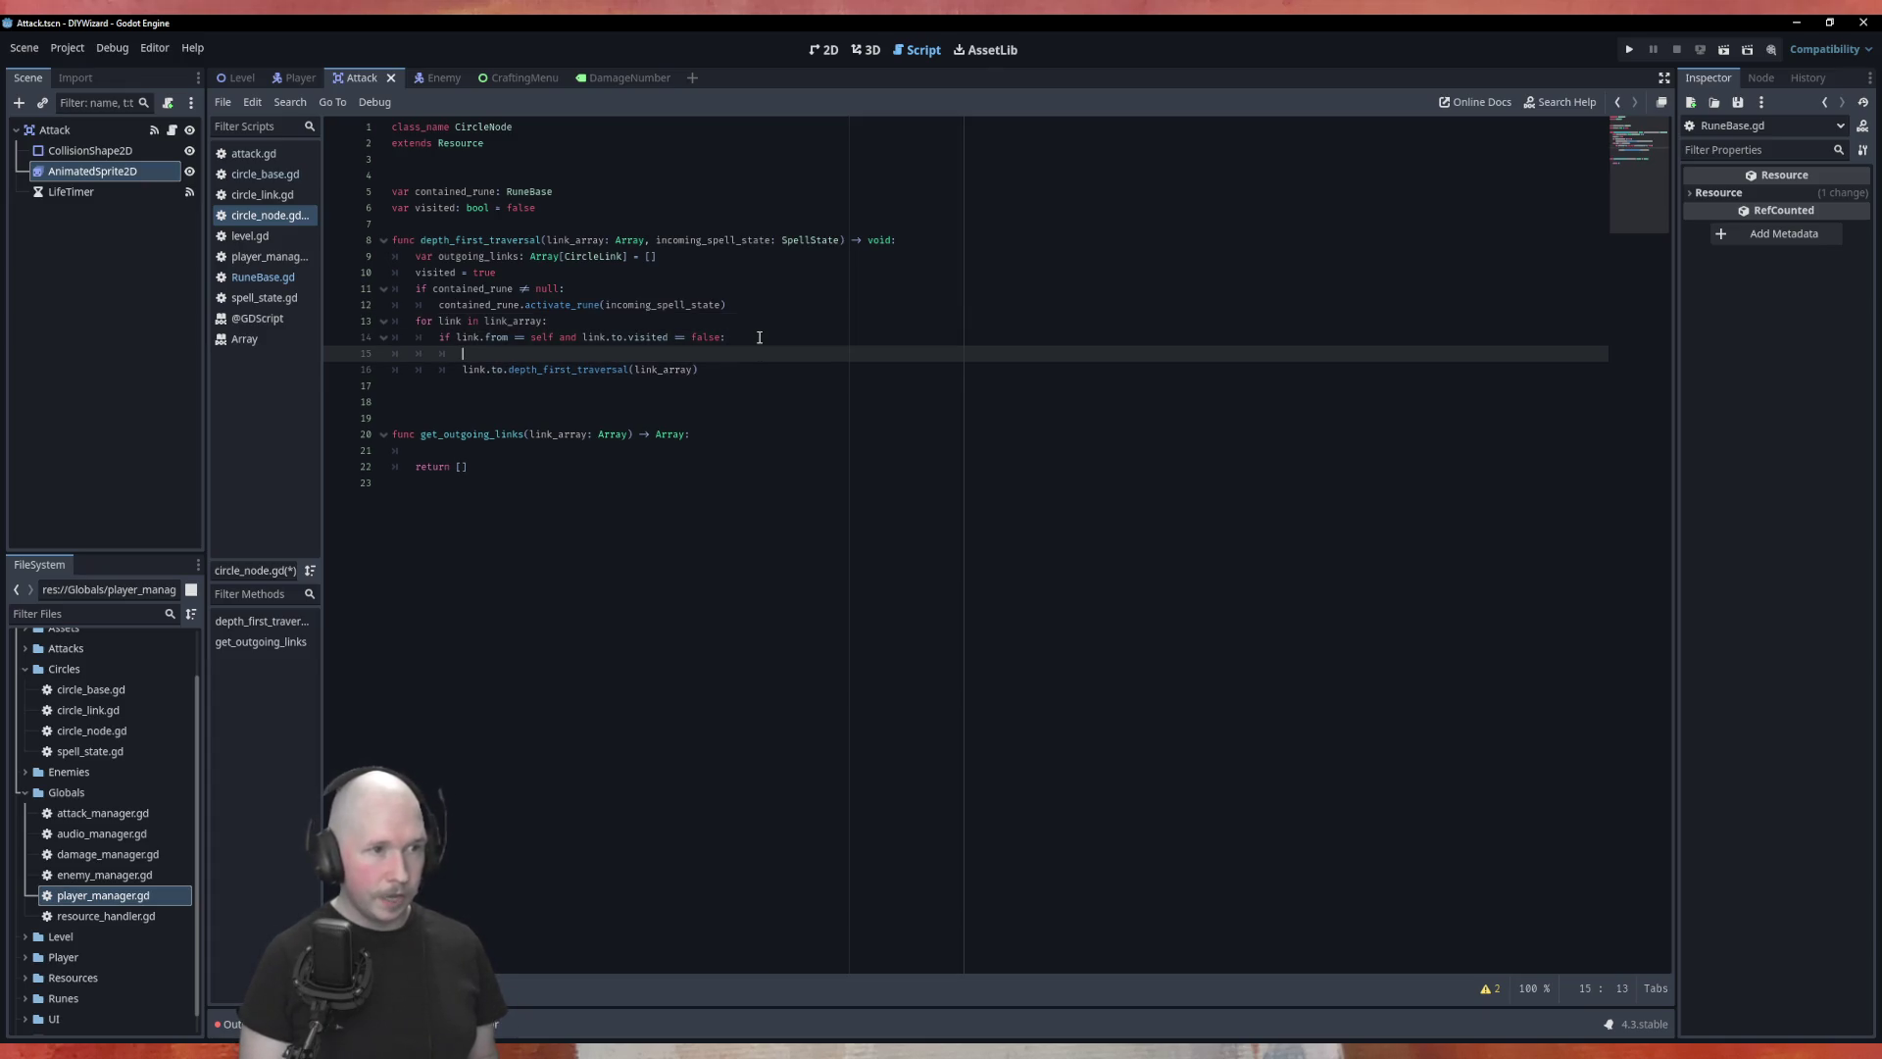
Step: Add outgoing_links.append(link) inside the if block
type("out")
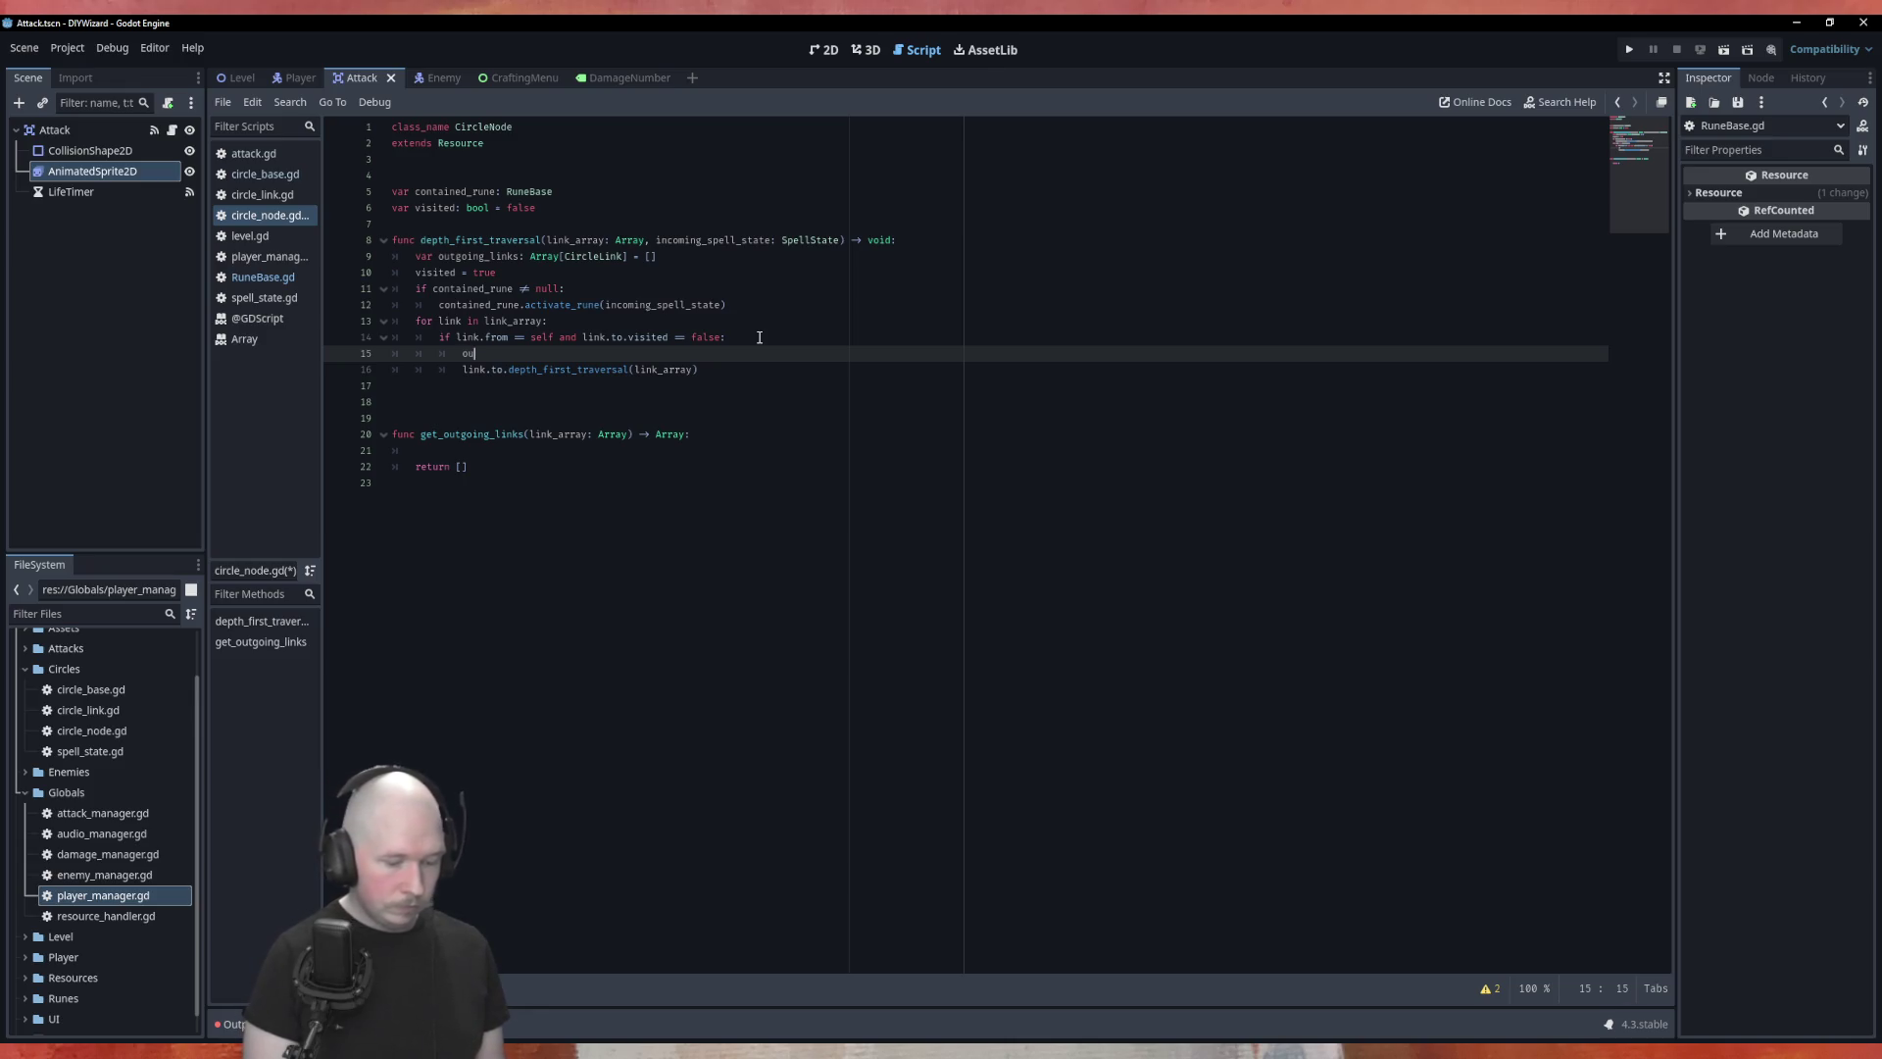
key("Return")
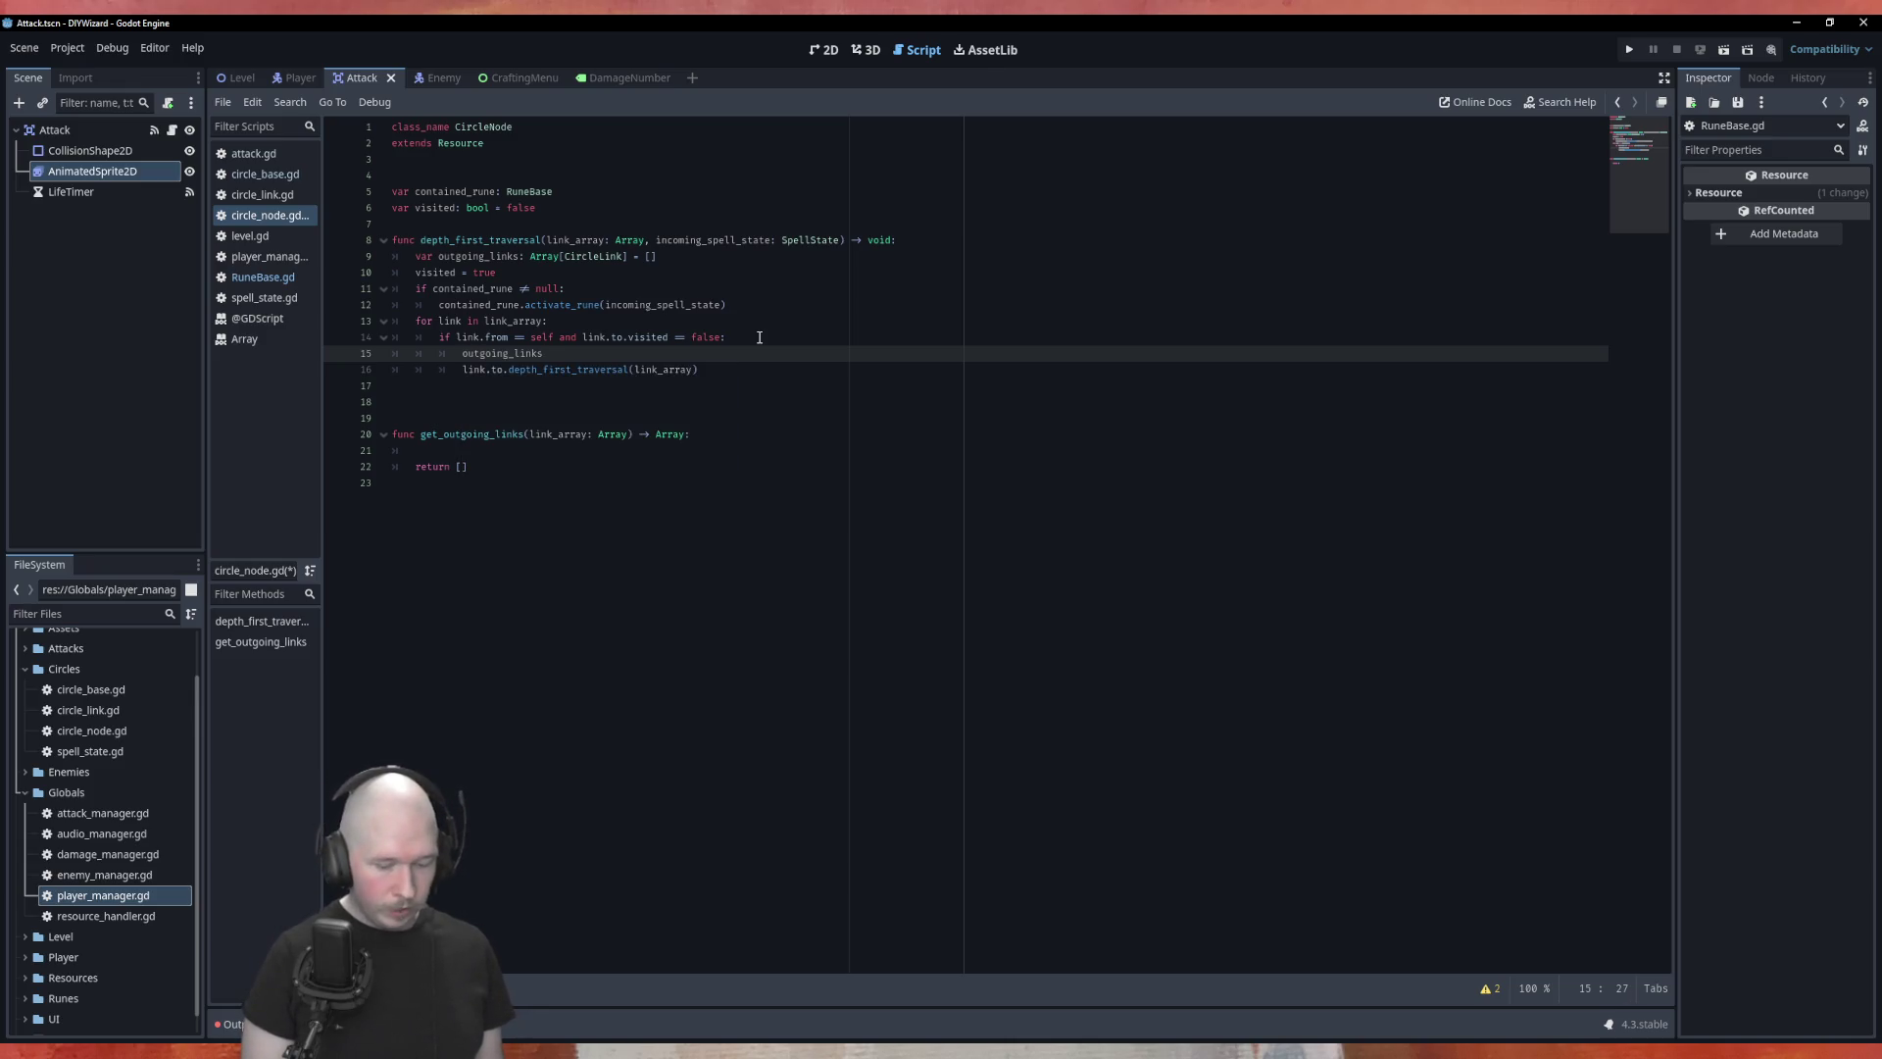
type(".app")
key("Return")
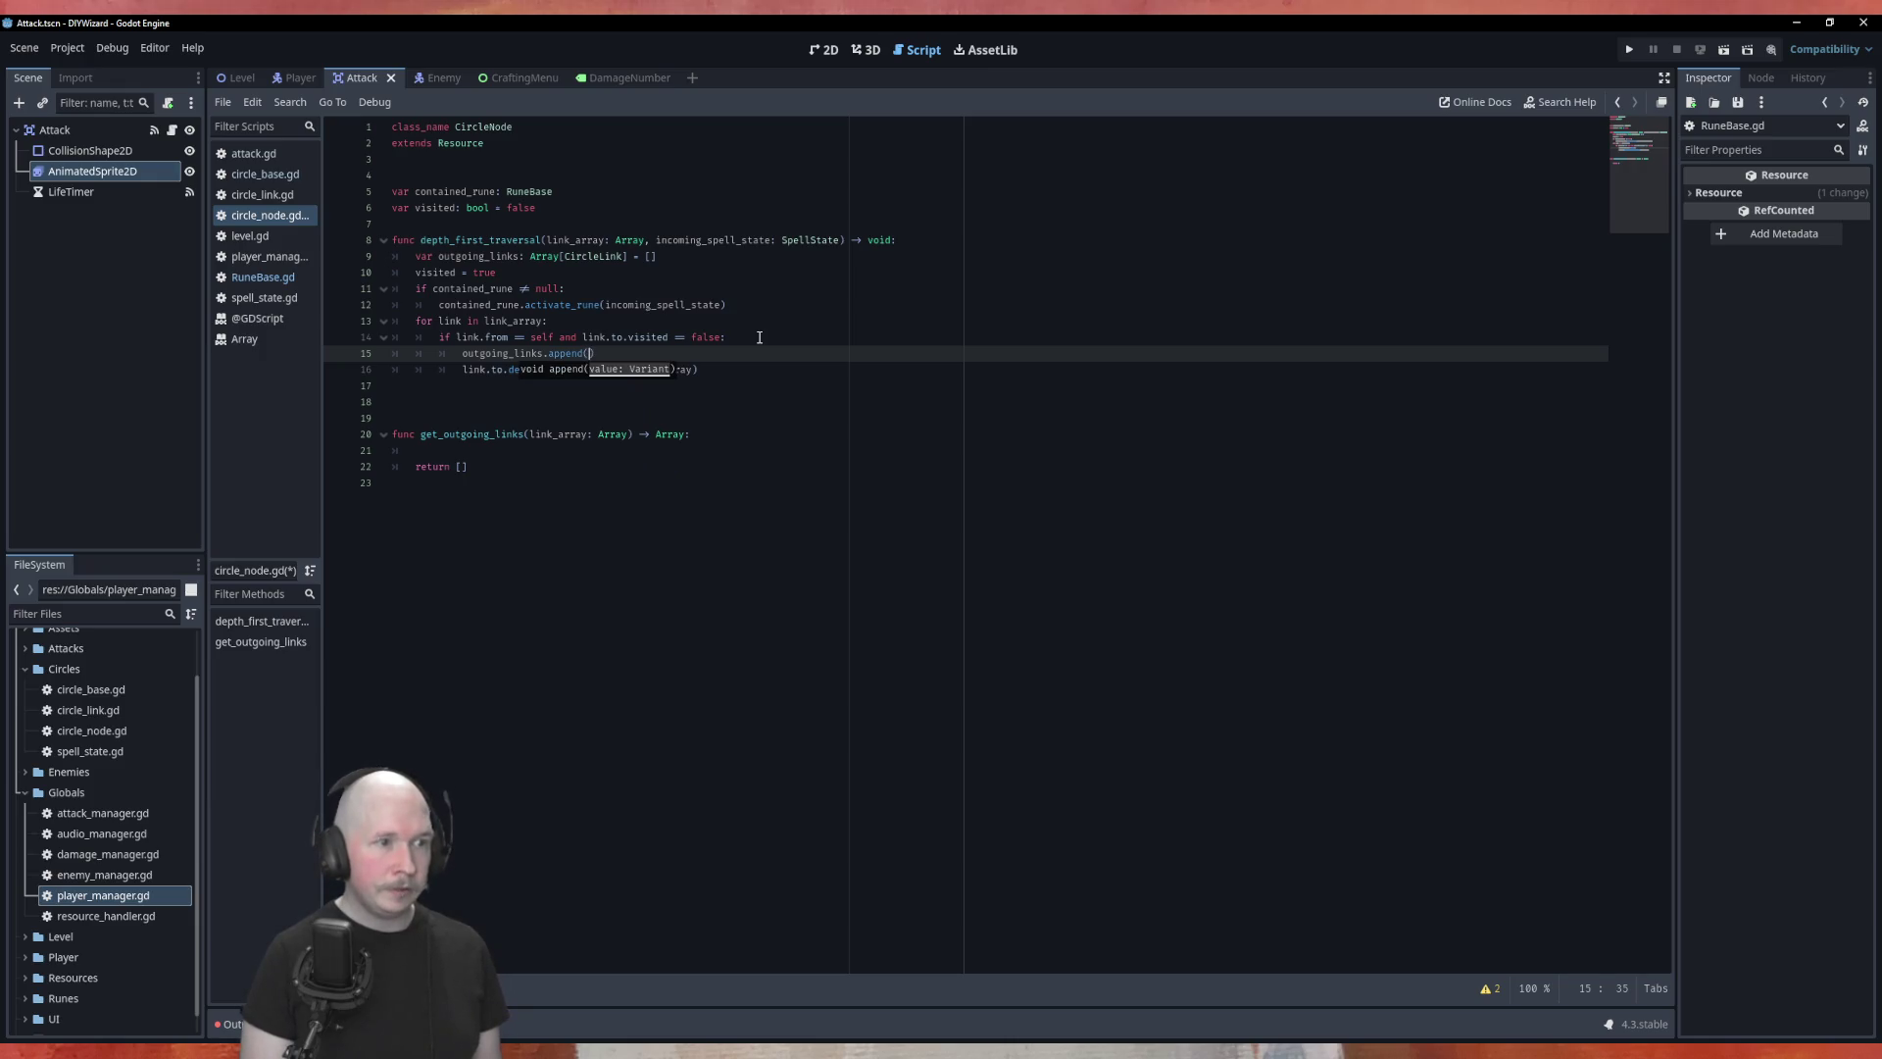
type("link")
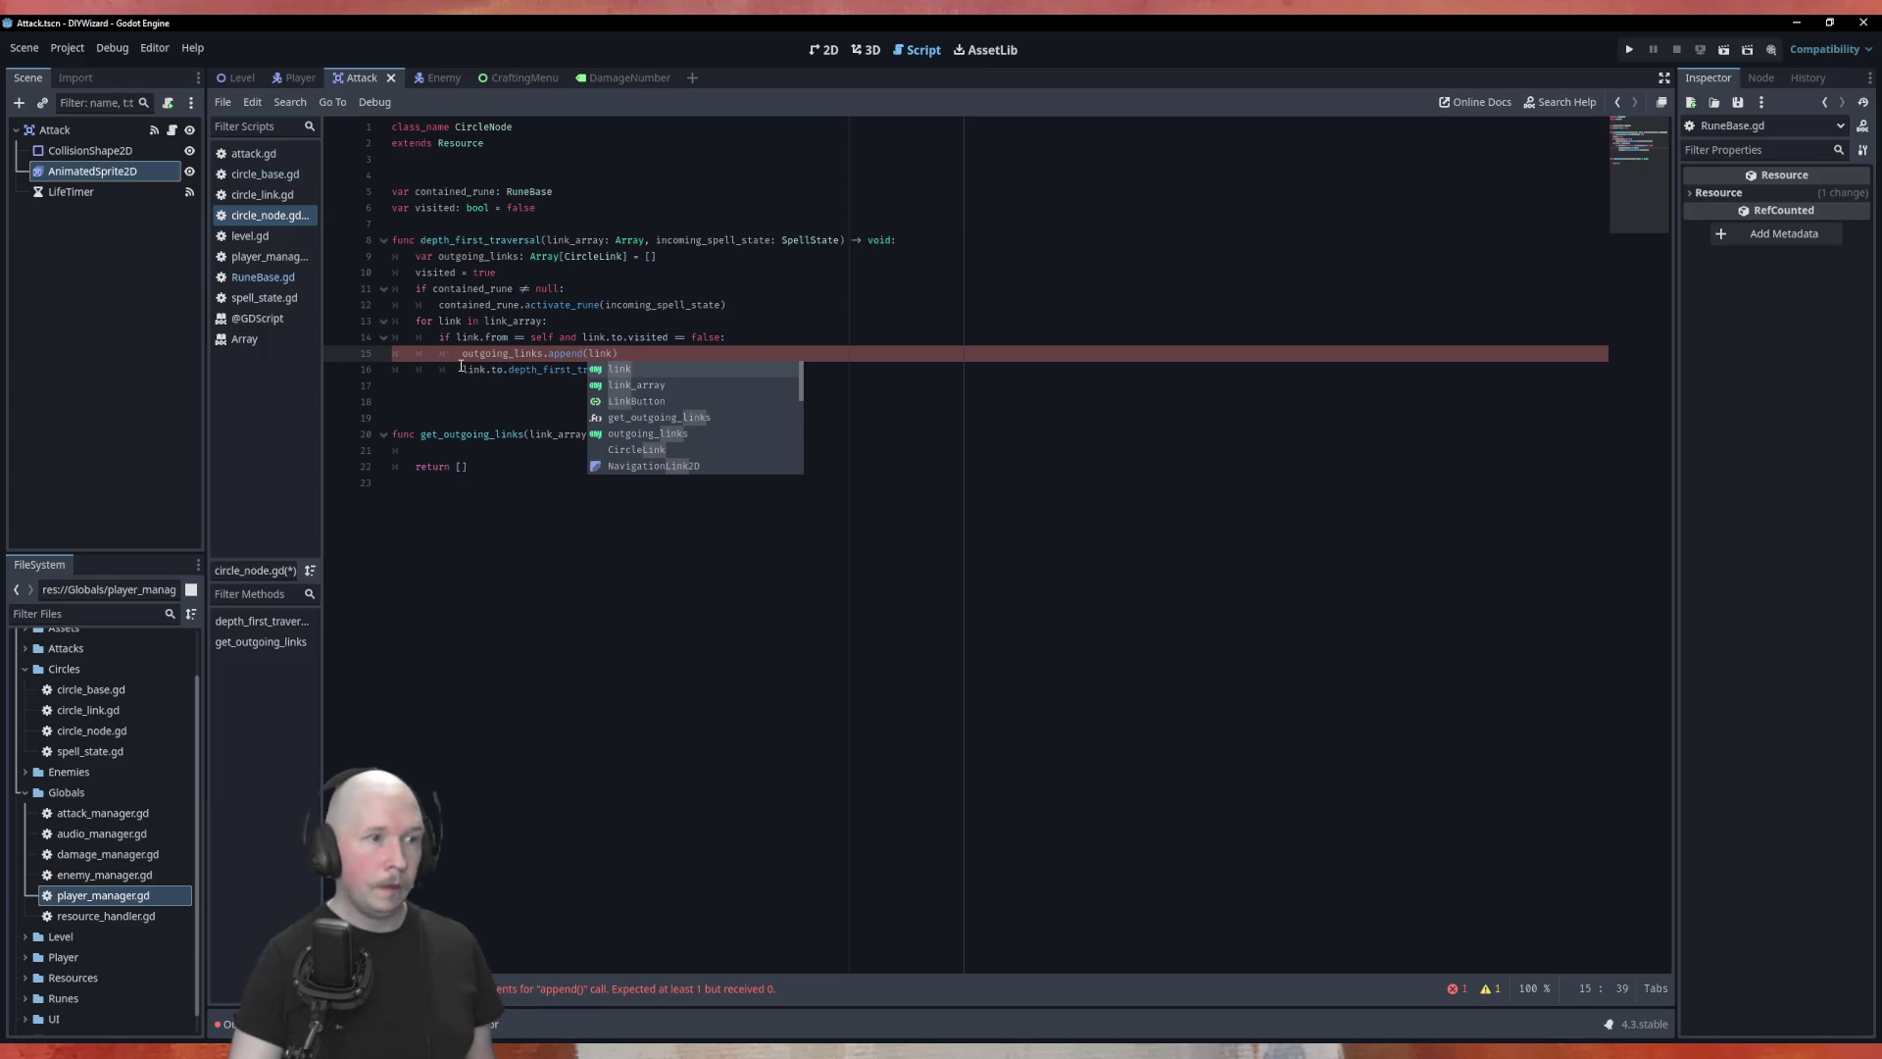
left_click(820, 353)
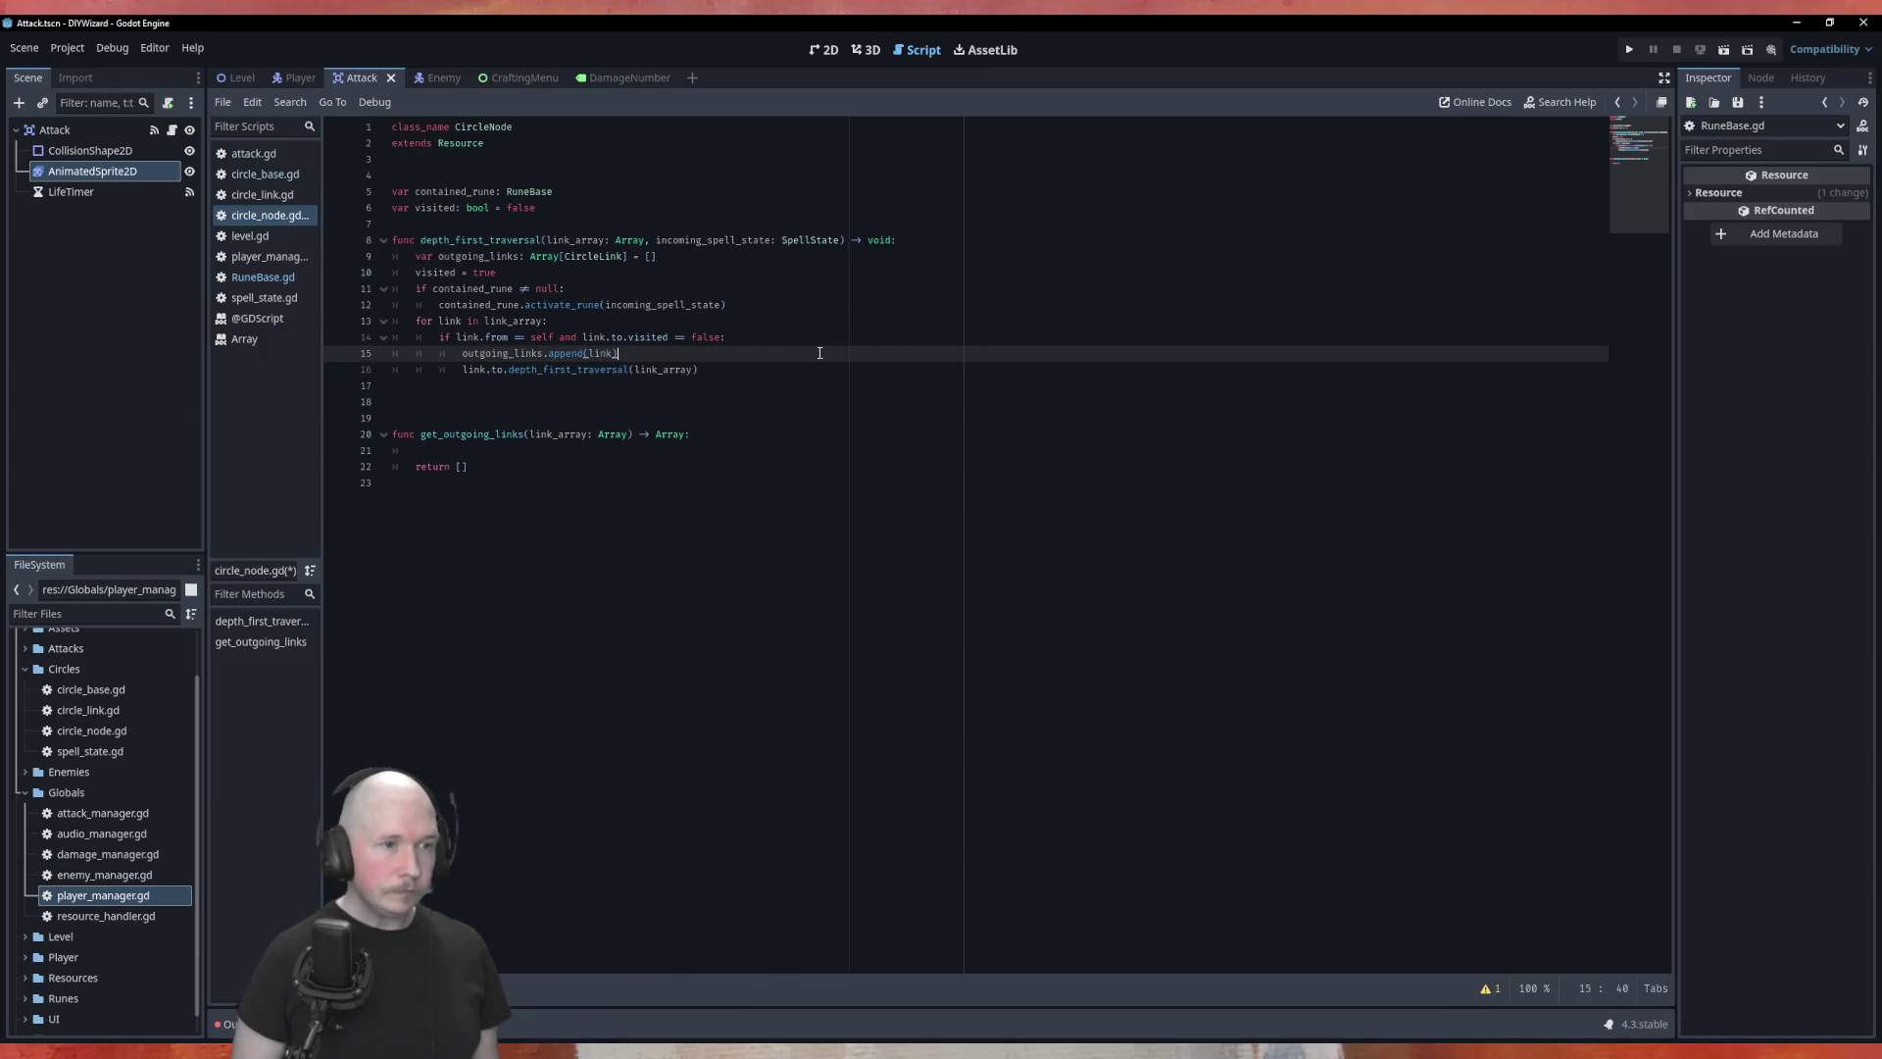
Step: Add a 'for link in outgoing_links:' loop and move the recursive call under it
key("Return")
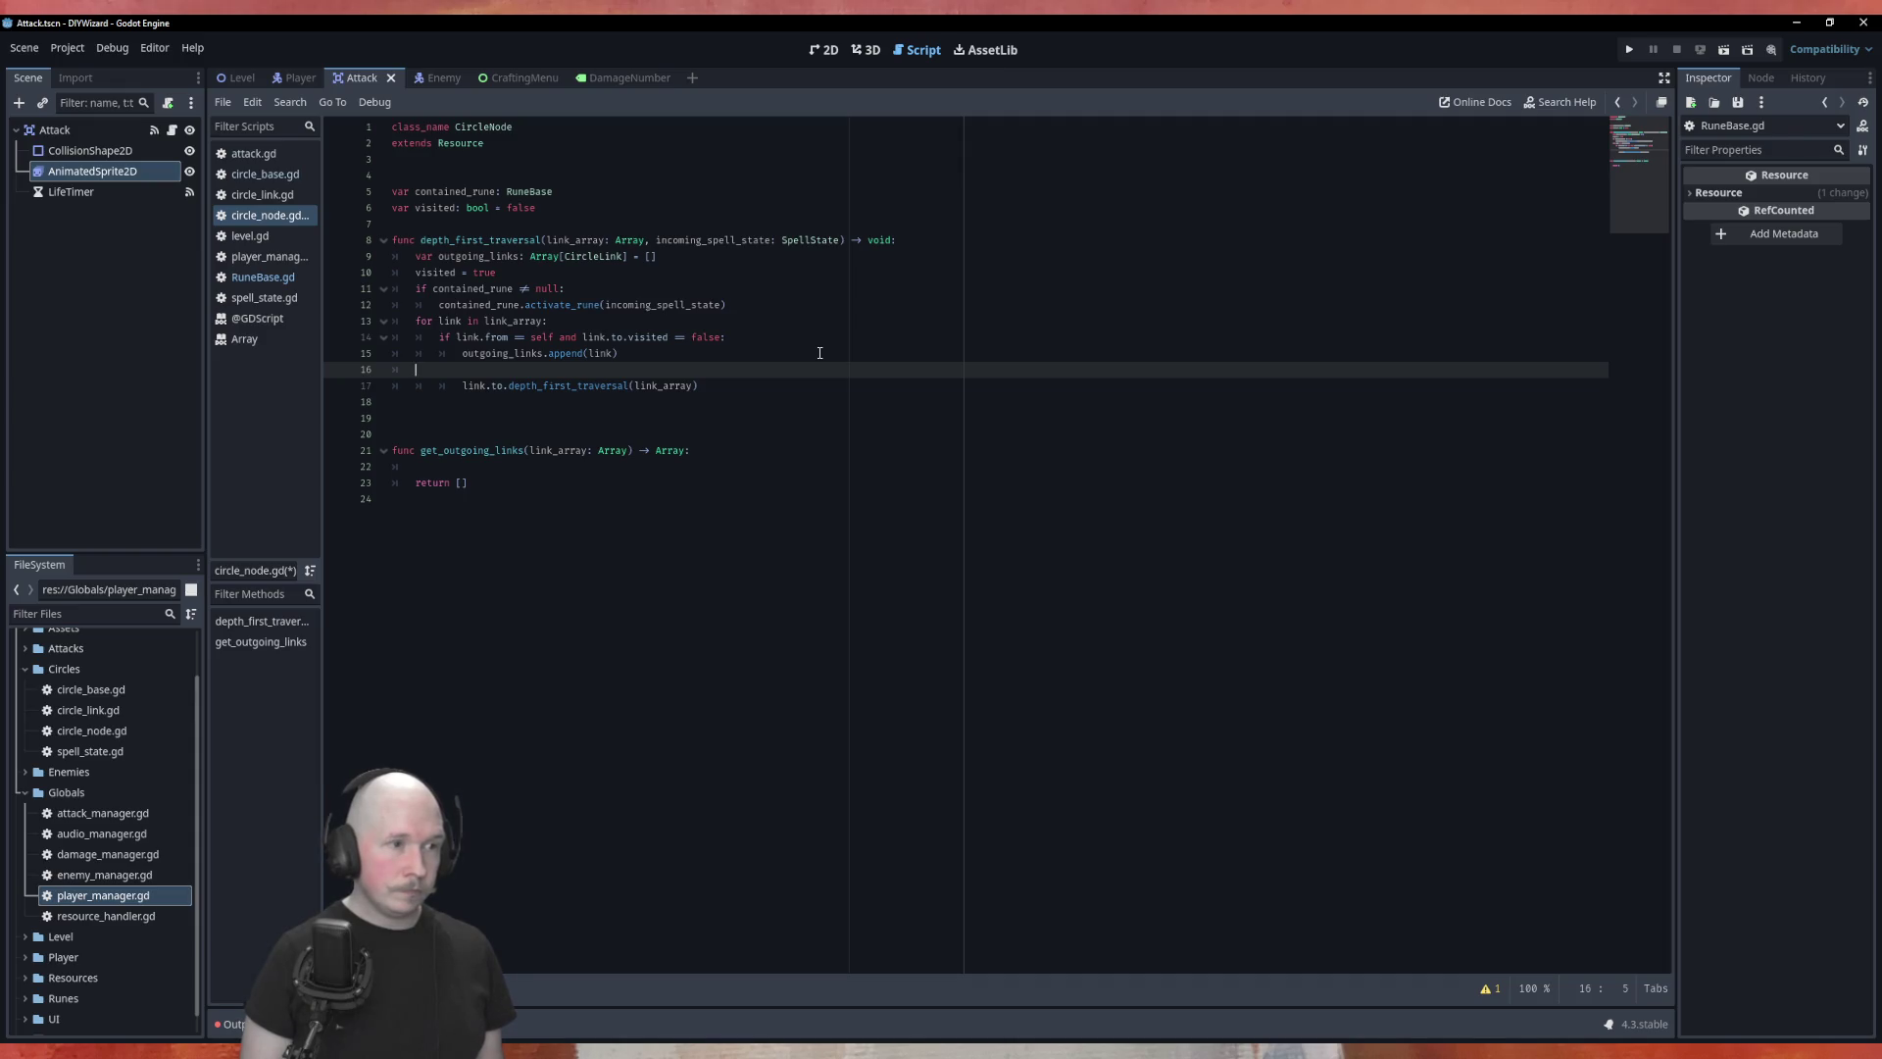
type("for link in")
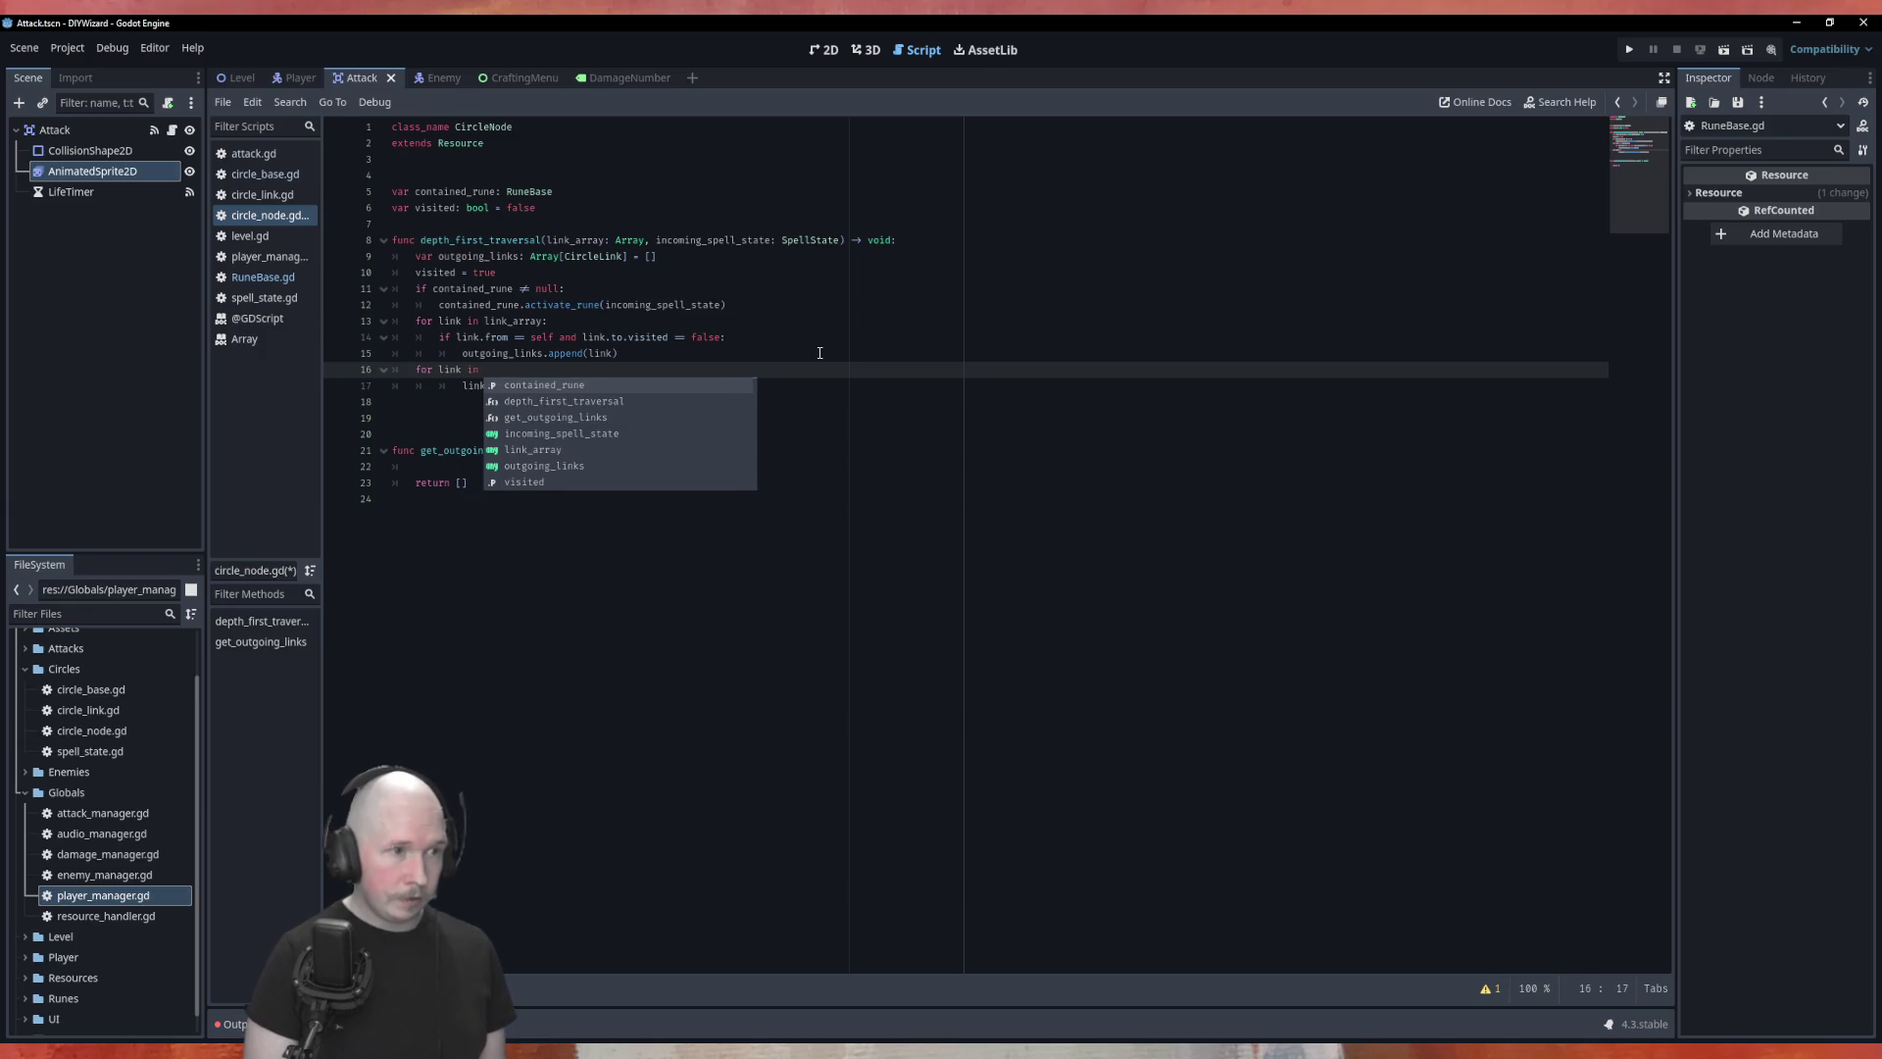
type(" outgoing_links:")
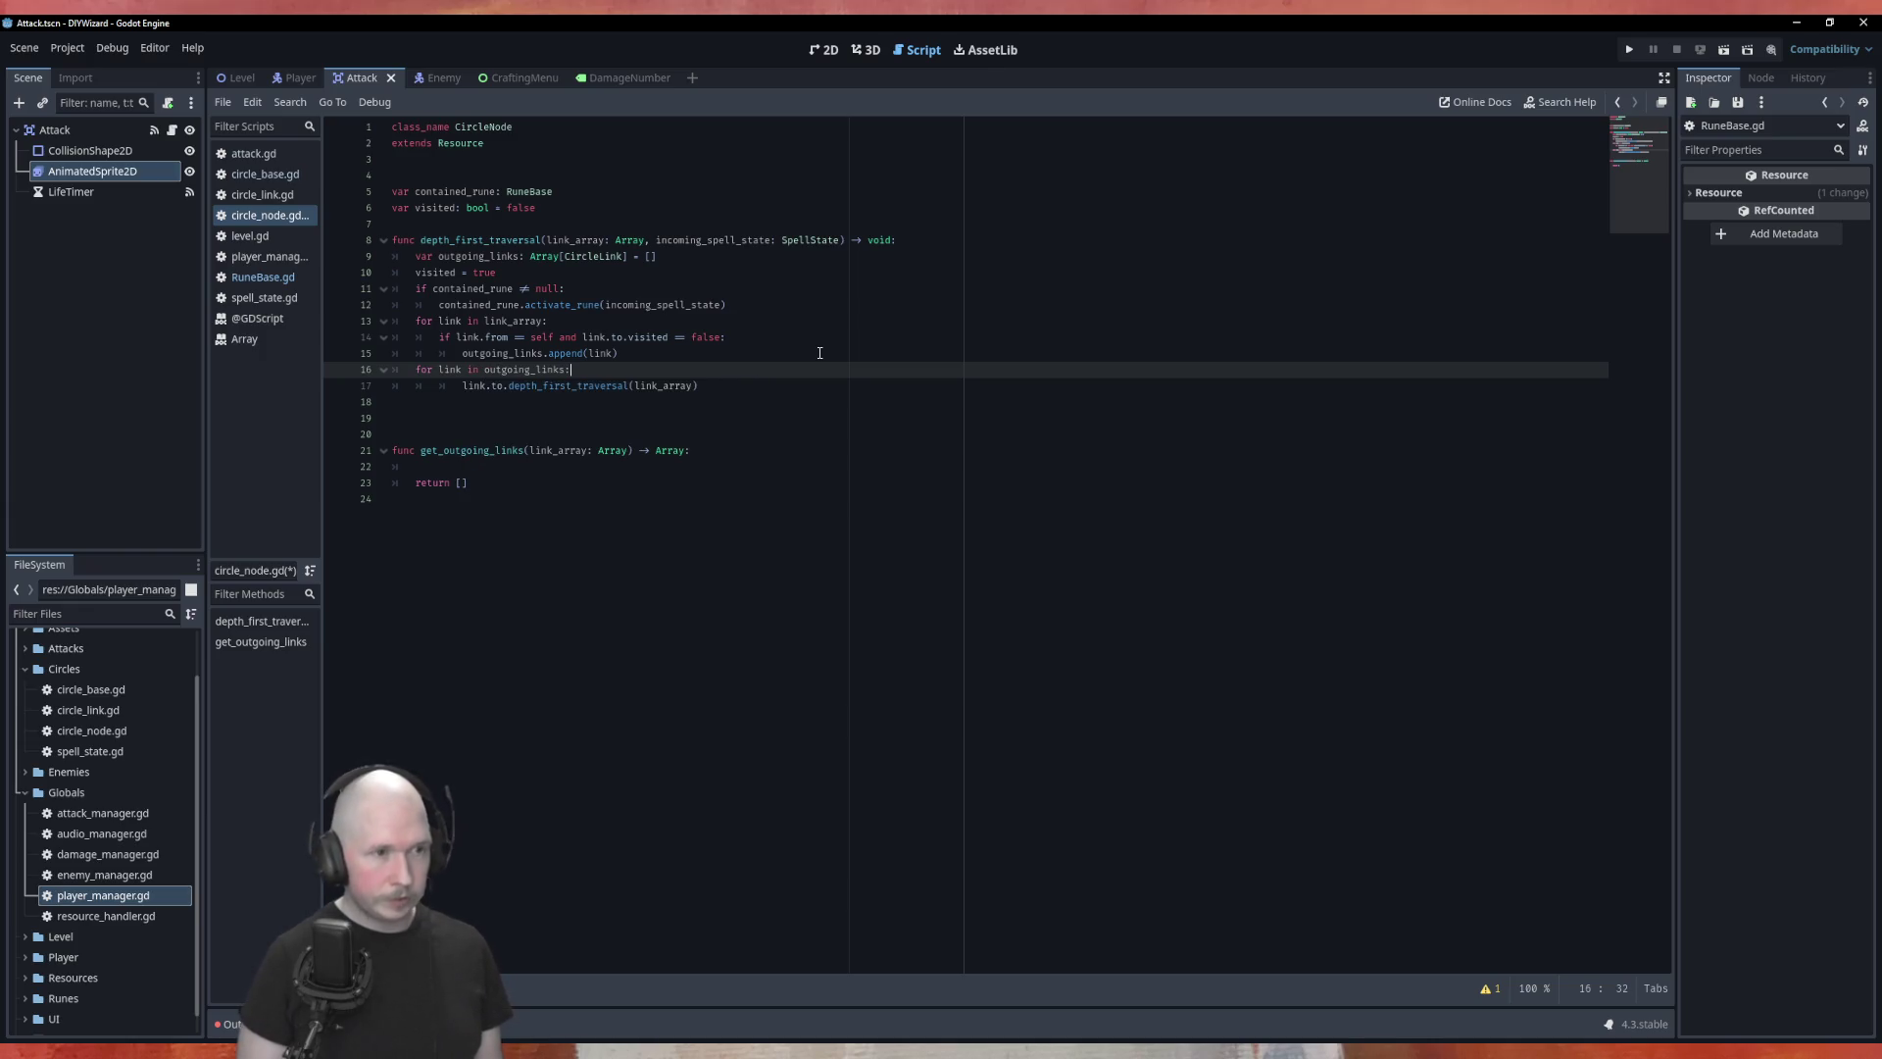
key("Down")
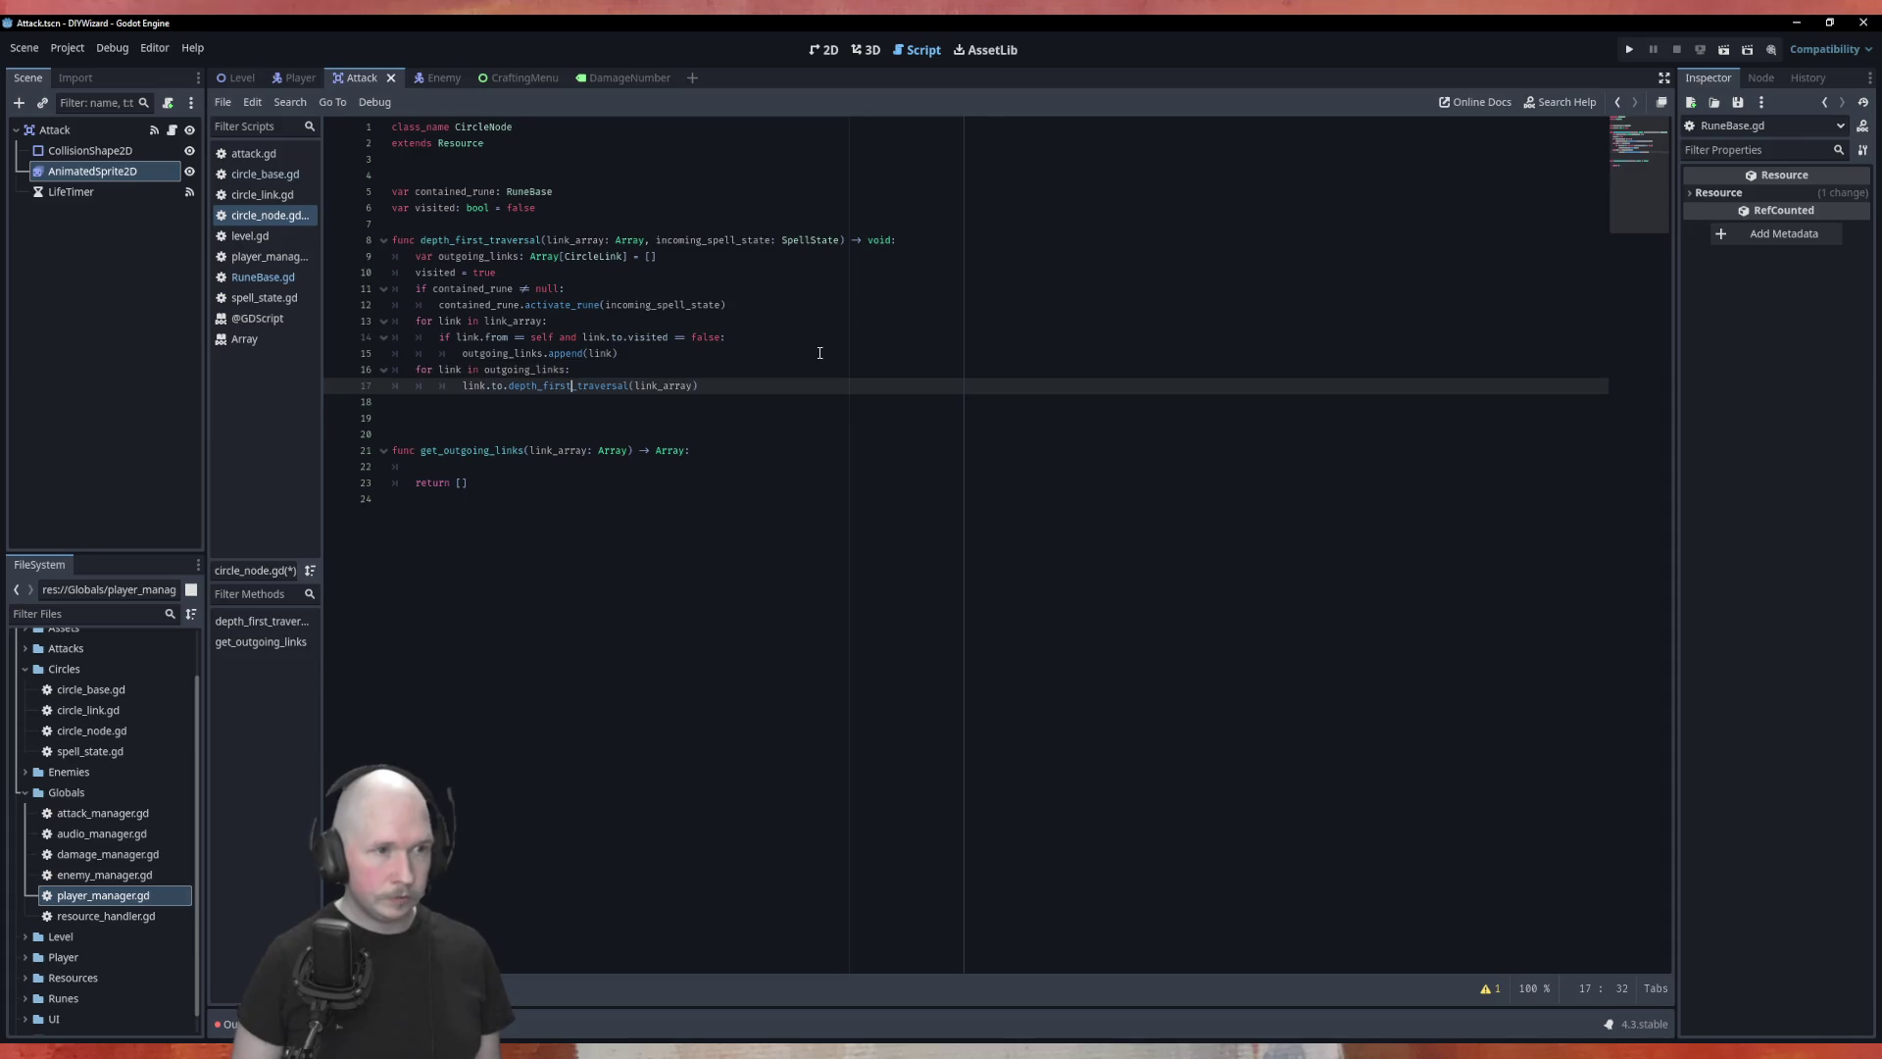
key("shift+Tab")
left_click(819, 353)
key("Return")
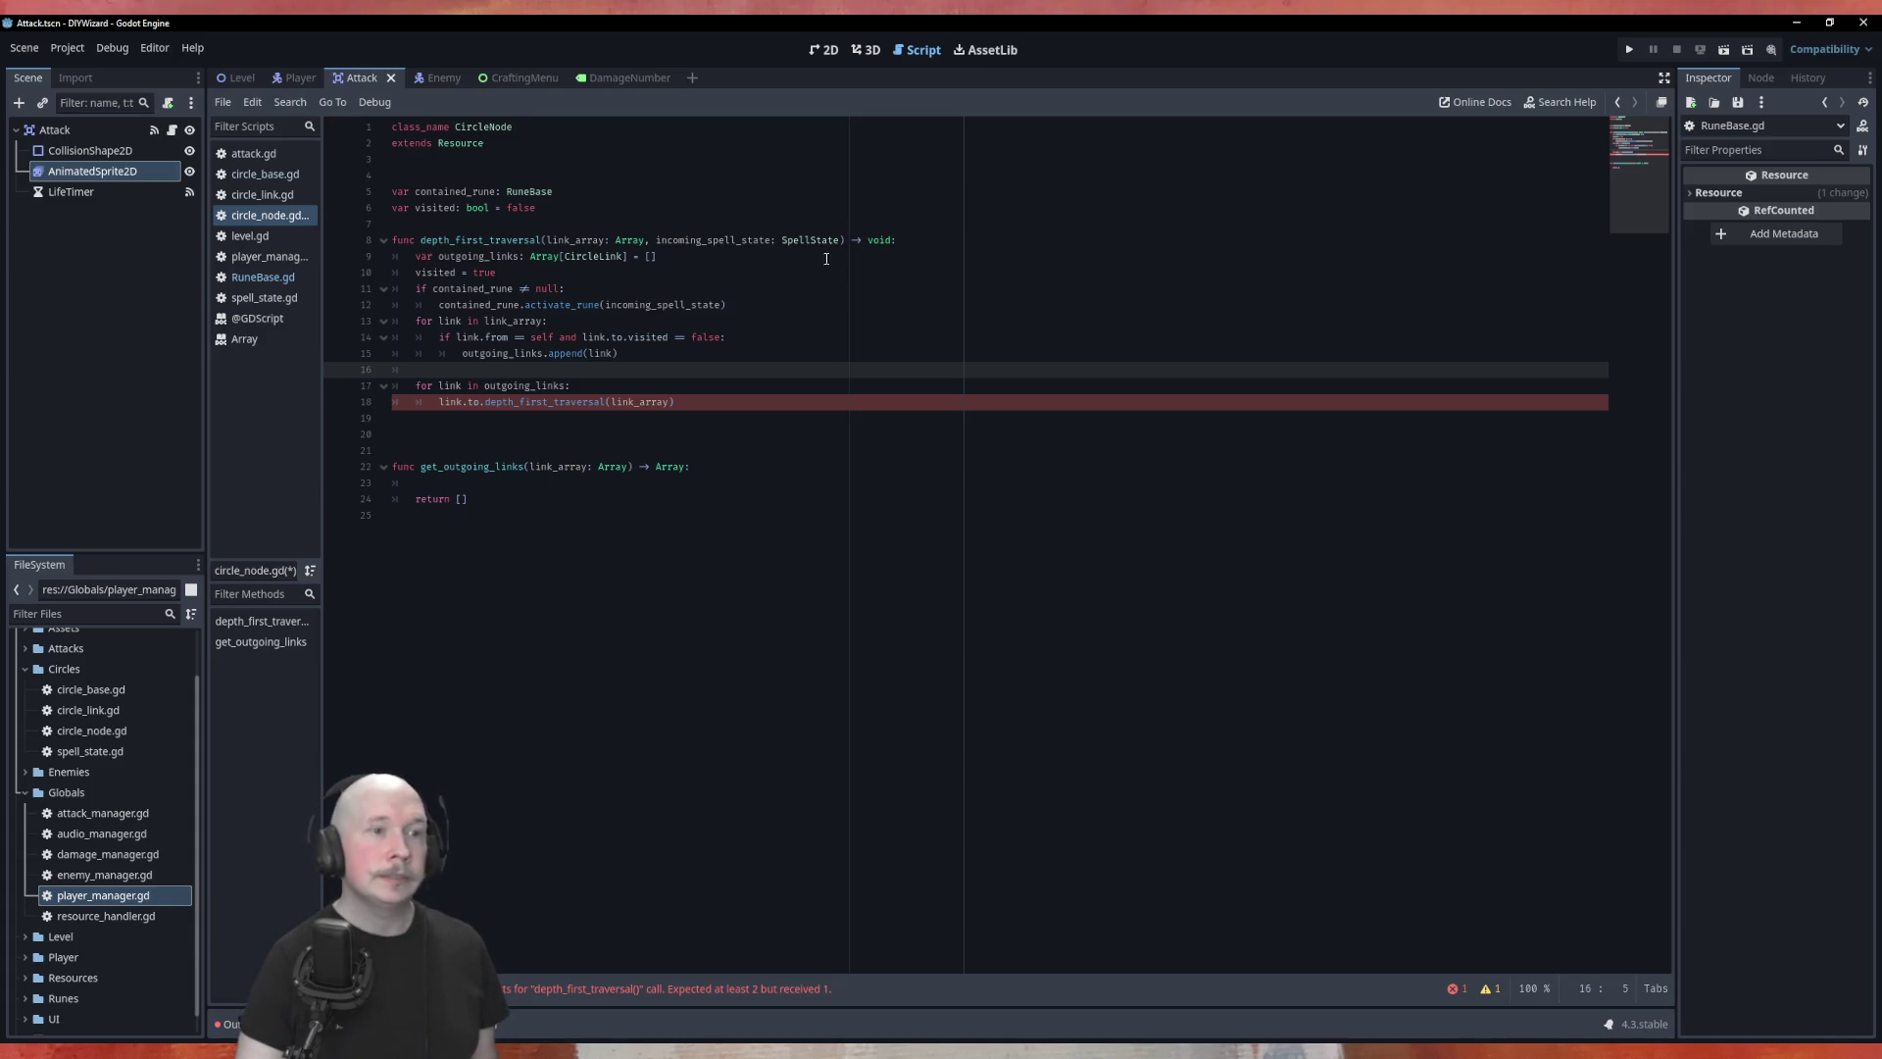
Step: Add and then remove a comma in the recursive call, leaving its arguments unchanged
left_click(667, 417)
key("Up")
key("End")
key("Left")
type(",")
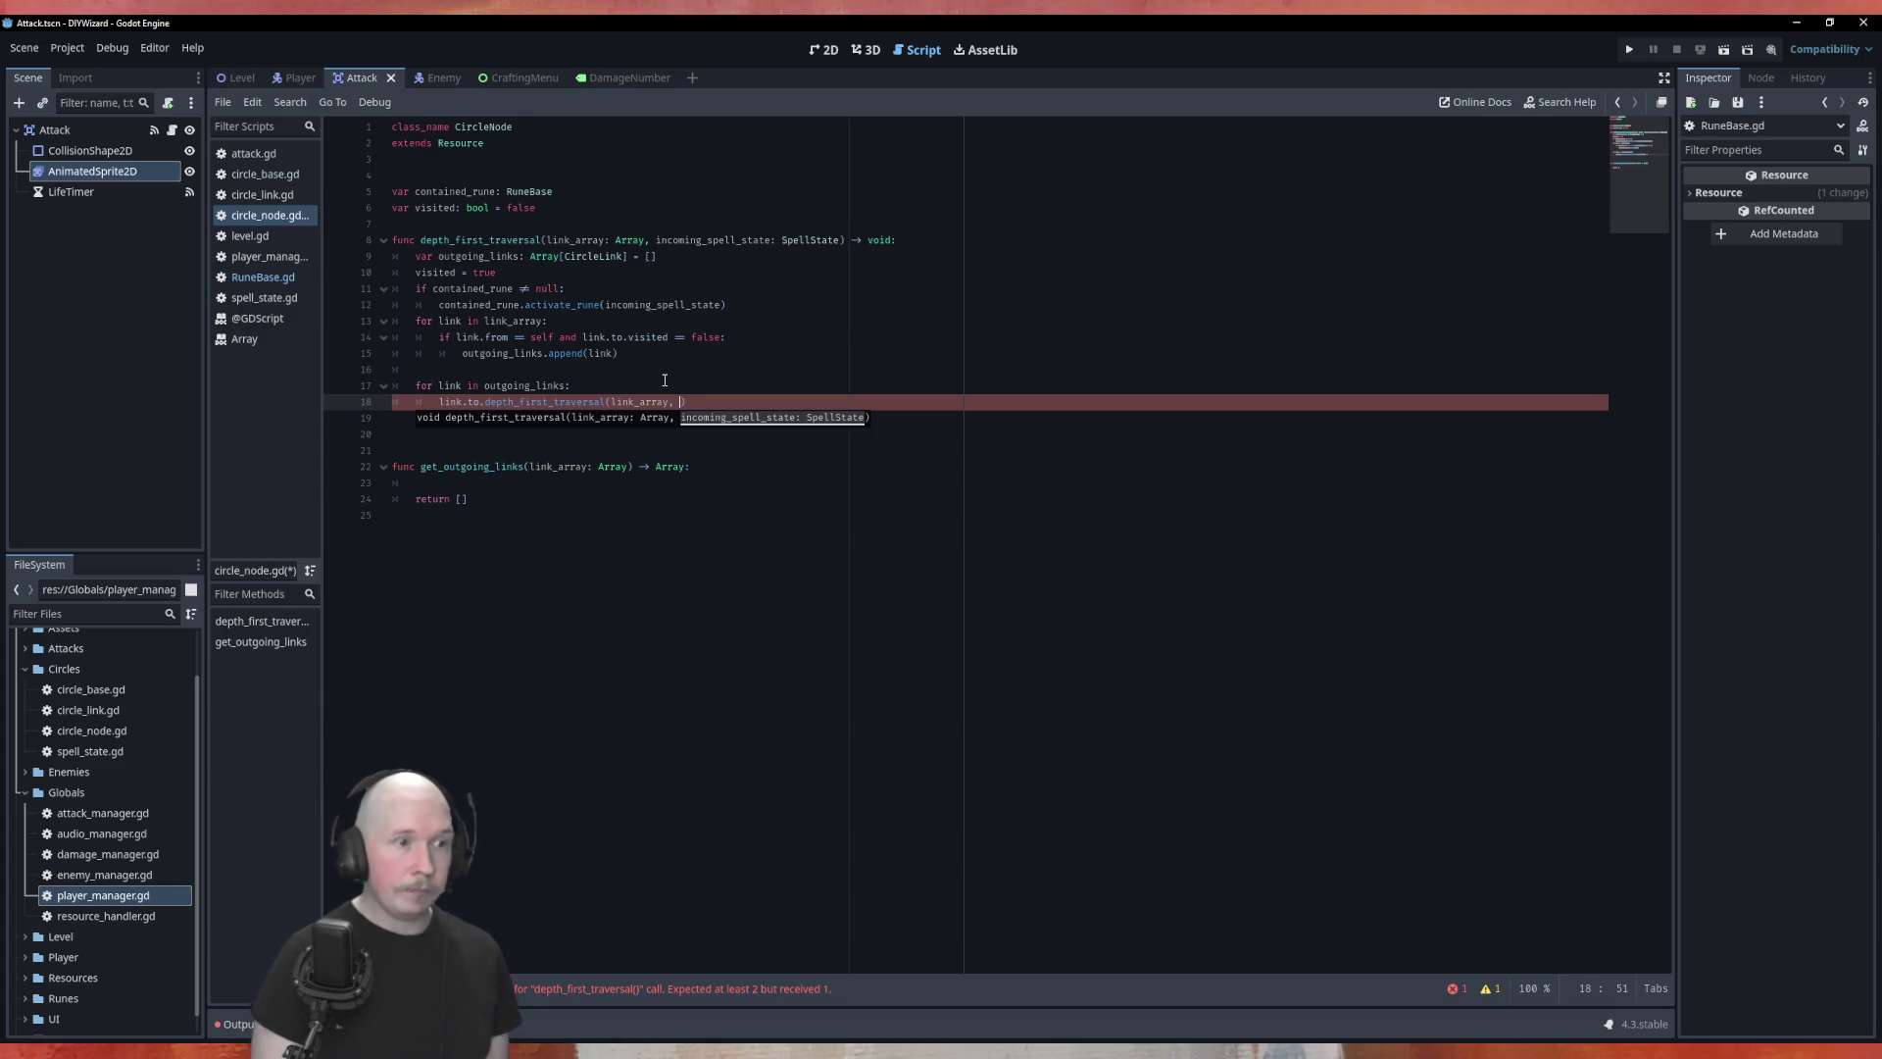
key("BackSpace")
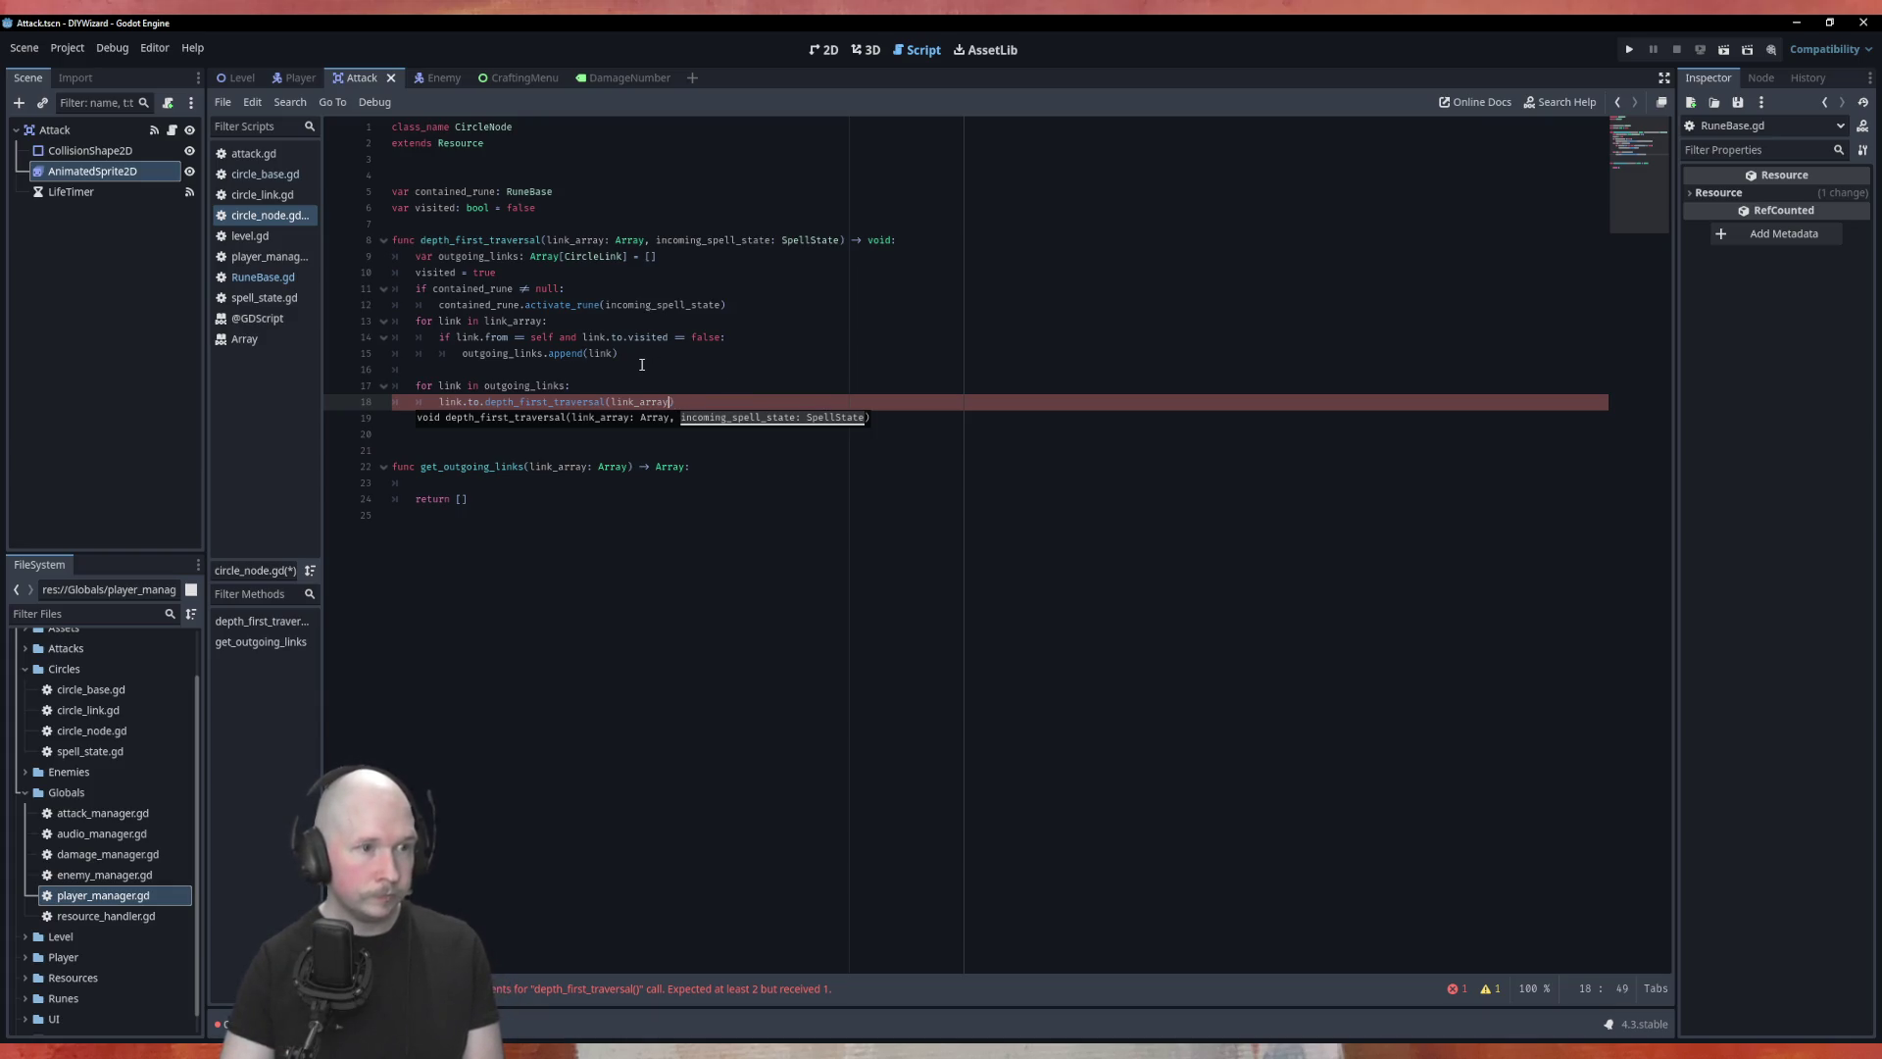
key("BackSpace")
left_click(642, 365)
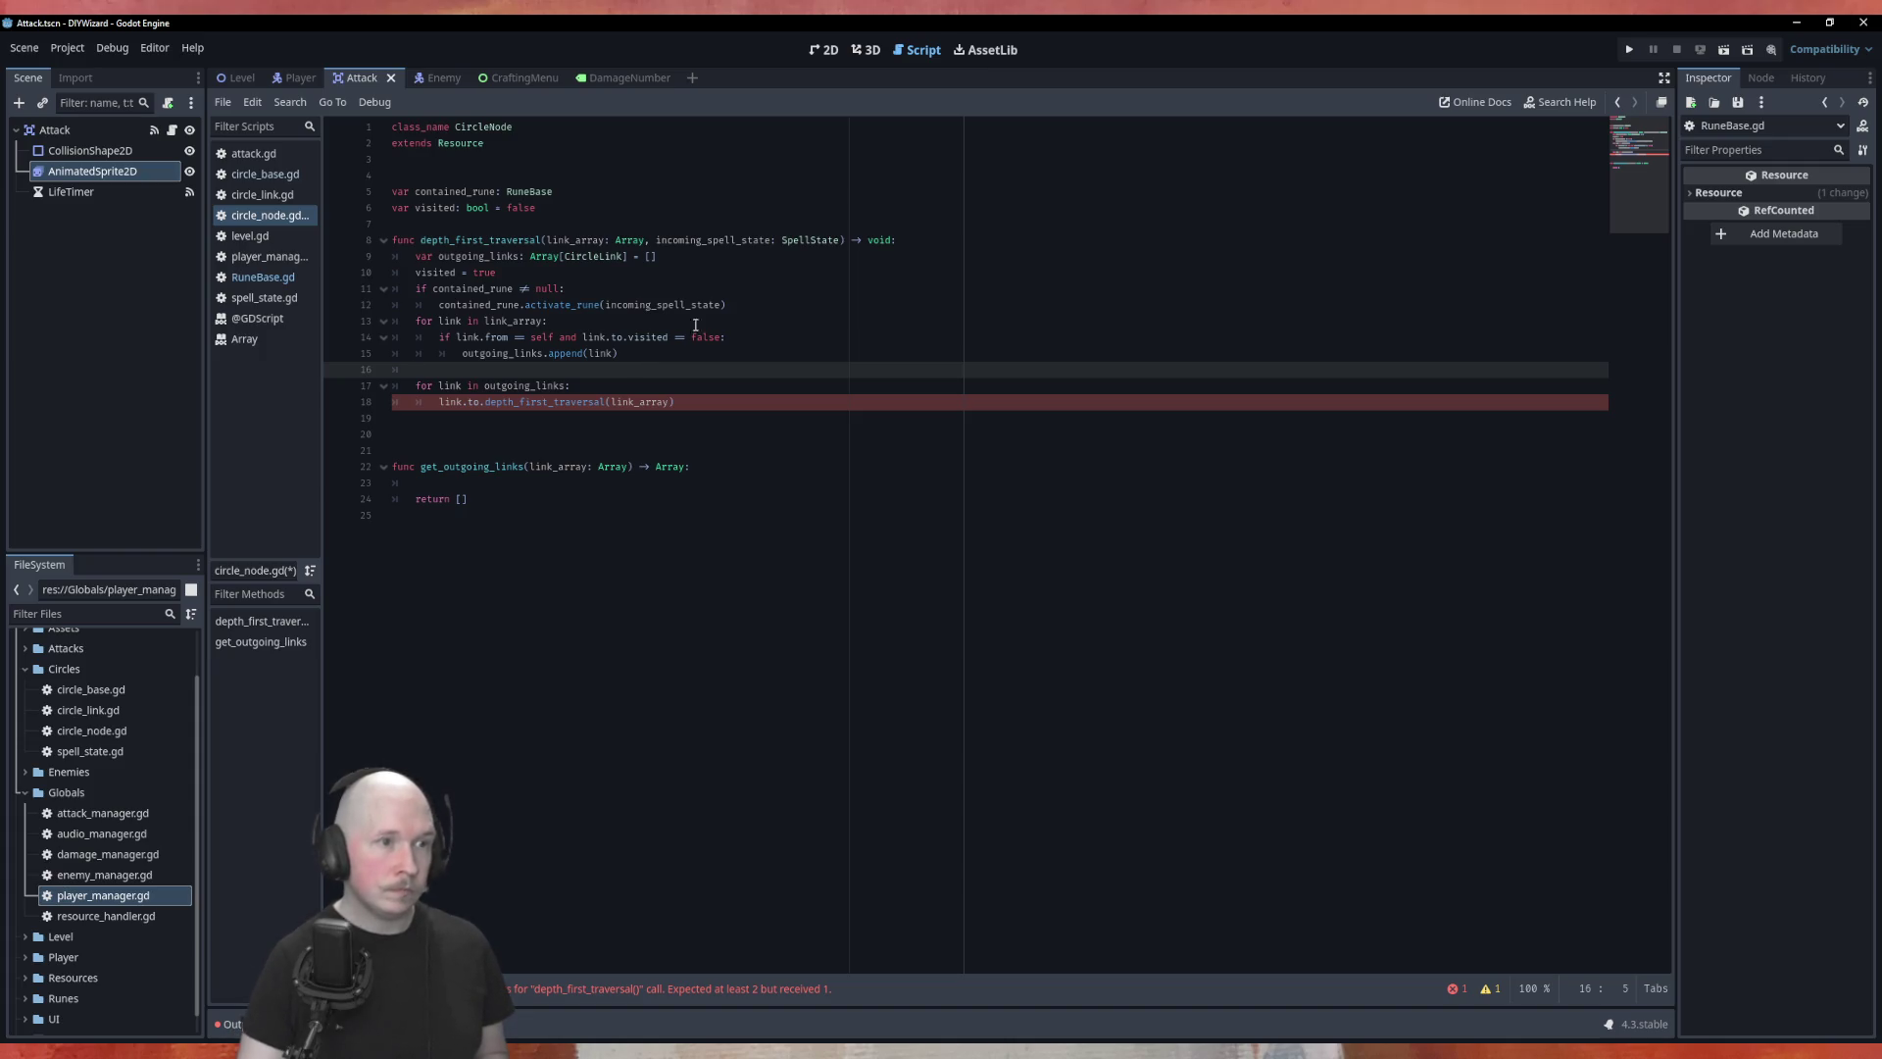
Step: Declare var spell_state_array: Array[SpellState] = [] below the outgoing_links declaration
left_click(728, 252)
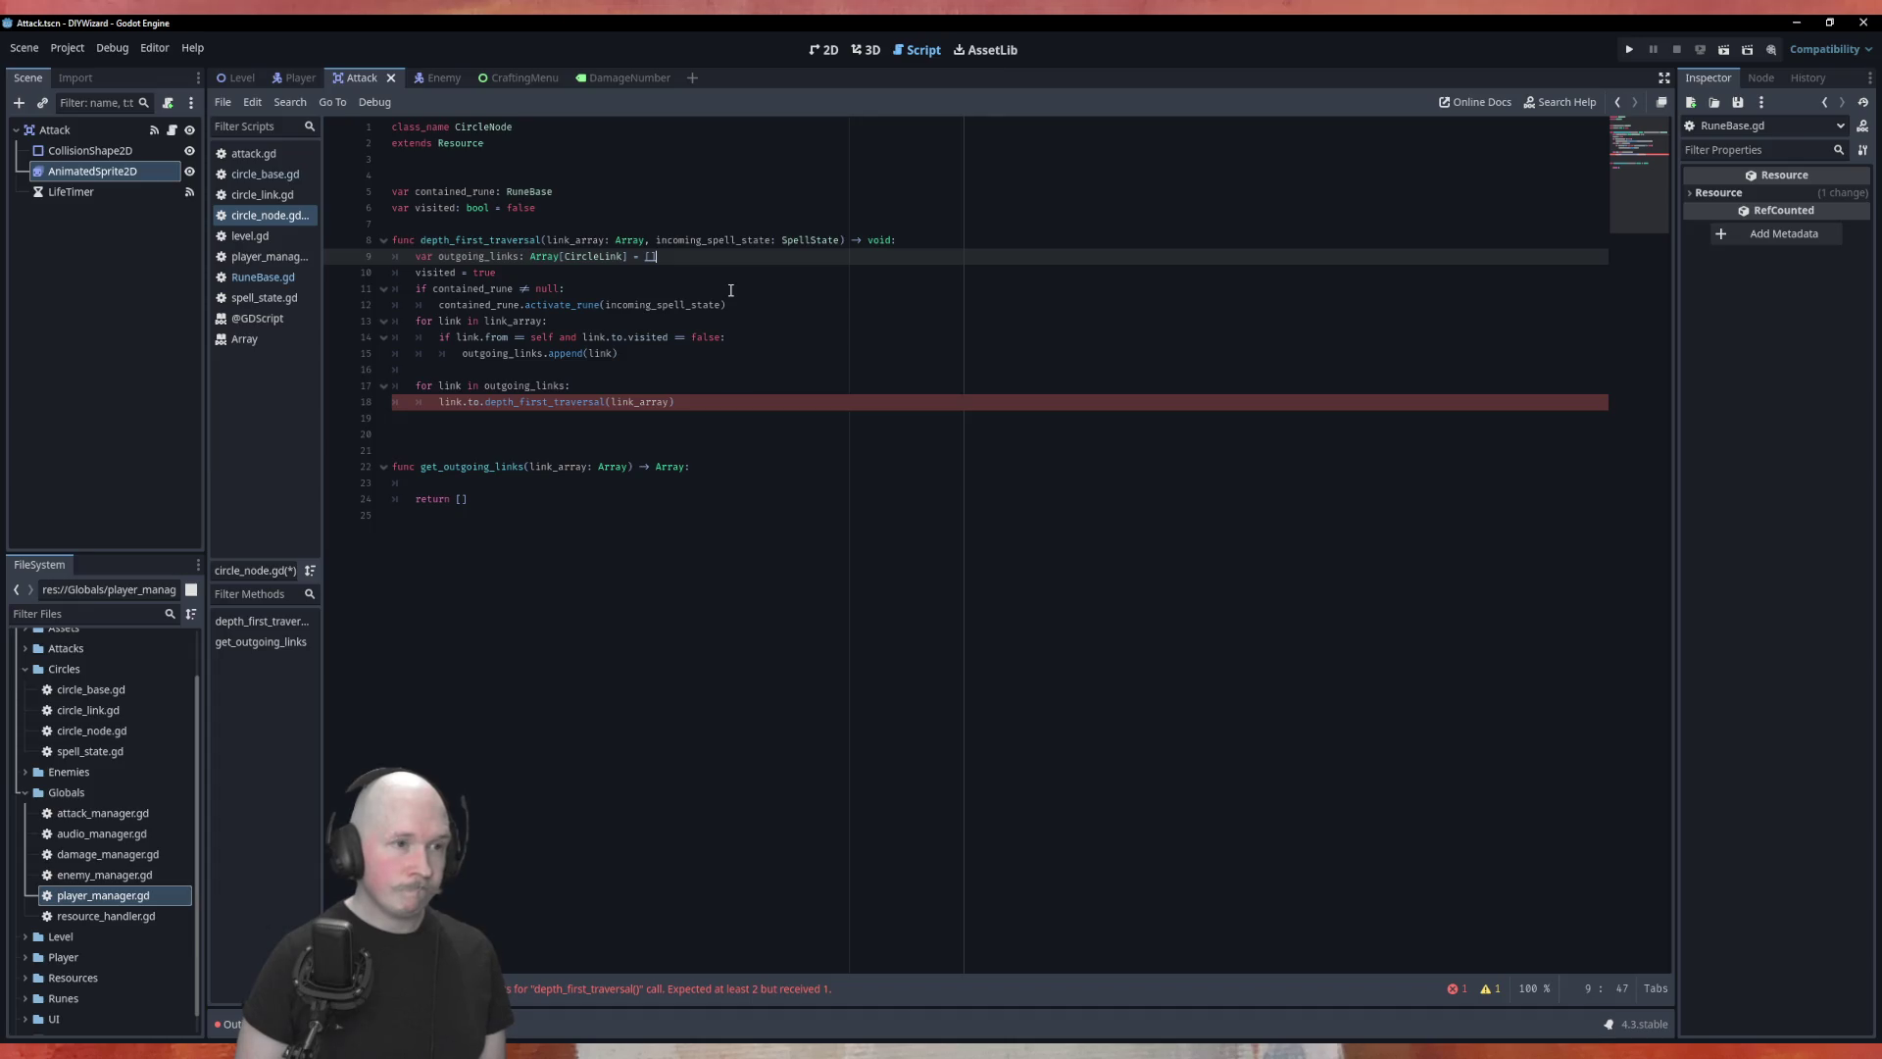
key("Down")
key("Down")
key("Down")
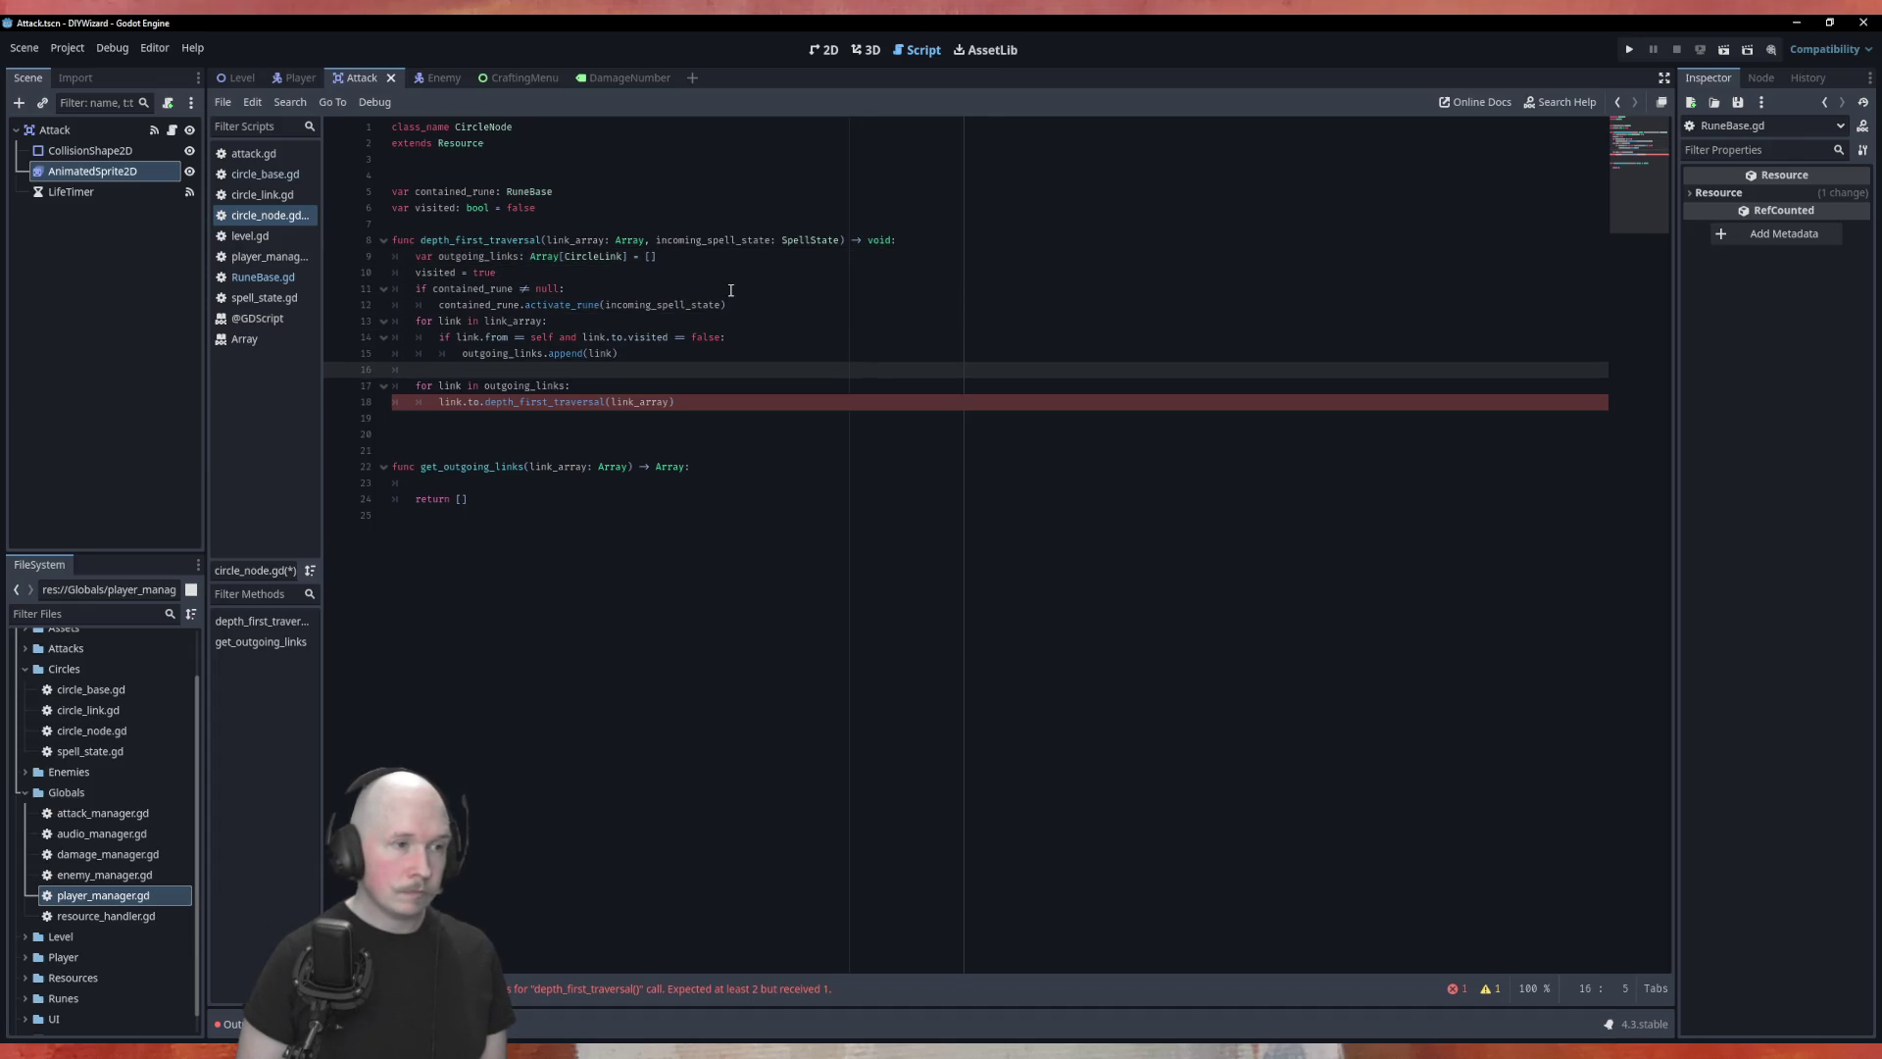
key("Up")
key("Up")
key("Up")
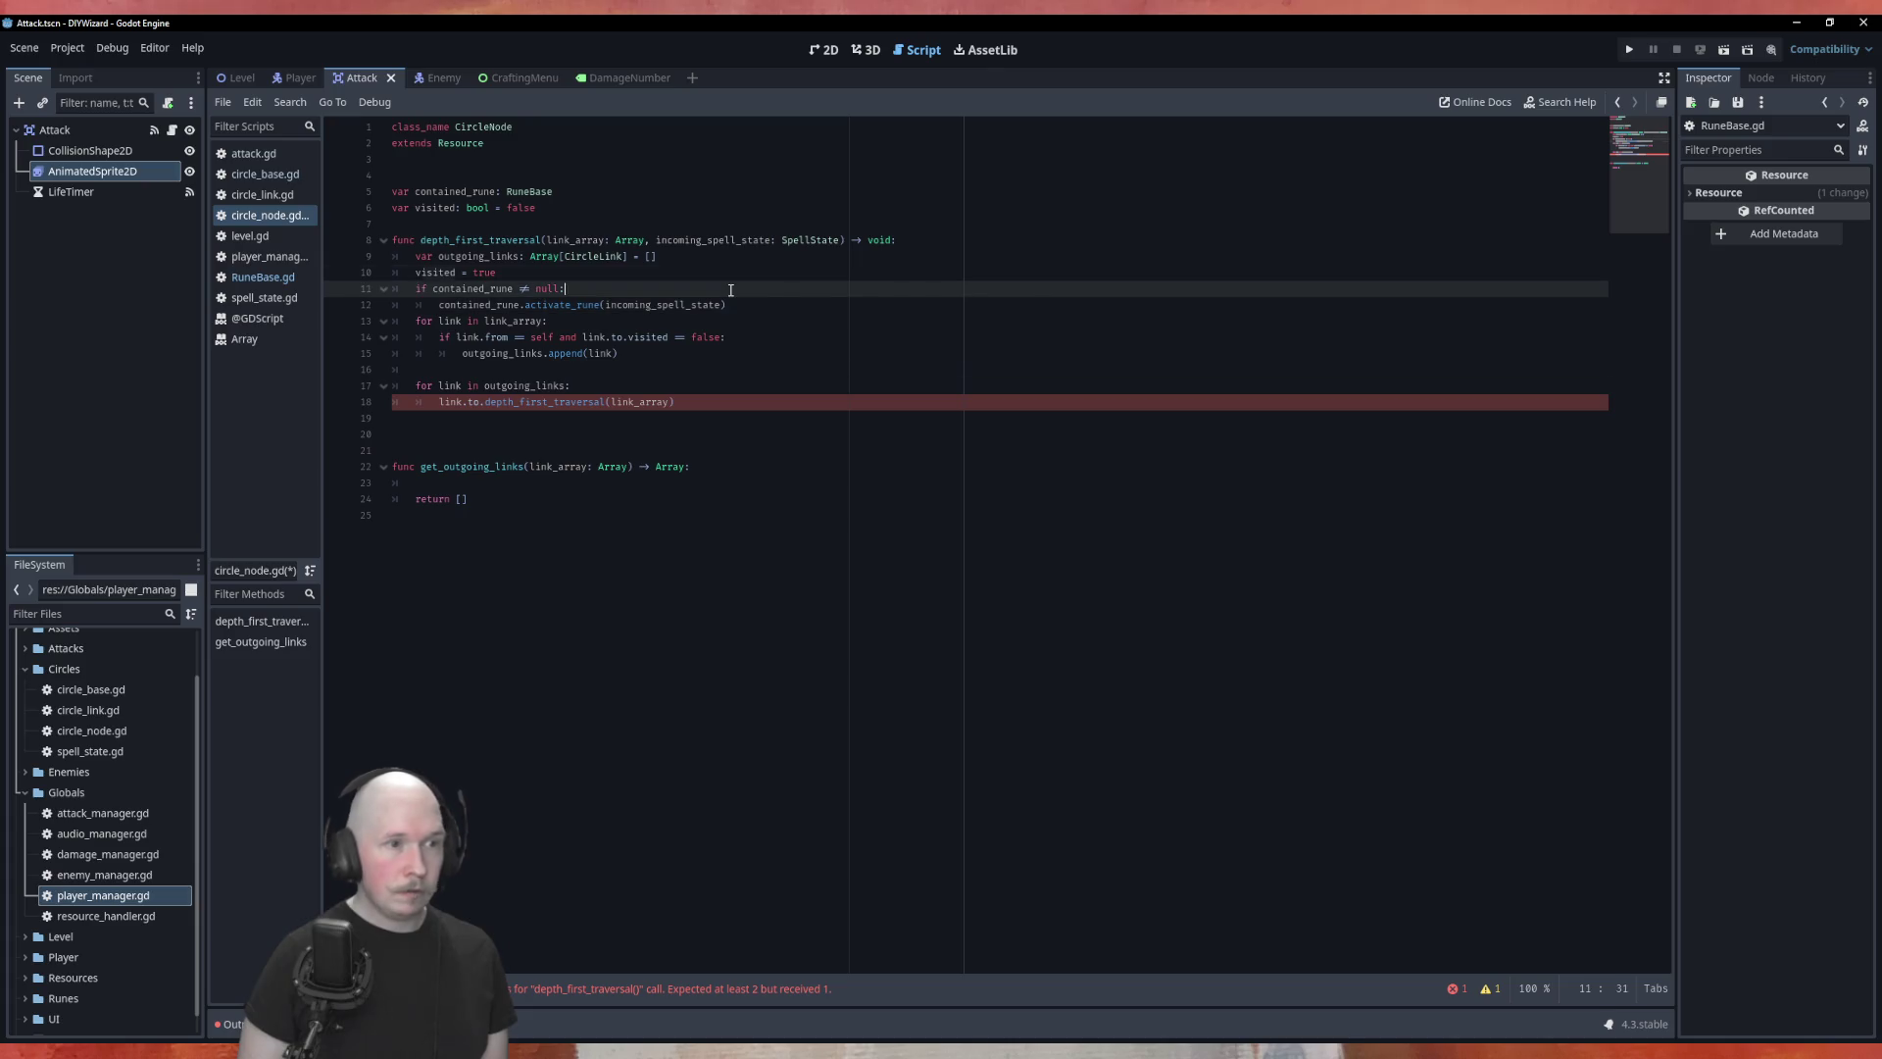
key("Return")
type("va")
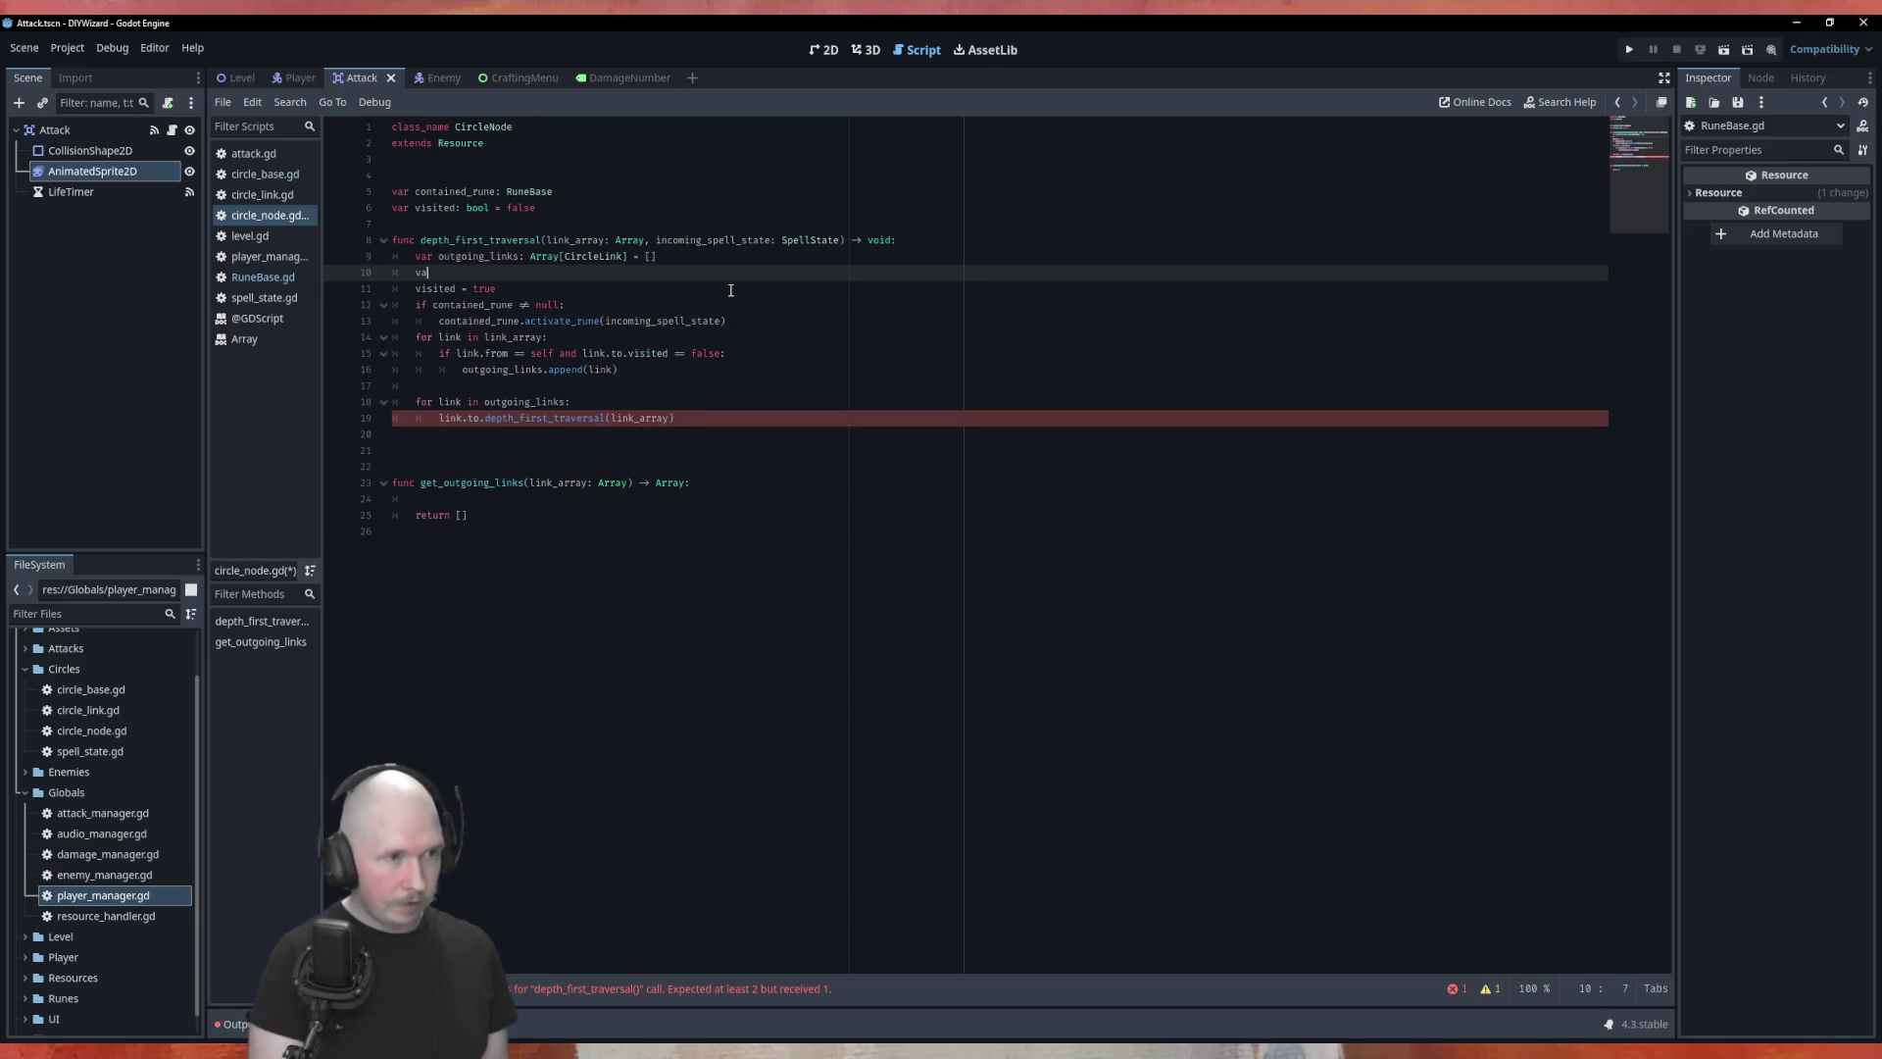
type("r spell_state")
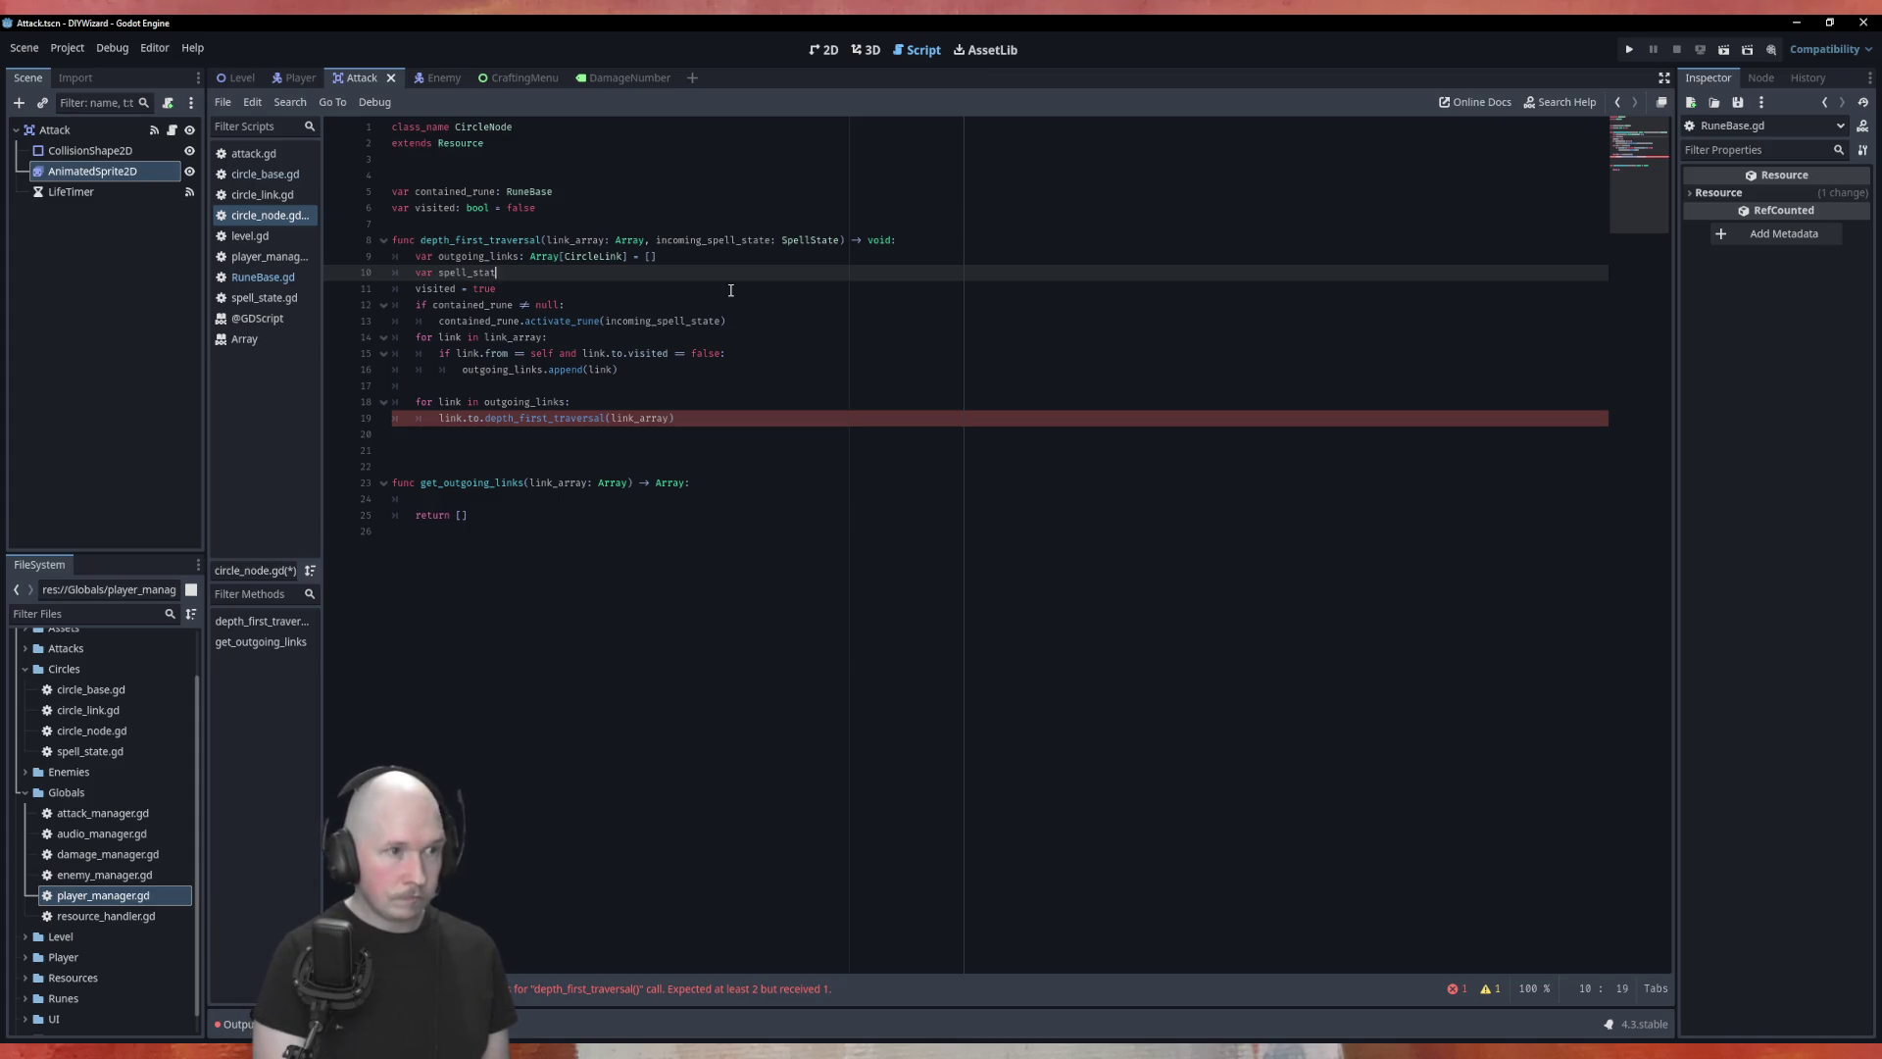
type("_array: ")
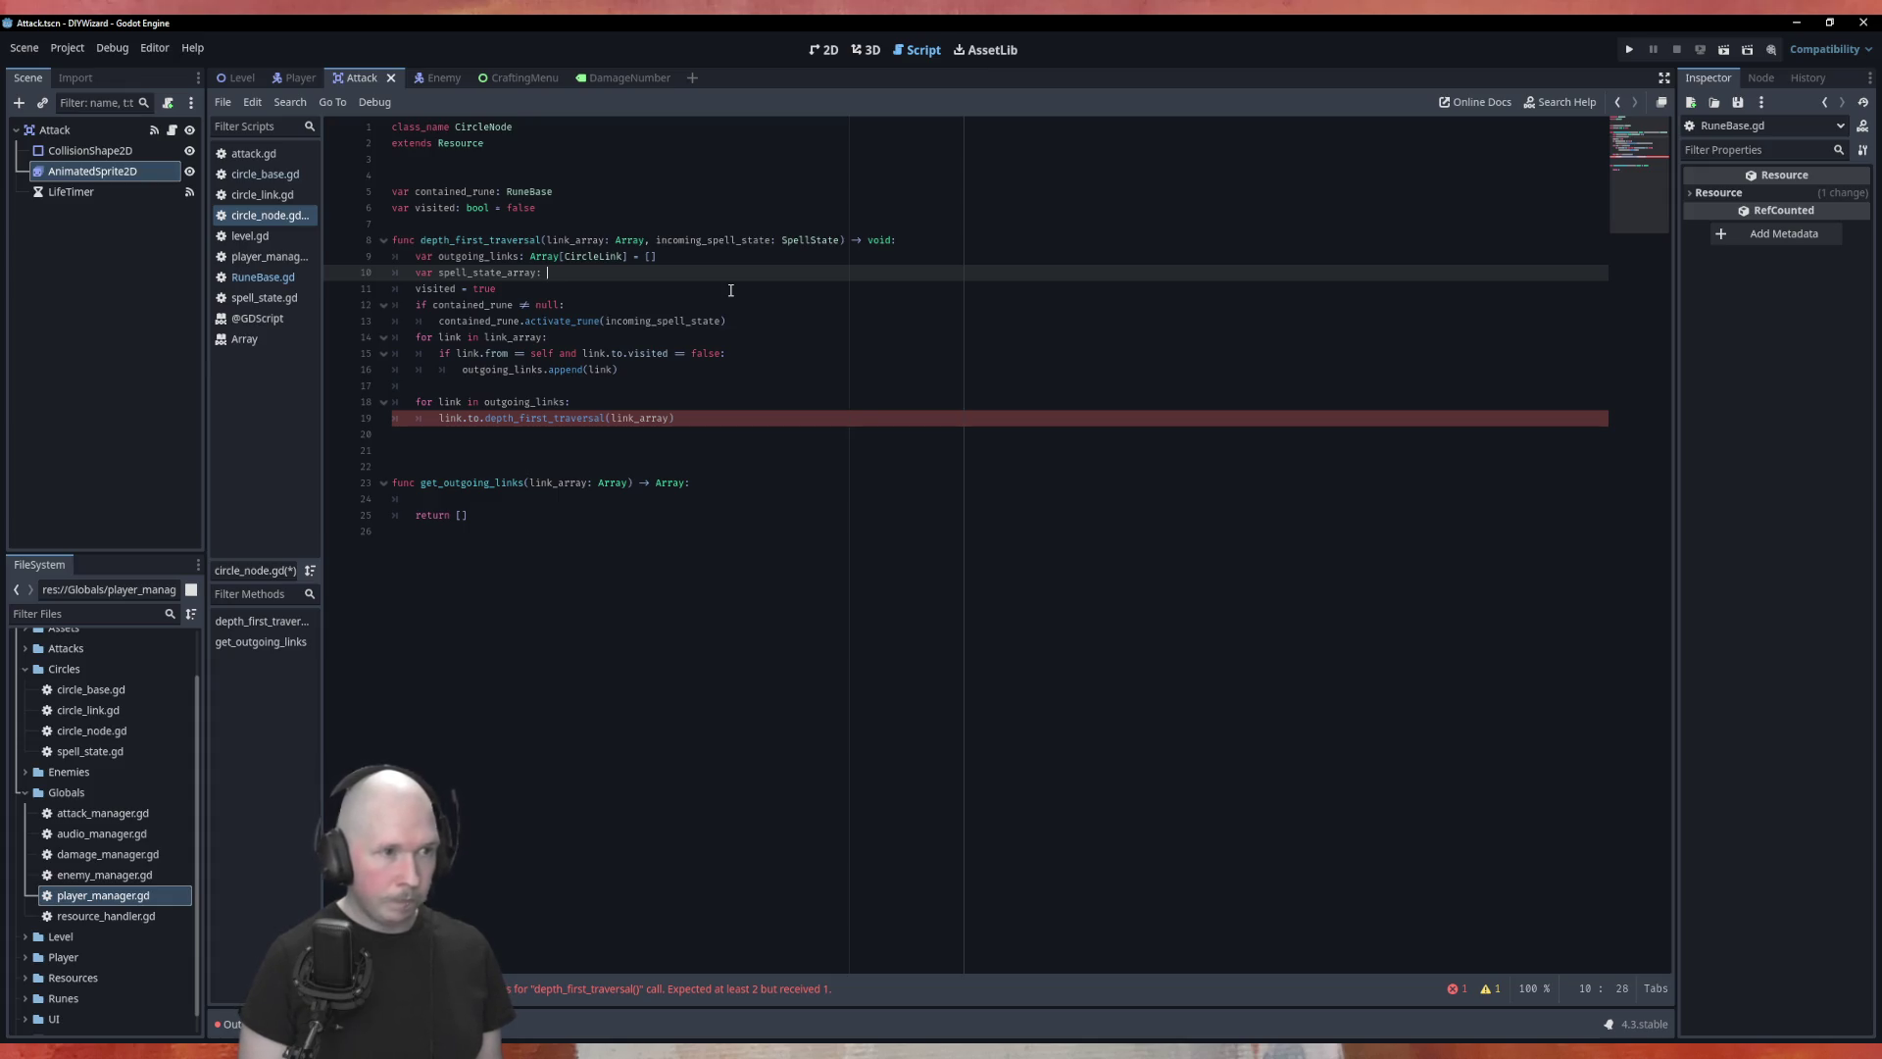
type("Array[")
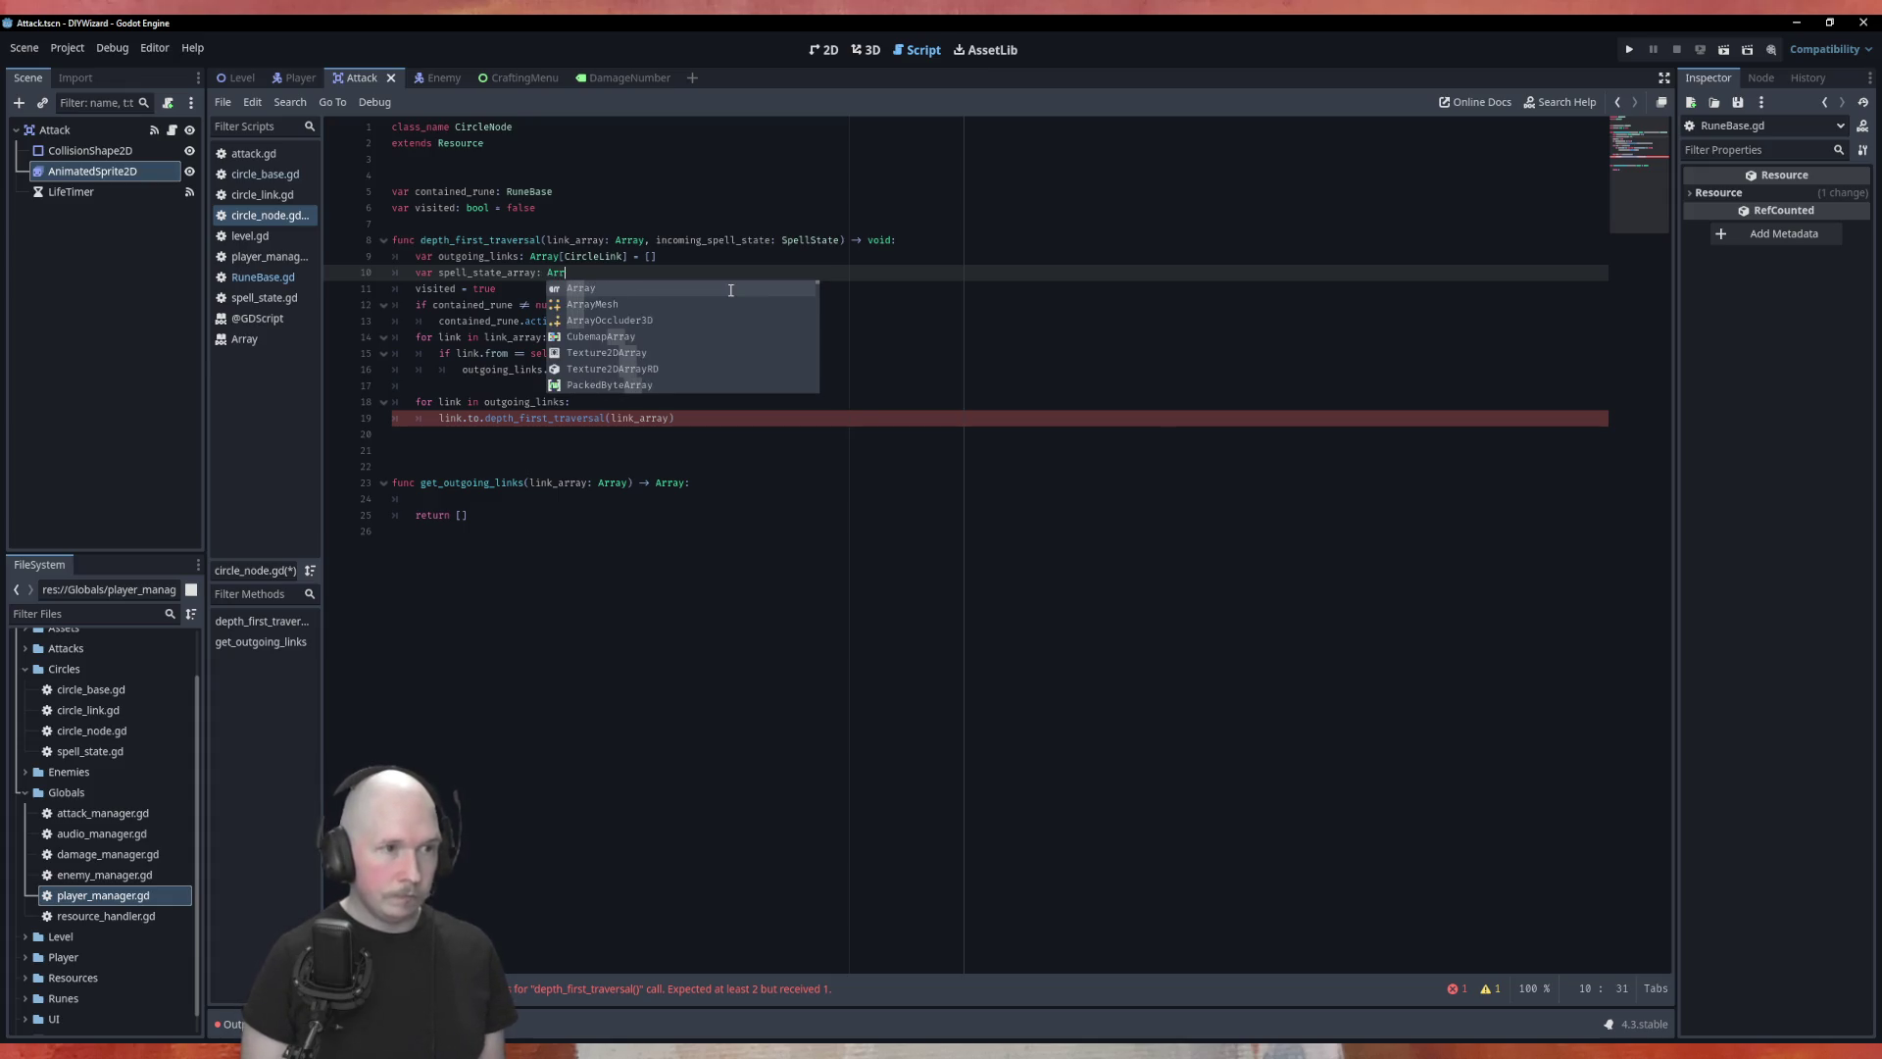
type("SpellState] ")
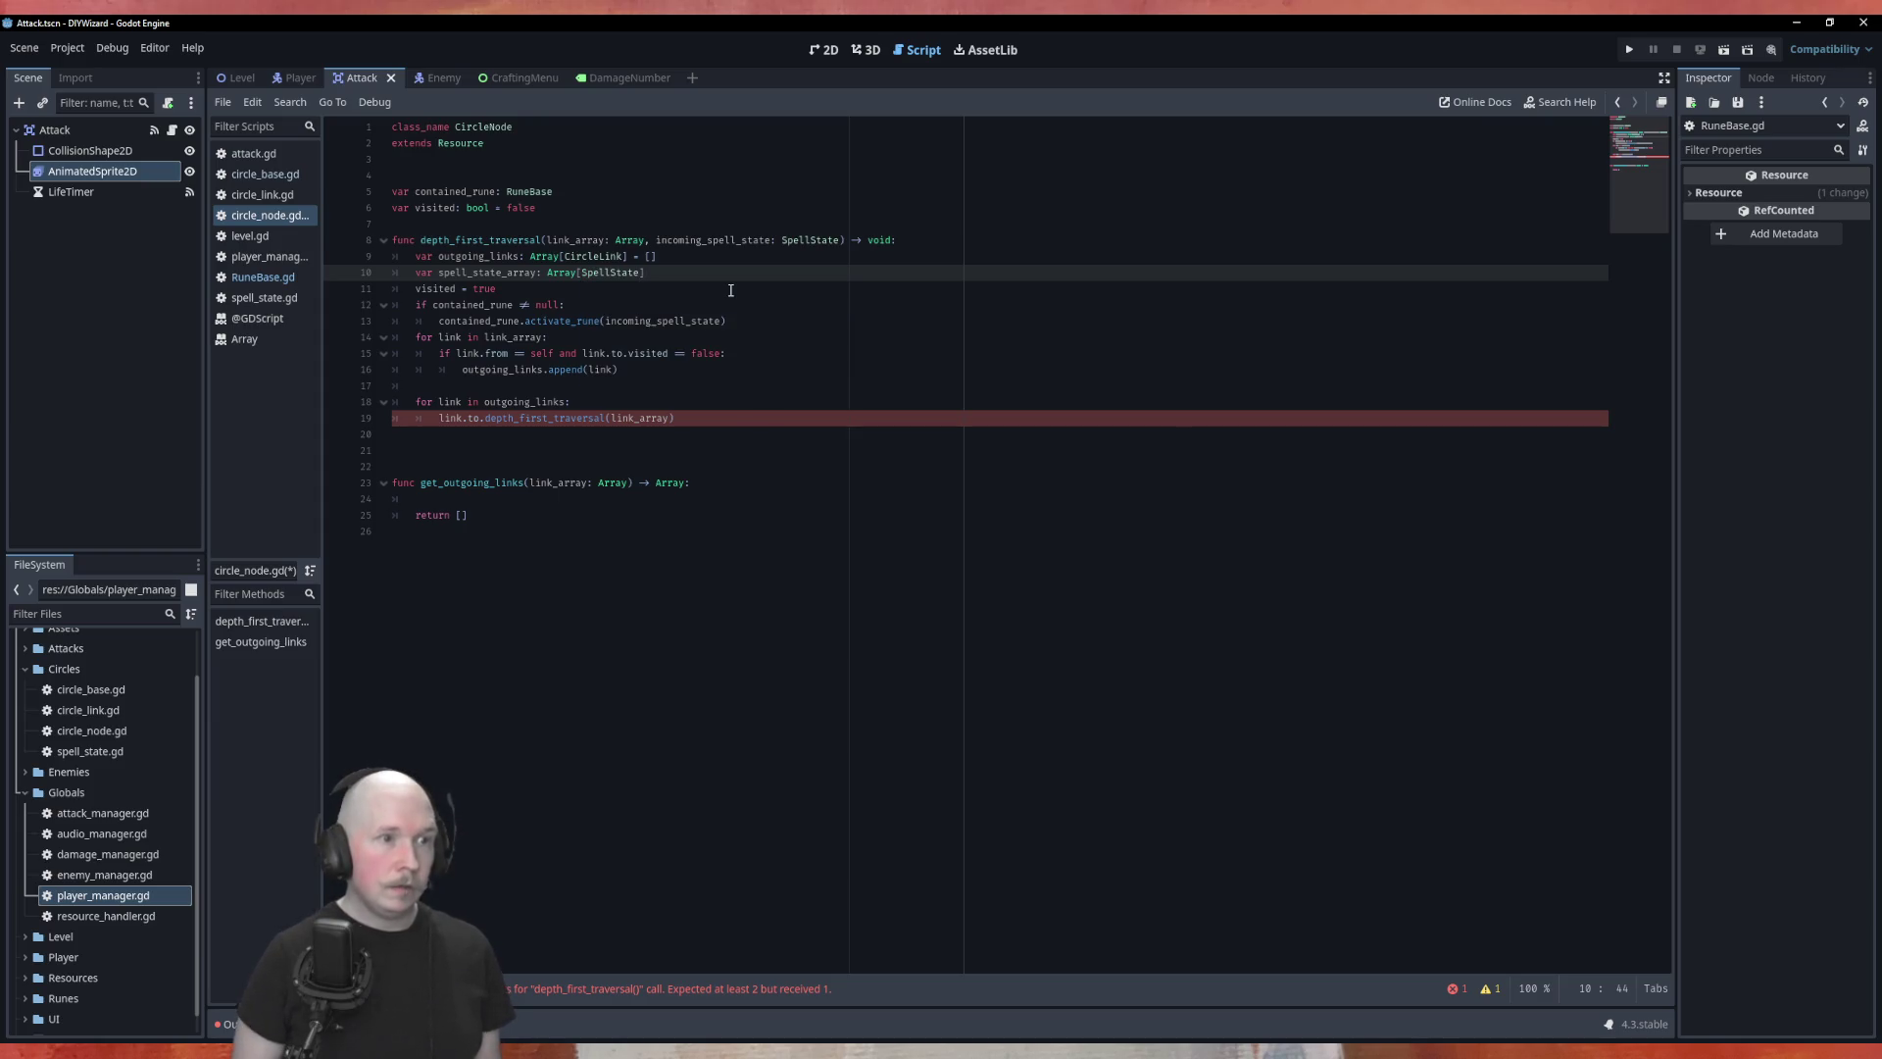
type("= [")
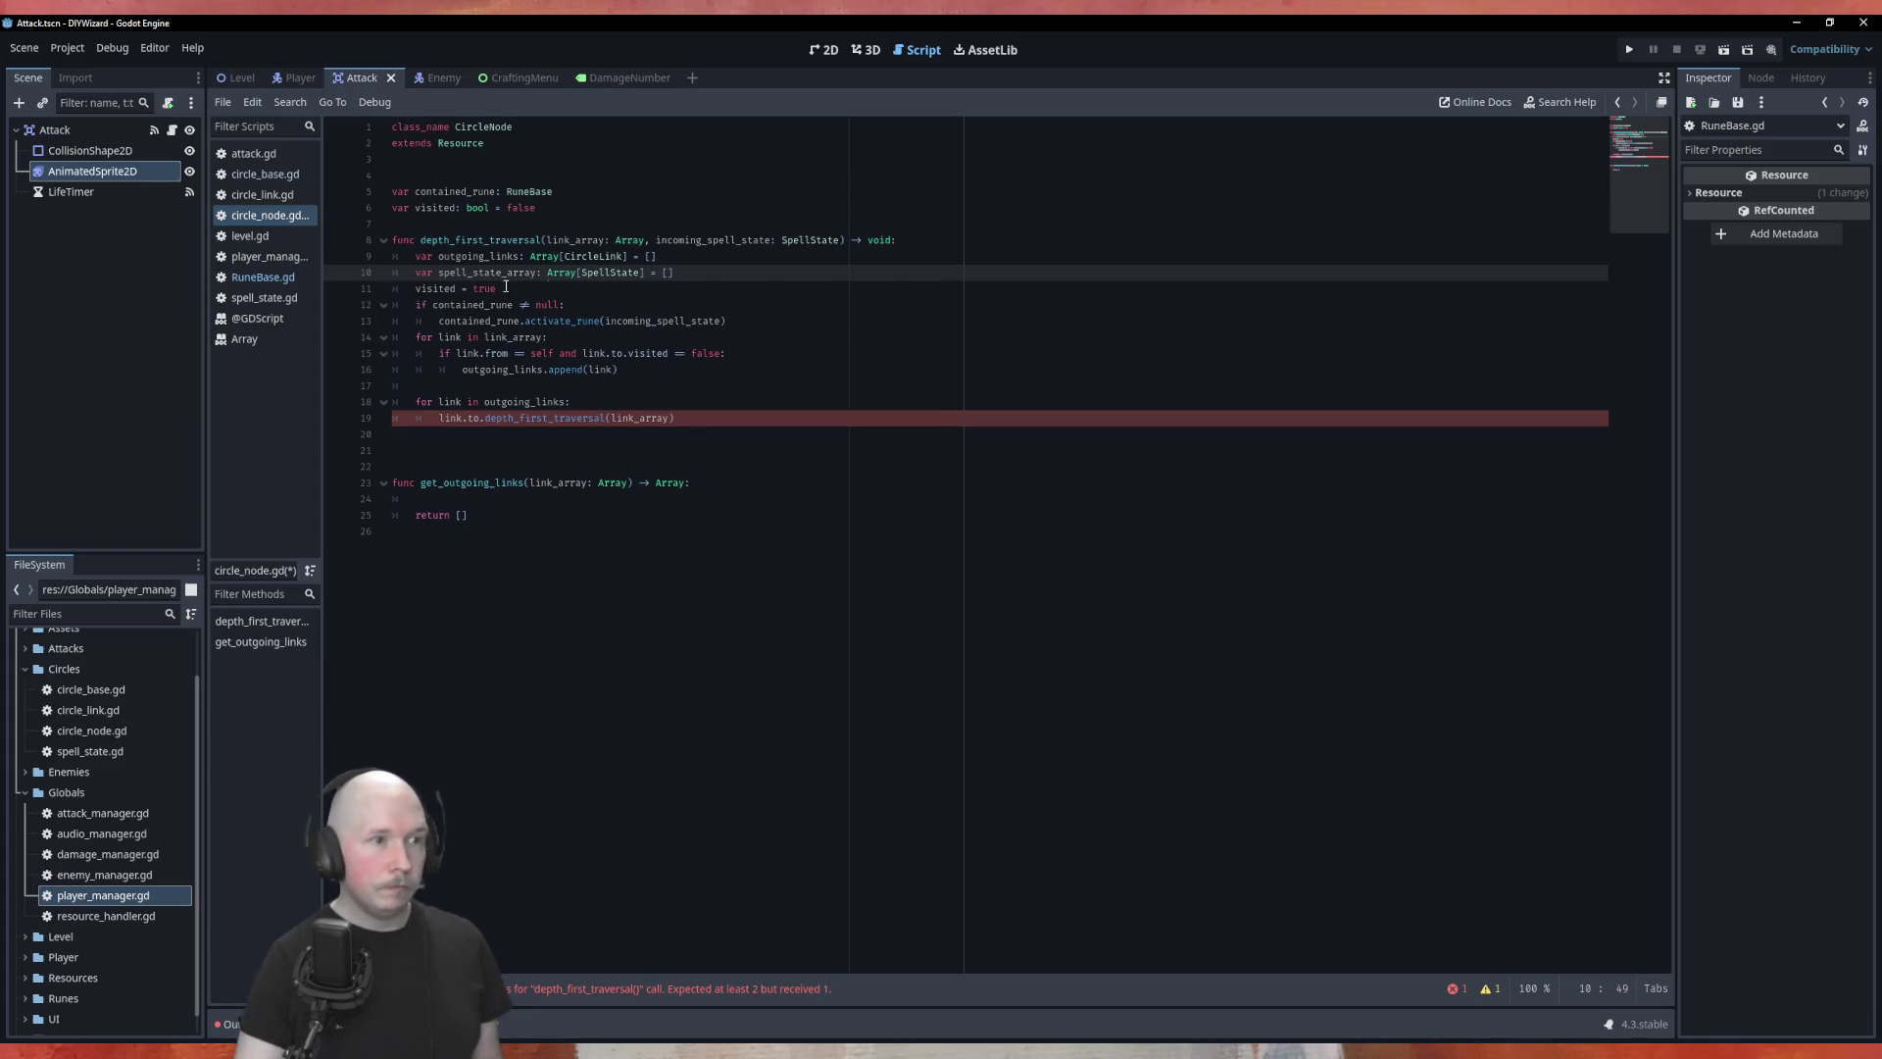
Step: Place the caret on the blank line just before the outgoing_links loop
left_click(575, 384)
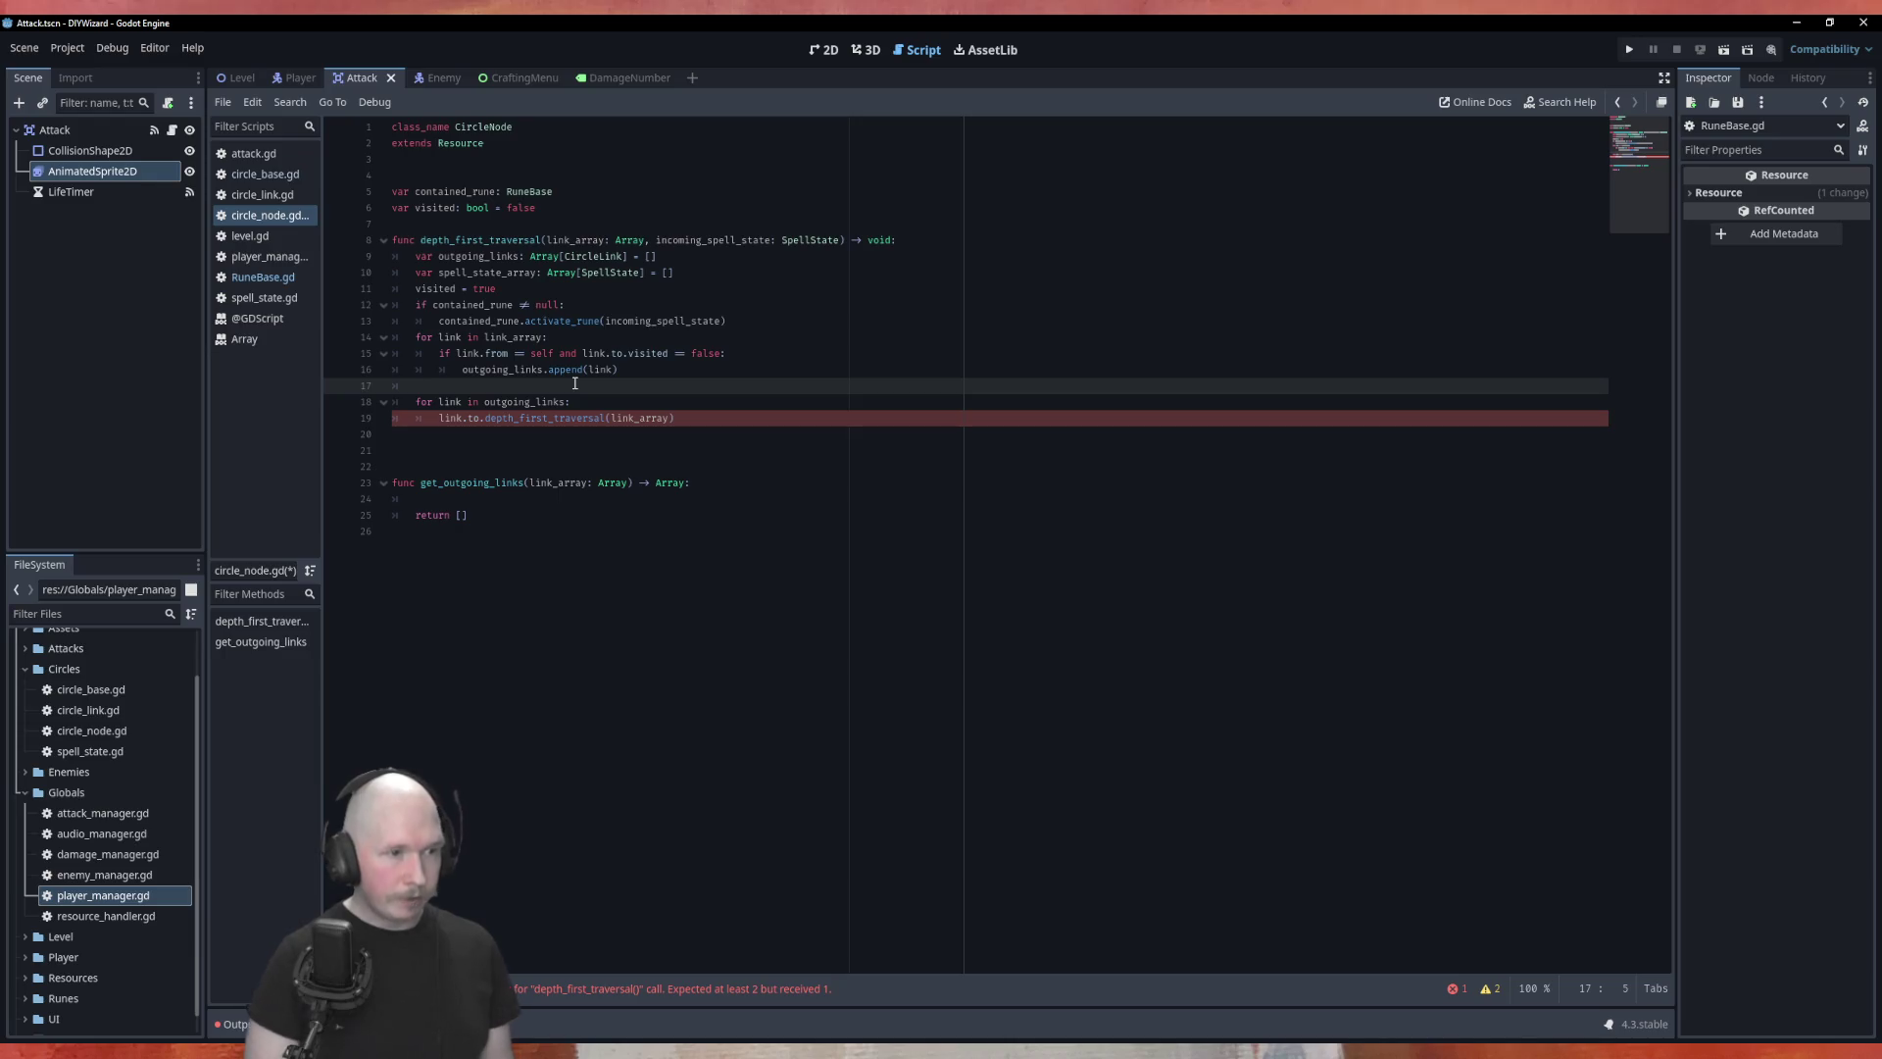
Step: Write spell_state_array = incoming_spell_state.split(outgoing_links.size()) before the loop
type("spell")
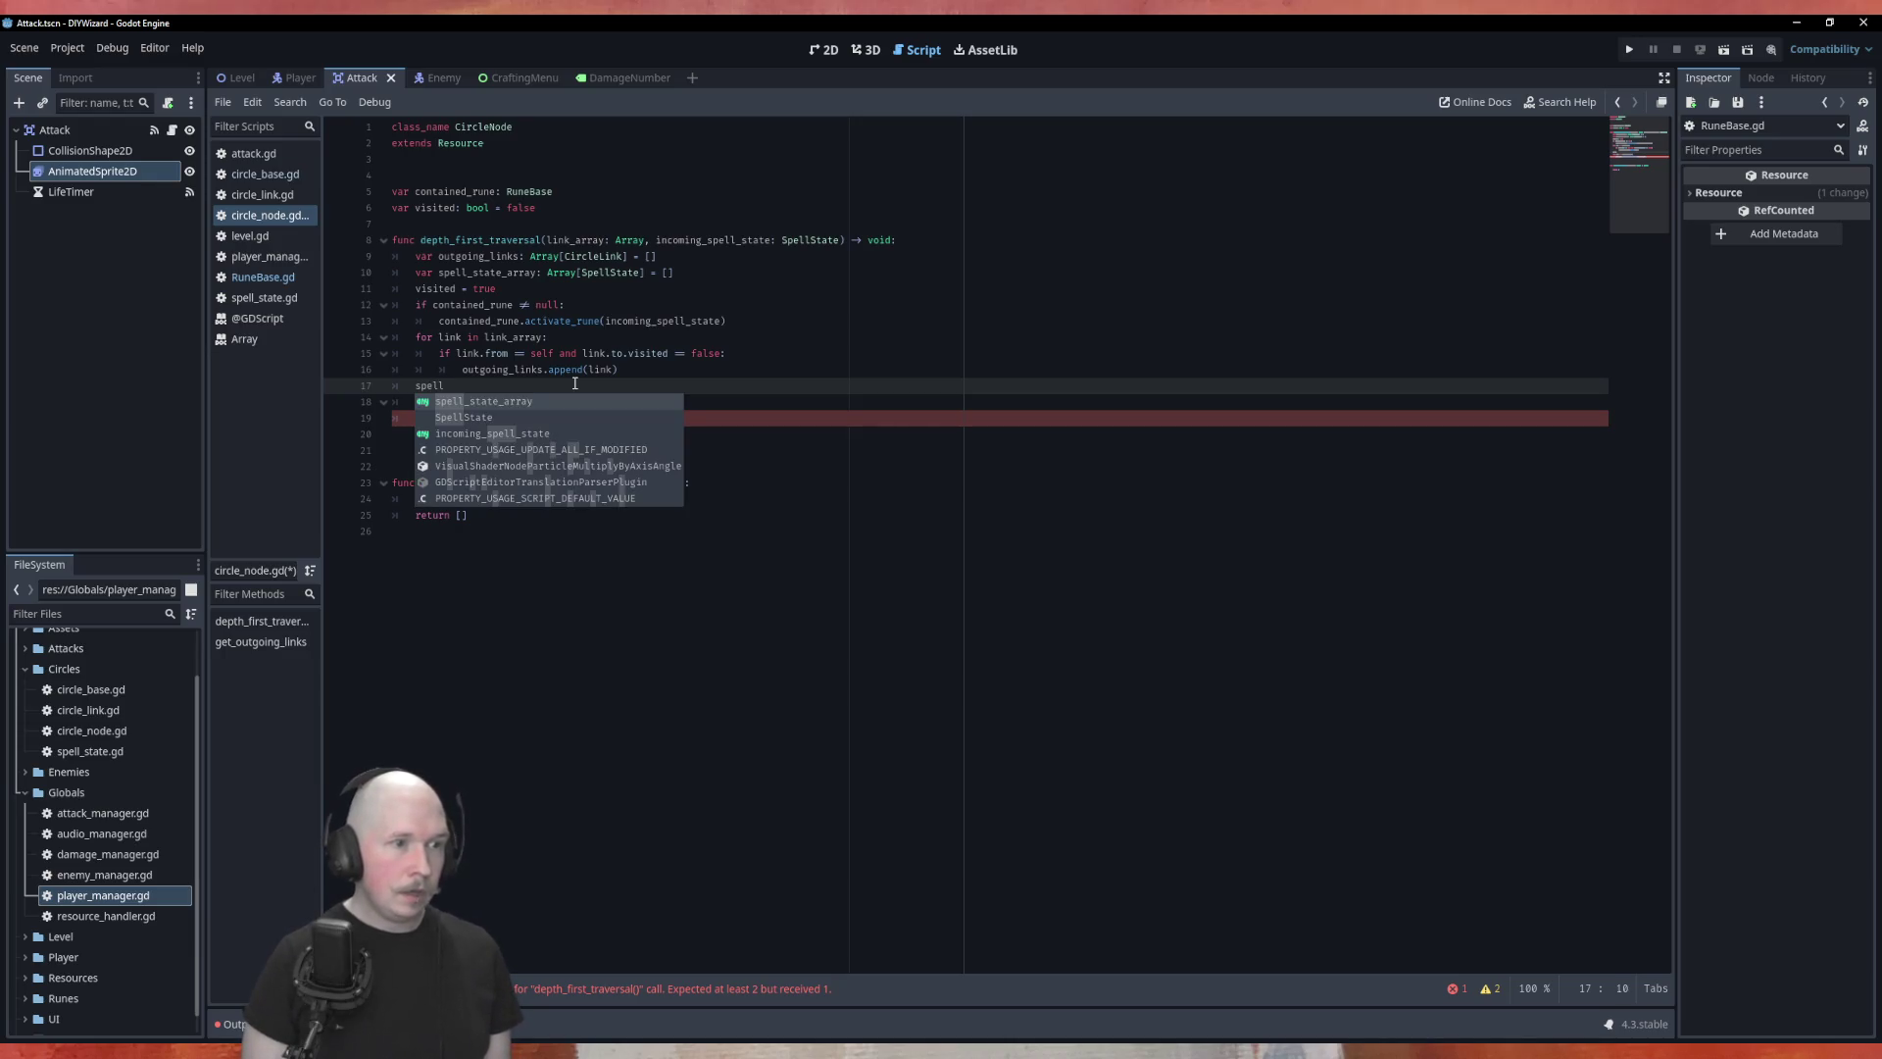
key("Return")
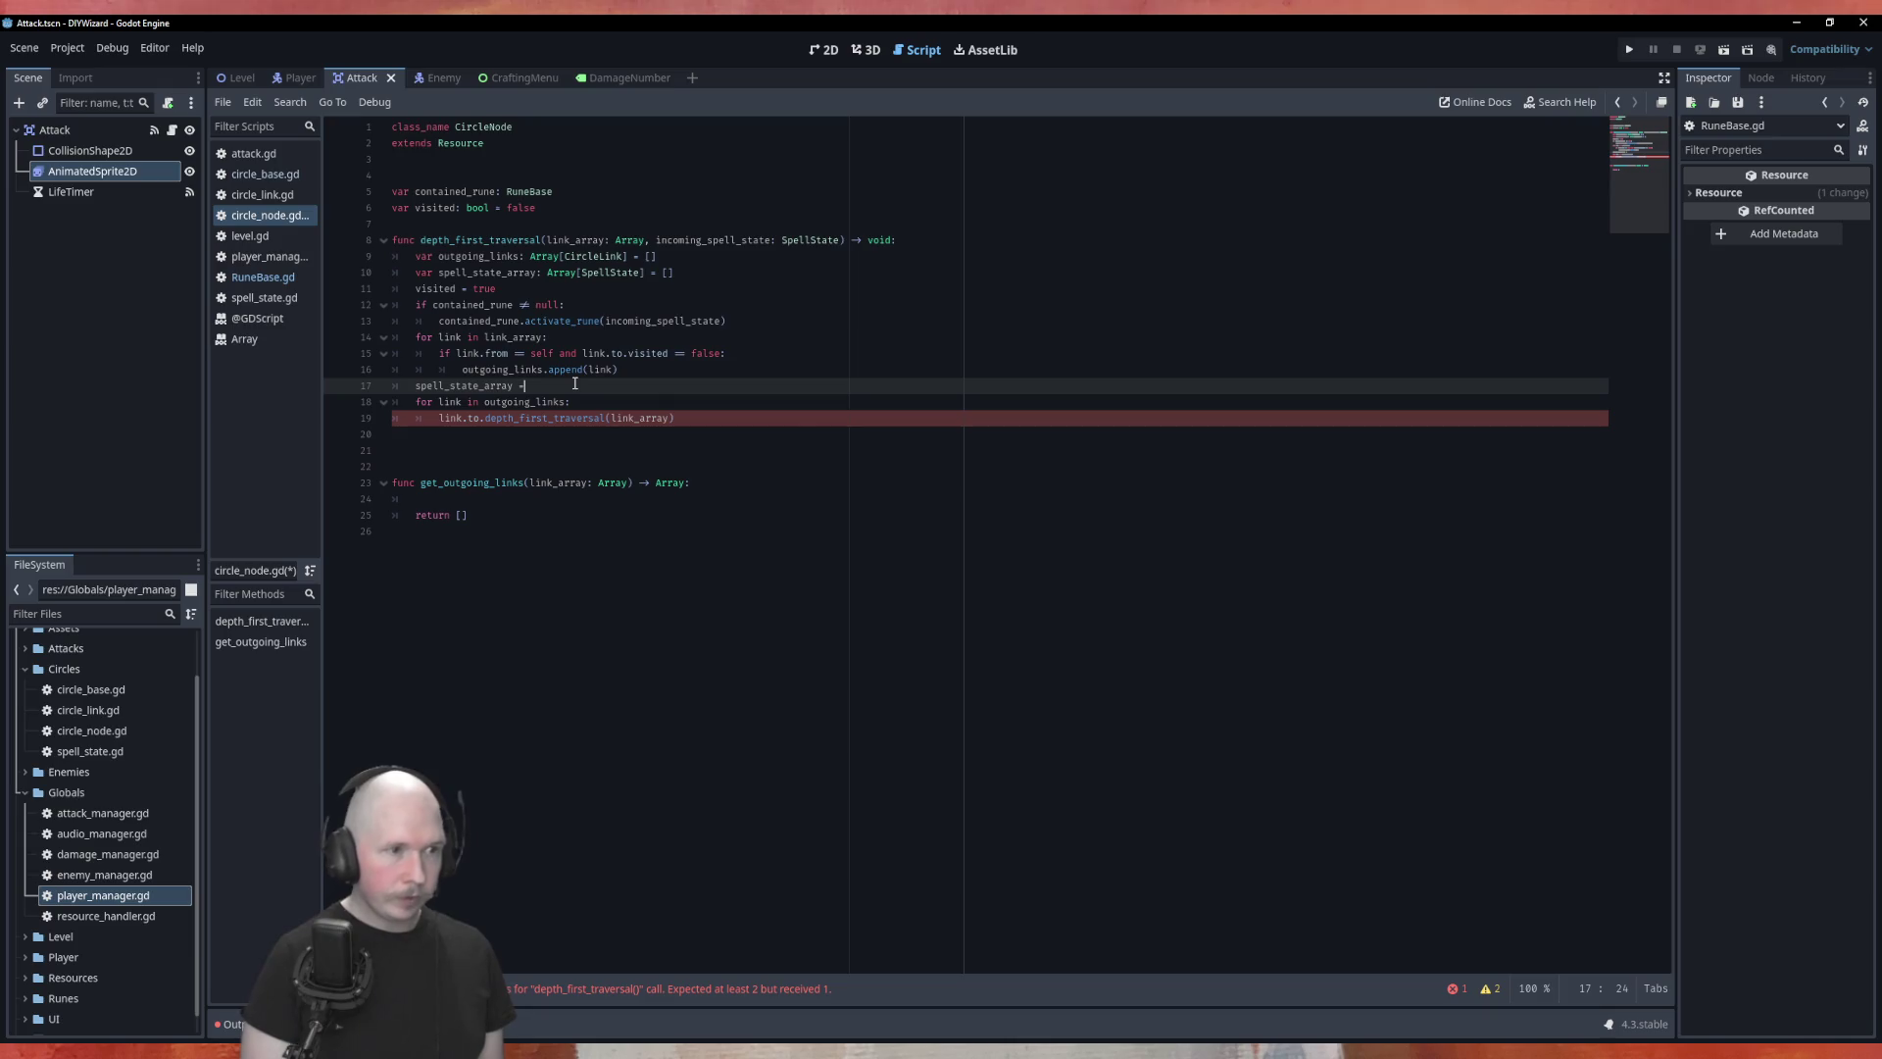
type(" inc")
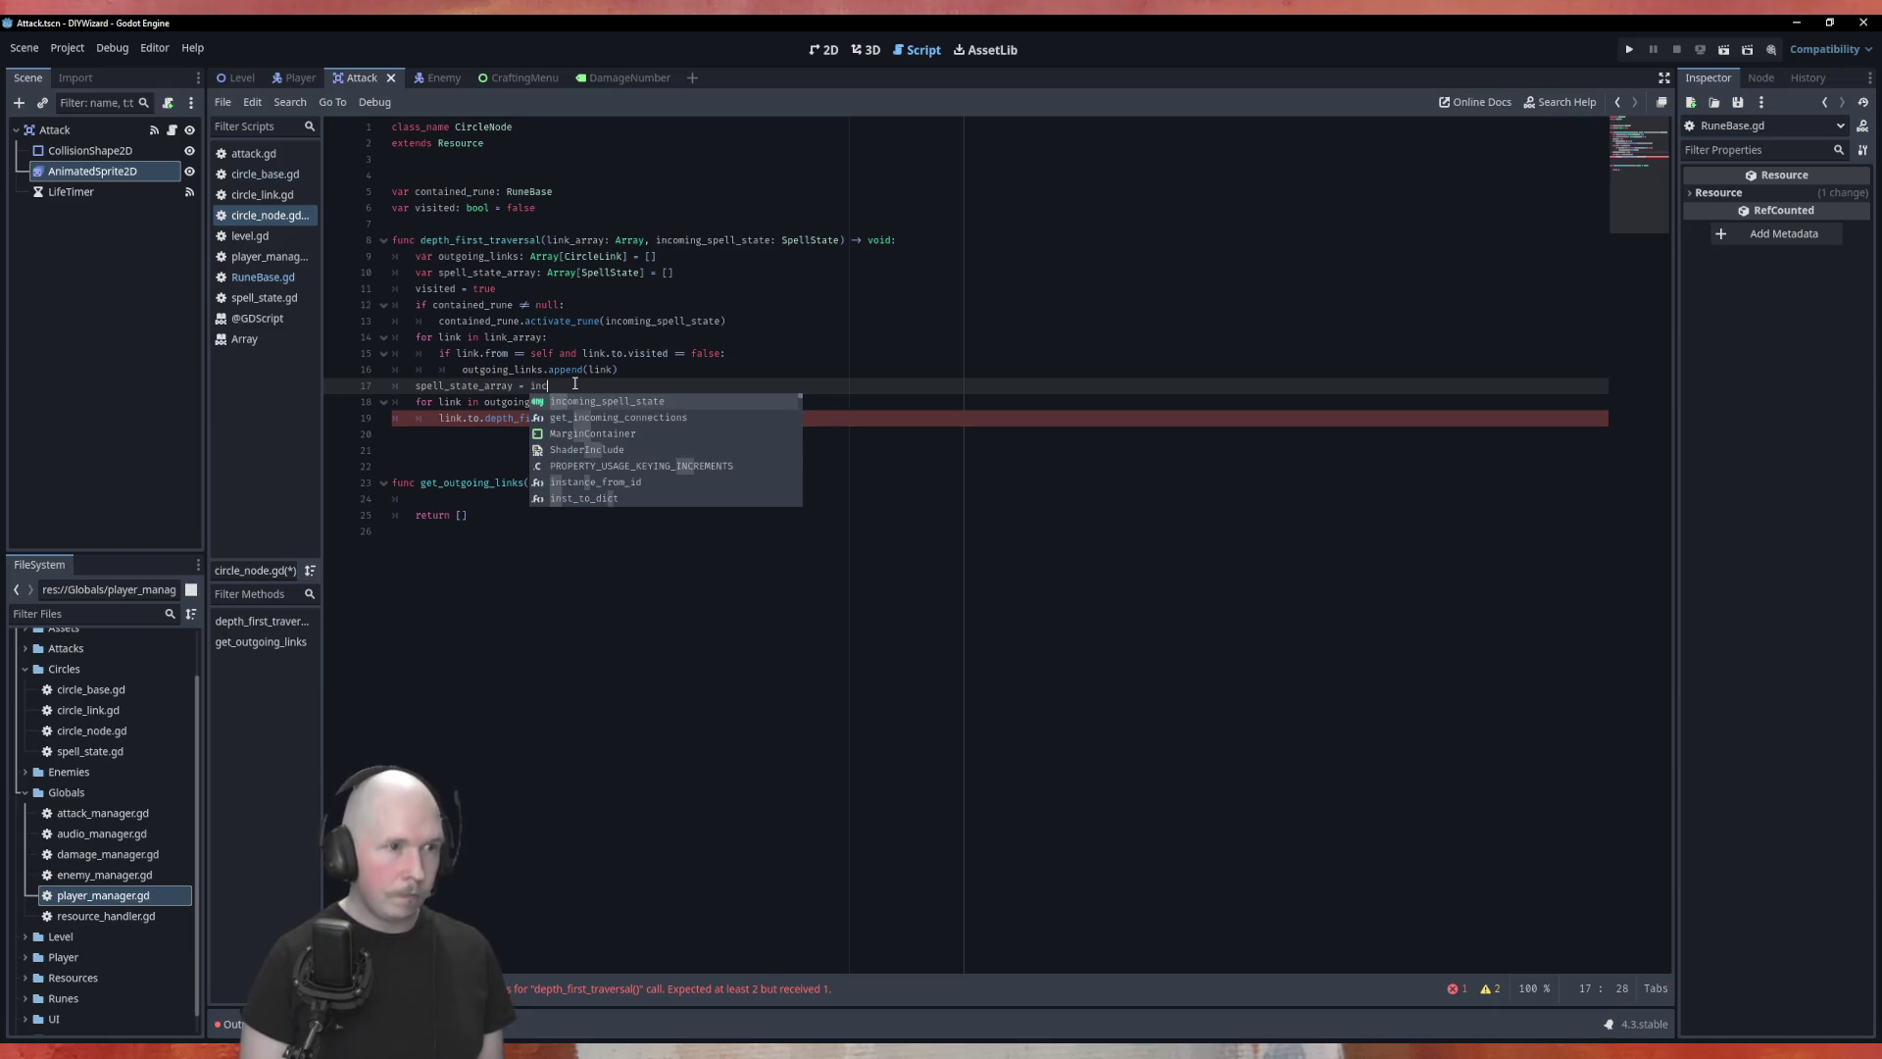
key("Return")
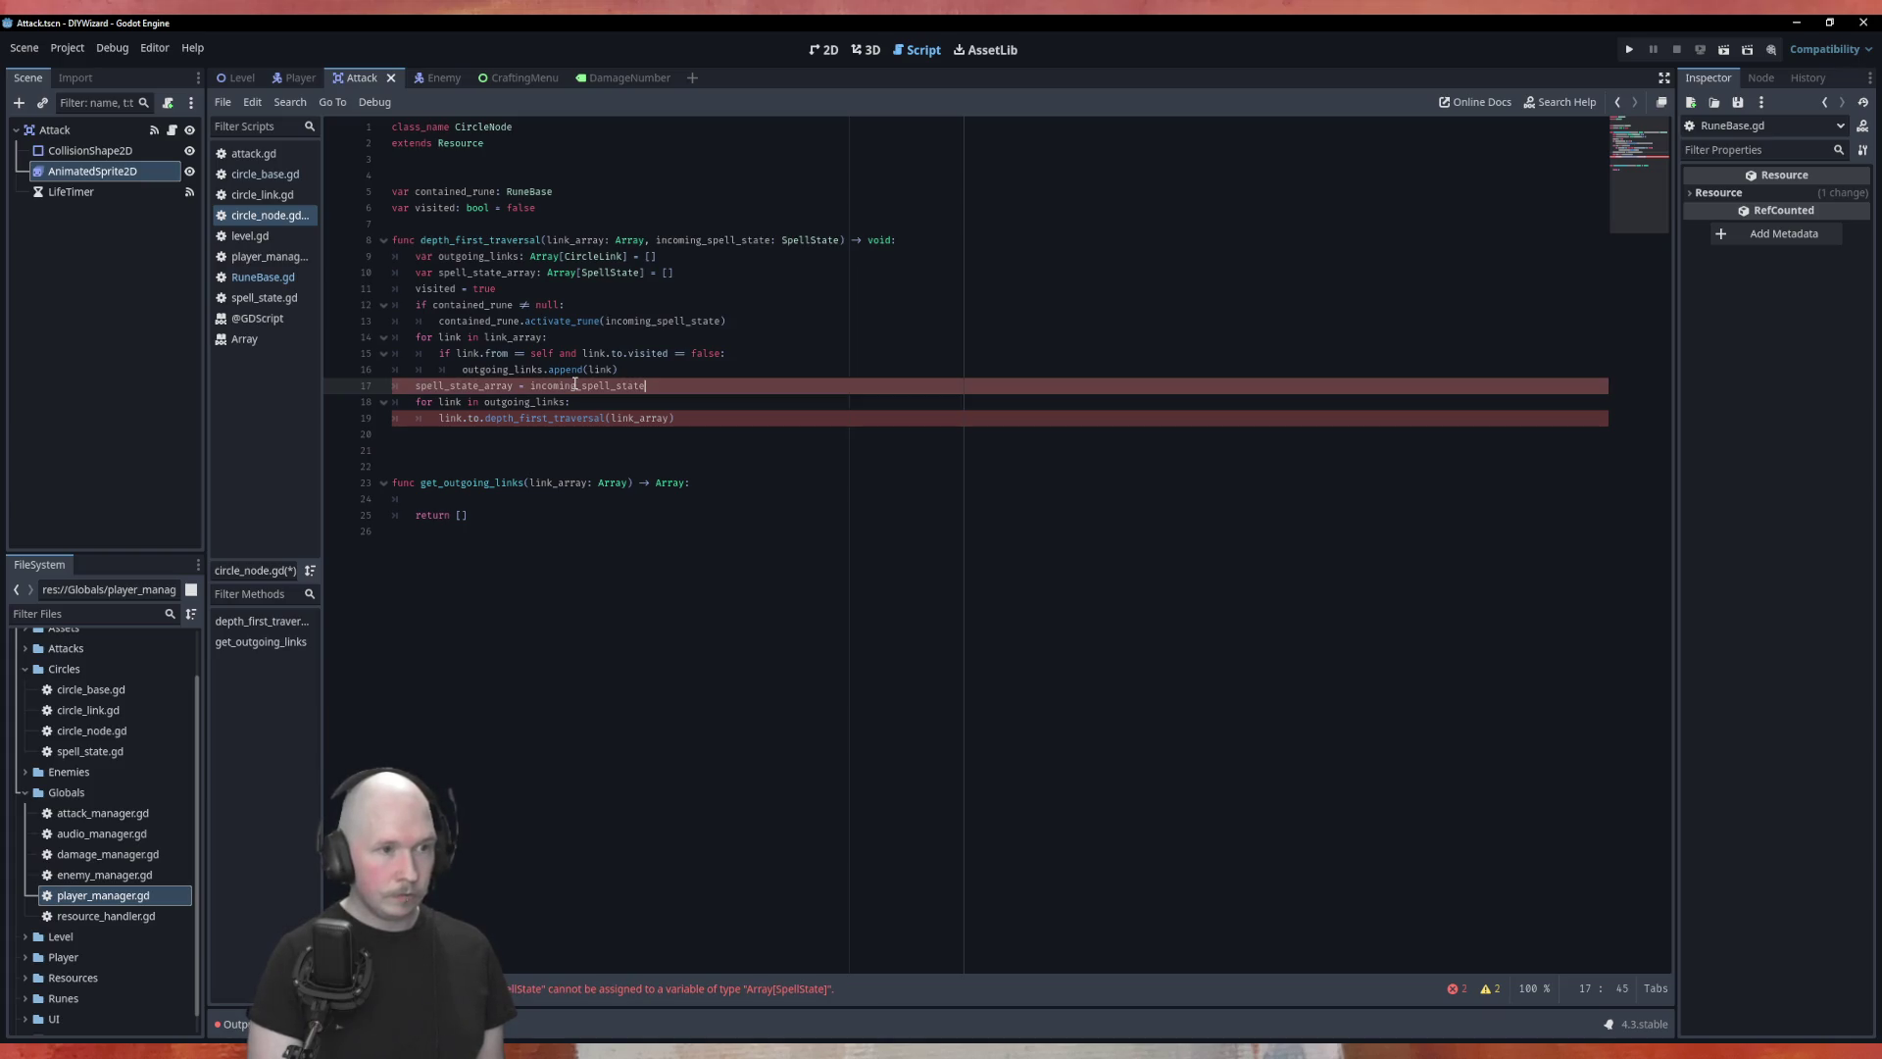
type("(")
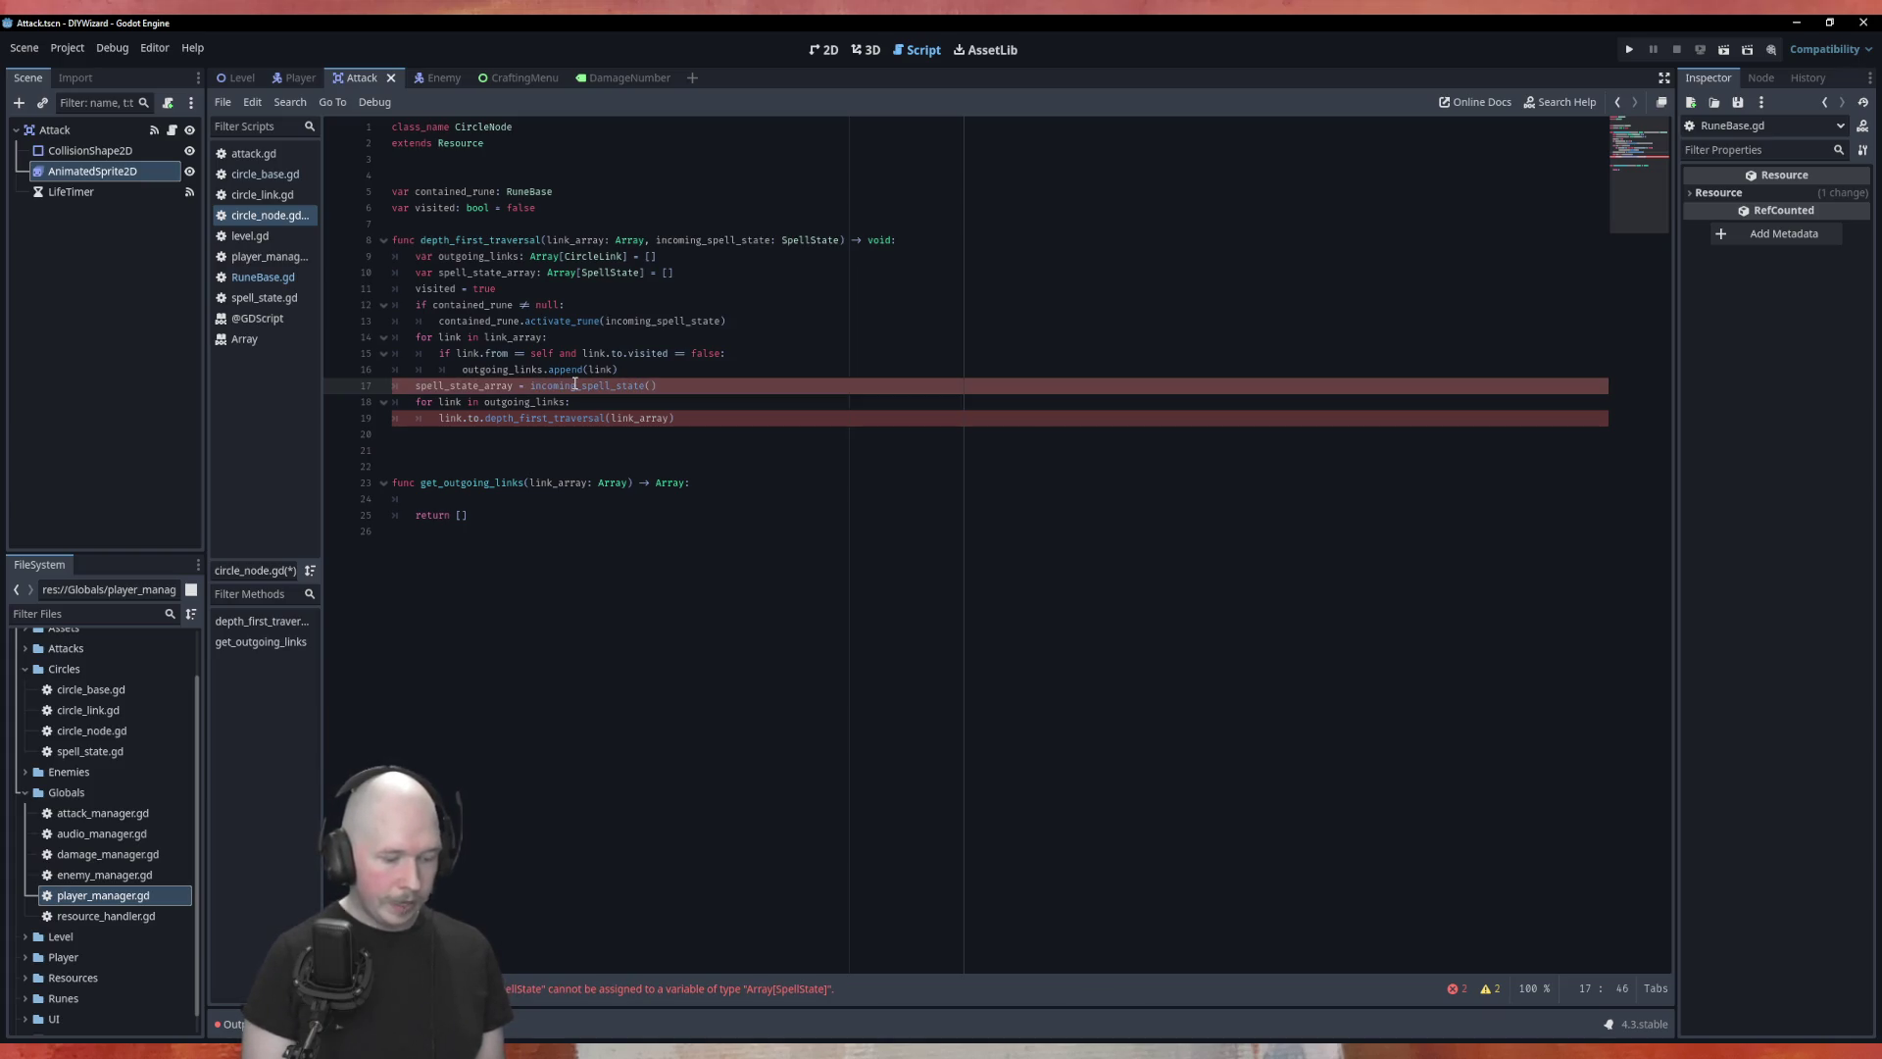
key("Left")
type(".")
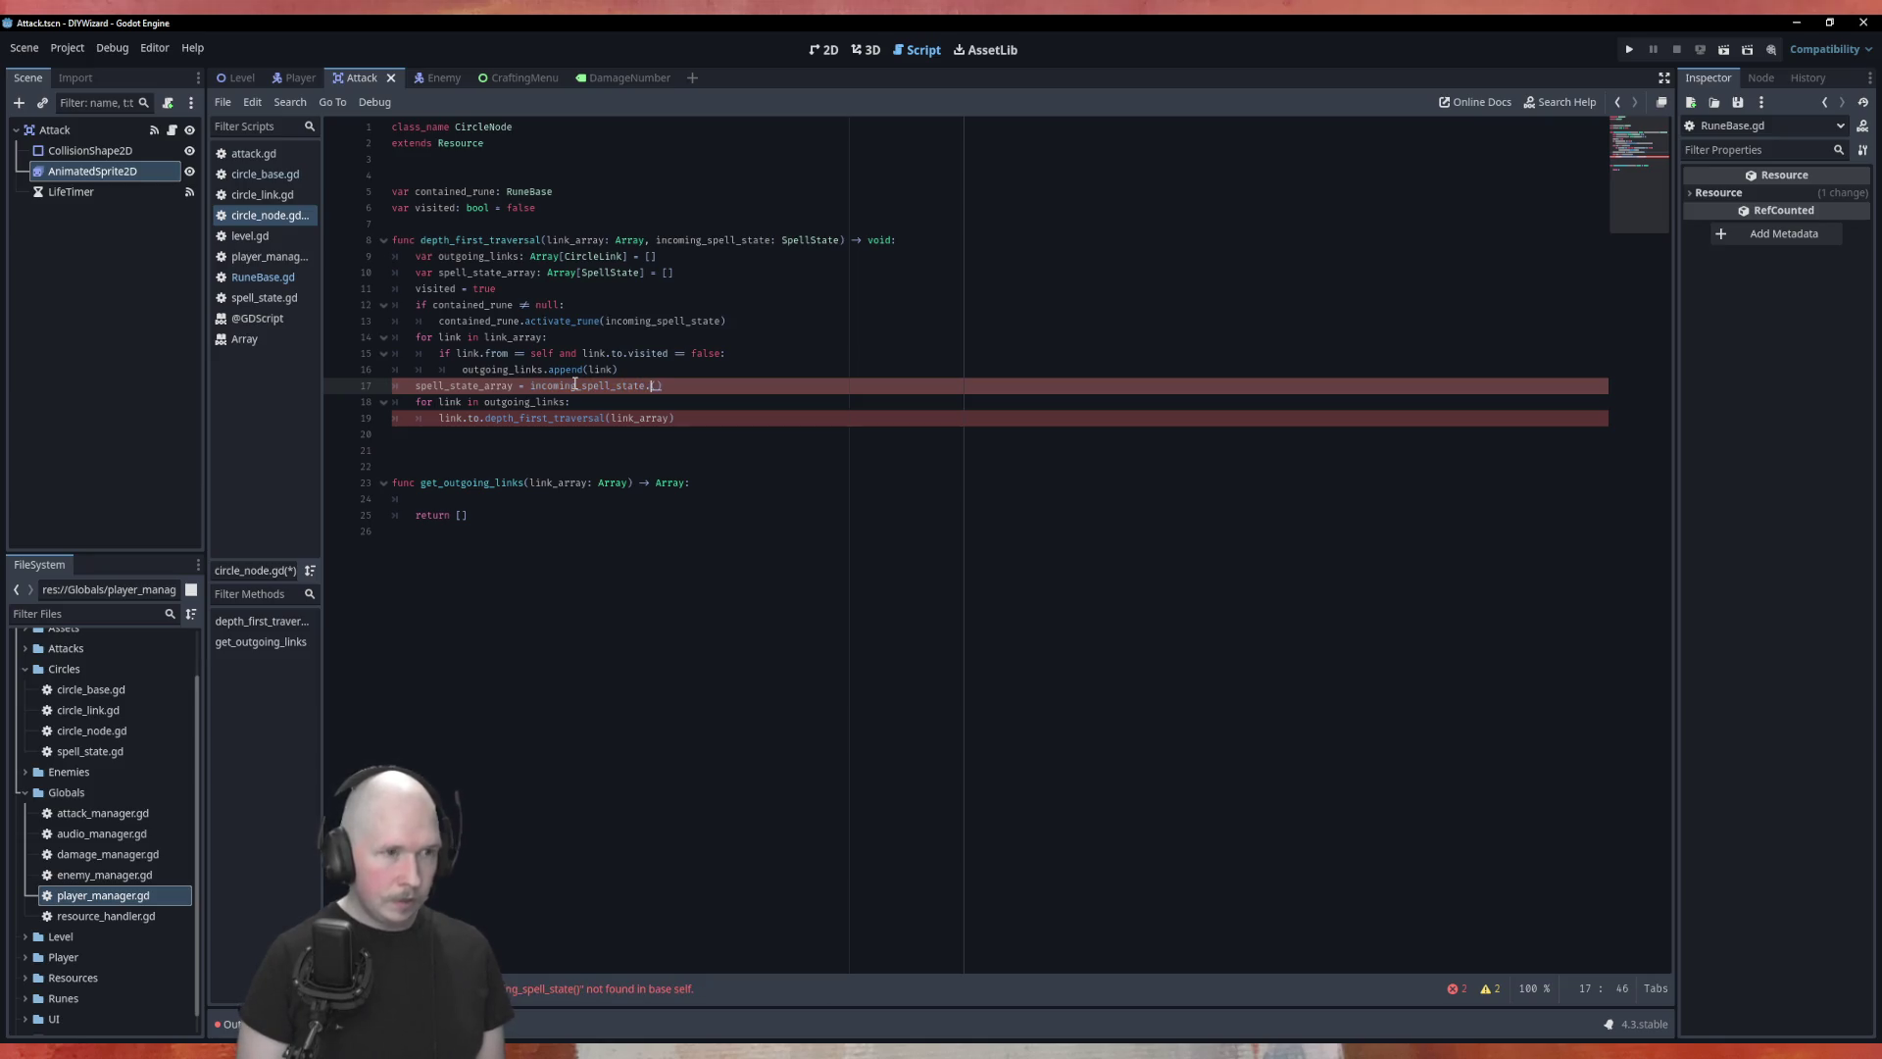
type("spl")
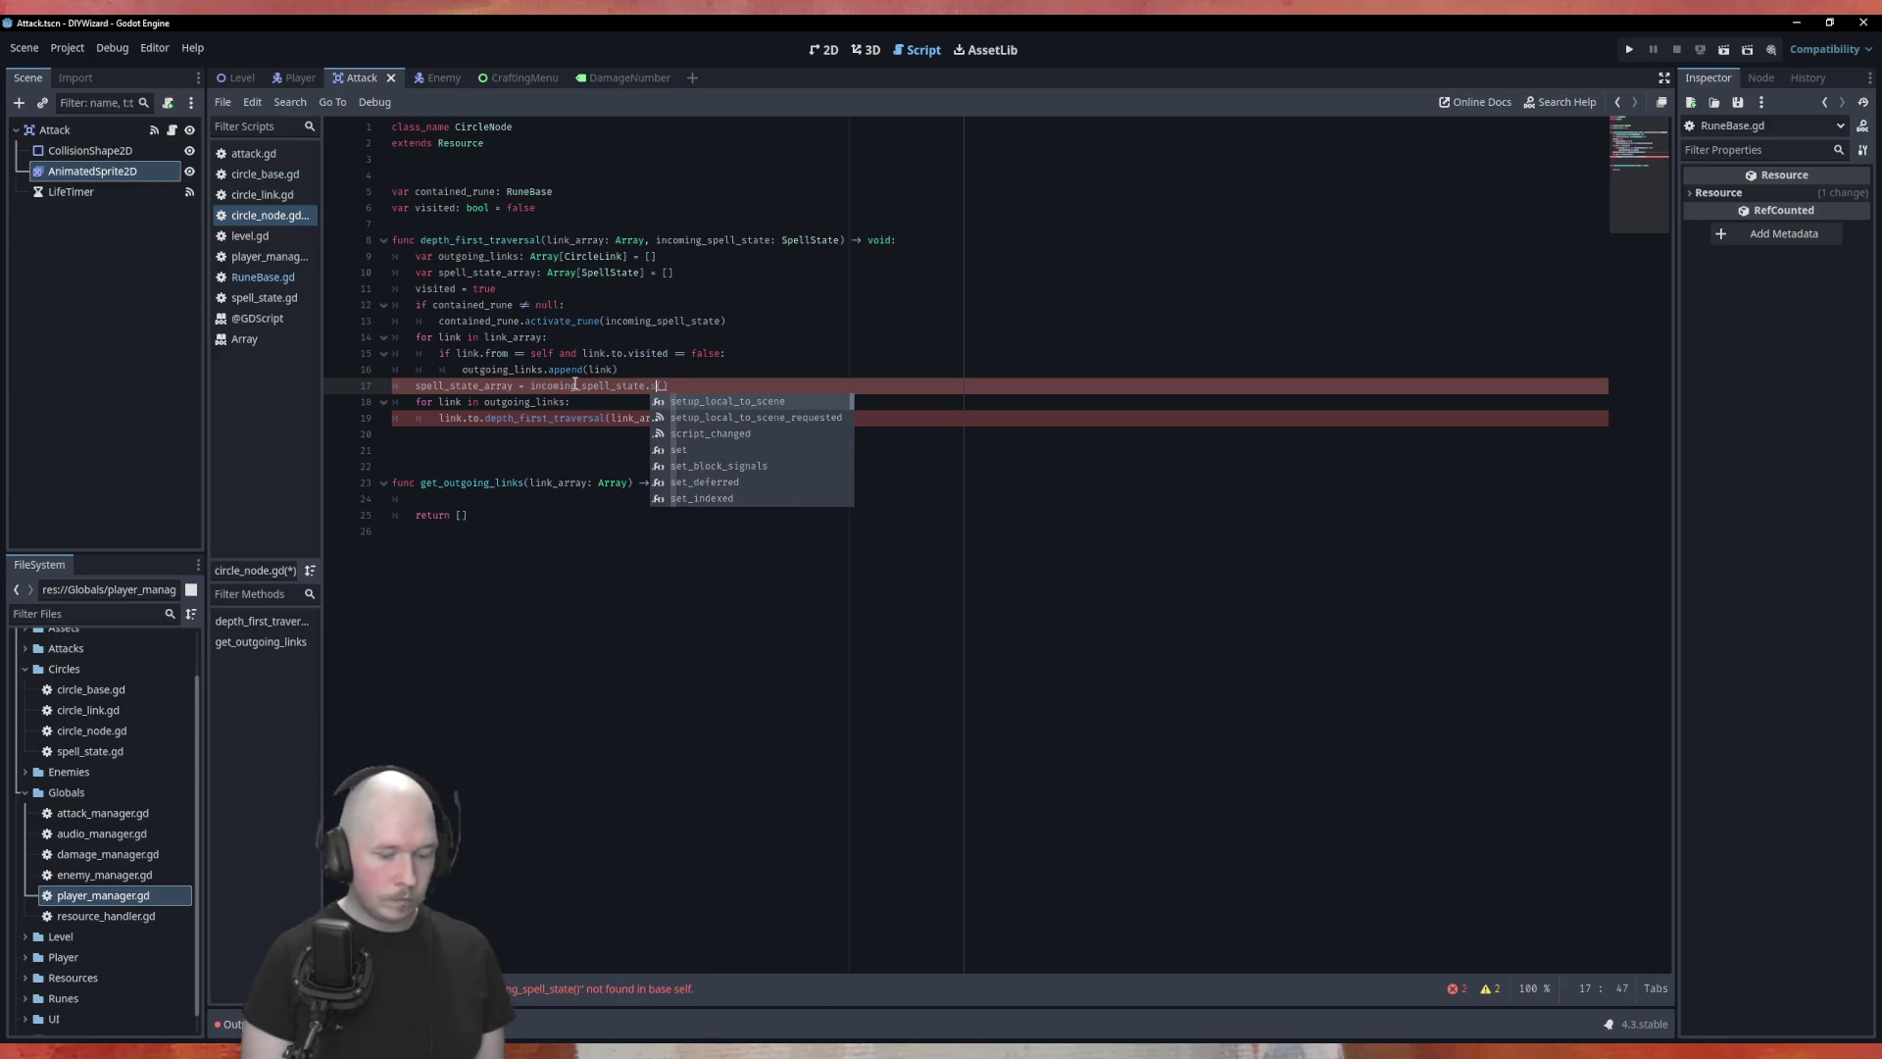
type("it")
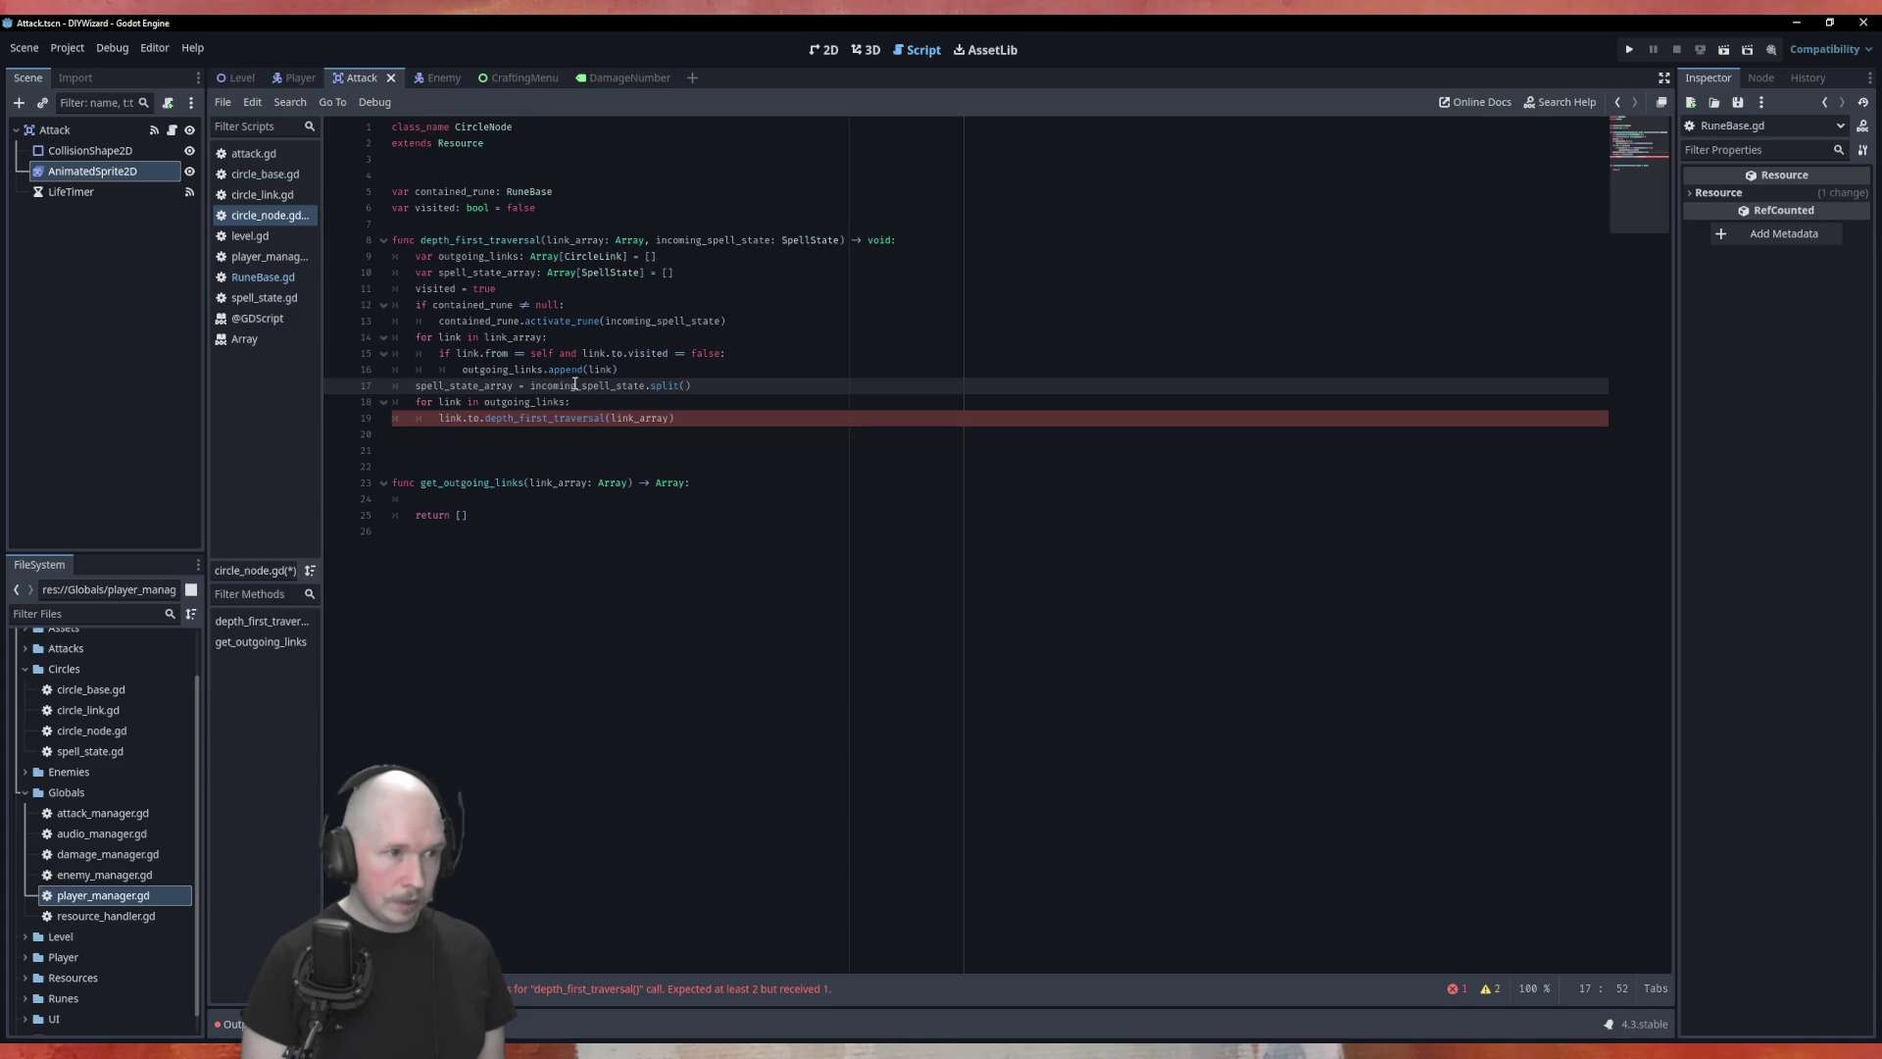
type("out")
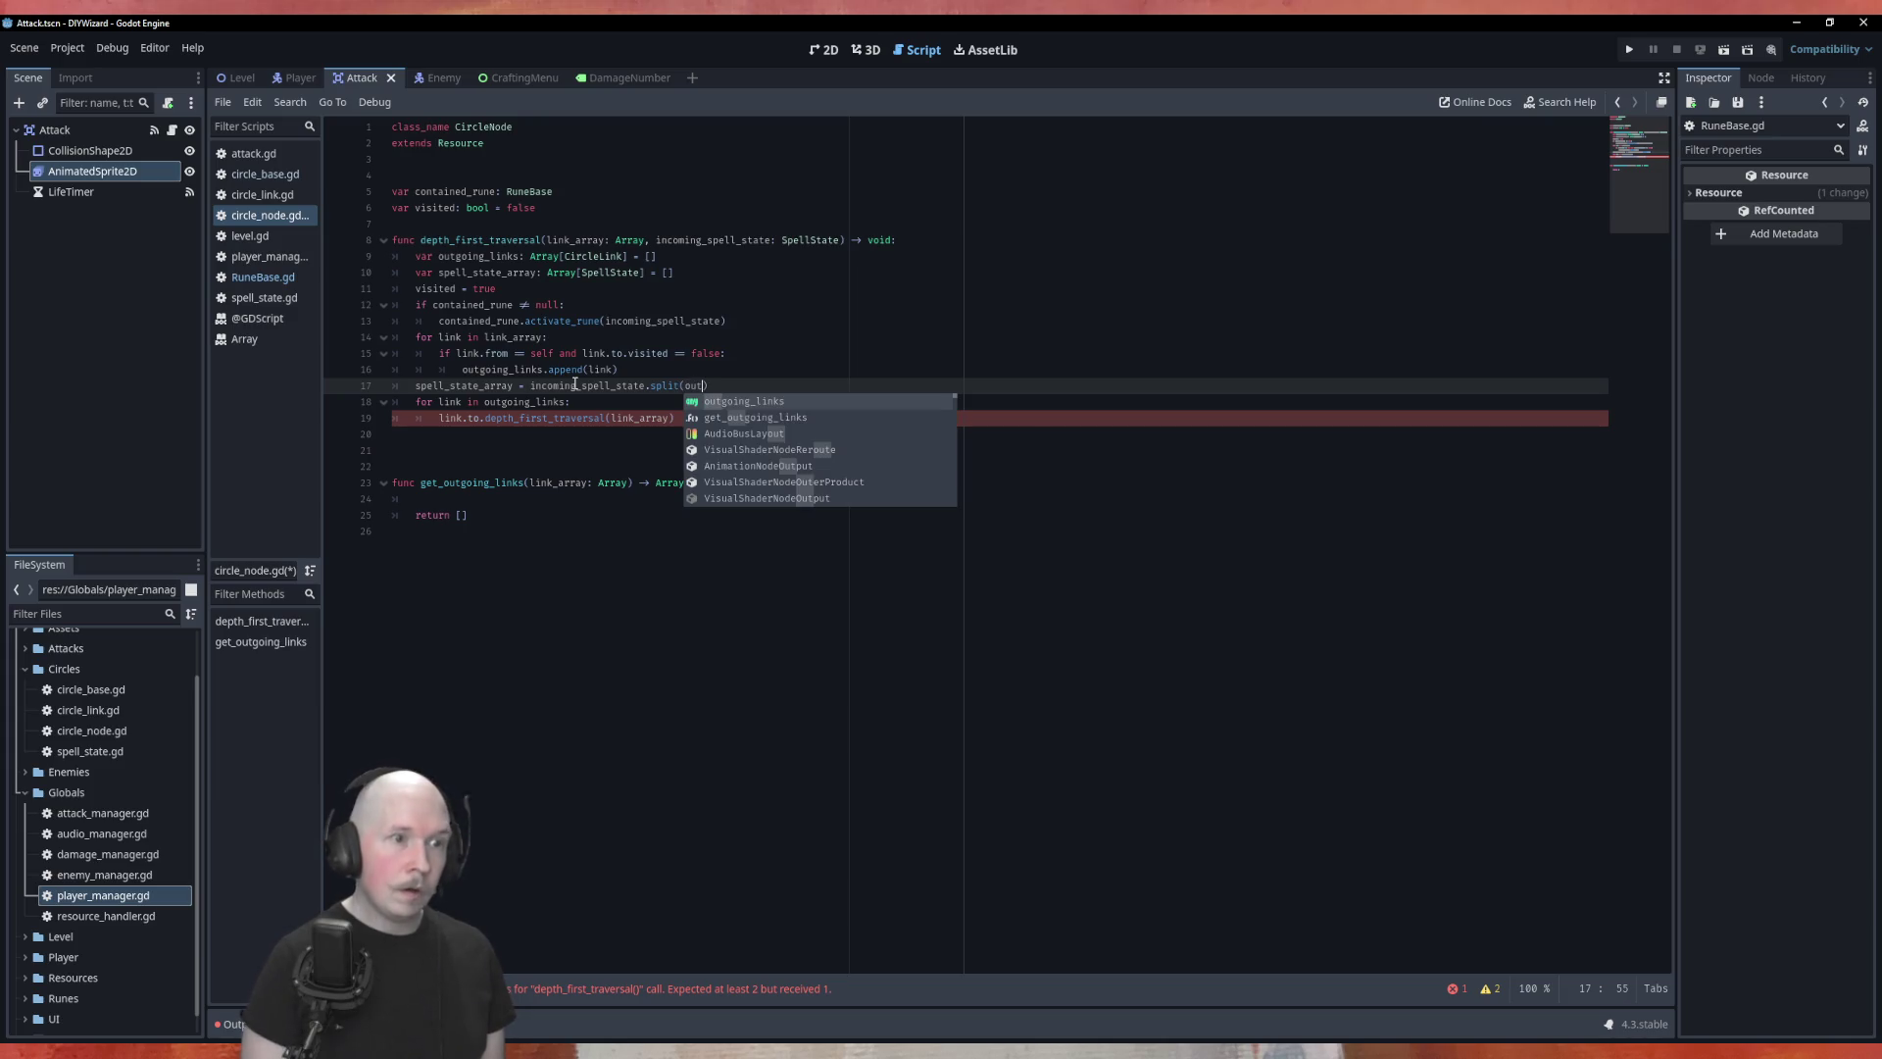
key("Return")
type(".size")
key("Return")
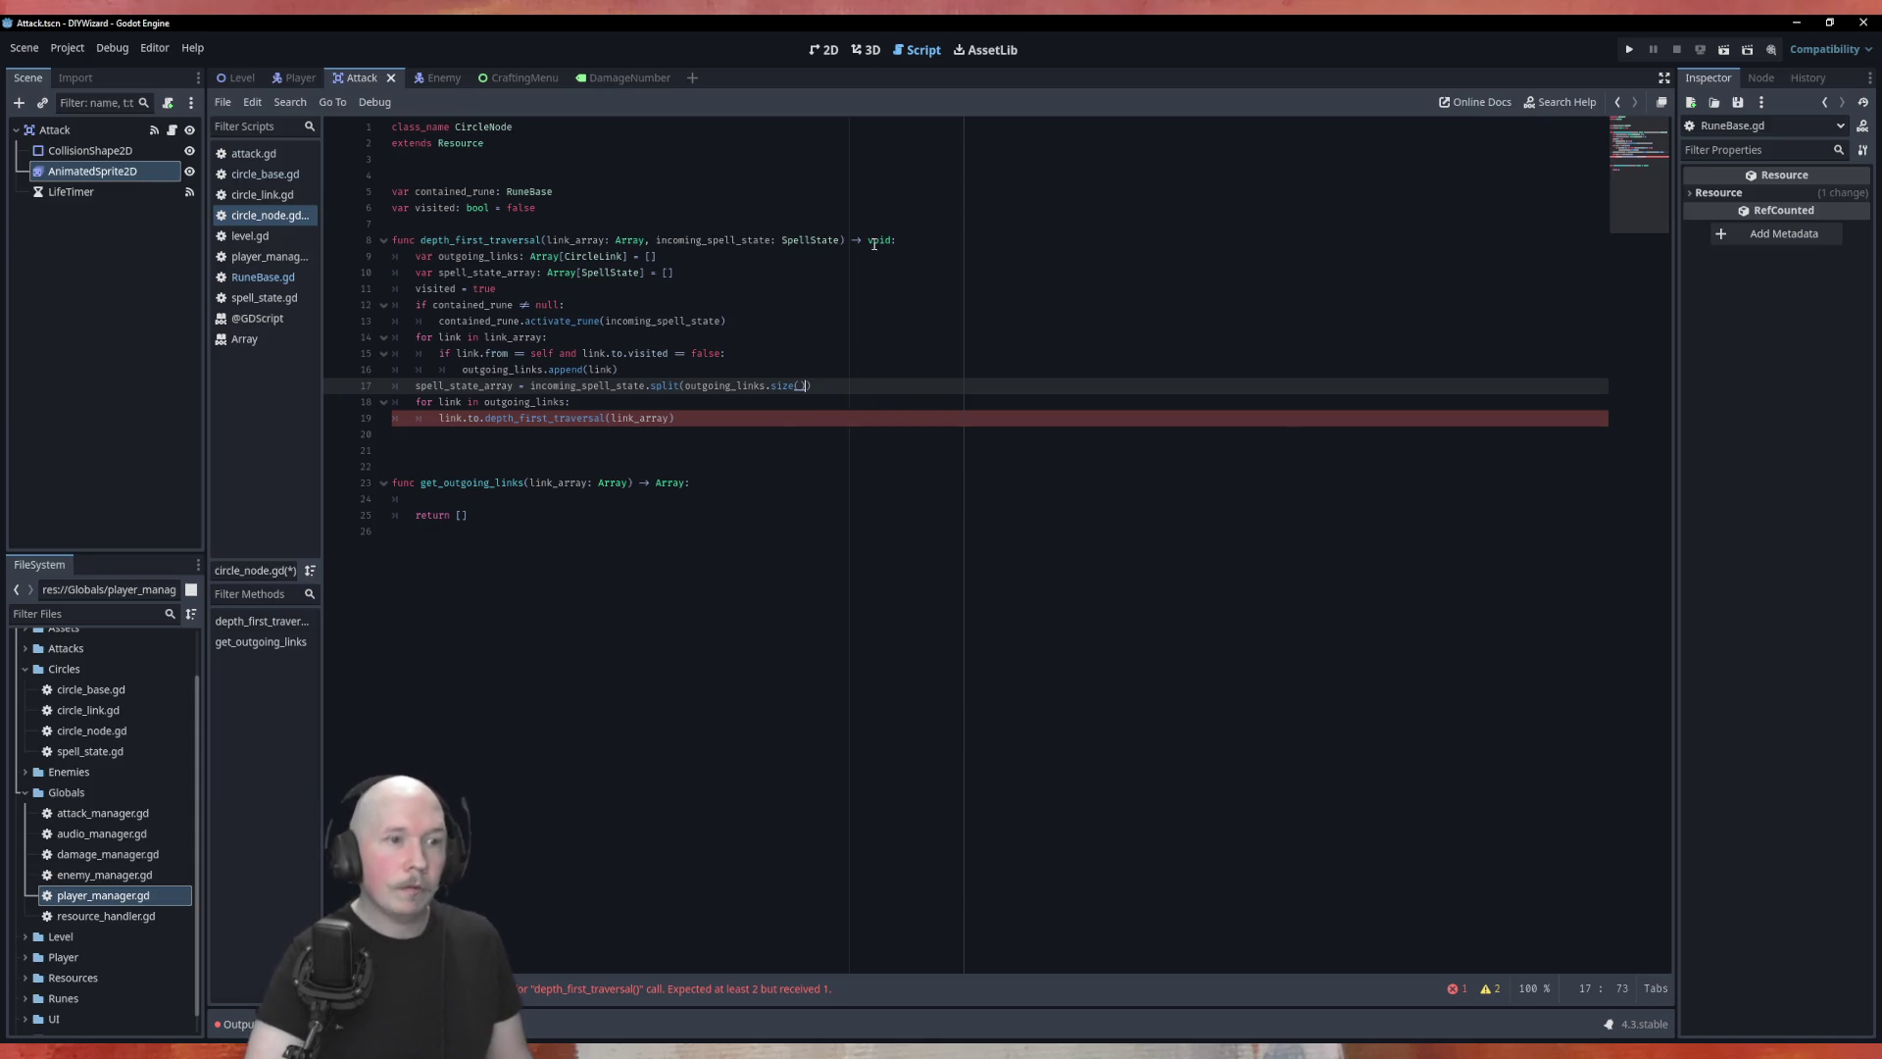
left_click(886, 332)
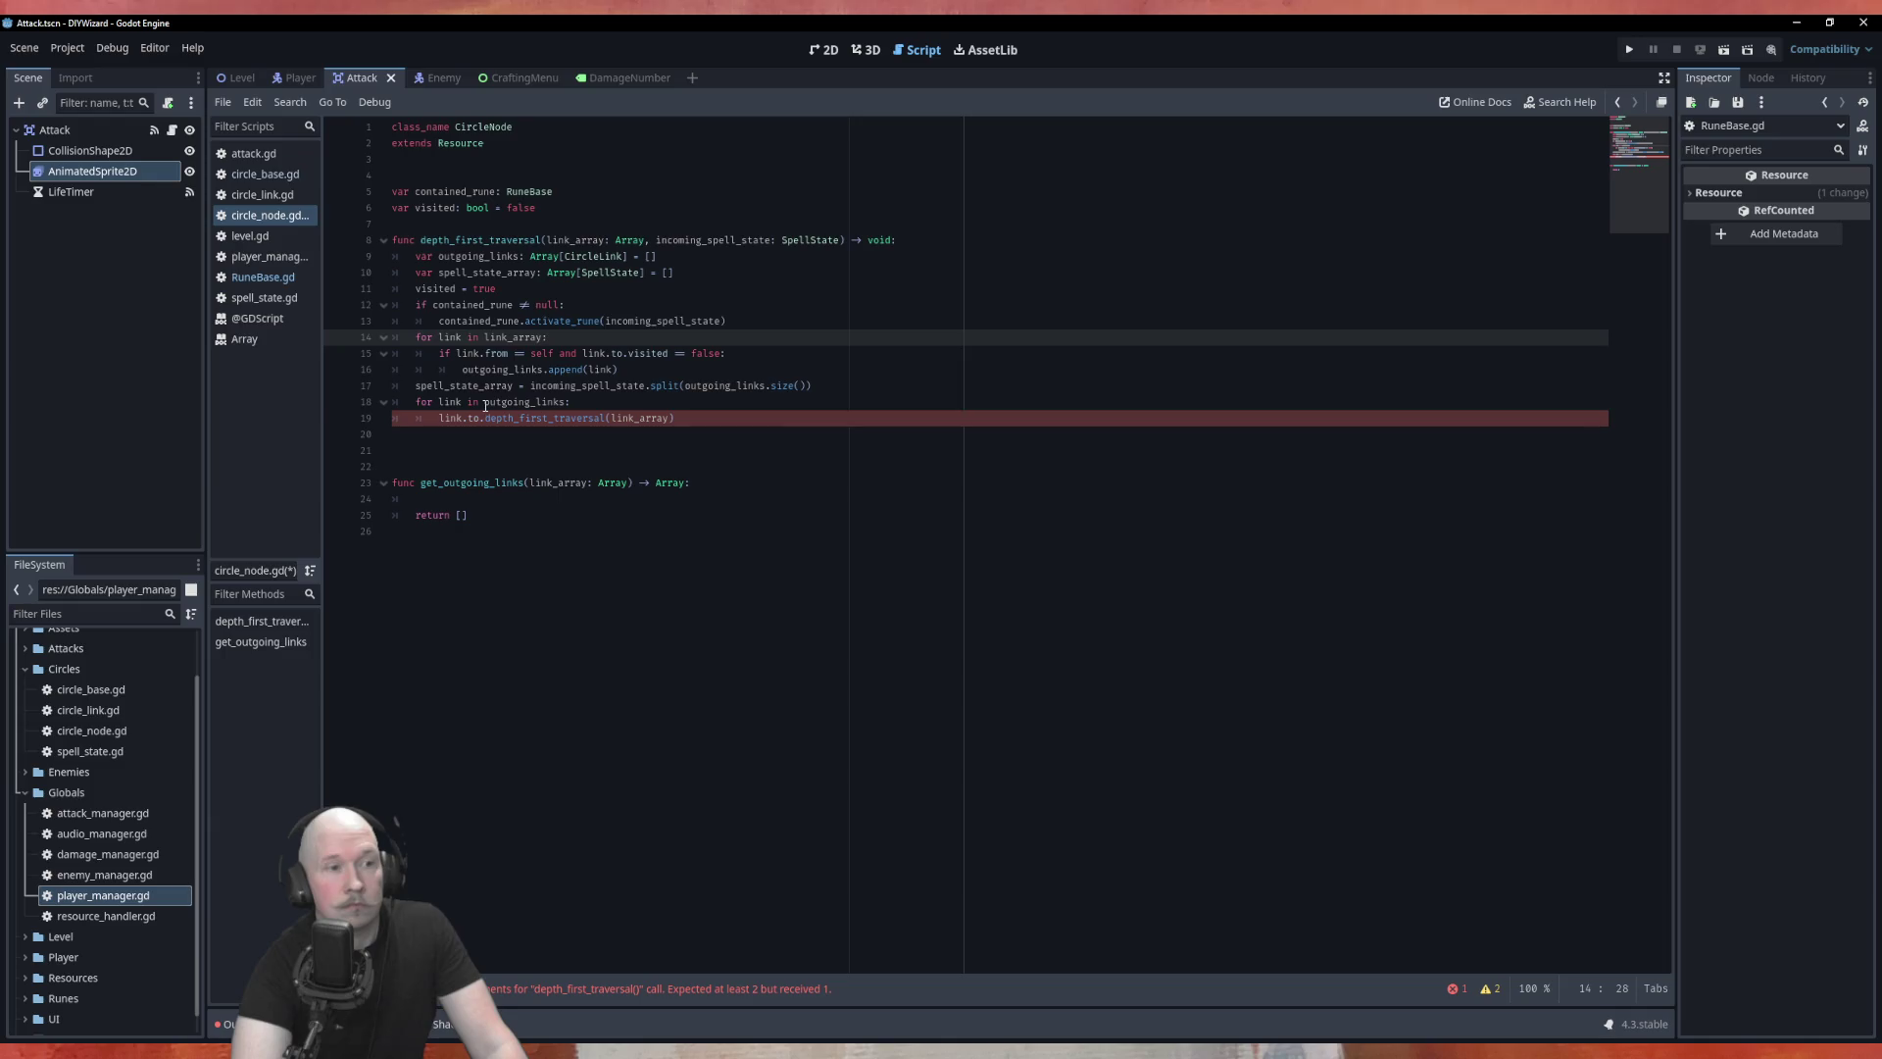
Step: Change the loop header to 'for index in range(outgoing_links.size()):'
left_click(484, 403)
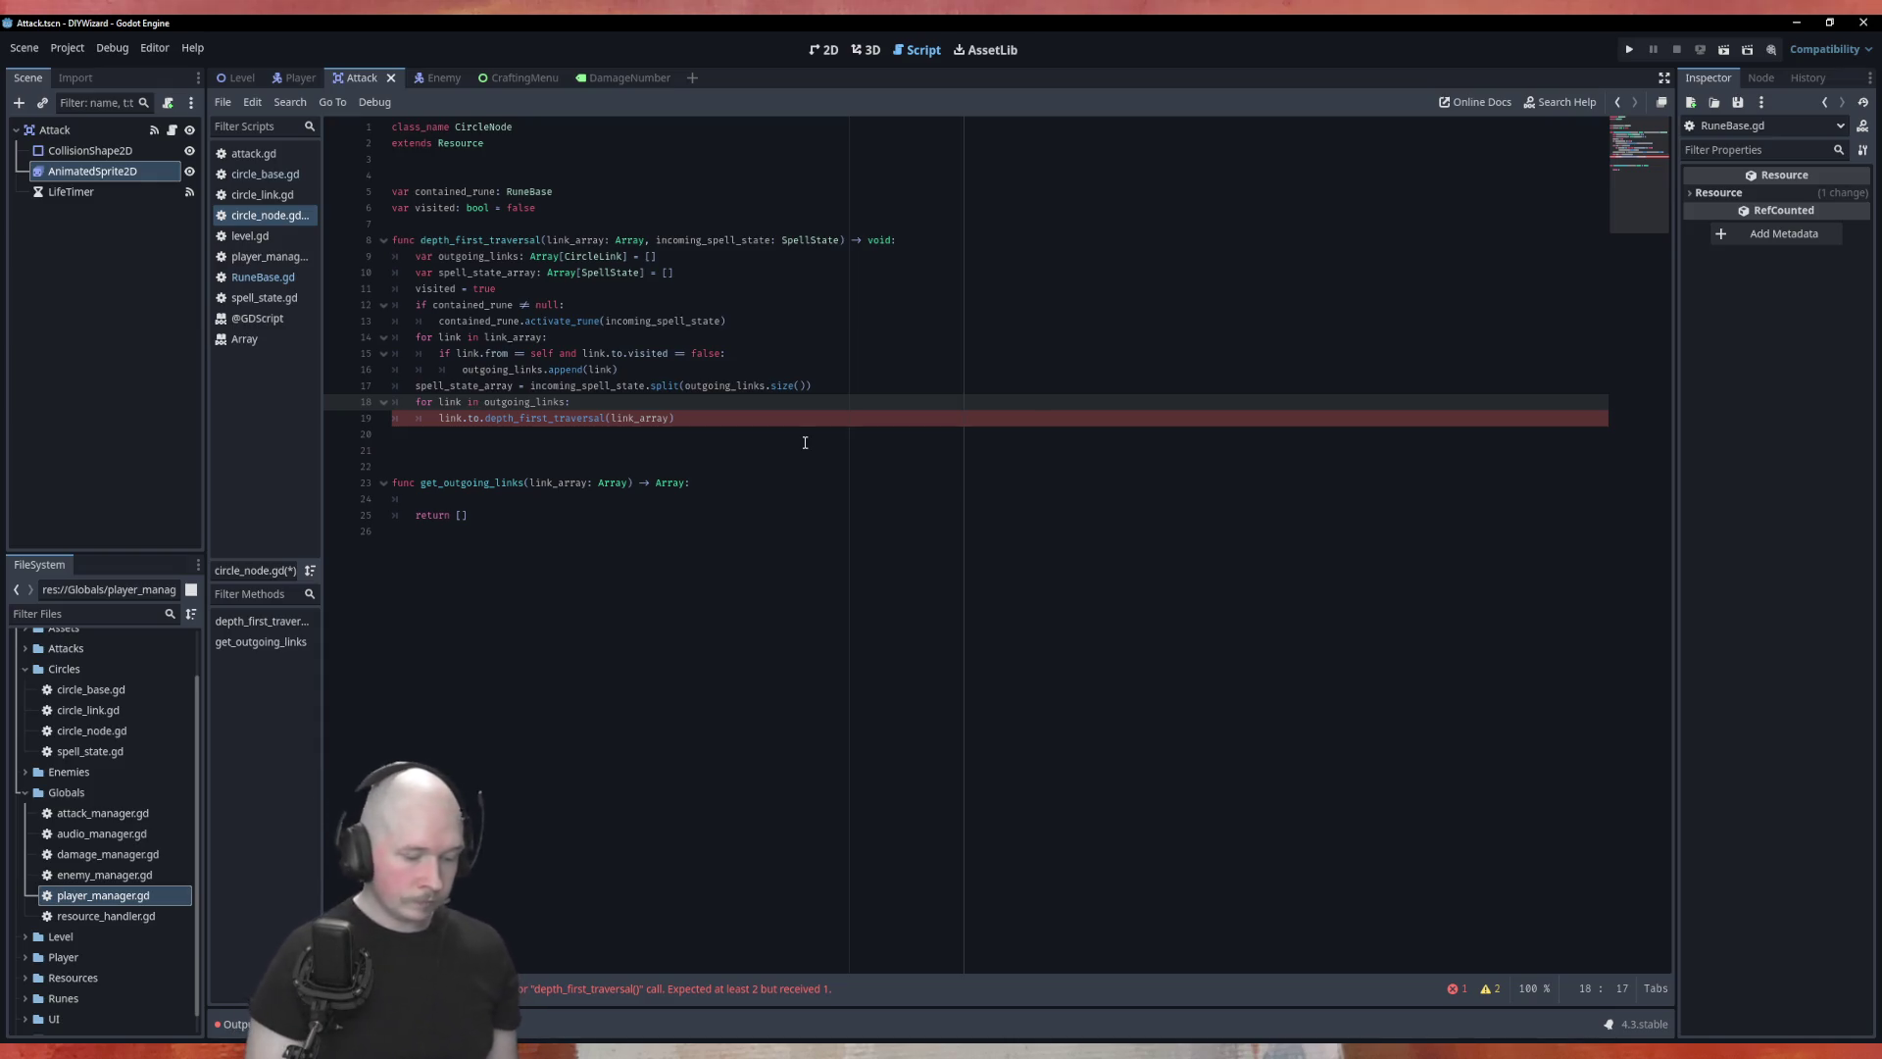
type("rang")
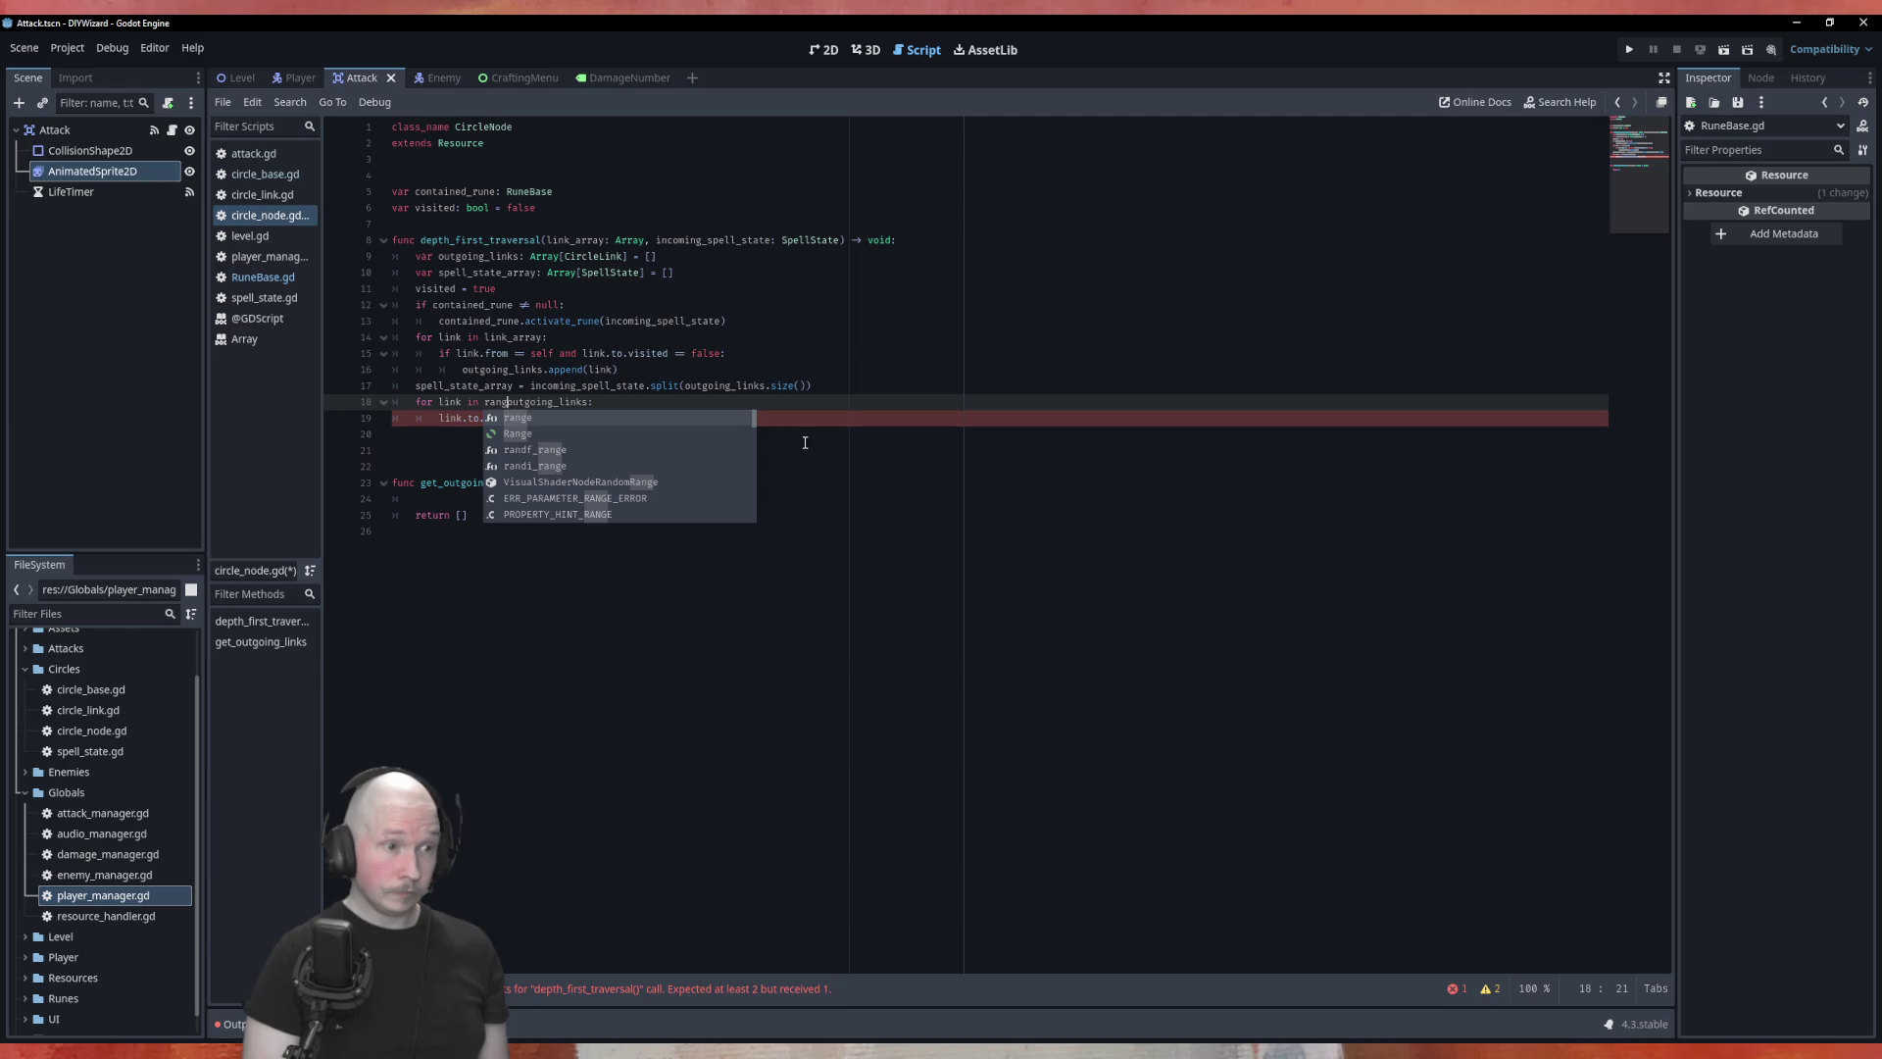
key("Return")
type("(((")
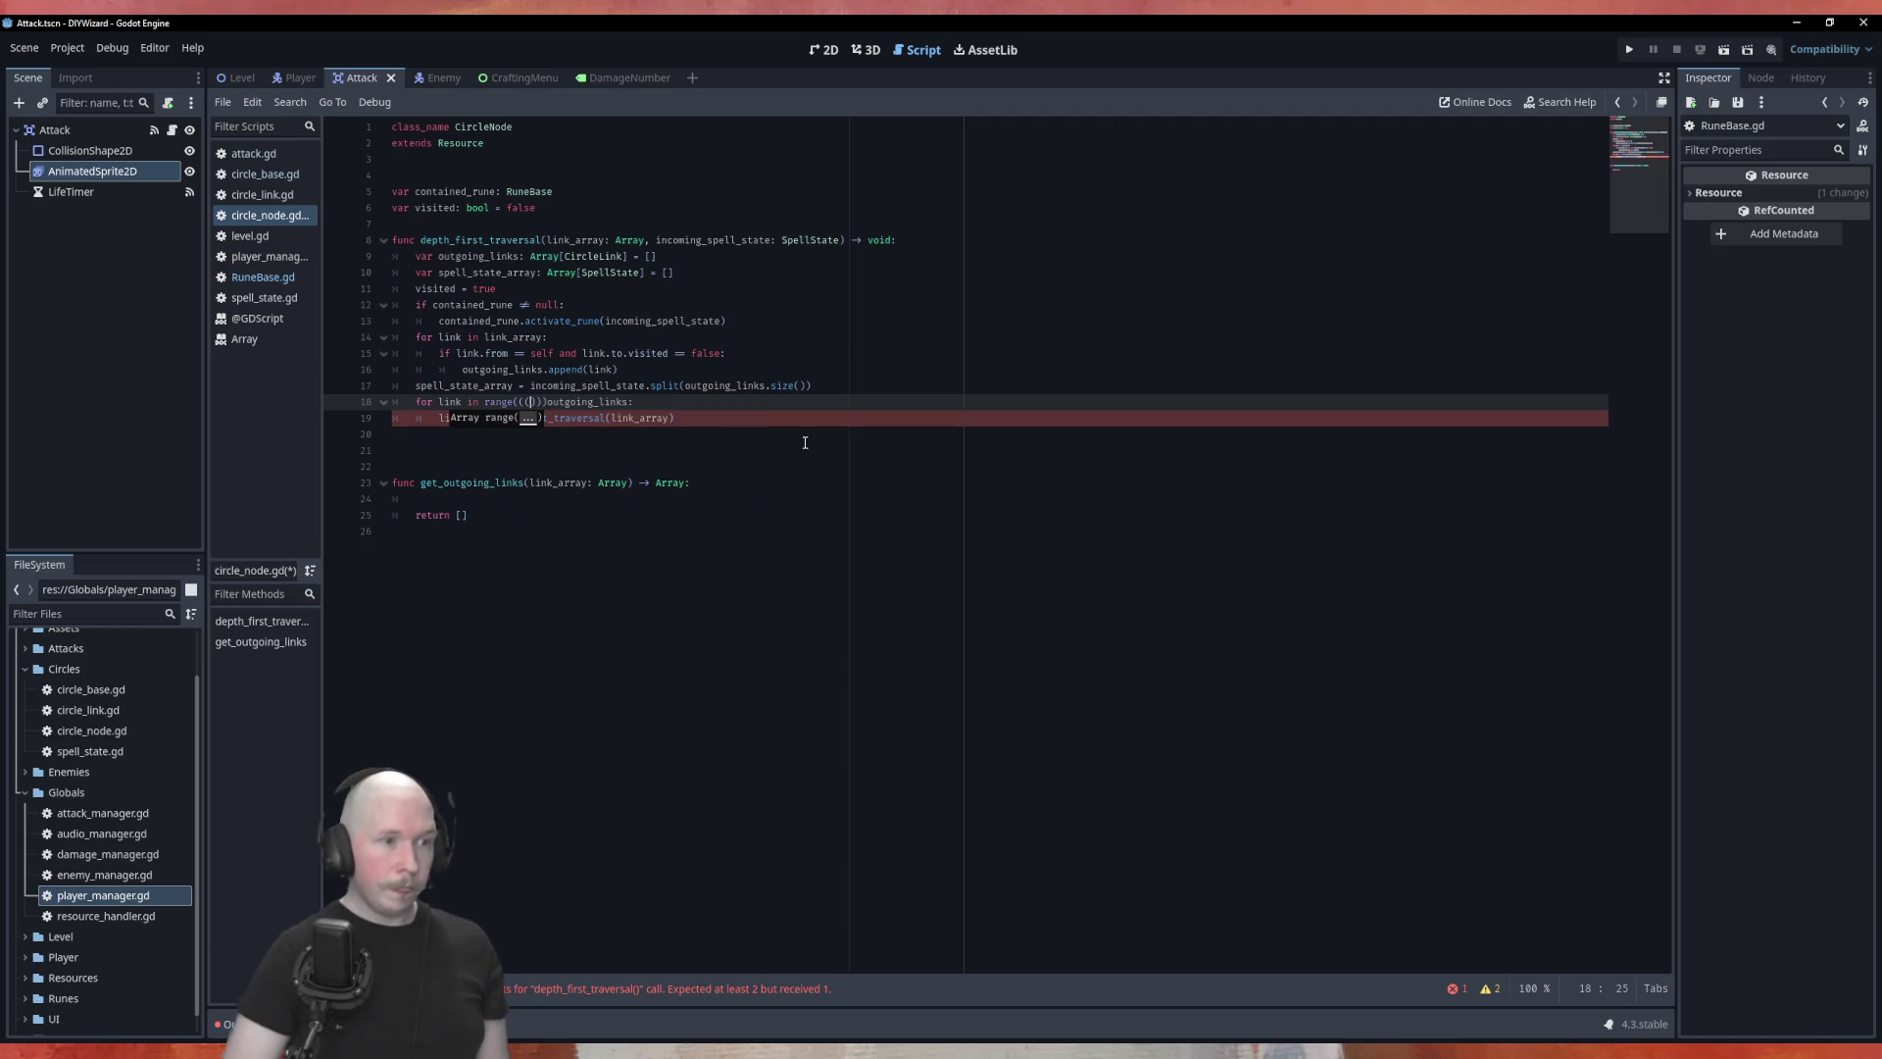
key("BackSpace")
key("Delete")
key("BackSpace")
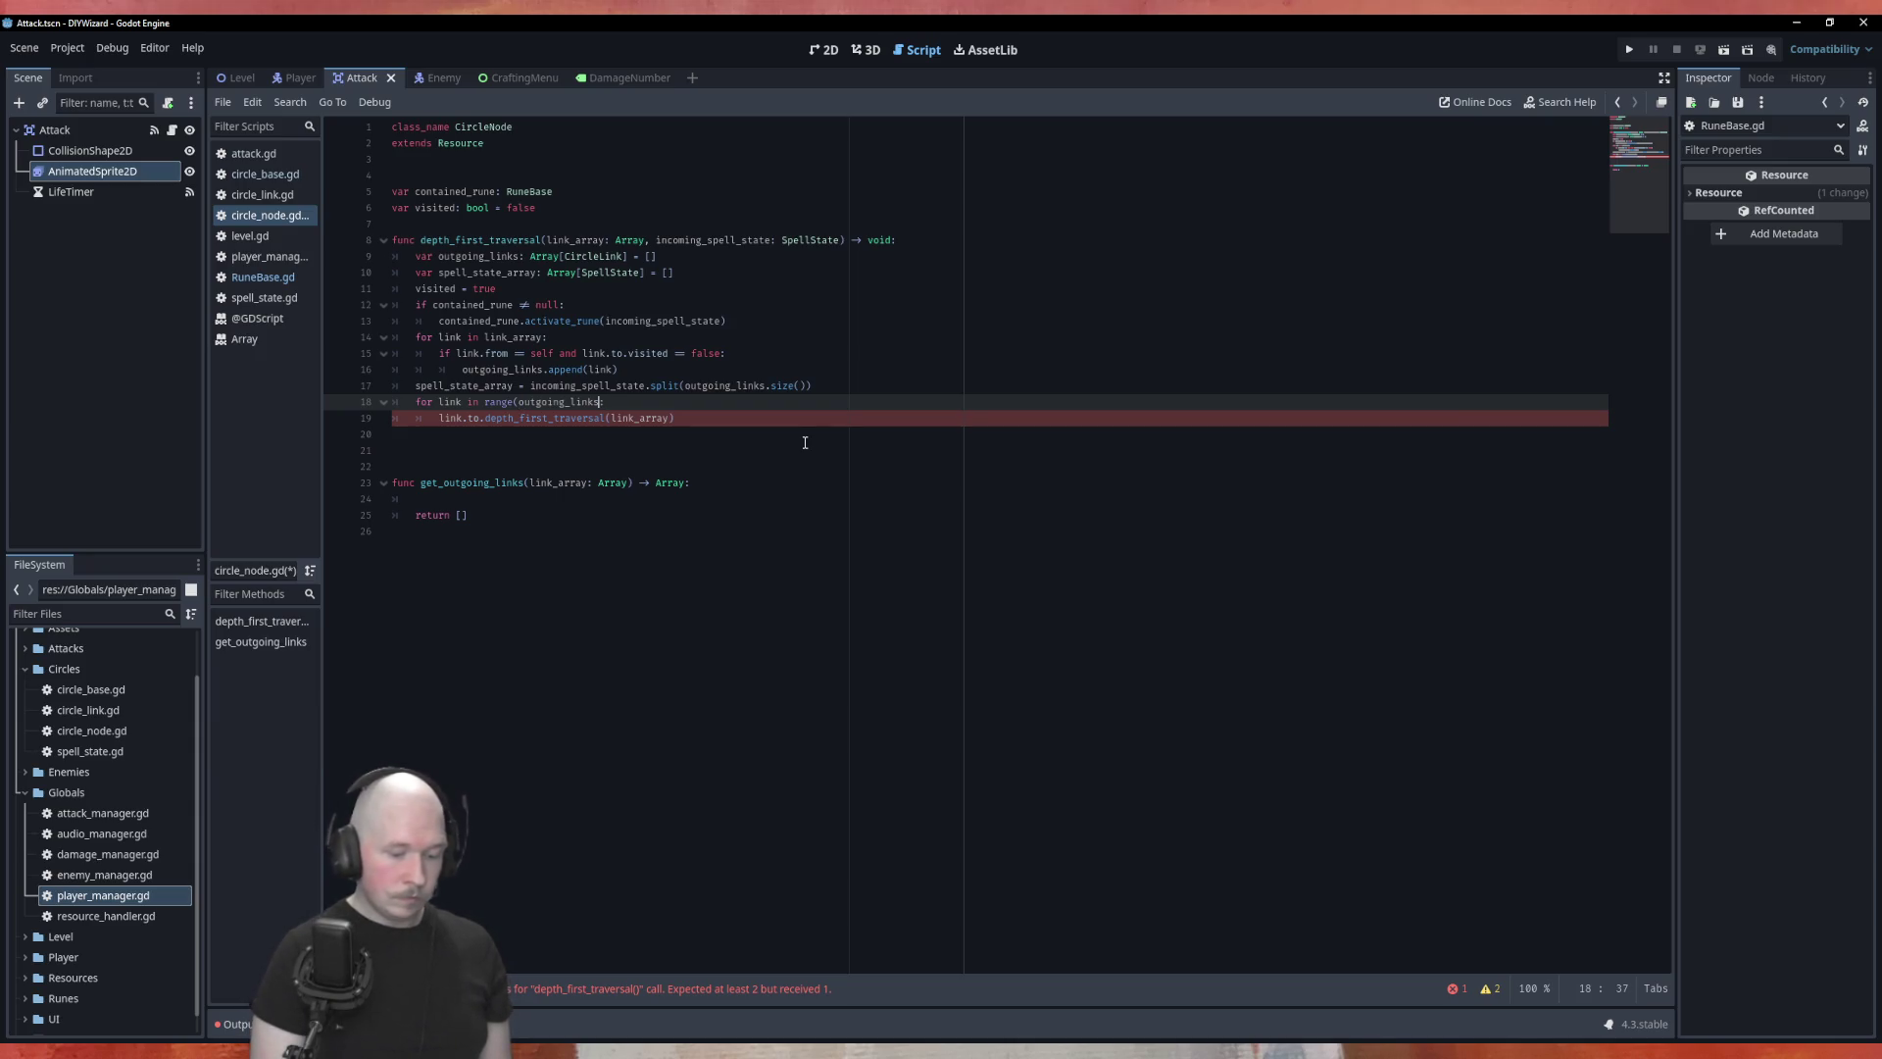
type("):")
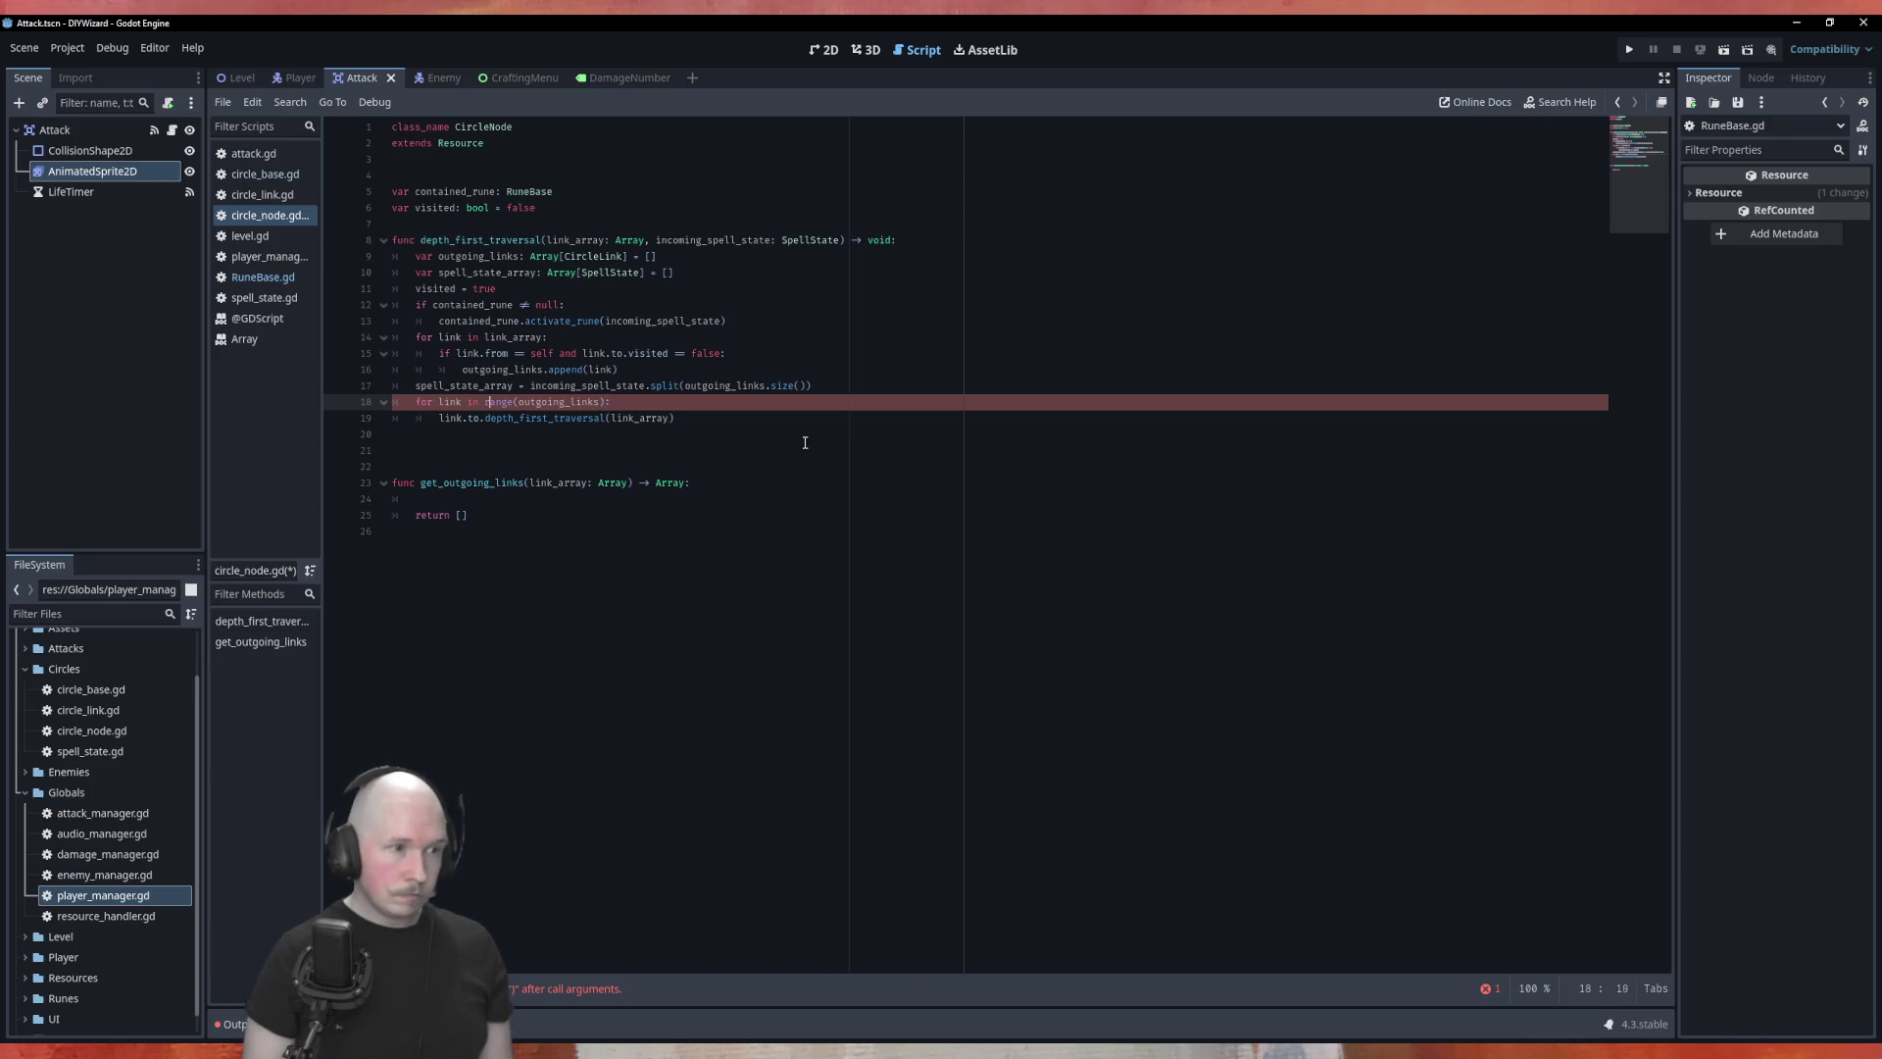
key("Left")
key("Left")
key("Left")
key("BackSpace")
key("BackSpace")
key("BackSpace")
type("index")
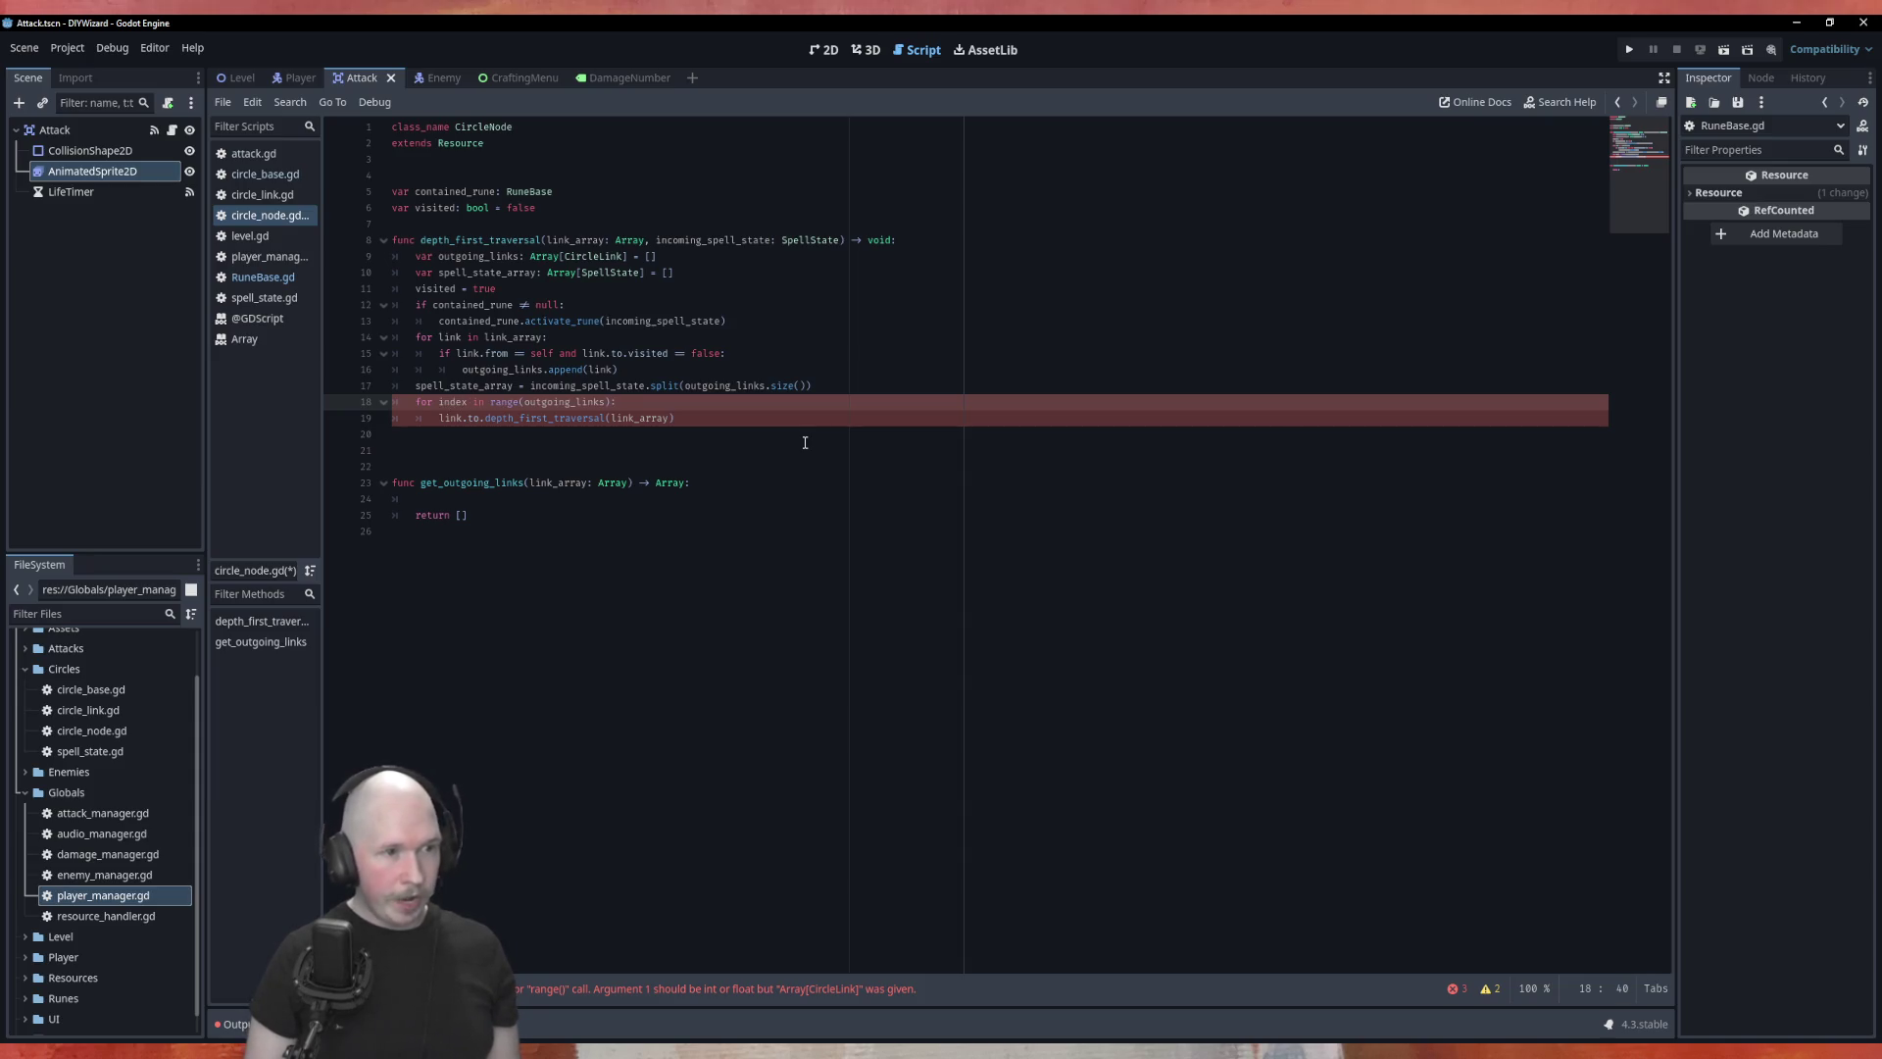
type(".so")
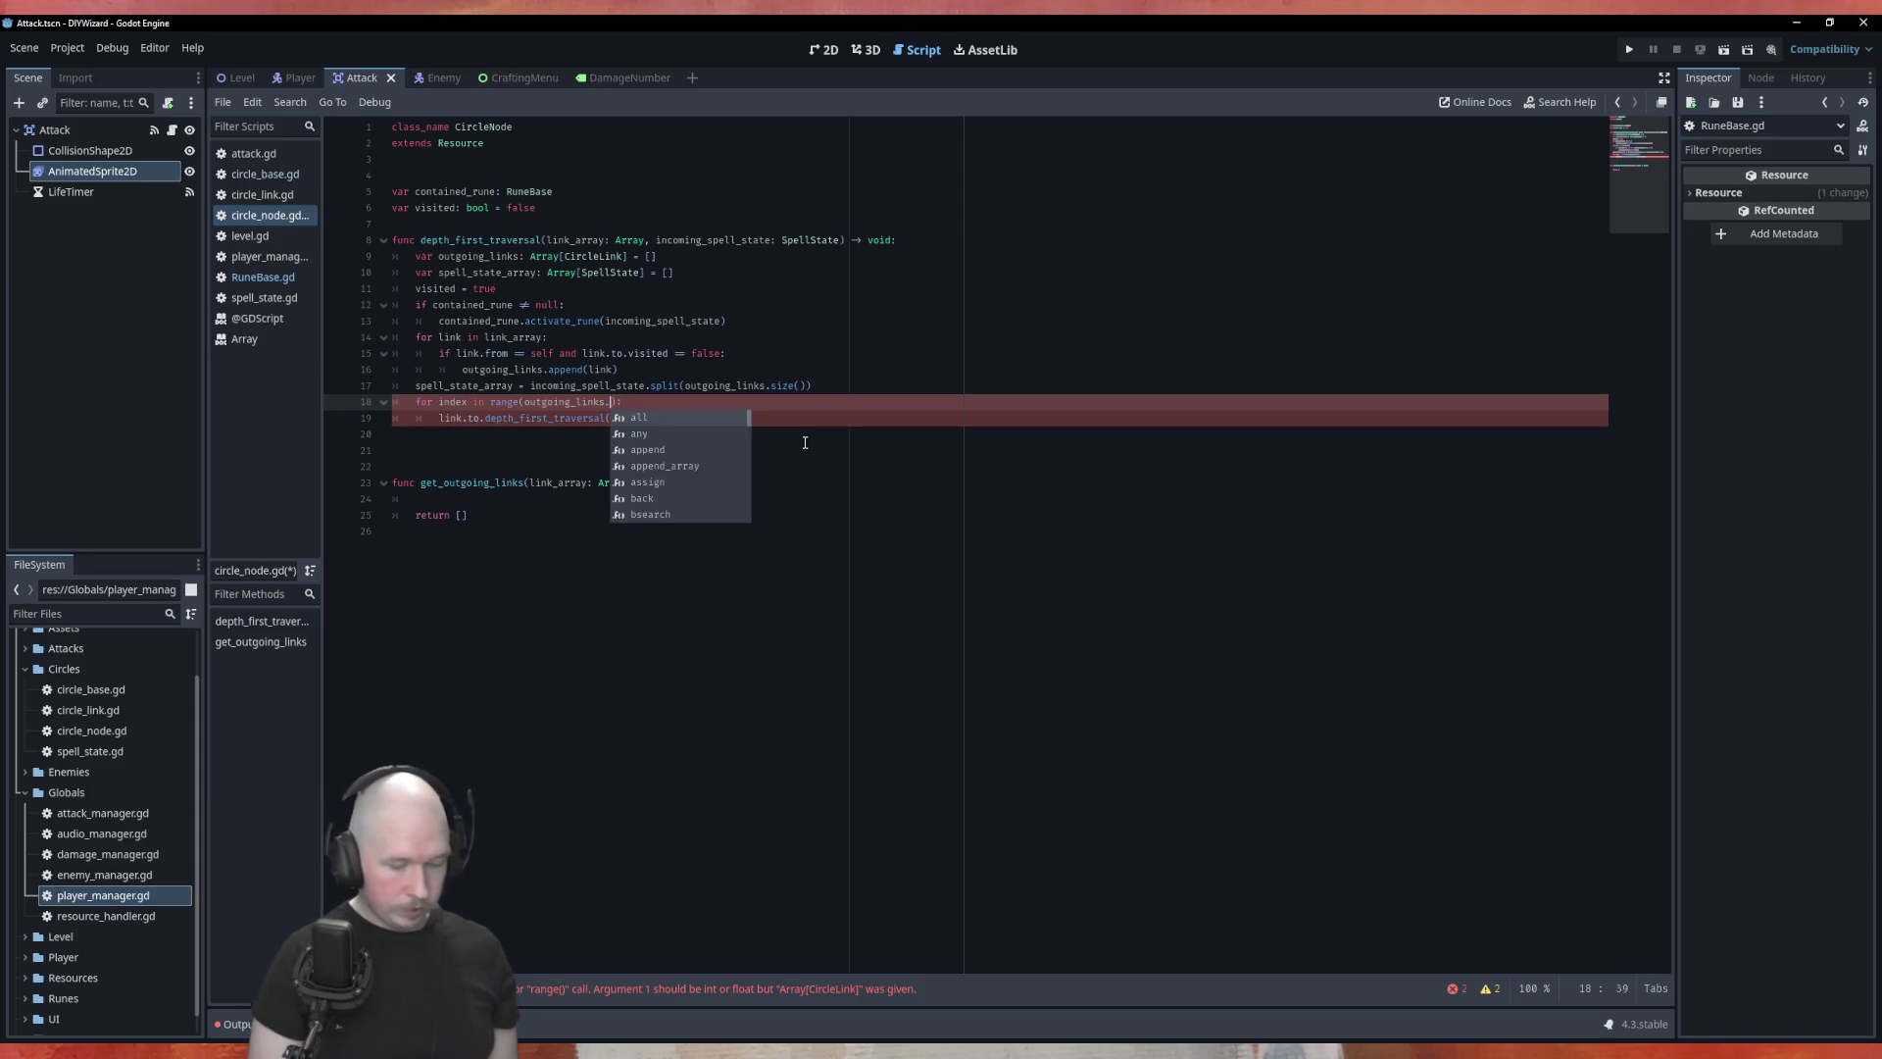
key("BackSpace")
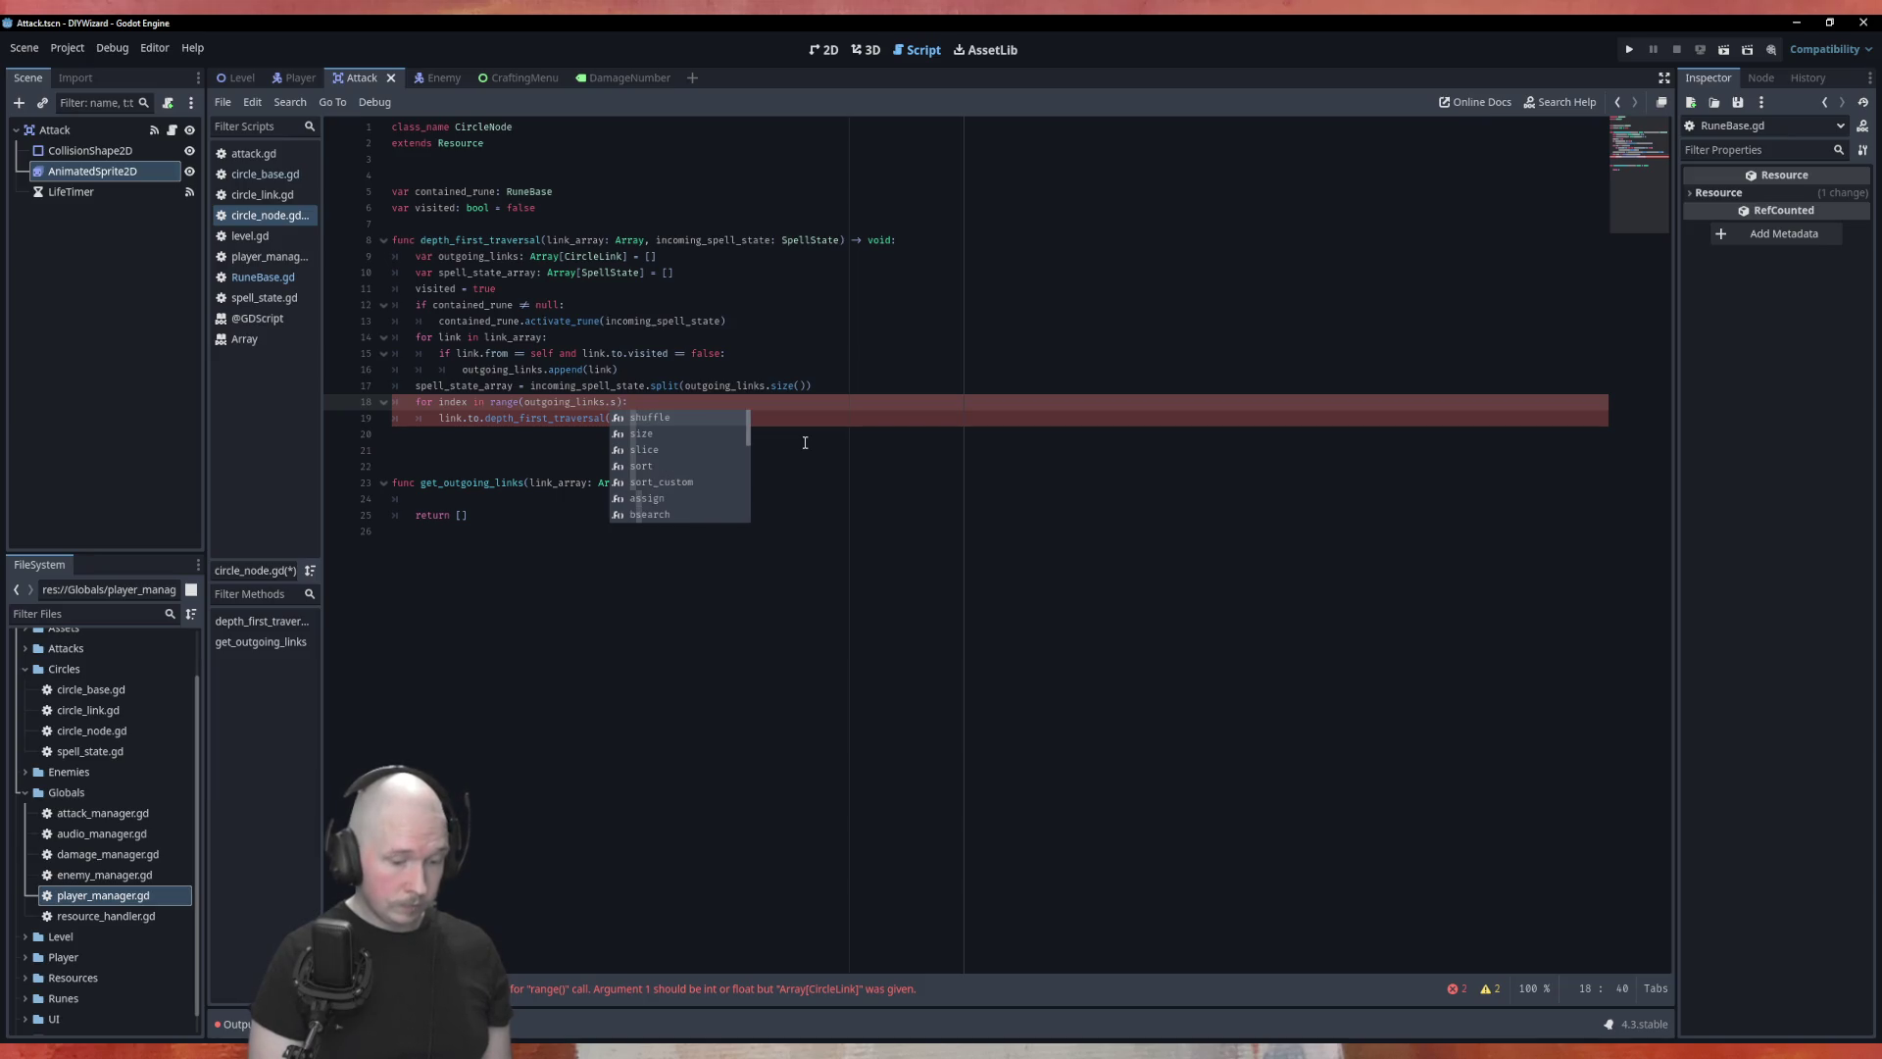
type("iz")
key("Return")
Step: Rewrite the call as outgoing_links[index].to.depth_first_traversal(link_array, spell_state_array[index])
key("Down")
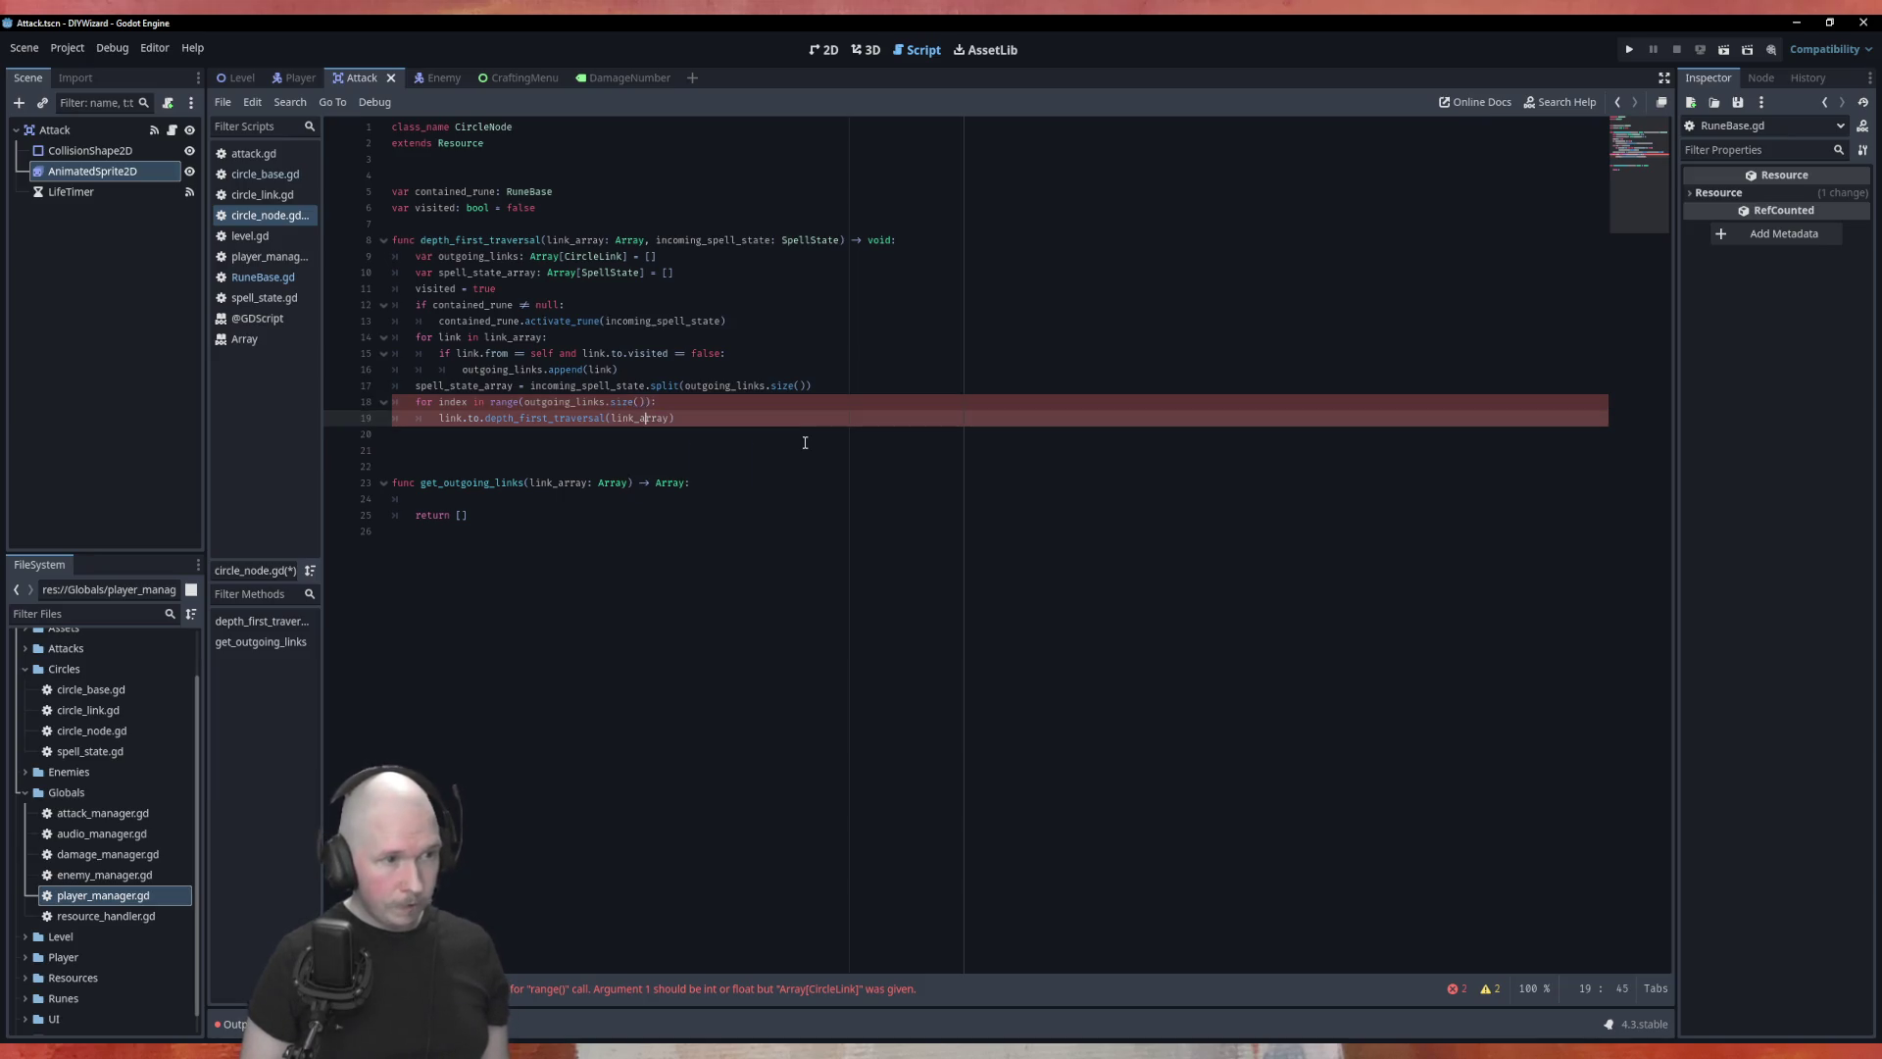
key("Up")
key("End")
key("Return")
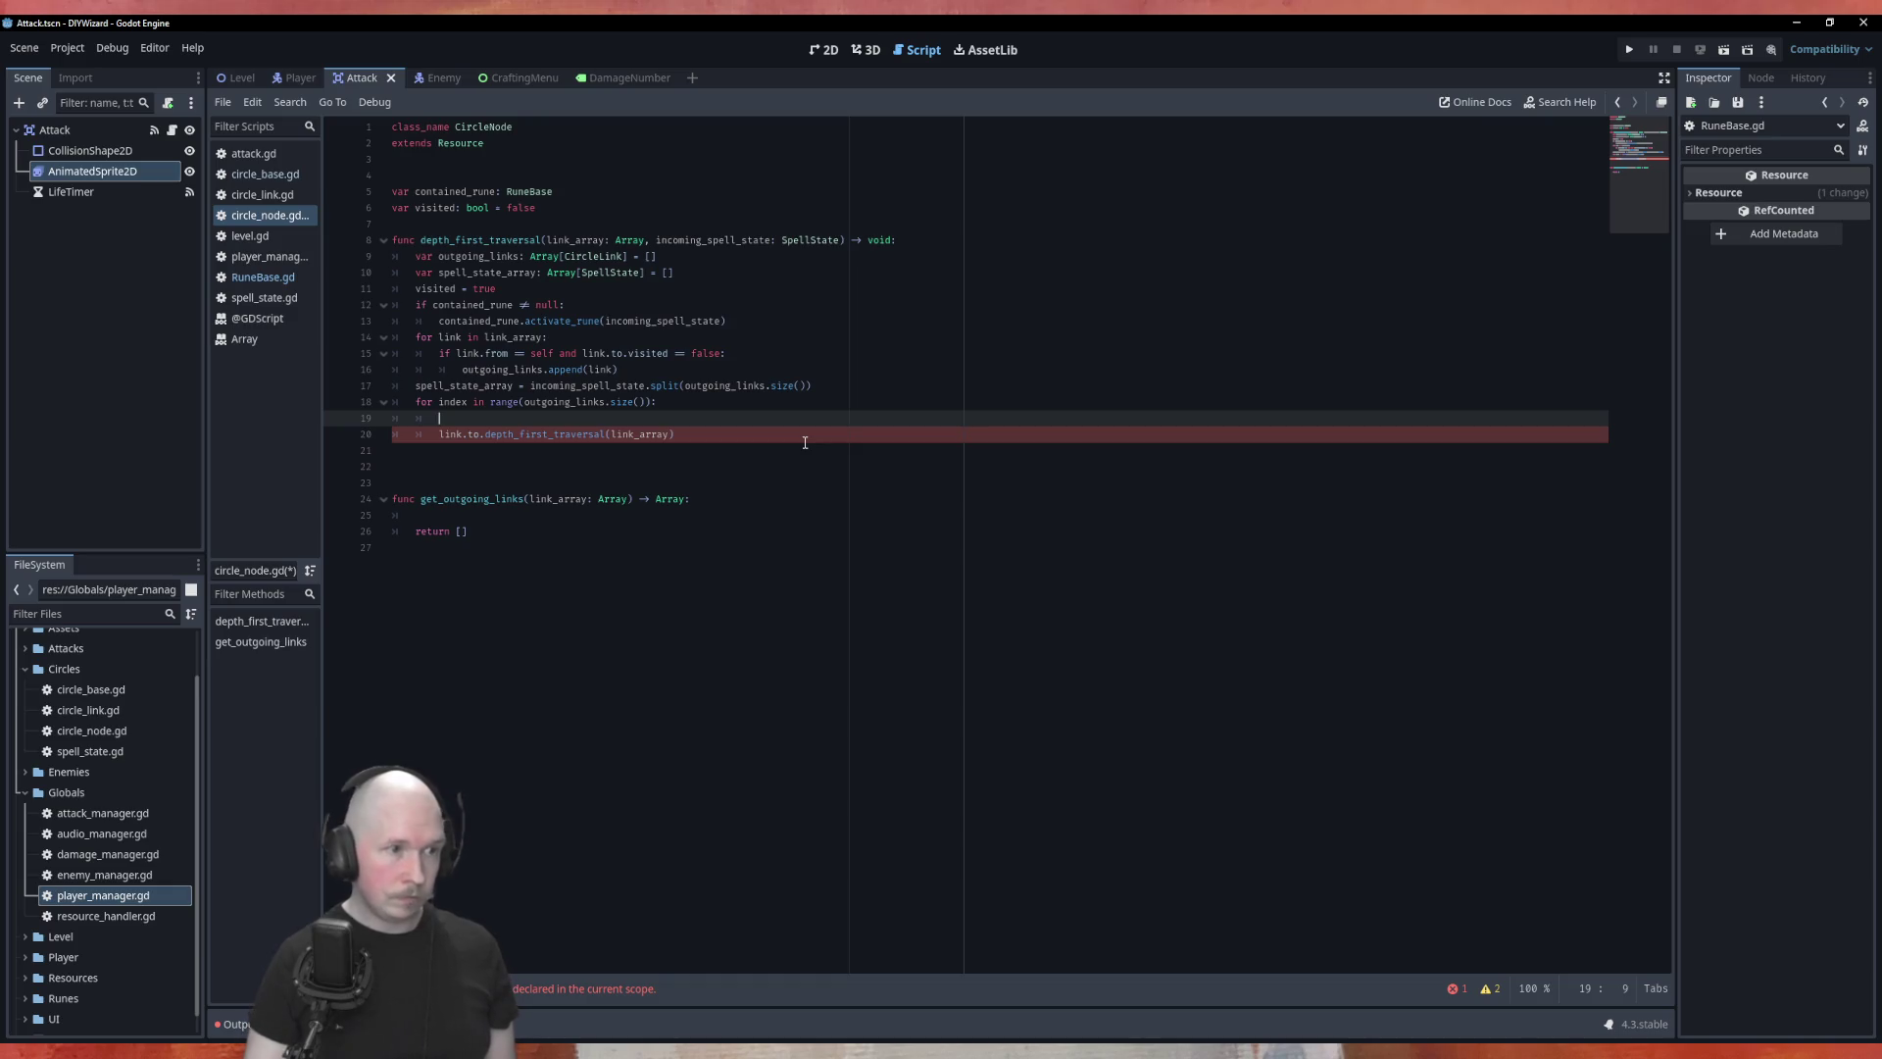
double_click(500, 369)
key("ctrl+c")
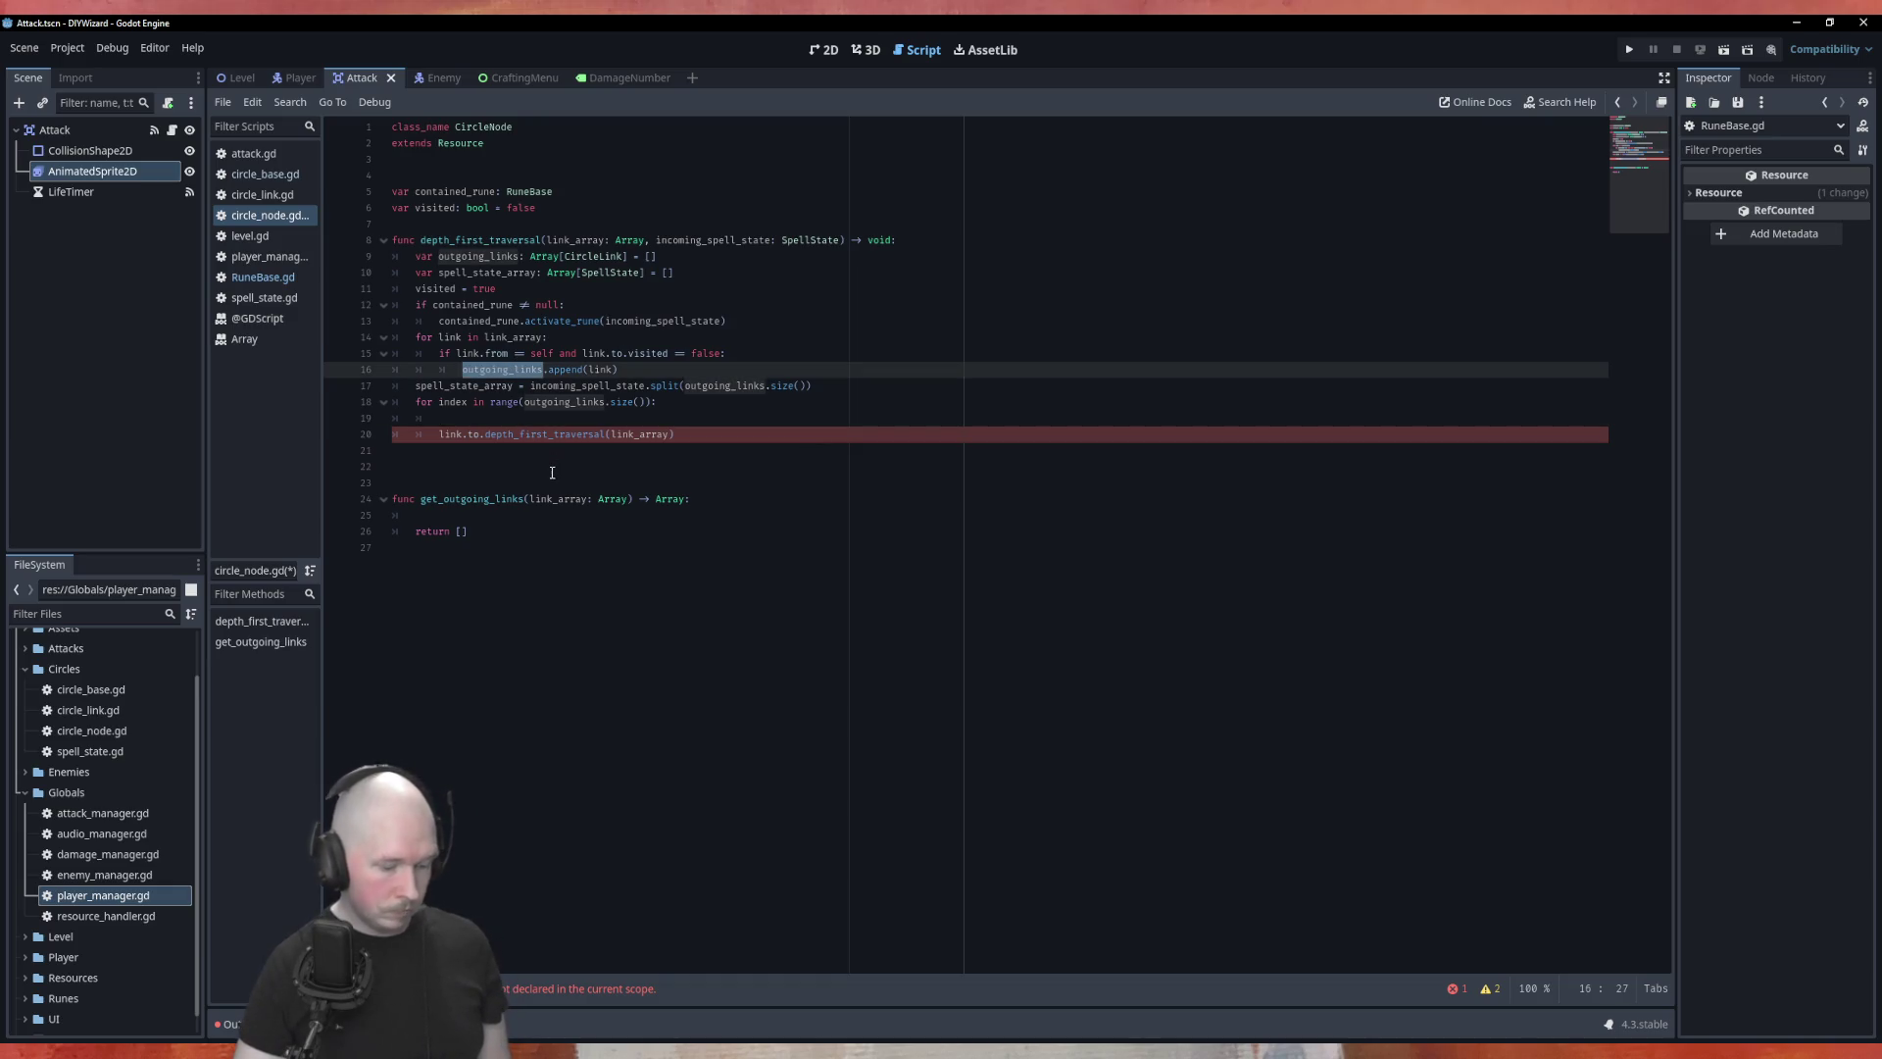
double_click(456, 433)
key("ctrl+v")
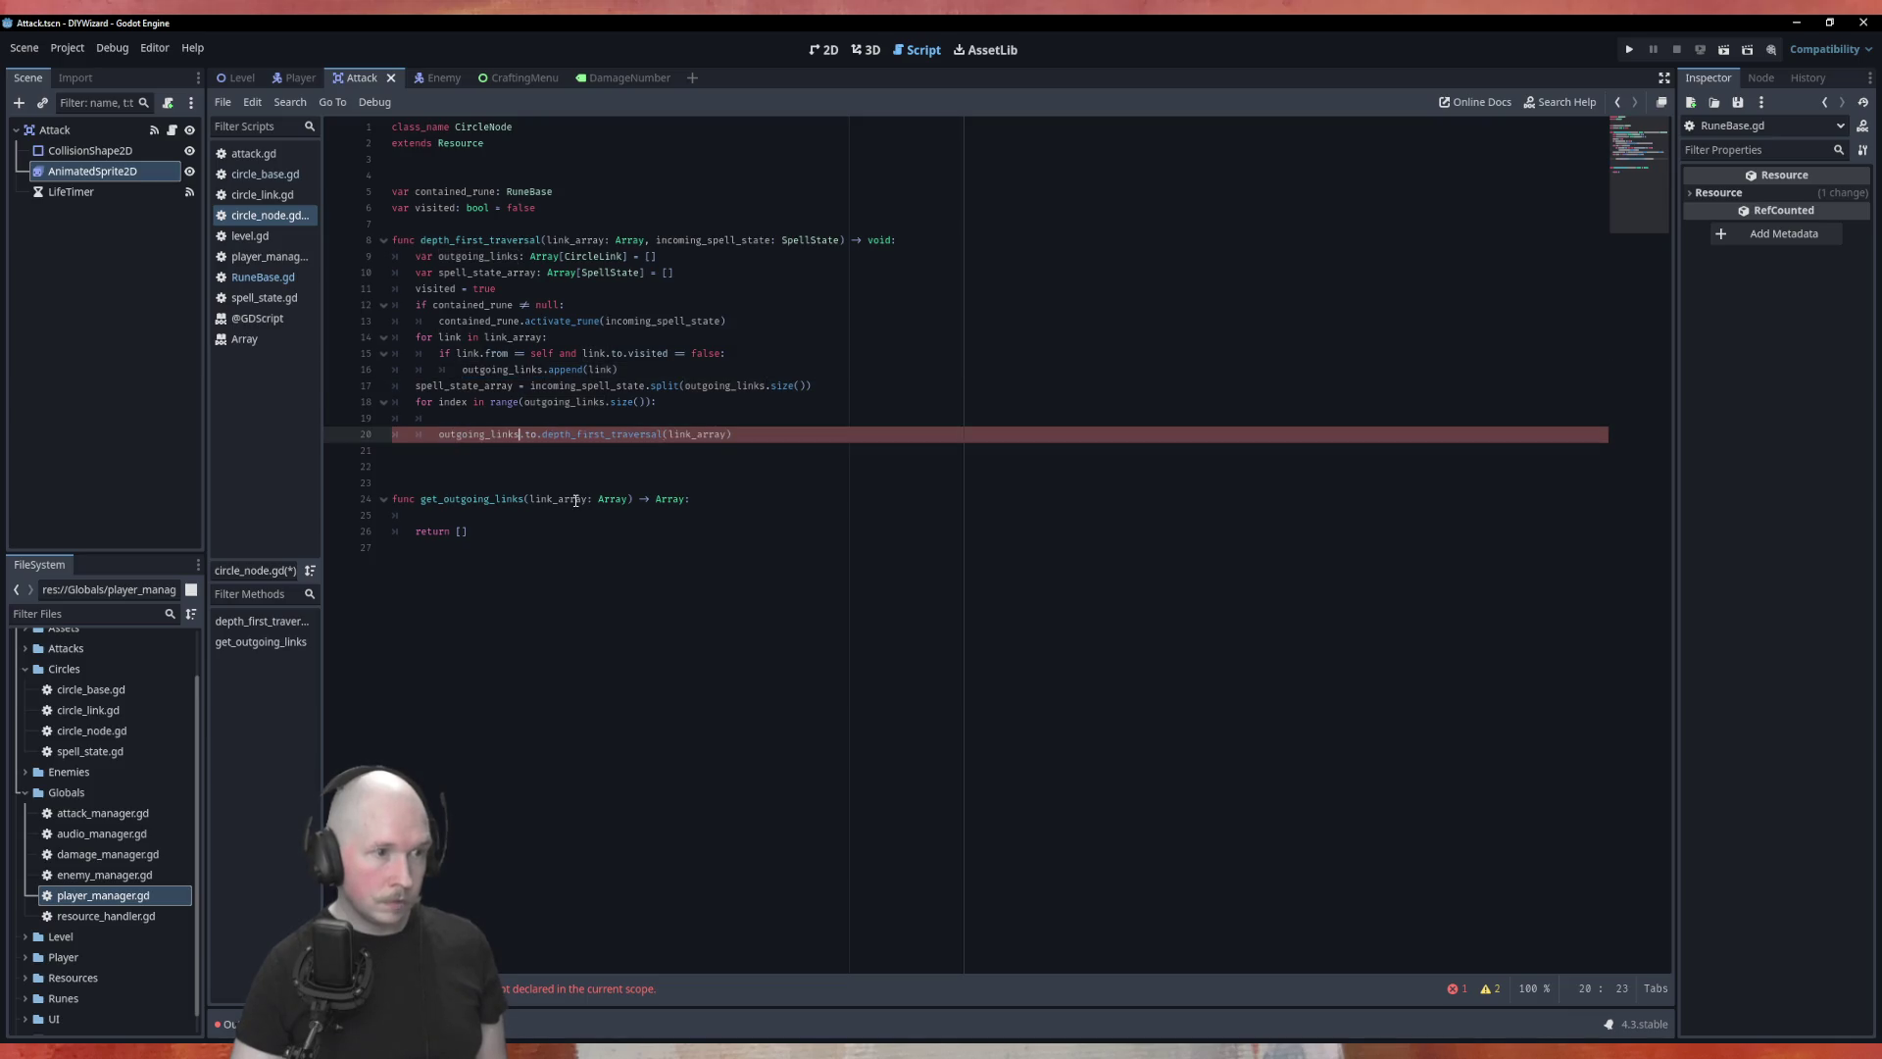
type("[index")
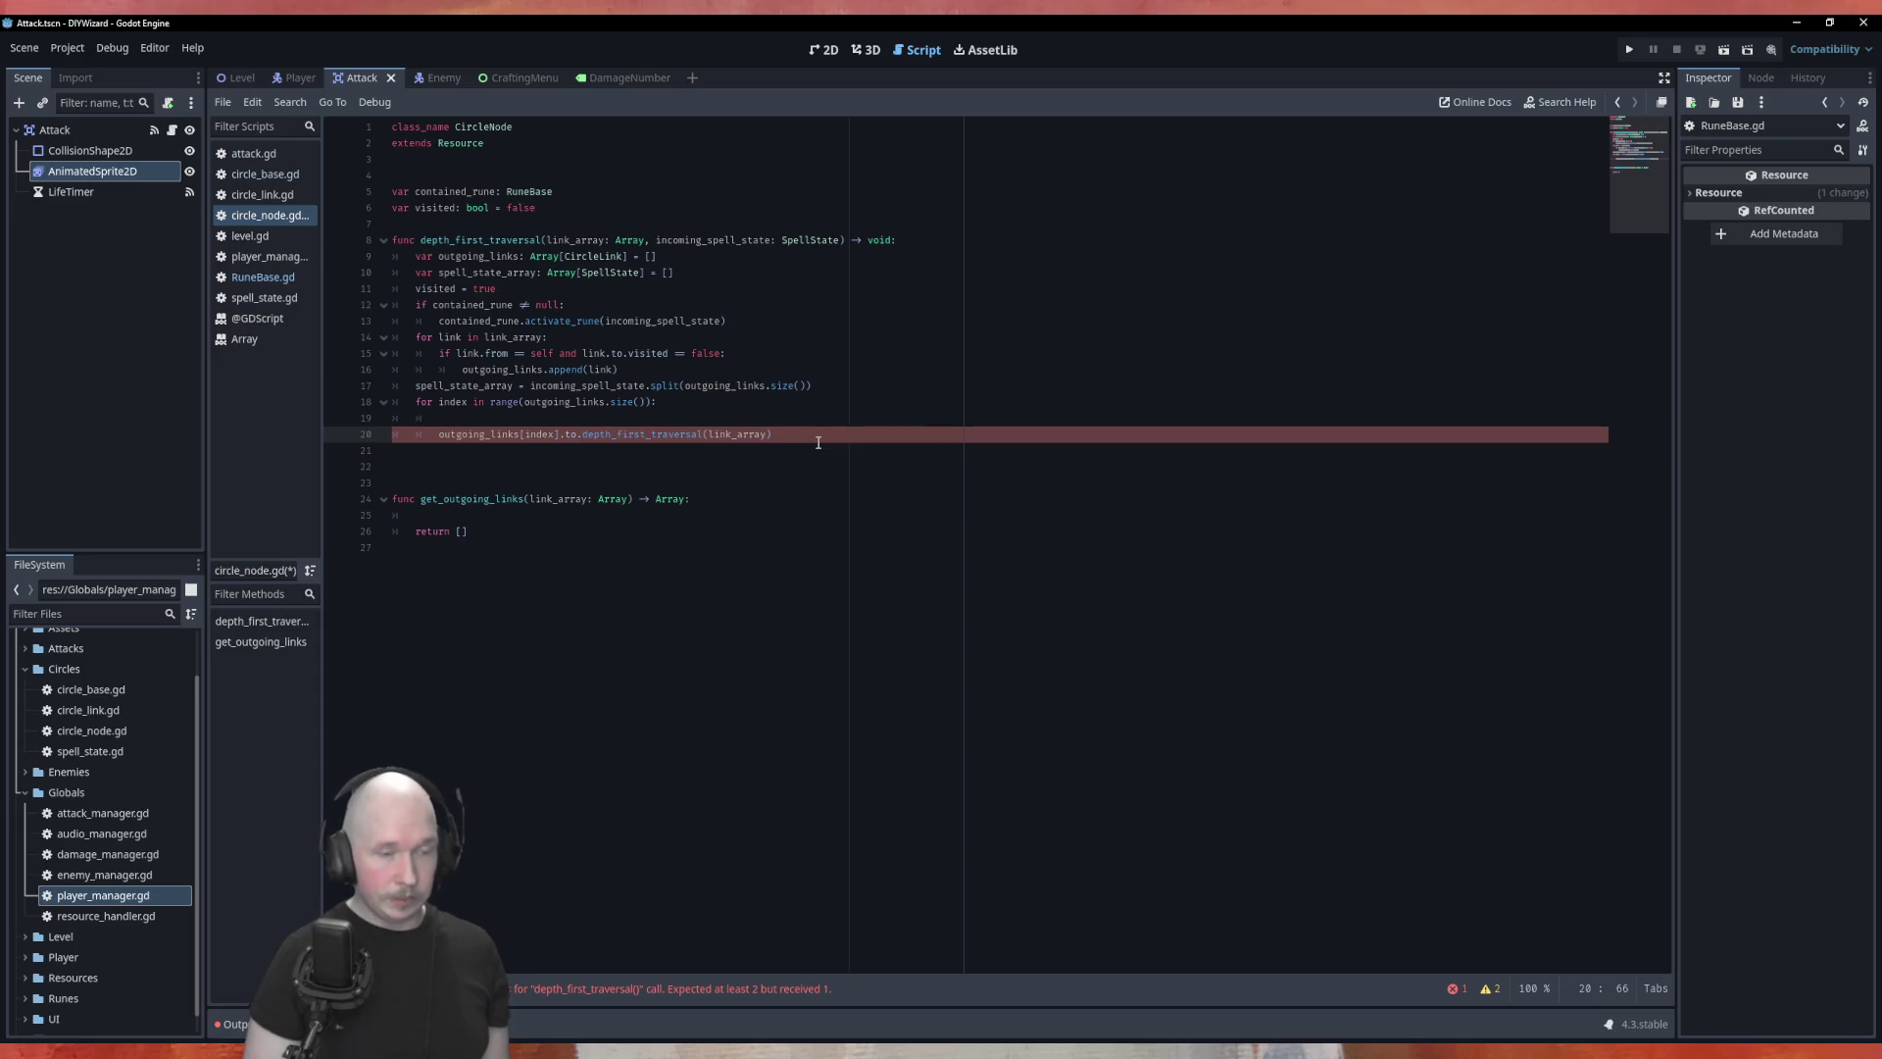
type(",")
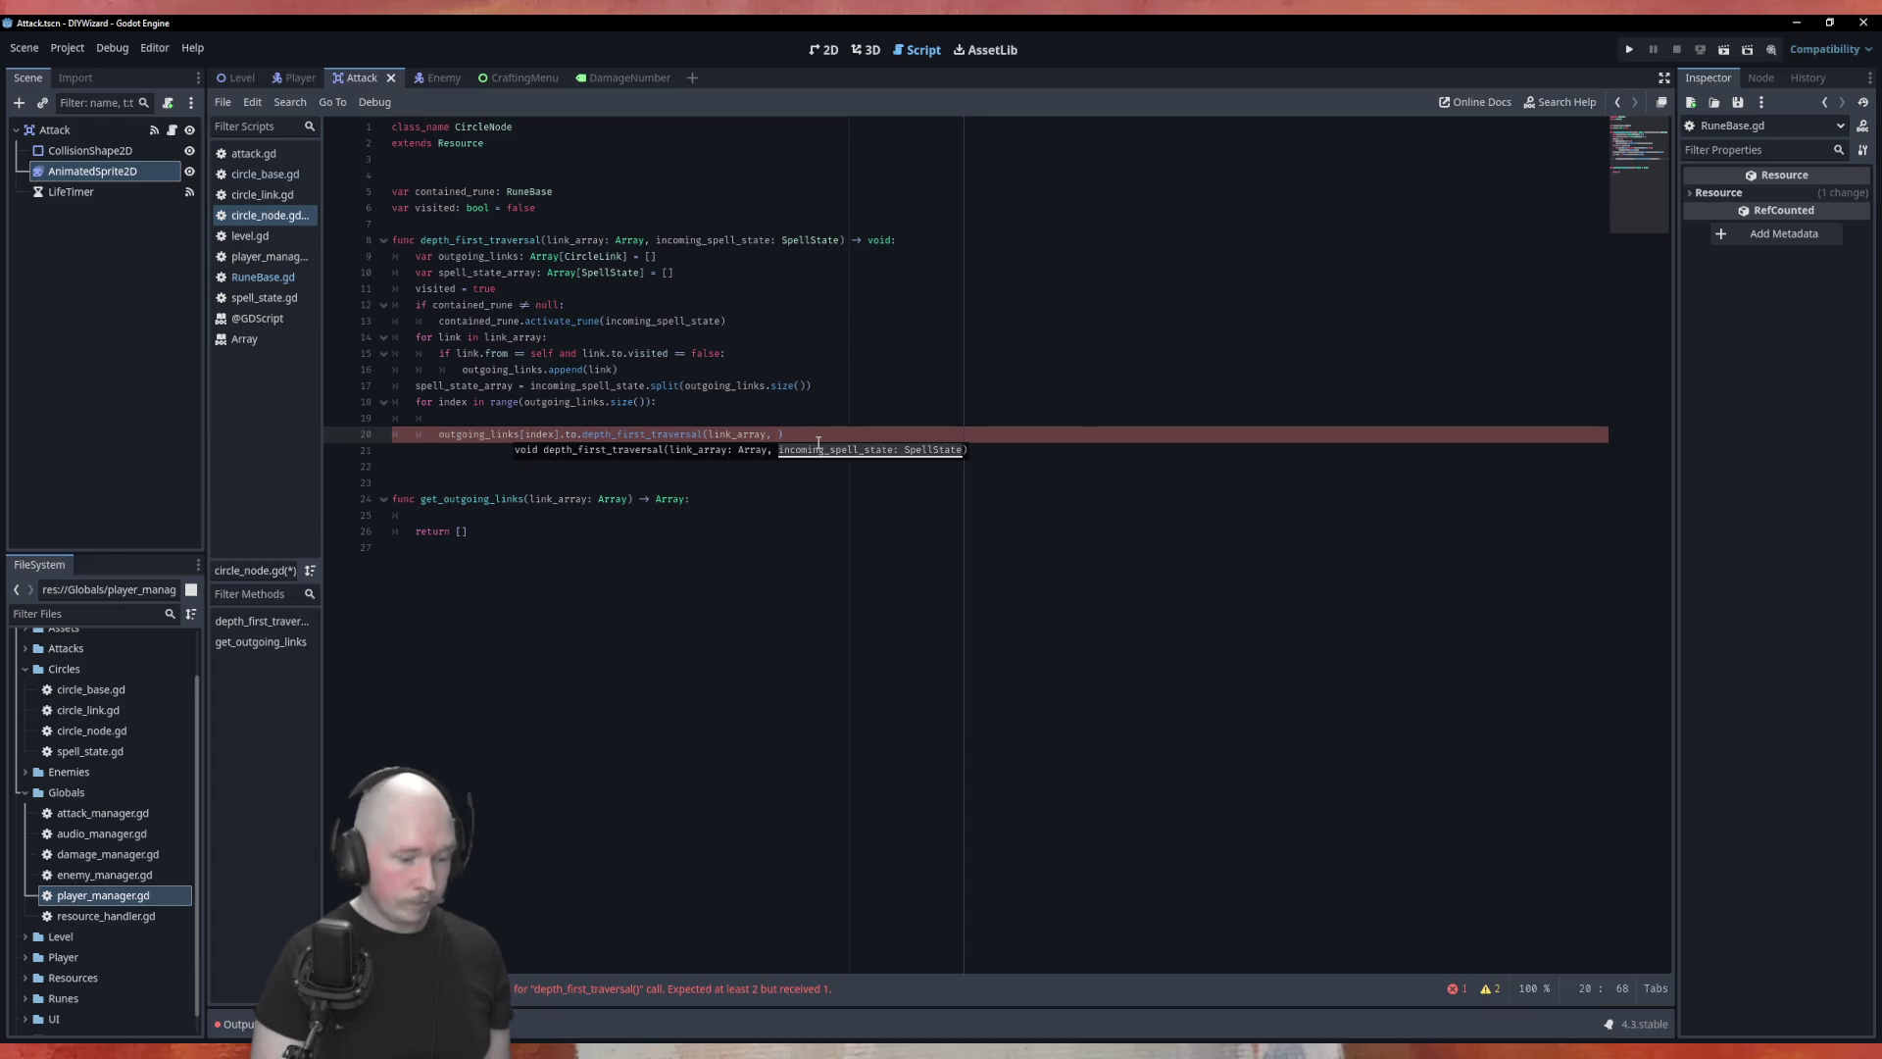
type("sp")
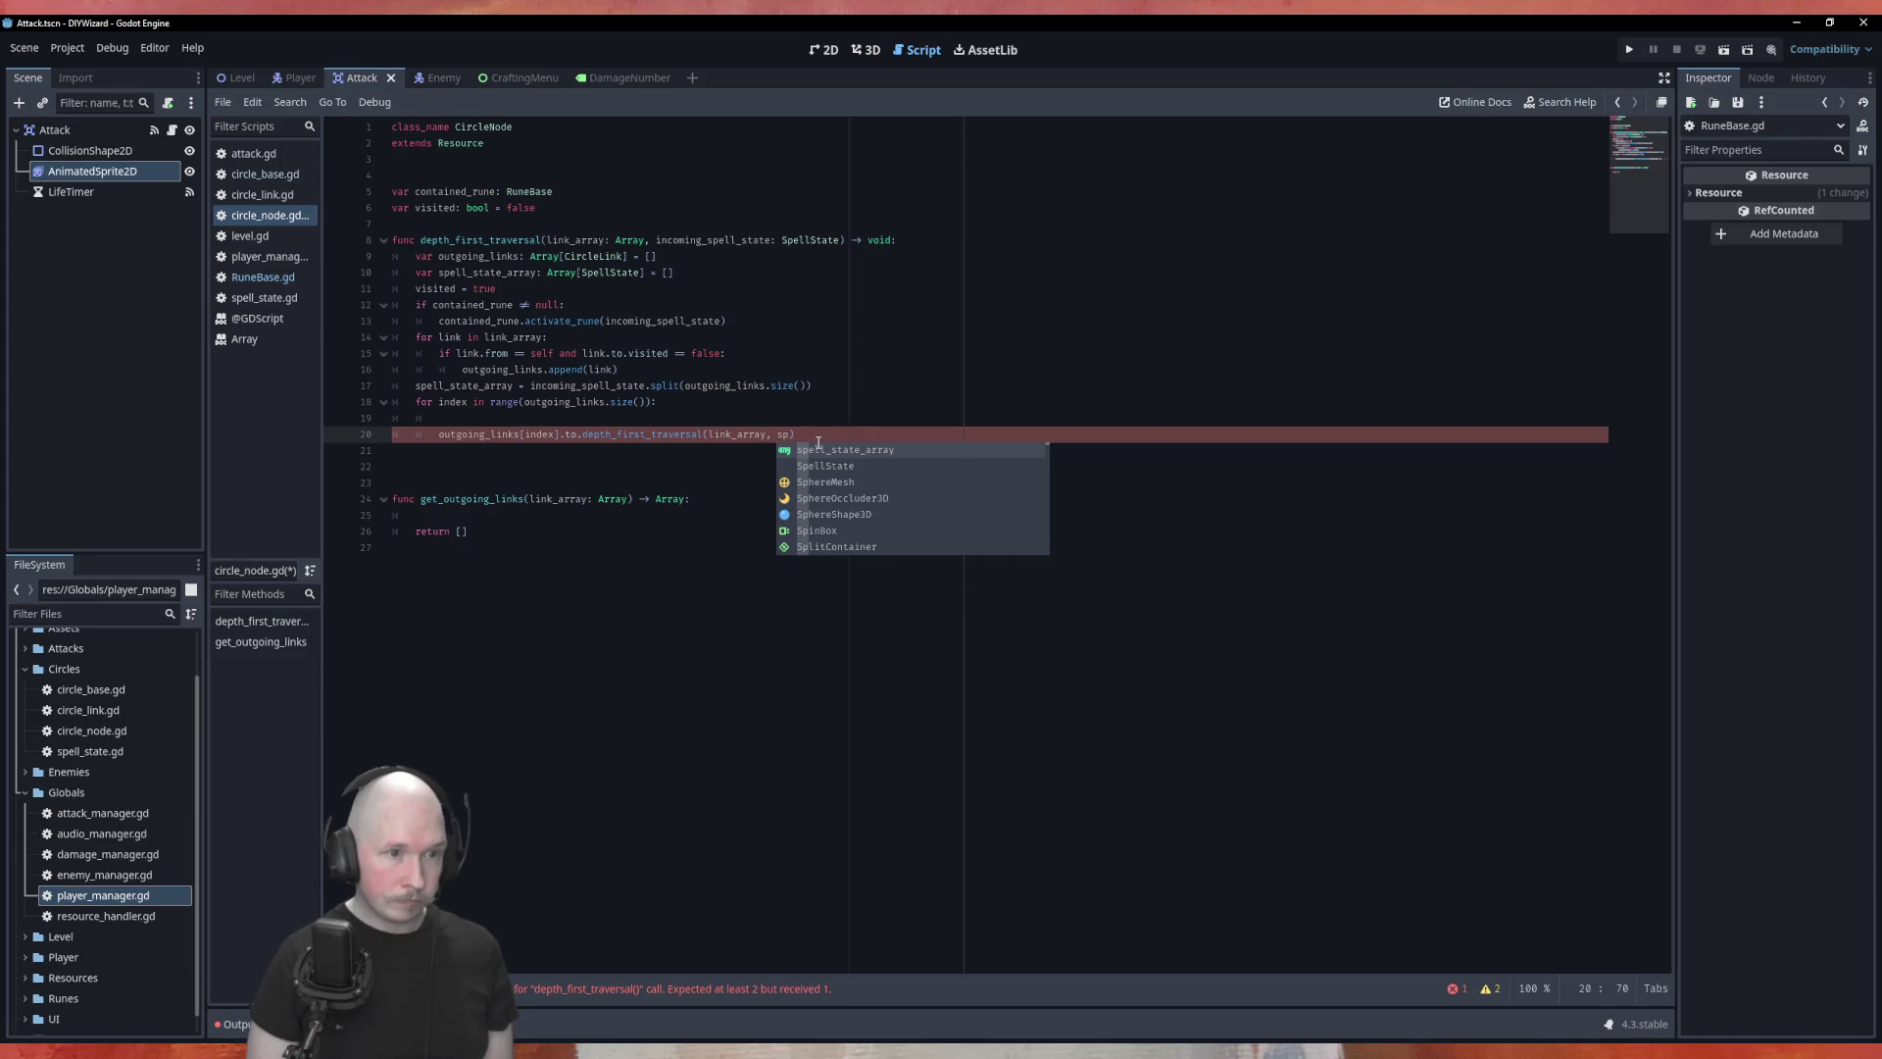
key("Return")
type("[index")
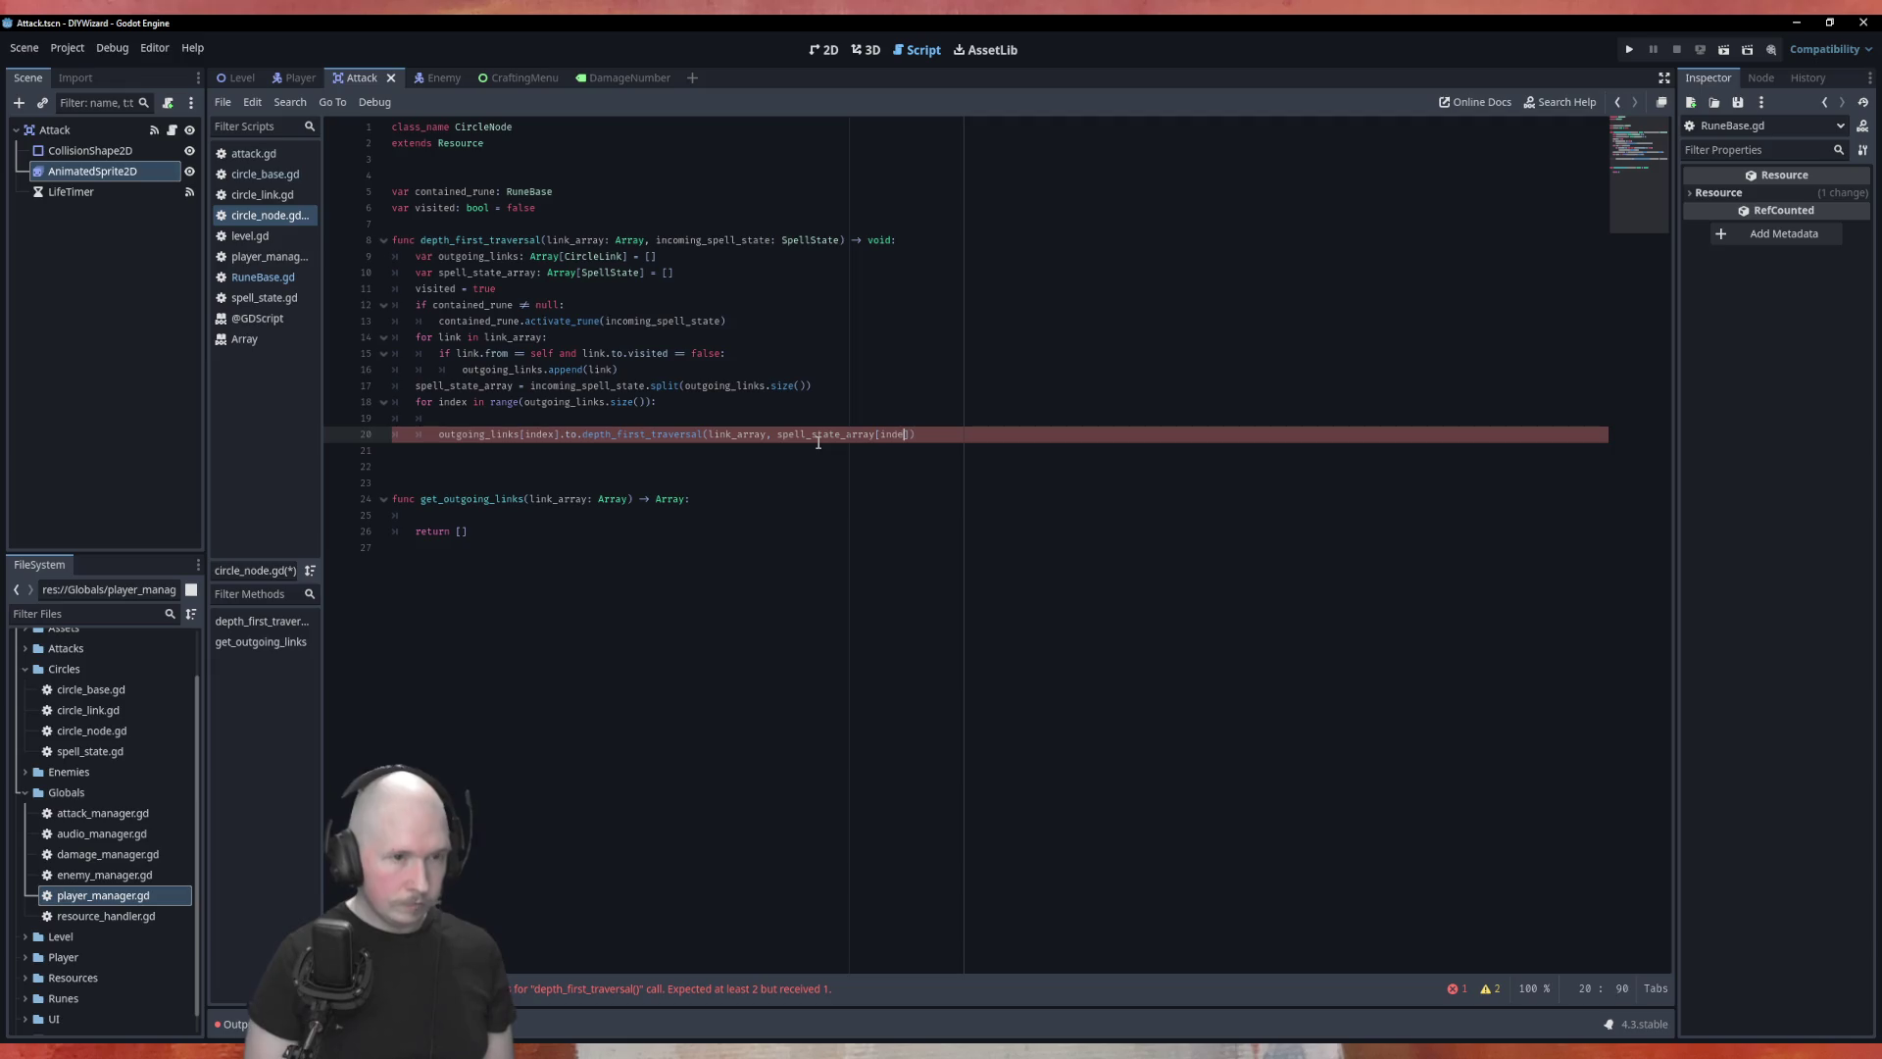
left_click(871, 359)
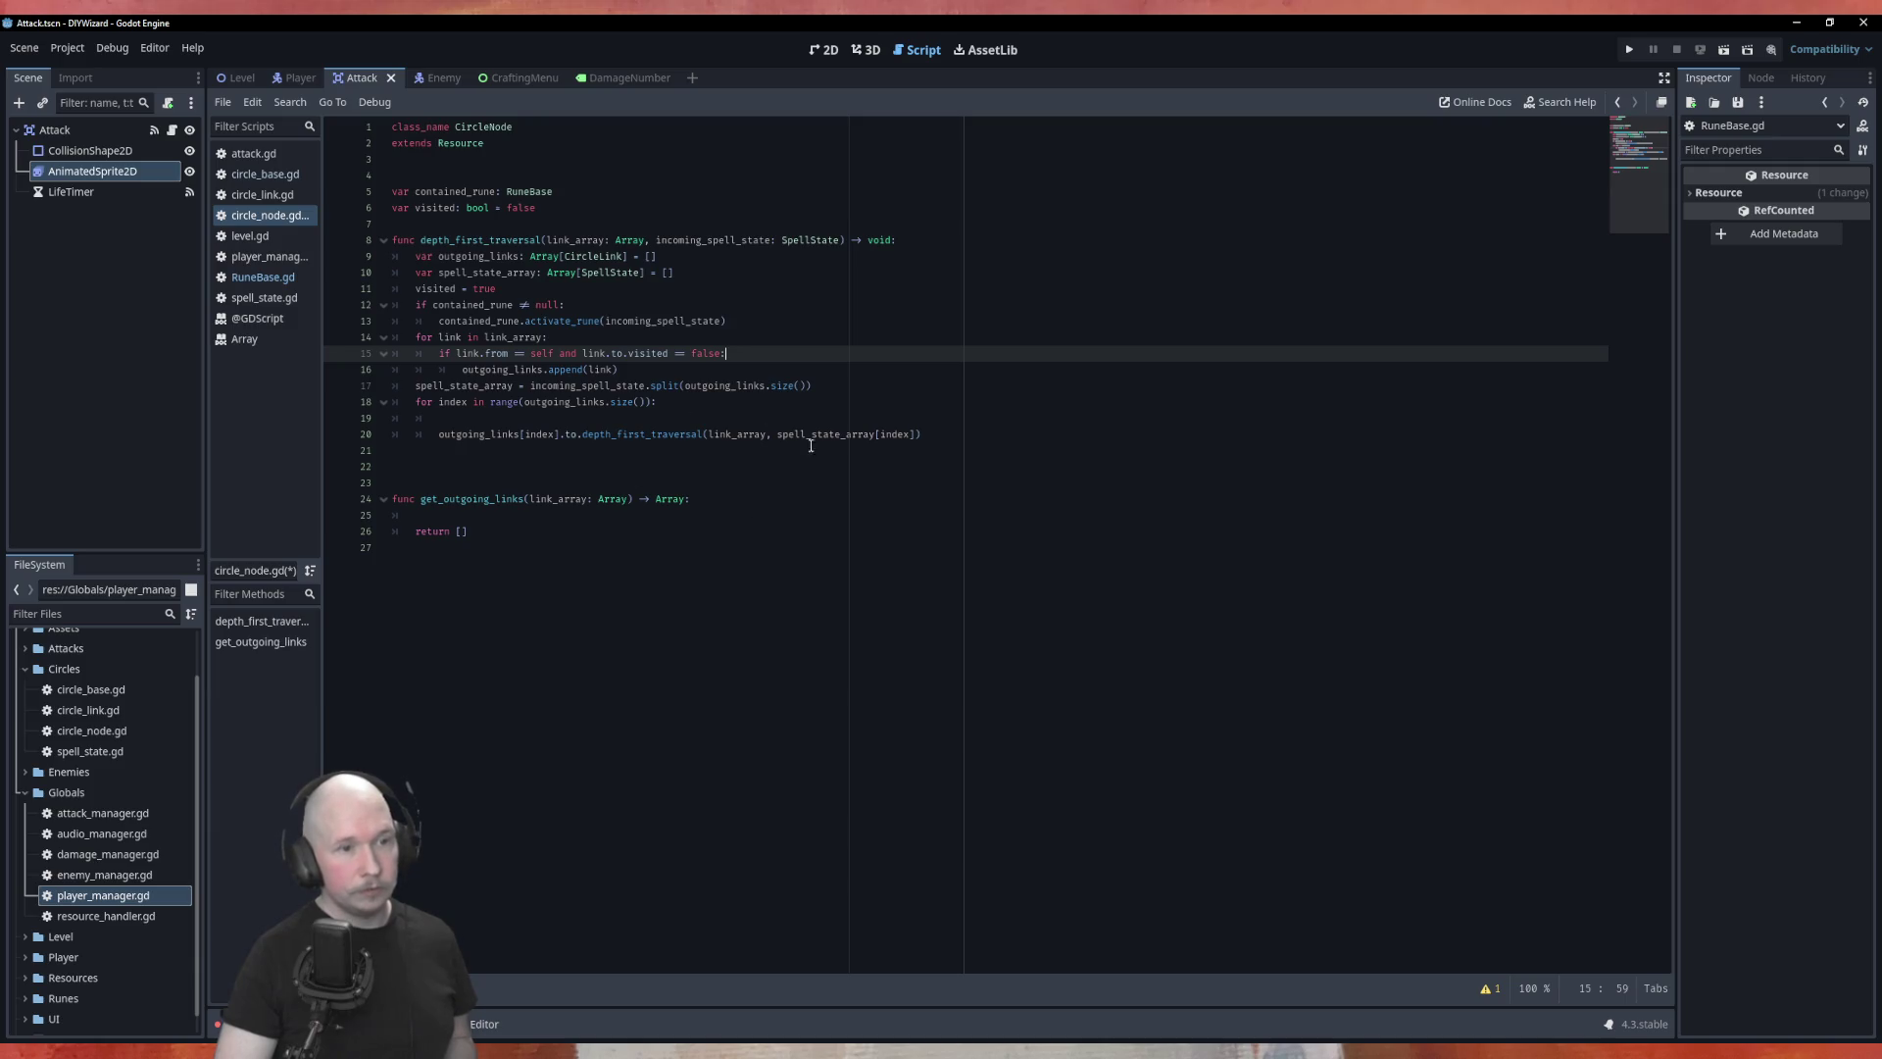
Step: Delete the stray blank line, save circle_node.gd, and review the split and spell_state_array lines
left_click(471, 417)
key("BackSpace")
key("ctrl+s")
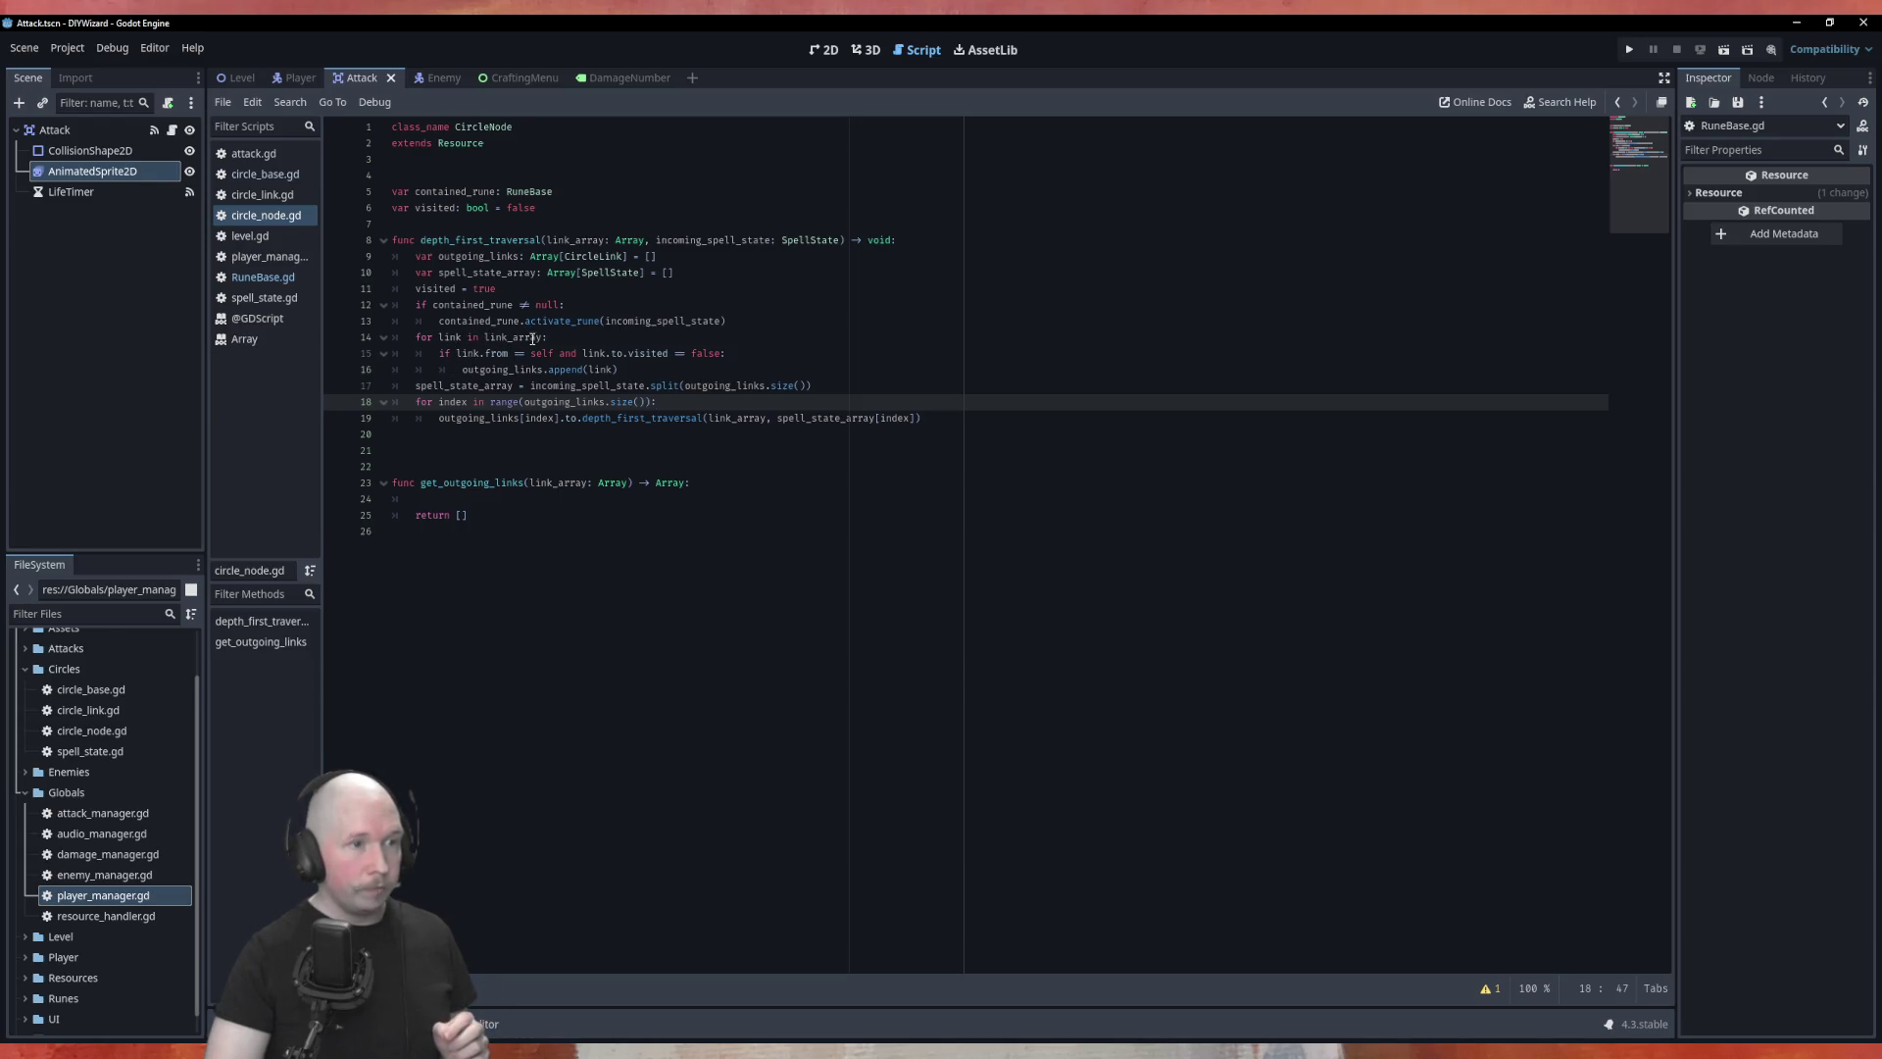
left_click(638, 369)
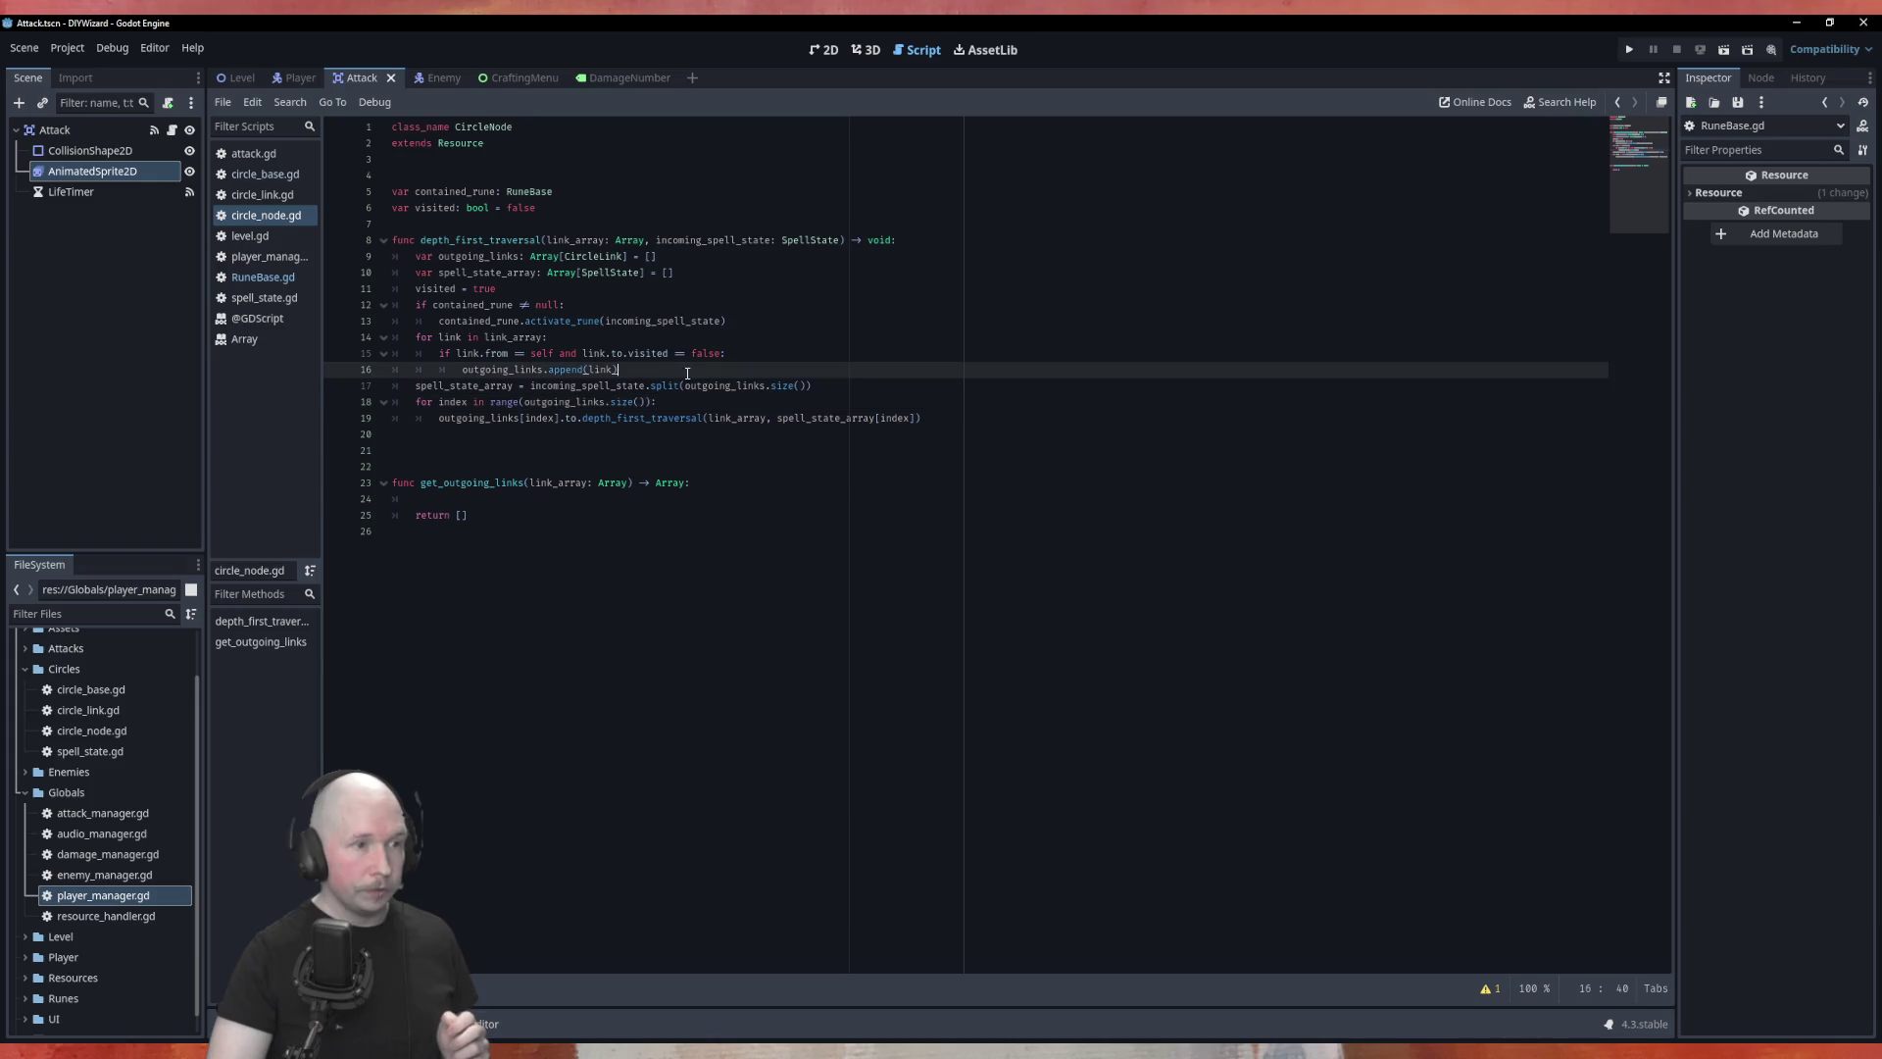
key("Return")
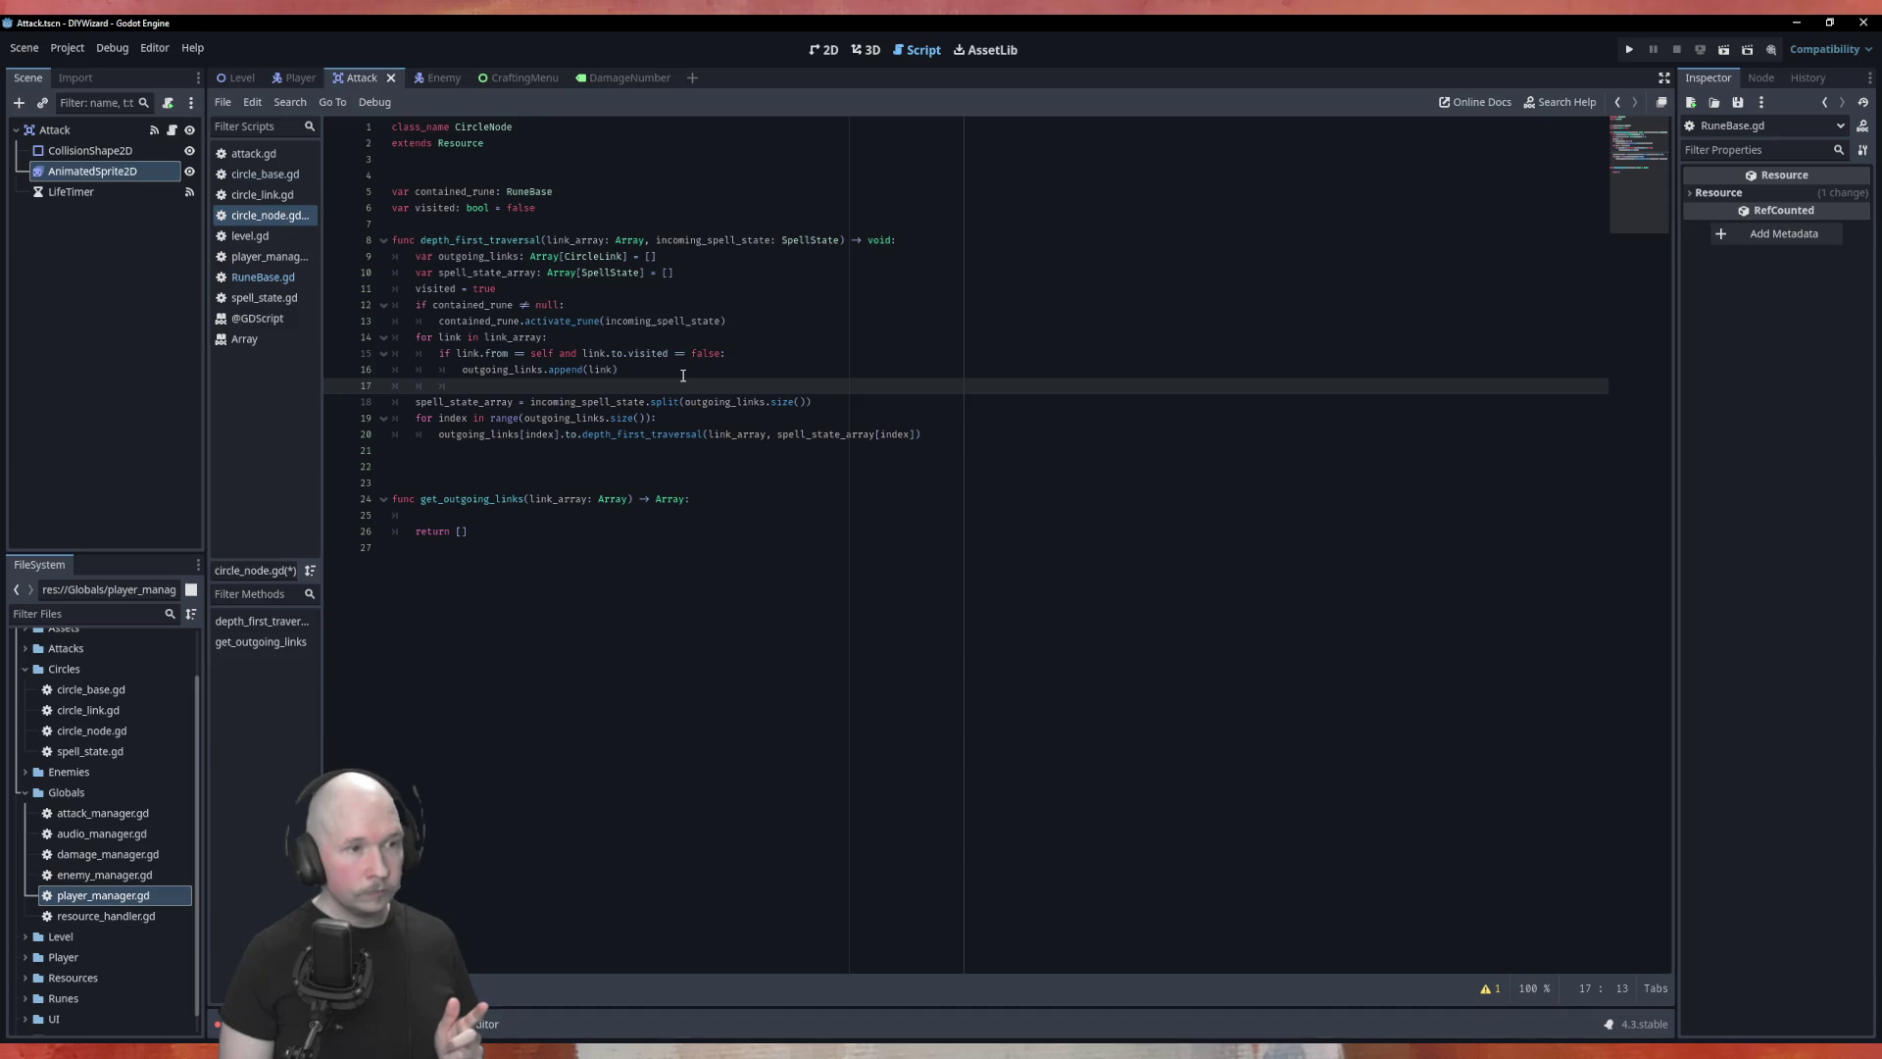
key("BackSpace")
key("BackSpace")
key("BackSpace")
key("ctrl+s")
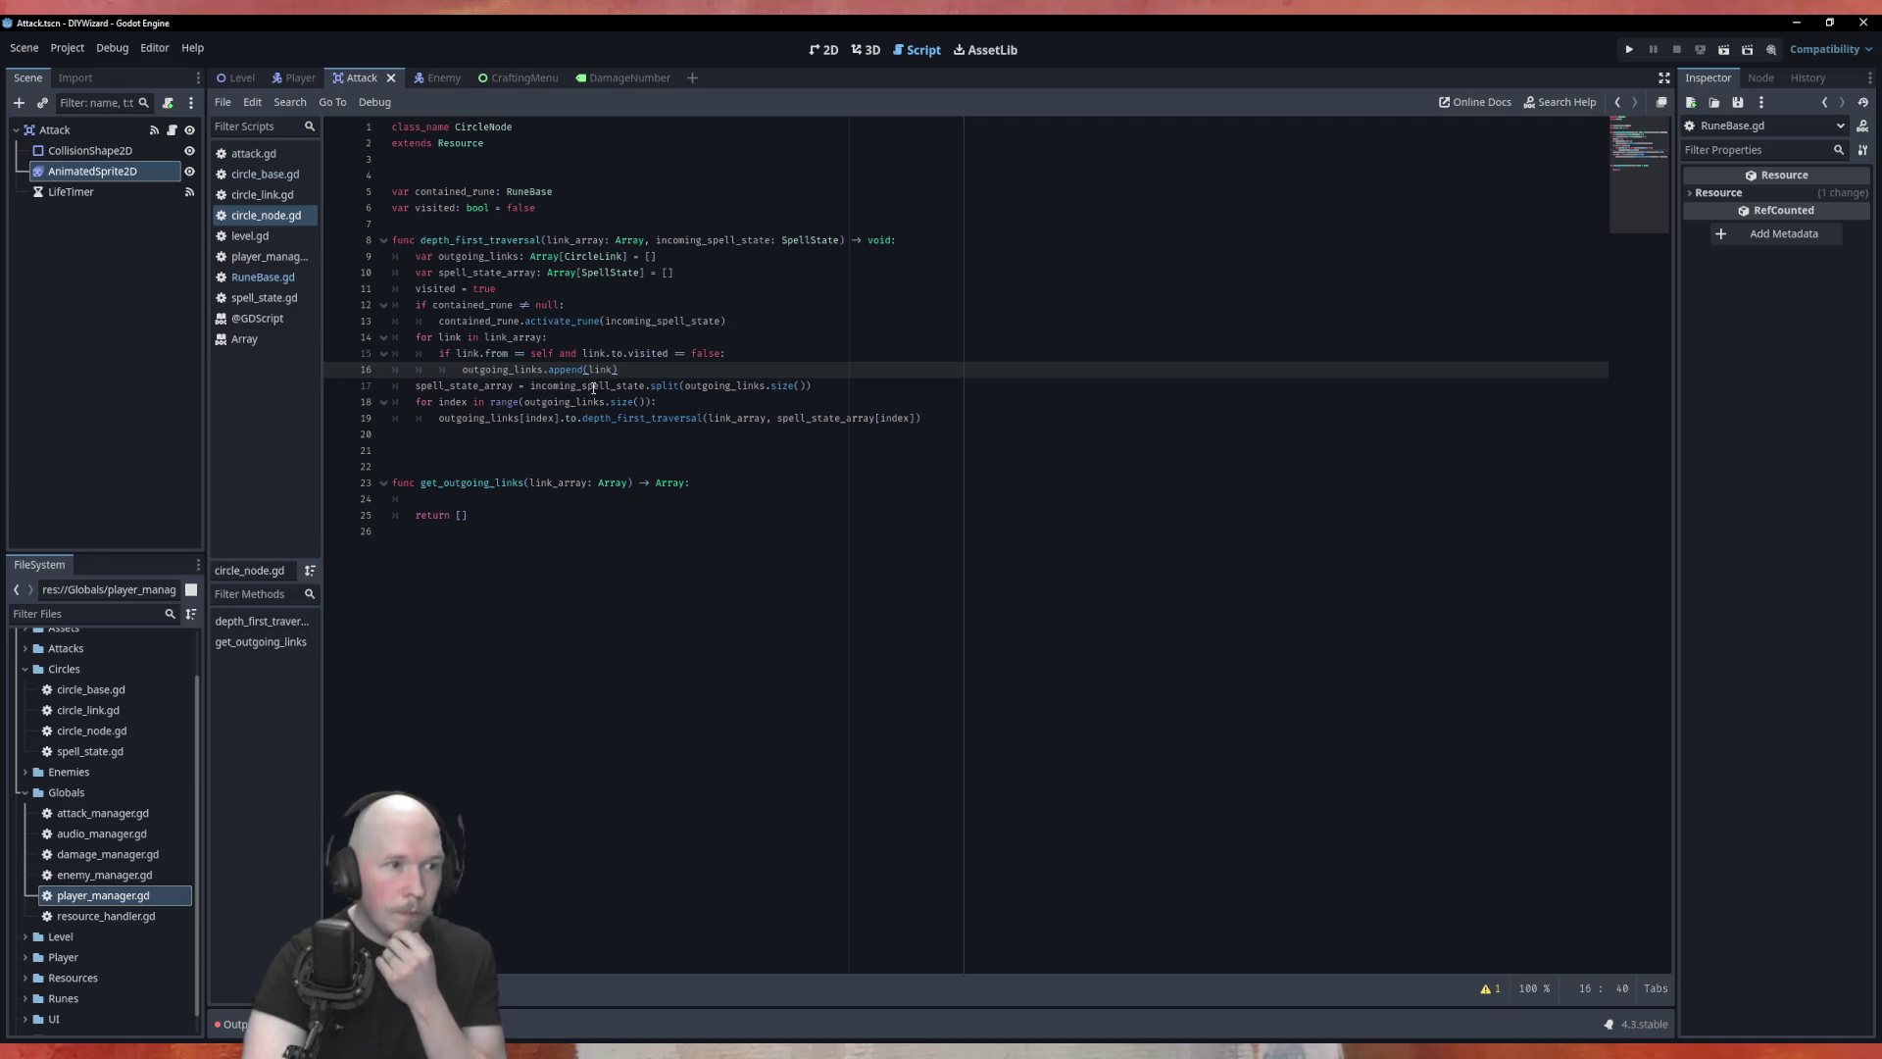
double_click(659, 386)
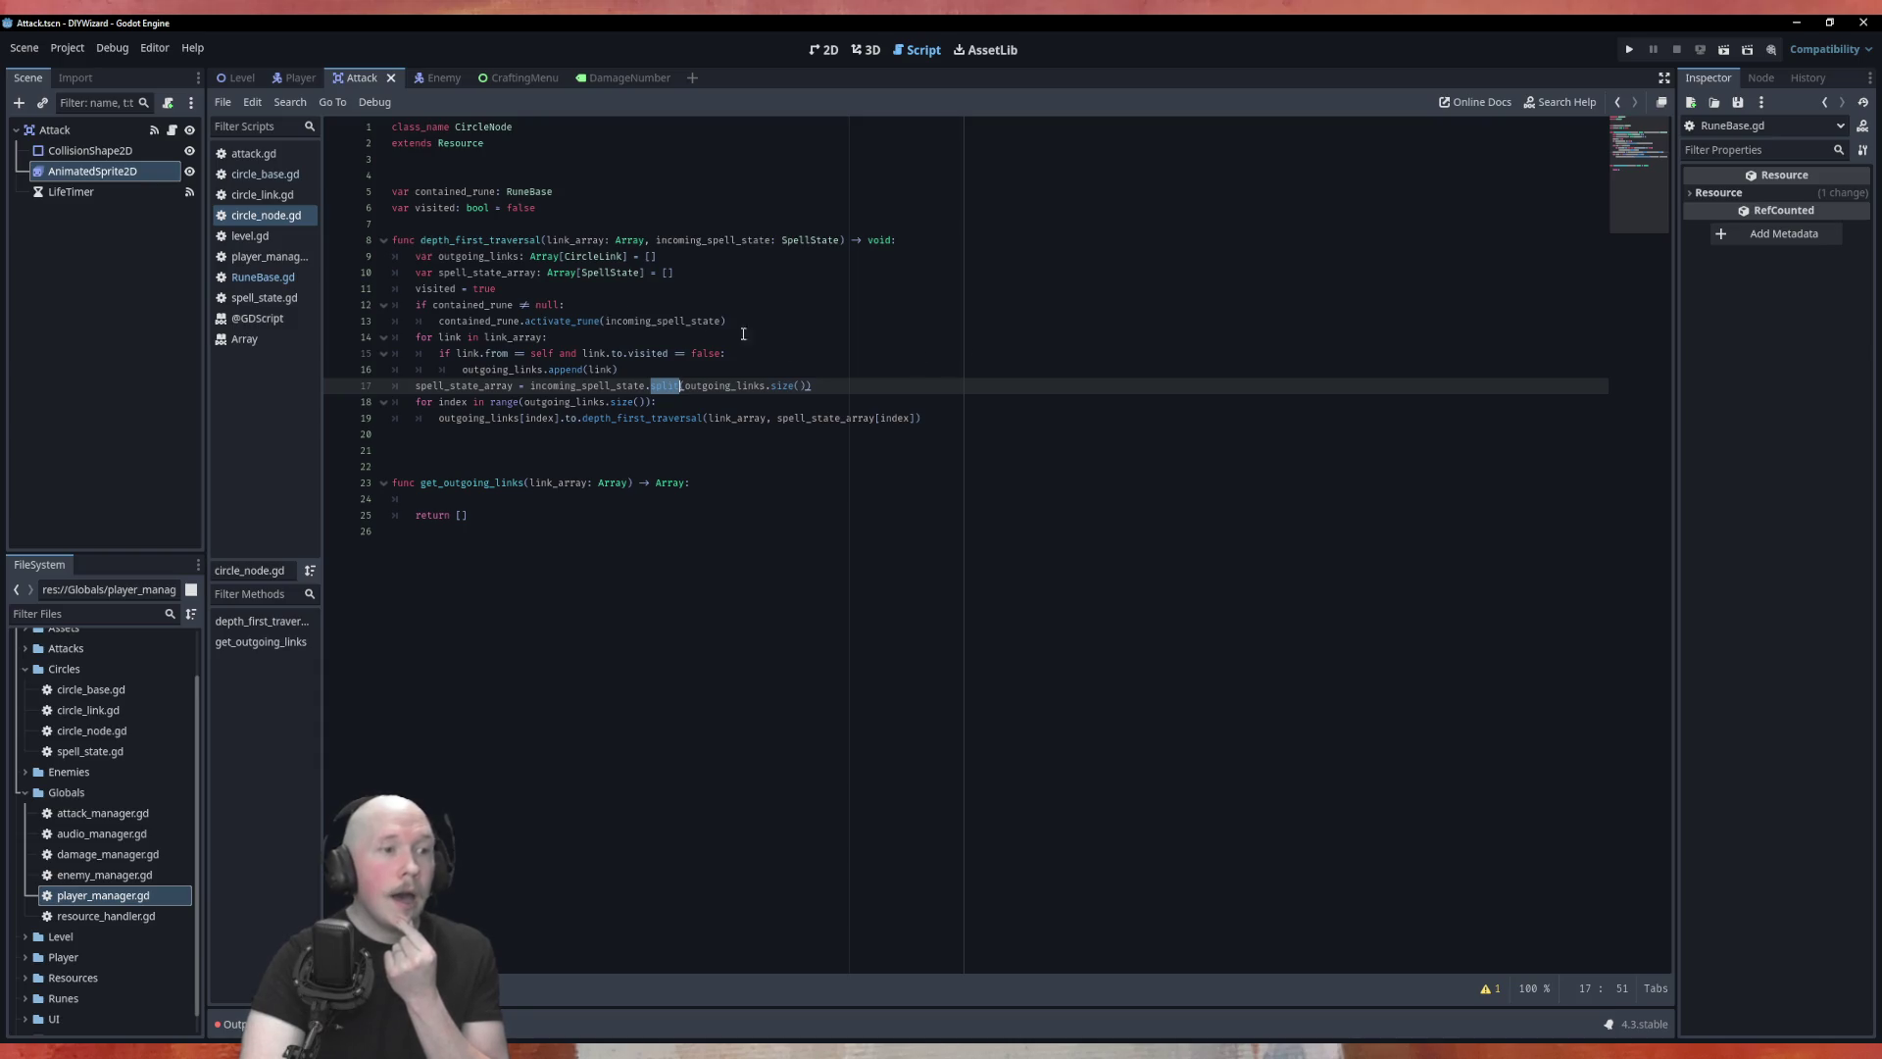
mouse_move(537, 272)
left_mouse_down()
mouse_move(422, 273)
mouse_move(442, 277)
left_mouse_up()
key("ctrl+c")
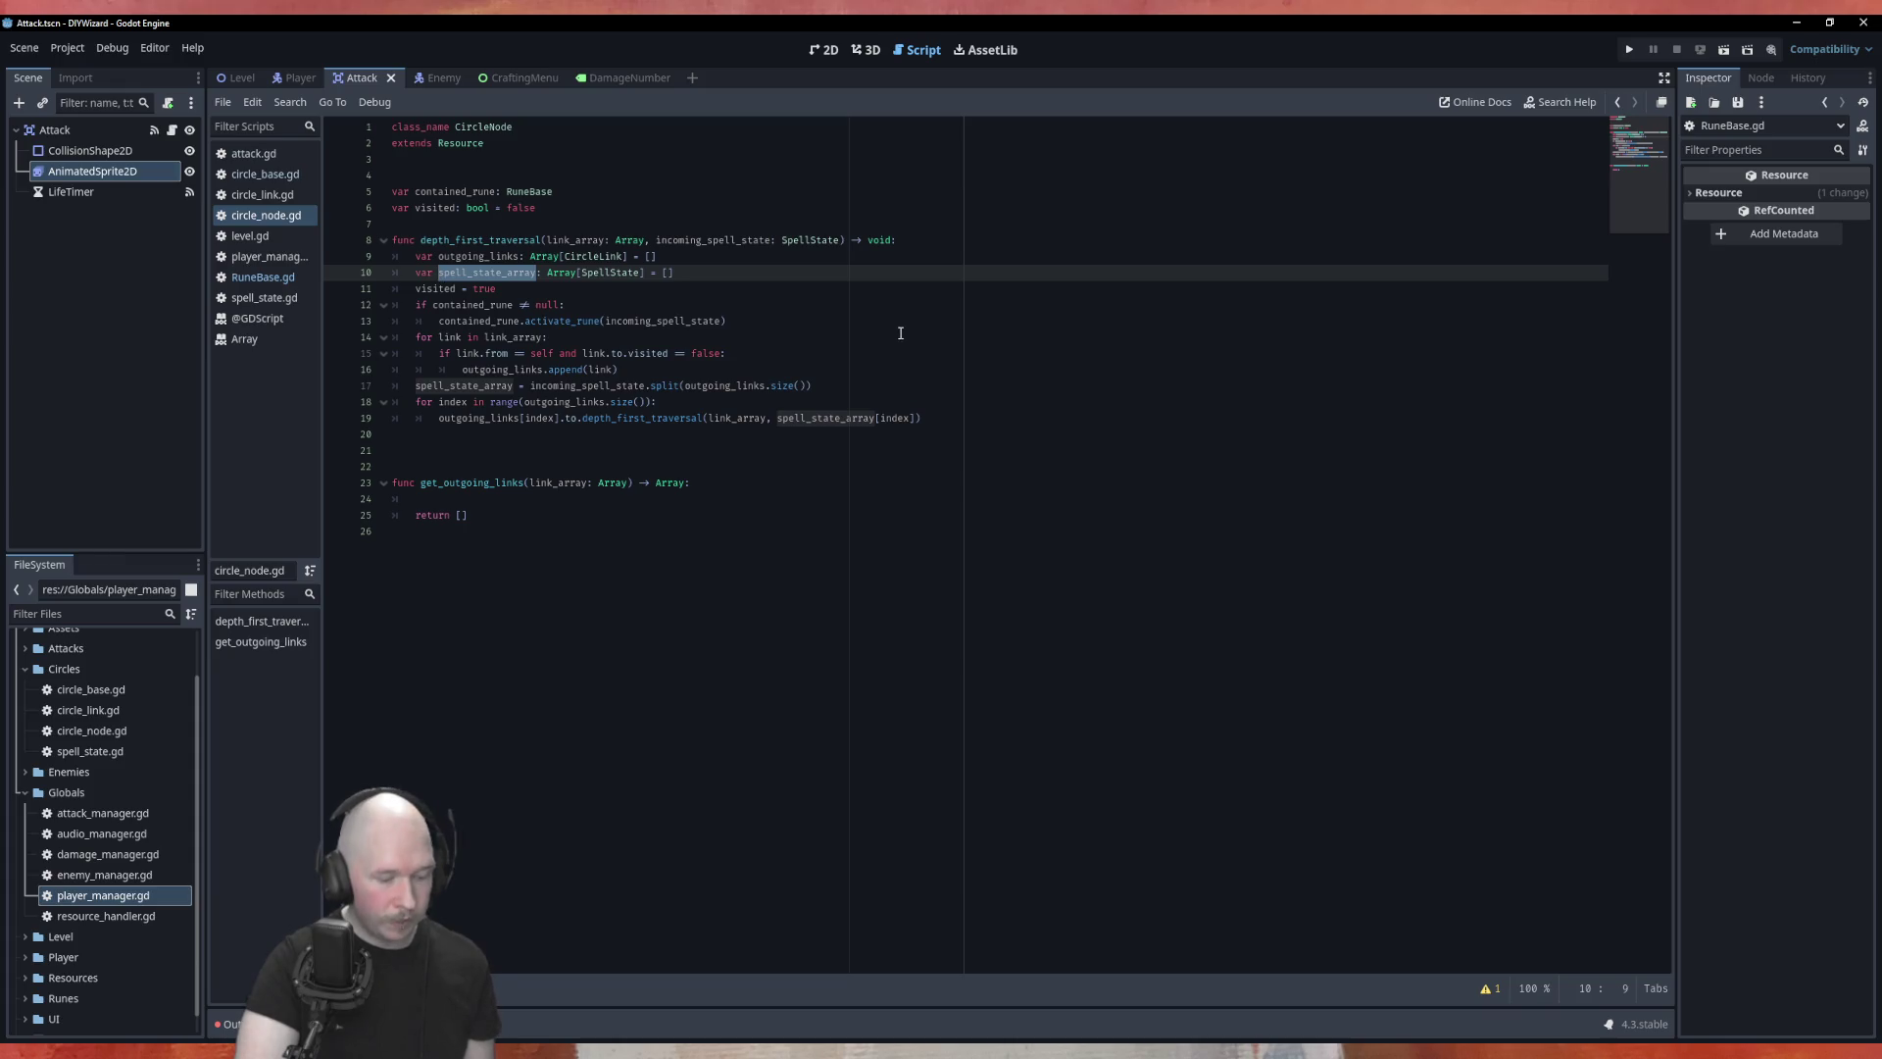
Step: Rename the incoming_spell_state parameter to spell_state_array and delete the local array declaration on line 10
double_click(721, 242)
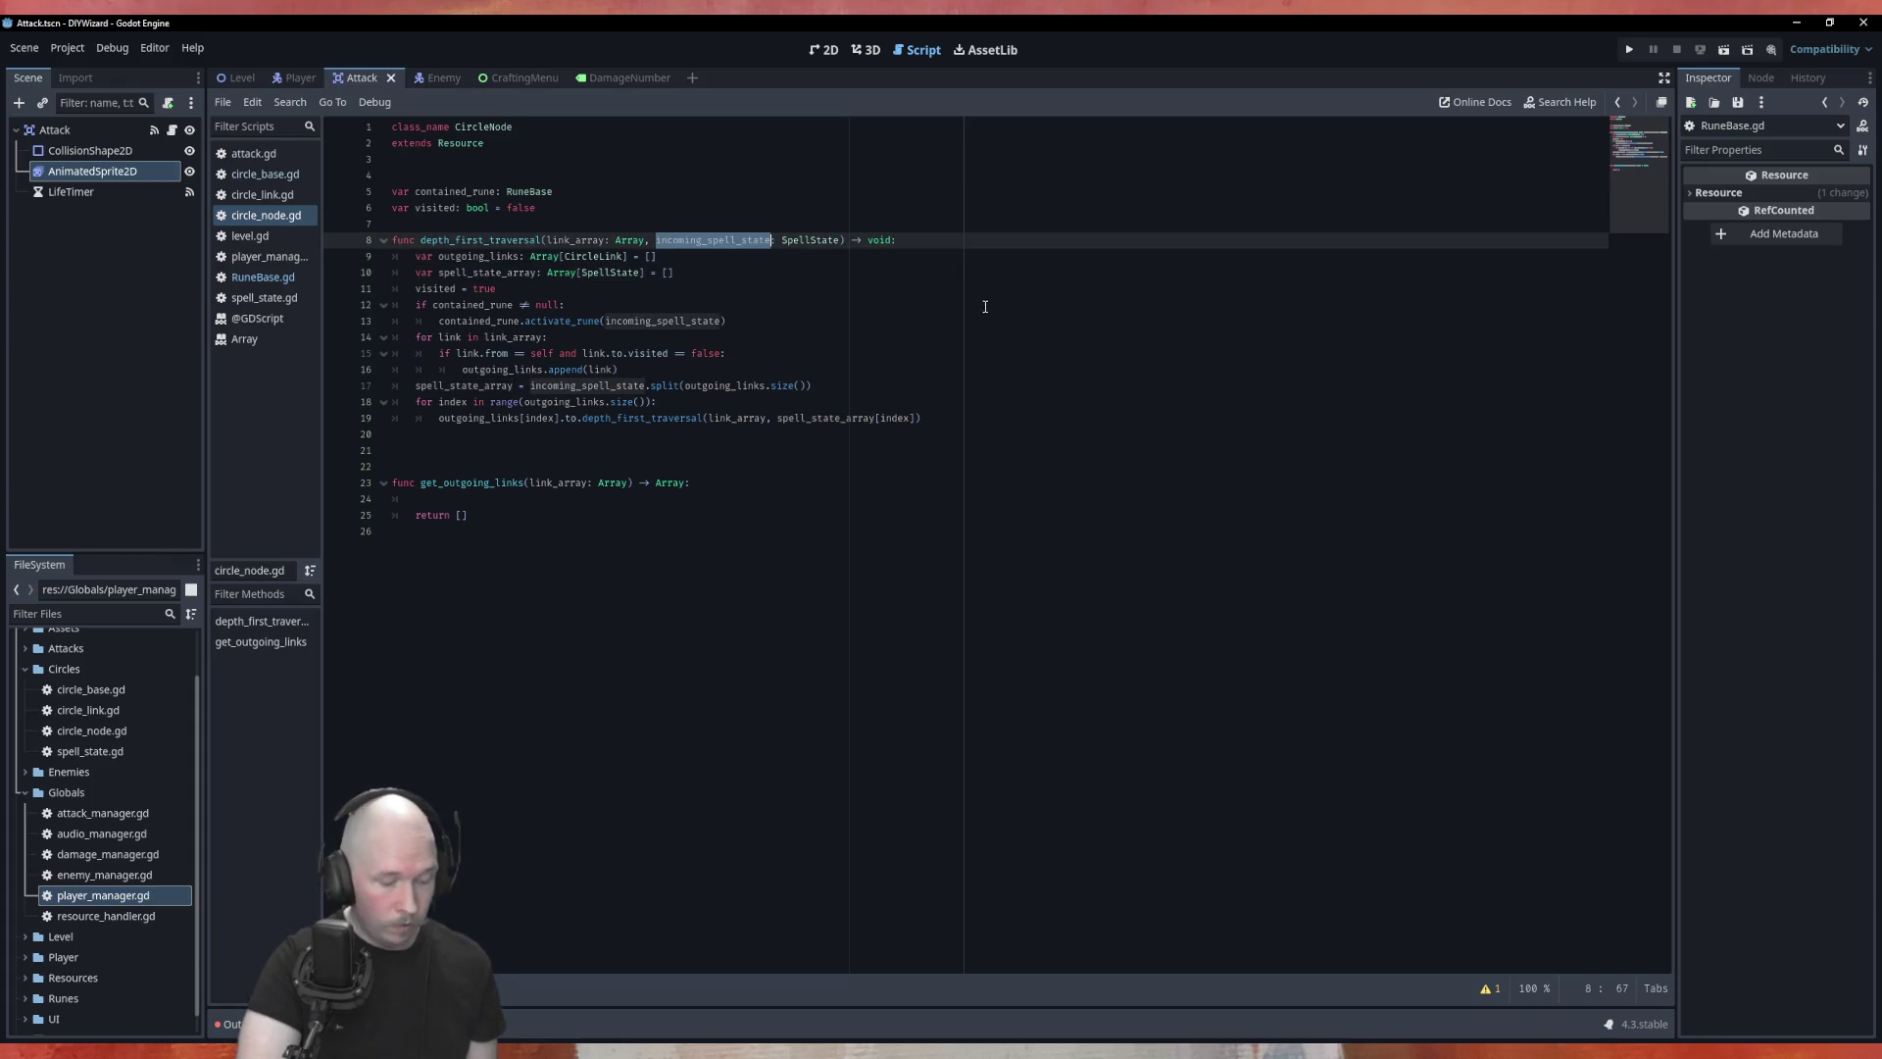
key("ctrl+v")
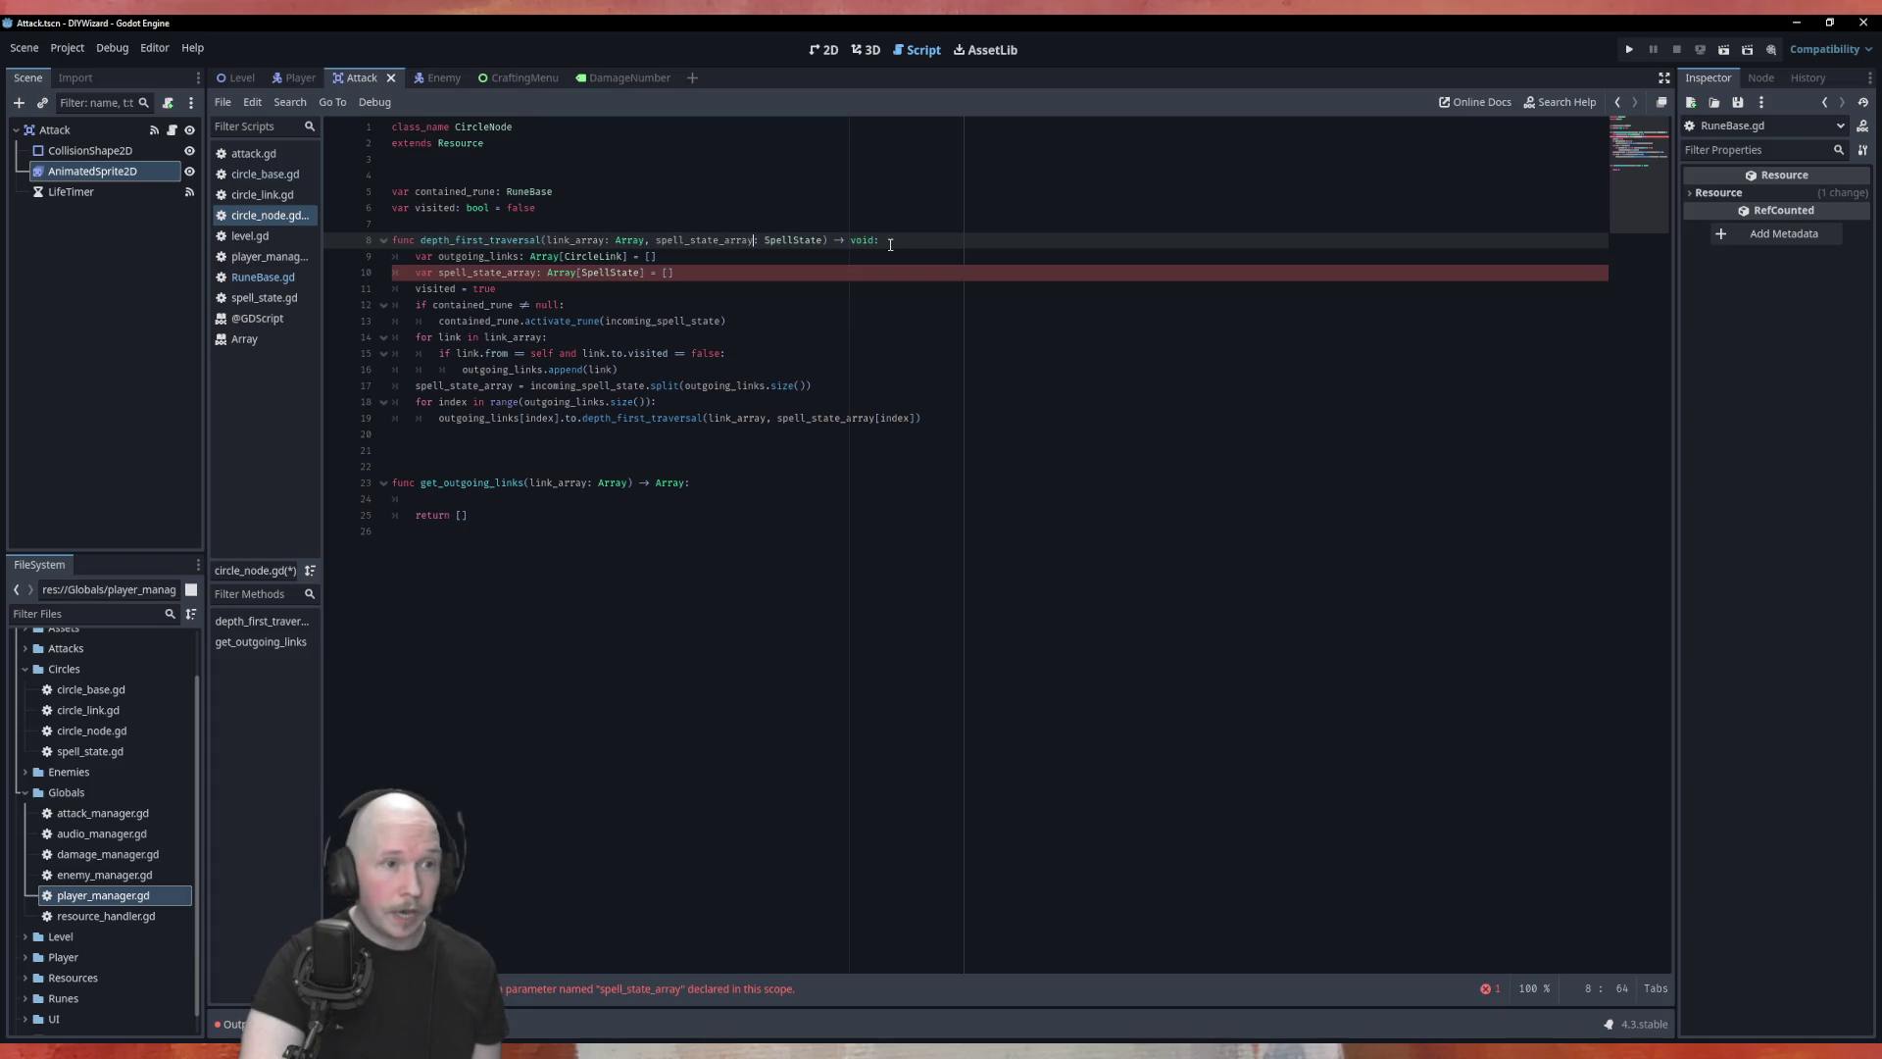
left_click_drag(687, 273, 353, 274)
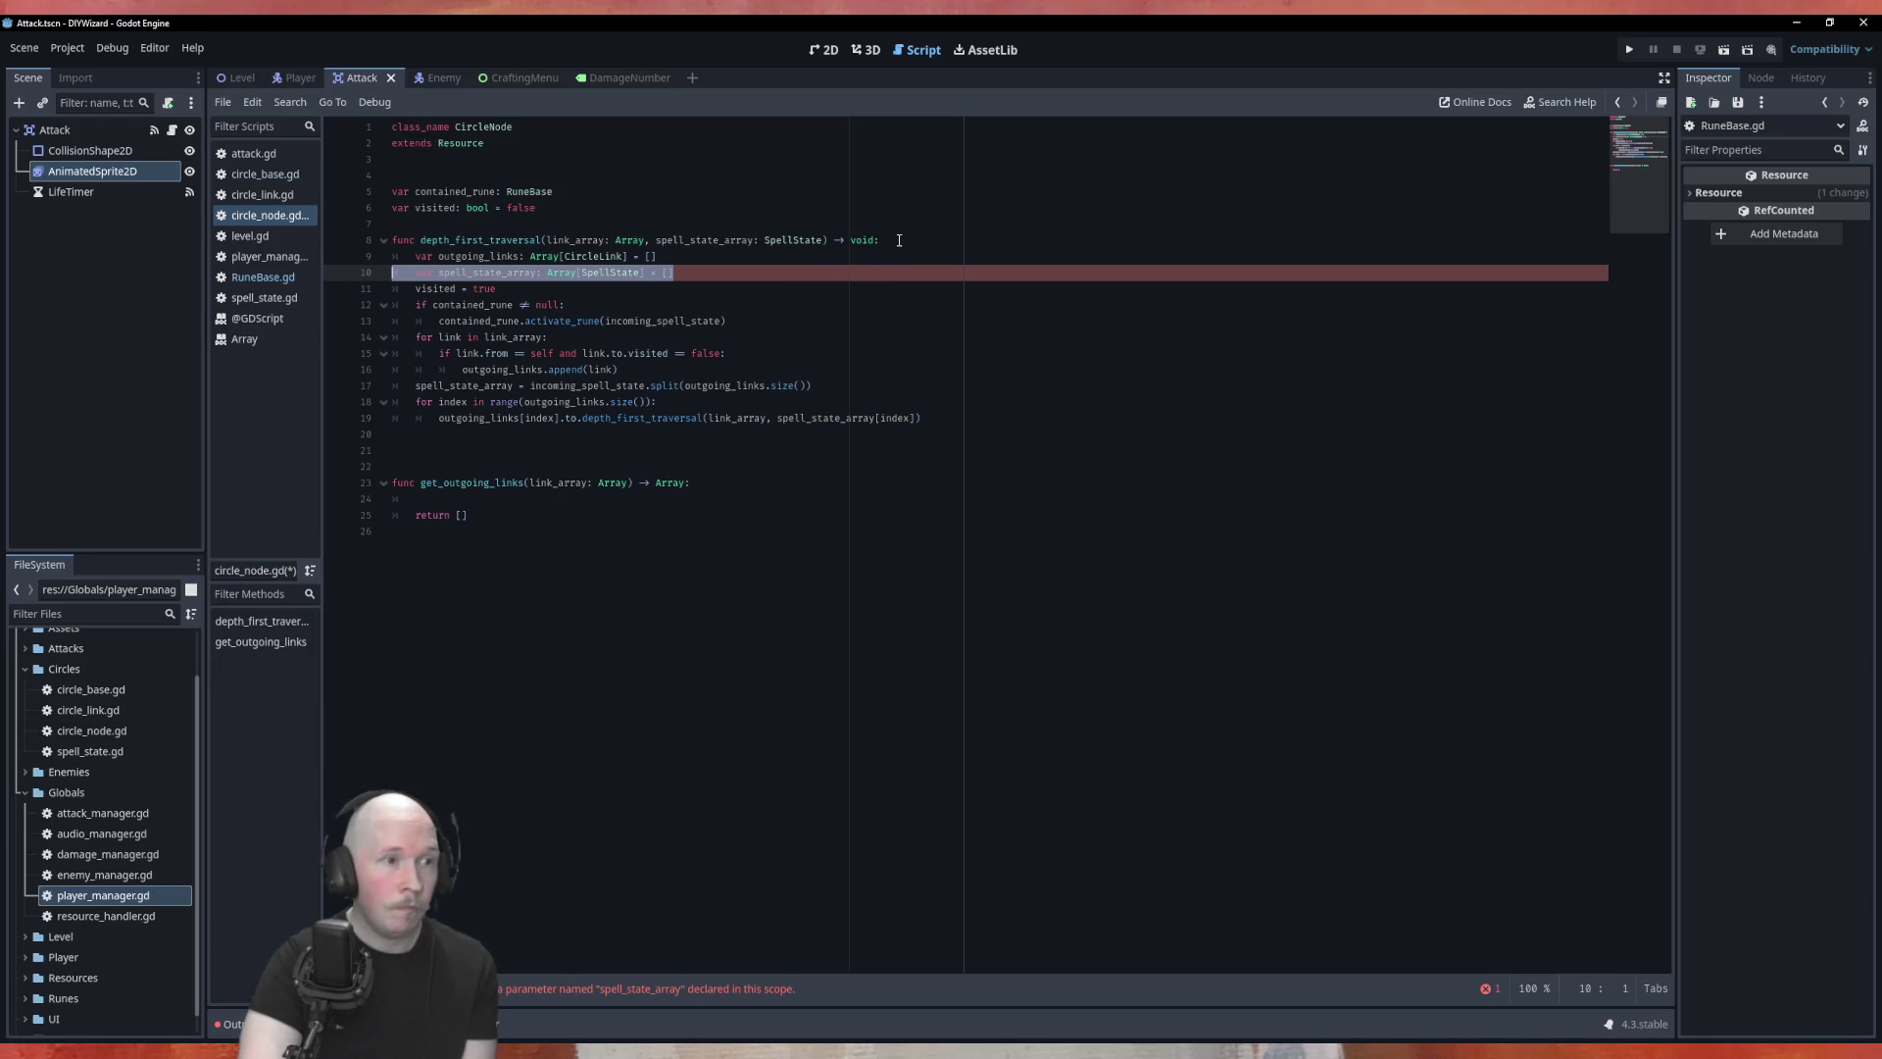
key("BackSpace")
key("BackSpace")
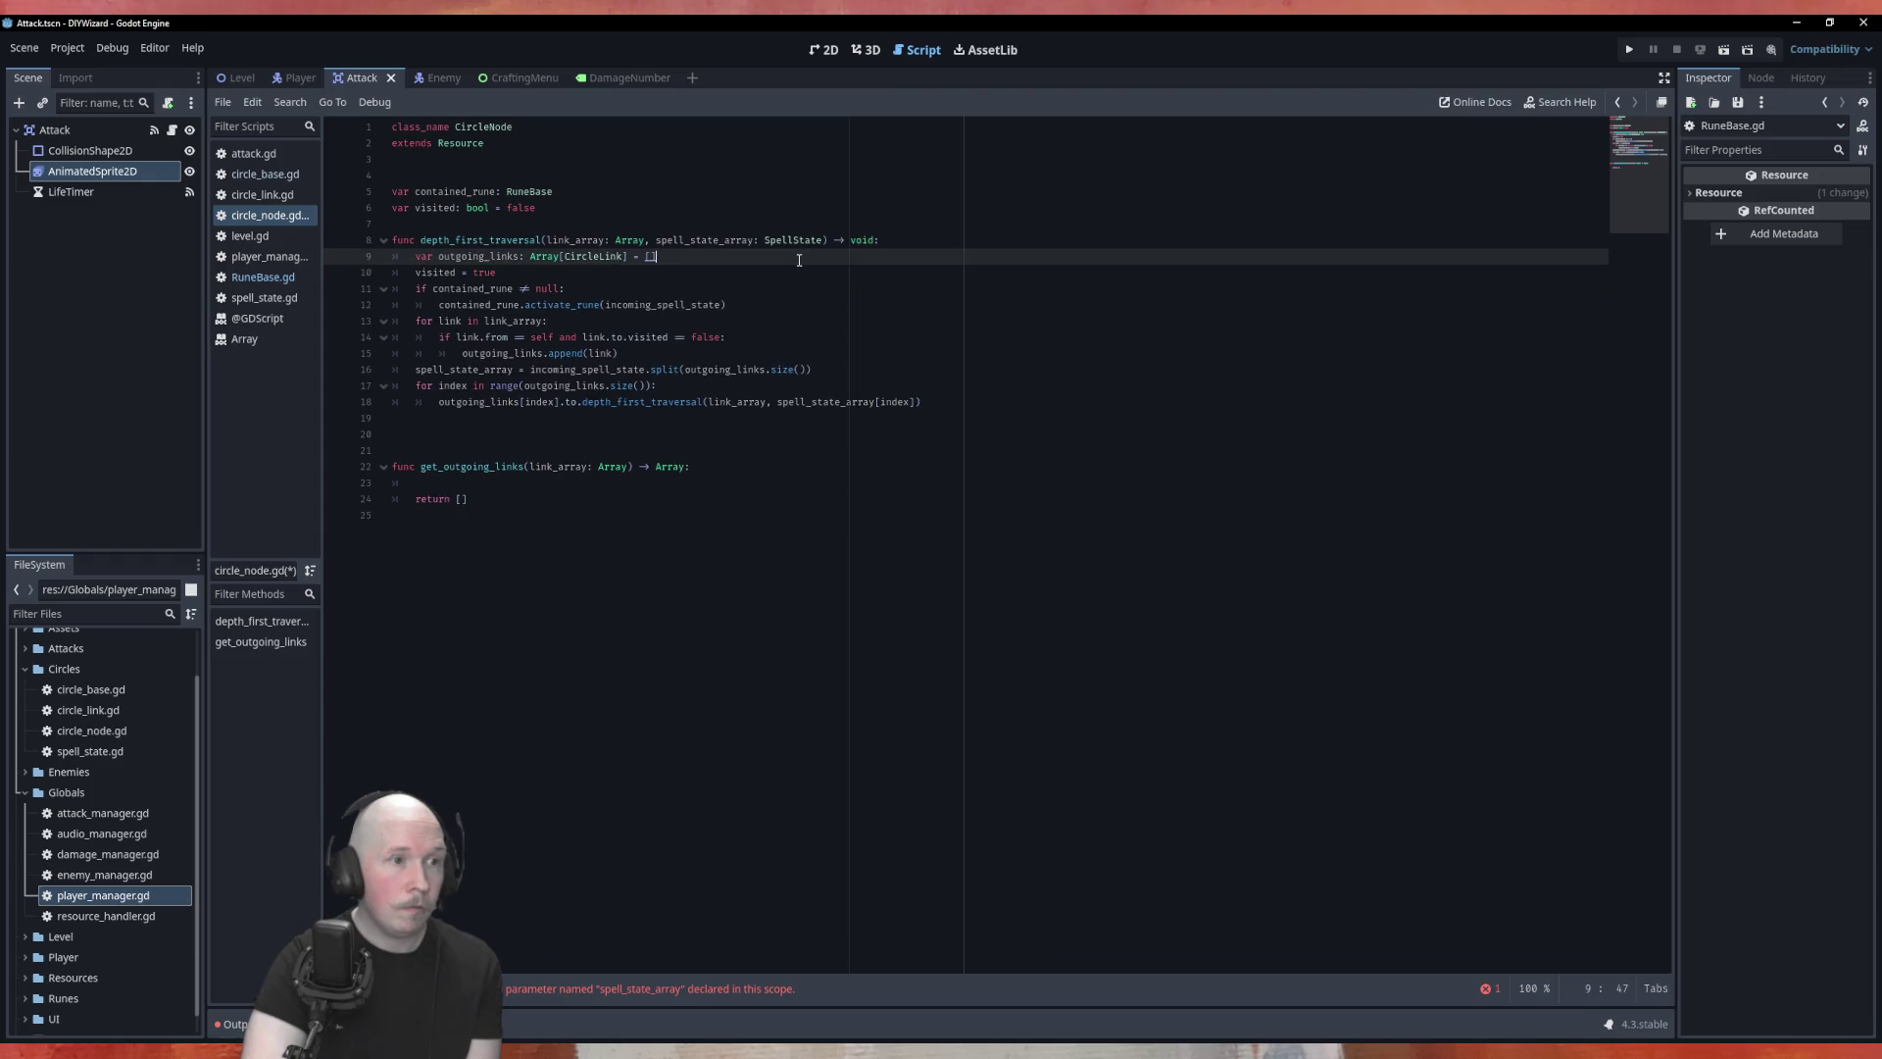
Step: Remove the [index] subscript from spell_state_array in the recursive depth_first_traversal call
double_click(716, 242)
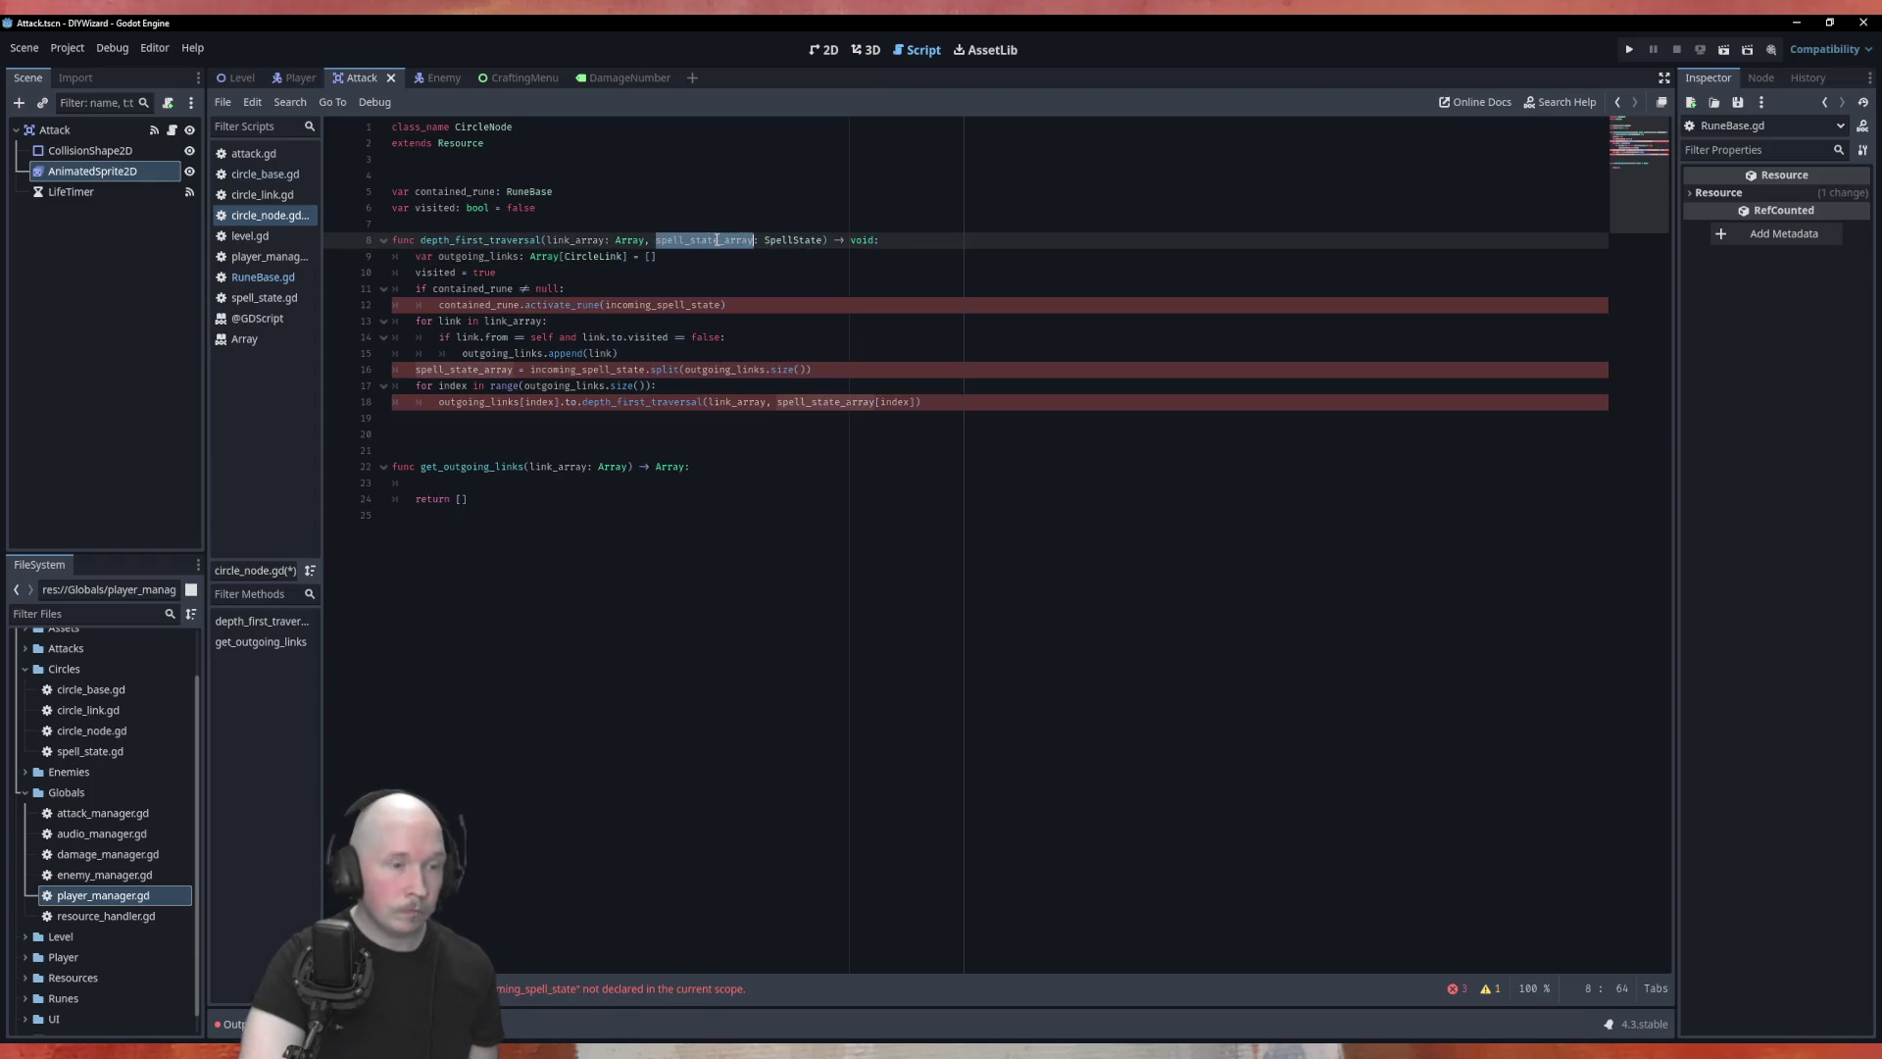
double_click(844, 402)
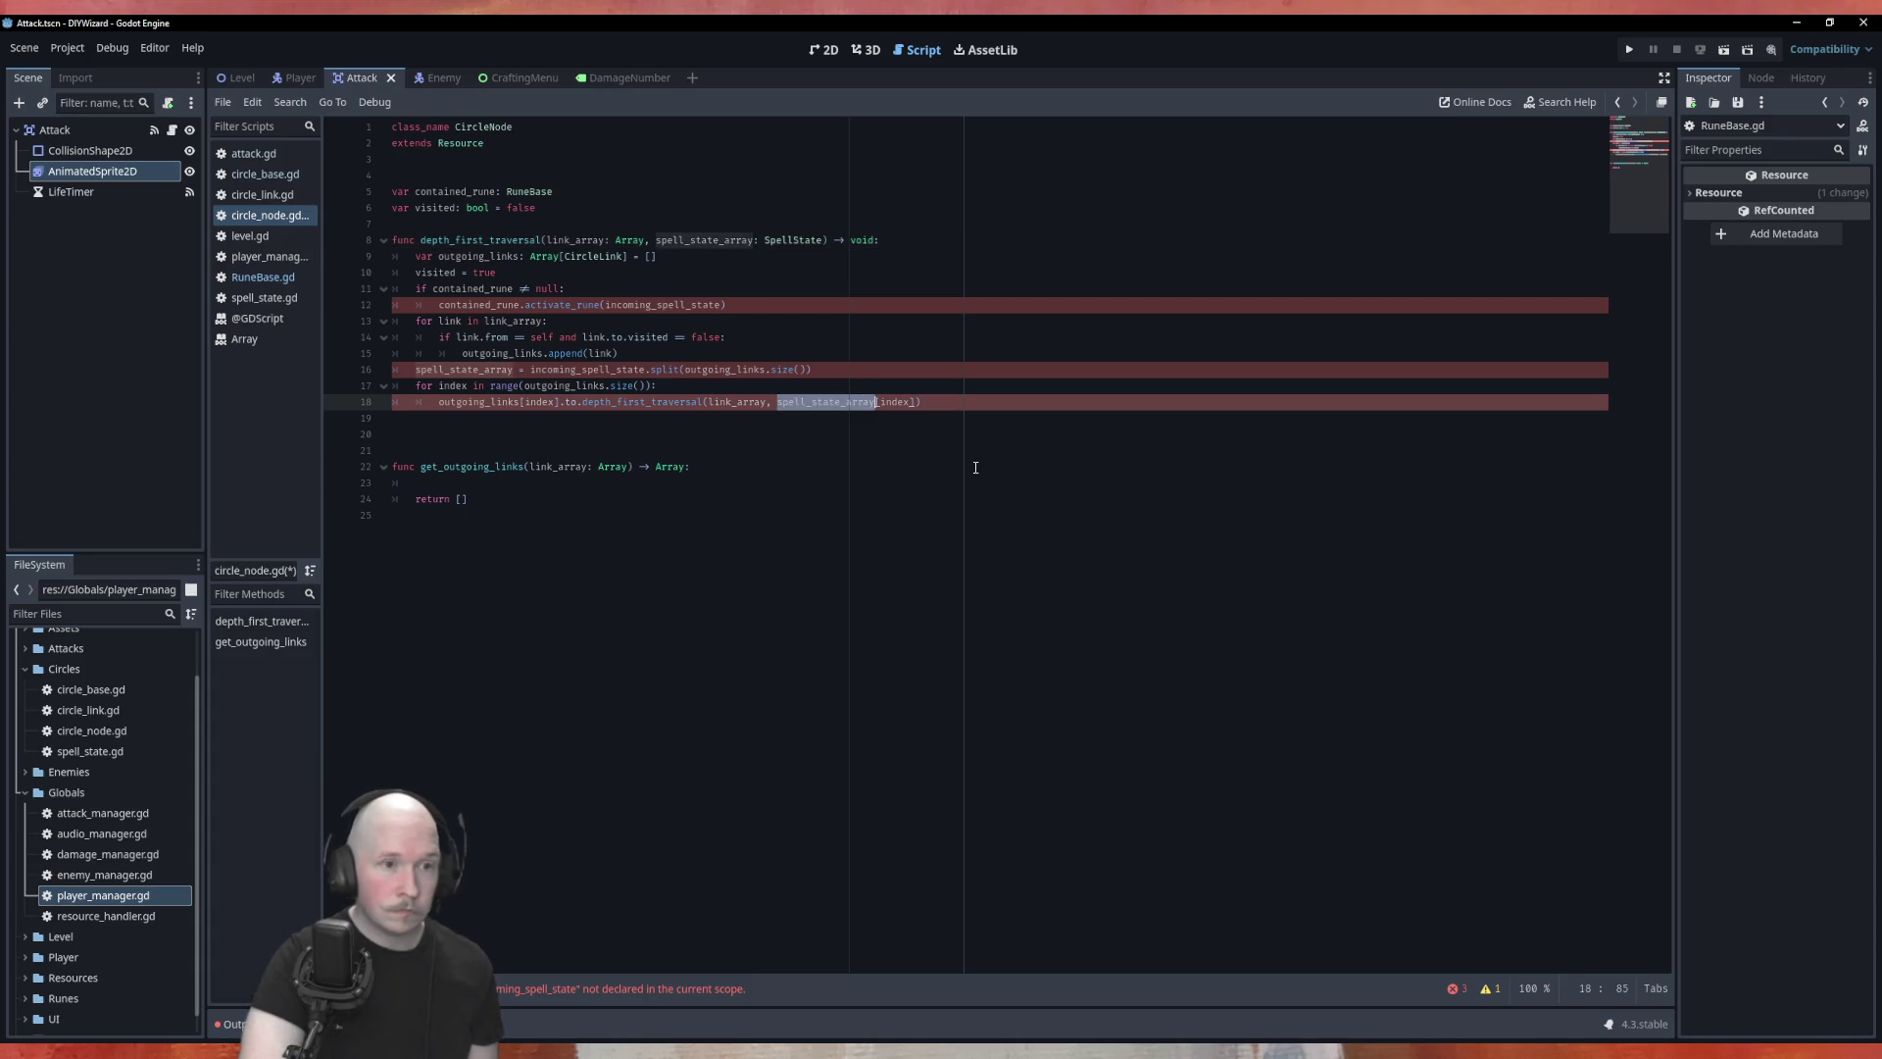
key("Right")
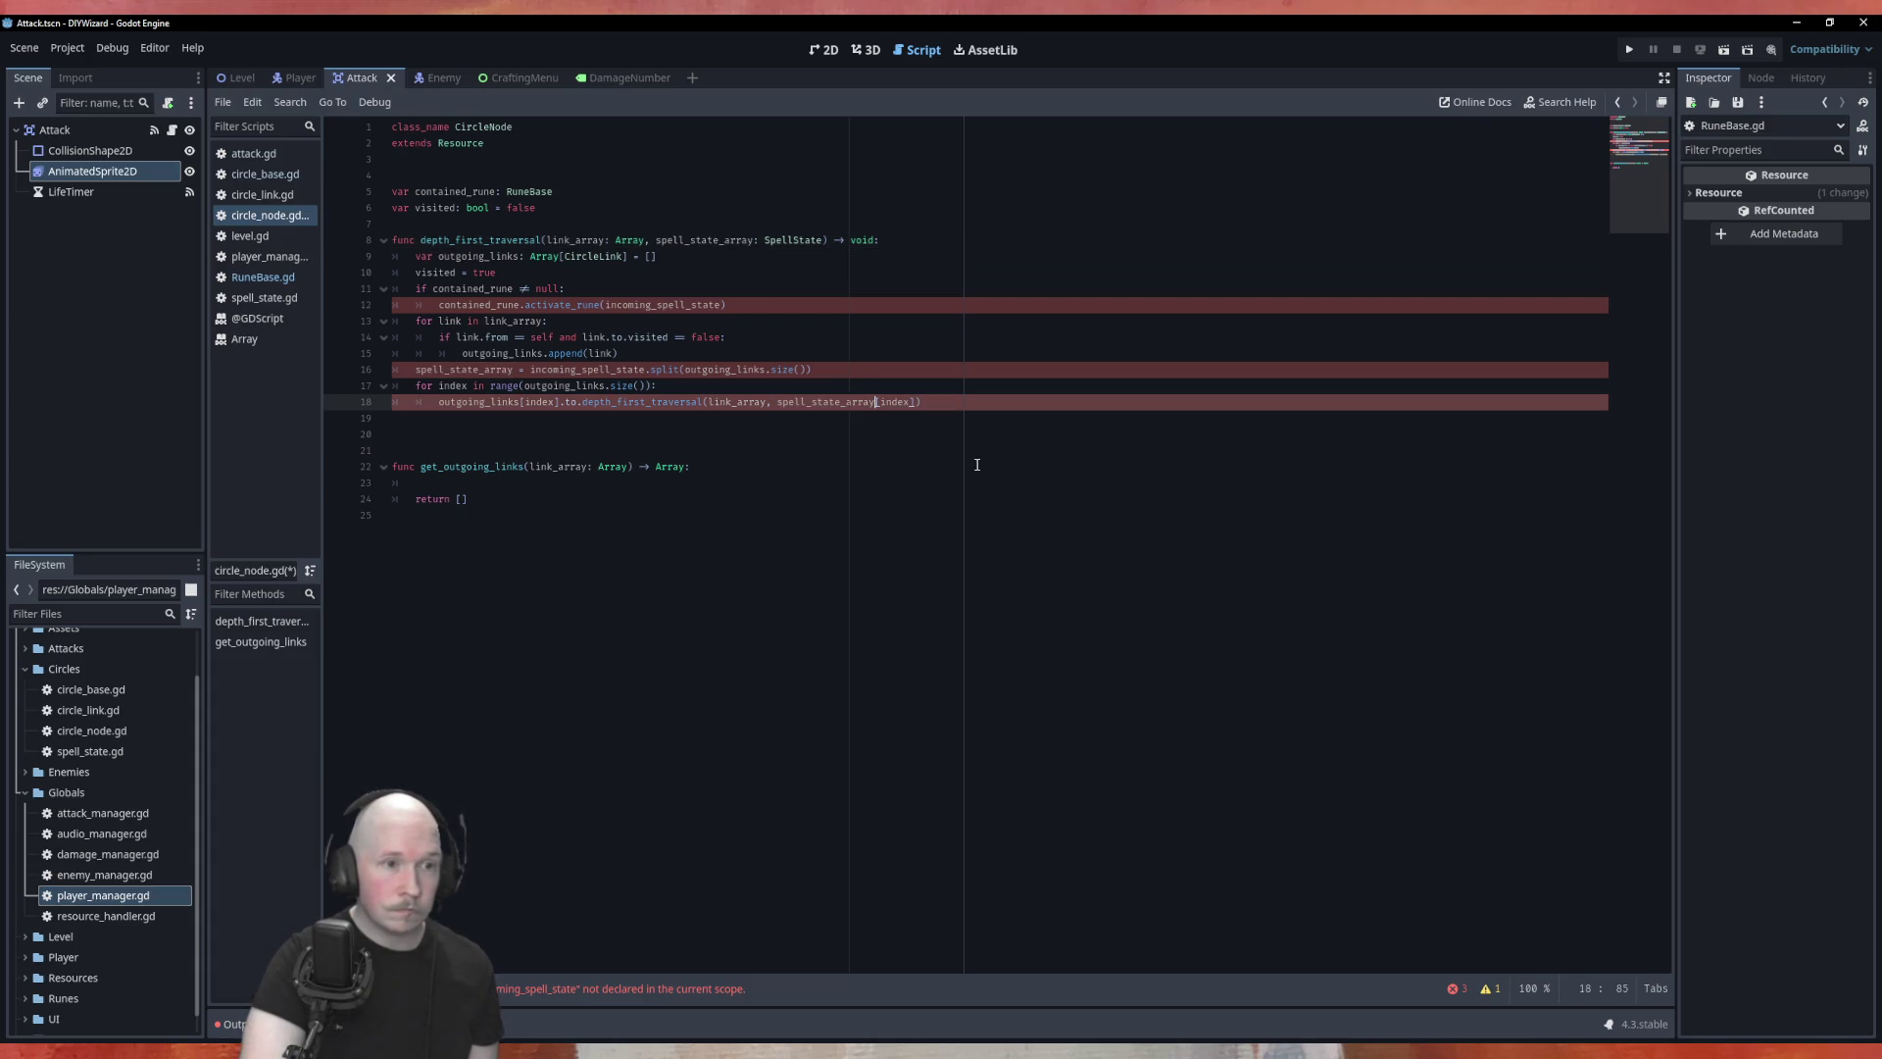
double_click(893, 403)
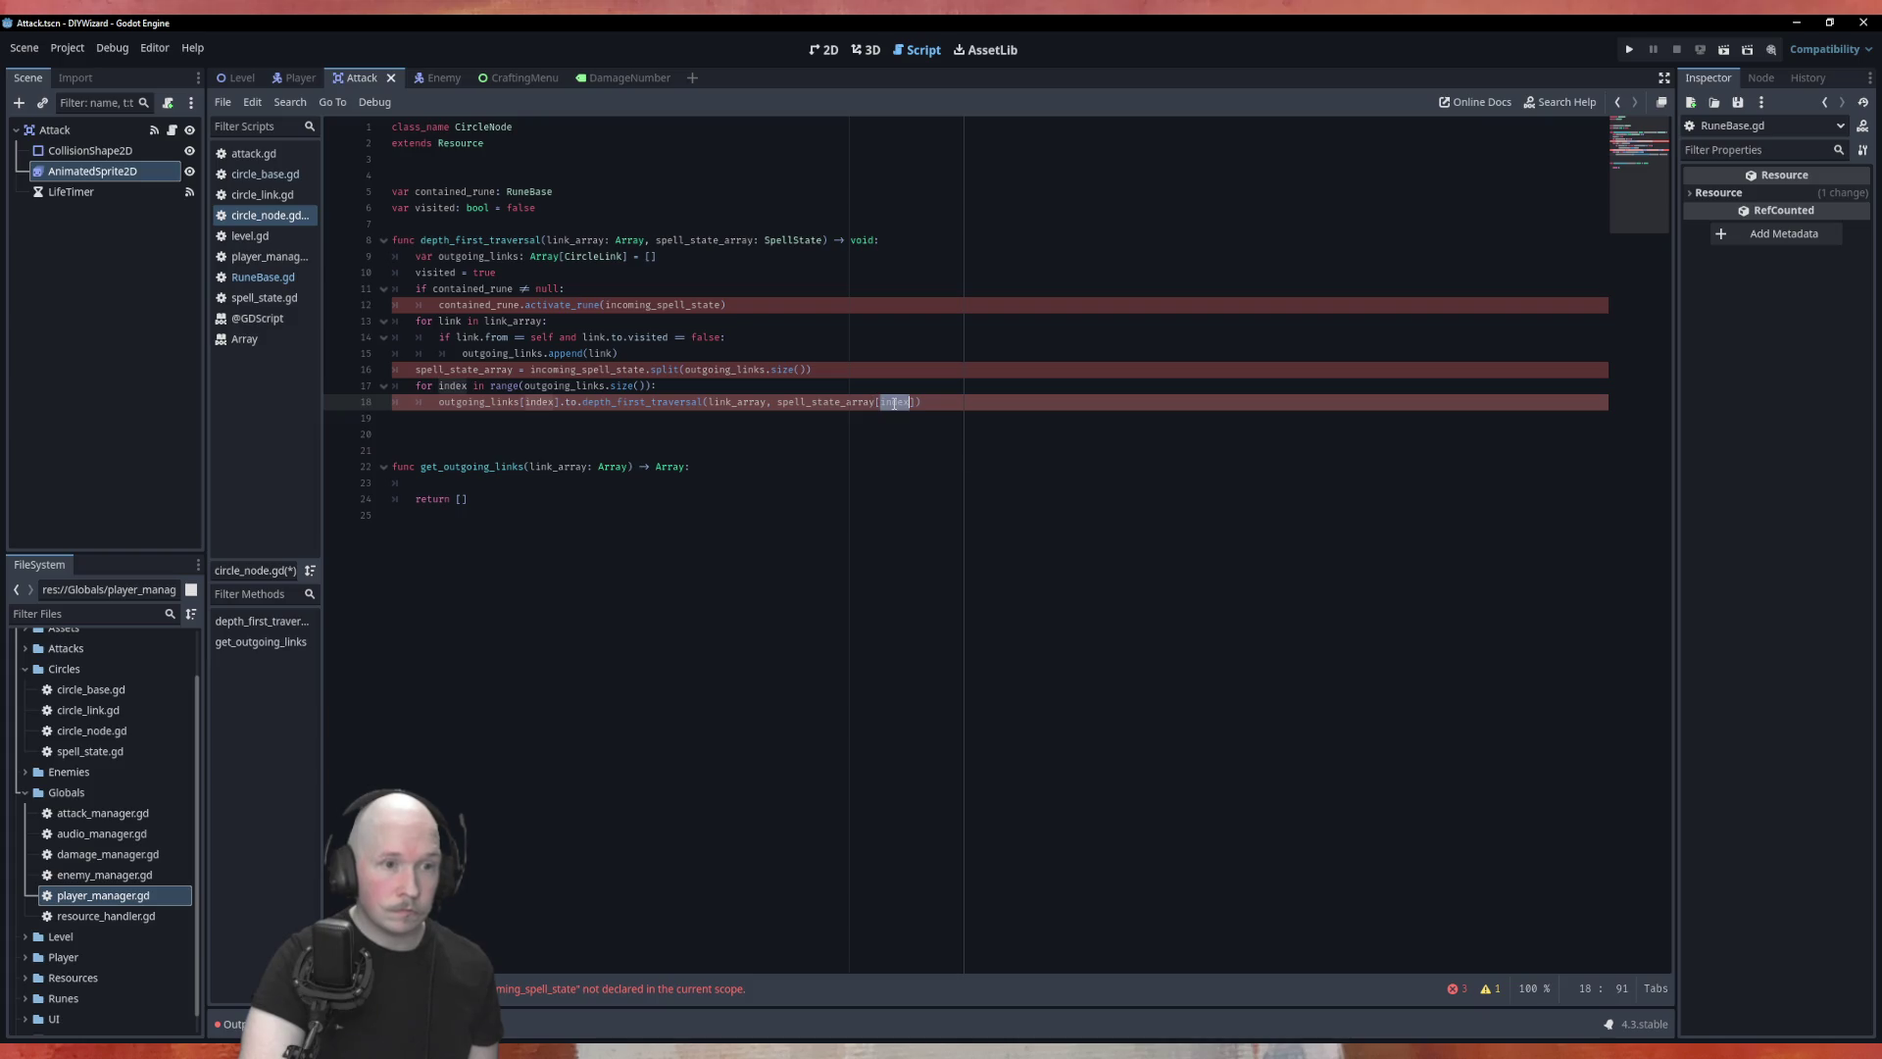
key("BackSpace")
key("BackSpace")
left_click(984, 387)
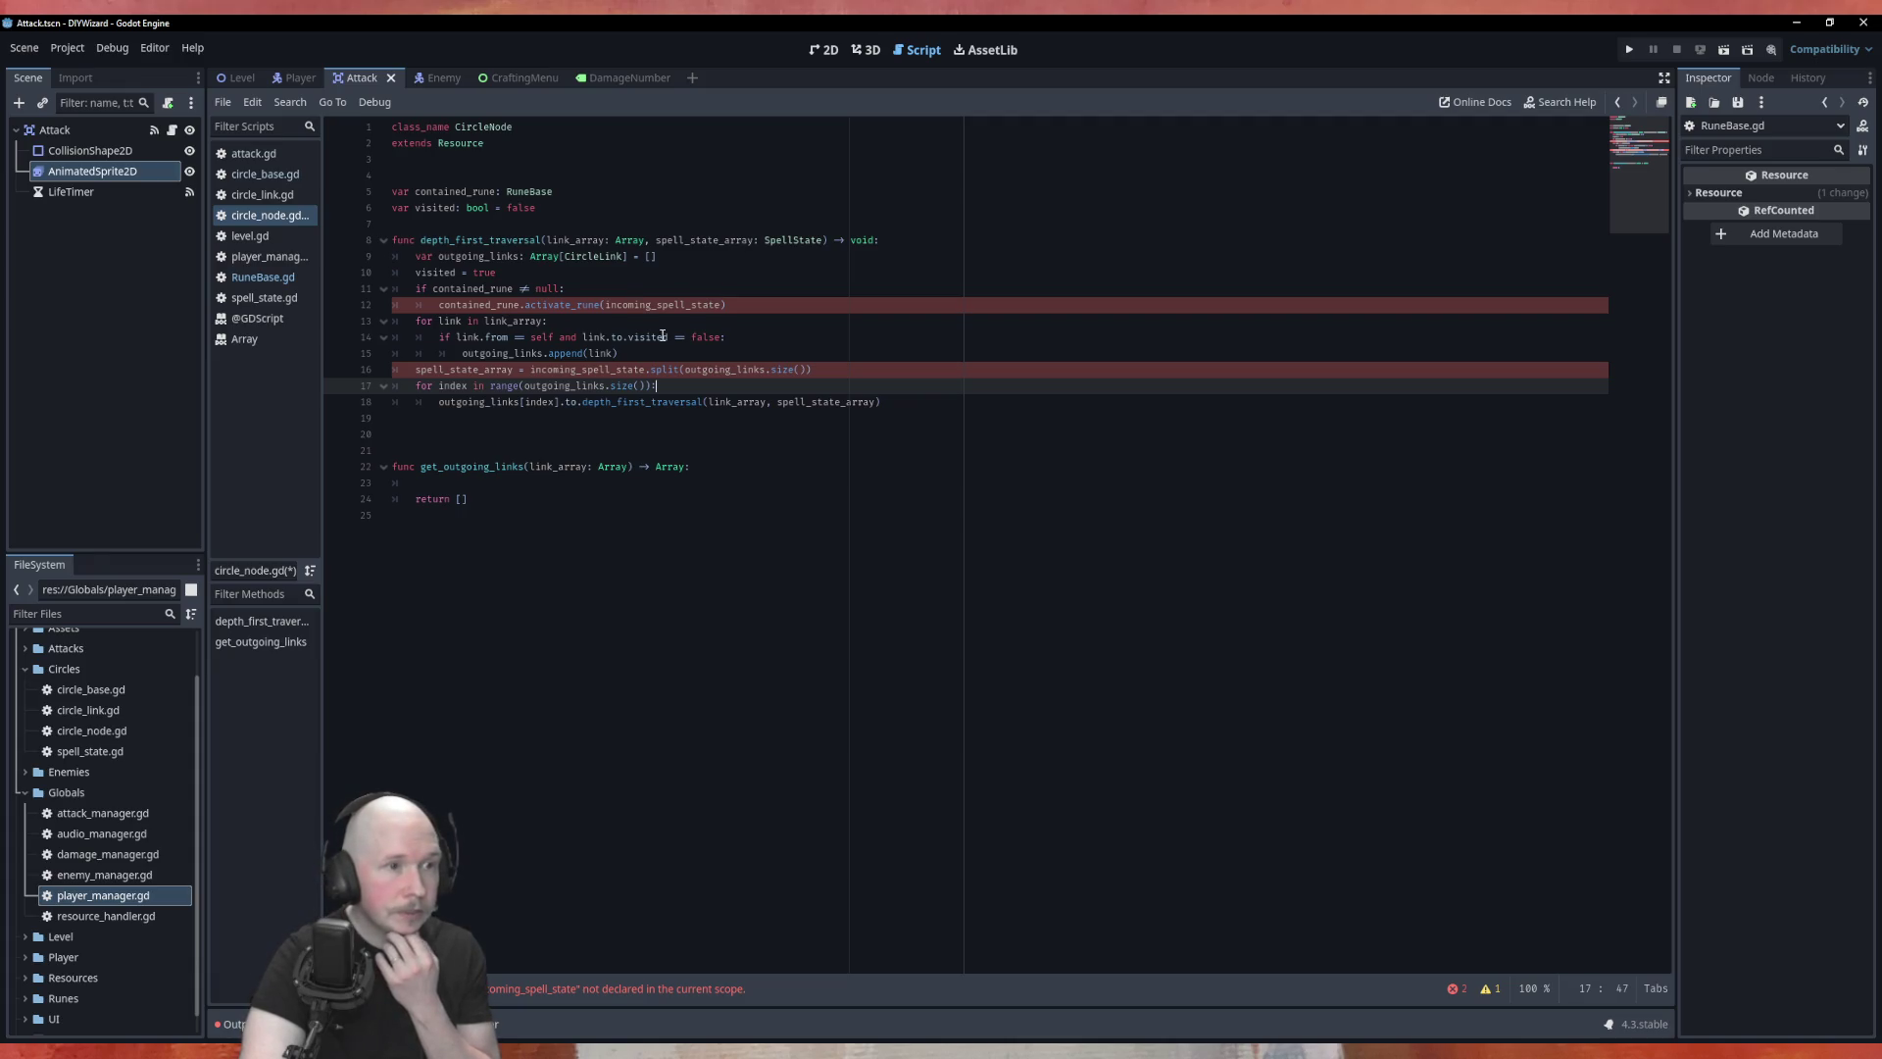
Step: Pass spell_state_array instead of incoming_spell_state to activate_rune, then leave the script editor
double_click(738, 239)
key("ctrl+c")
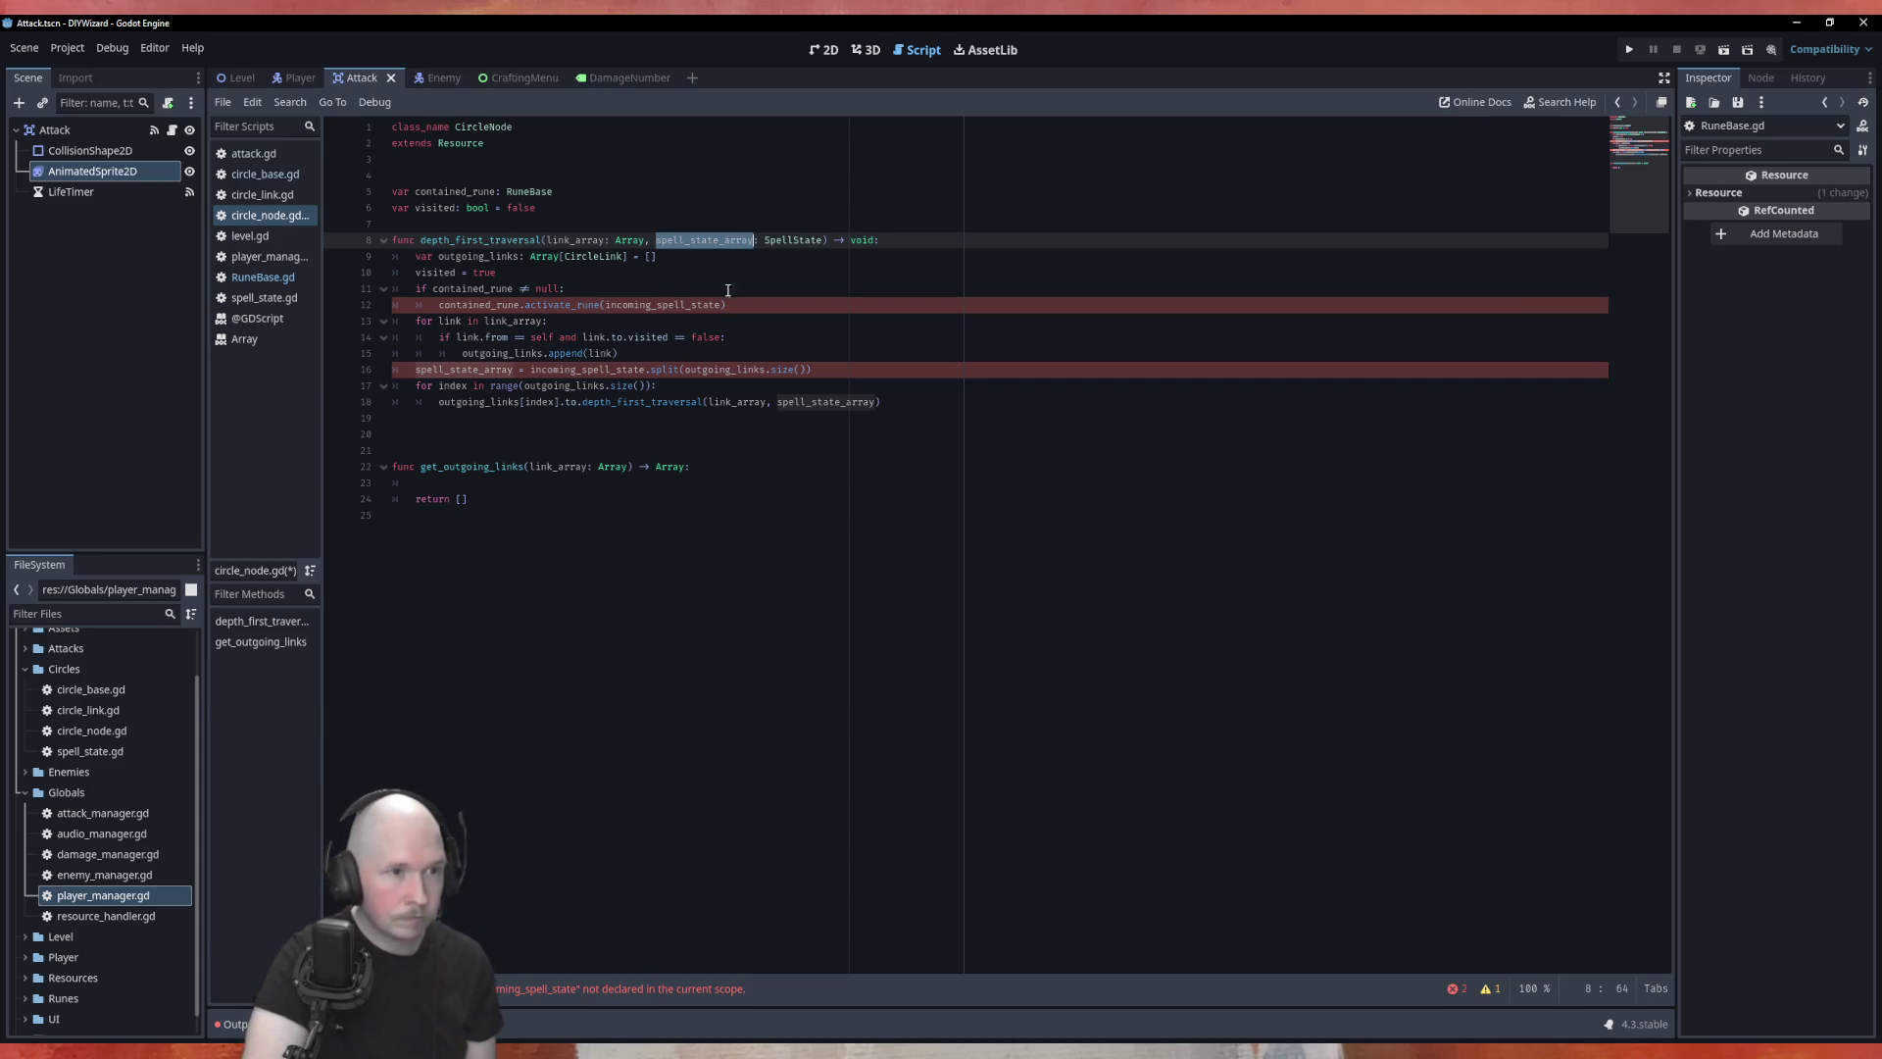
double_click(663, 305)
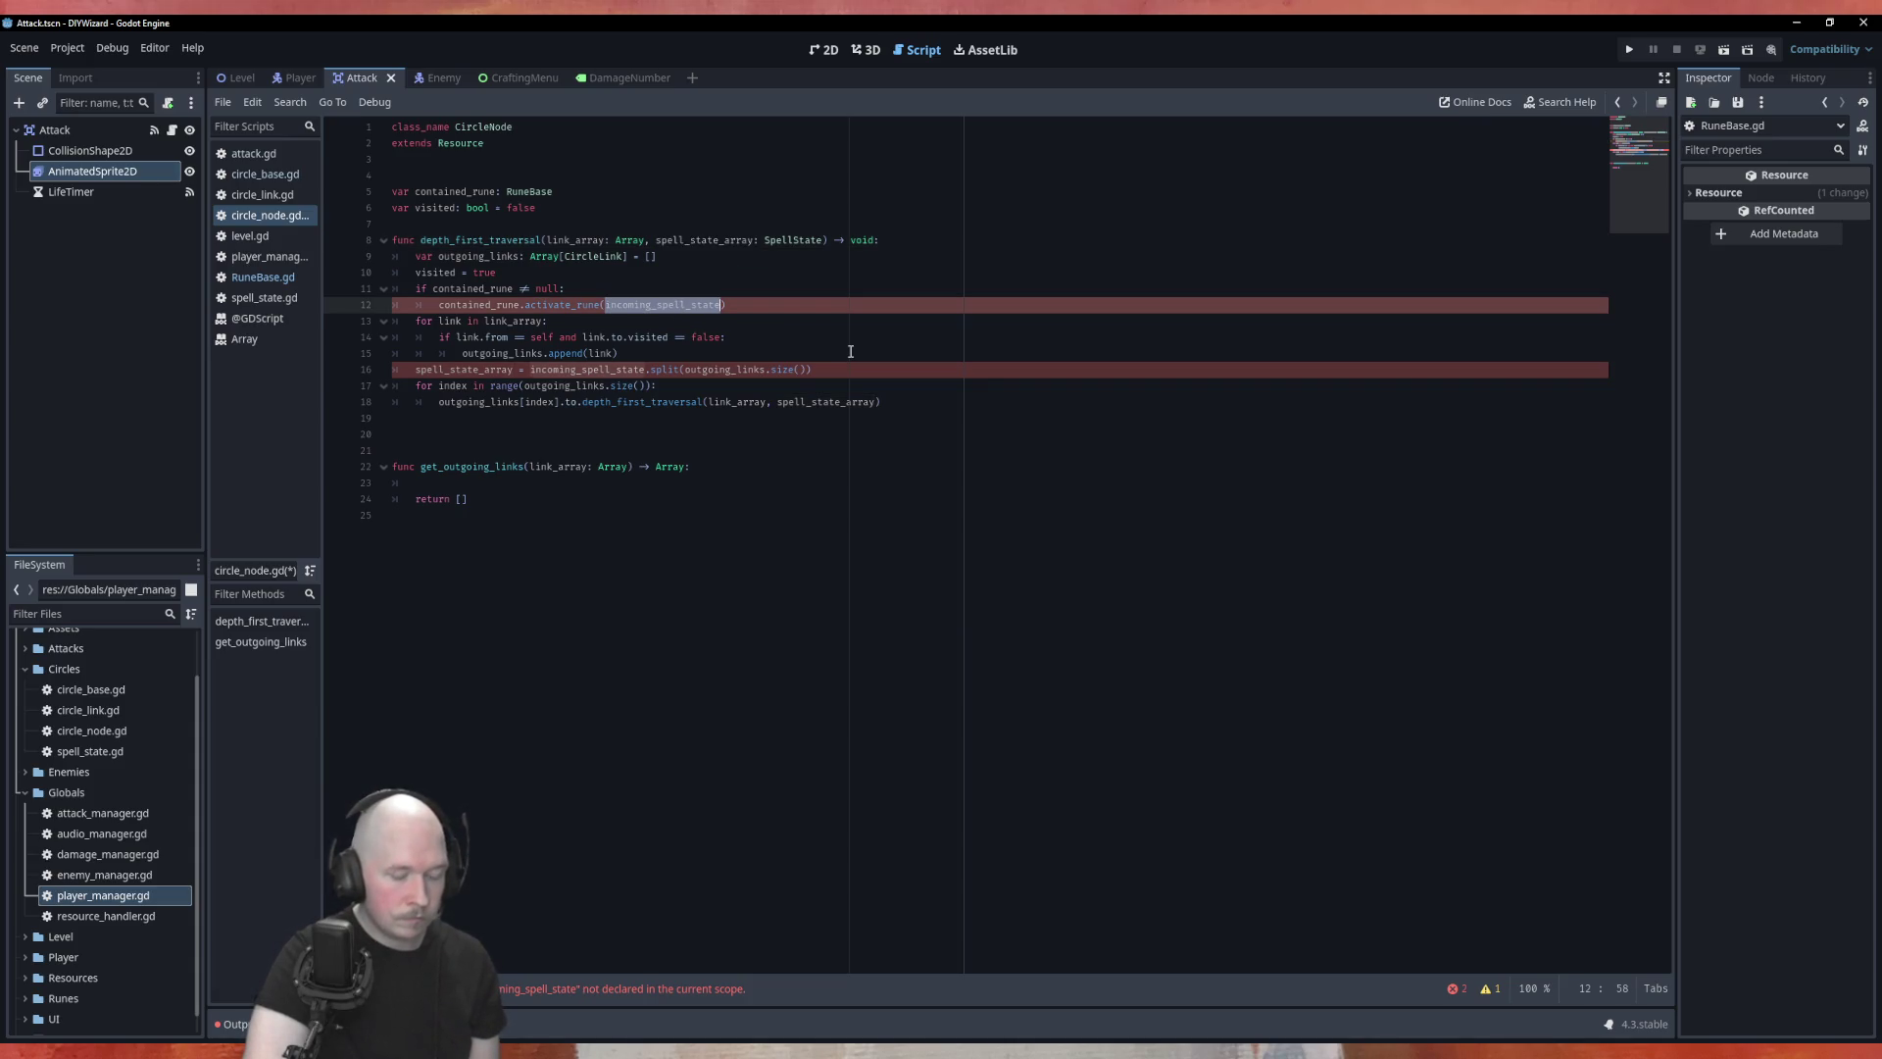
key("ctrl+v")
left_click(731, 276)
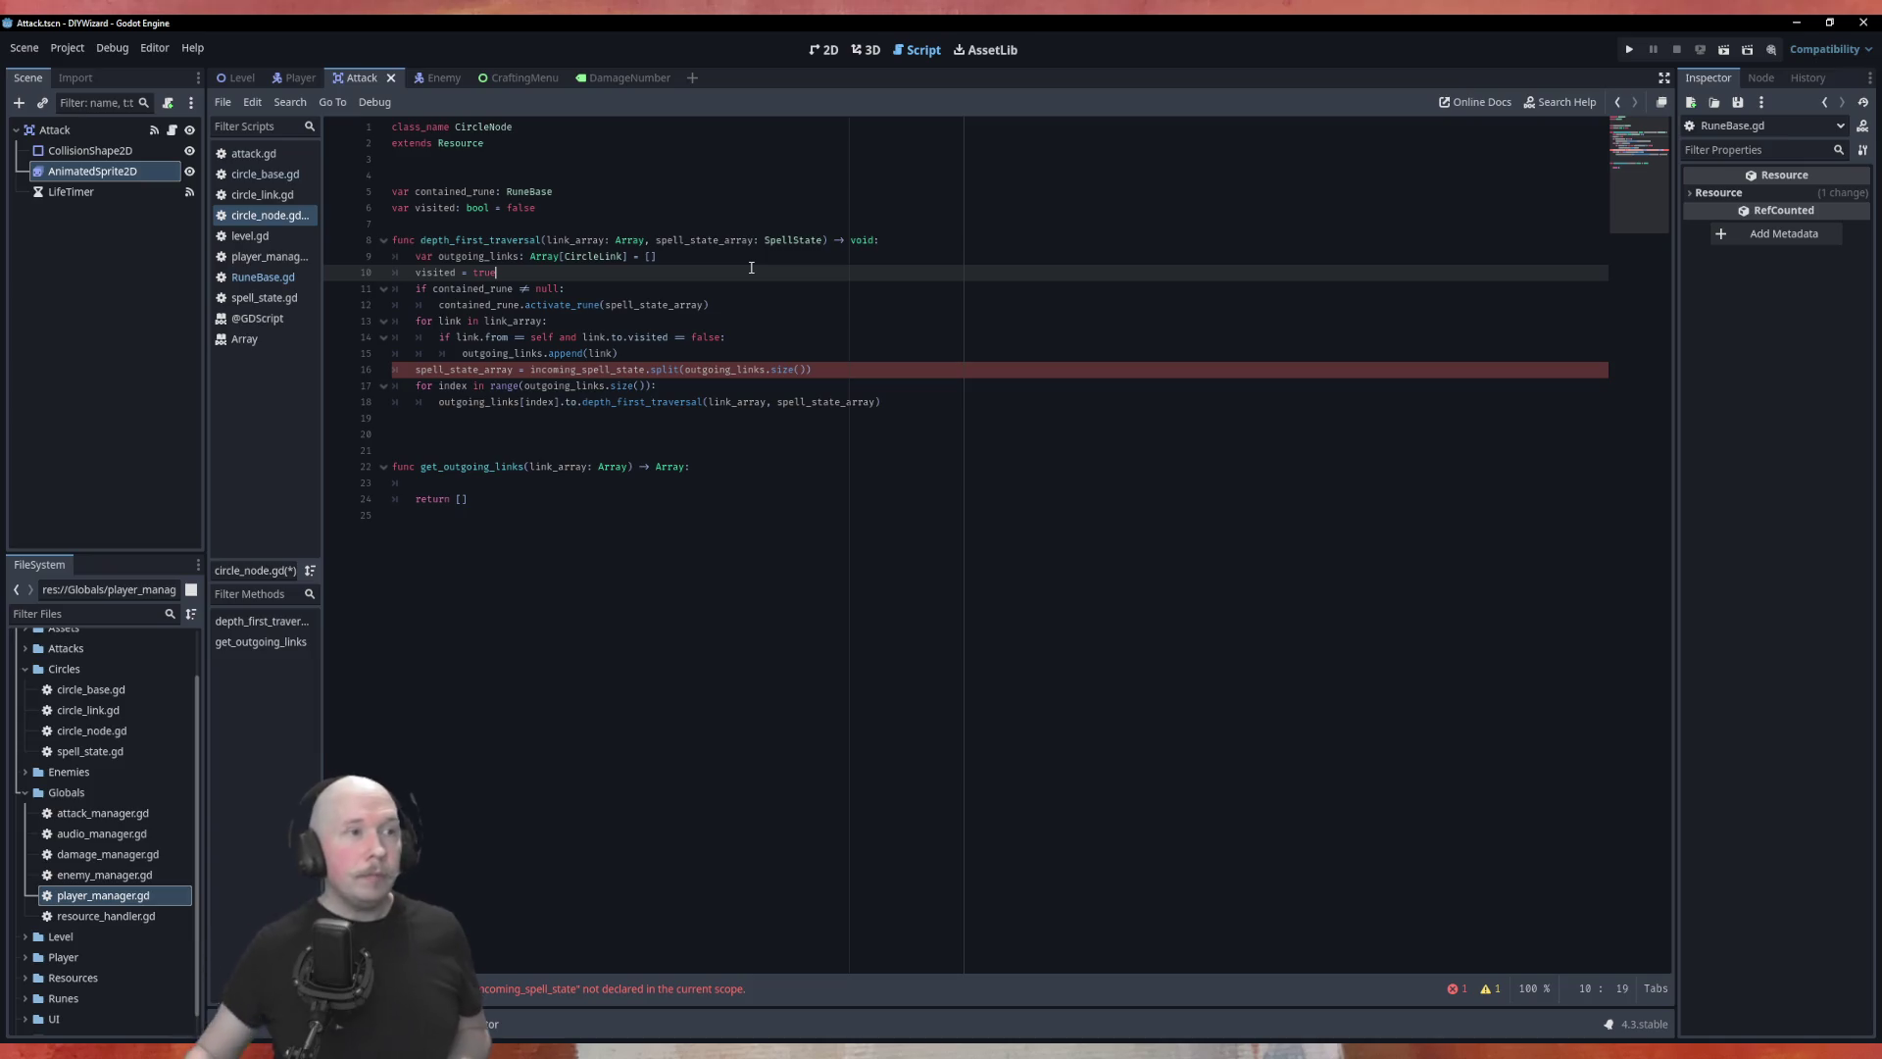
left_click(865, 49)
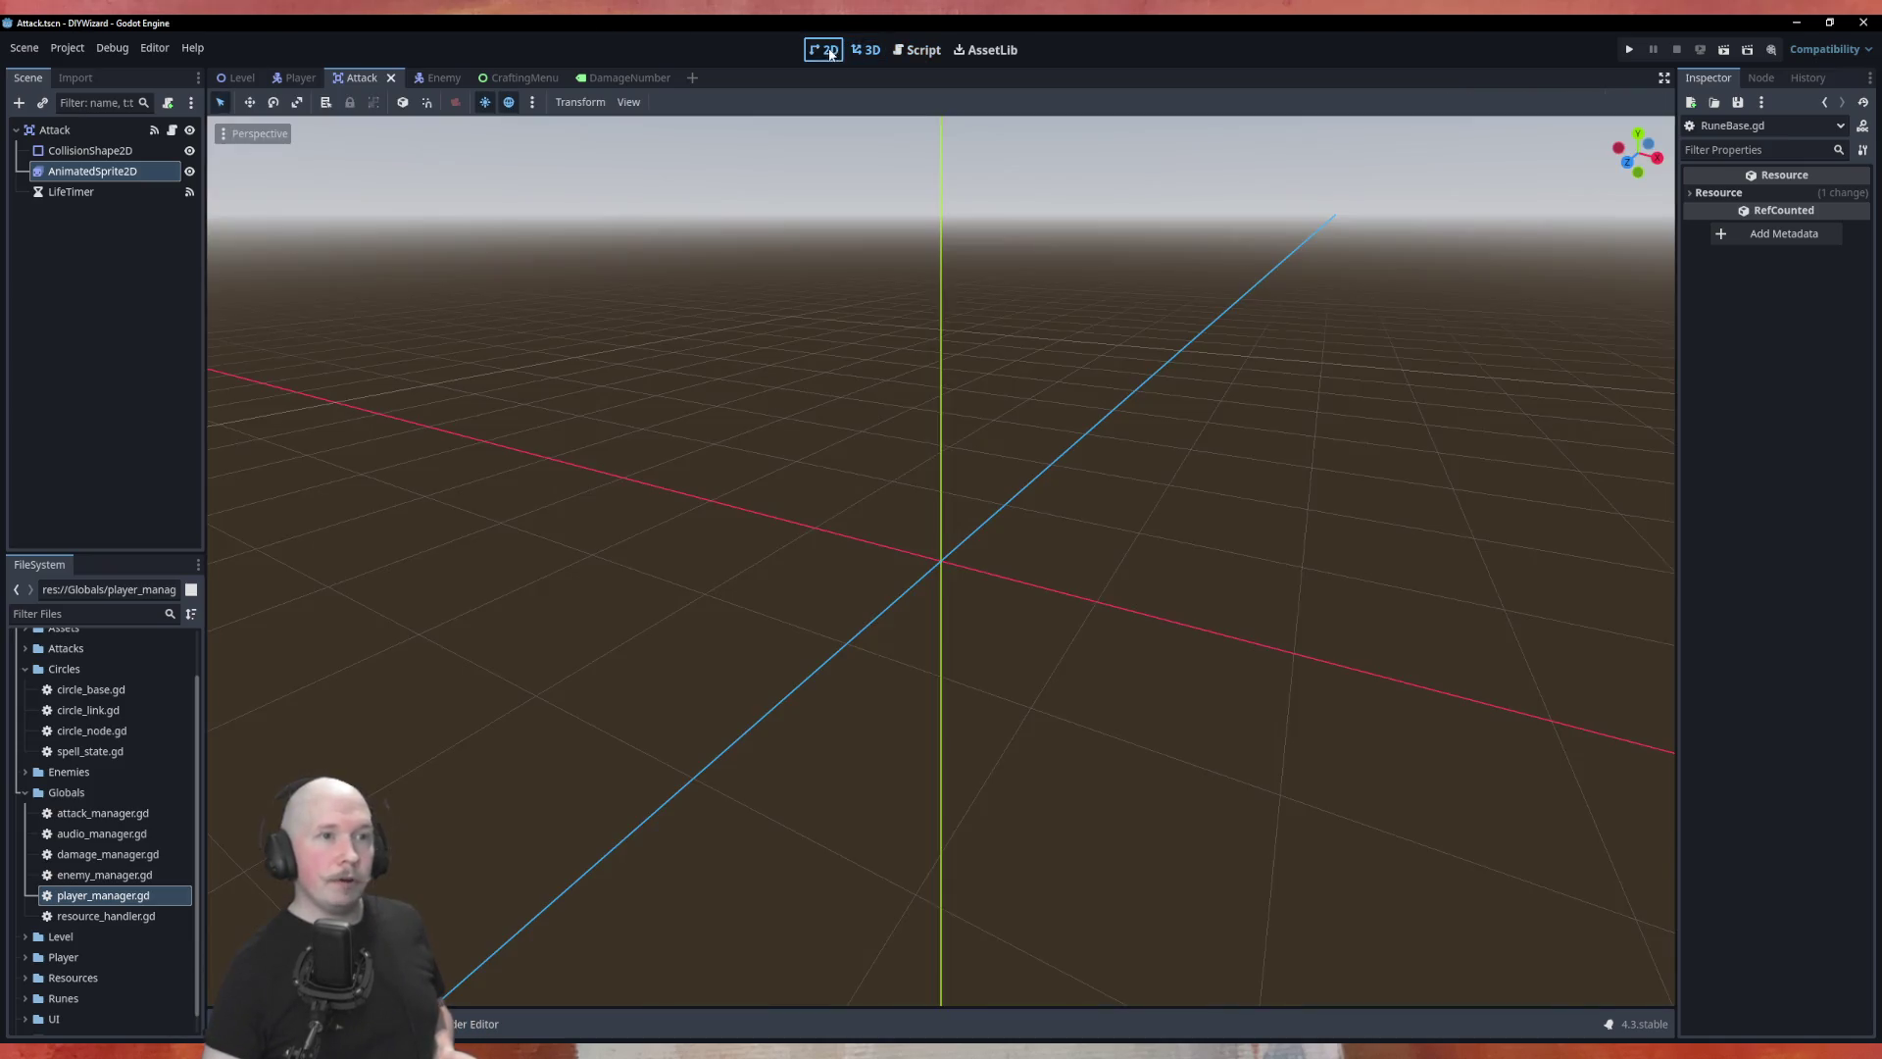
Step: Switch to the 2D workspace and open the Level scene, then the Player scene
left_click(824, 49)
left_click(224, 78)
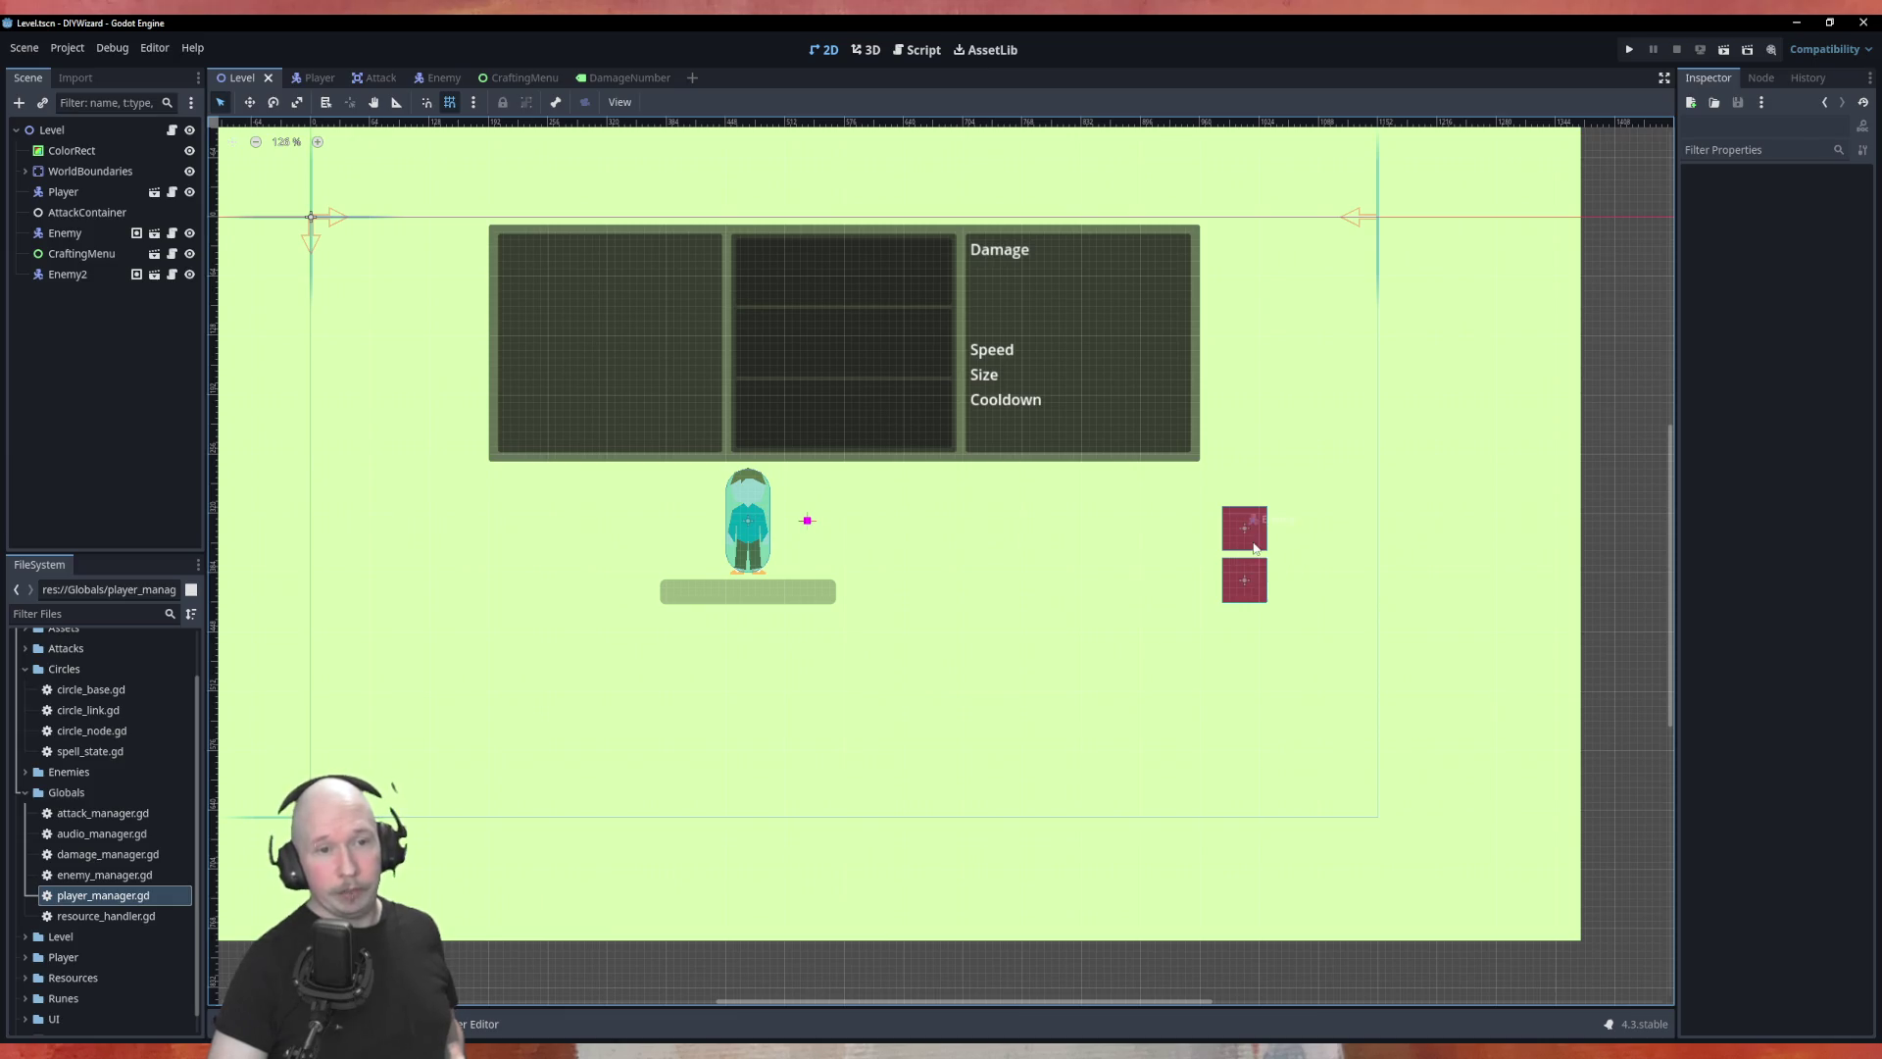
left_click(319, 77)
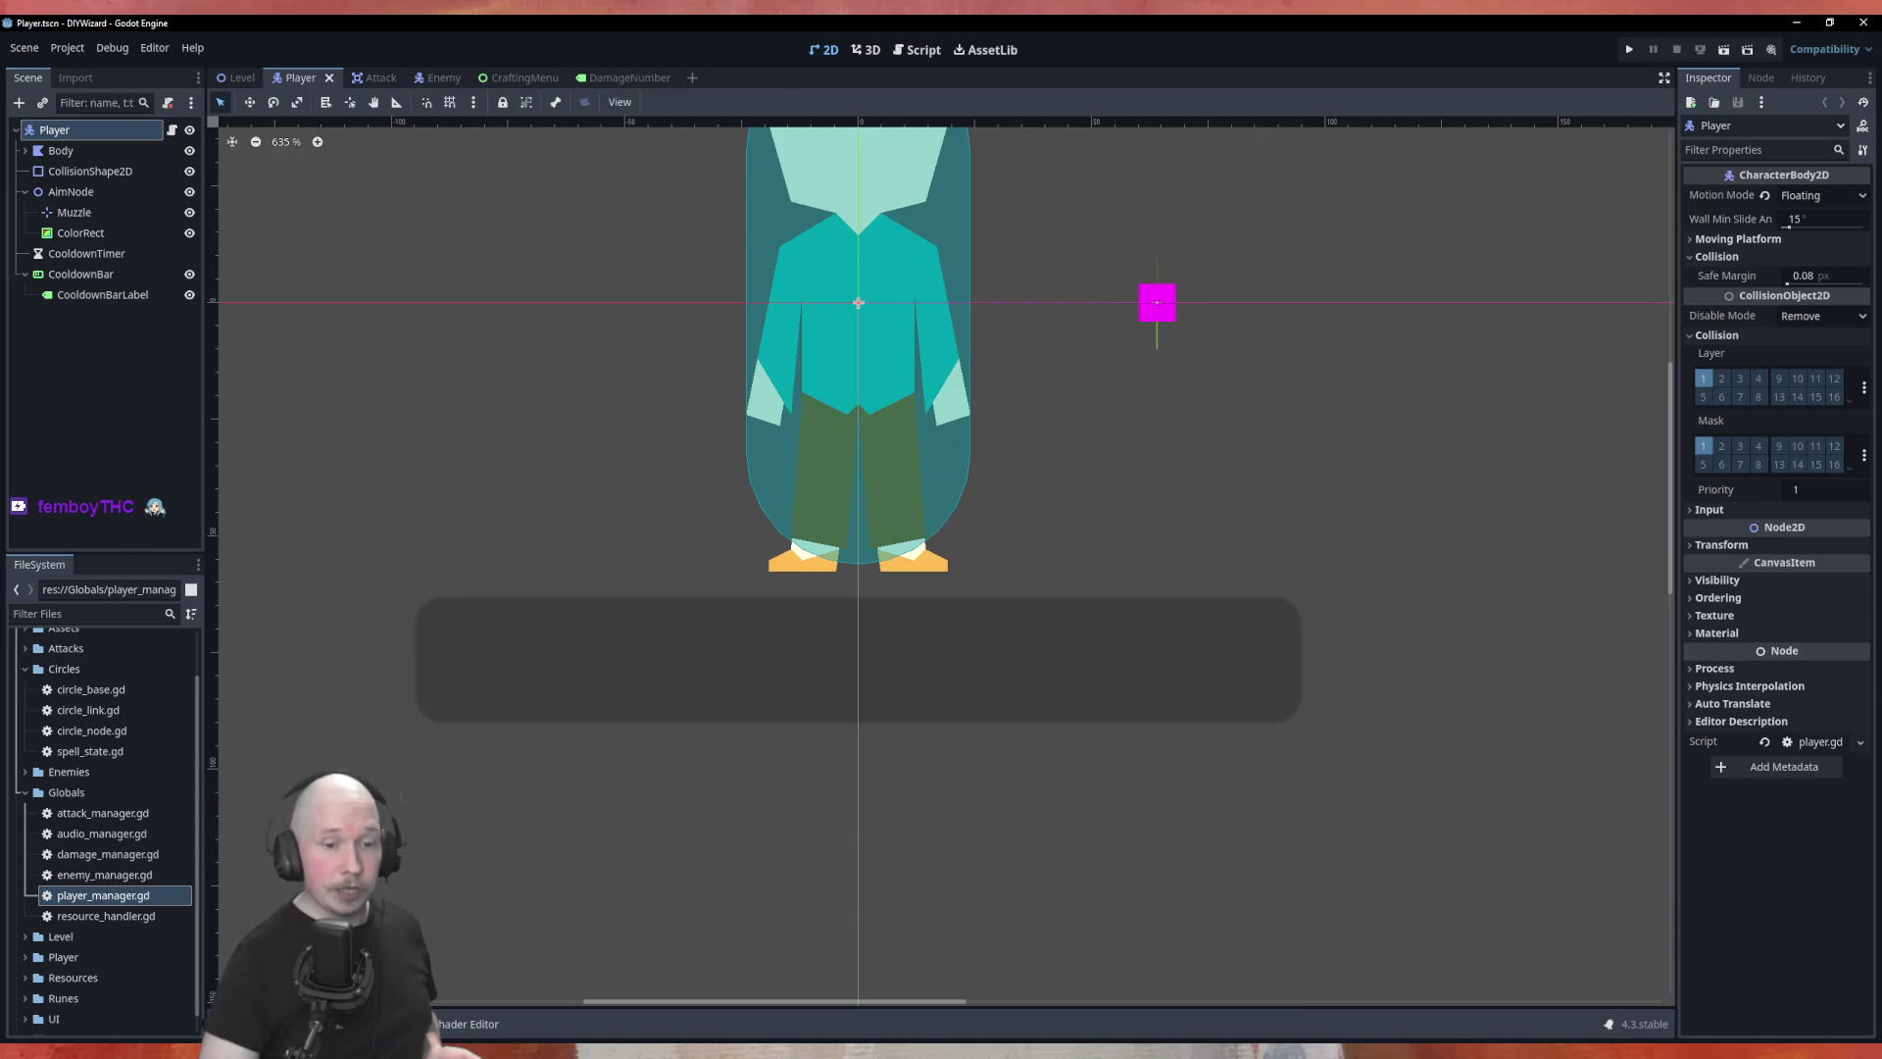
key("alt+Tab")
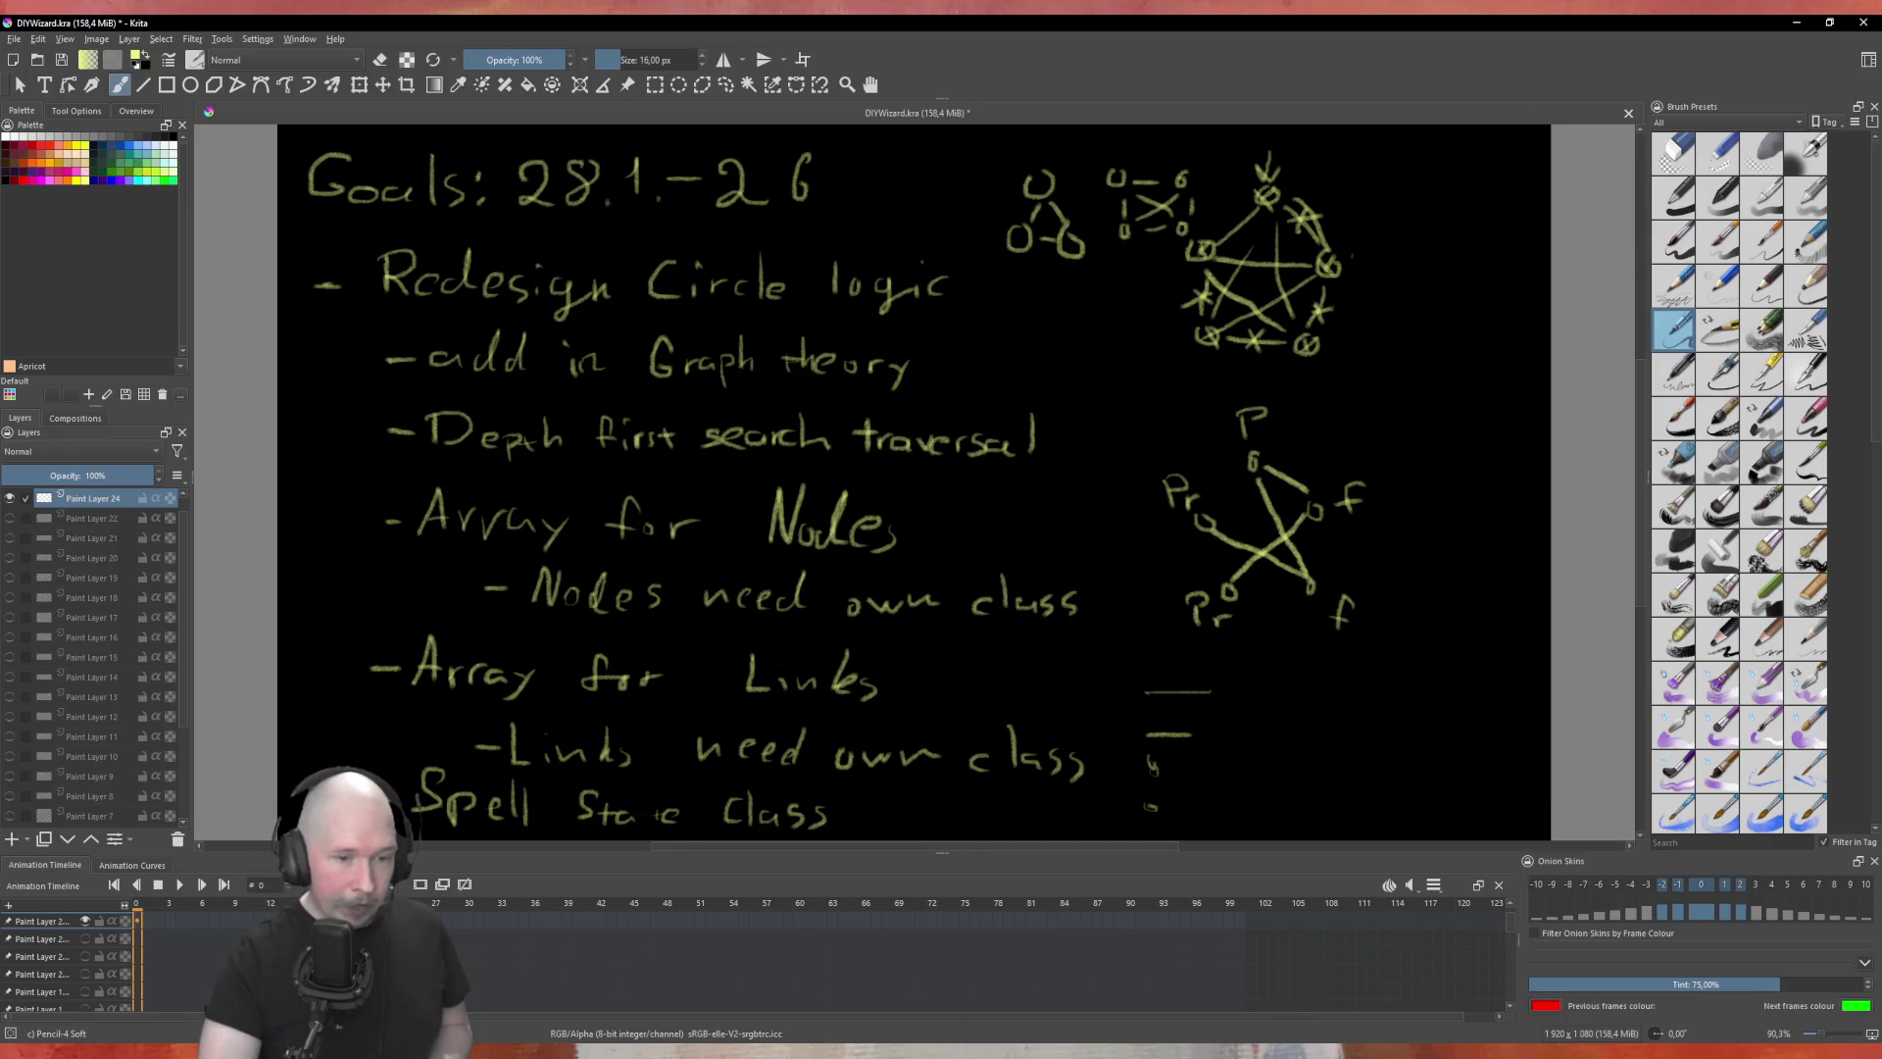
key("alt+Tab")
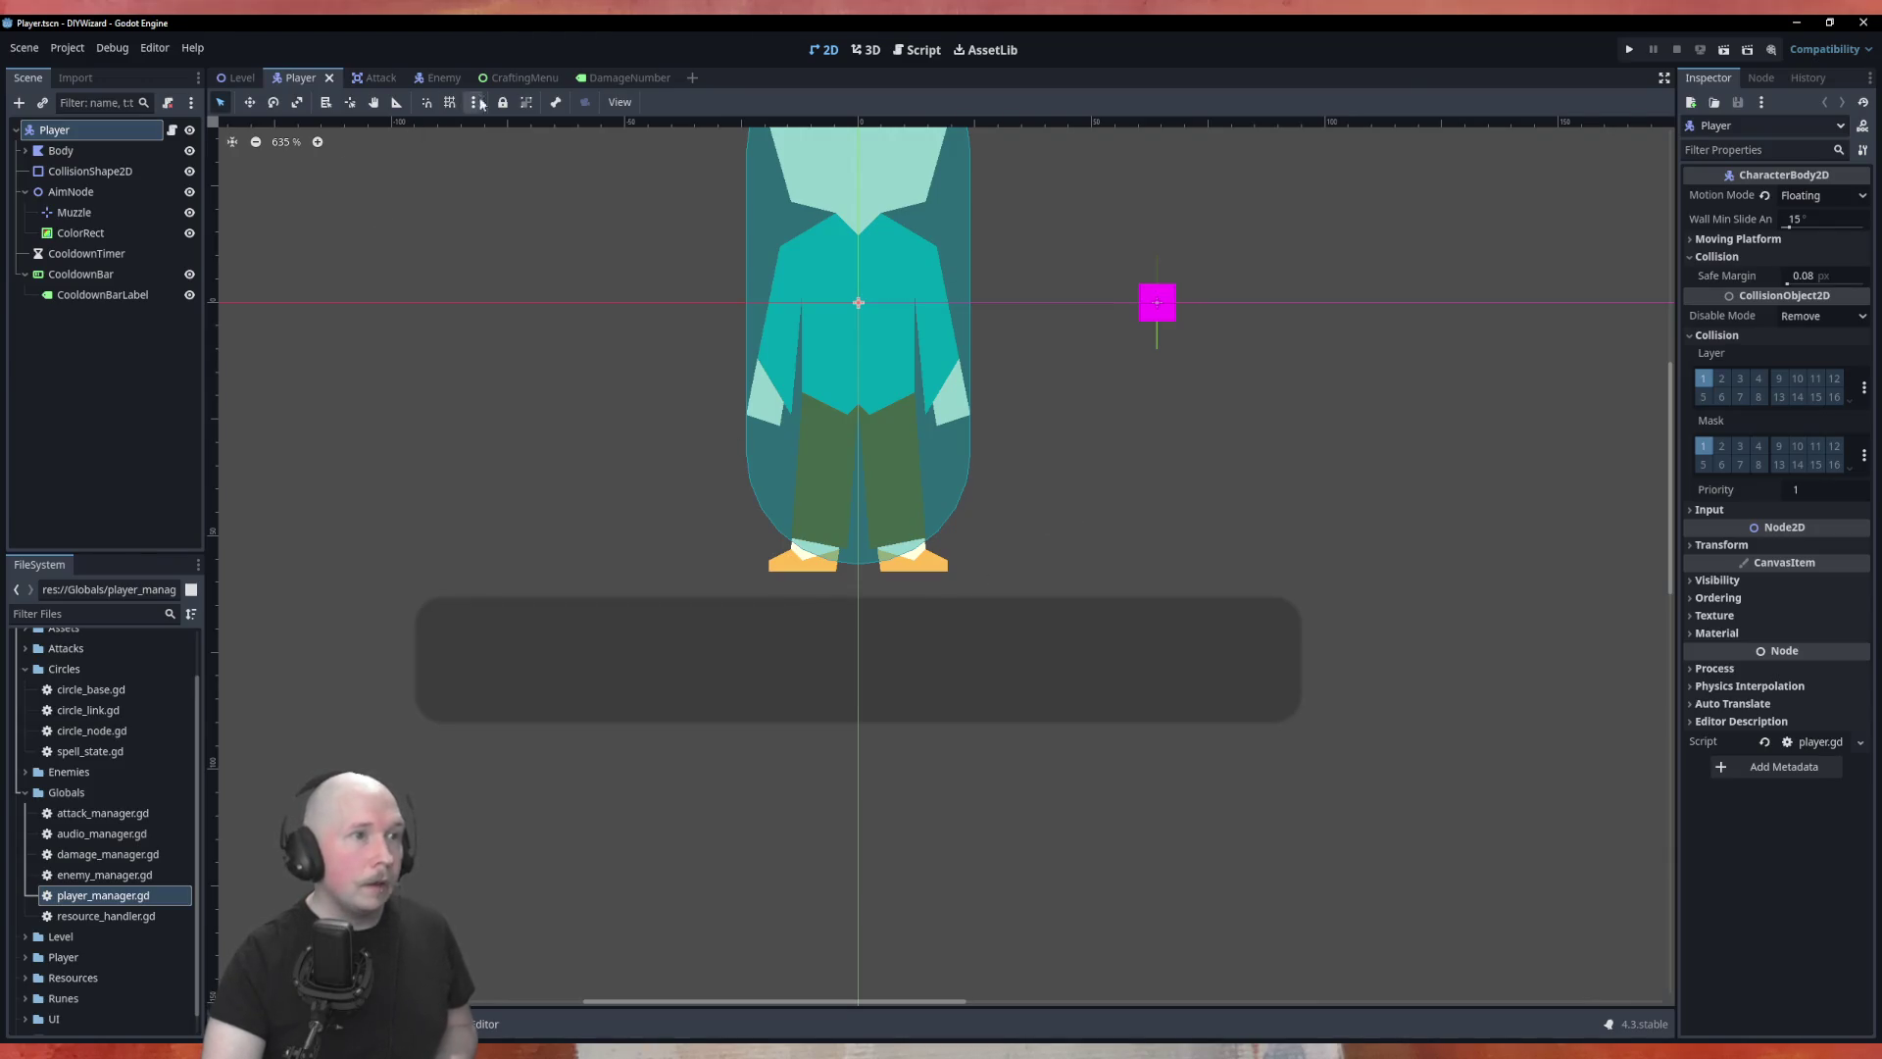
Step: Open circle_node.gd in the script editor and review its traversal code against the Krita goals notes
left_click(918, 49)
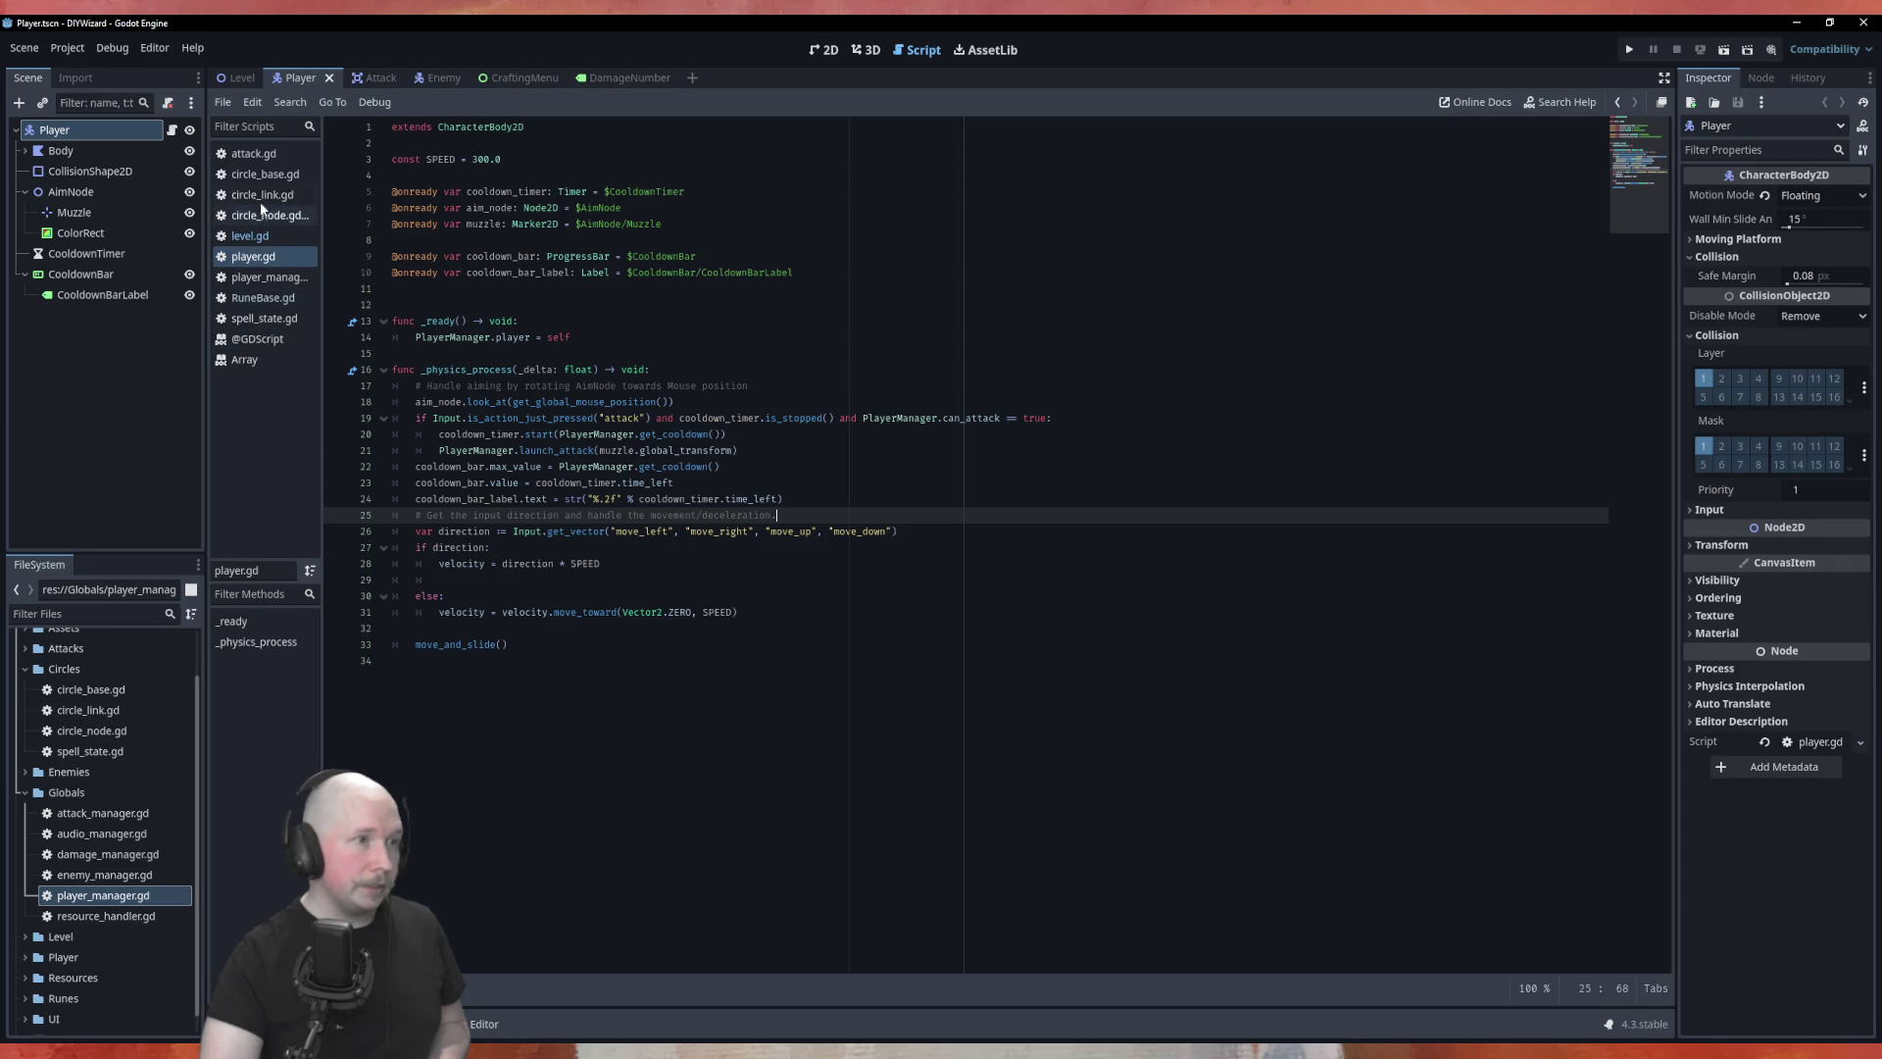
left_click(262, 224)
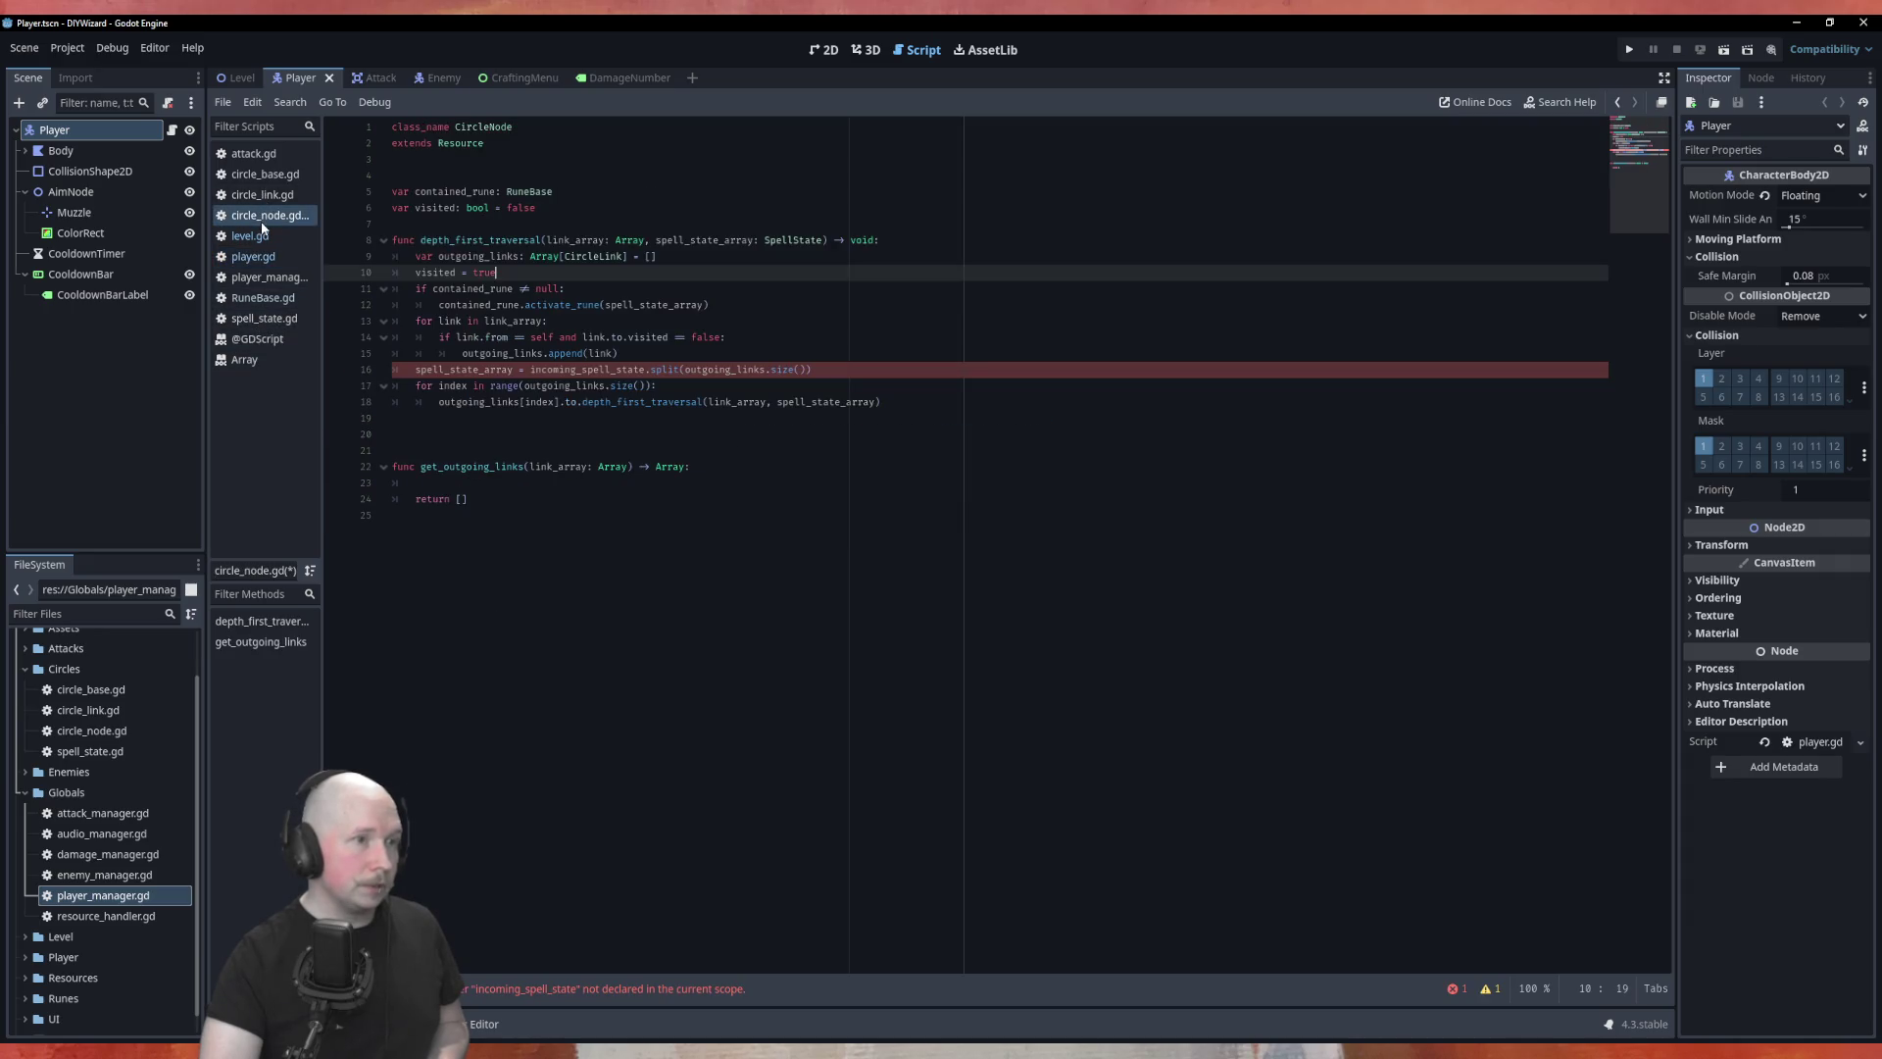
left_click(826, 350)
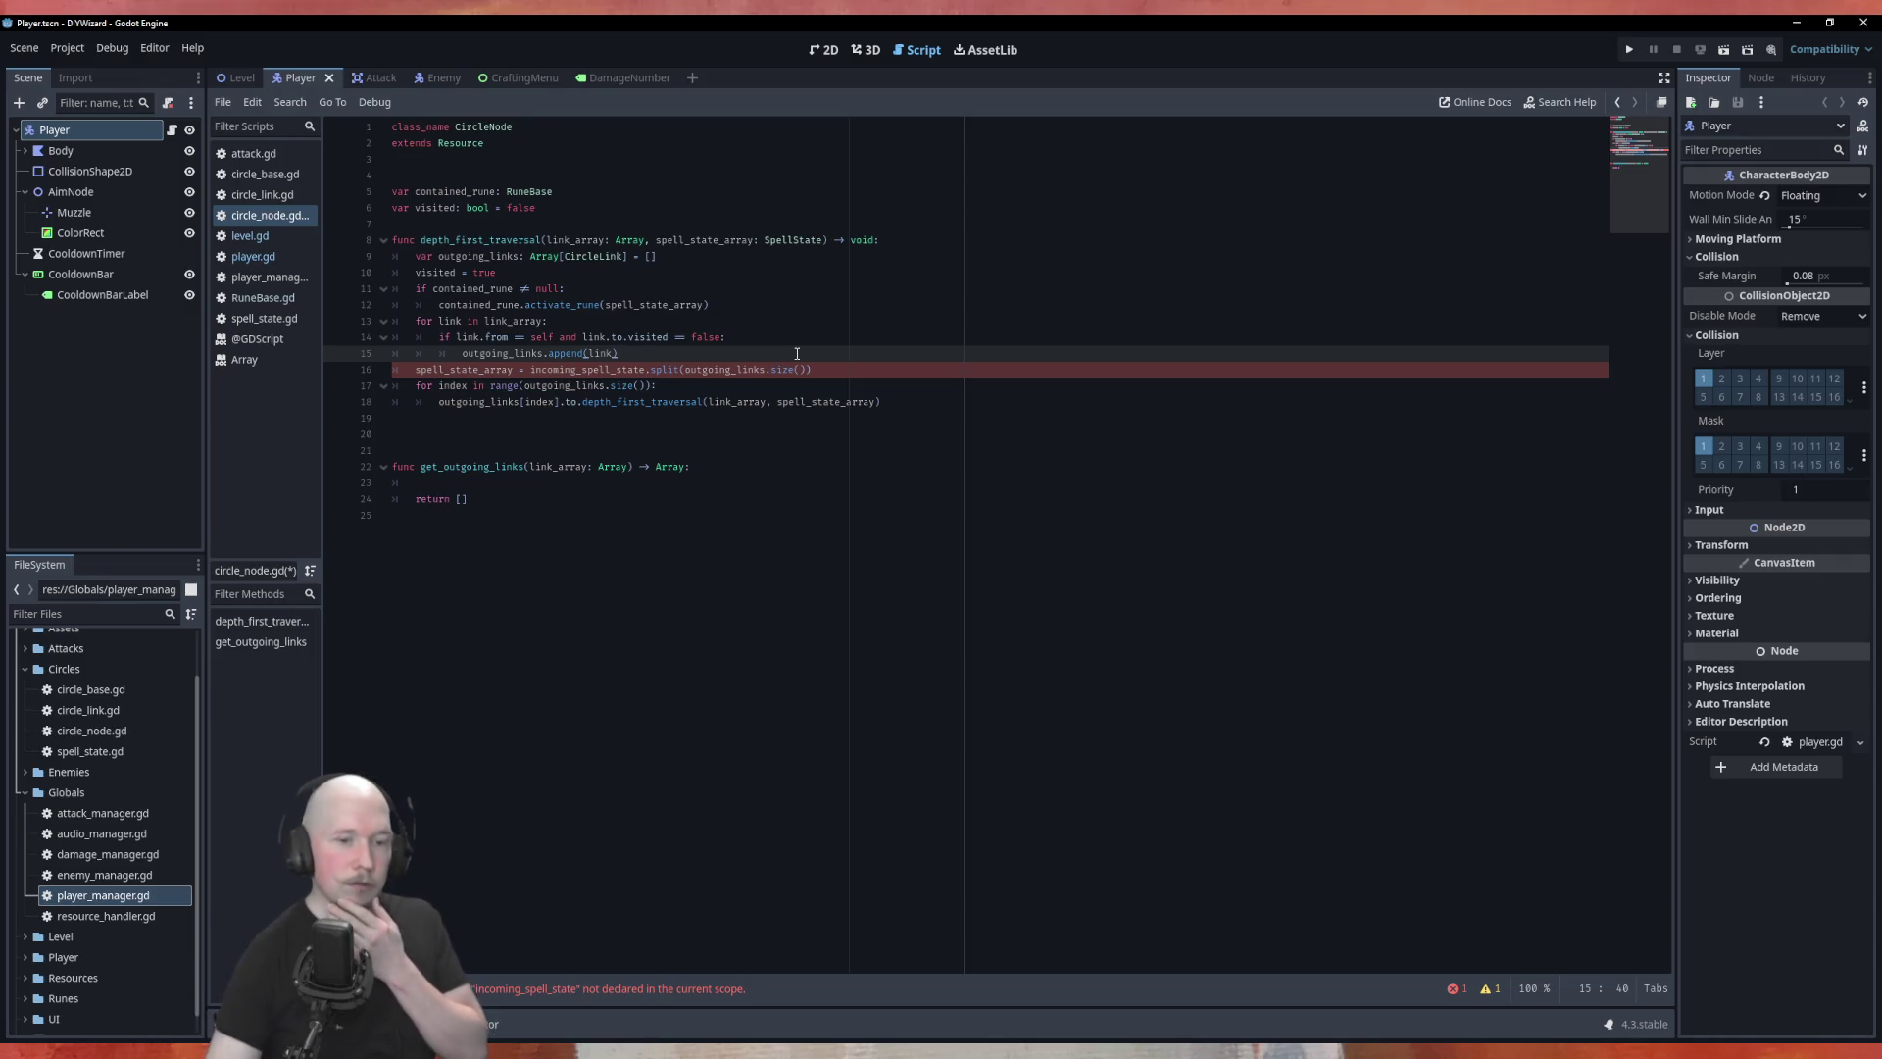
key("alt+Tab")
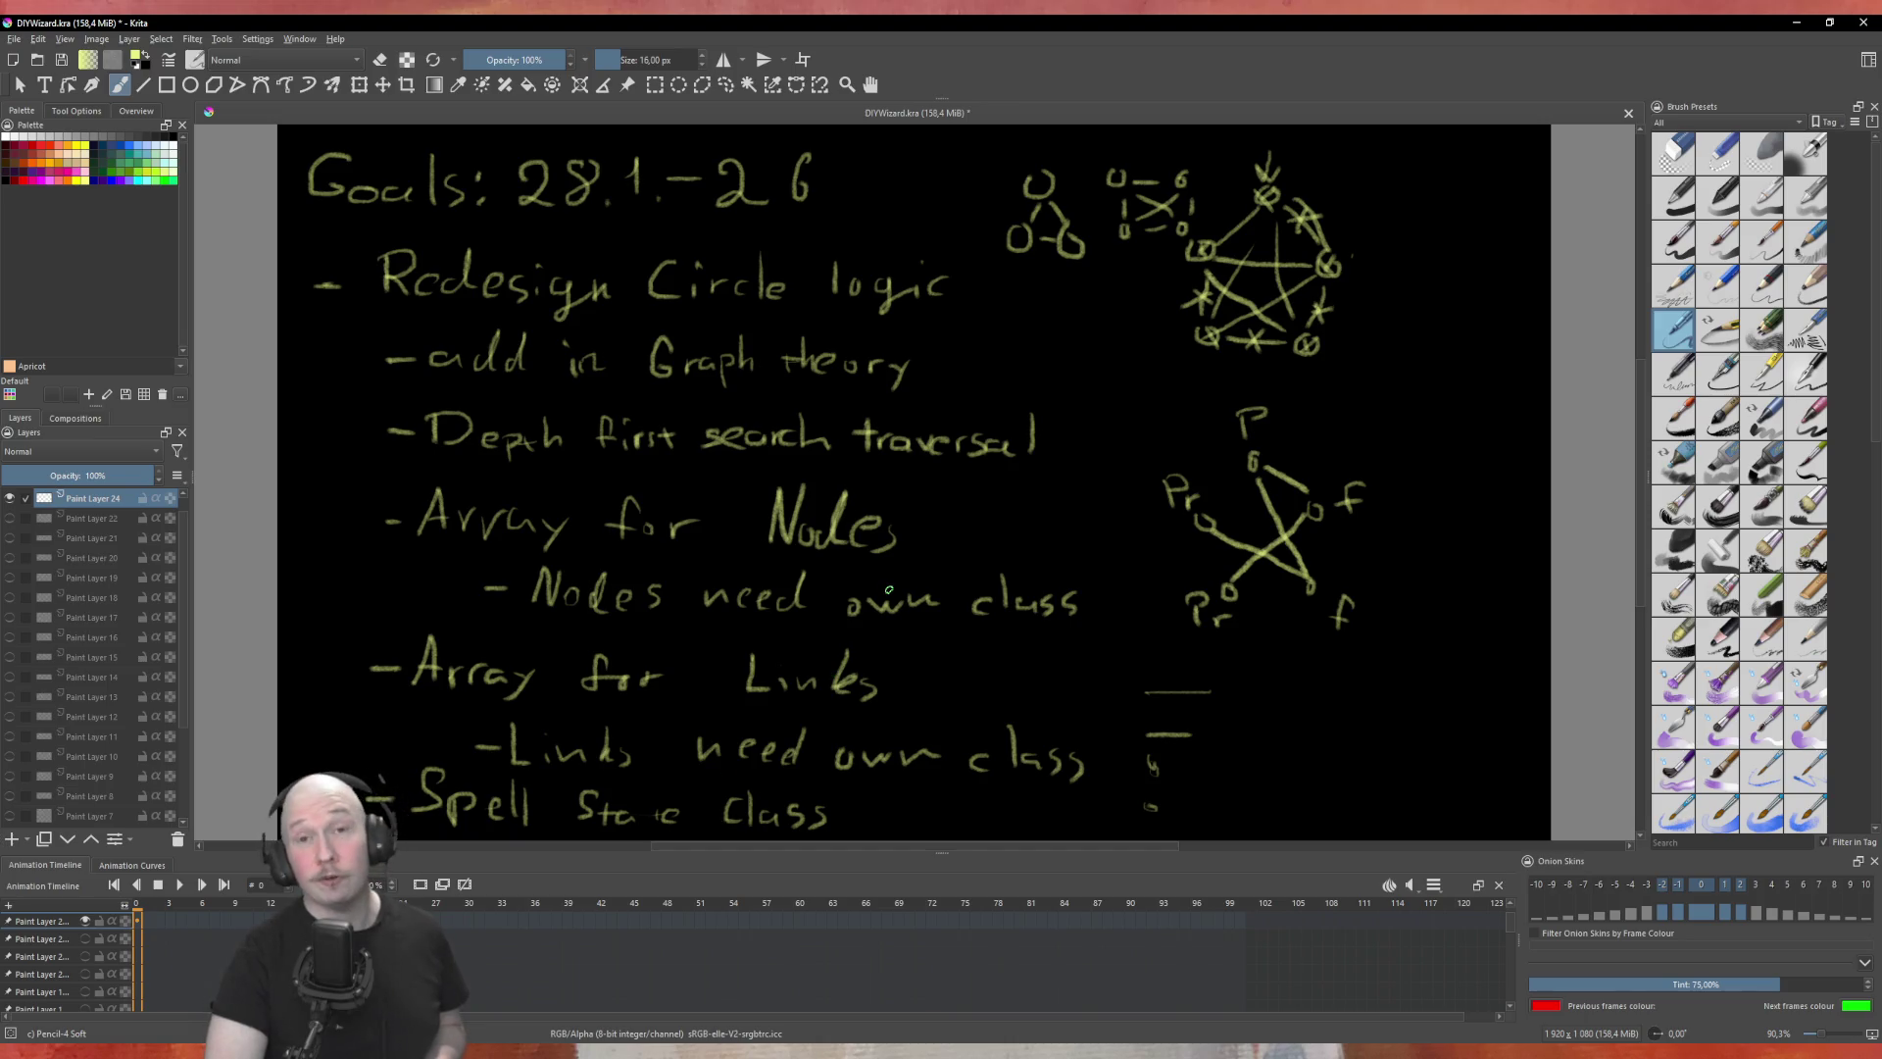
key("alt+Tab")
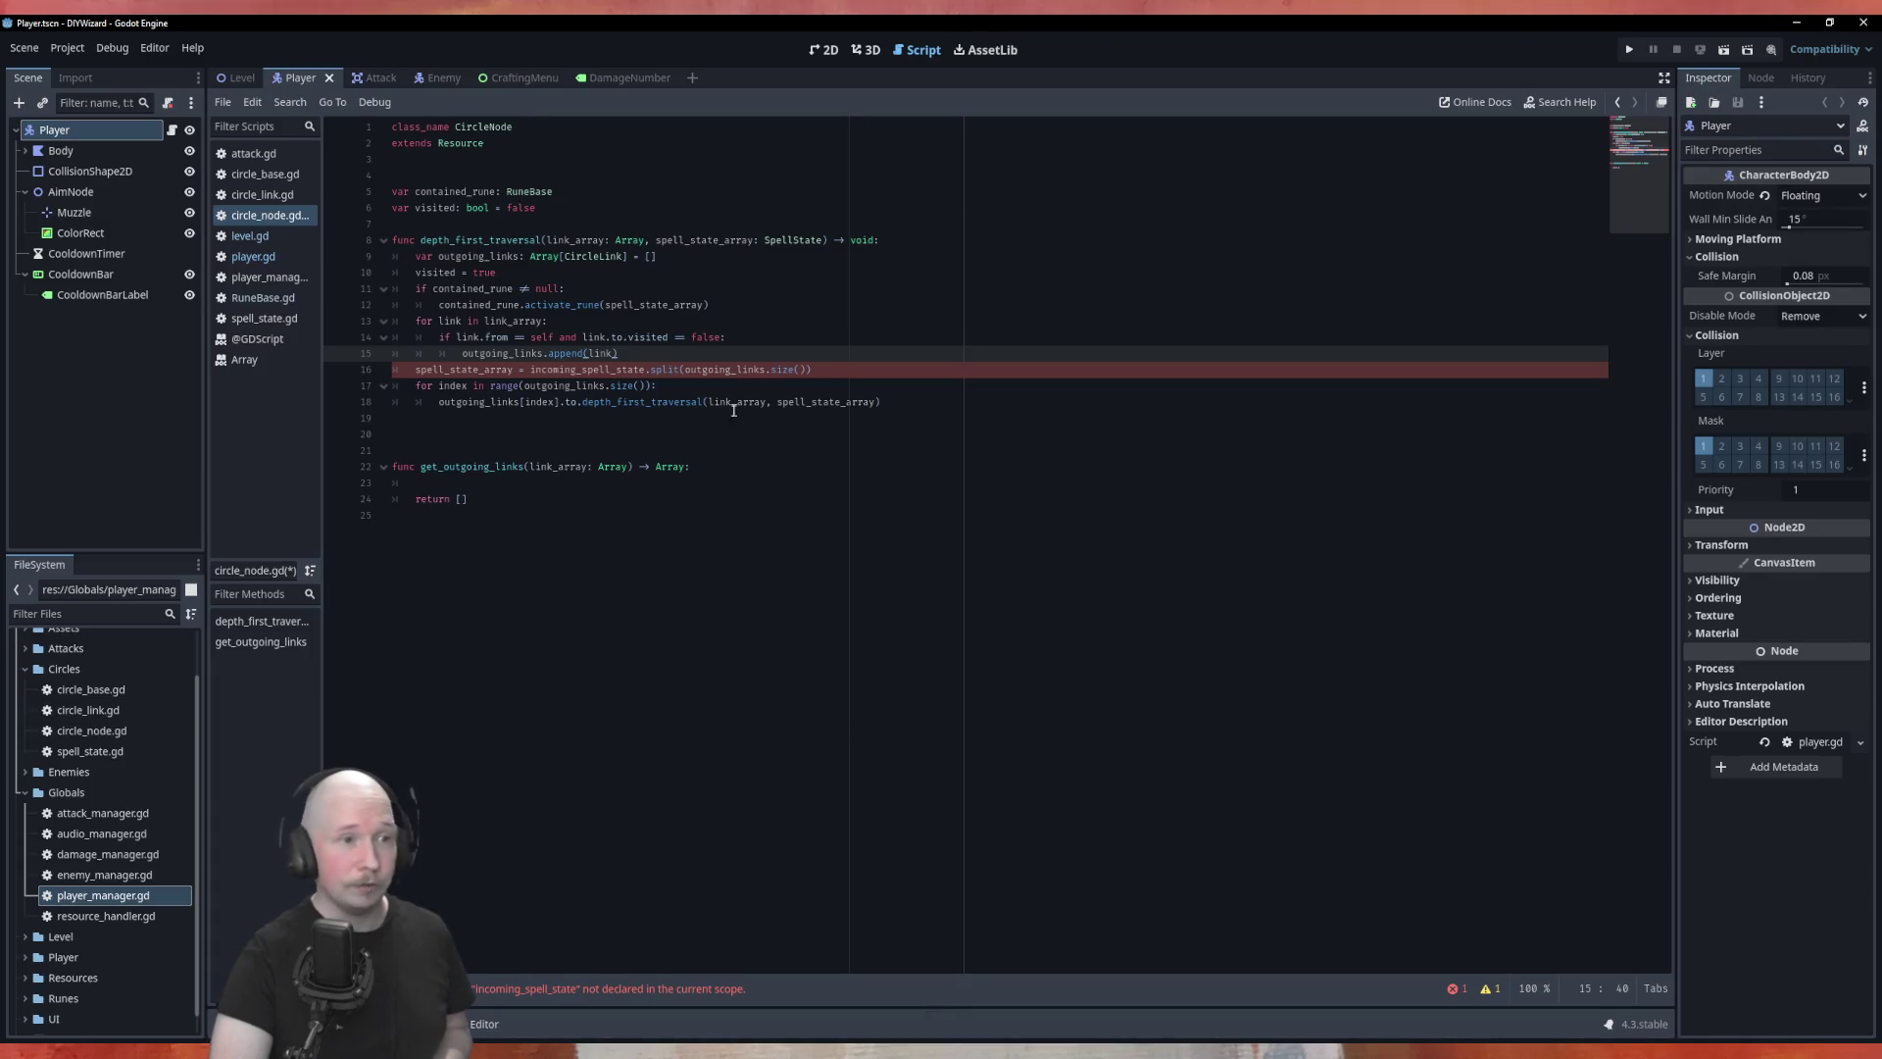
left_click(811, 324)
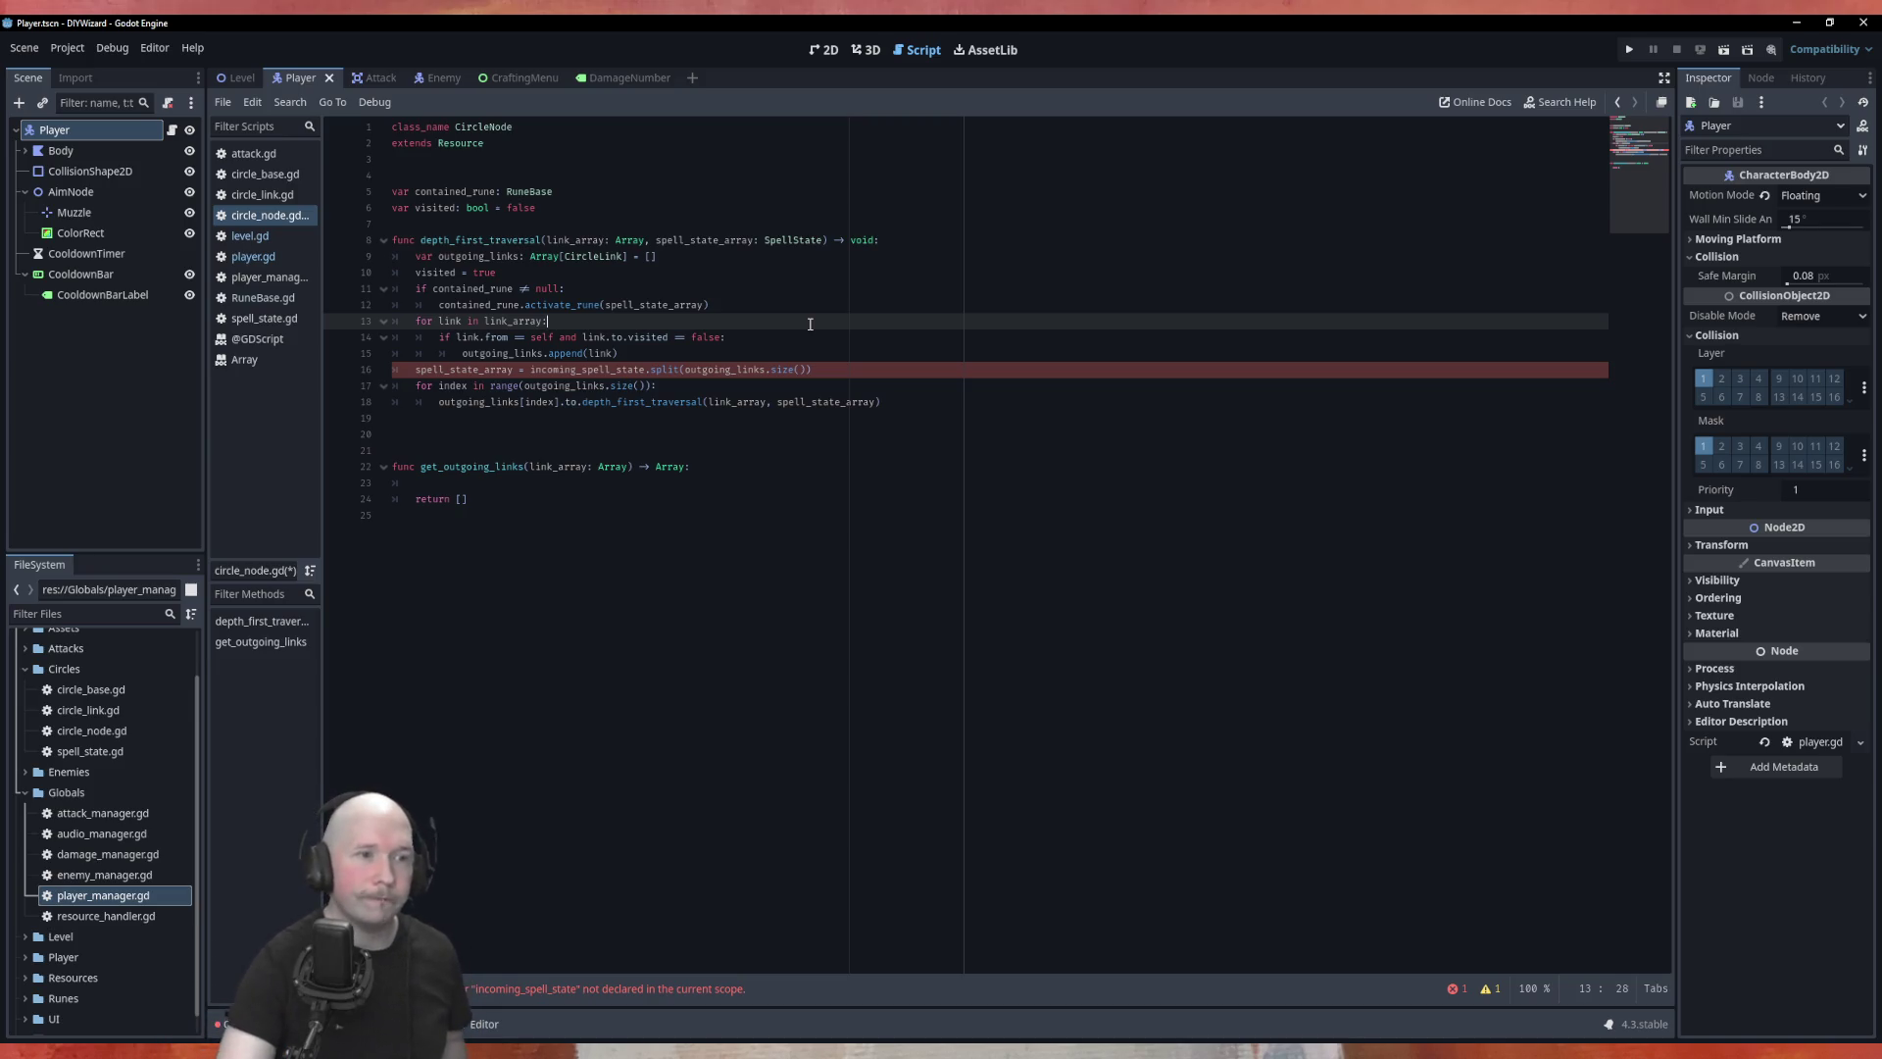
Step: Check the Krita goals notes, then return to circle_node.gd in Godot
left_click(576, 436)
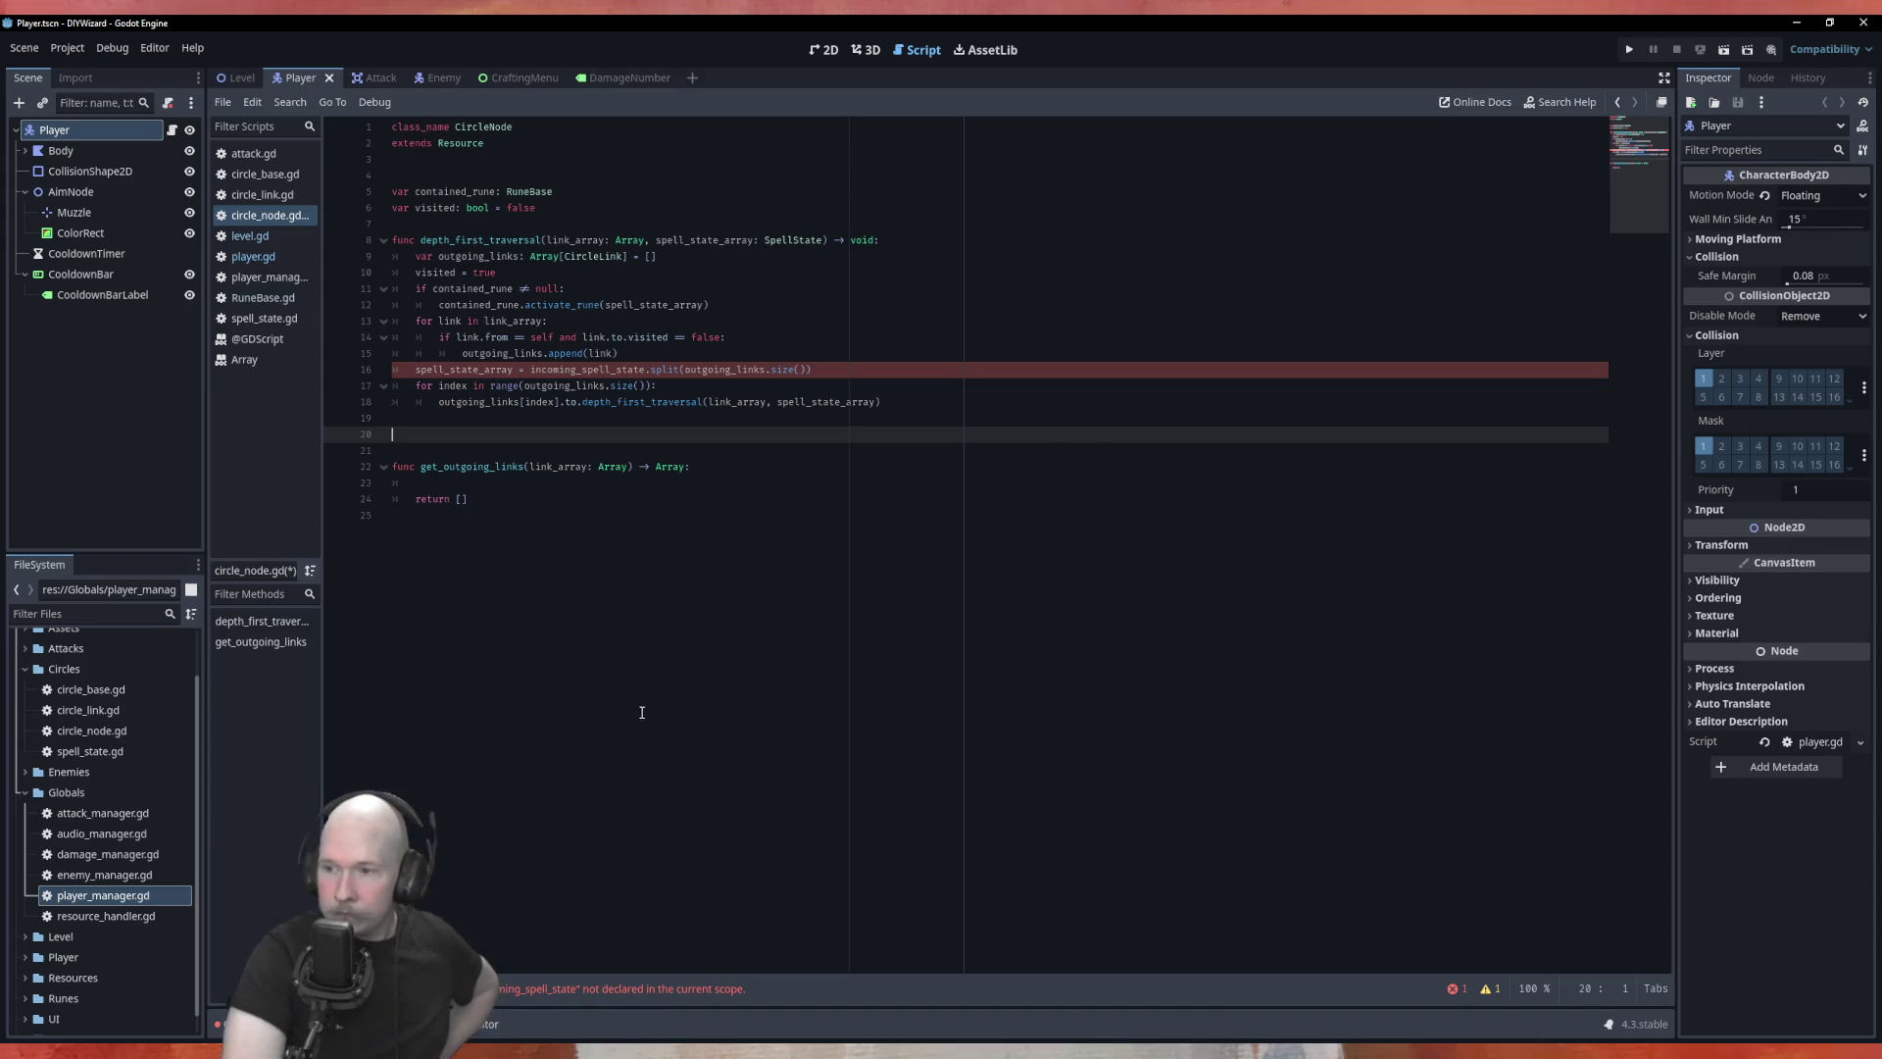
key("alt+Tab")
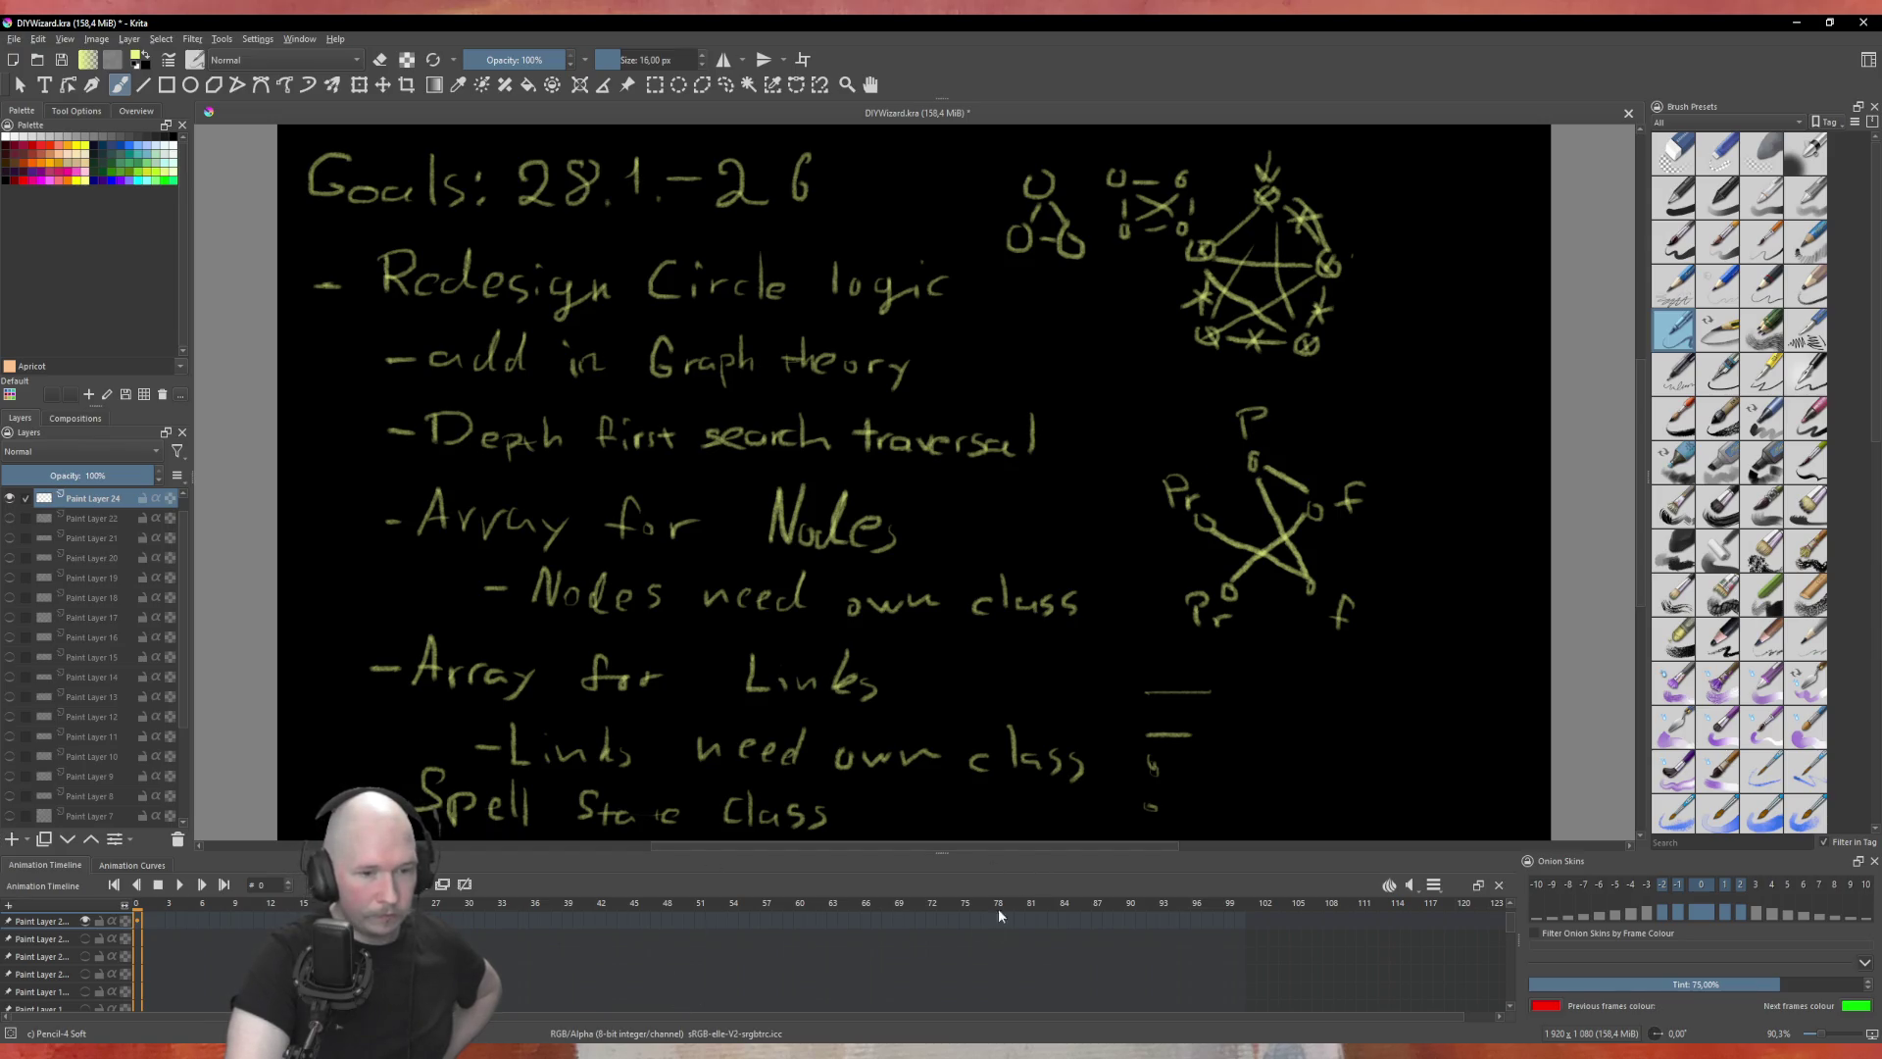
key("alt+Tab")
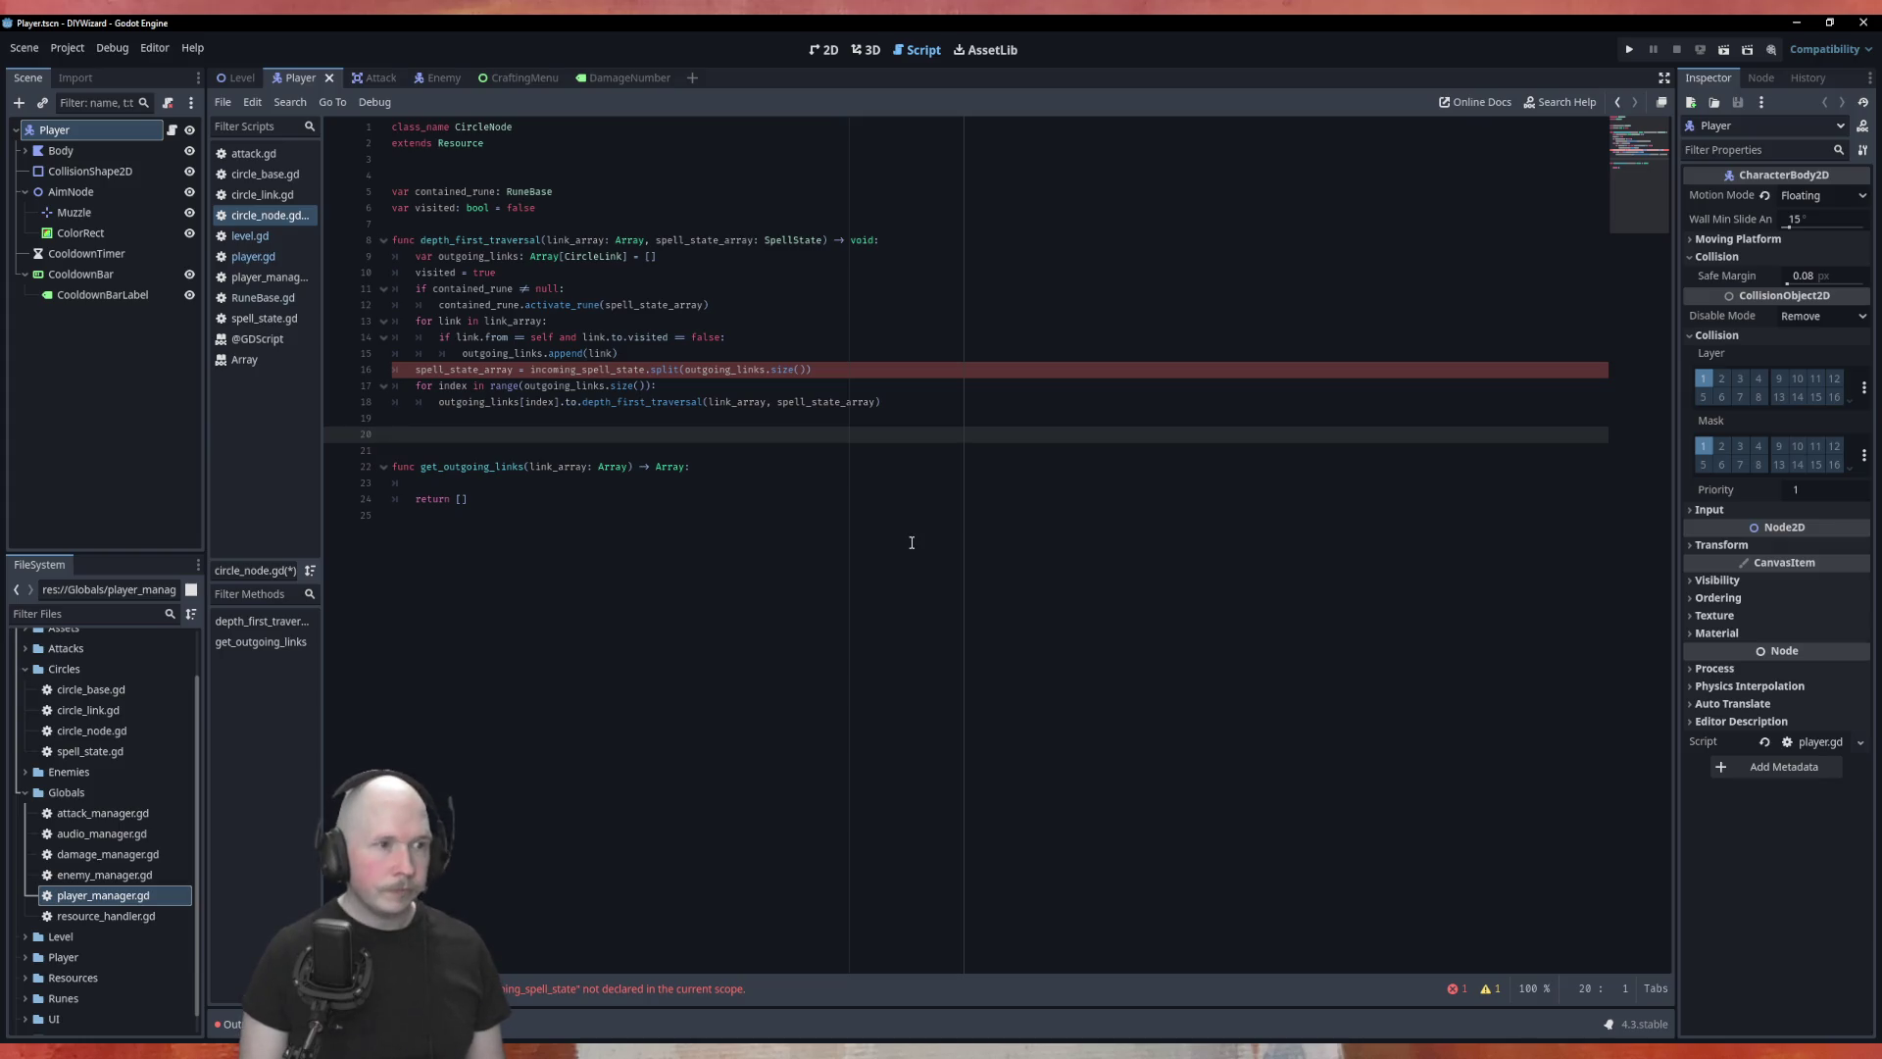
Step: Move the caret down to the get_outgoing_links stub in circle_node.gd
key("Down")
key("Down")
key("Down")
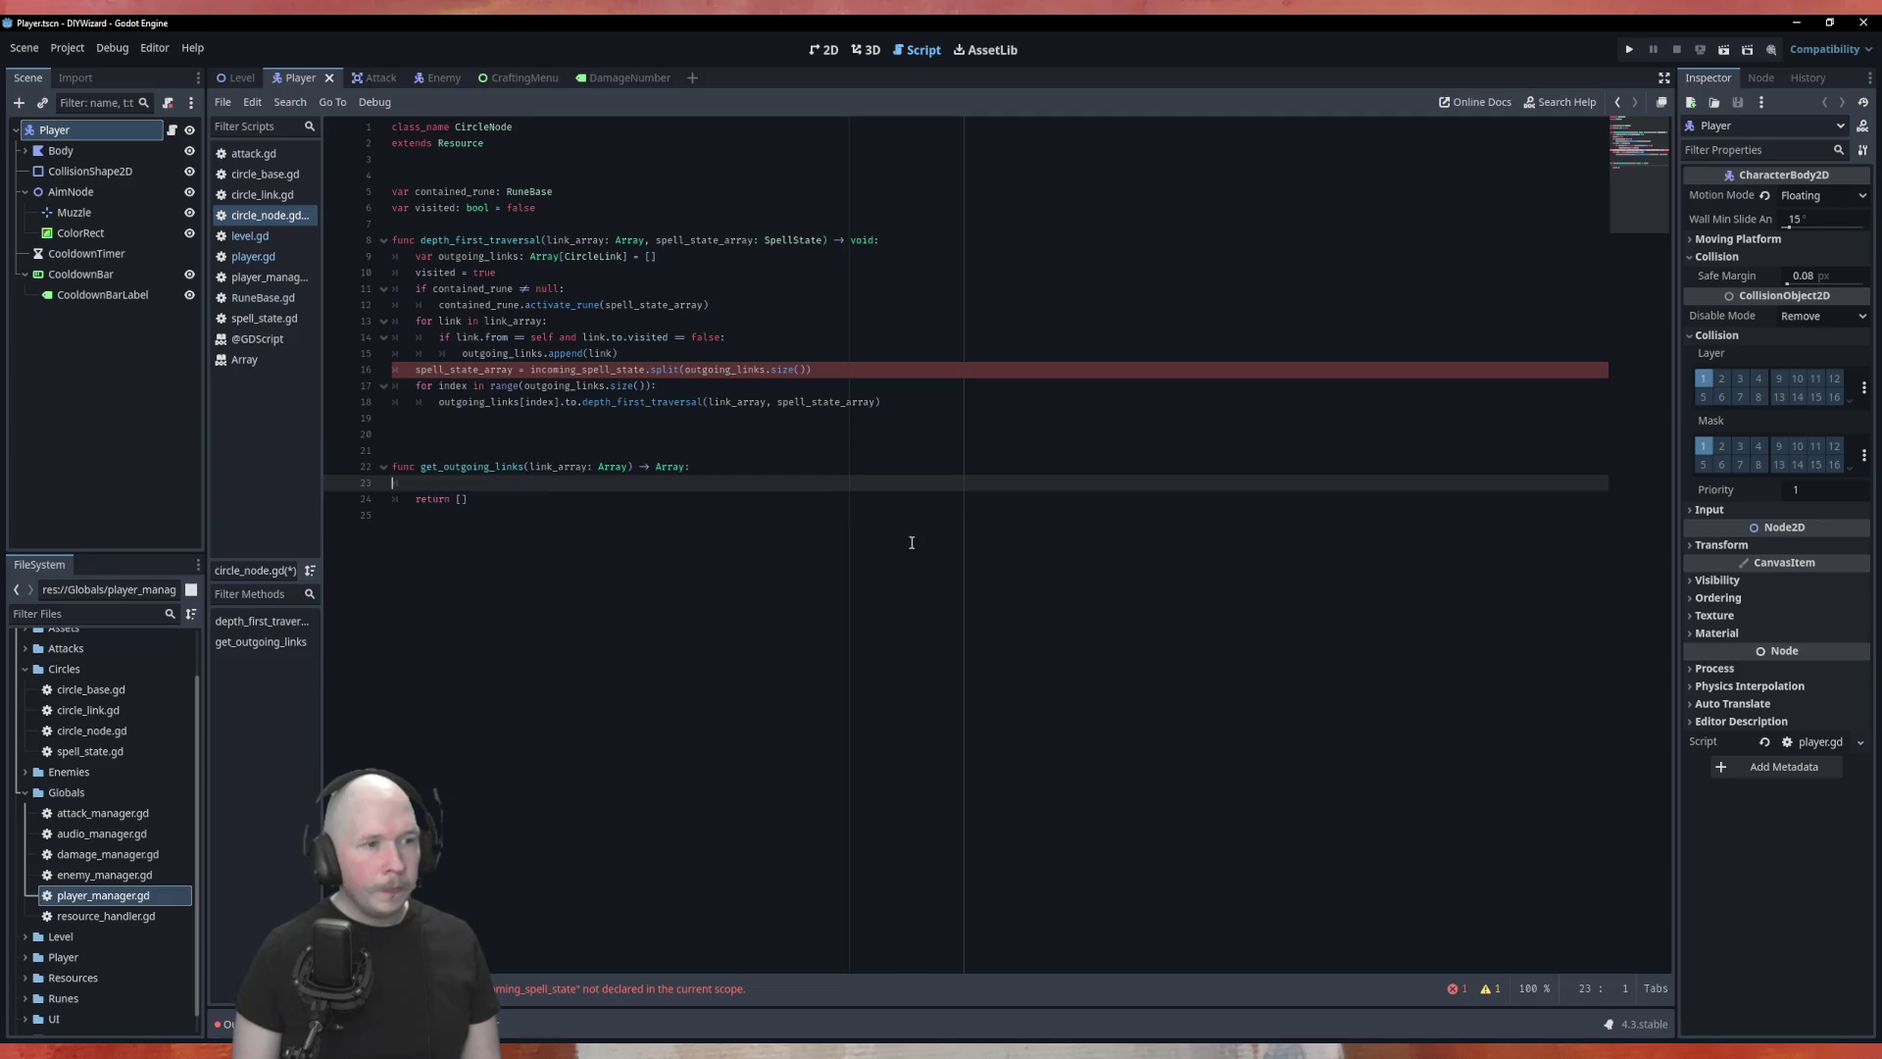
Step: Add func traversal(target_links) -> void: after get_outgoing_links, starting its body with '#Do the thing'
key("Return")
key("Return")
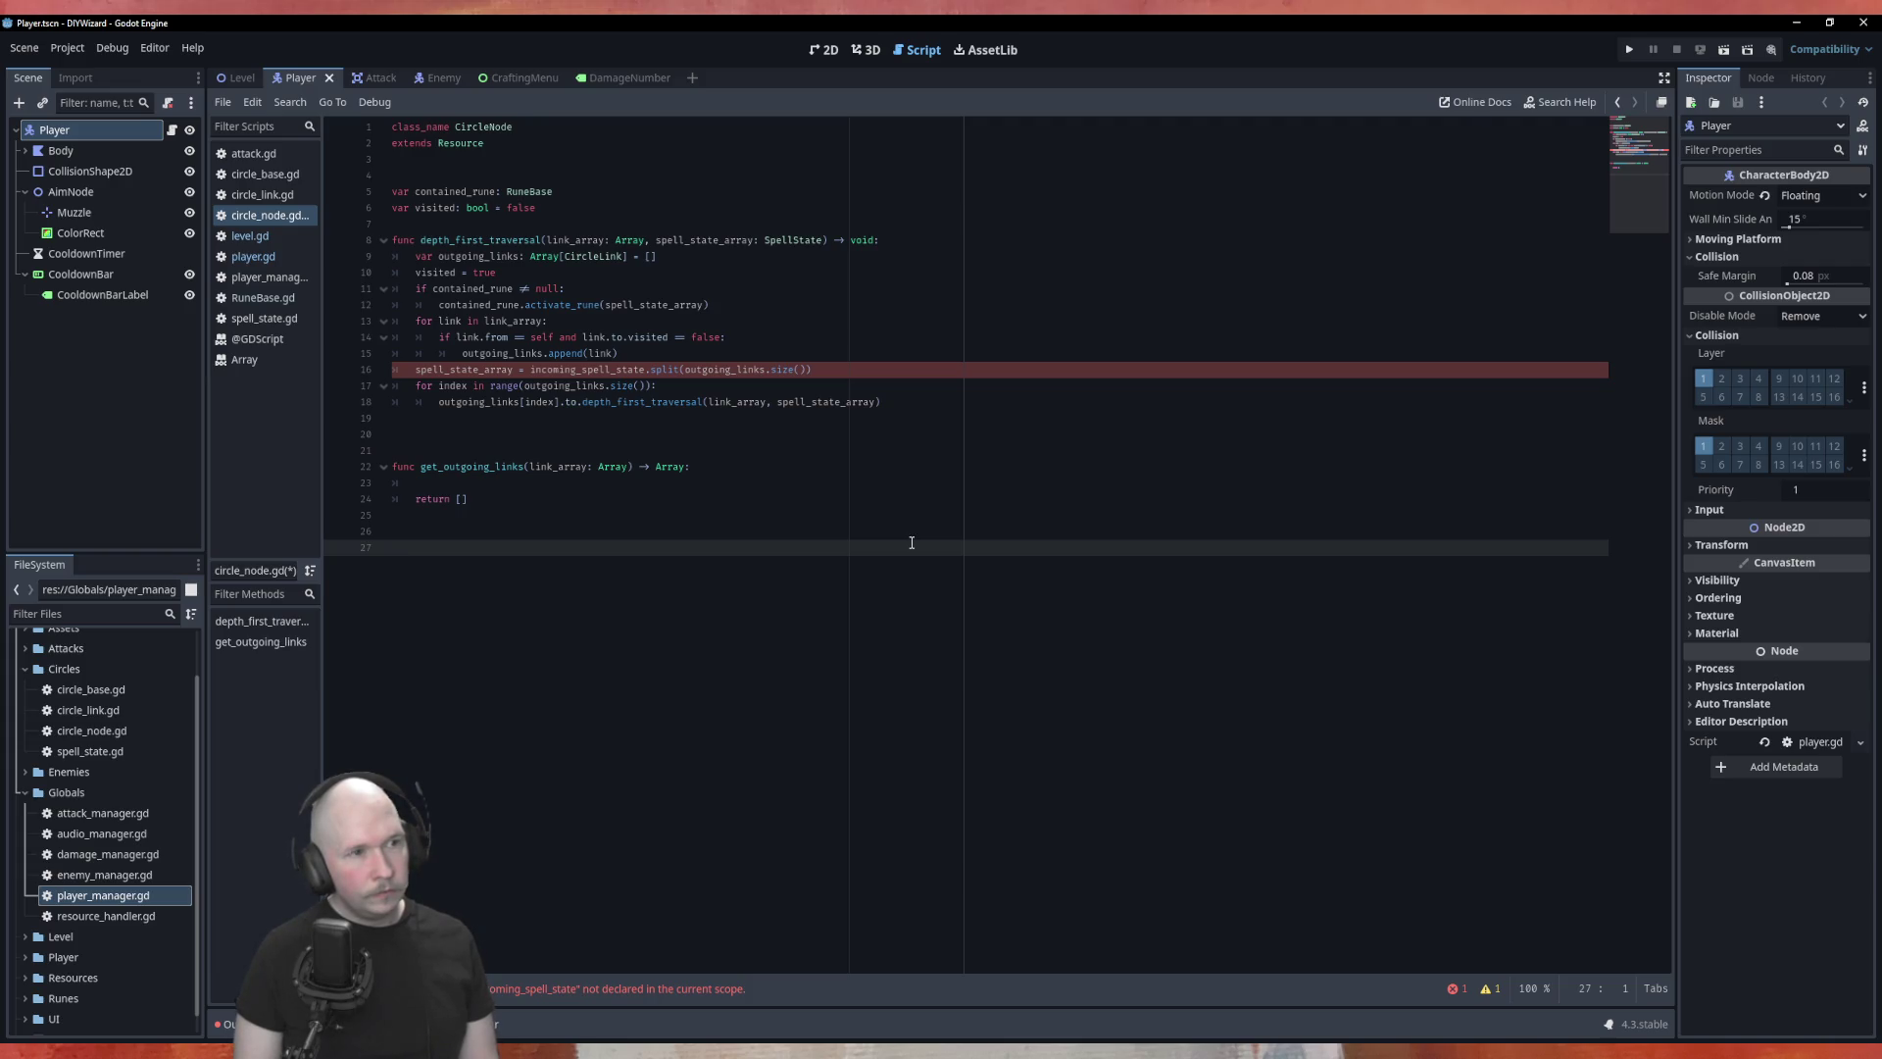
type("func ")
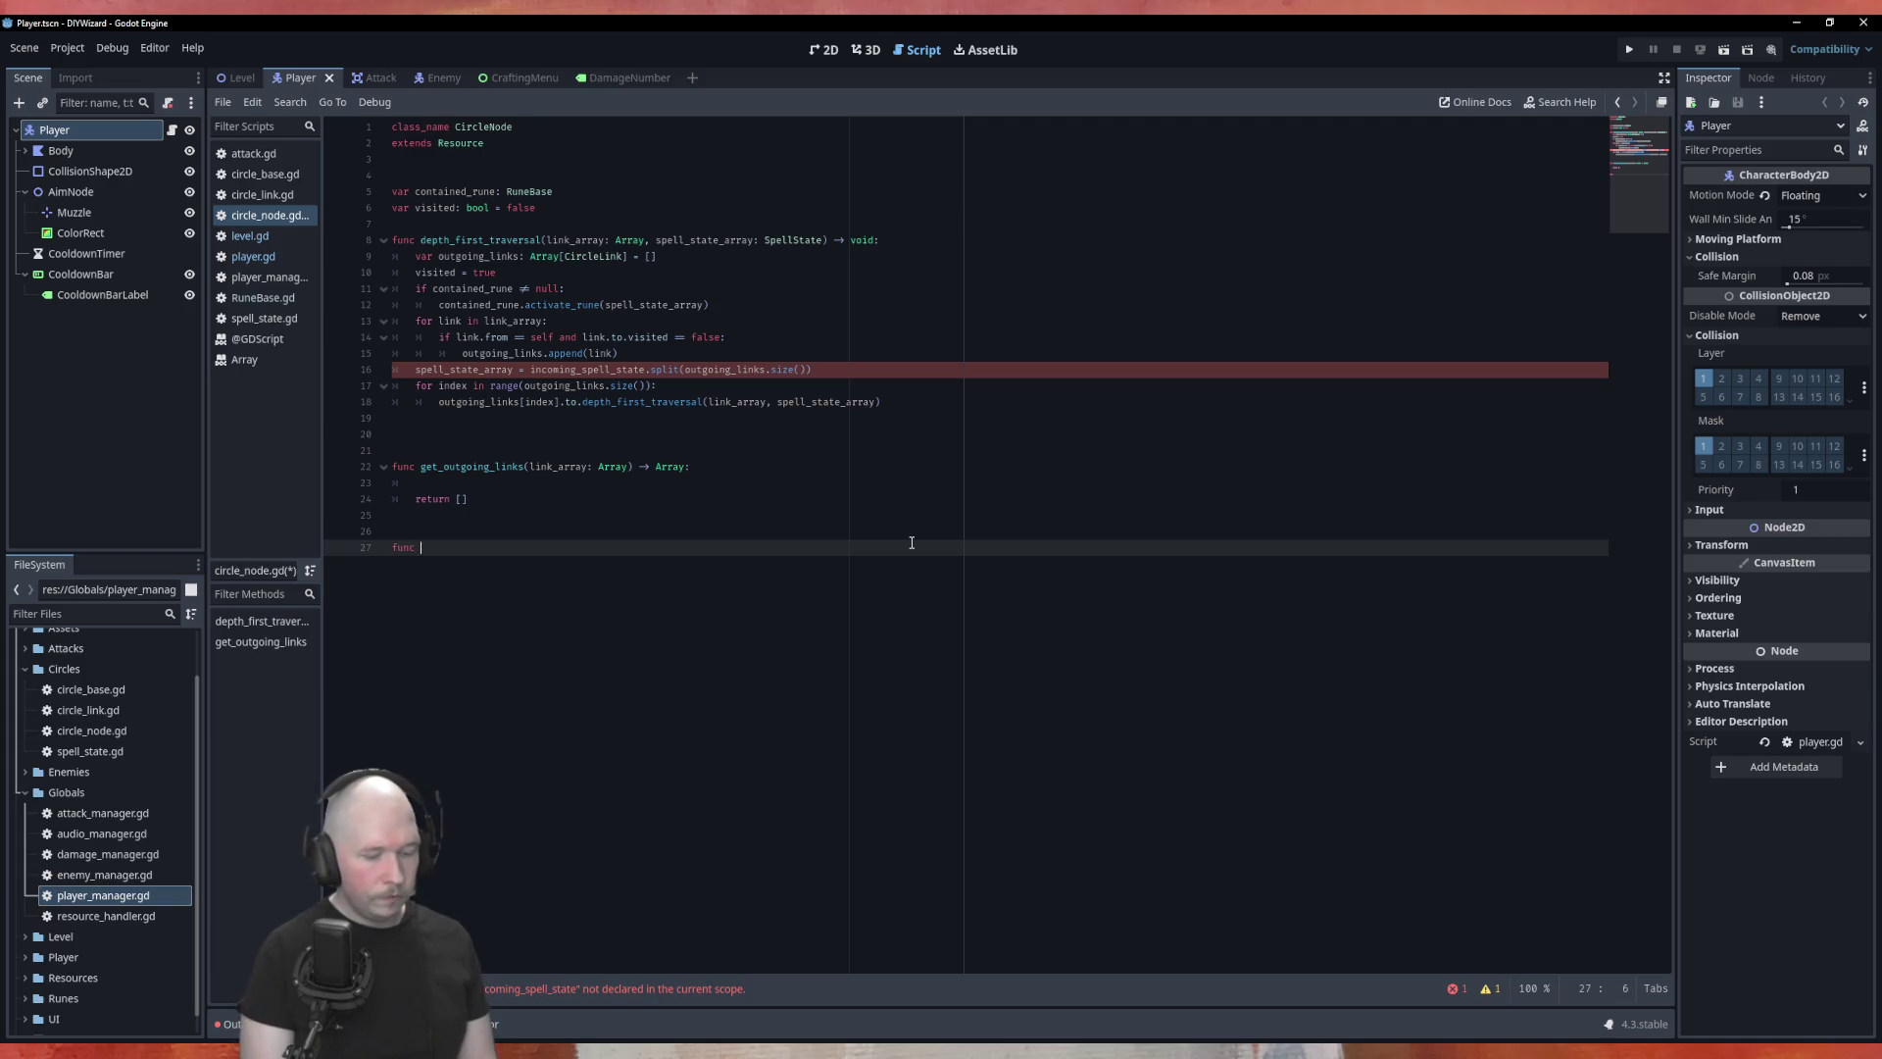
type("travers")
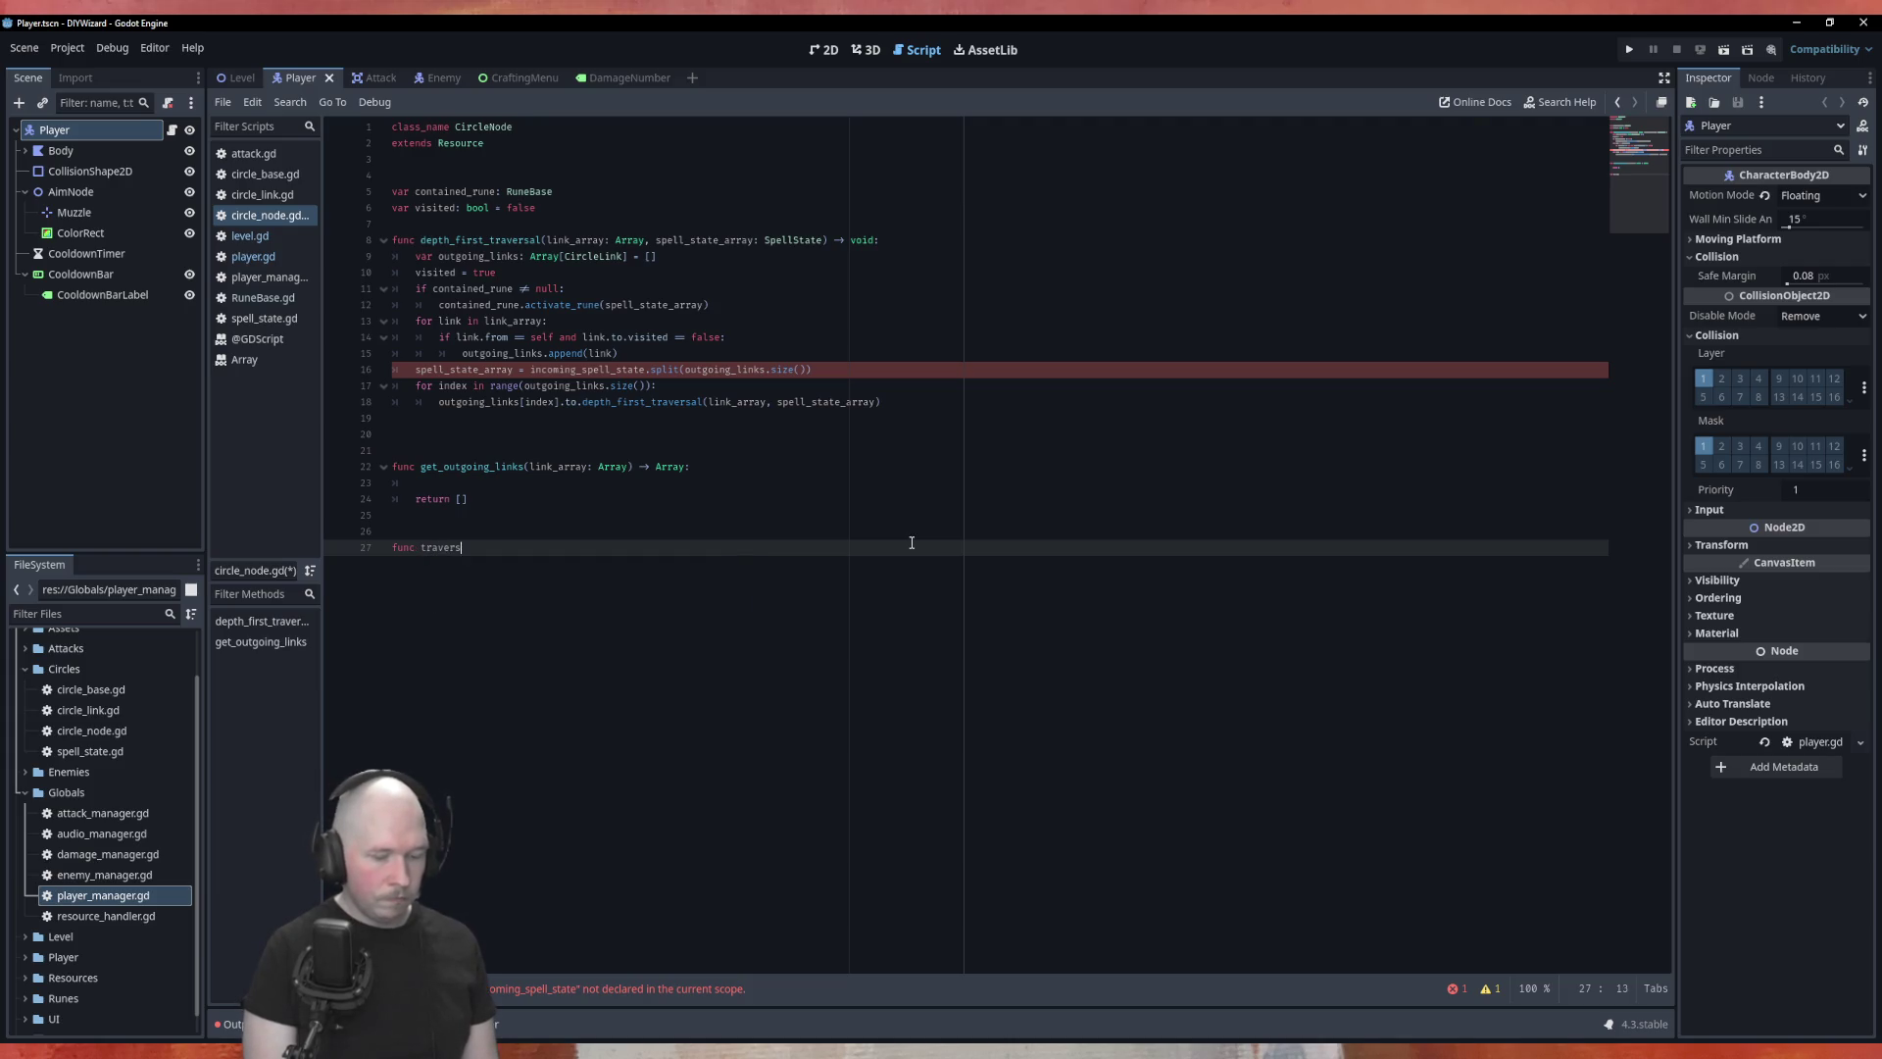
type("al() -> ")
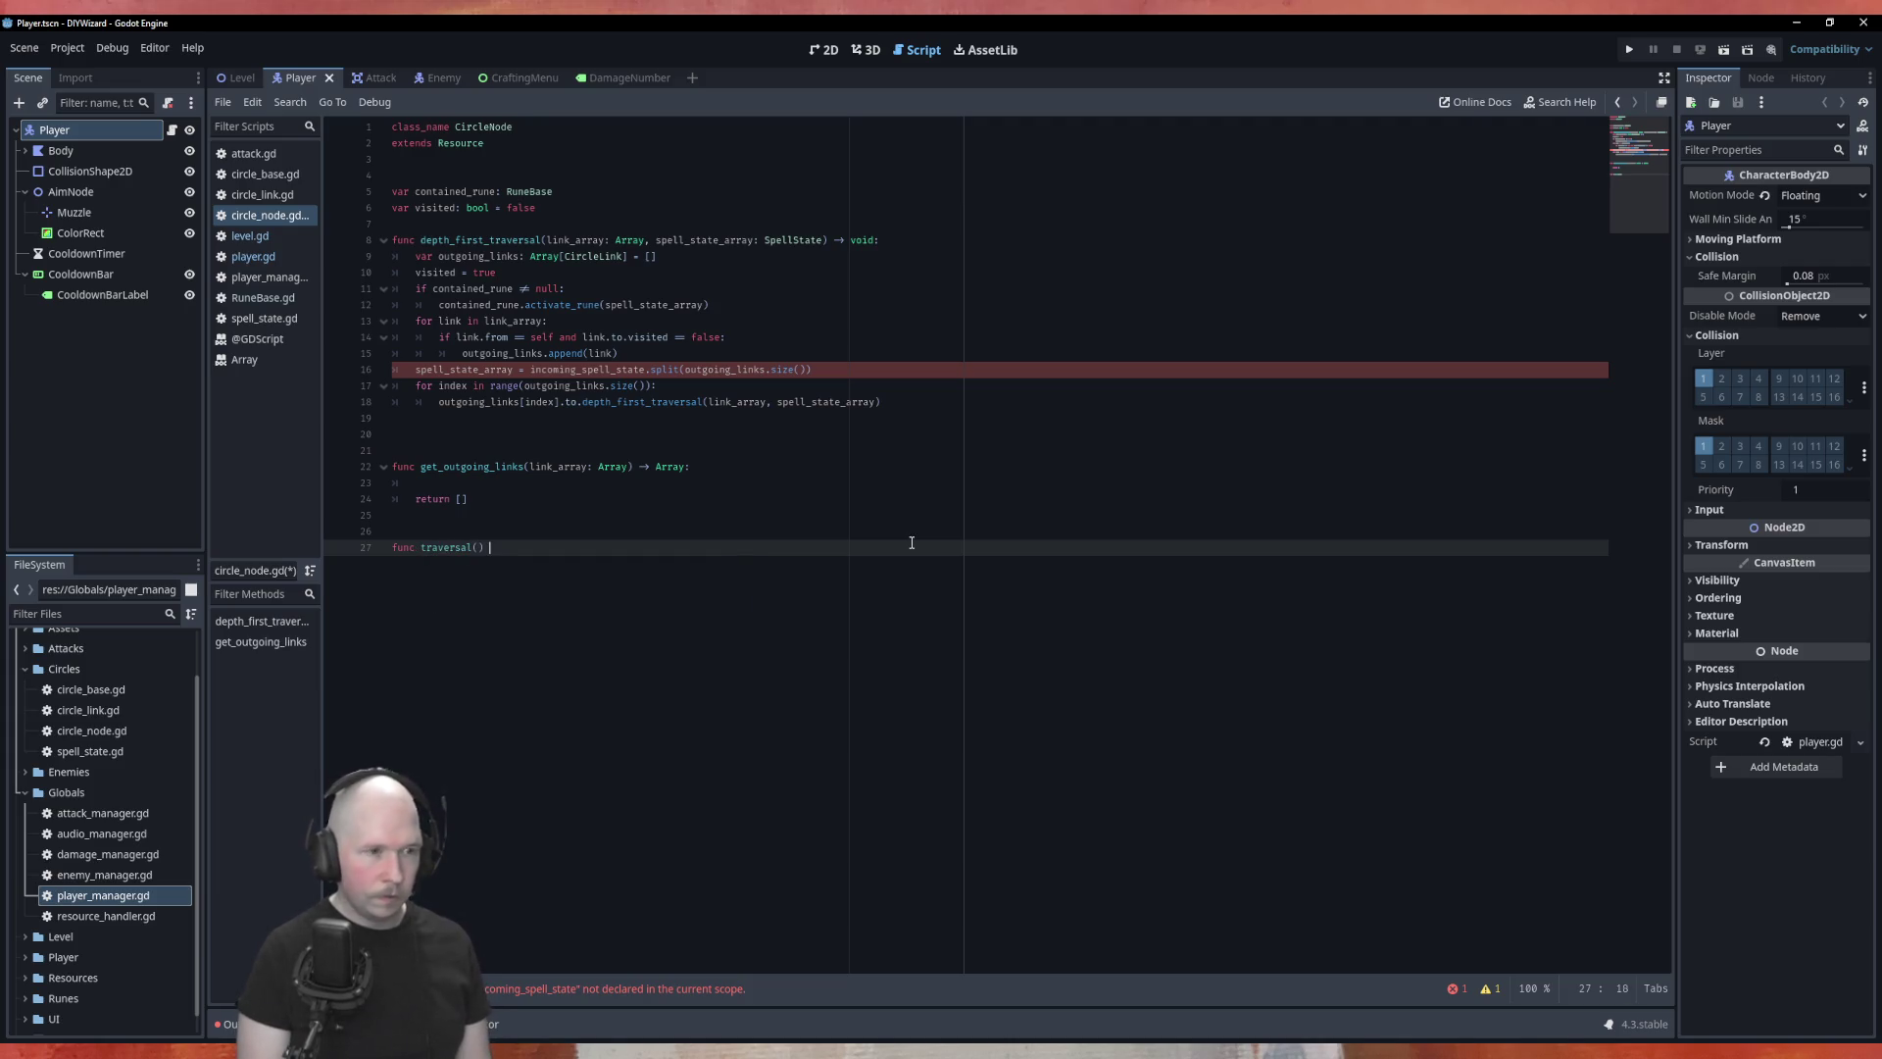
type("void:")
key("Return")
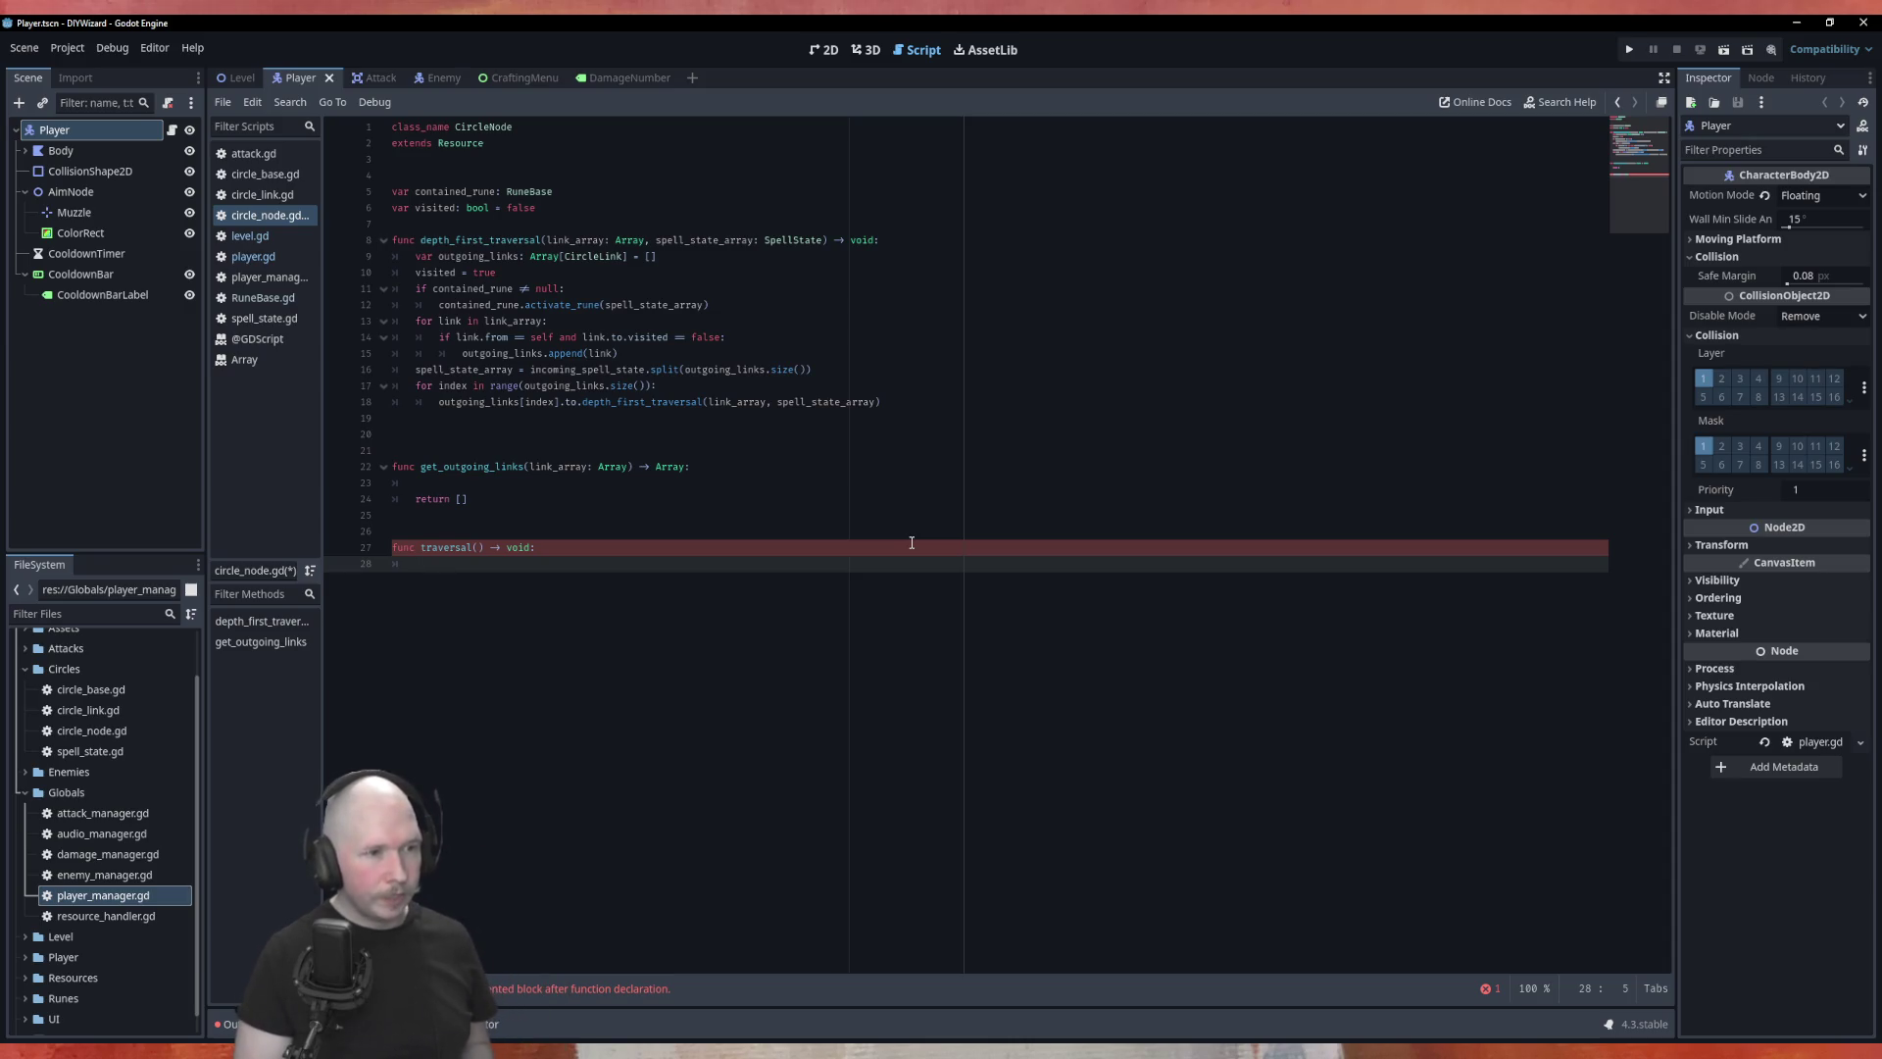
key("Right")
key("Right")
key("Right")
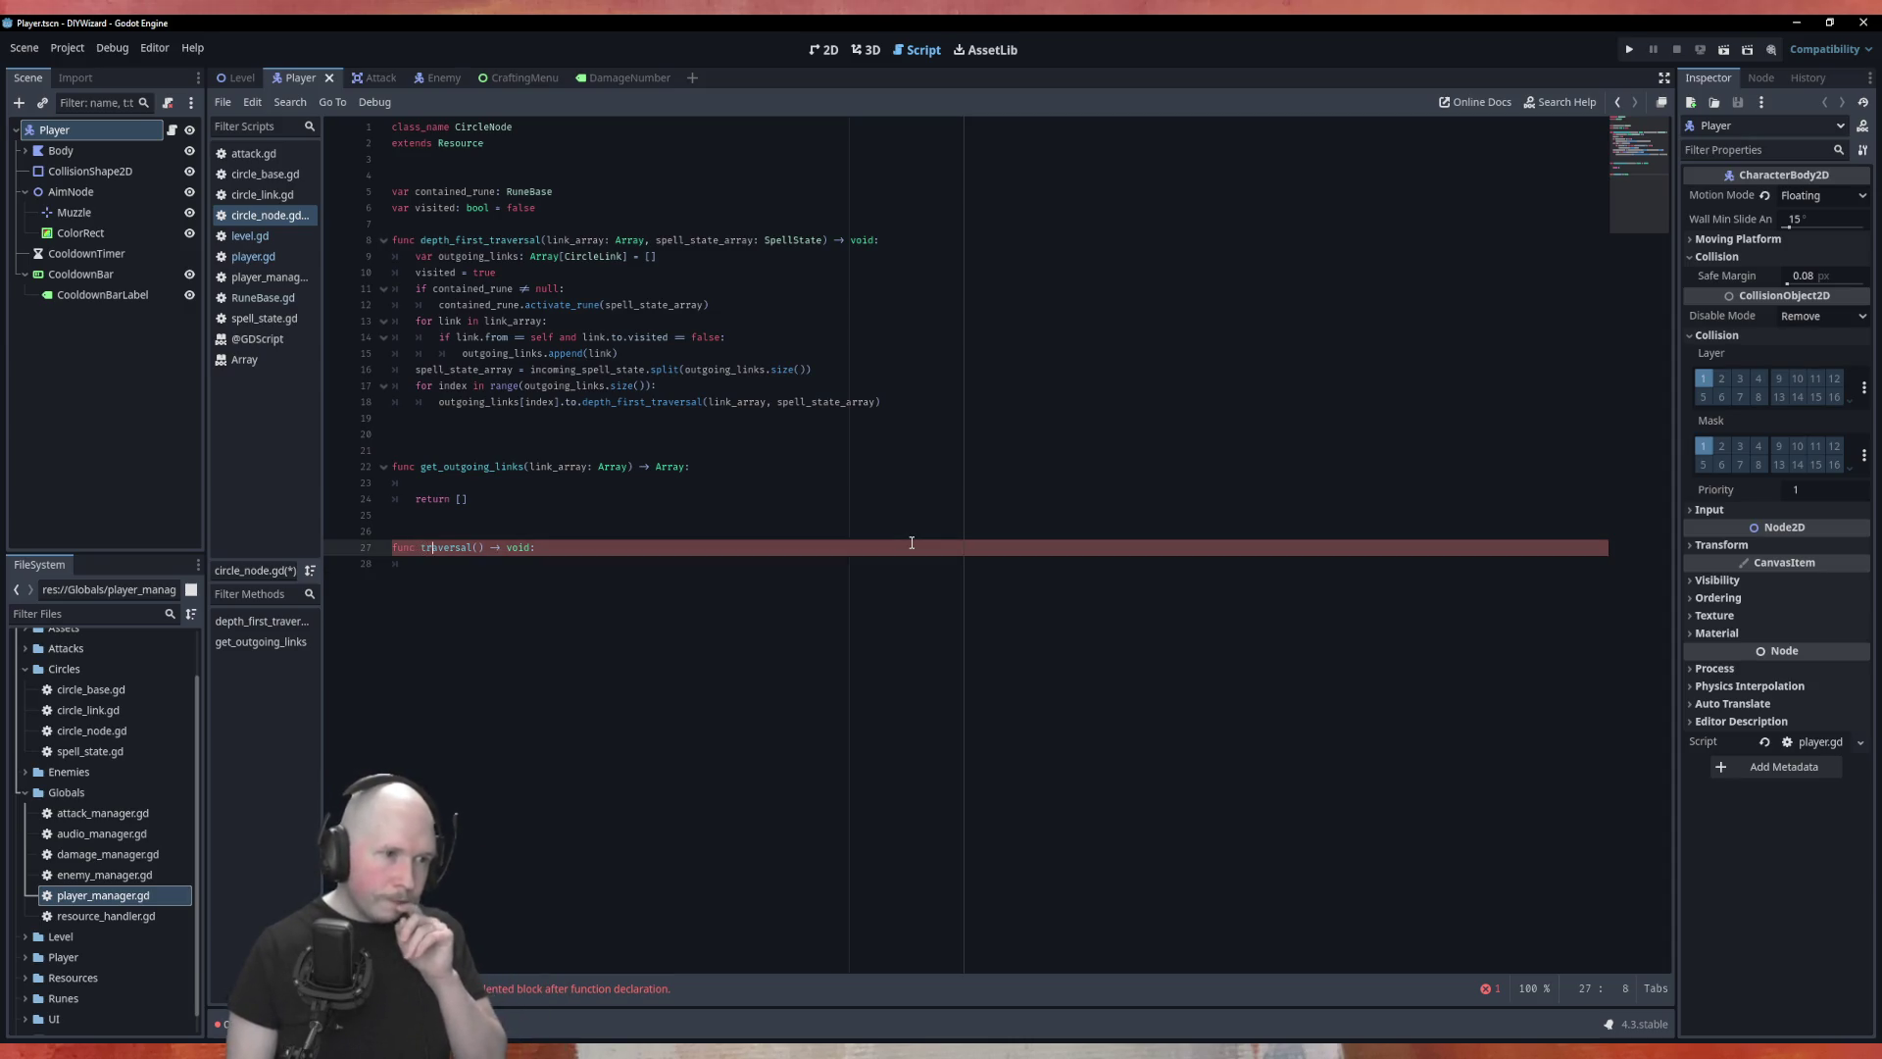
key("Right")
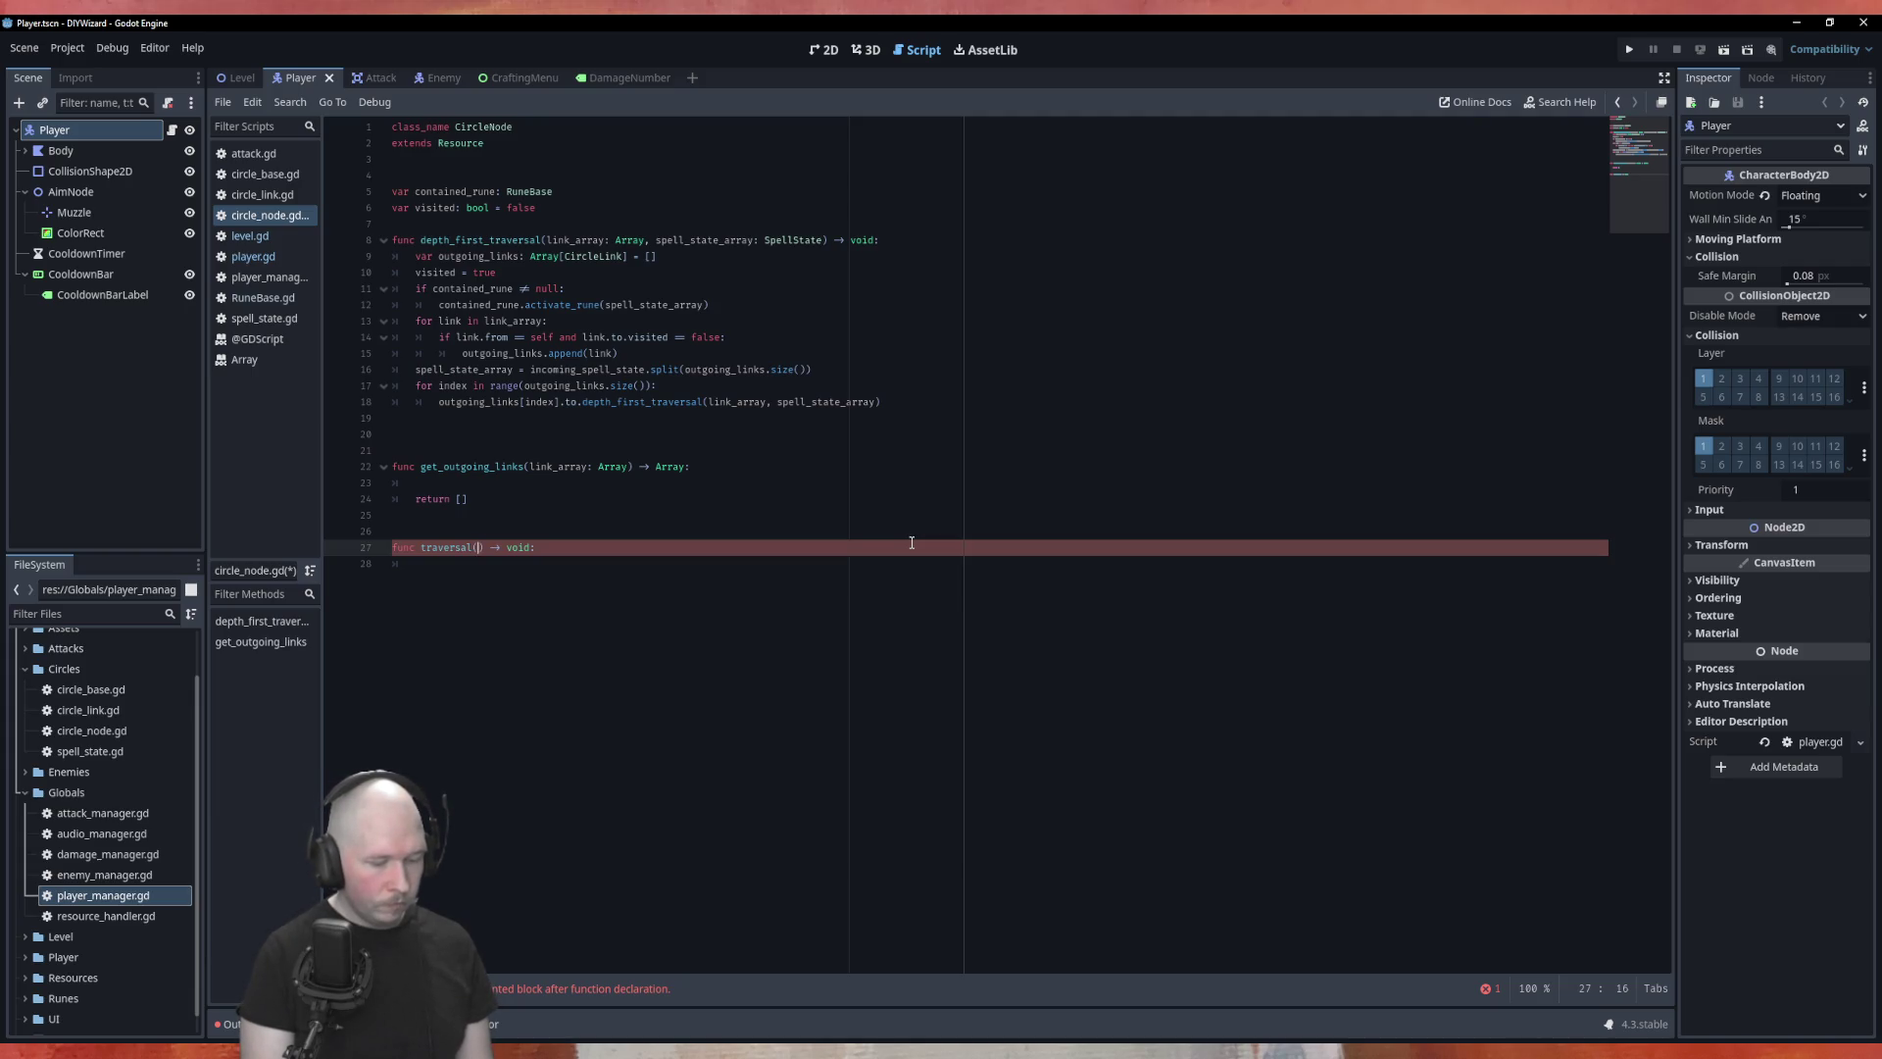
type("target_links")
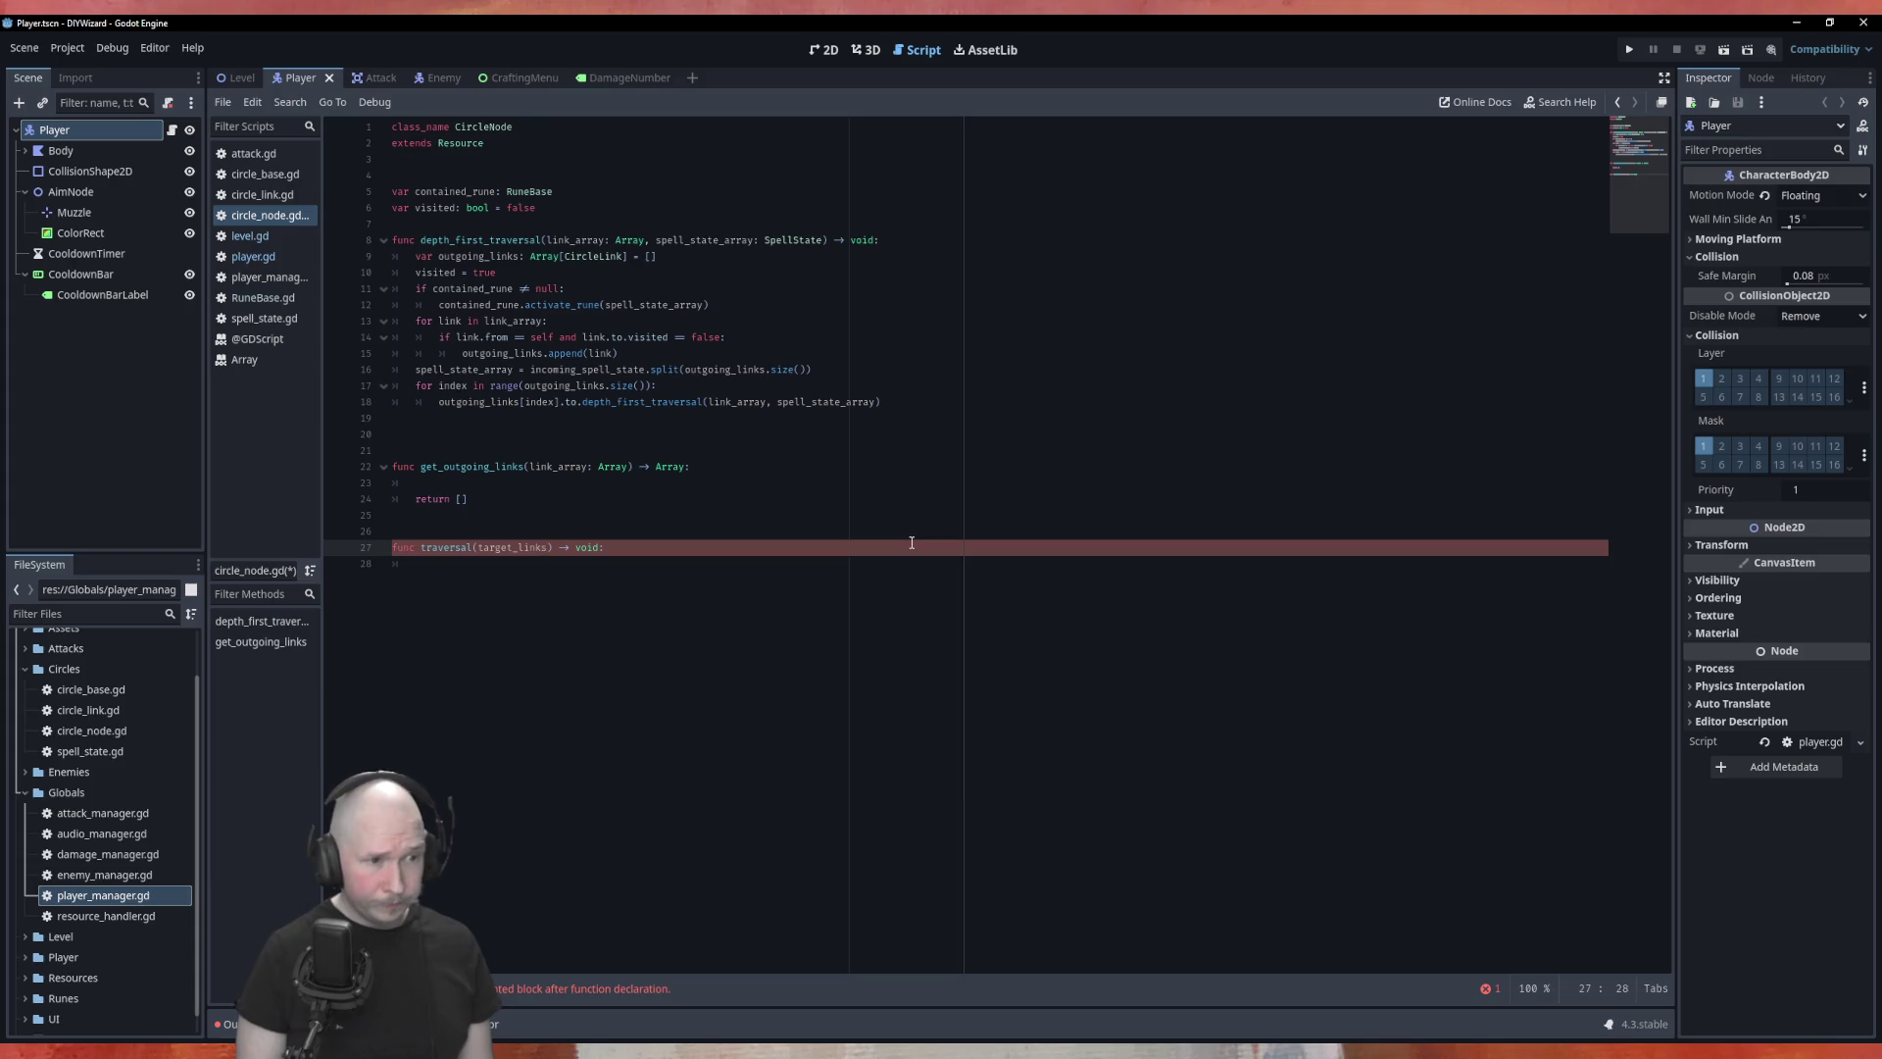
key("Return")
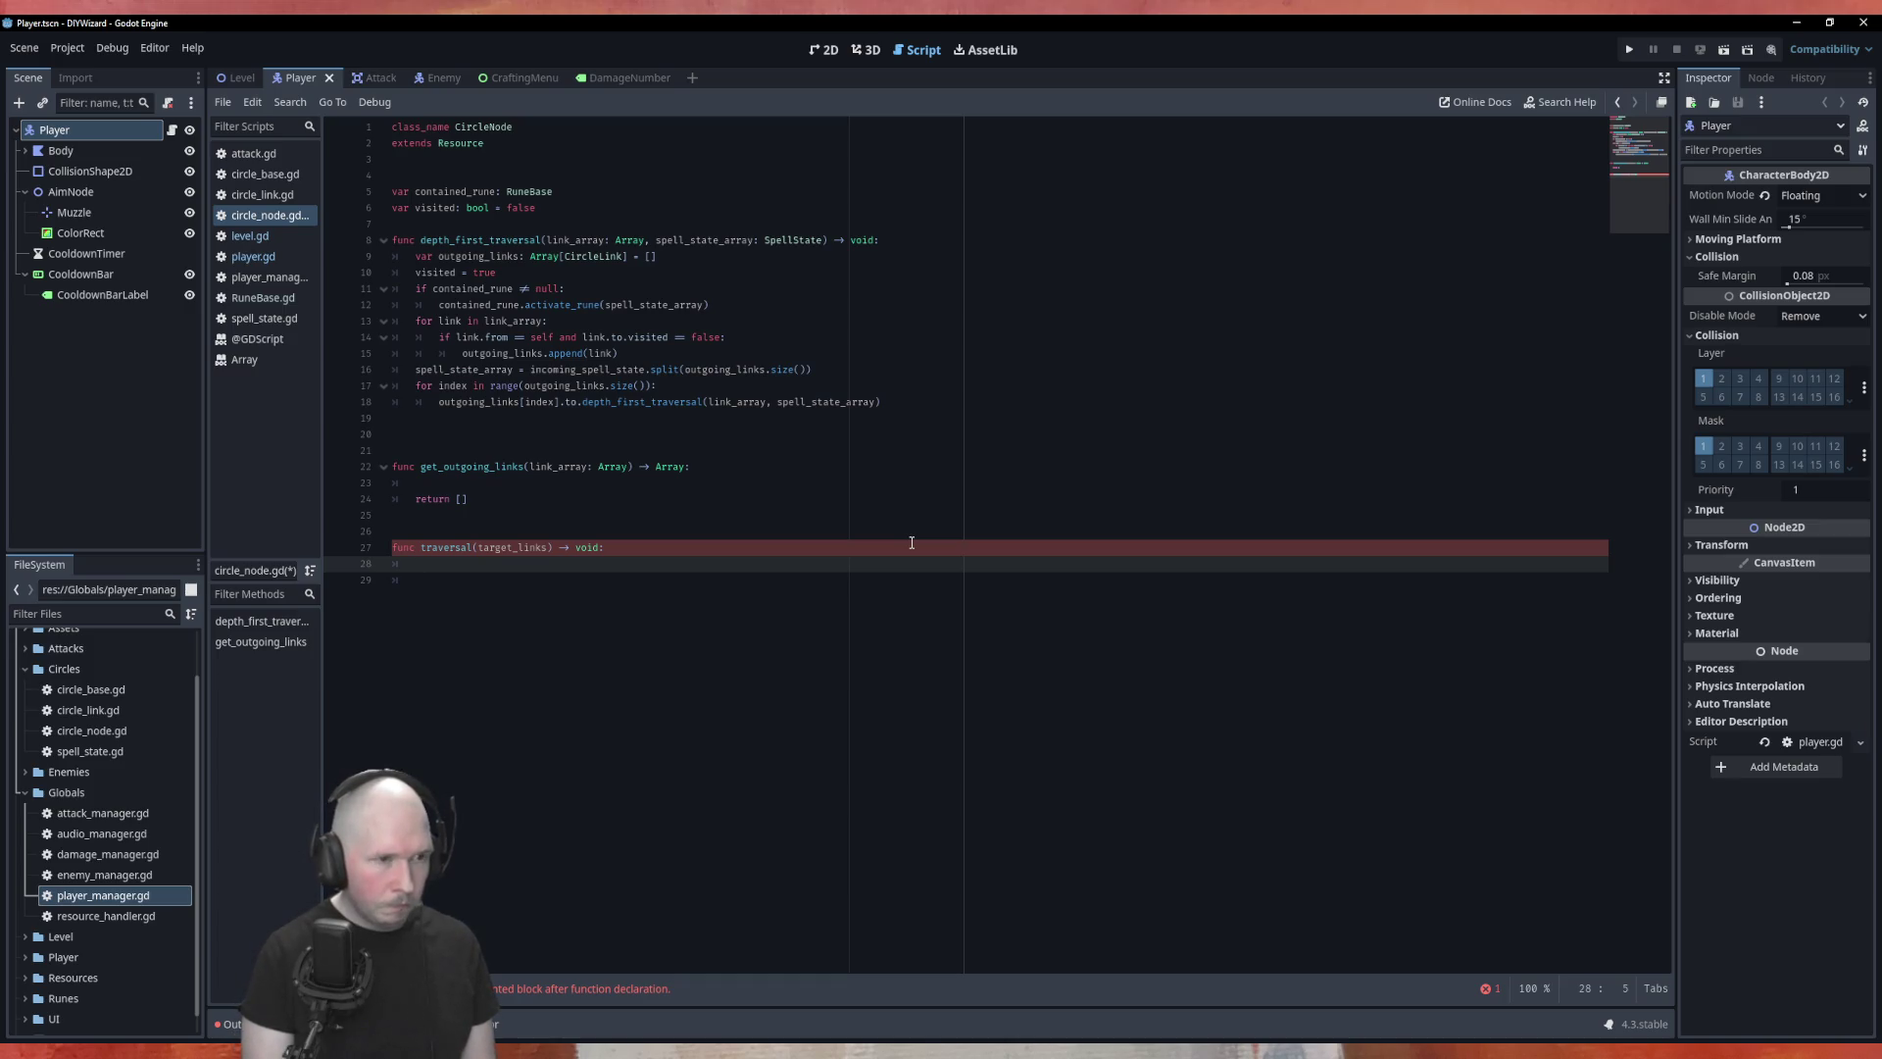
type("#")
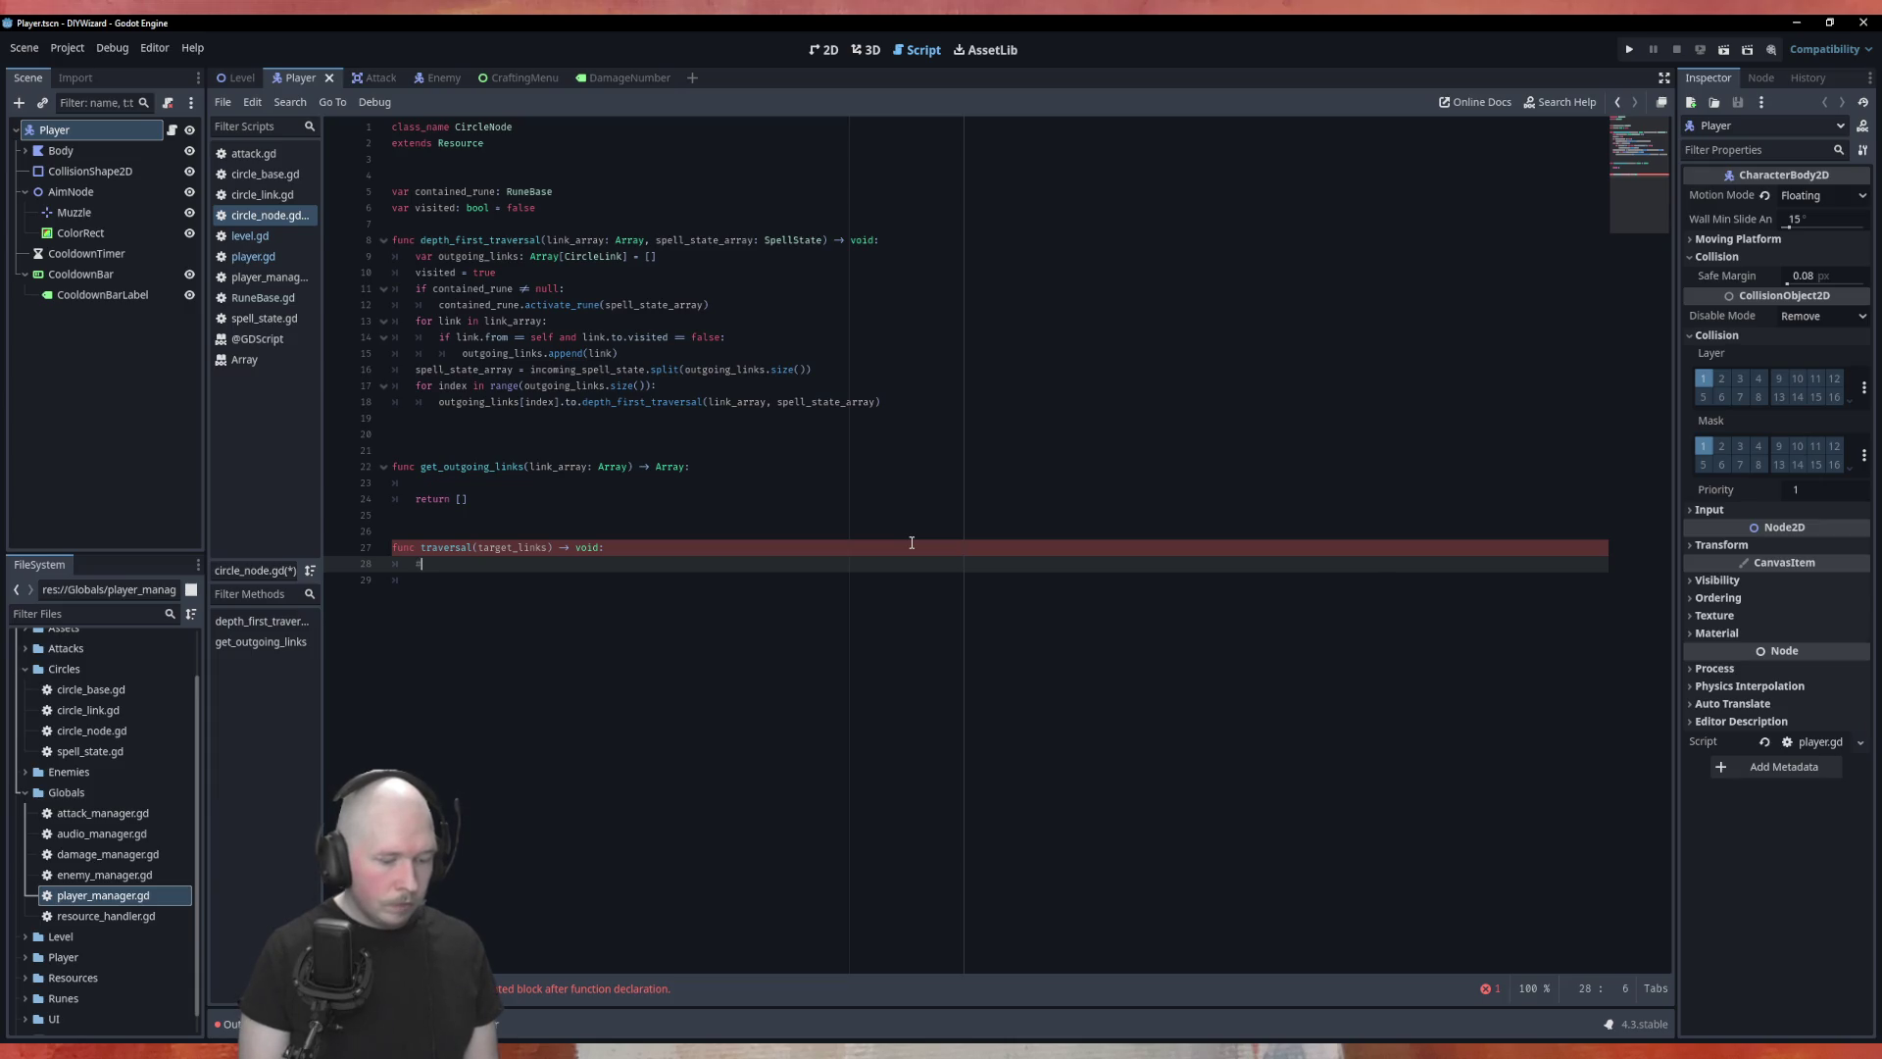
type("Do the thing")
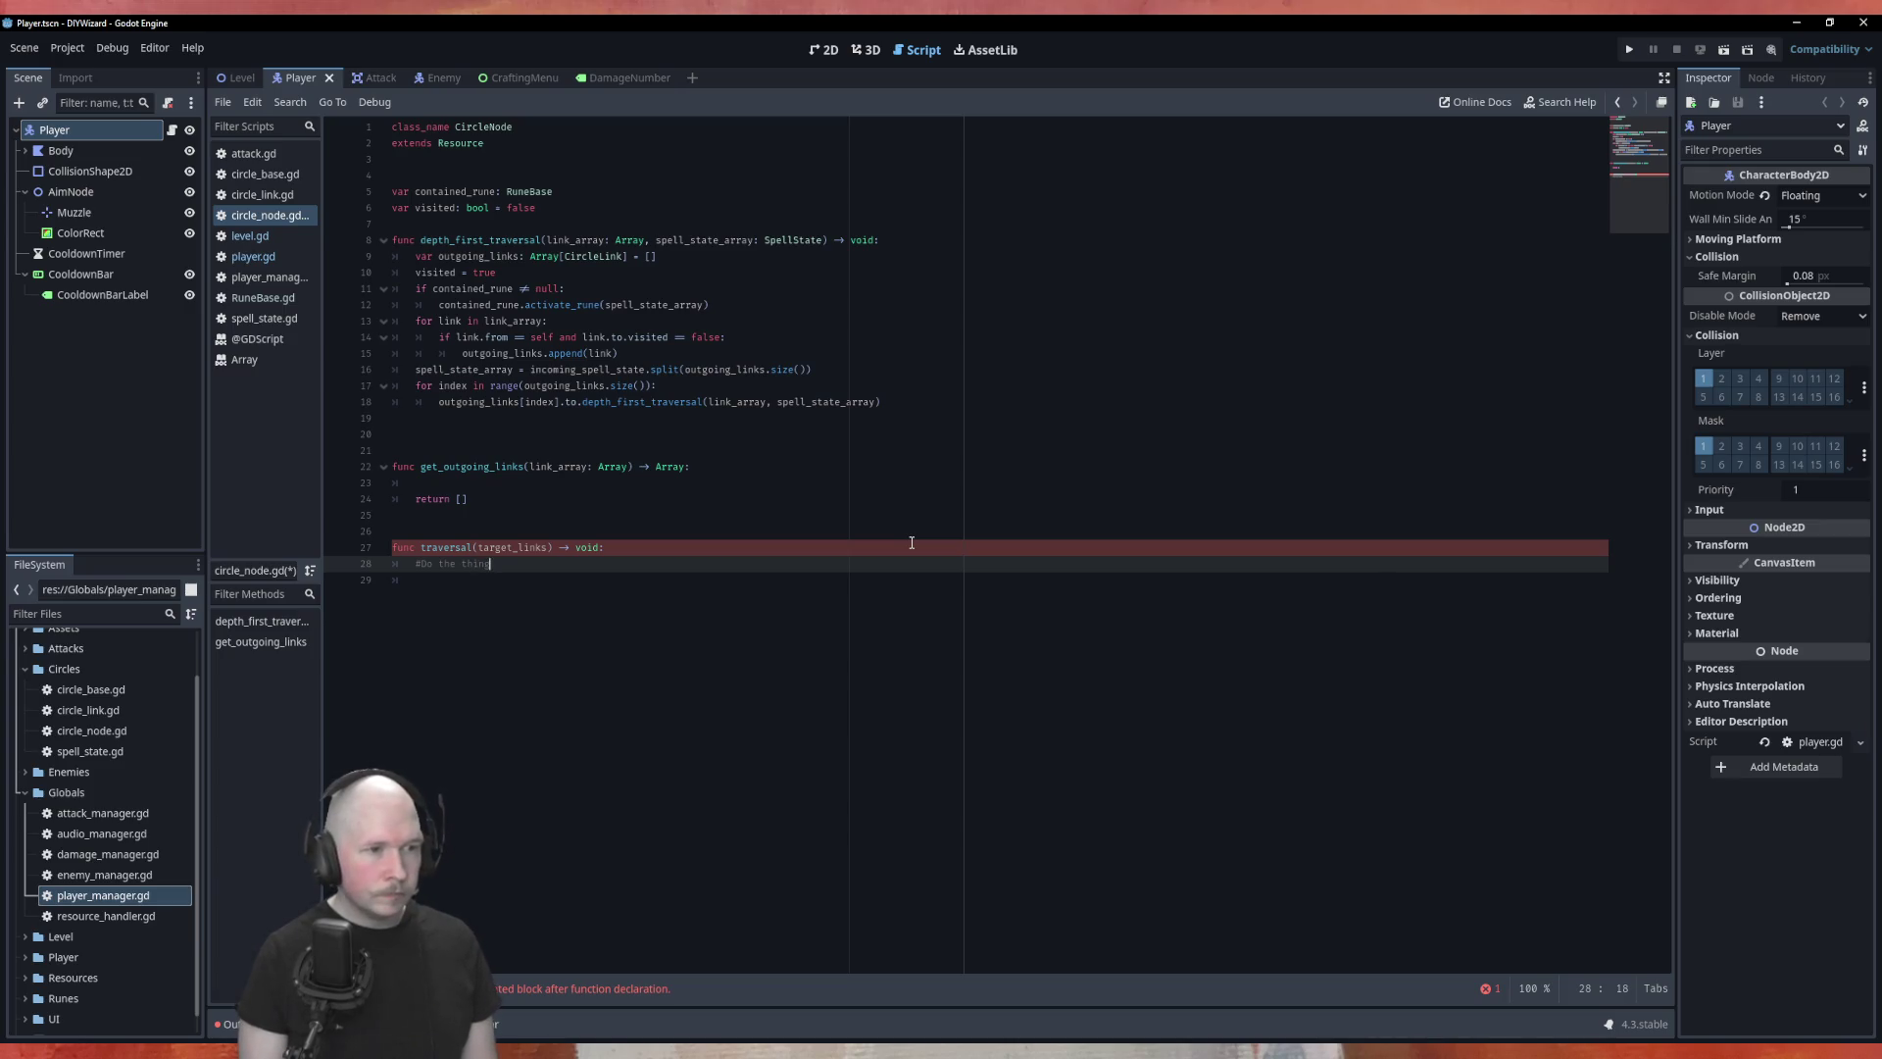
Step: Make the comment '# Do the thing' and add go_to_next_link_in_list(target_links) below it
key("Home")
key("Right")
key("End")
key("Return")
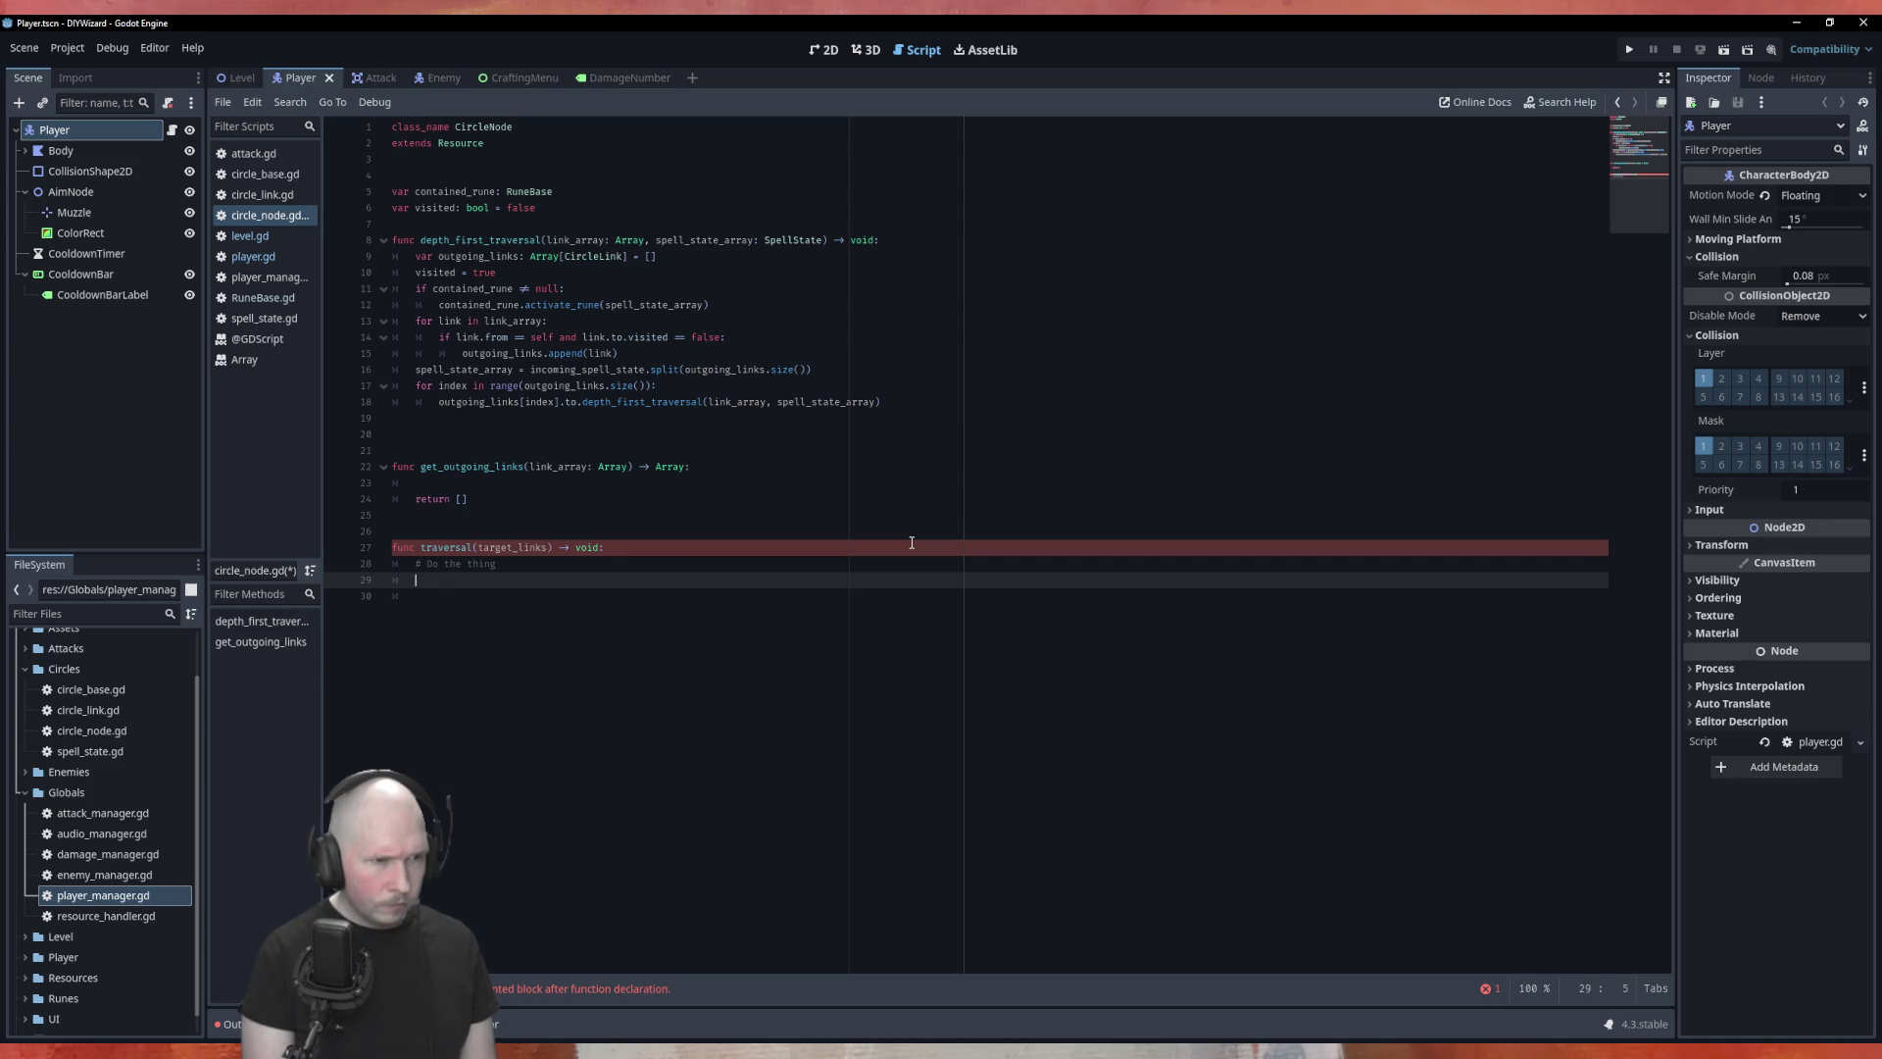
type("go")
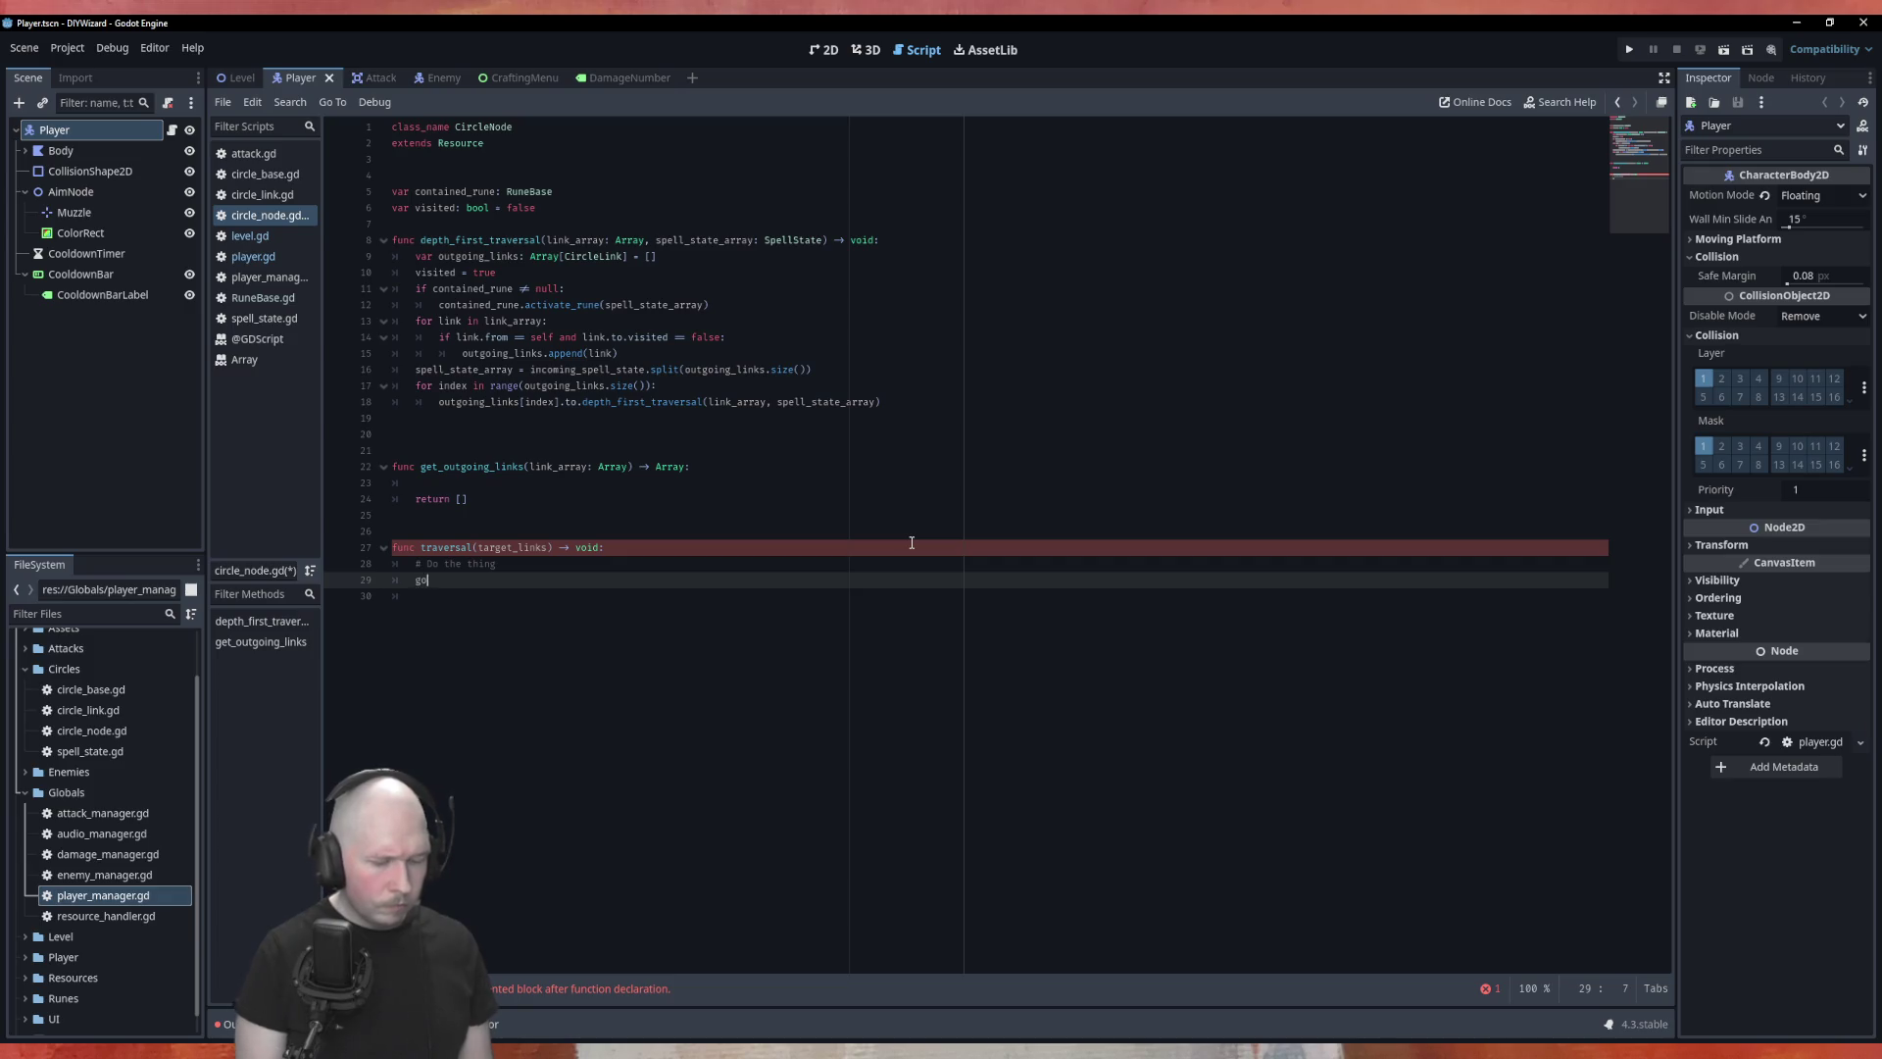
type("_to_n")
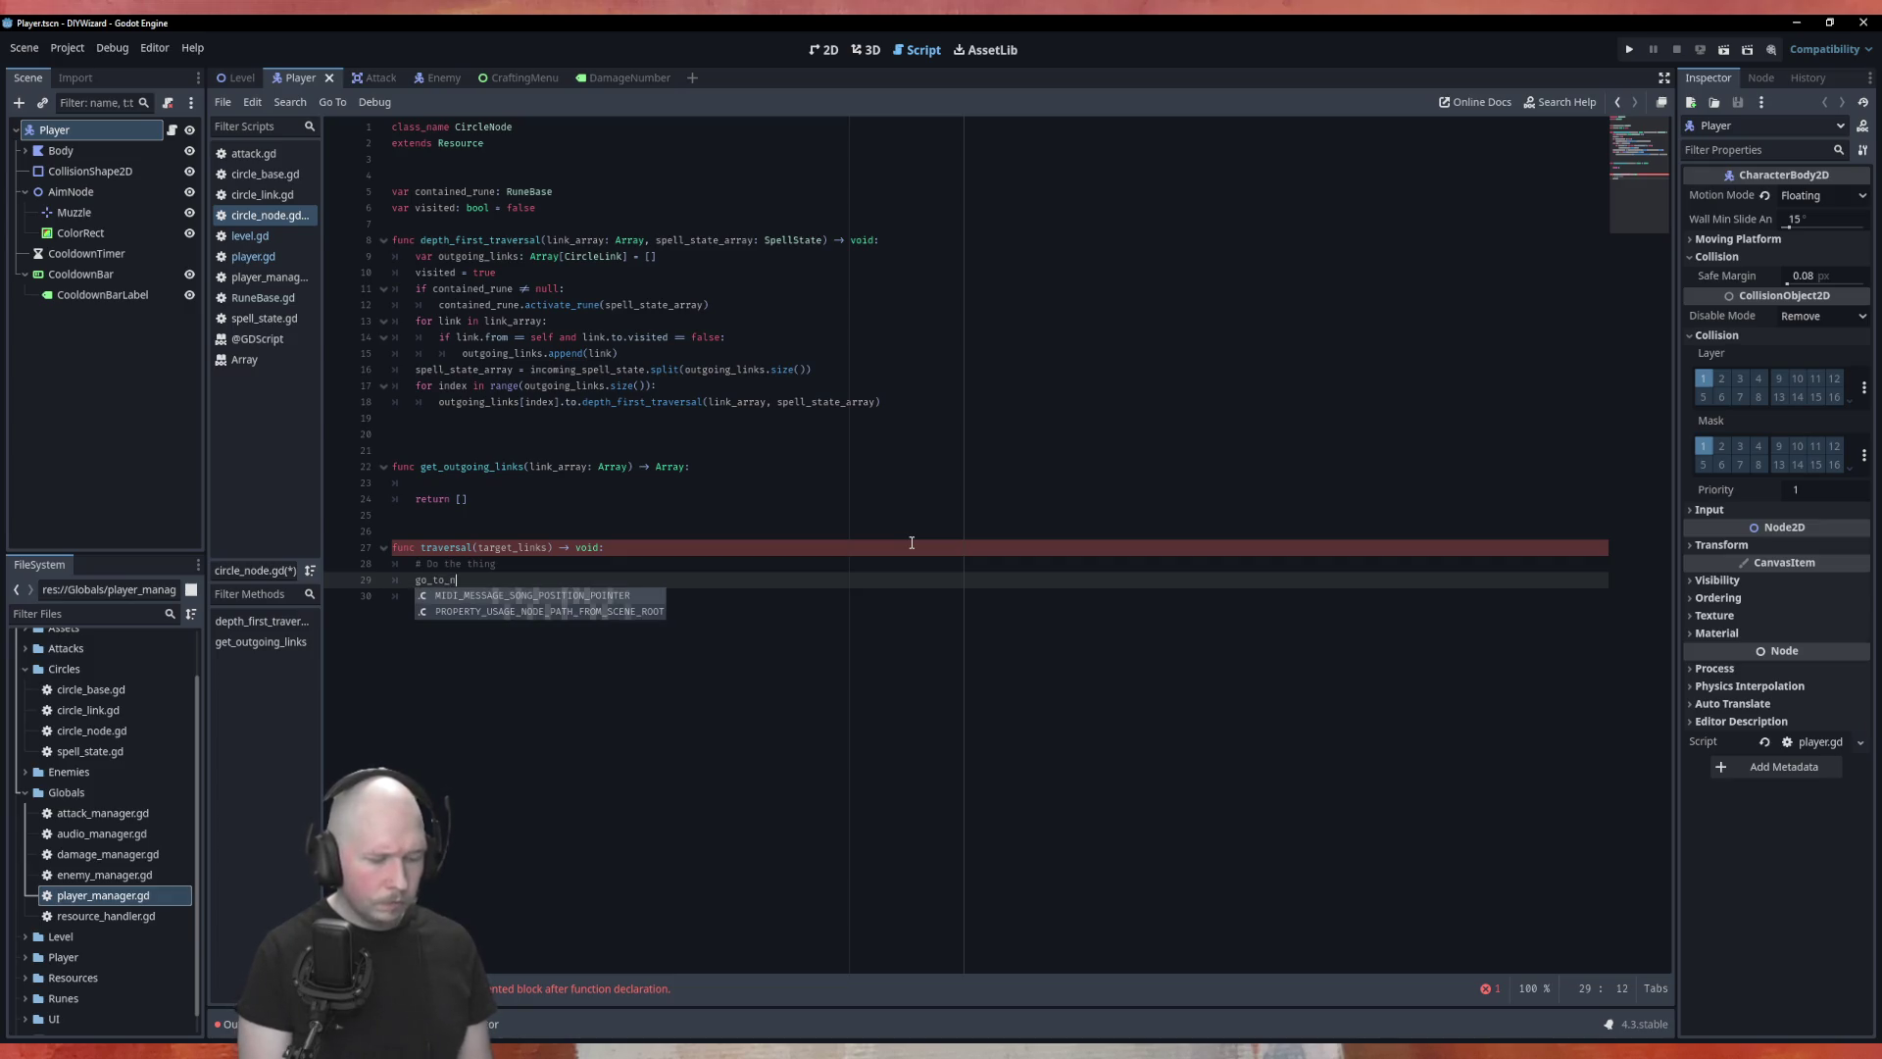
type("ext_link")
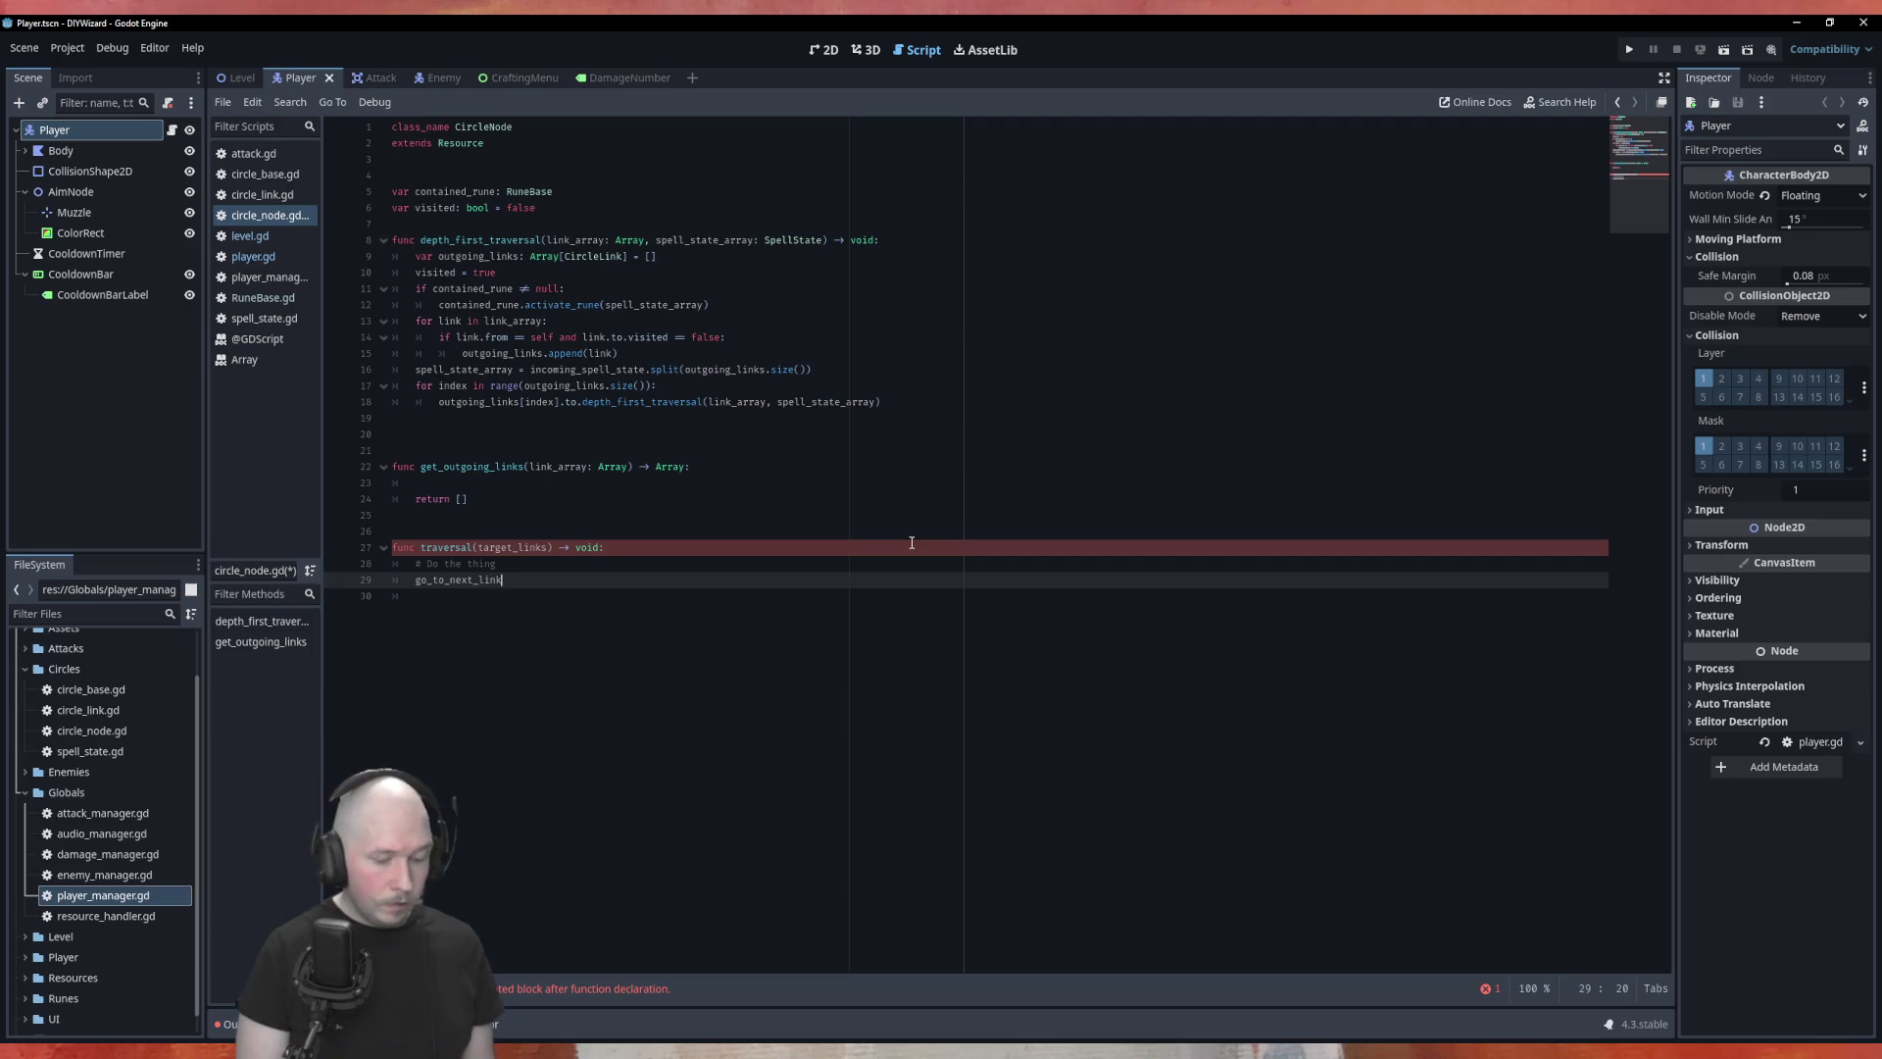
type("_in_li")
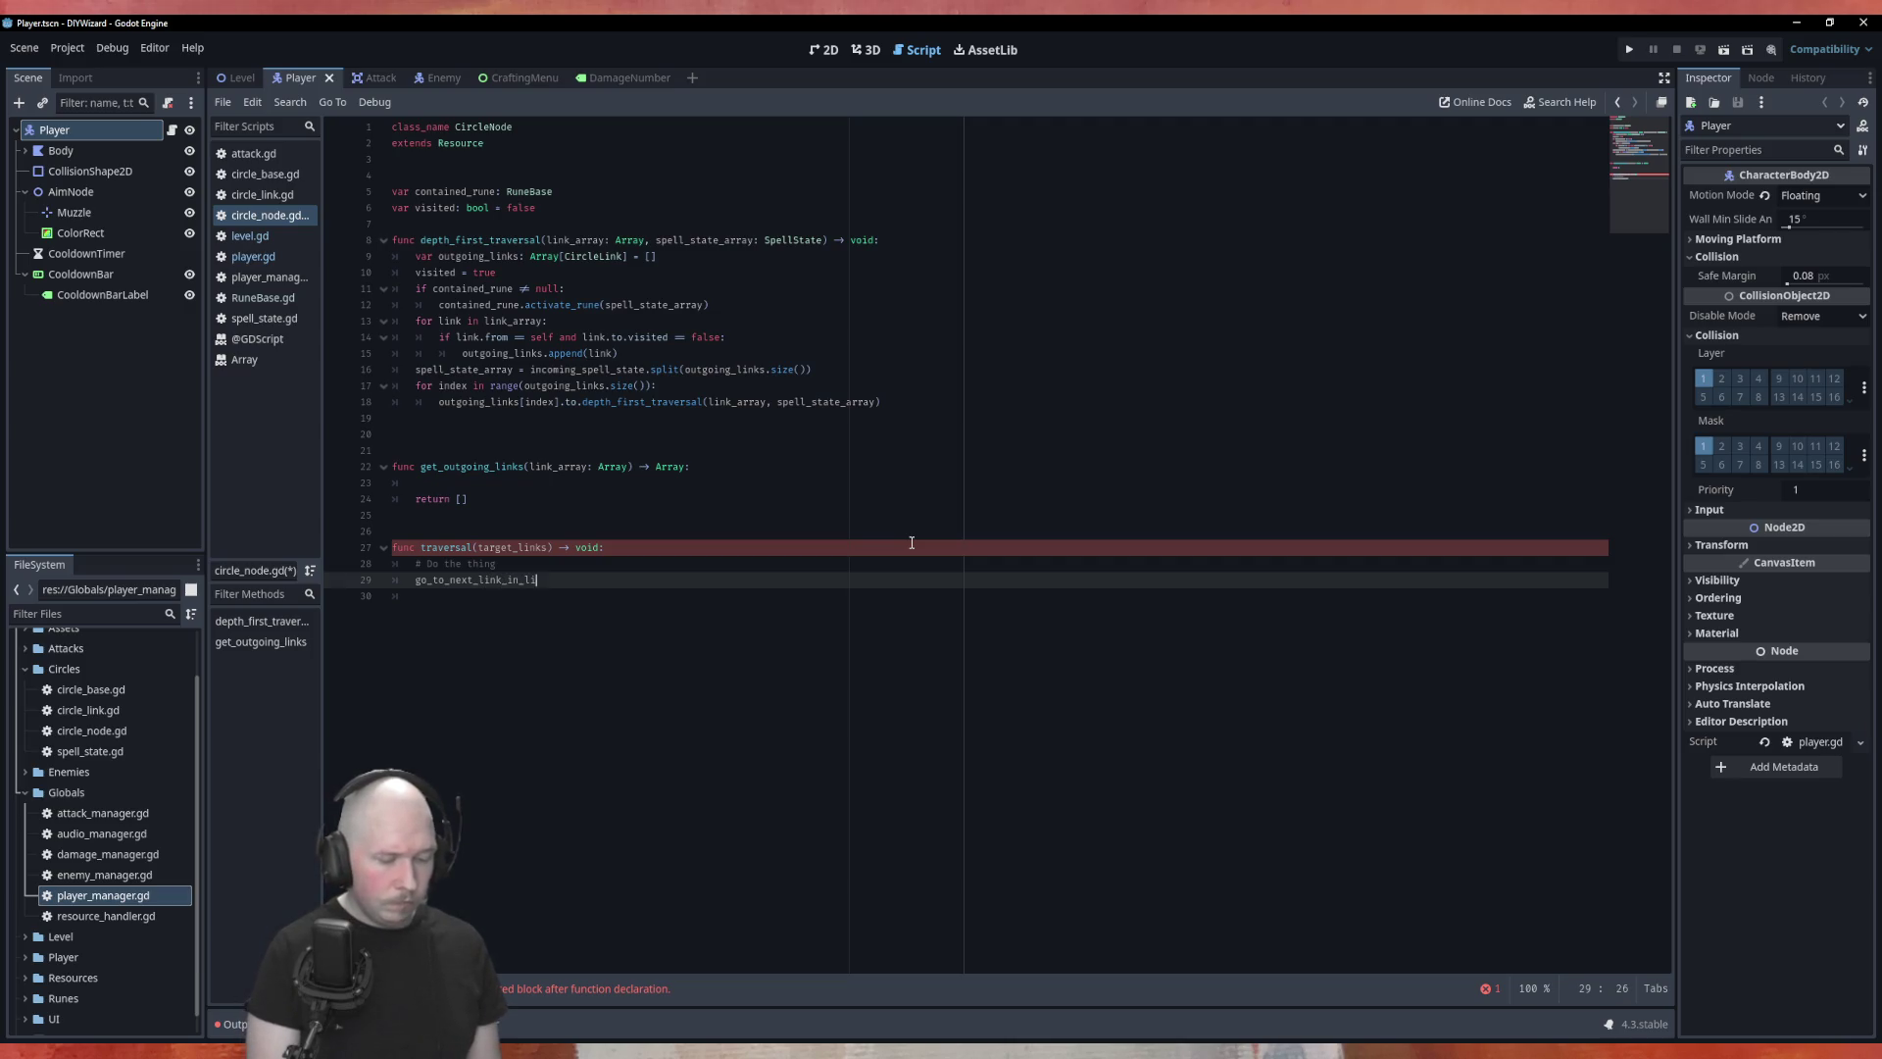
type("st()")
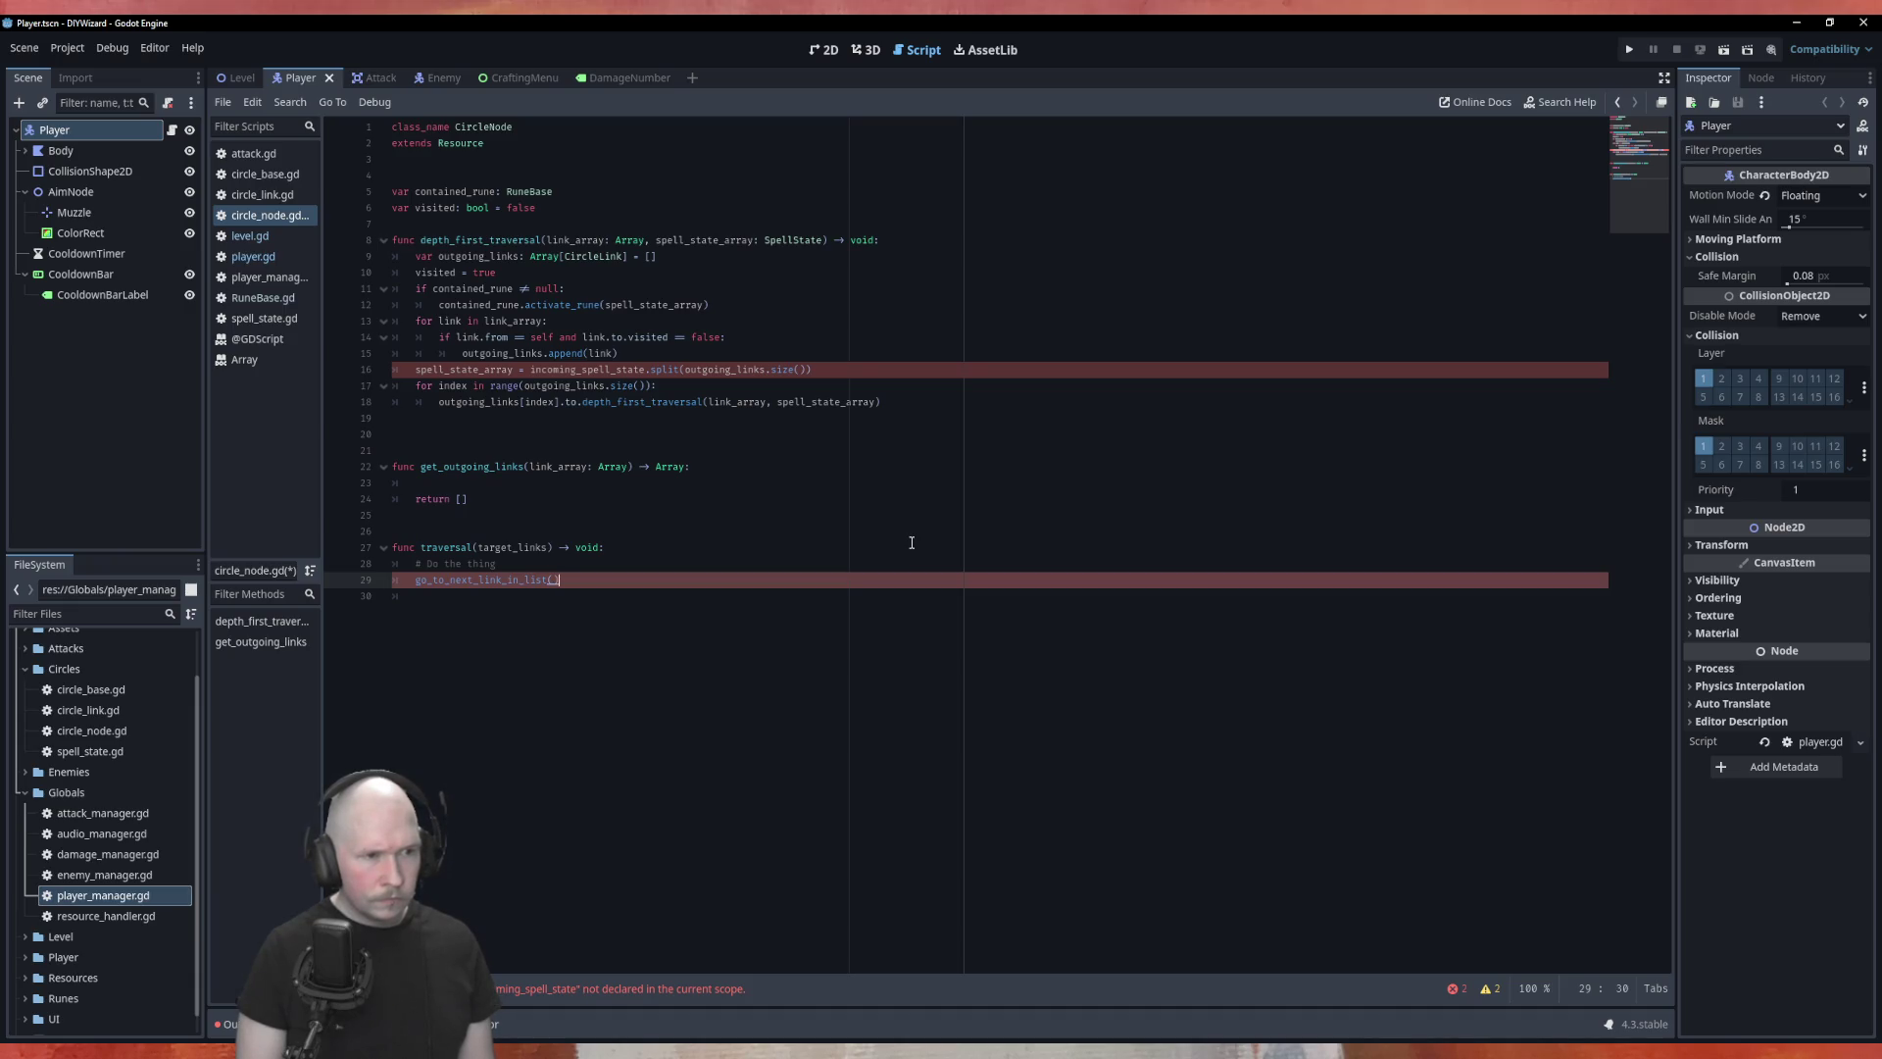
key("Left")
type("target_links")
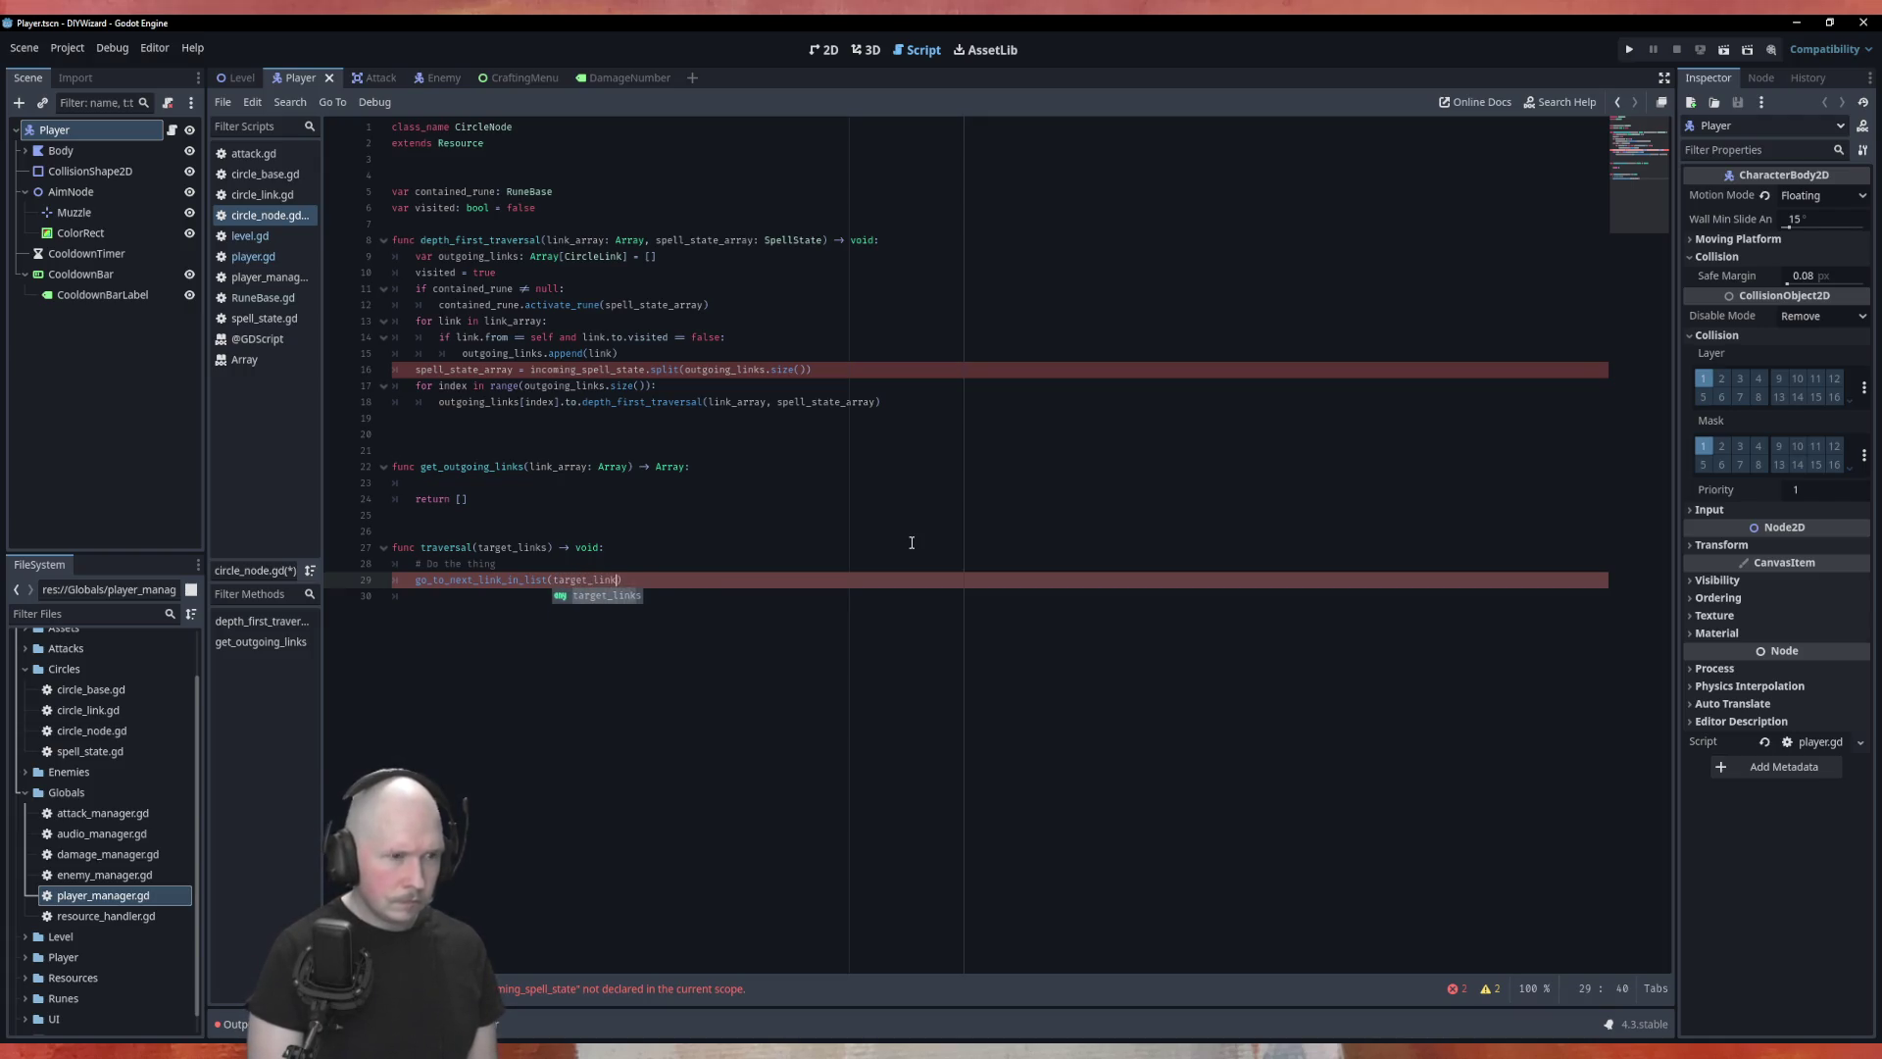
type(")")
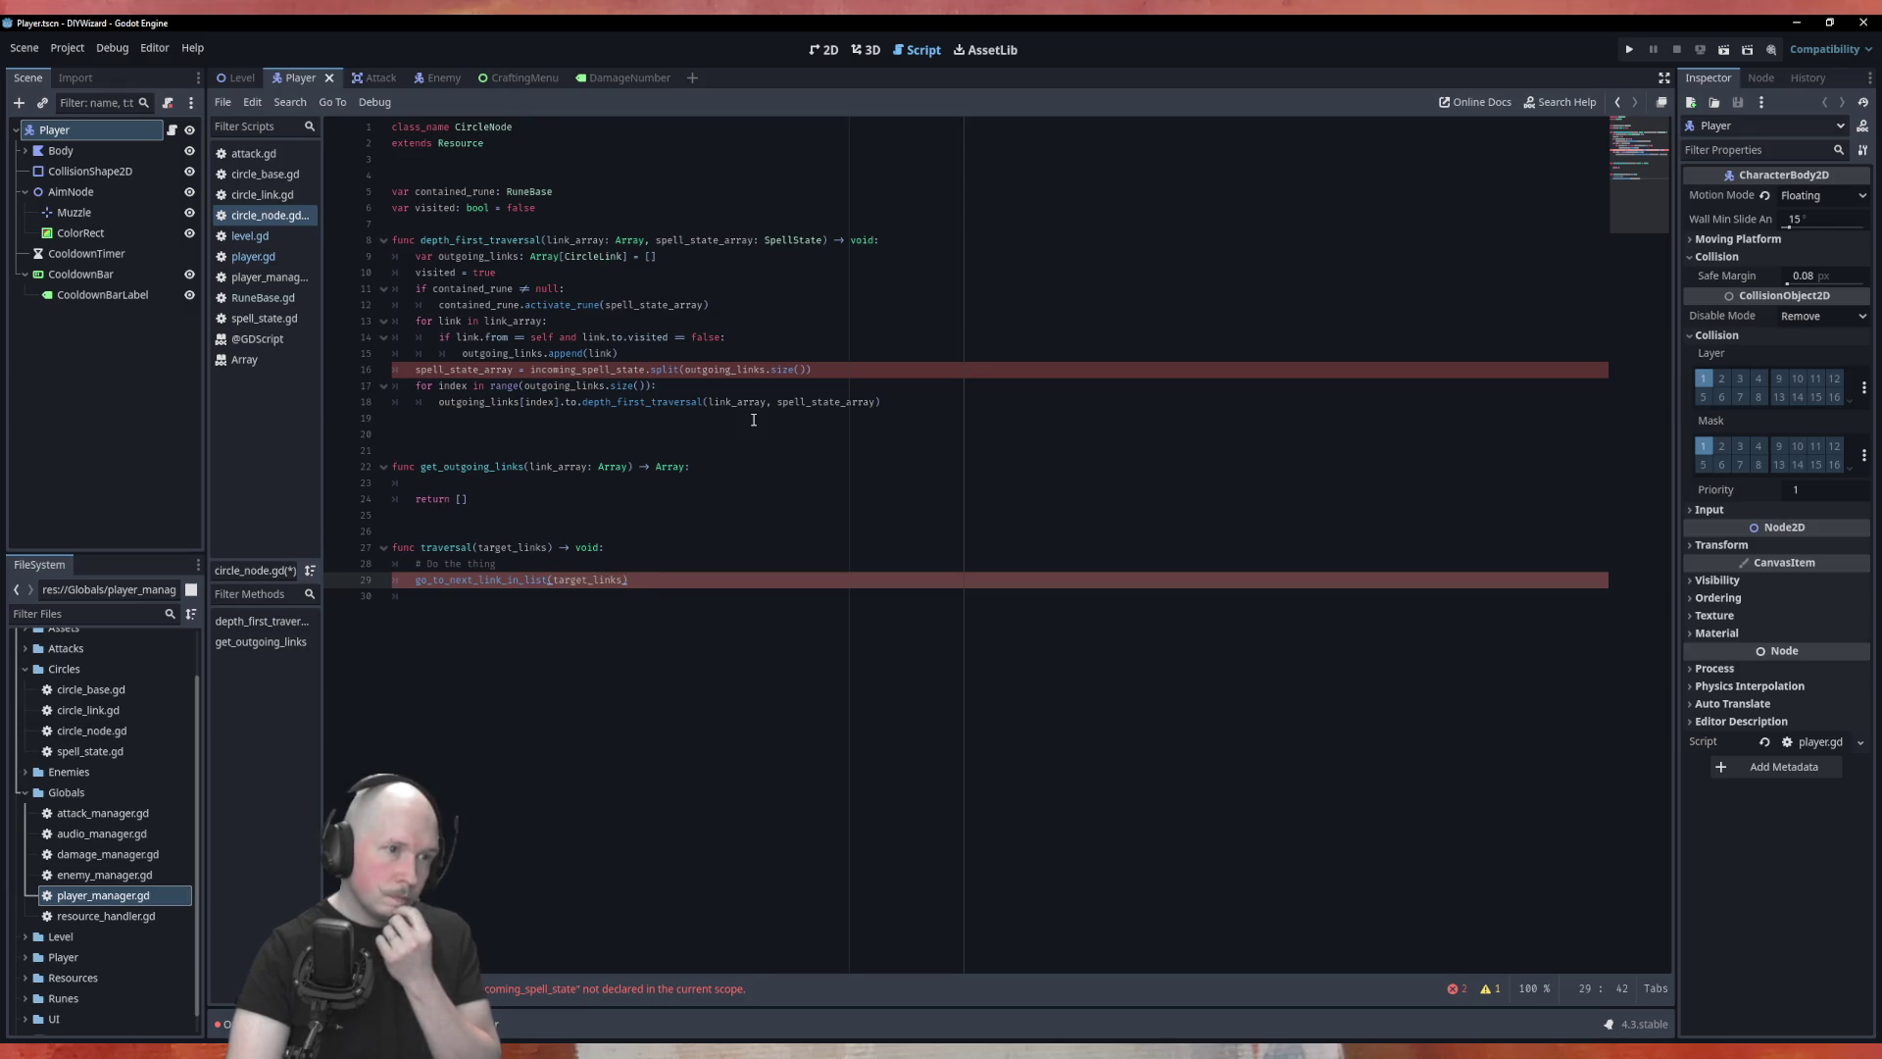
mouse_move(643, 585)
left_mouse_down()
mouse_move(394, 579)
mouse_move(392, 547)
left_mouse_up()
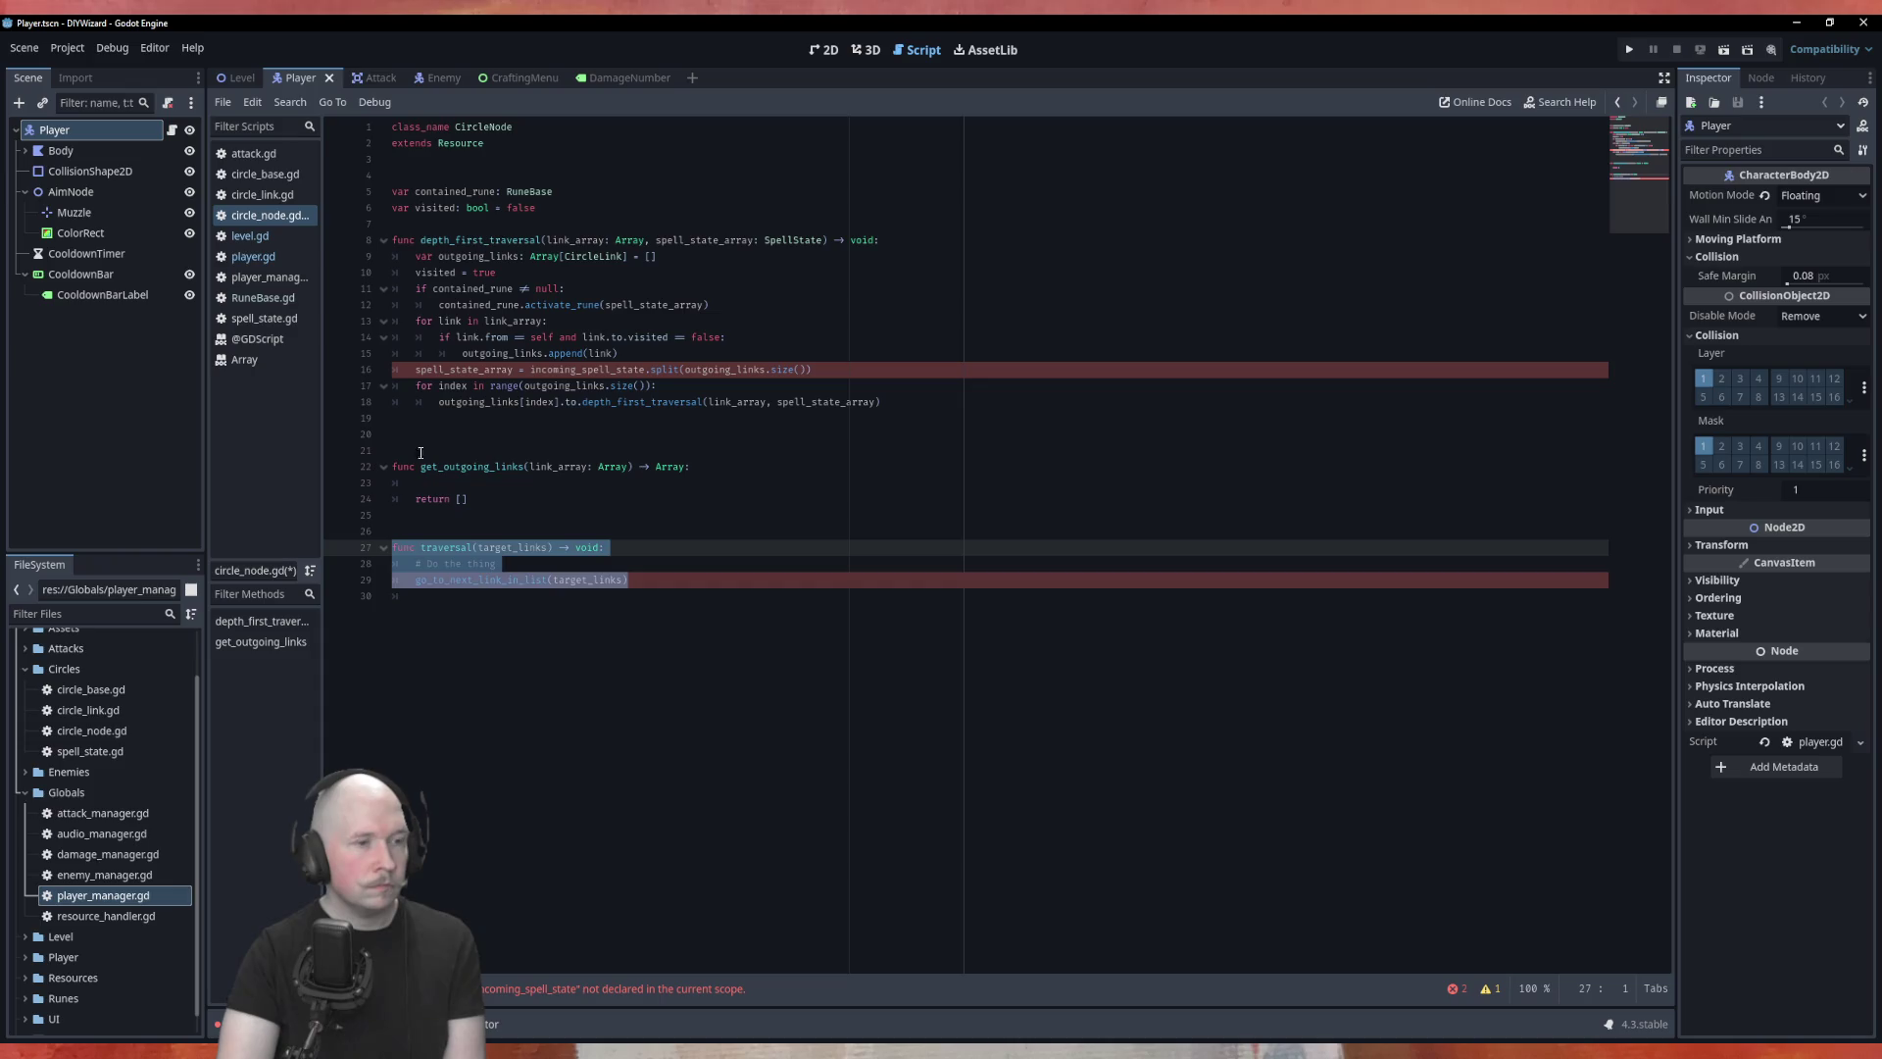
Step: Delete the traversal and get_outgoing_links functions and their leftover blank lines
key("BackSpace")
left_click_drag(470, 499, 393, 466)
key("BackSpace")
left_click(429, 518)
key("BackSpace")
left_click(428, 518)
key("BackSpace")
key("BackSpace")
key("BackSpace")
key("BackSpace")
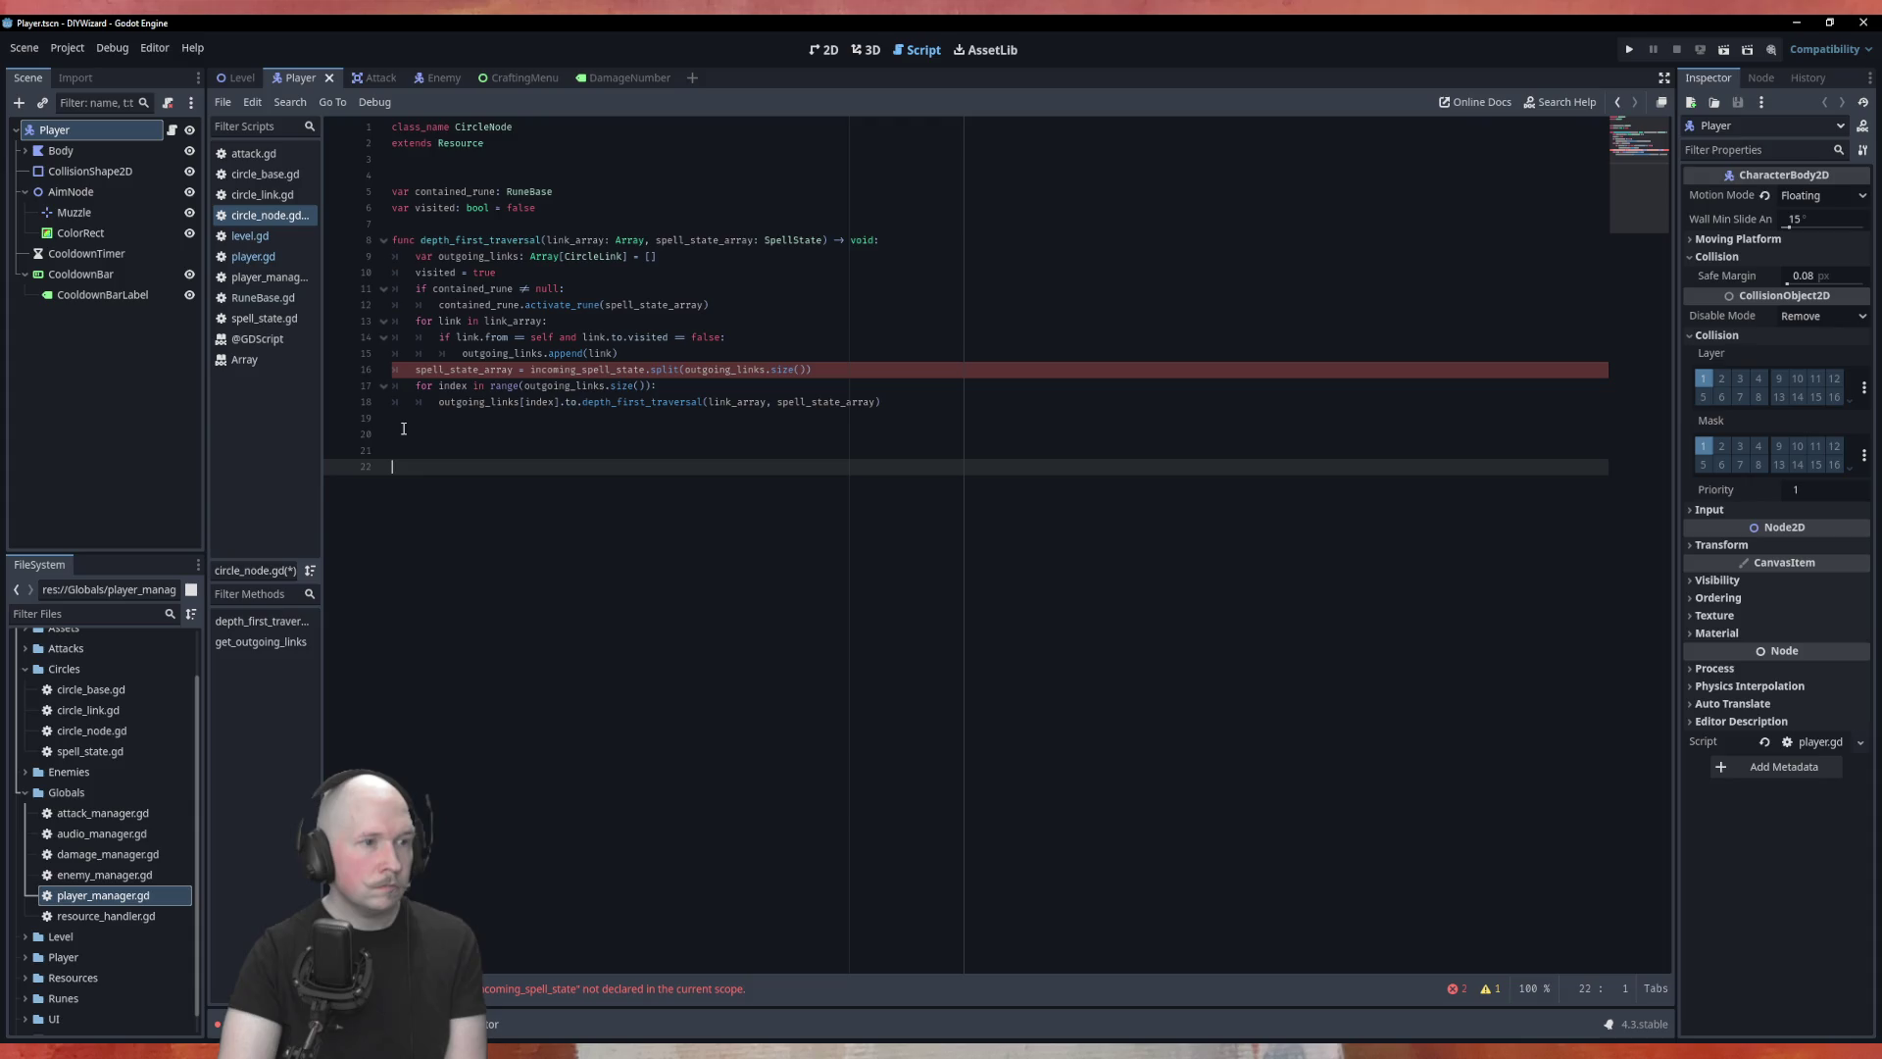
Step: Comment out the whole depth_first_traversal function with Ctrl+K
left_click(388, 401)
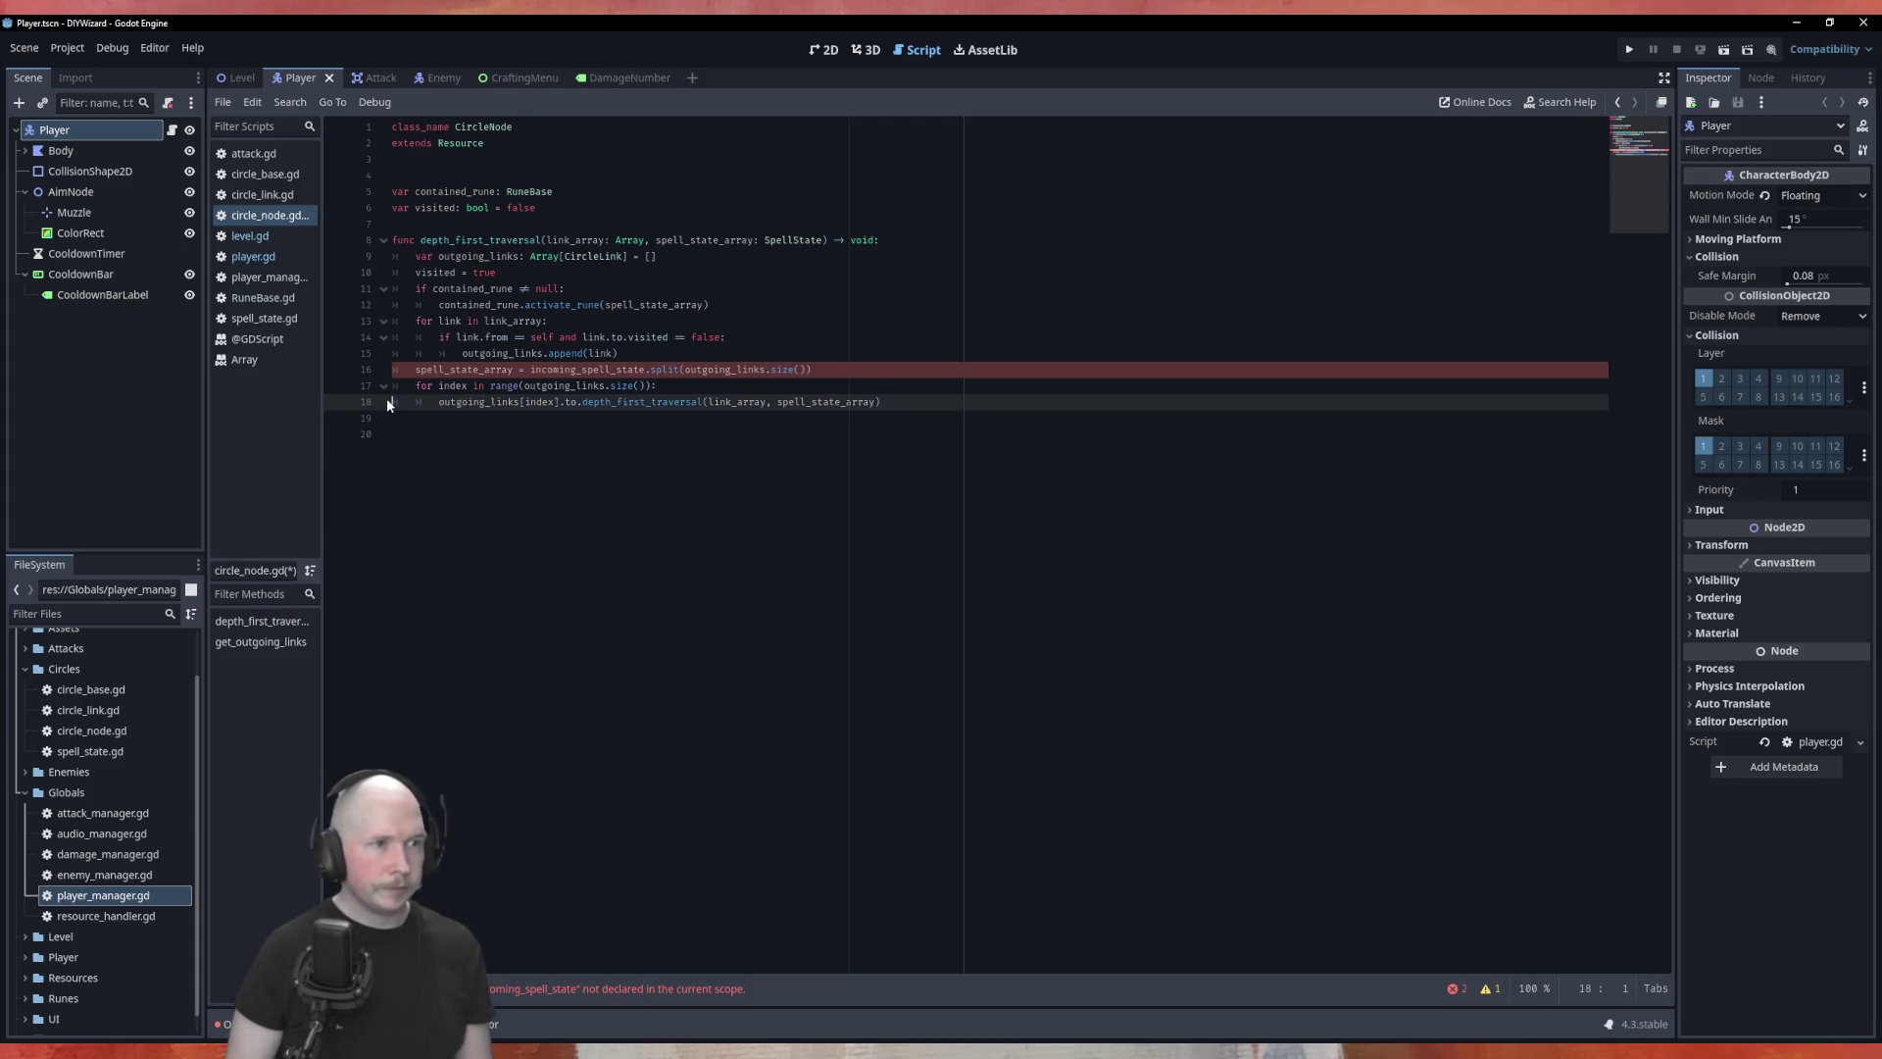
key("shift+Up")
key("shift+Up")
key("shift+Up")
key("shift+Up")
key("shift+Up")
key("shift+Up")
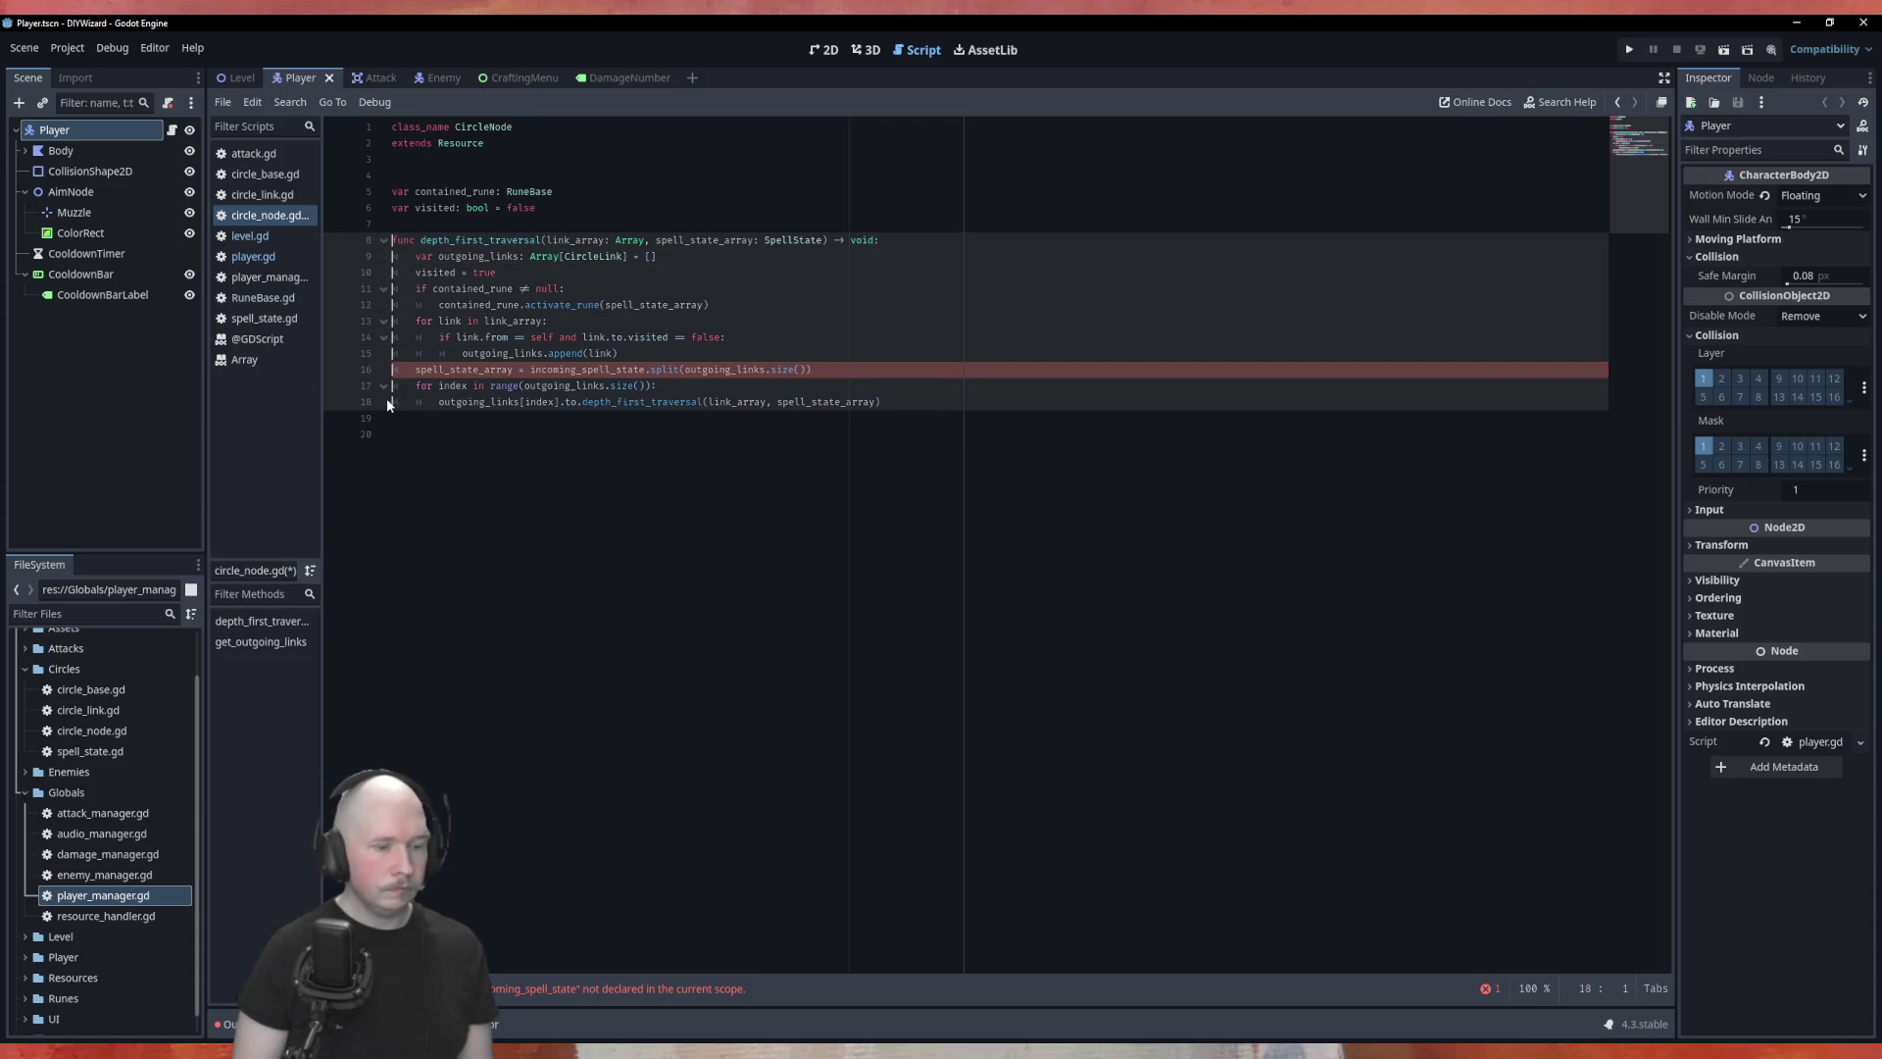
key("ctrl+k")
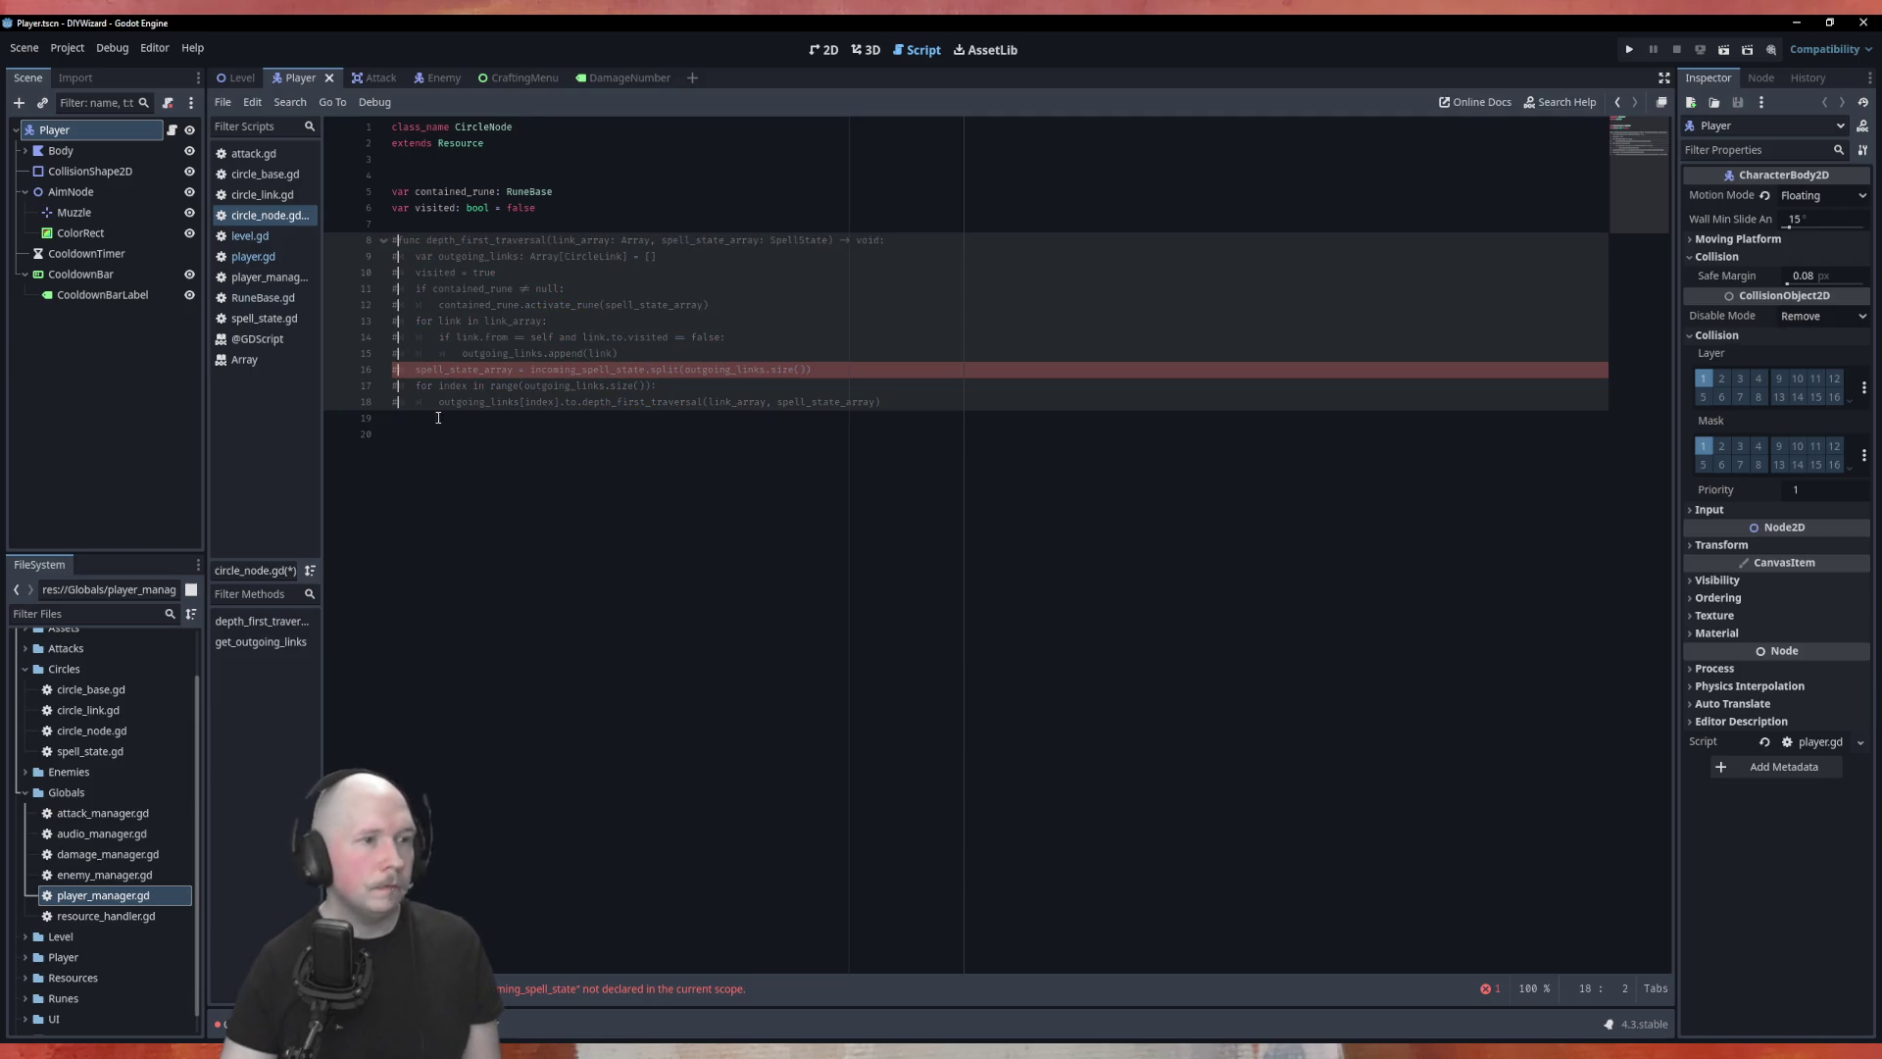
left_click(412, 433)
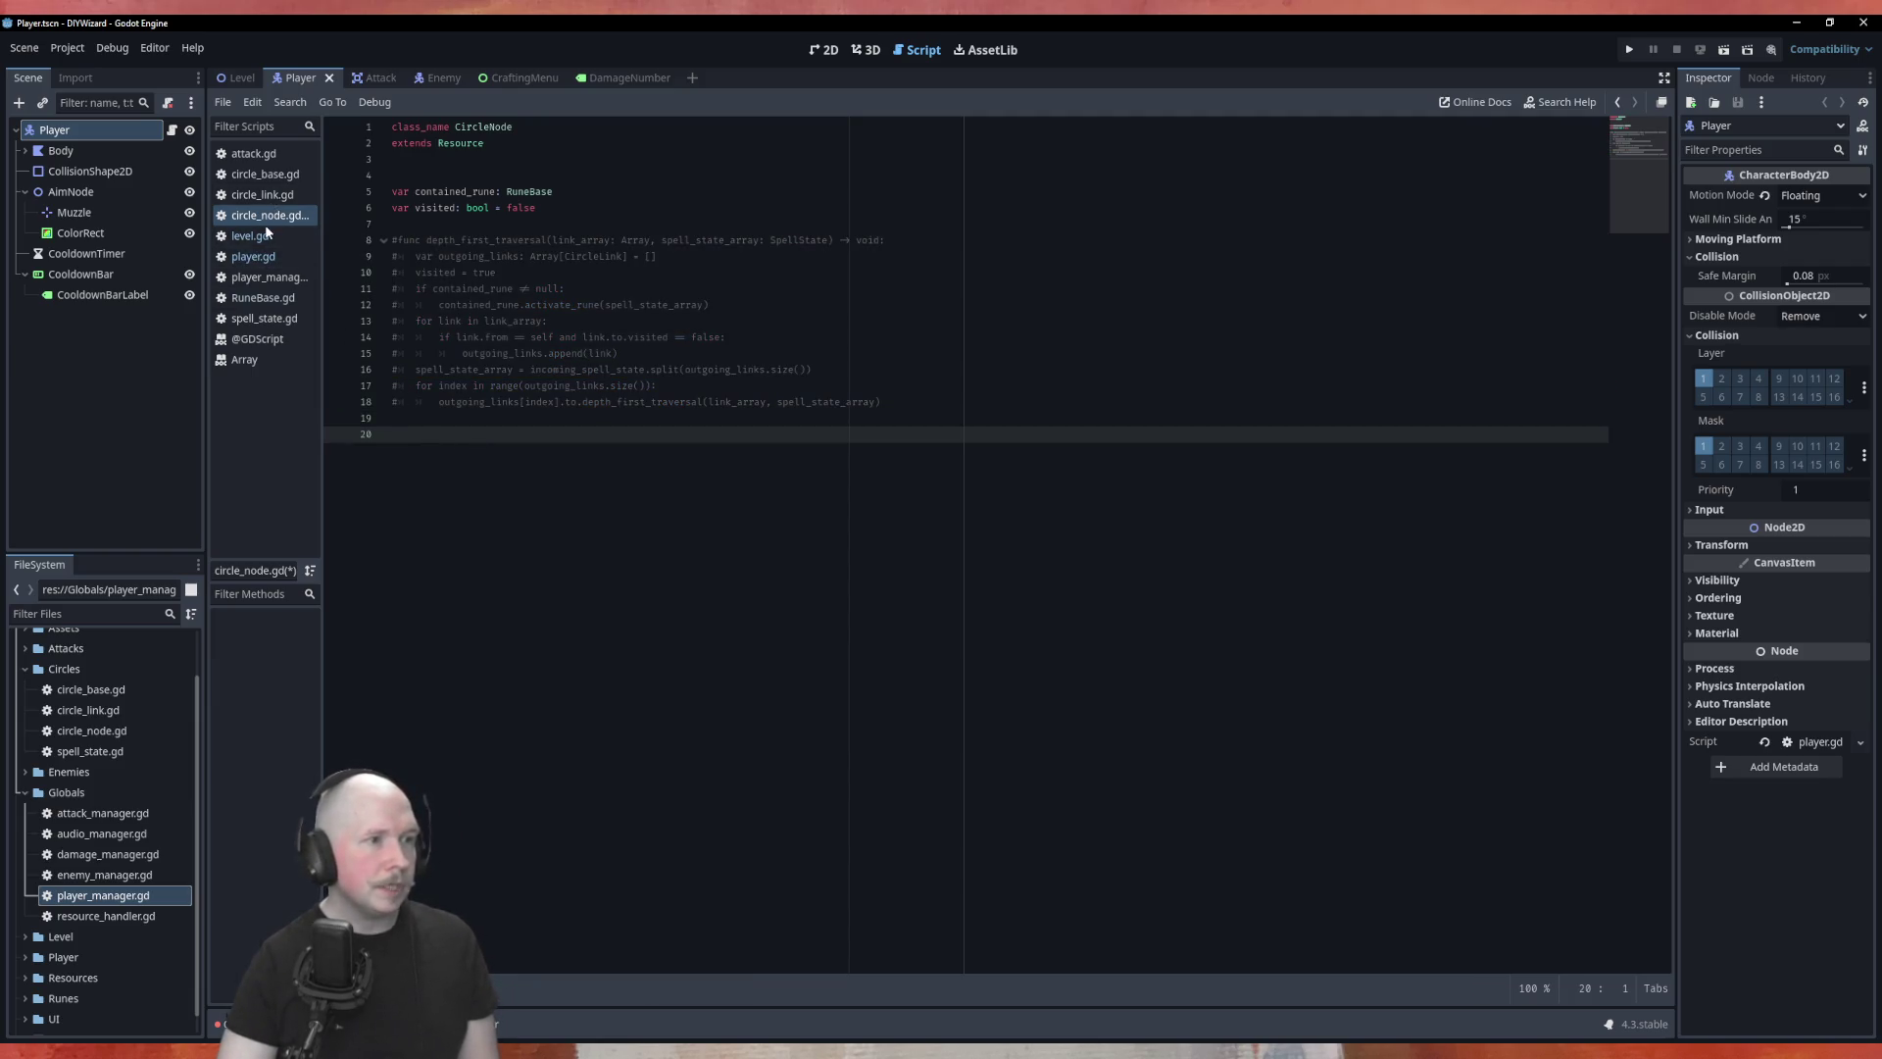
Step: In circle_base.gd, rename depth_first_search_activation to breadth_first_search_activation
left_click(264, 174)
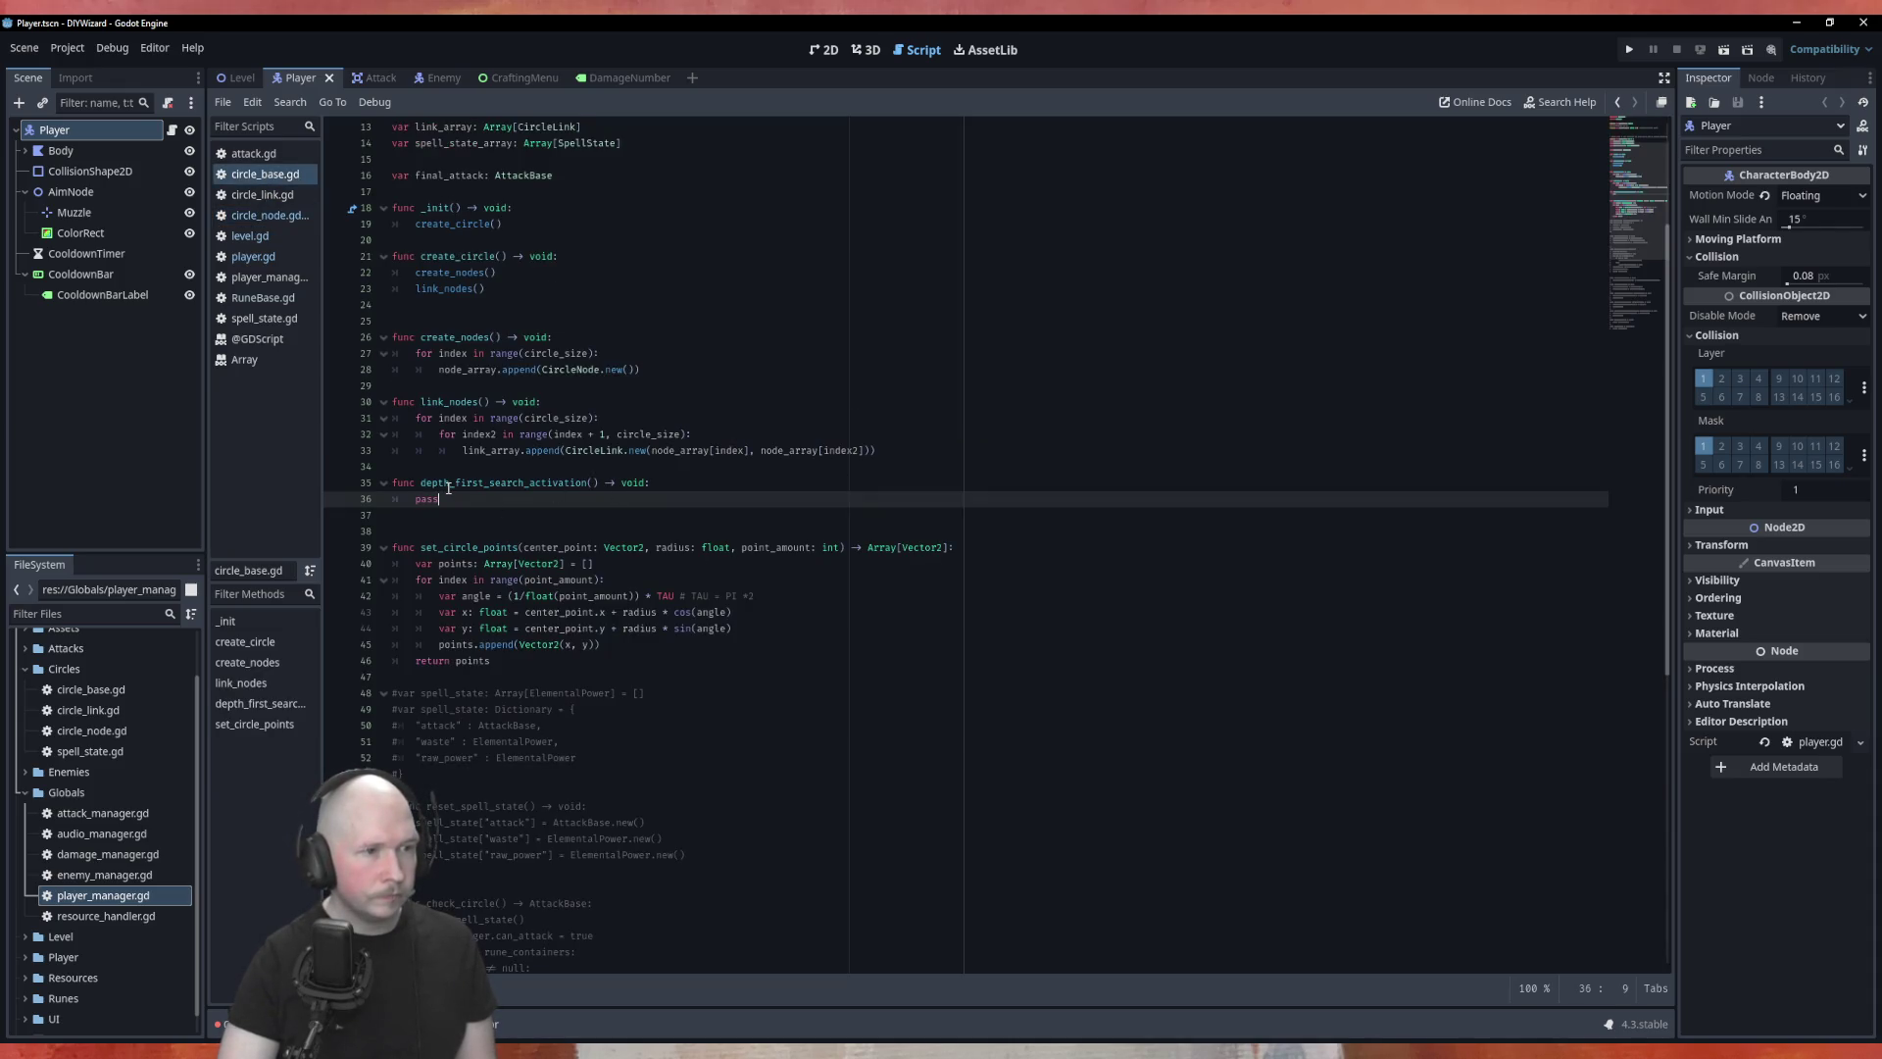
left_click_drag(448, 484, 427, 486)
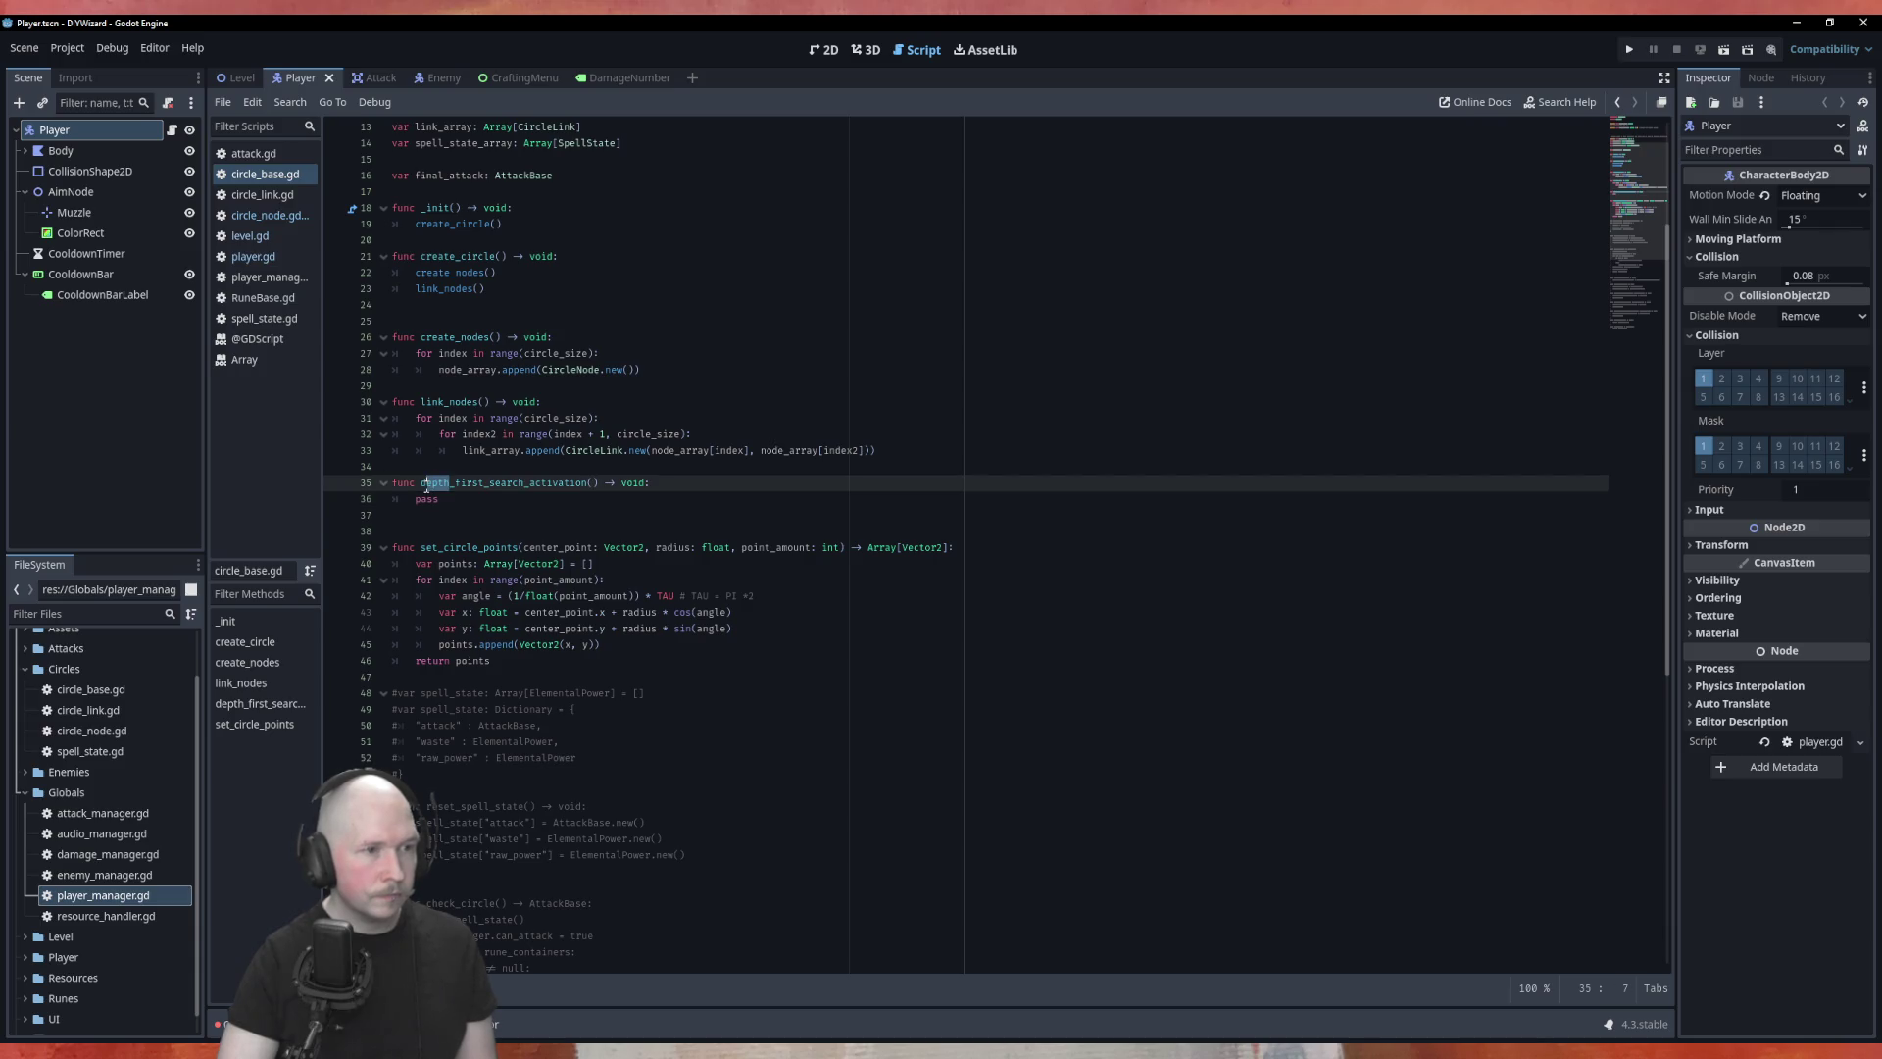
key("BackSpace")
key("BackSpace")
type("breadth")
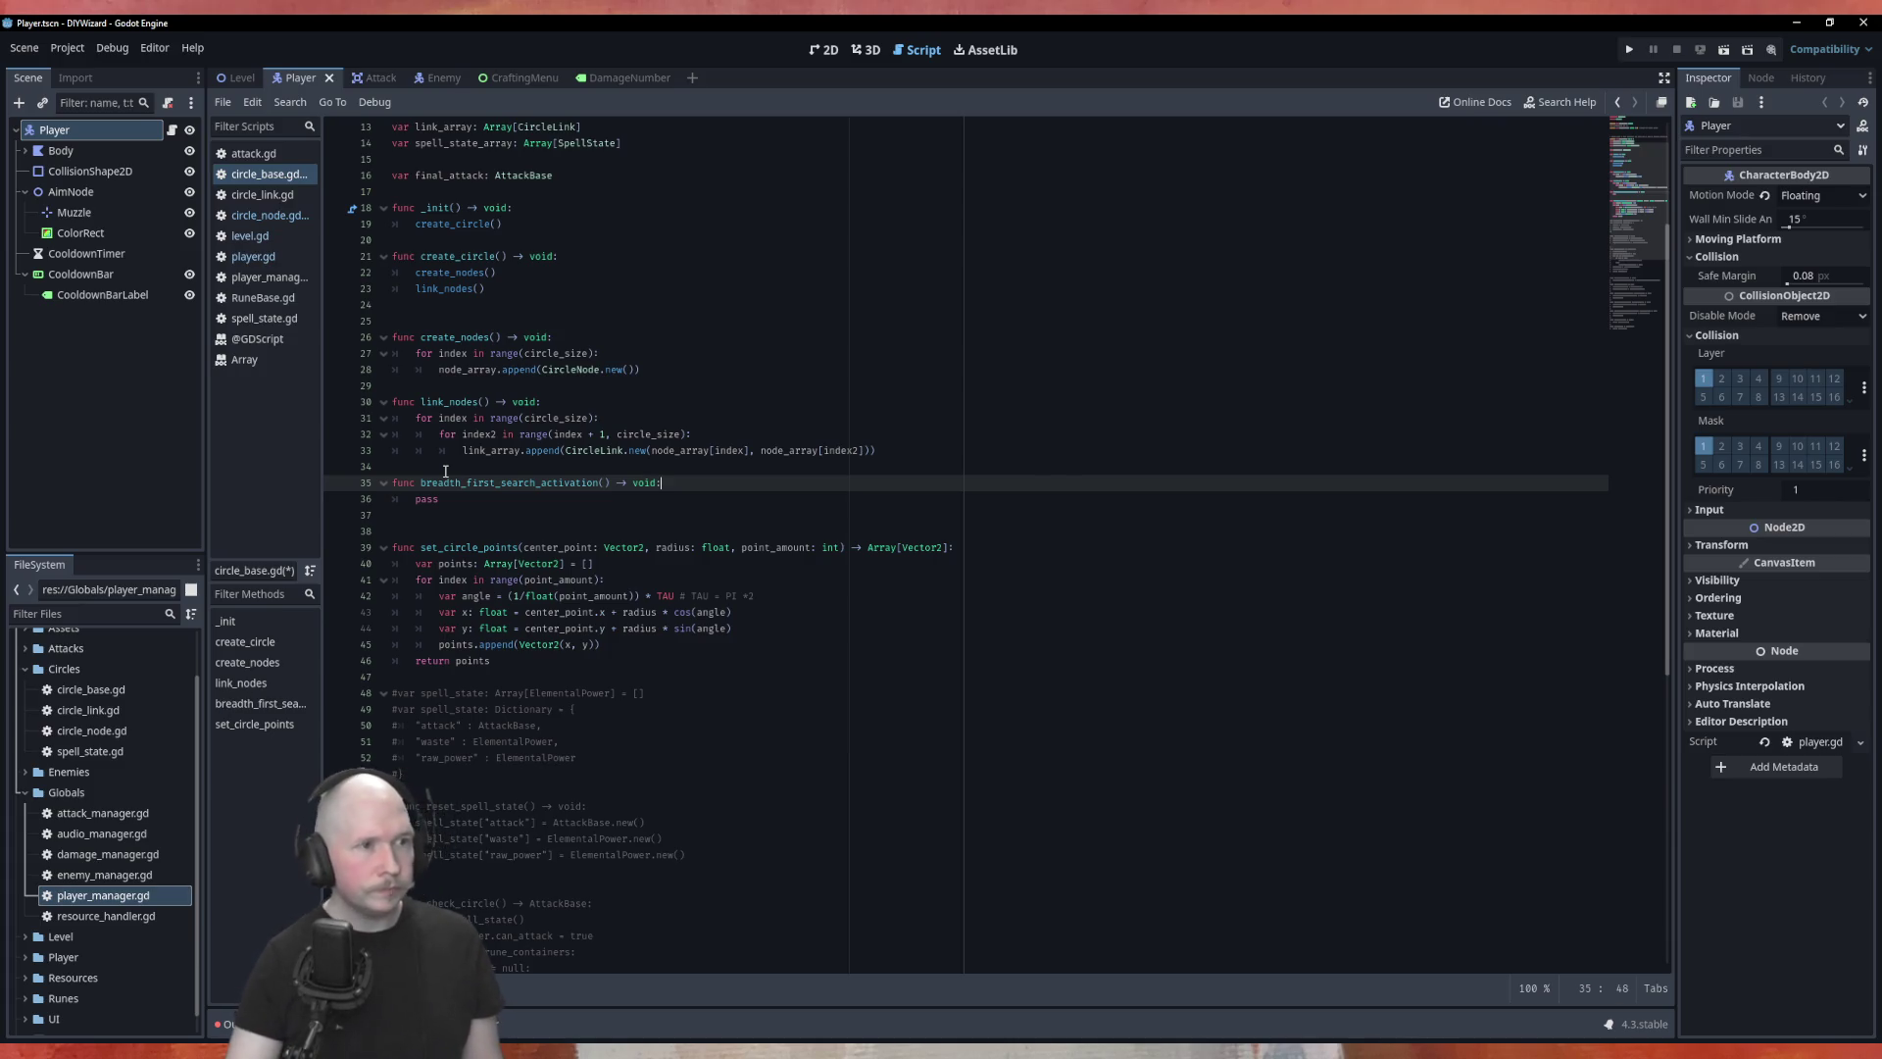
Step: Start a new 'var' declaration on a fresh line below spell_state_array
scroll(629, 304, "up", 2)
left_click(628, 240)
left_click(629, 272)
left_click(637, 260)
key("Return")
key("Up")
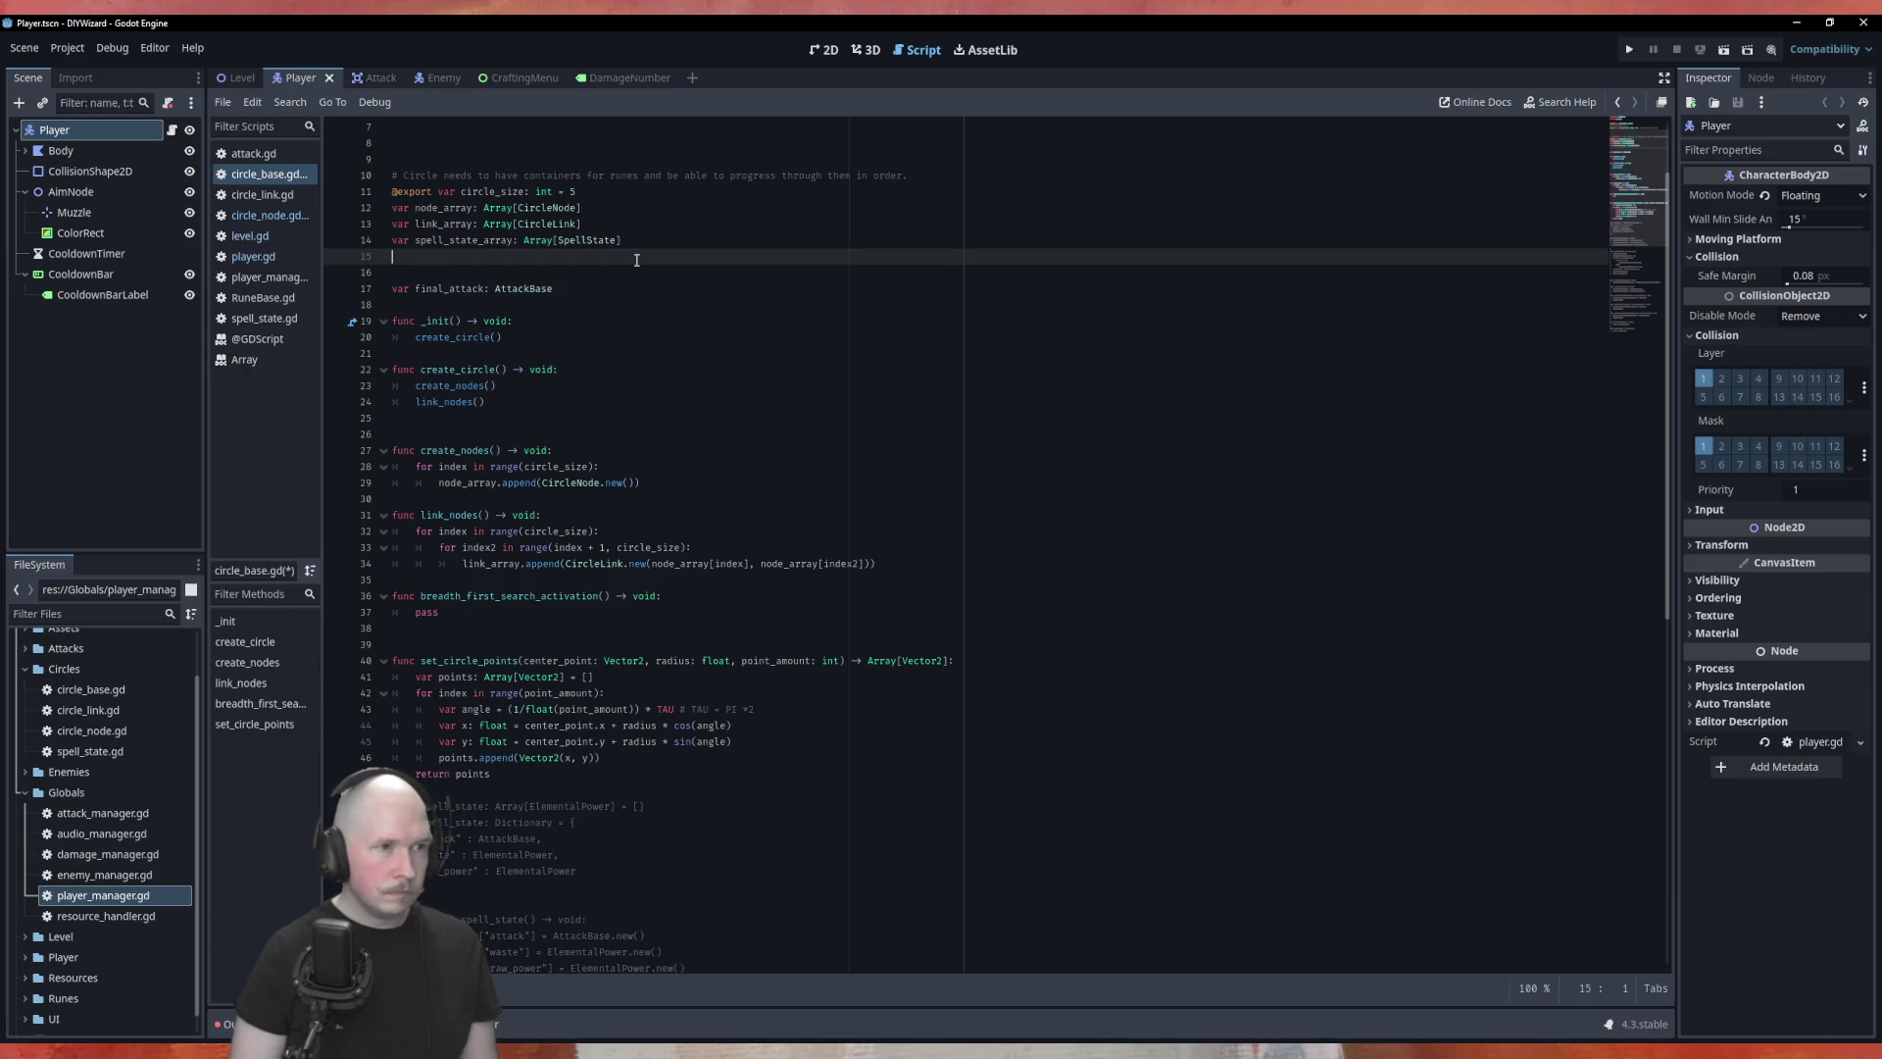
key("Return")
type("var")
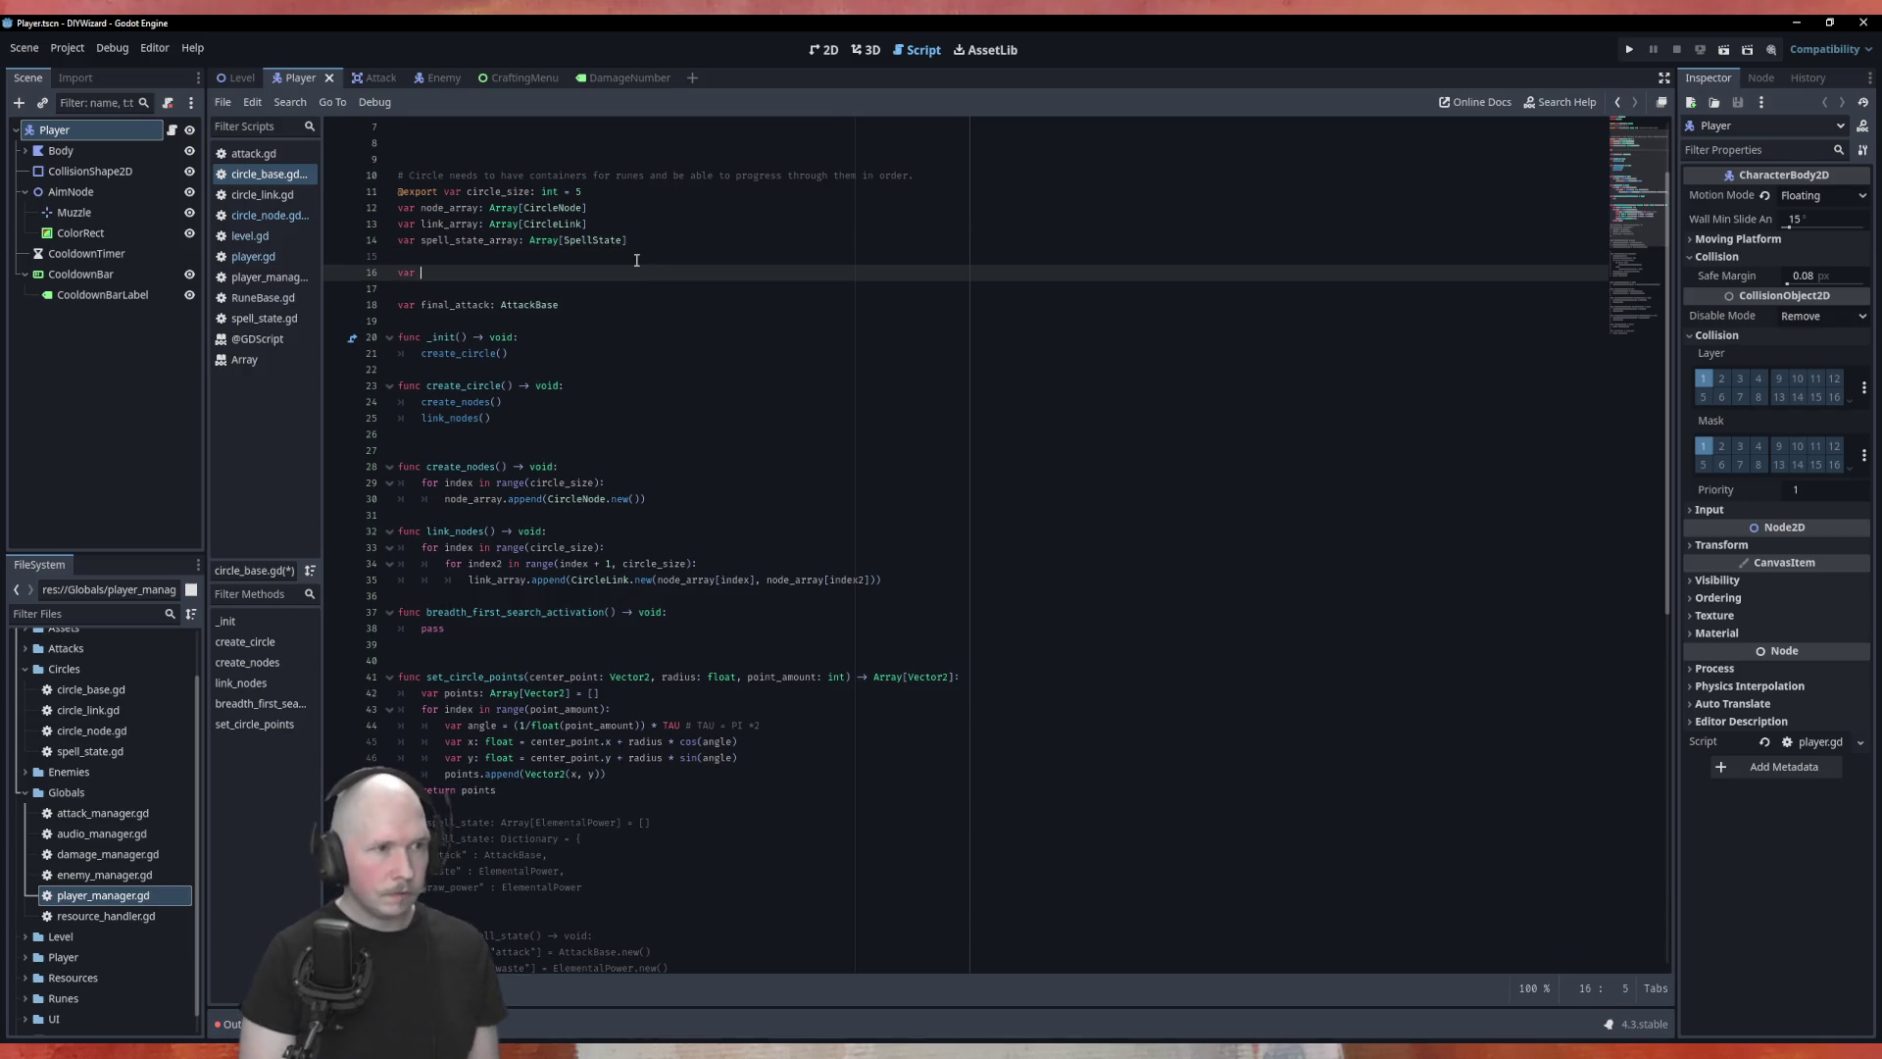
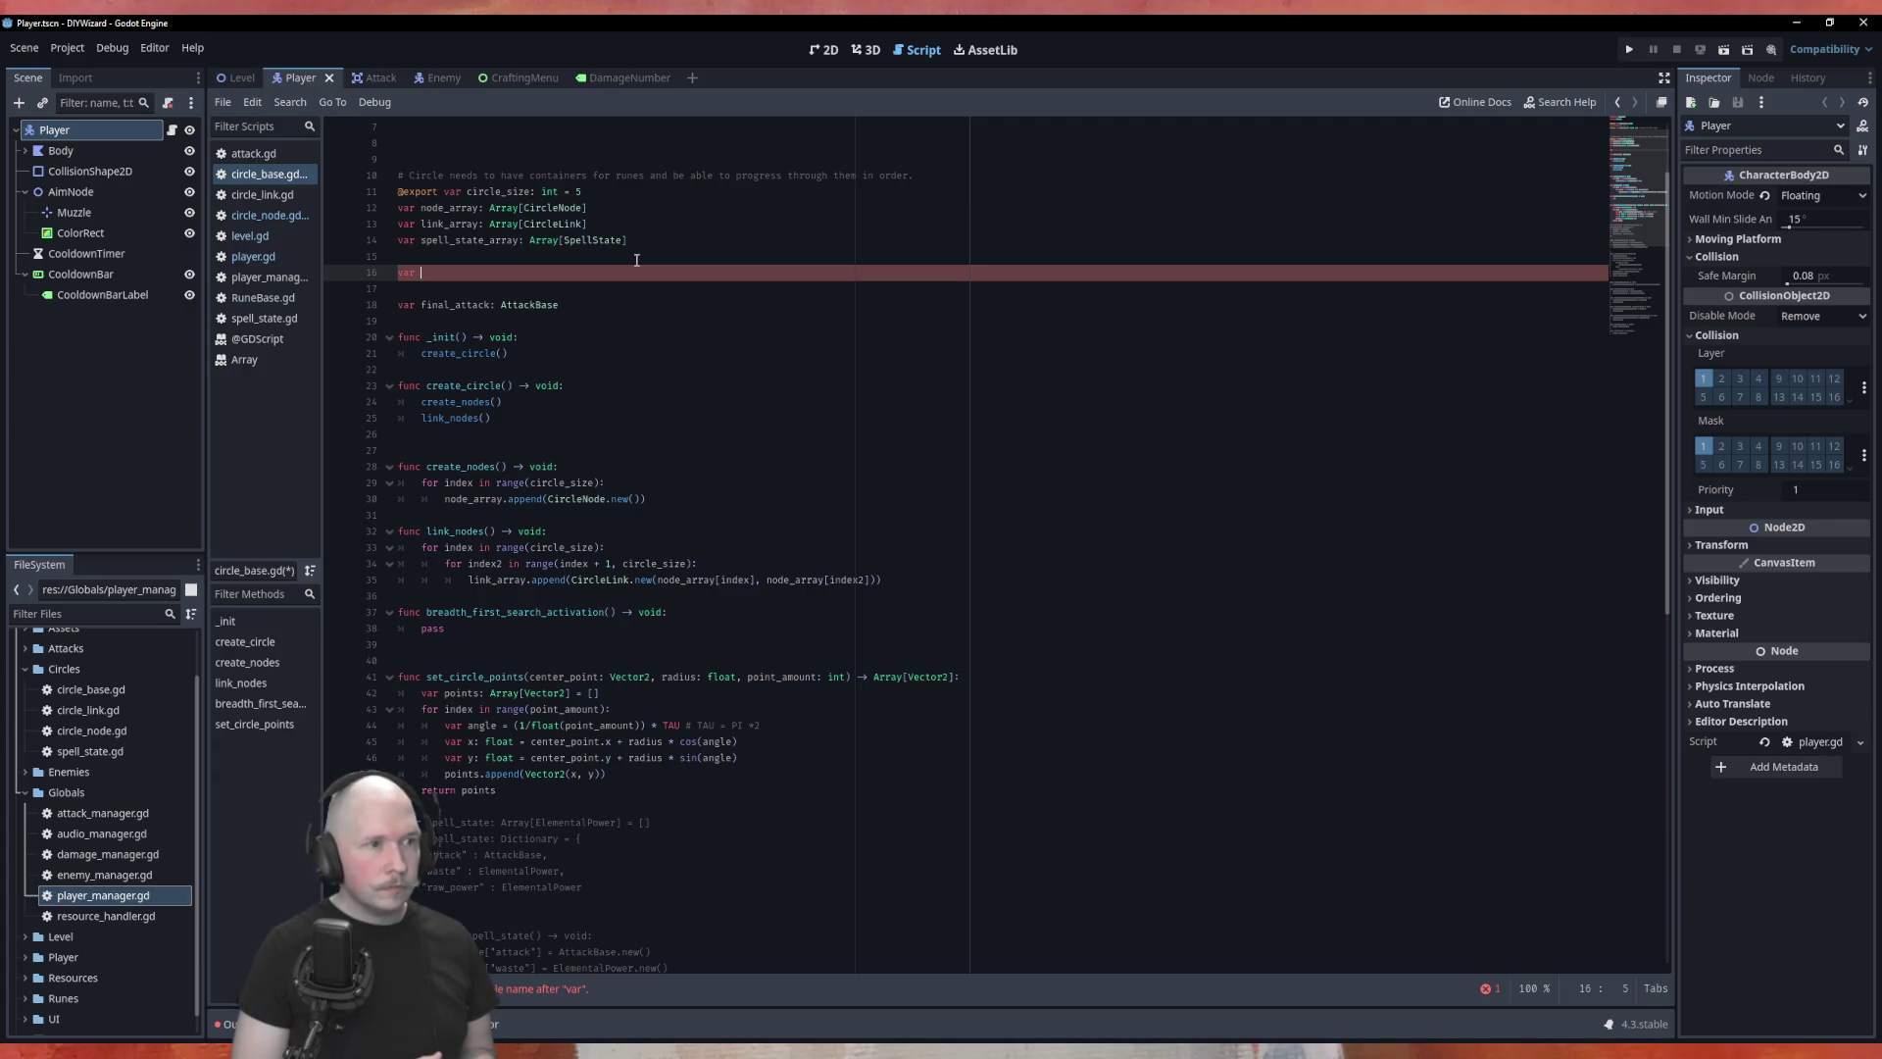
Step: Name the new variable unvisited_links and add an empty line inside breadth_first_search_activation
type("unvisited_links")
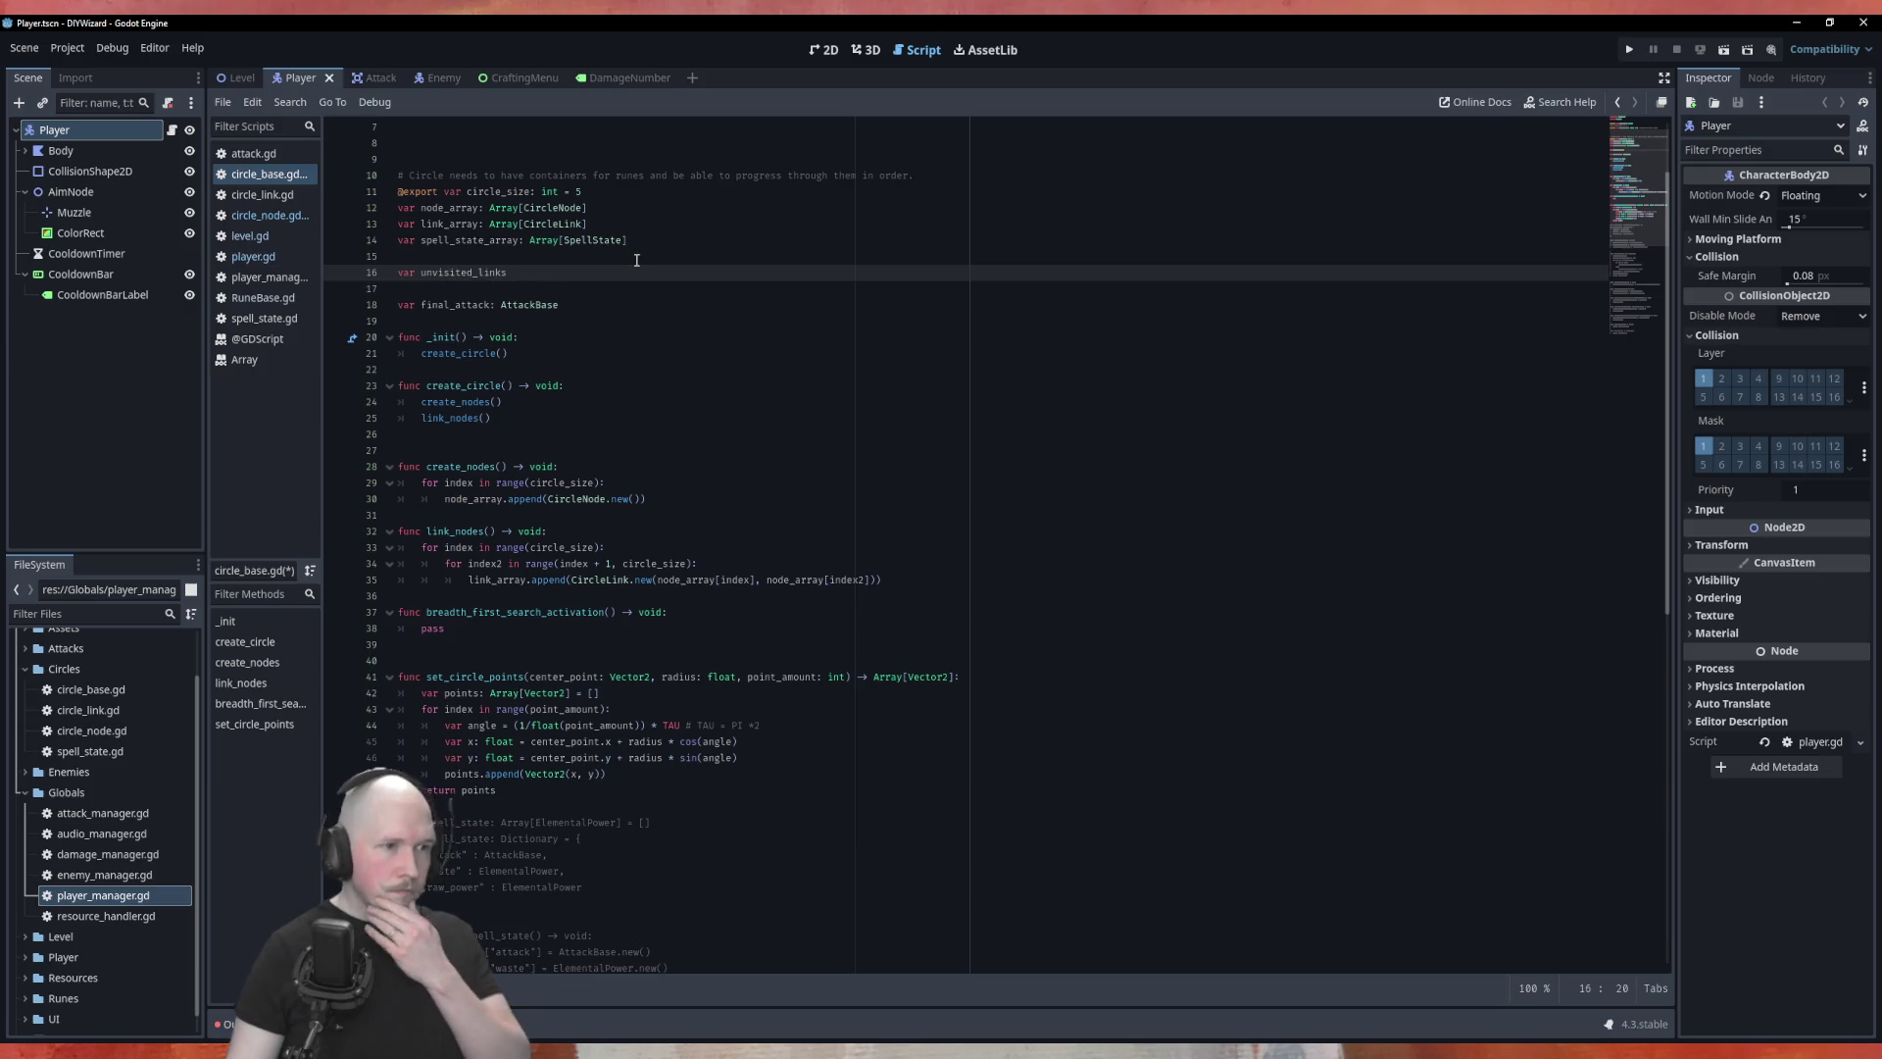
left_click(686, 613)
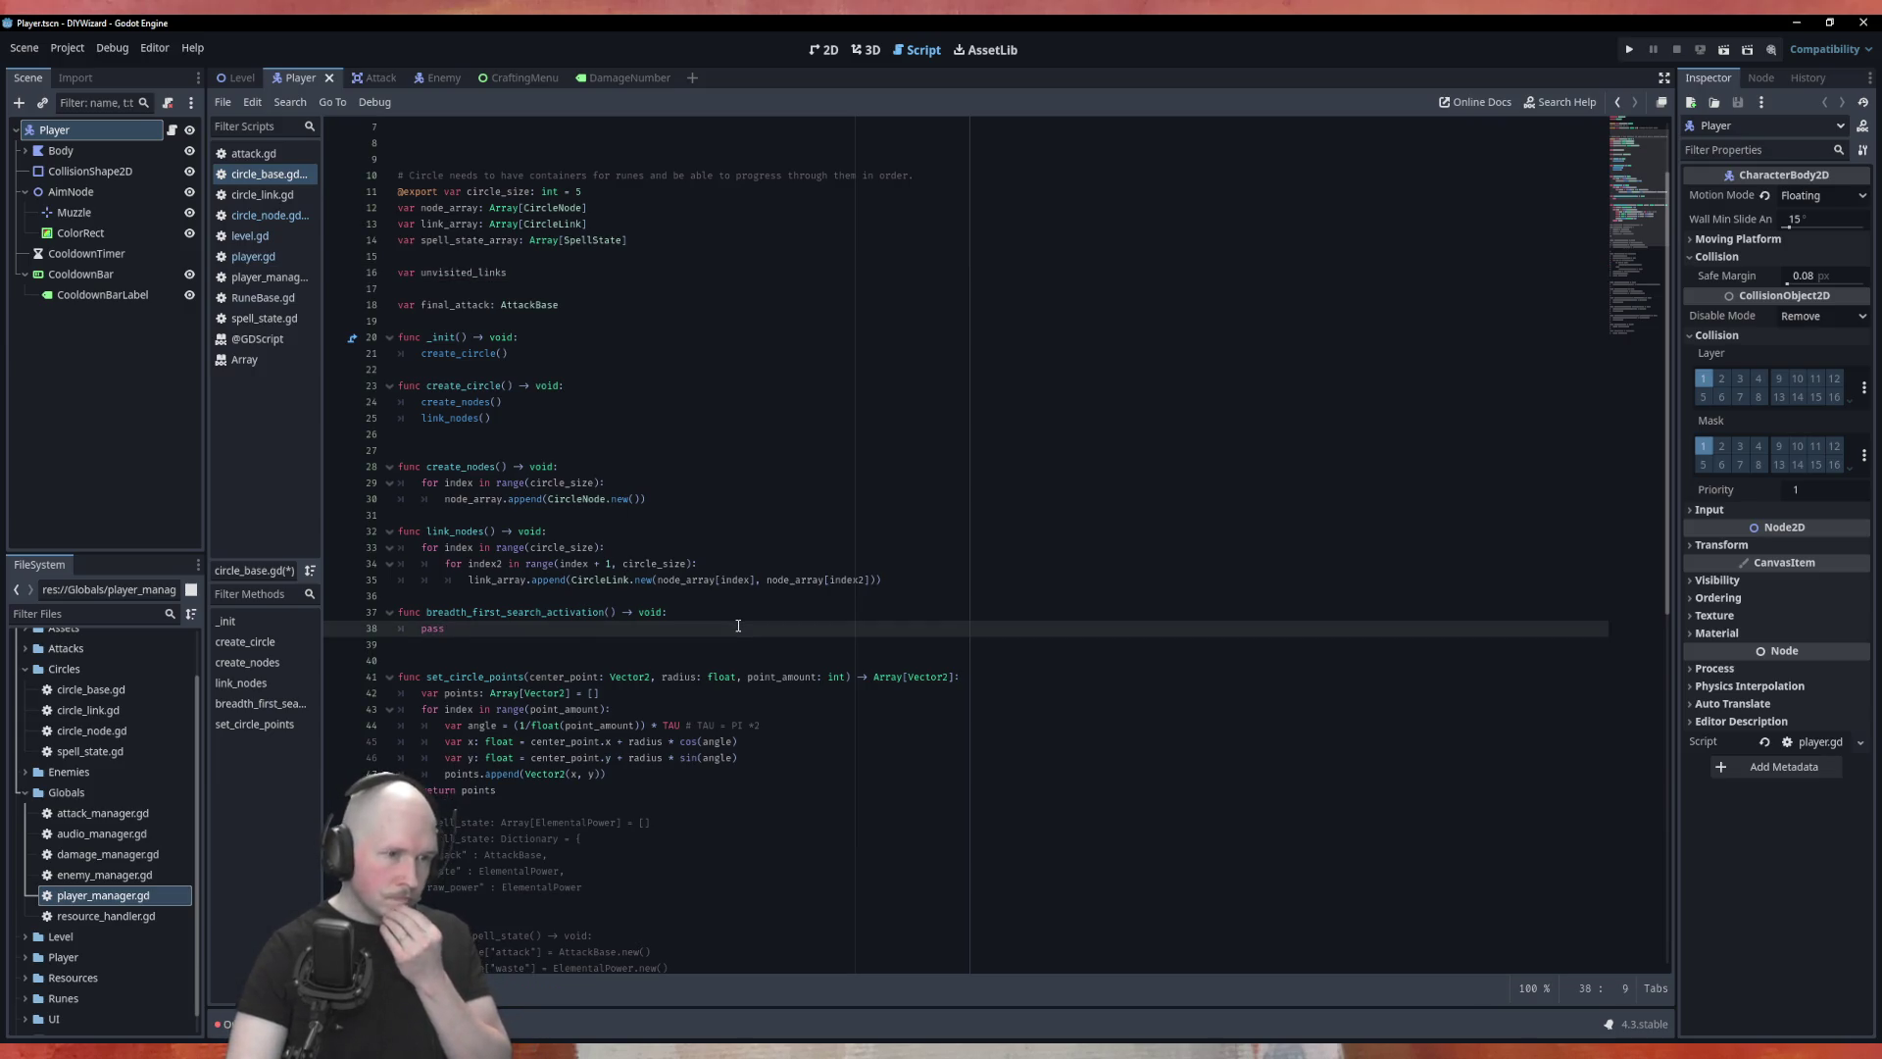
key("Return")
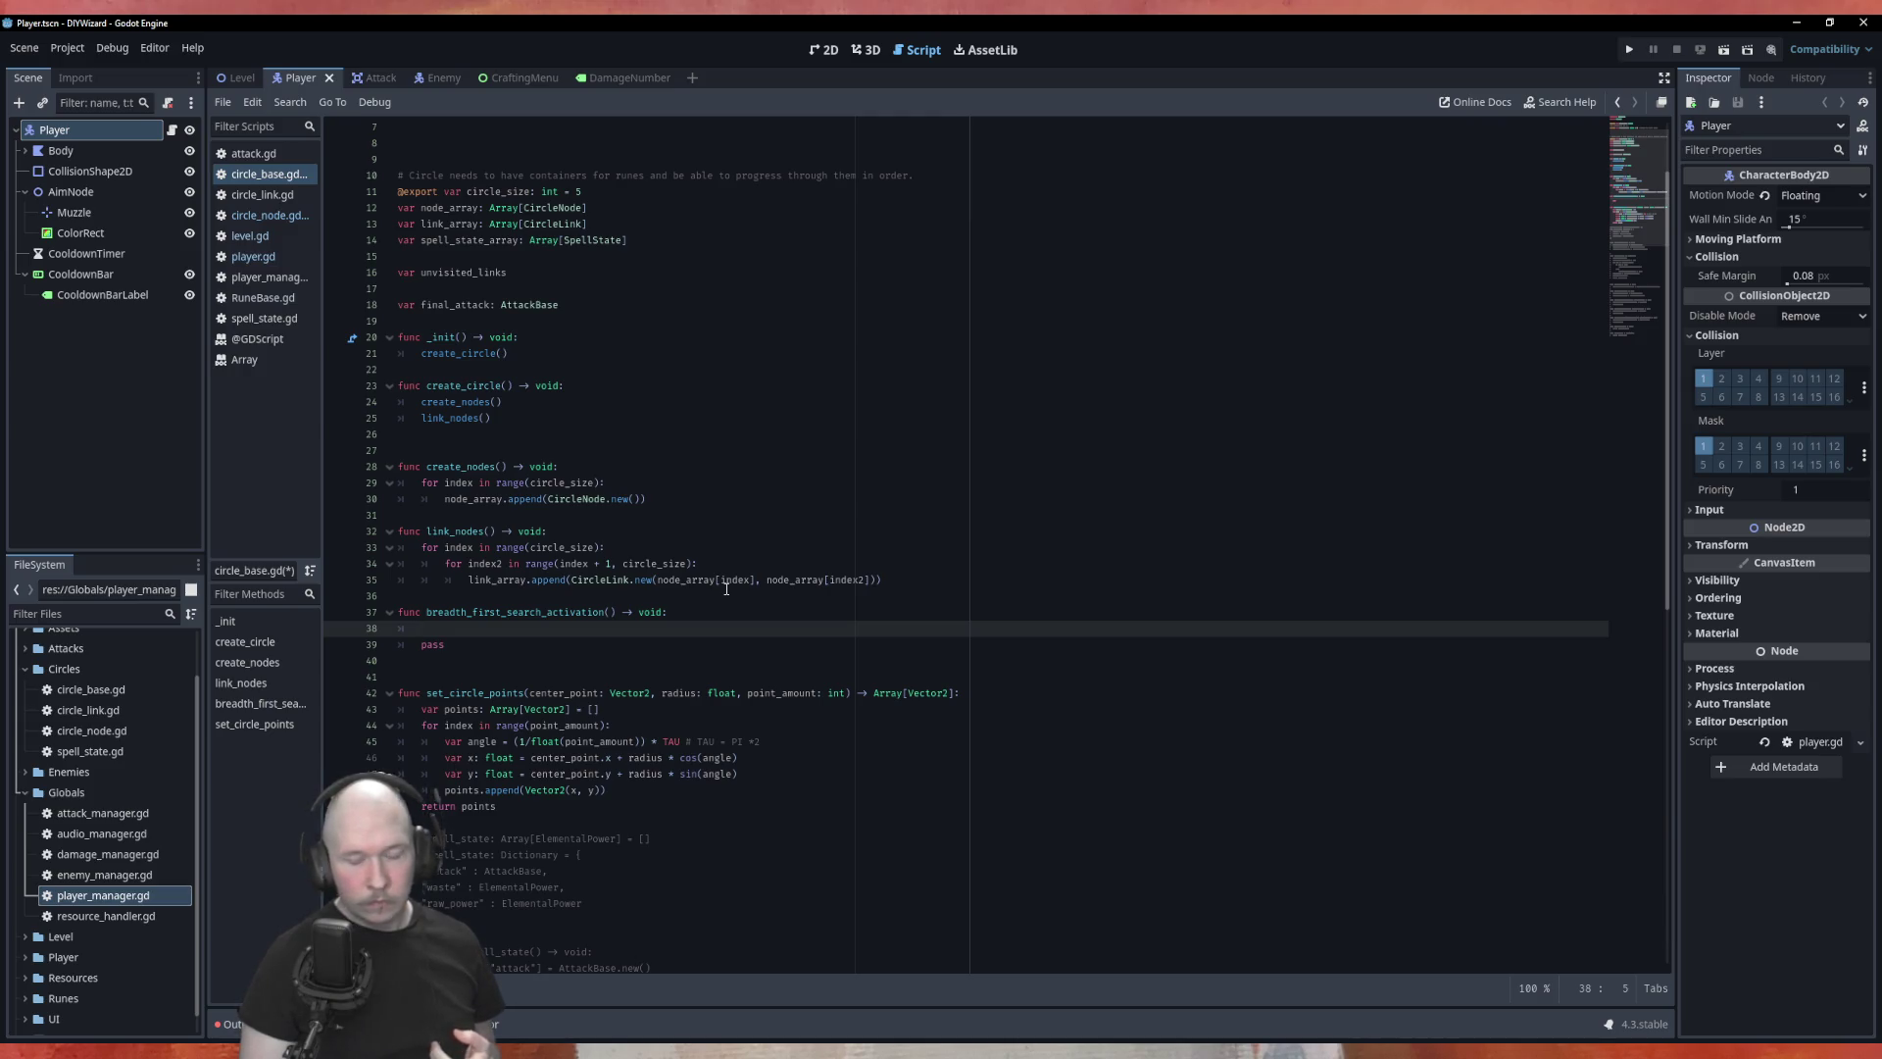
Step: Discard the half-typed 'get' and switch over to the Krita notes
type("get")
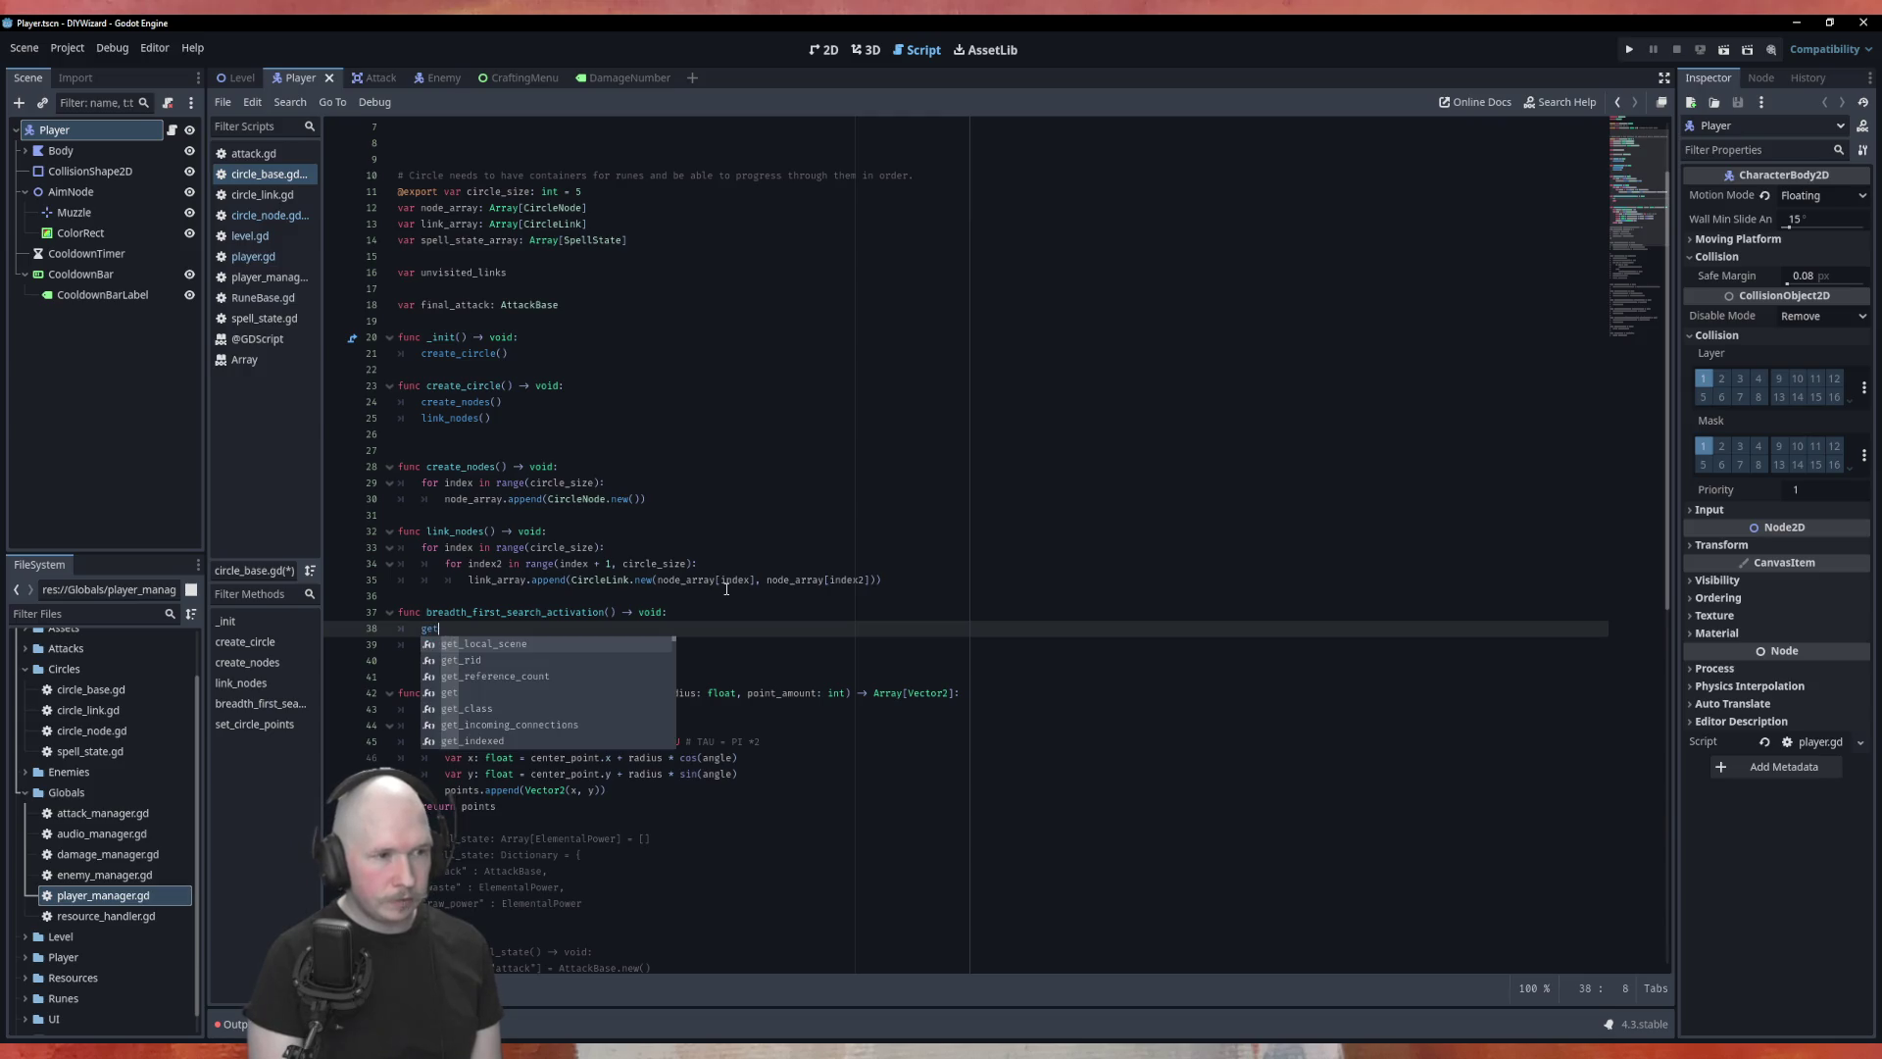
key("BackSpace")
key("BackSpace")
key("BackSpace")
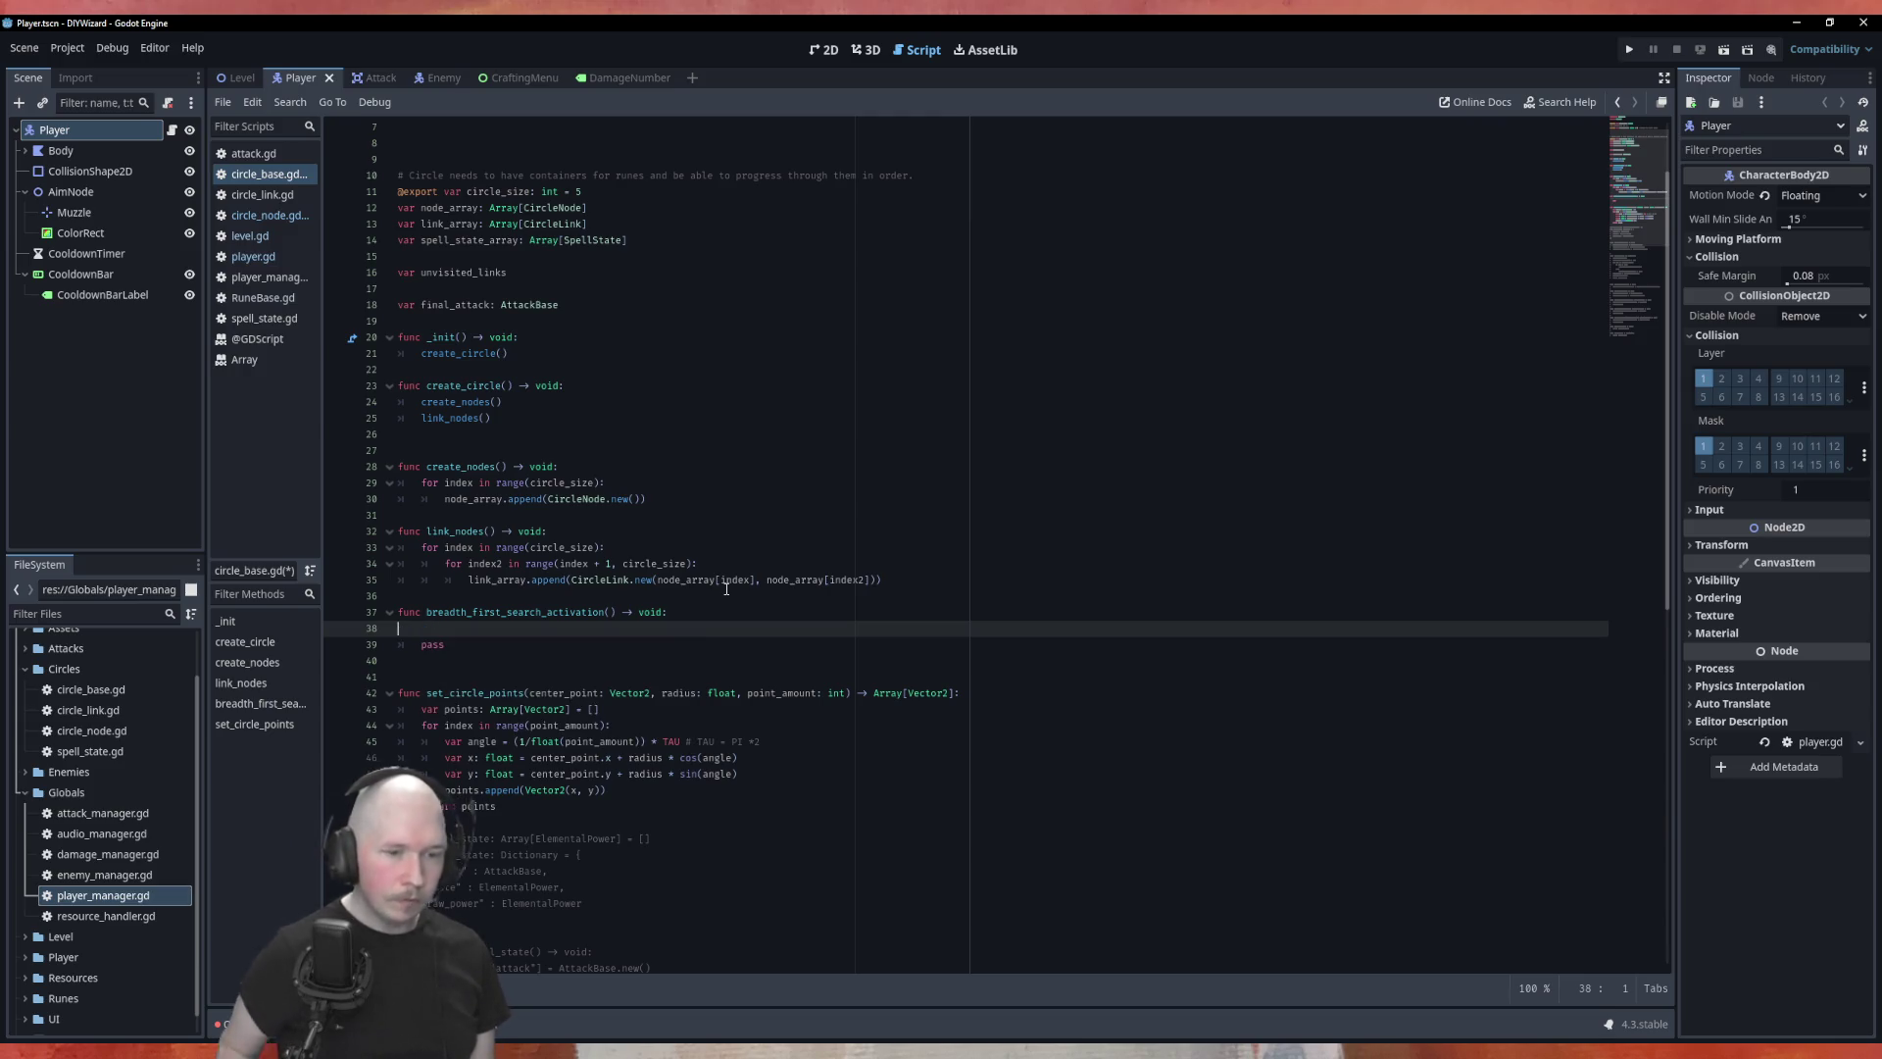
key("alt+Tab")
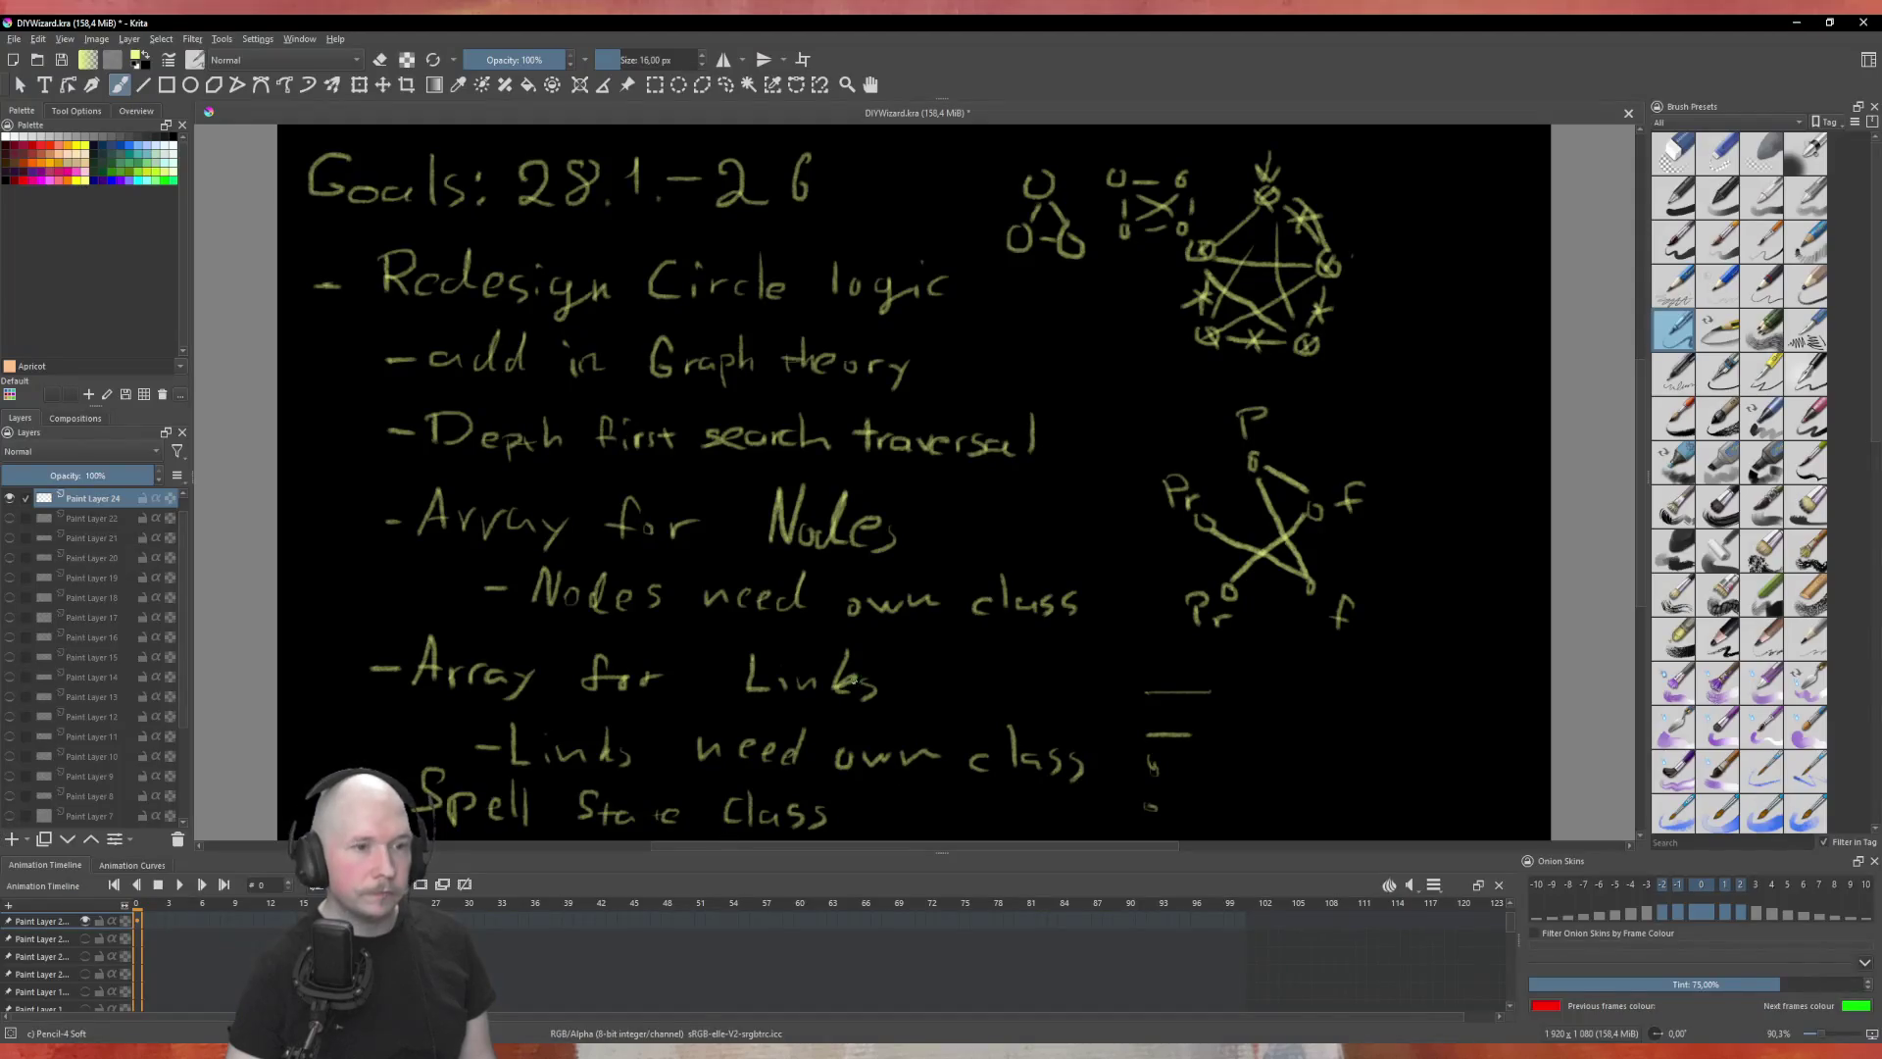
Step: Add Paint Layer 25 and hide Paint Layer 24's goals notes, leaving a blank canvas
left_click(11, 839)
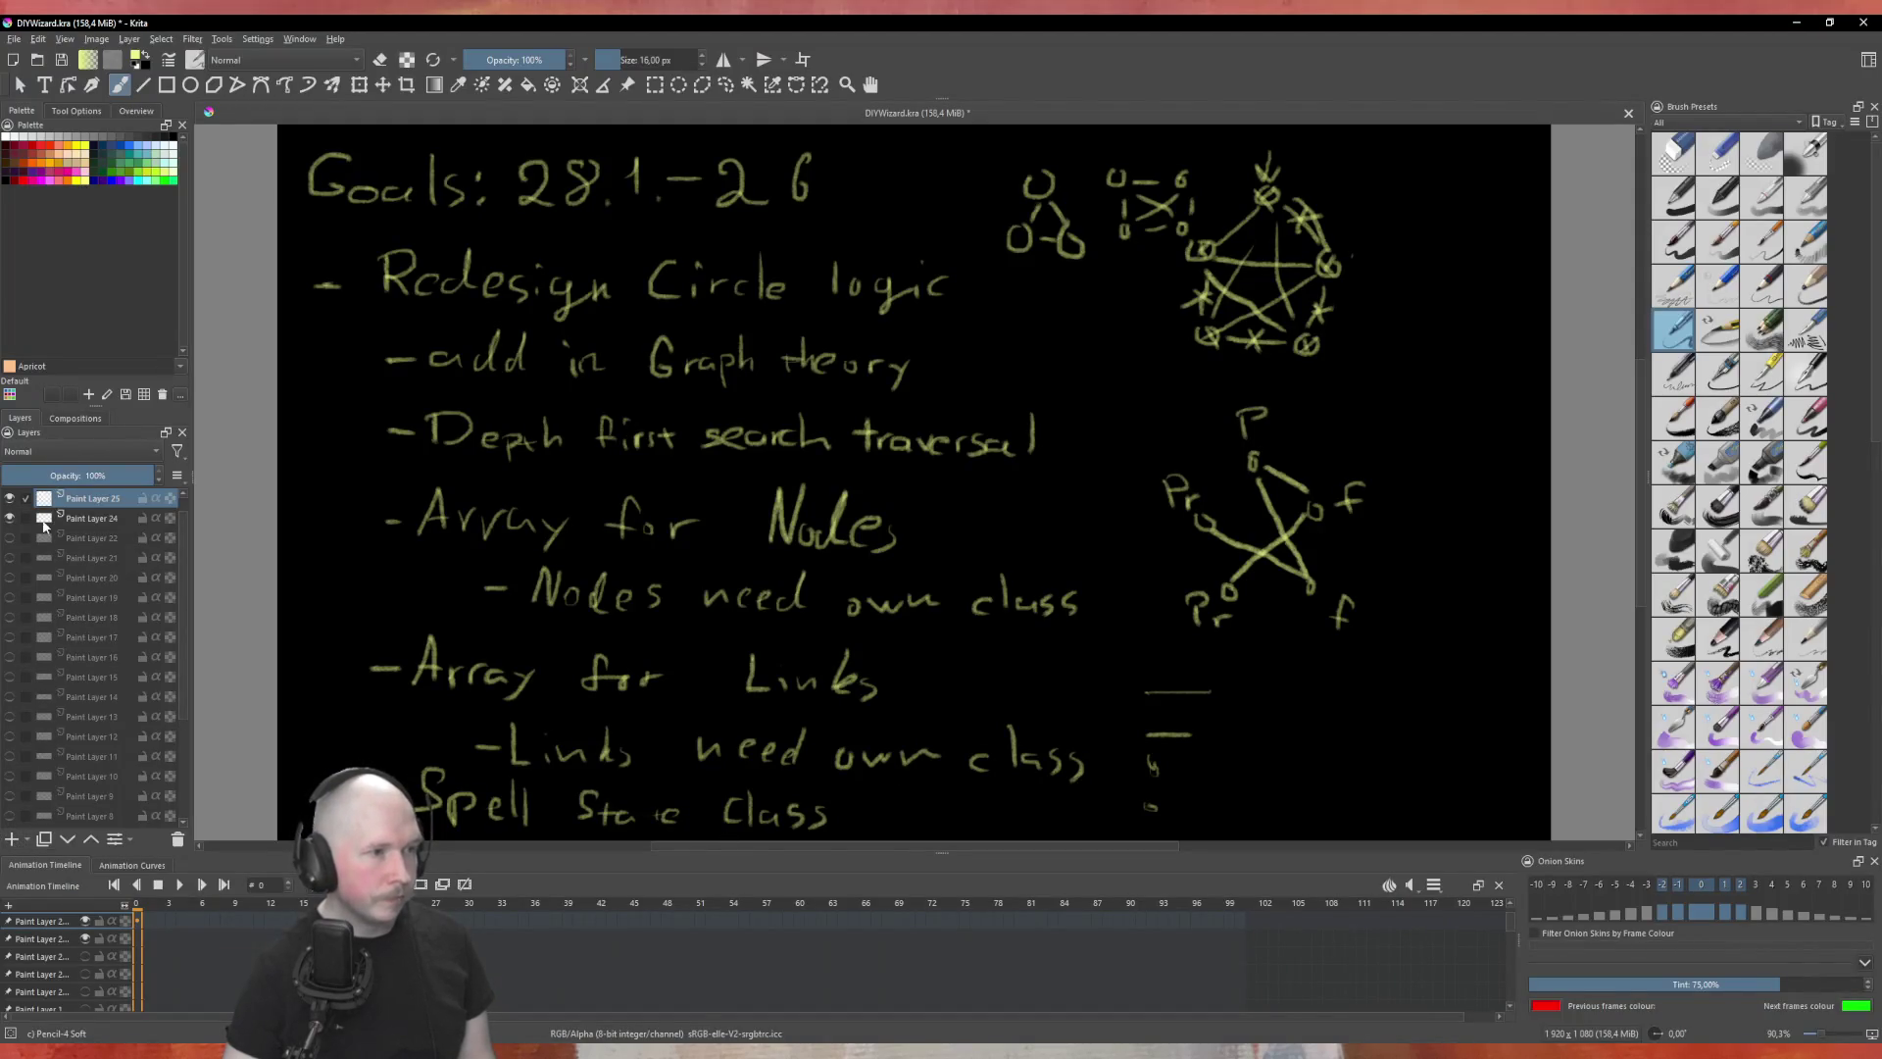
left_click(10, 517)
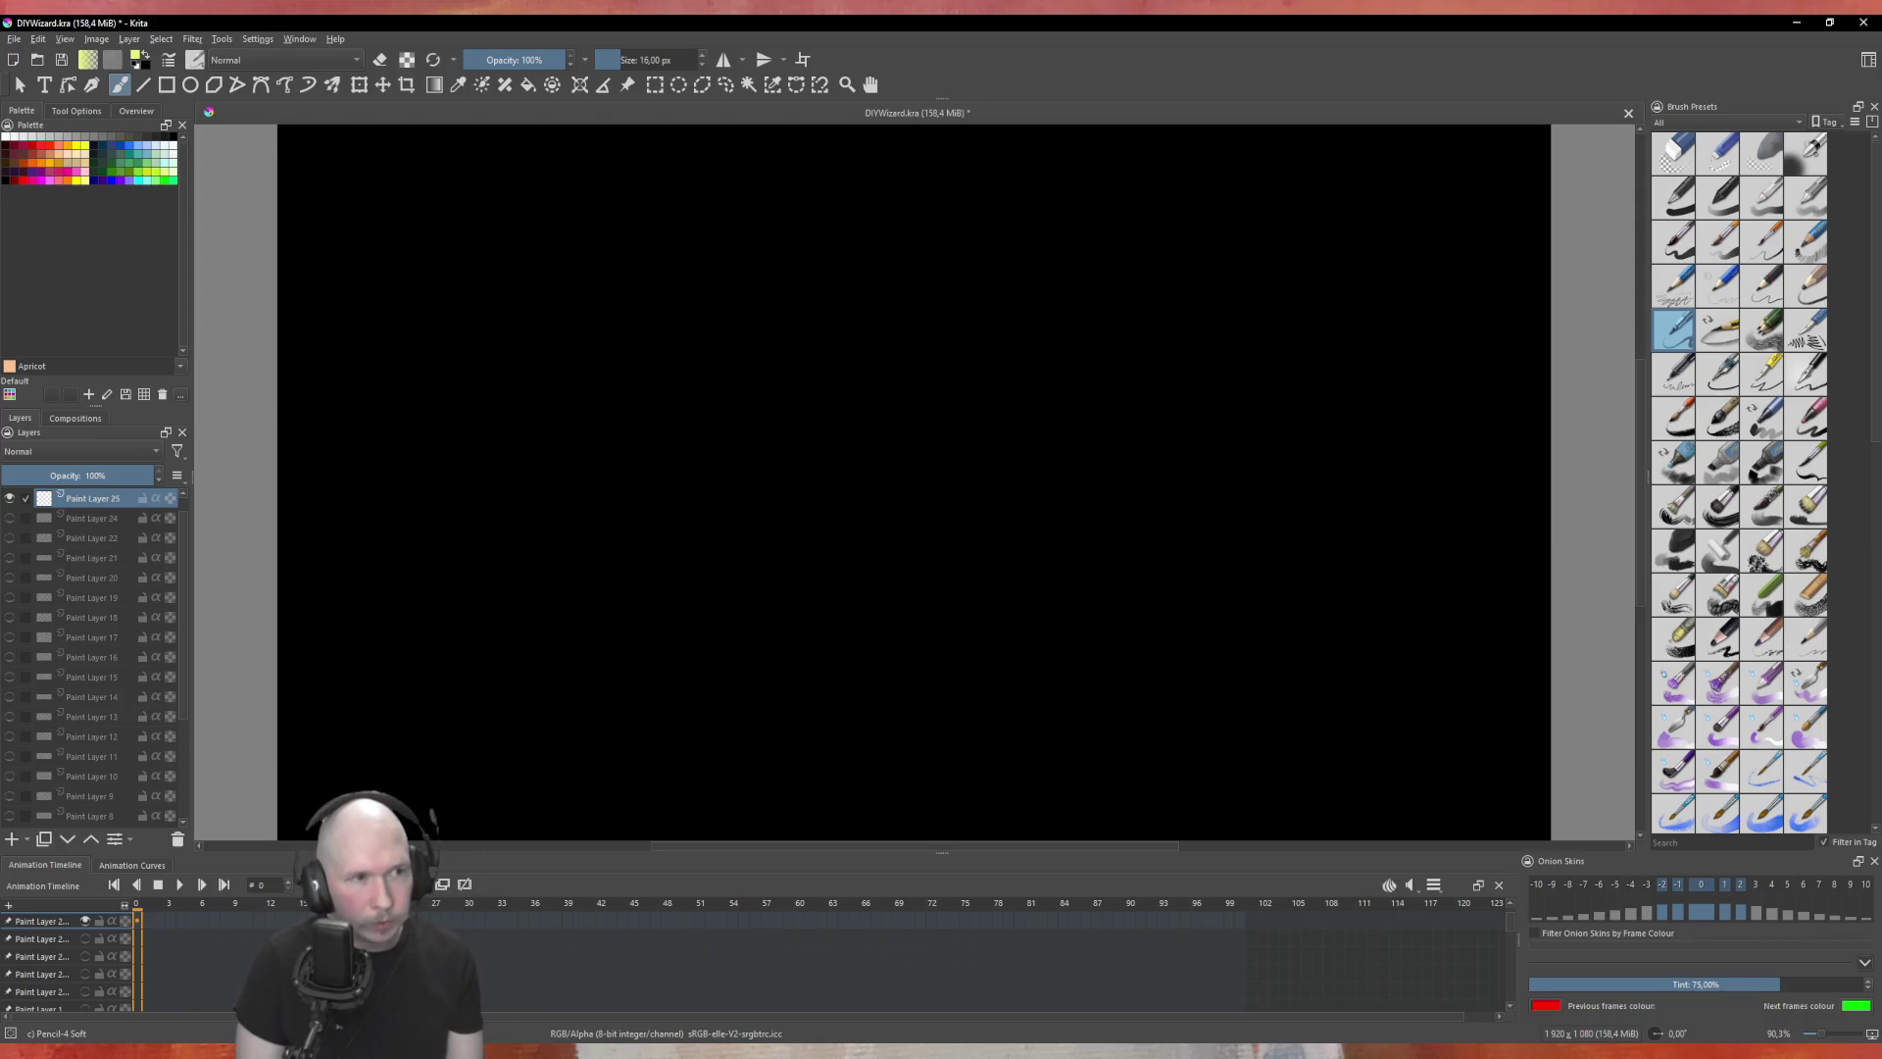
Step: Handwrite the list 'Links', 'Nodes', 'Spell_States' at the top left of the canvas
left_click_drag(359, 157, 436, 180)
mouse_move(454, 147)
left_mouse_down()
mouse_move(446, 179)
mouse_move(477, 179)
left_mouse_up()
left_click_drag(489, 163, 486, 174)
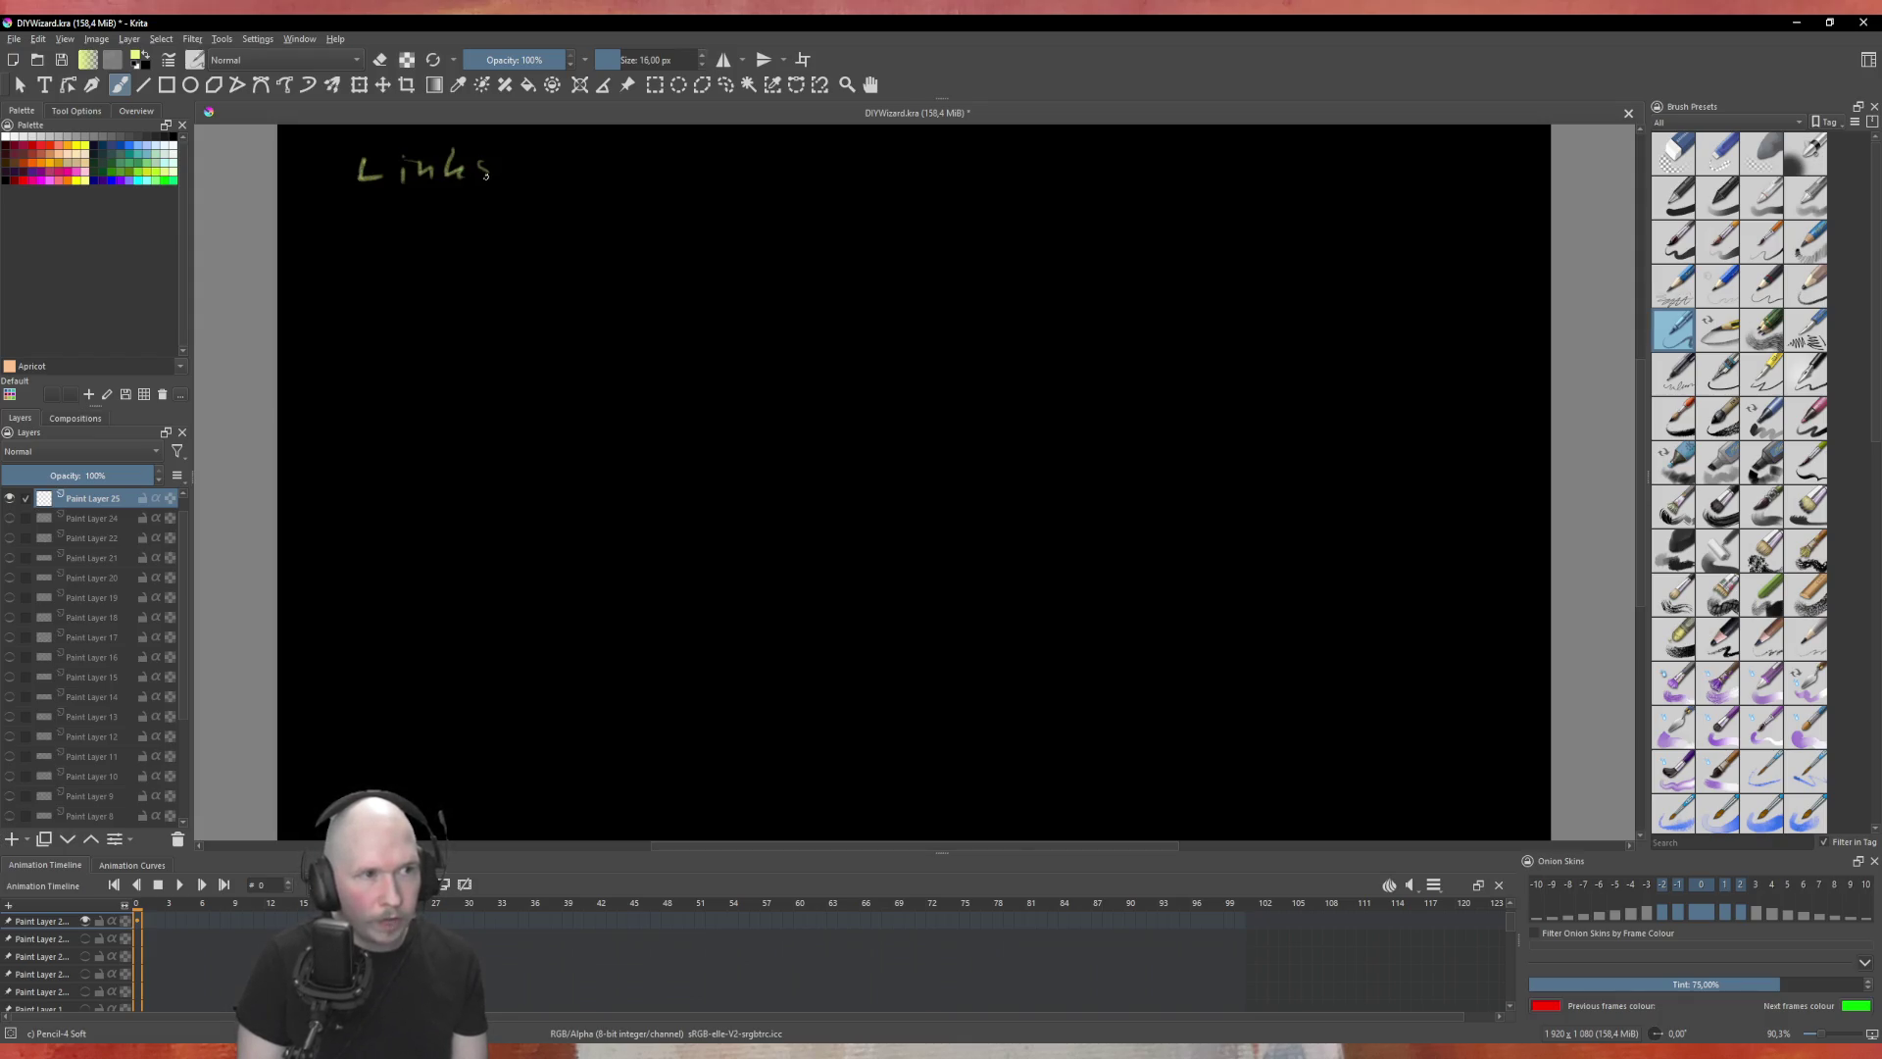
mouse_move(359, 208)
left_mouse_down()
mouse_move(359, 228)
mouse_move(396, 214)
left_mouse_up()
left_click_drag(419, 215, 449, 224)
left_click_drag(473, 209, 355, 271)
mouse_move(380, 261)
left_mouse_down()
mouse_move(379, 280)
mouse_move(424, 265)
left_mouse_up()
mouse_move(437, 242)
left_mouse_down()
mouse_move(439, 270)
mouse_move(498, 275)
left_mouse_up()
left_click_drag(492, 263, 546, 271)
left_click_drag(538, 260, 584, 284)
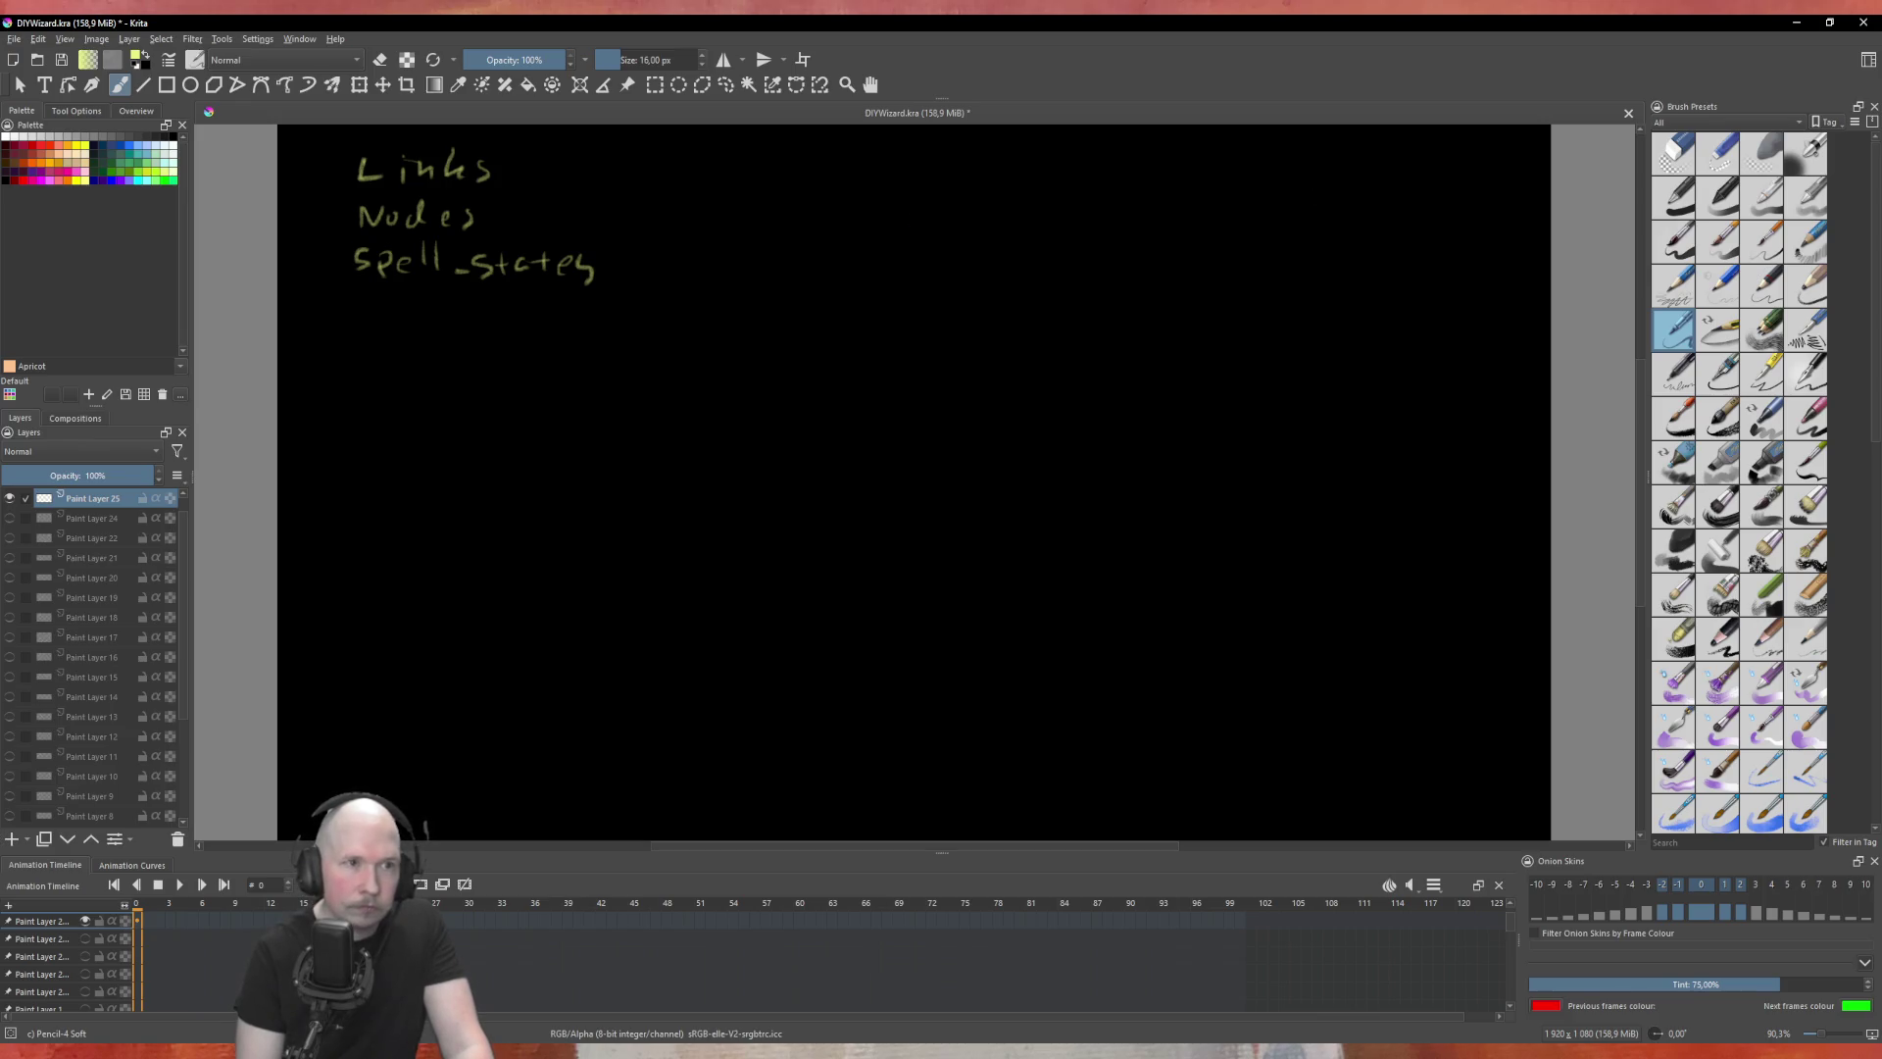
Step: Sketch a small five-node graph with links and an arrow pointing at its top node
mouse_move(796, 165)
left_mouse_down()
mouse_move(835, 198)
mouse_move(821, 242)
mouse_move(768, 242)
mouse_move(757, 196)
mouse_move(818, 194)
mouse_move(830, 229)
mouse_move(799, 251)
left_mouse_up()
mouse_move(760, 212)
left_mouse_down()
mouse_move(773, 239)
mouse_move(818, 231)
mouse_move(800, 232)
left_mouse_up()
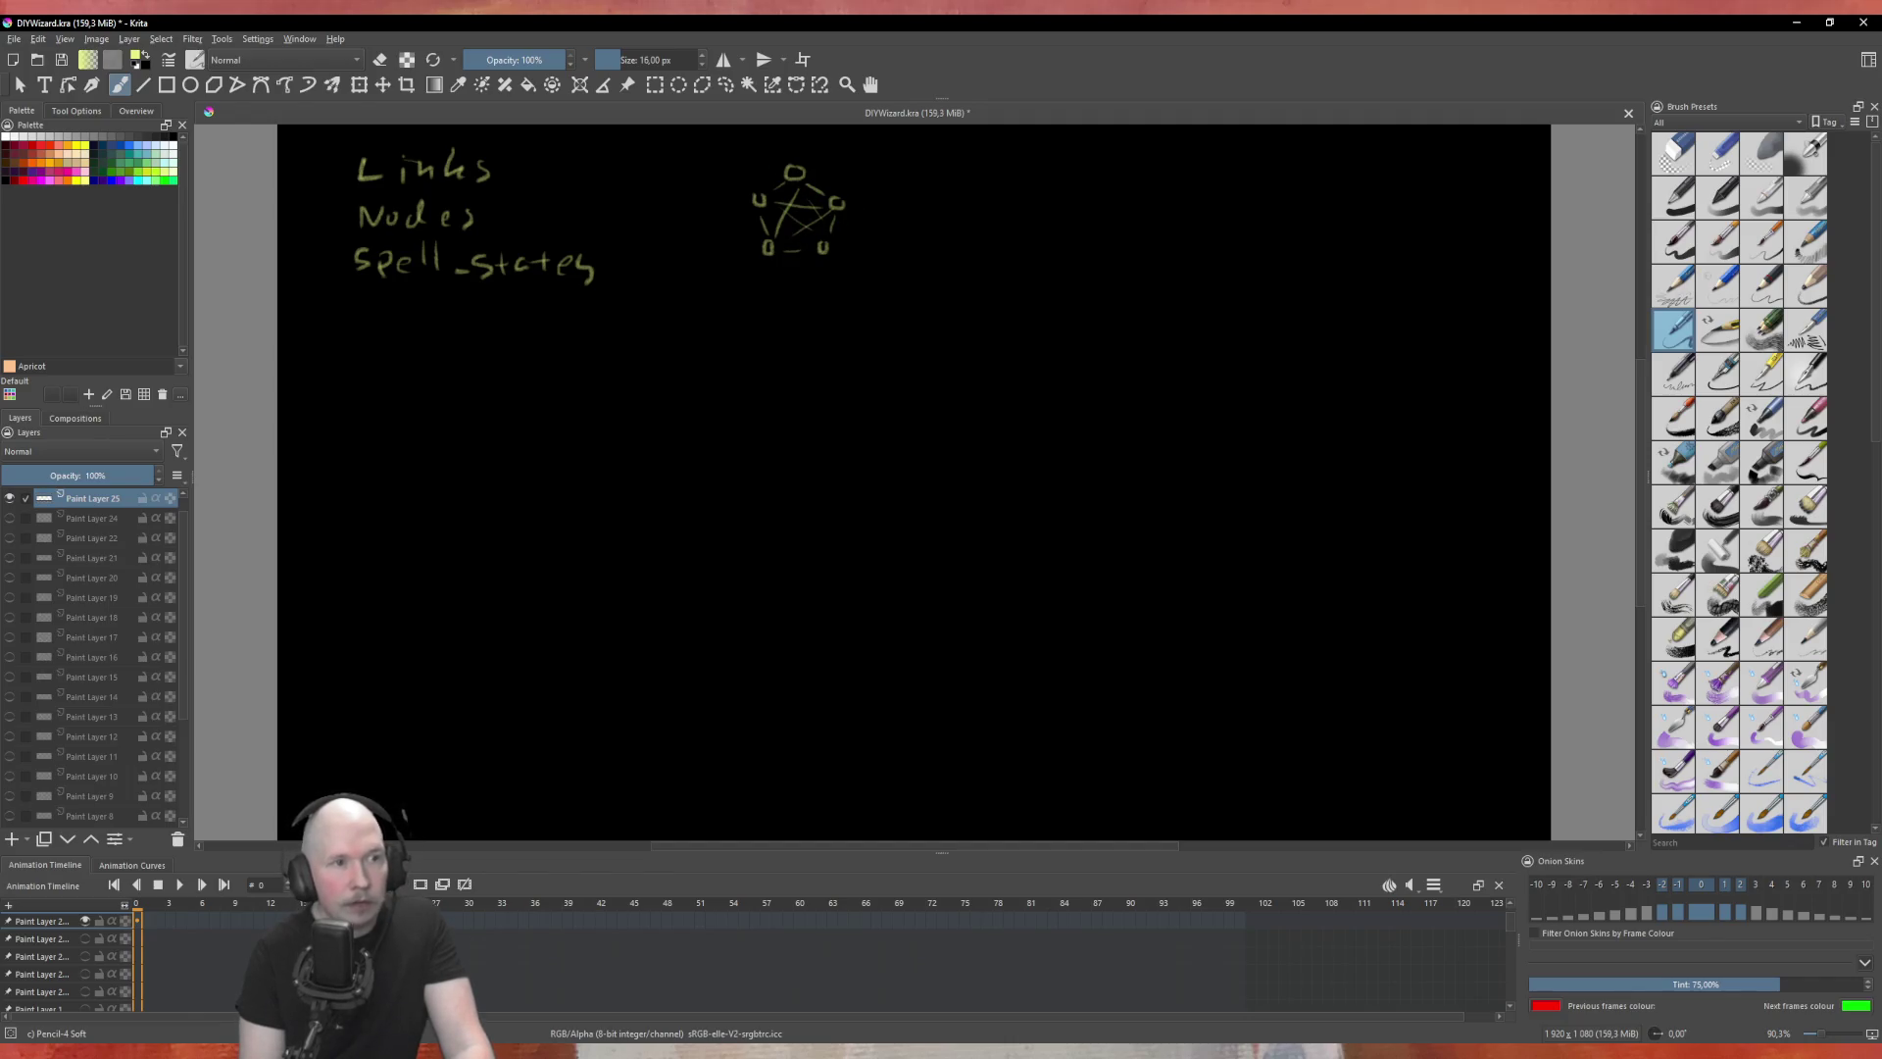
left_click_drag(790, 139, 802, 148)
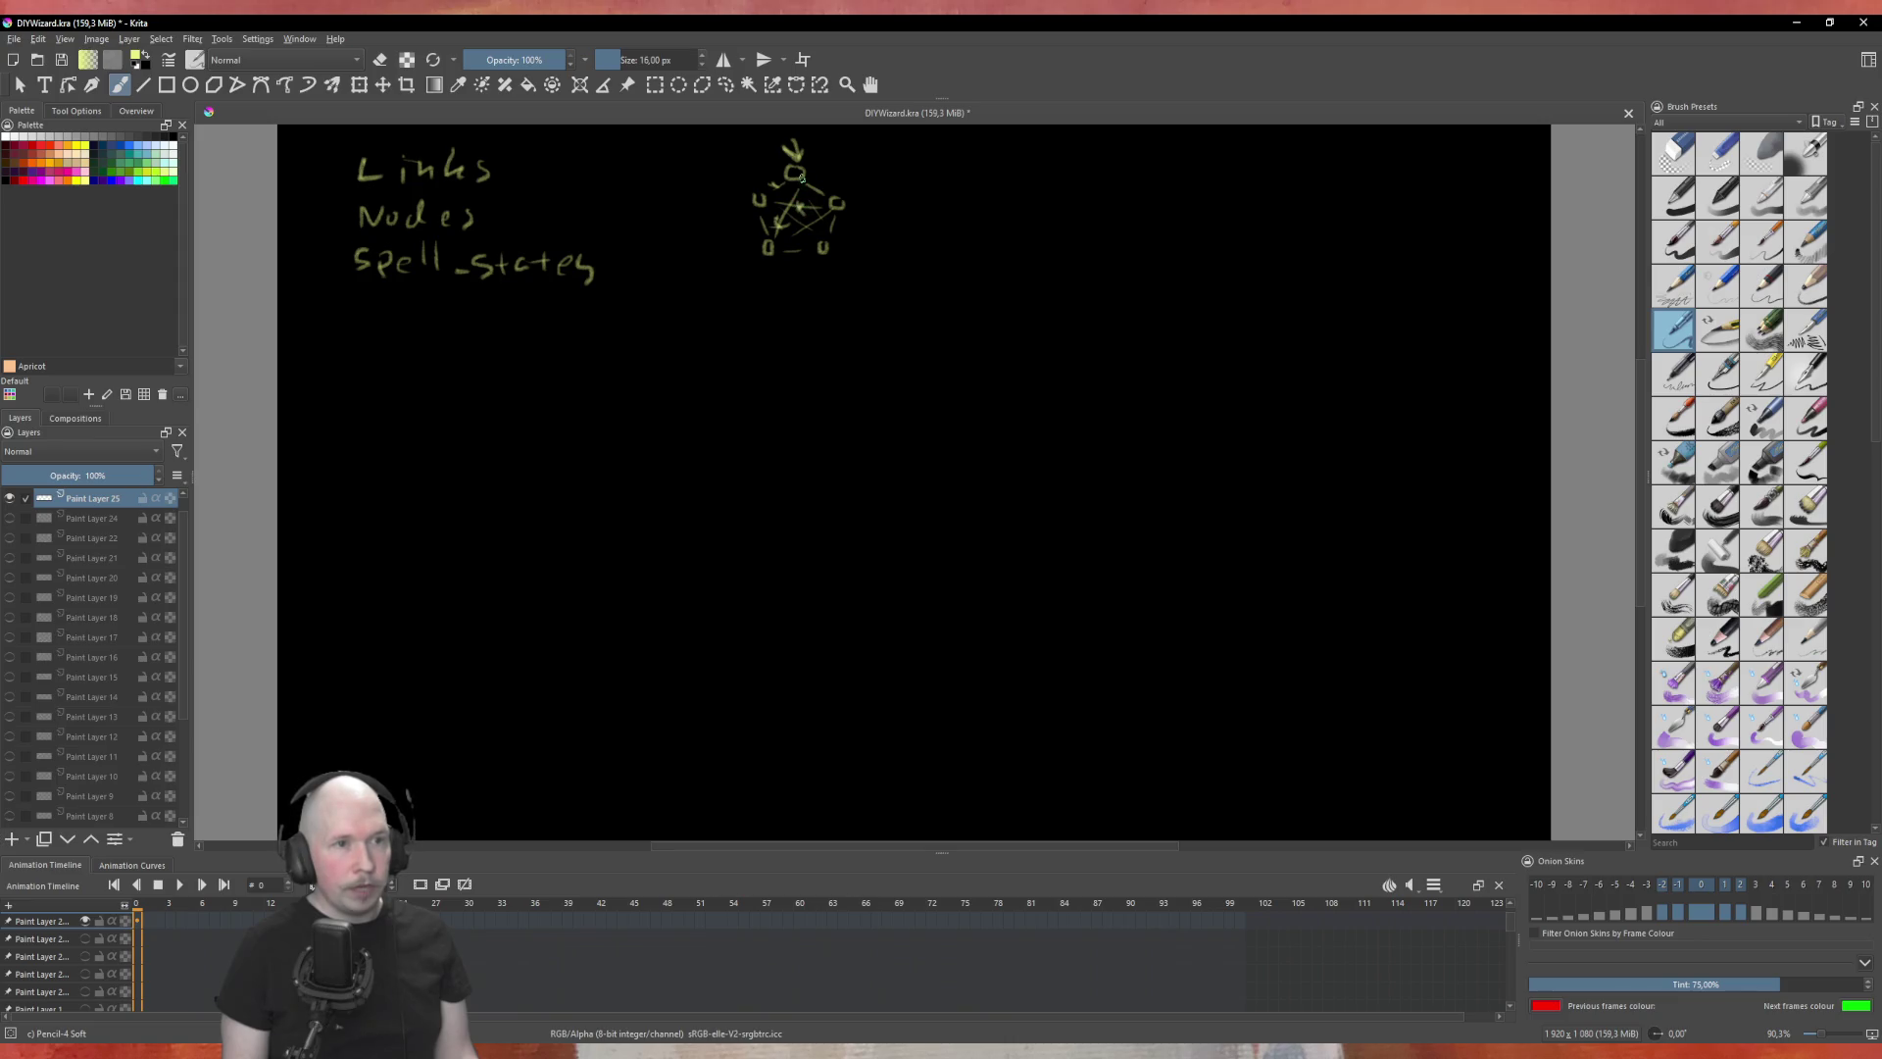
Step: Draw links from the top node to the right node and from the right node to the bottom-left node
left_click_drag(806, 181, 840, 208)
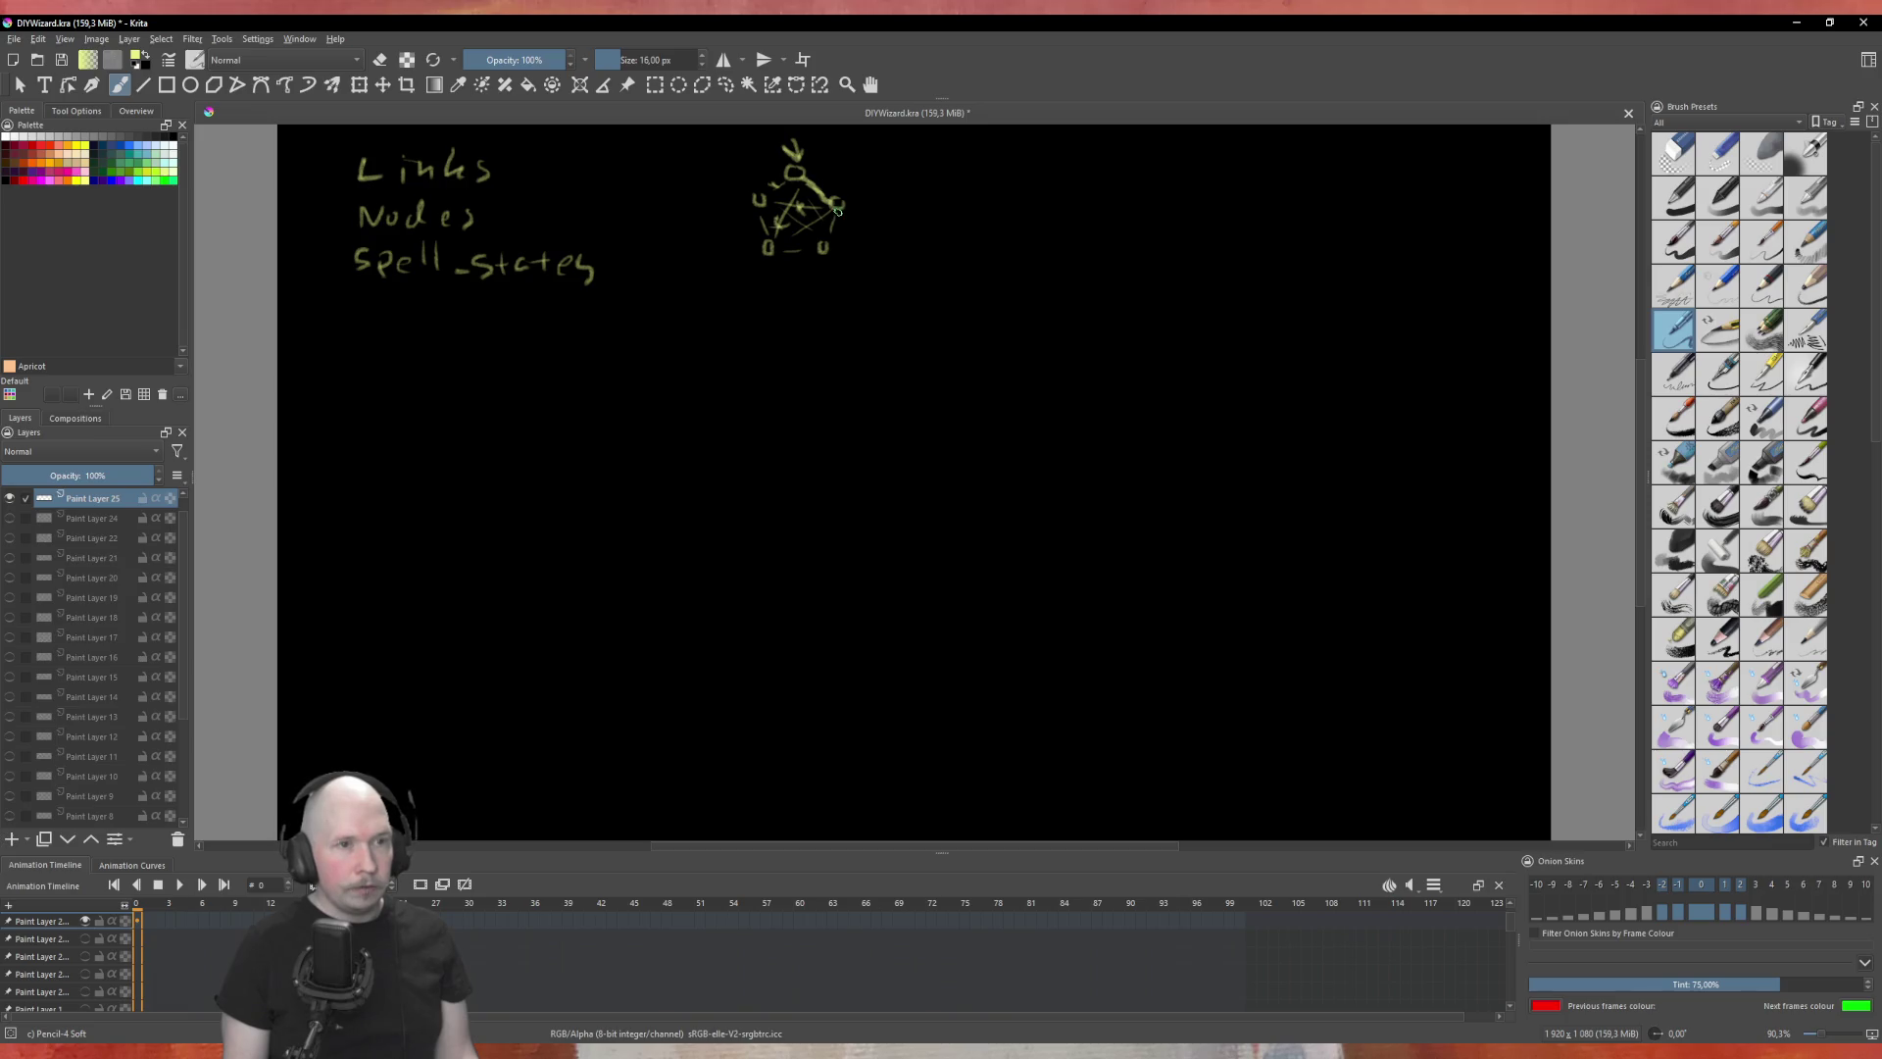
mouse_move(826, 208)
left_mouse_down()
mouse_move(770, 243)
mouse_move(809, 213)
mouse_move(819, 235)
mouse_move(766, 207)
left_mouse_up()
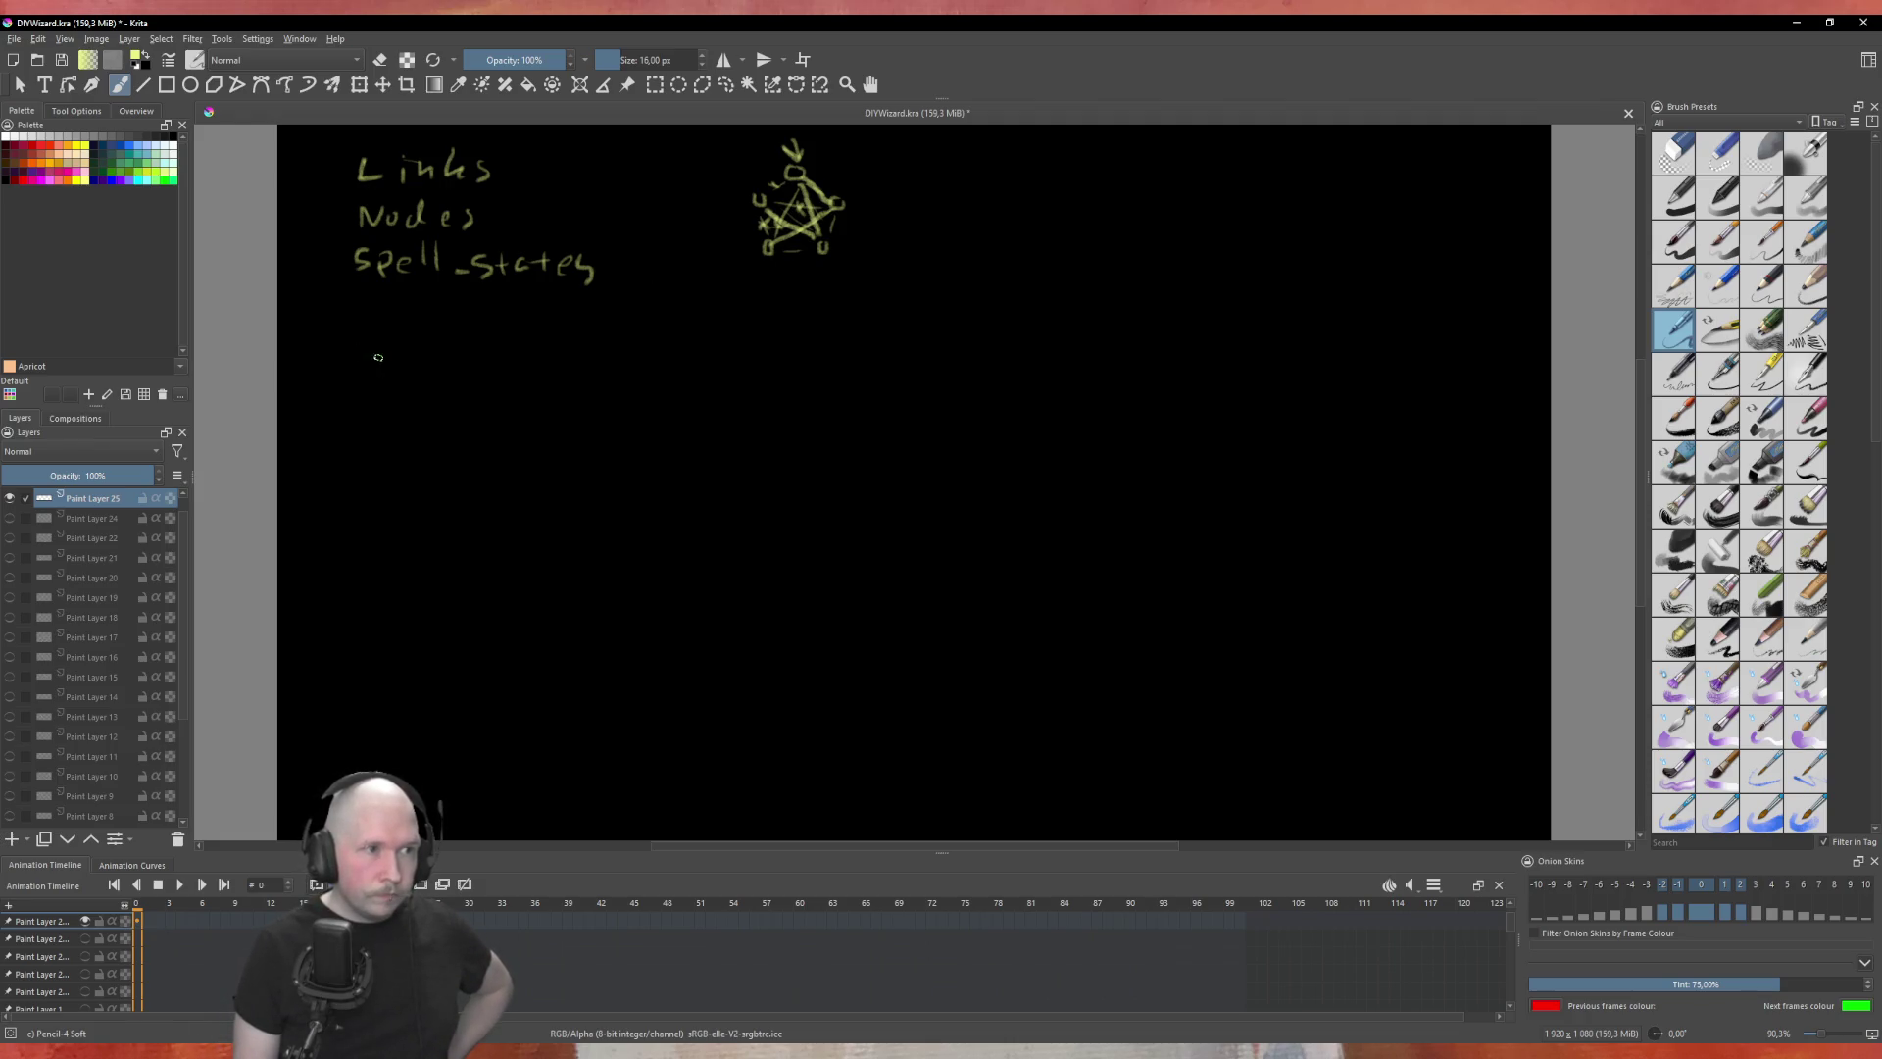
Step: Write 'Targets' and the bullet '- Add valid link to array' beneath Spell_States
left_click_drag(354, 342, 384, 340)
mouse_move(369, 341)
left_mouse_down()
mouse_move(369, 364)
mouse_move(453, 383)
mouse_move(527, 367)
left_mouse_up()
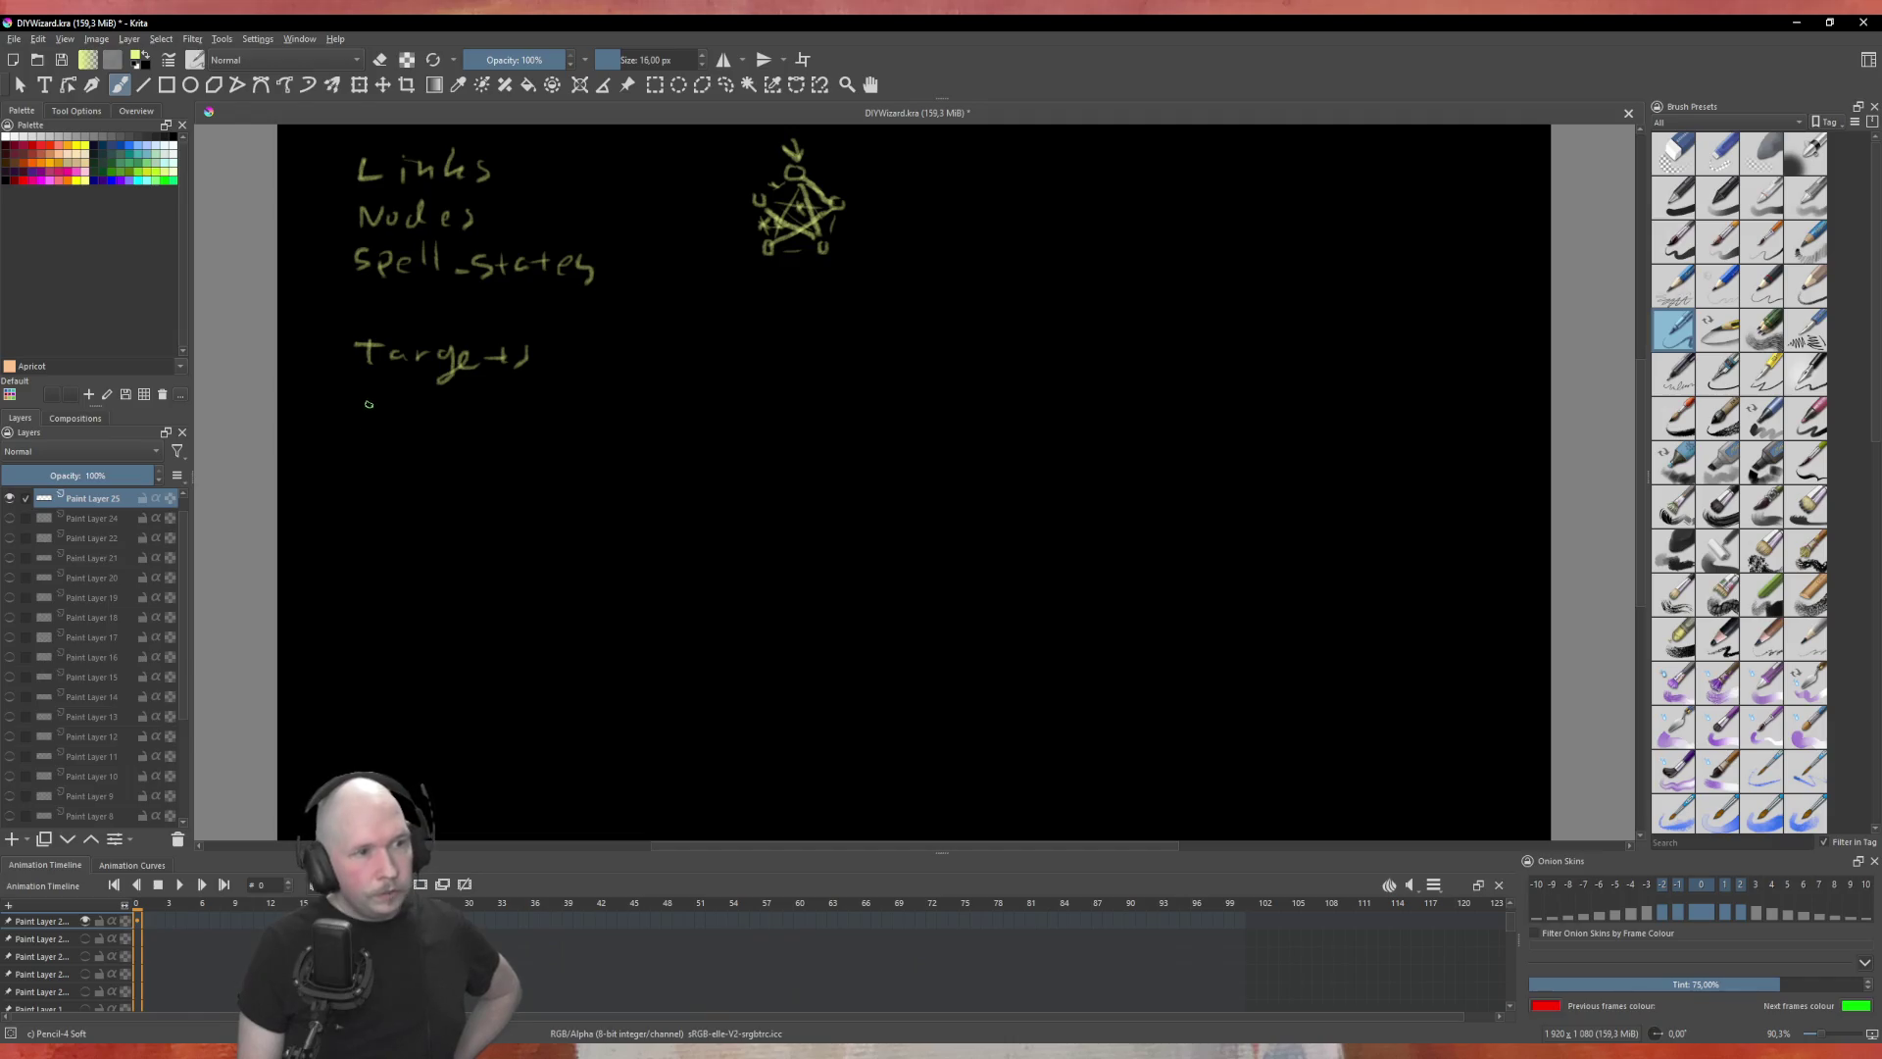
mouse_move(371, 412)
left_mouse_down()
mouse_move(502, 404)
mouse_move(511, 420)
left_mouse_up()
mouse_move(516, 393)
left_mouse_down()
mouse_move(519, 420)
mouse_move(651, 417)
left_mouse_up()
left_click_drag(671, 400, 679, 418)
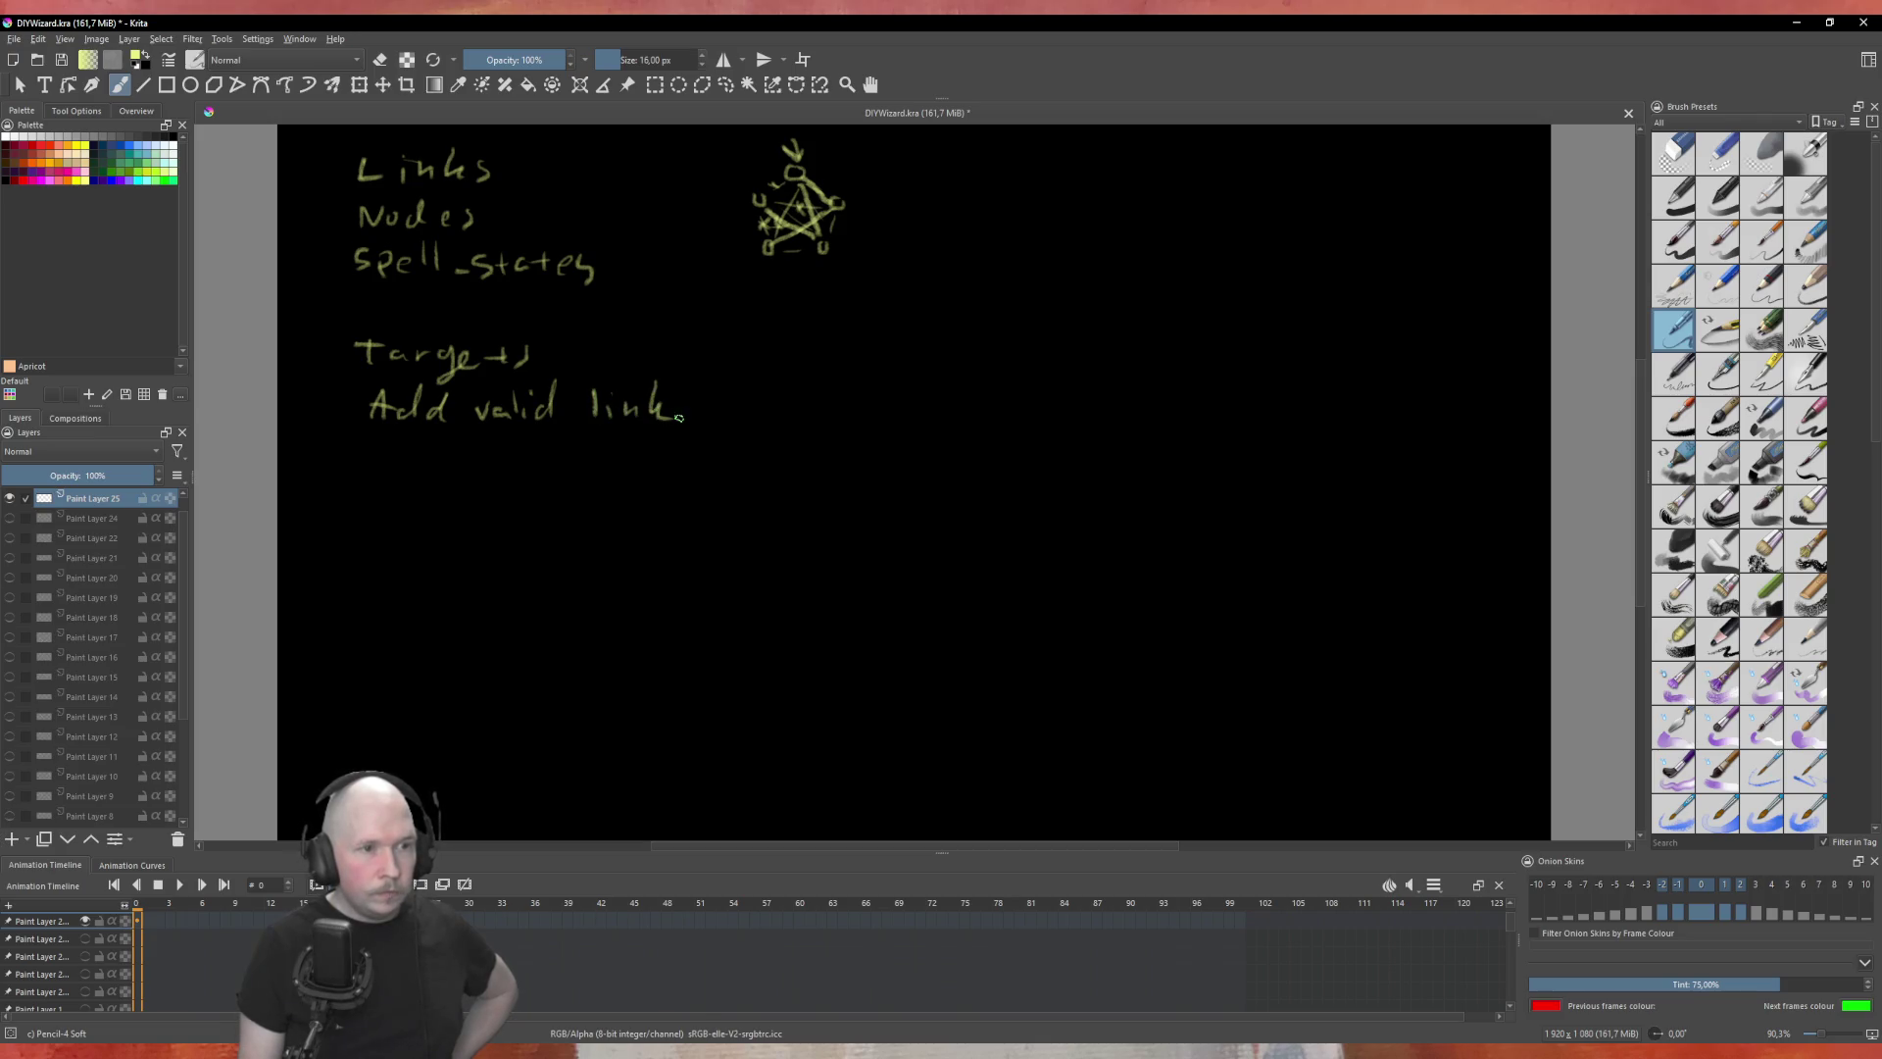
left_click_drag(333, 411, 357, 410)
left_click_drag(734, 400, 735, 424)
left_click_drag(767, 411, 837, 414)
mouse_move(841, 424)
left_mouse_down()
mouse_move(863, 414)
mouse_move(882, 450)
left_mouse_up()
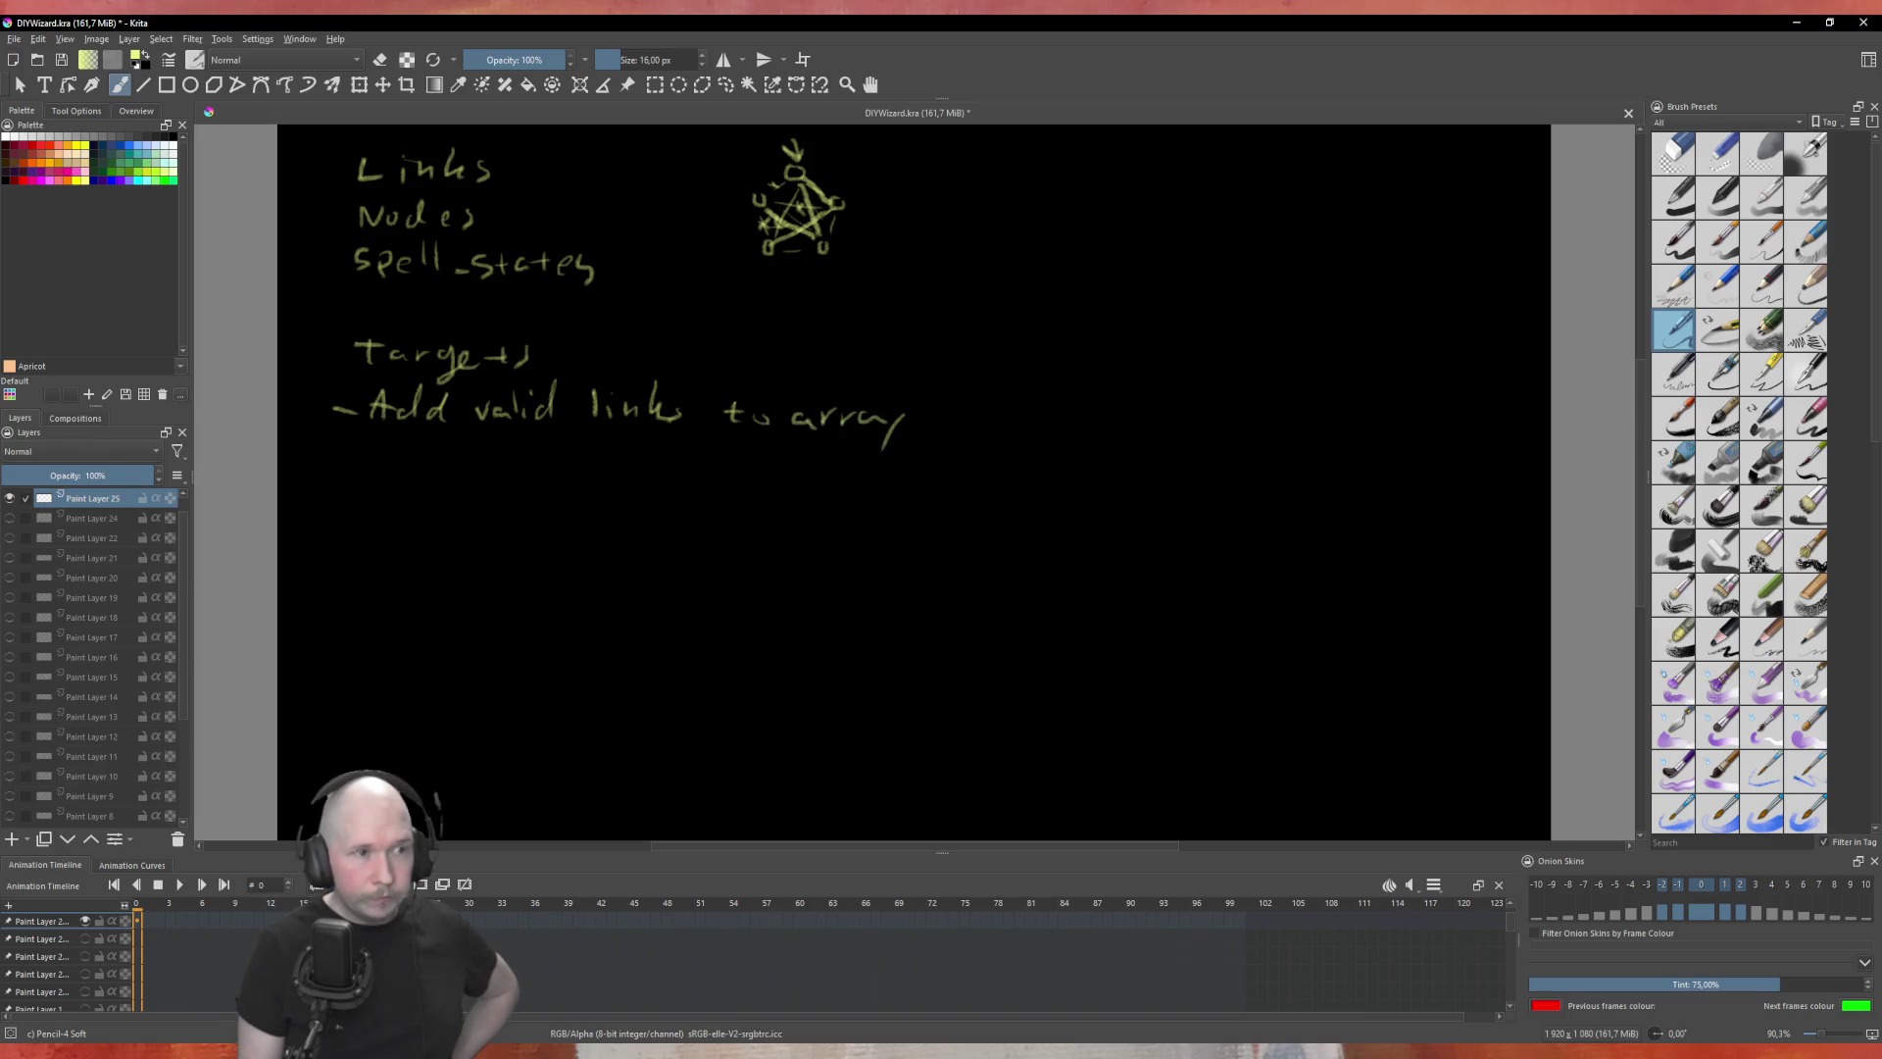
Step: Extend the heading 'Targets' into 'Targets_ARR'
mouse_move(541, 369)
left_mouse_down()
mouse_move(588, 339)
mouse_move(597, 361)
left_mouse_up()
mouse_move(574, 355)
left_mouse_down()
mouse_move(622, 345)
mouse_move(627, 365)
left_mouse_up()
mouse_move(632, 365)
left_mouse_down()
mouse_move(637, 341)
mouse_move(656, 362)
left_mouse_up()
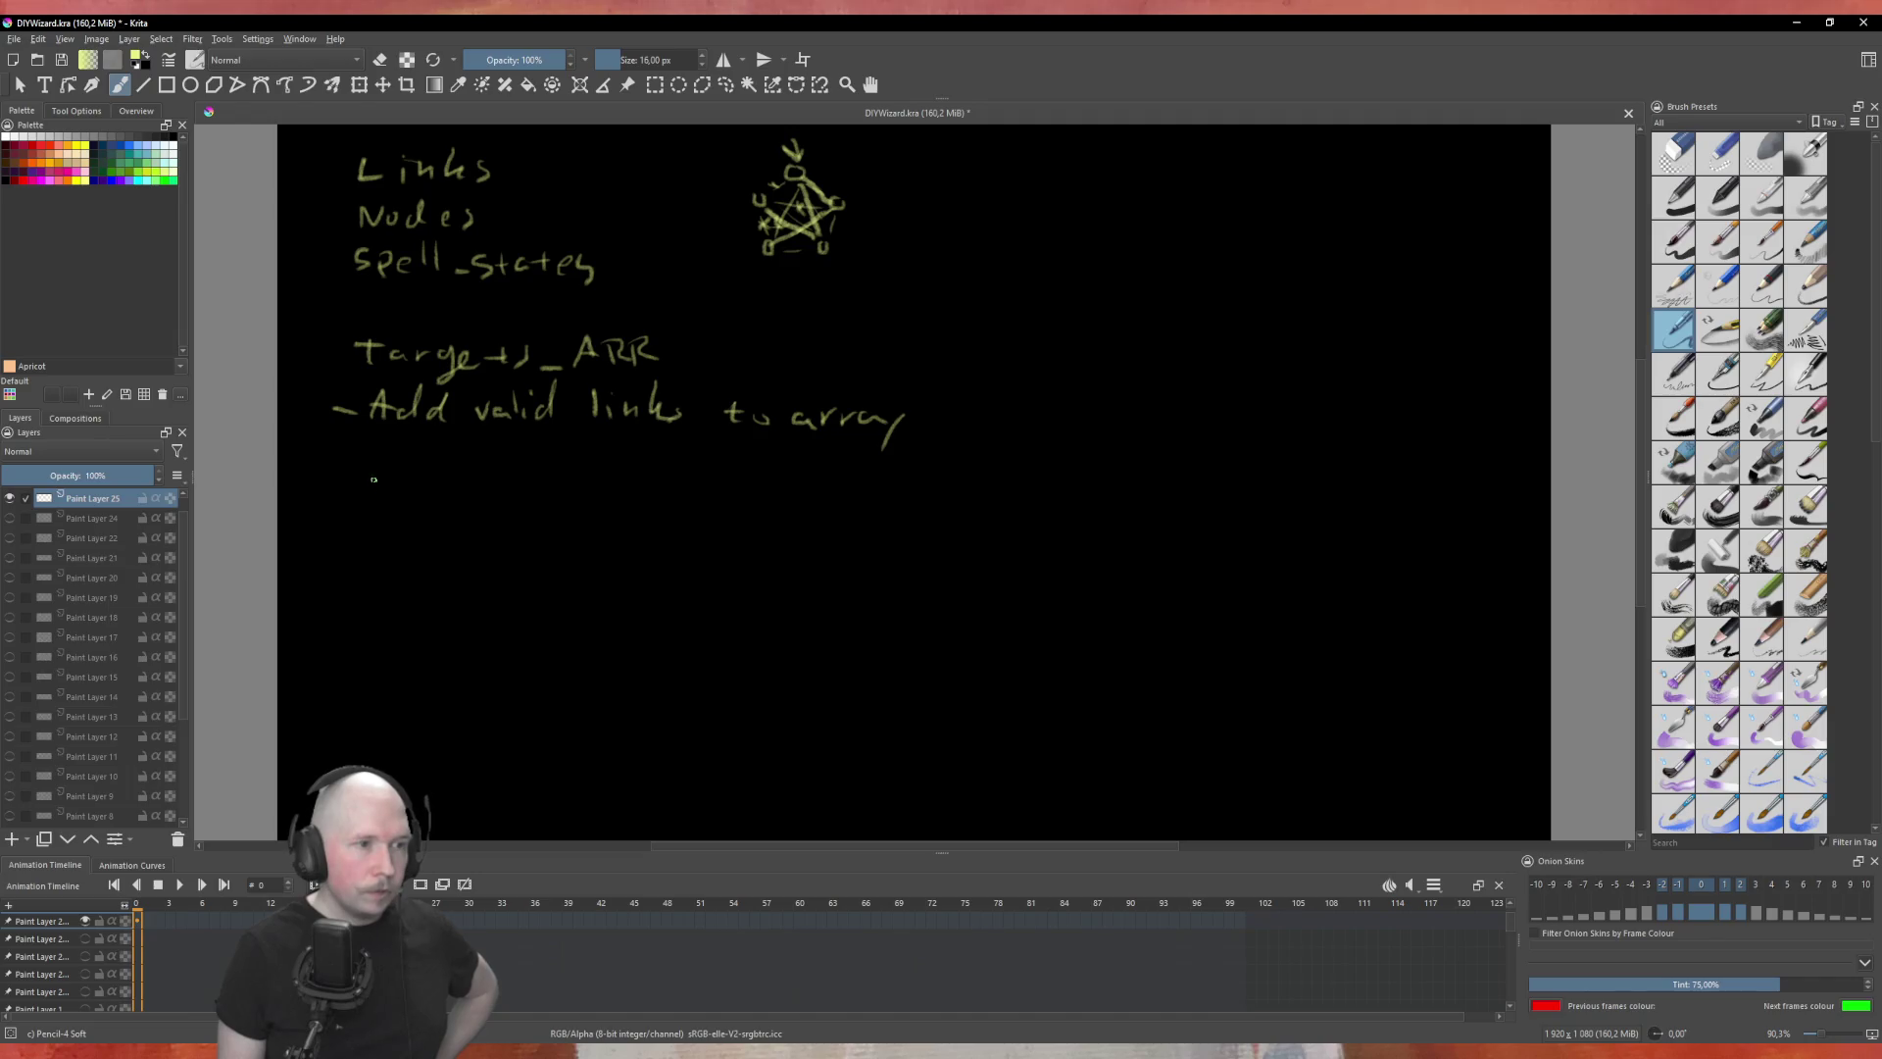
Step: Handwrite the condition 'if from is self and link is open' below the array note
left_click_drag(400, 476, 454, 495)
left_click_drag(446, 481, 493, 481)
left_click_drag(509, 479, 599, 481)
left_click_drag(581, 493, 597, 492)
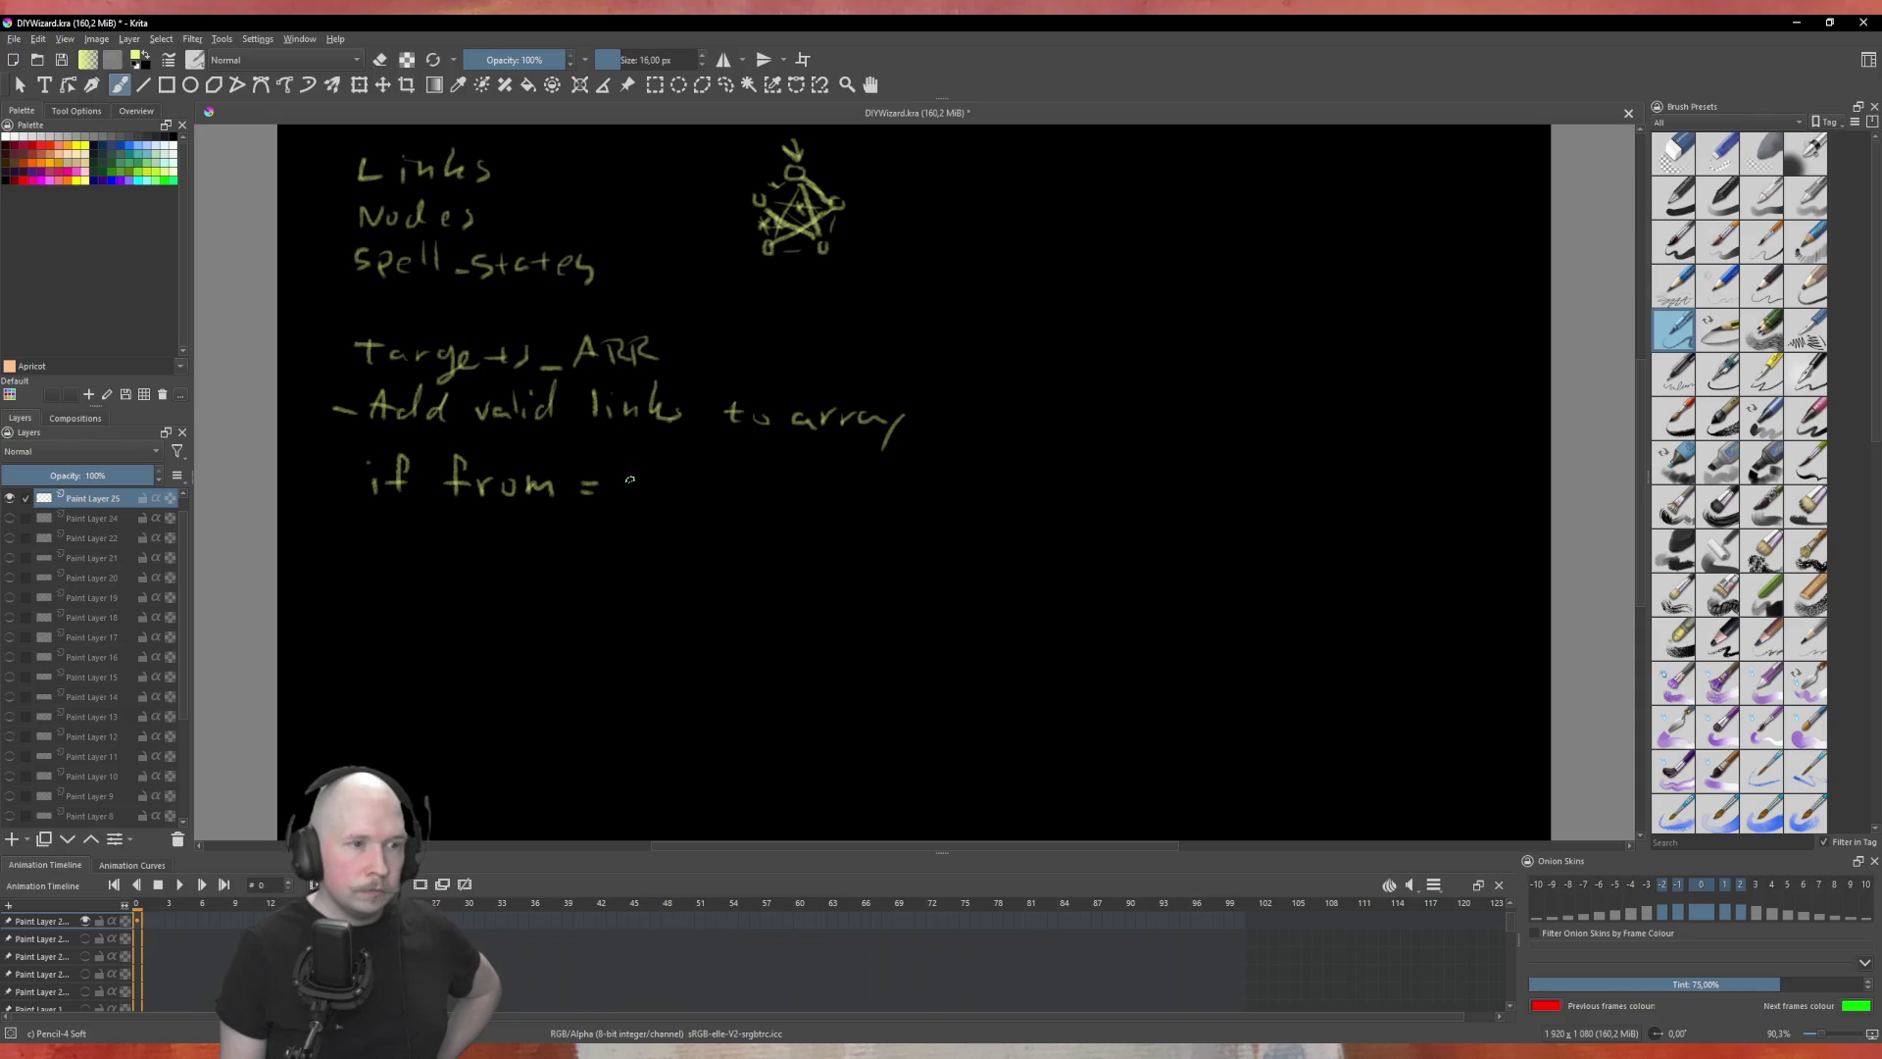
mouse_move(587, 477)
left_mouse_down()
mouse_move(587, 500)
mouse_move(681, 499)
left_mouse_up()
left_click_drag(696, 461, 692, 506)
left_click_drag(722, 465, 709, 506)
left_click_drag(698, 483, 831, 512)
mouse_move(846, 476)
left_mouse_down()
mouse_move(849, 510)
mouse_move(895, 491)
mouse_move(893, 514)
mouse_move(965, 512)
left_mouse_up()
mouse_move(978, 491)
left_mouse_down()
mouse_move(1016, 520)
mouse_move(1098, 504)
left_mouse_up()
mouse_move(1116, 506)
left_mouse_down()
mouse_move(1117, 533)
mouse_move(1137, 512)
mouse_move(1194, 515)
left_mouse_up()
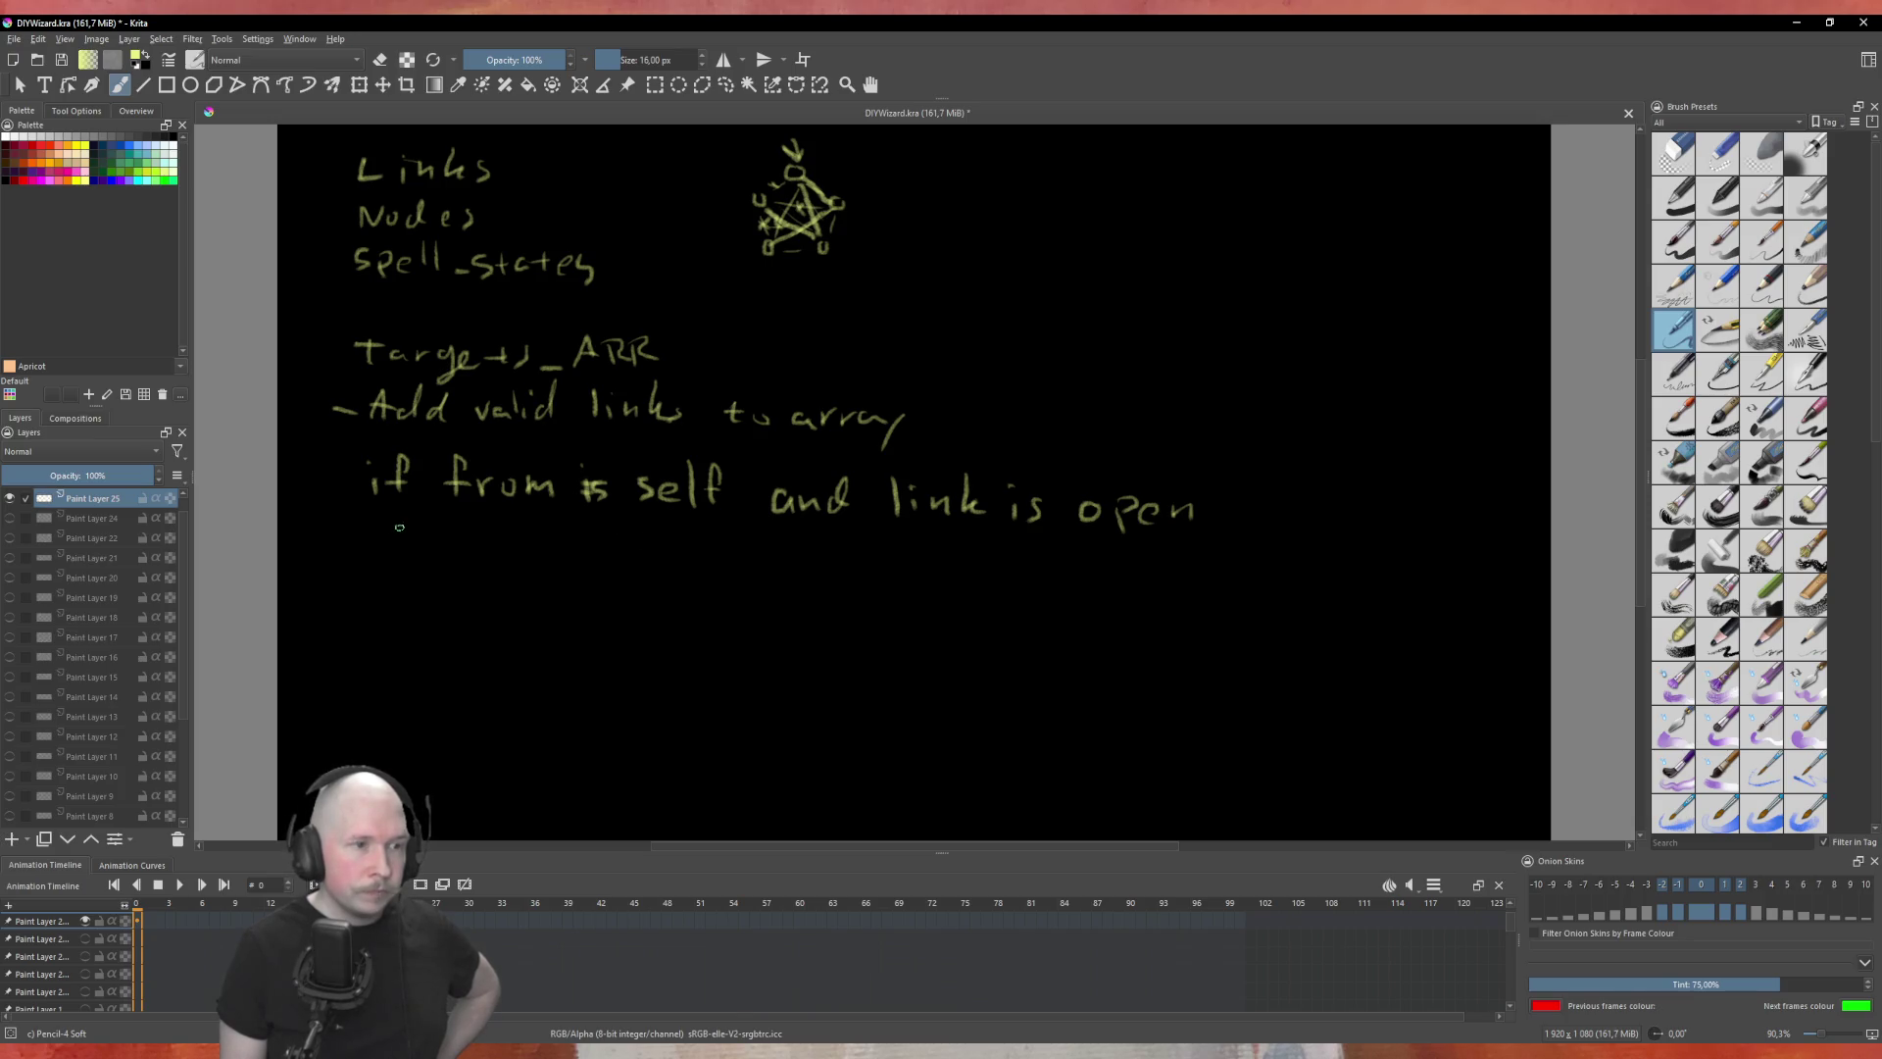
Step: Write 'add to target arr' on the line beneath the condition
left_click_drag(393, 527, 512, 549)
left_click_drag(534, 539, 610, 539)
mouse_move(598, 530)
left_mouse_down()
mouse_move(602, 555)
mouse_move(688, 581)
mouse_move(705, 563)
left_mouse_up()
mouse_move(713, 545)
left_mouse_down()
mouse_move(715, 571)
mouse_move(721, 552)
mouse_move(790, 565)
left_mouse_up()
left_click_drag(796, 571, 815, 554)
left_click_drag(821, 569, 845, 552)
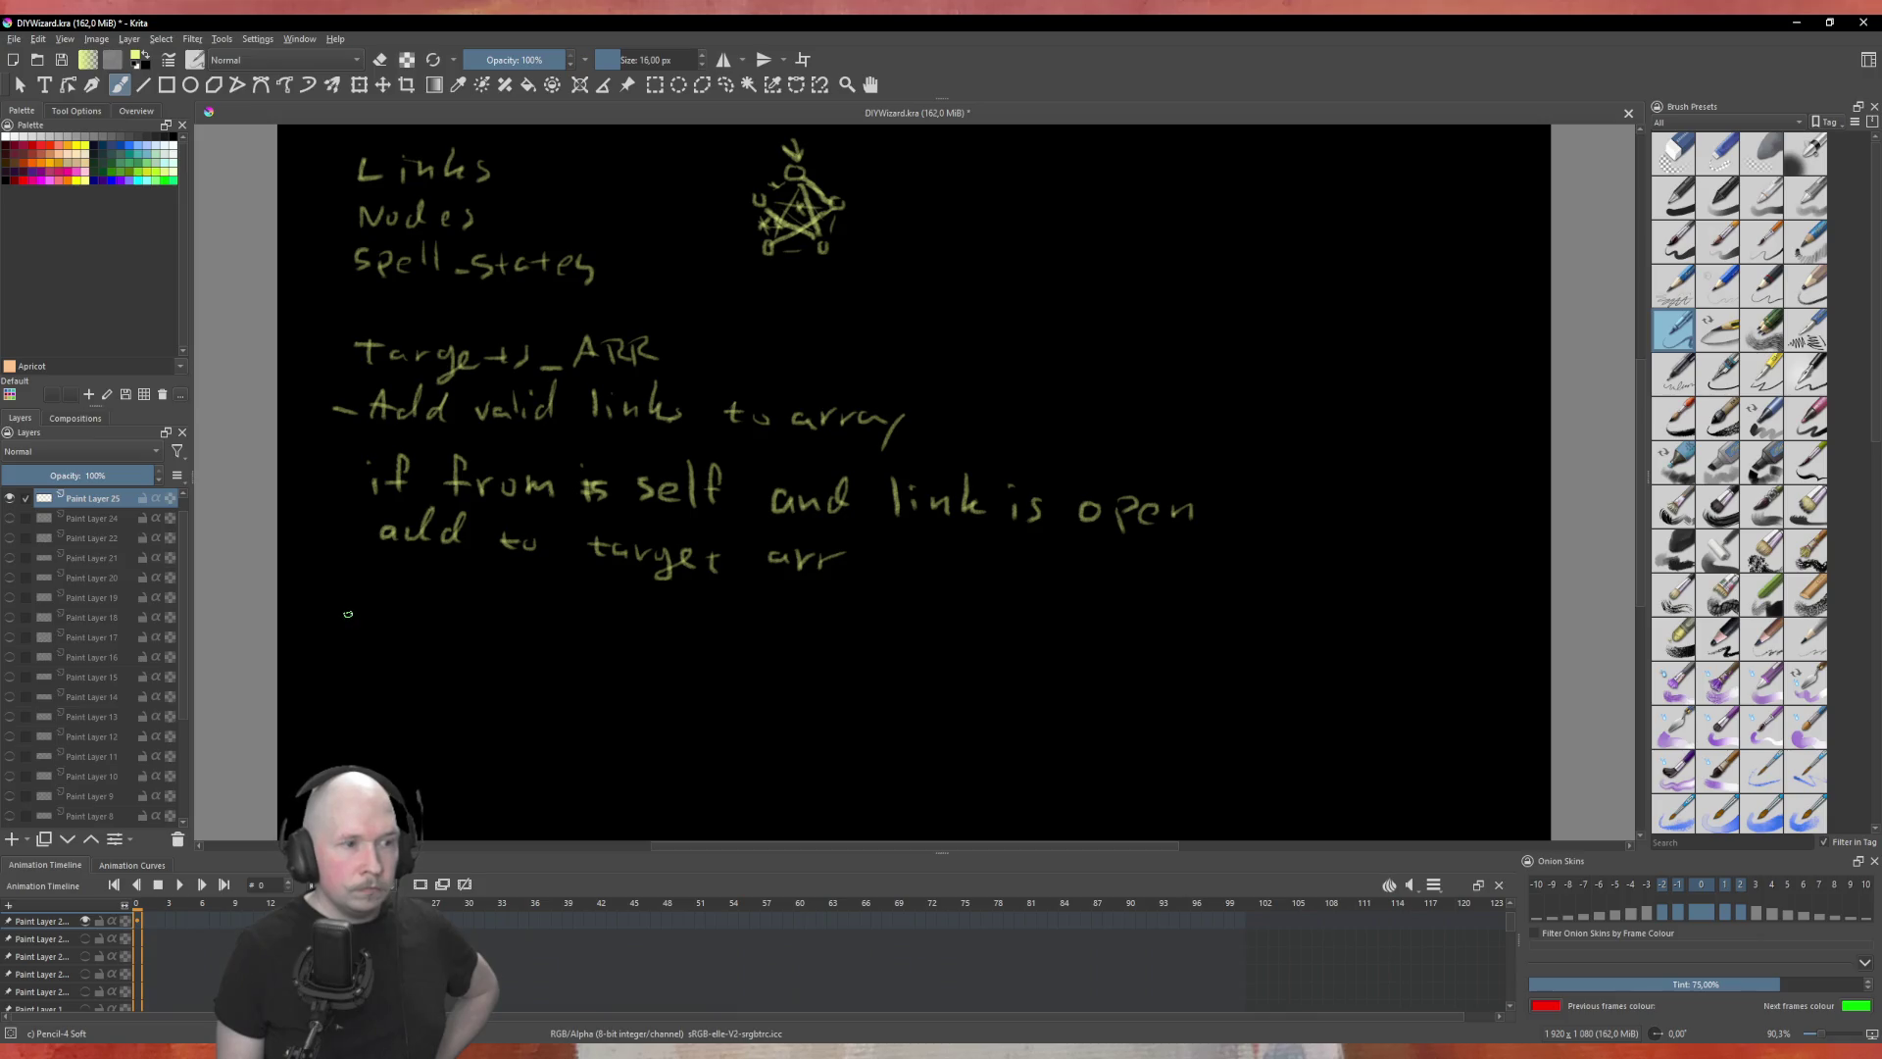
Step: Start a new bullet reading '- Activate first link'
left_click_drag(341, 614, 364, 615)
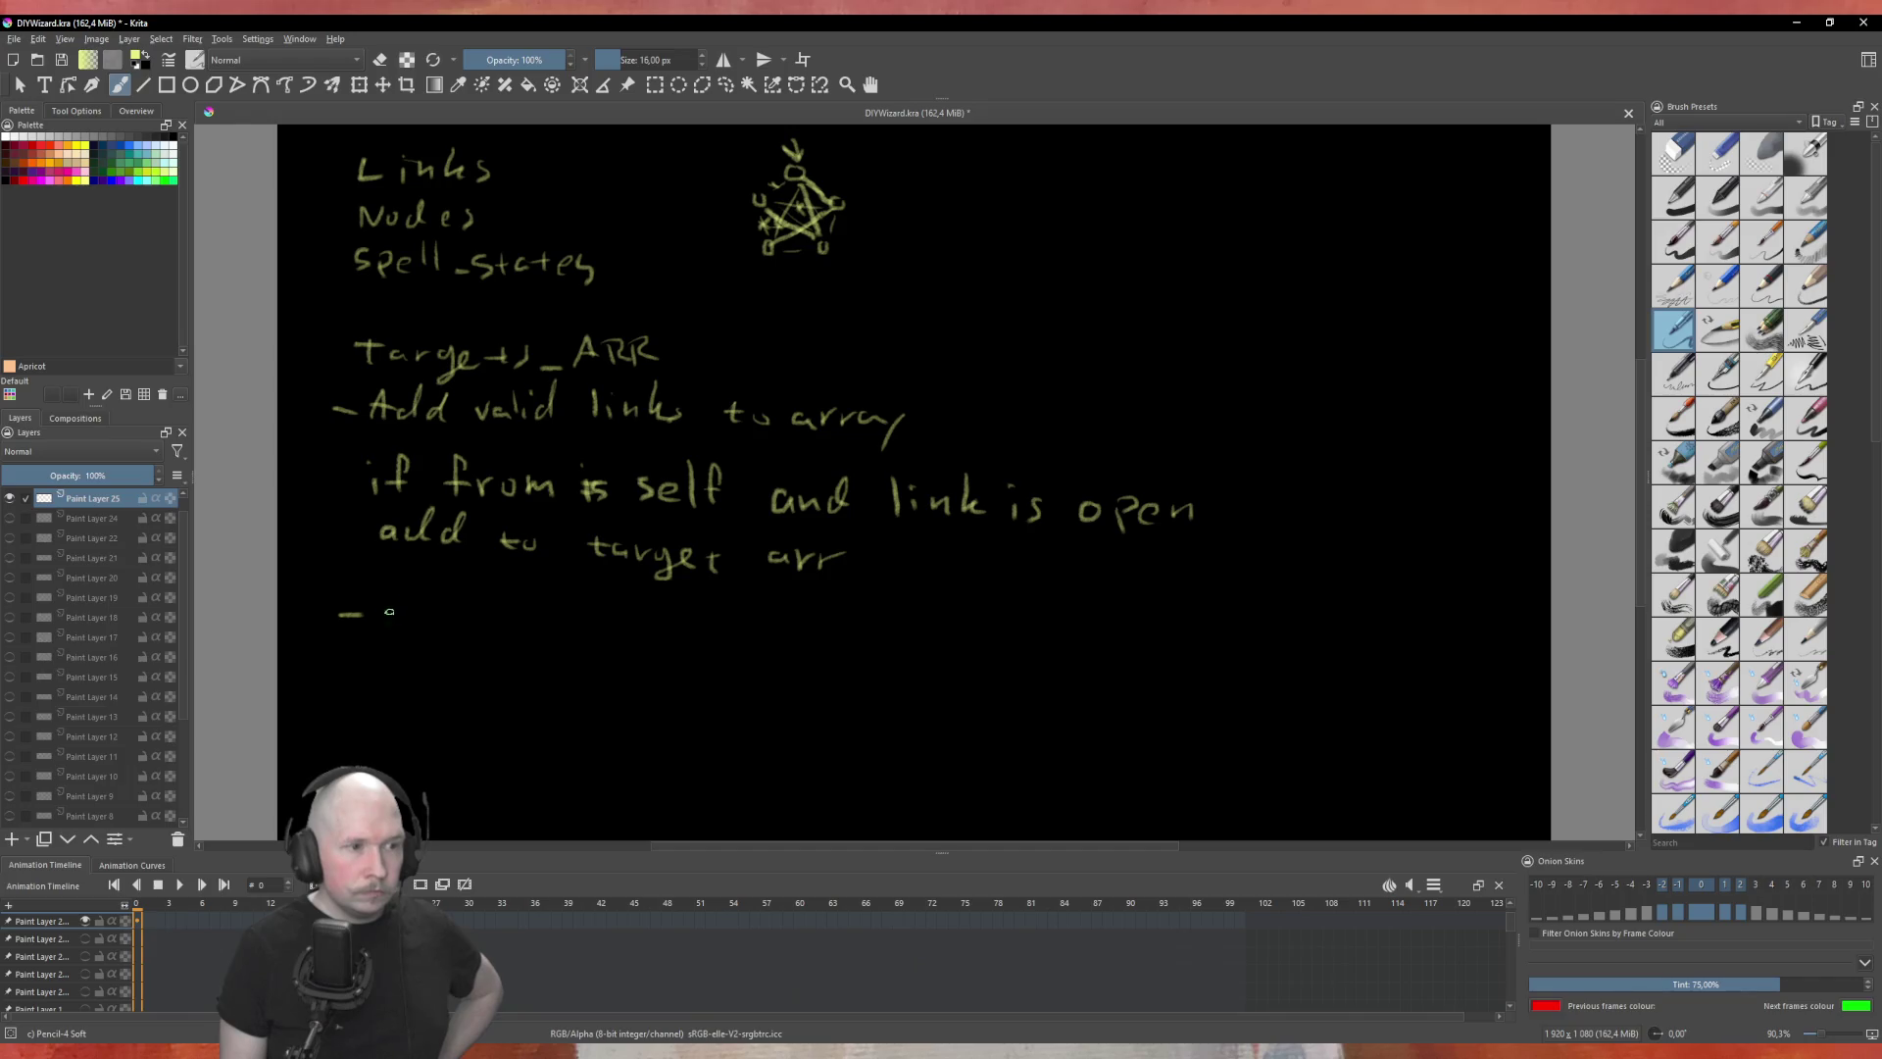
left_click_drag(376, 629, 547, 632)
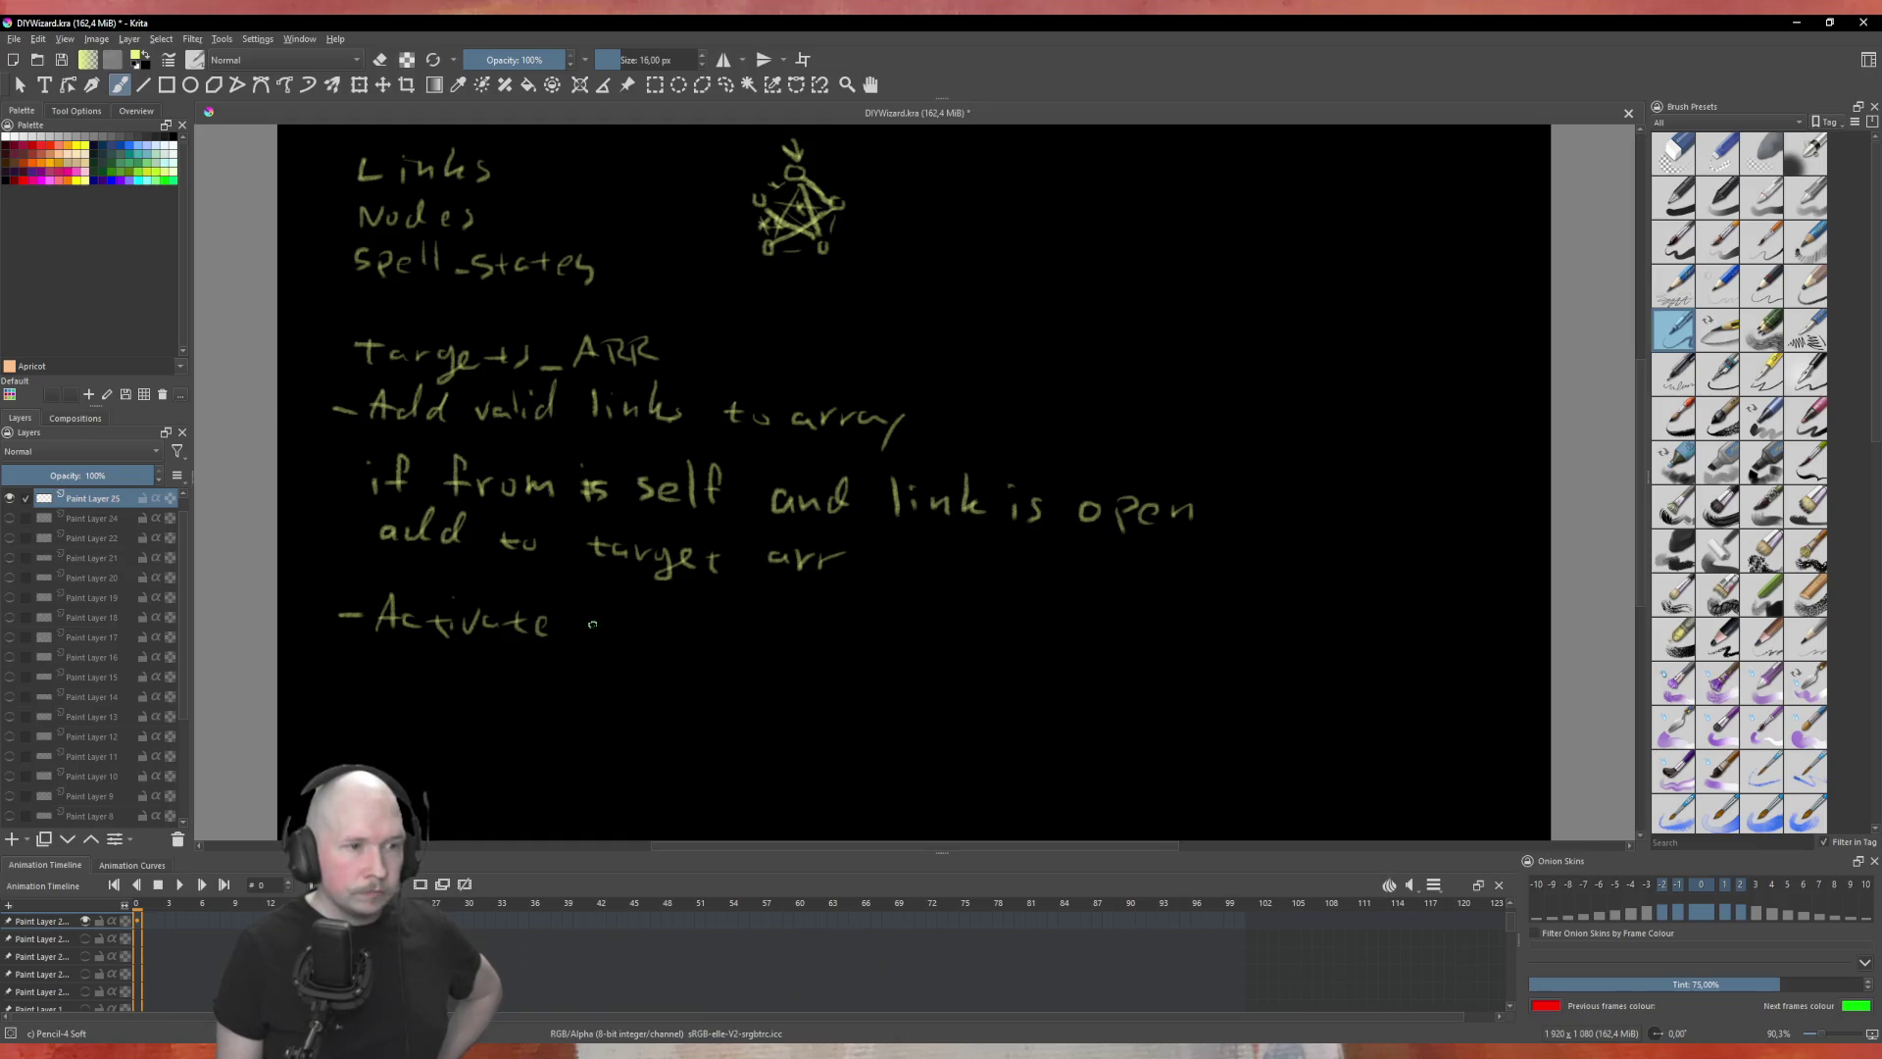
left_click_drag(613, 604, 601, 637)
left_click_drag(594, 628, 651, 633)
mouse_move(673, 621)
left_mouse_down()
mouse_move(668, 637)
mouse_move(700, 623)
mouse_move(694, 641)
mouse_move(761, 644)
left_mouse_up()
mouse_move(772, 628)
left_mouse_down()
mouse_move(774, 645)
mouse_move(851, 645)
left_mouse_up()
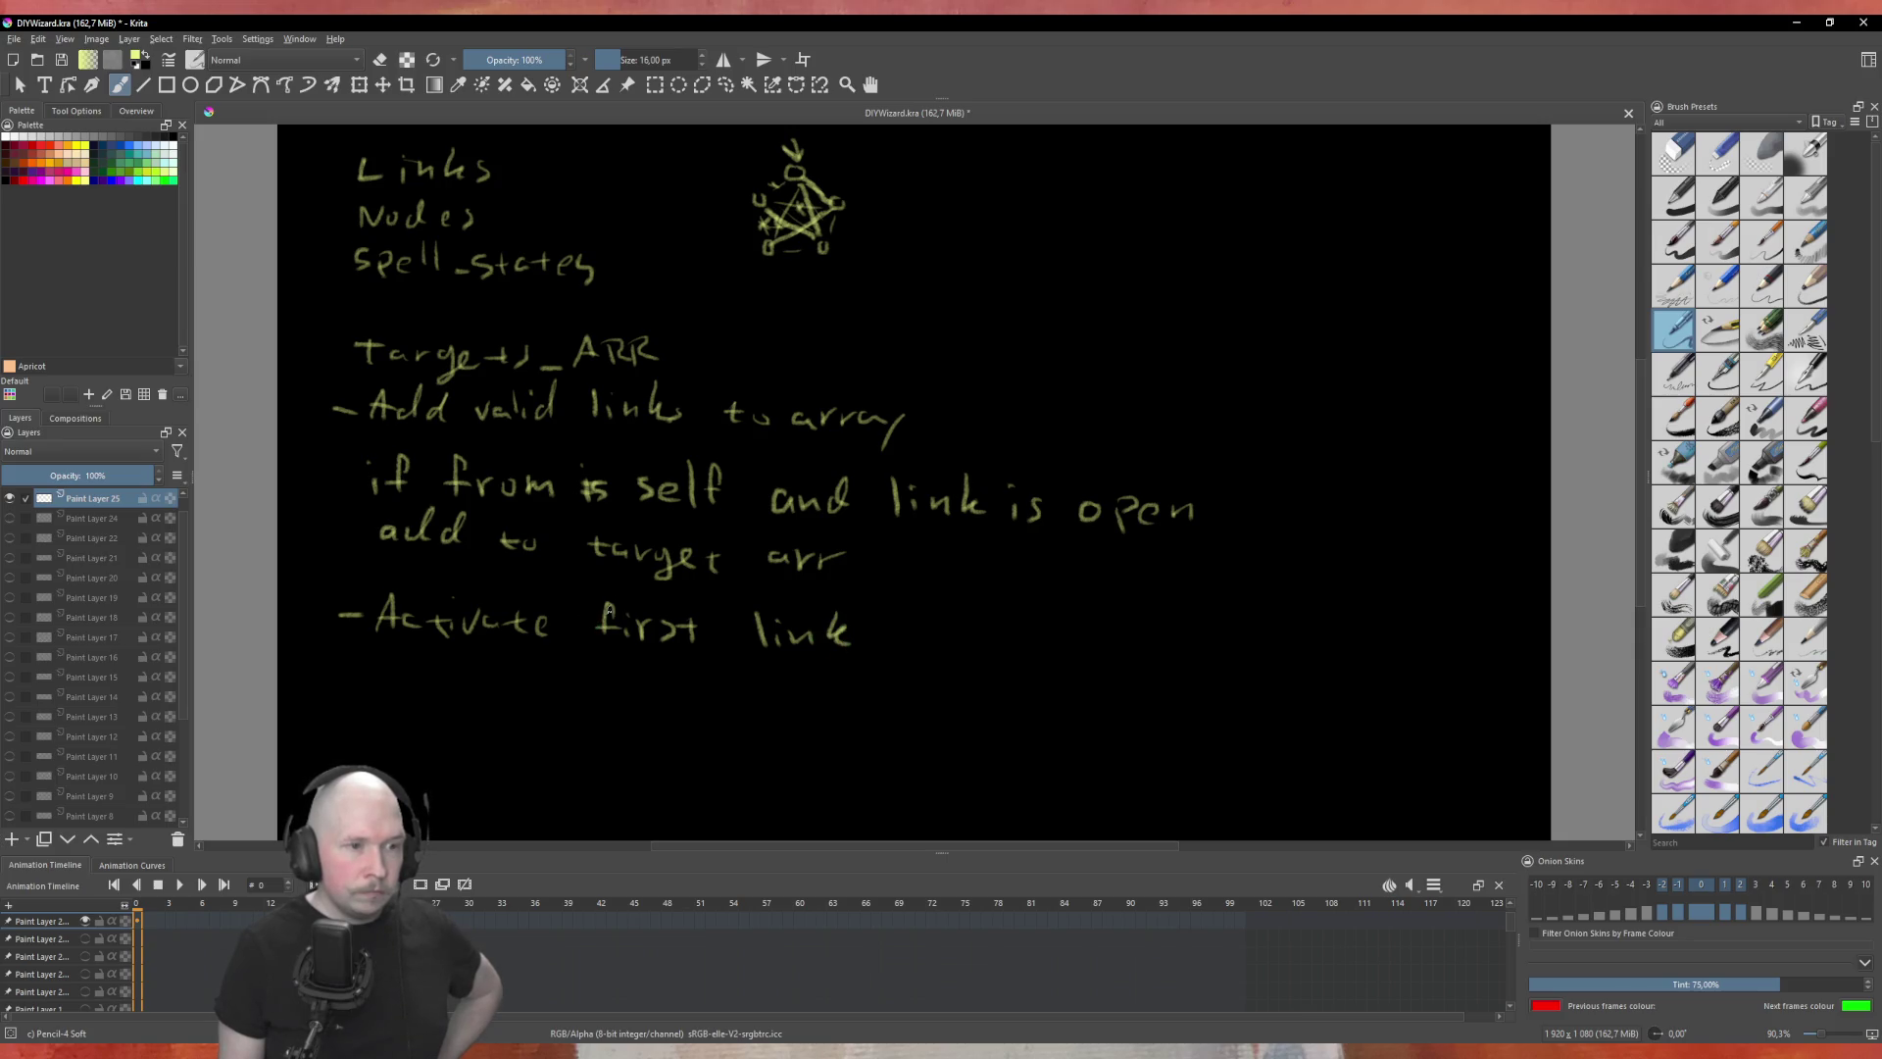
Step: Add 'next' above 'first', finish with 'in list', and change 'add' to 'append'
mouse_move(625, 611)
left_mouse_down()
mouse_move(642, 588)
mouse_move(651, 614)
mouse_move(686, 618)
left_mouse_up()
left_click_drag(686, 600, 703, 618)
left_click_drag(692, 605, 711, 603)
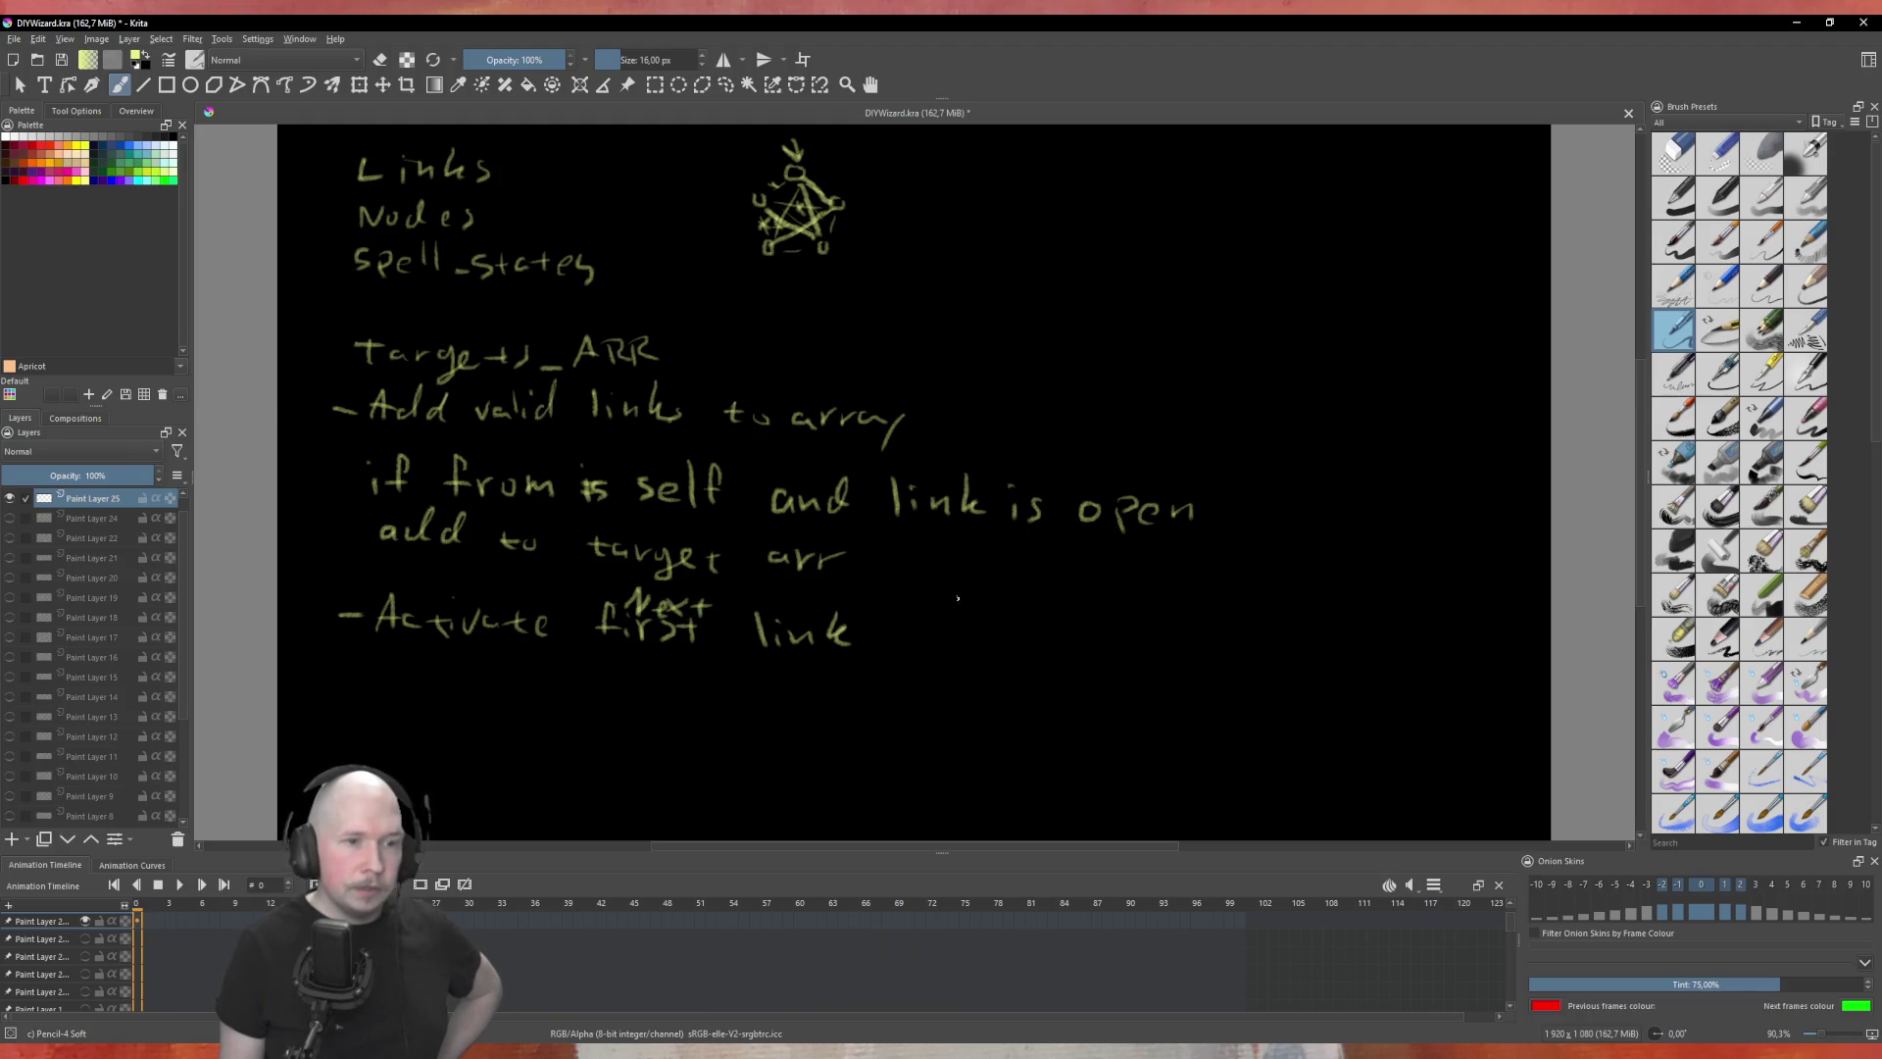
left_click_drag(894, 629, 988, 637)
mouse_move(1000, 622)
left_mouse_down()
mouse_move(1002, 642)
mouse_move(1051, 644)
left_mouse_up()
left_click_drag(1040, 629, 1063, 637)
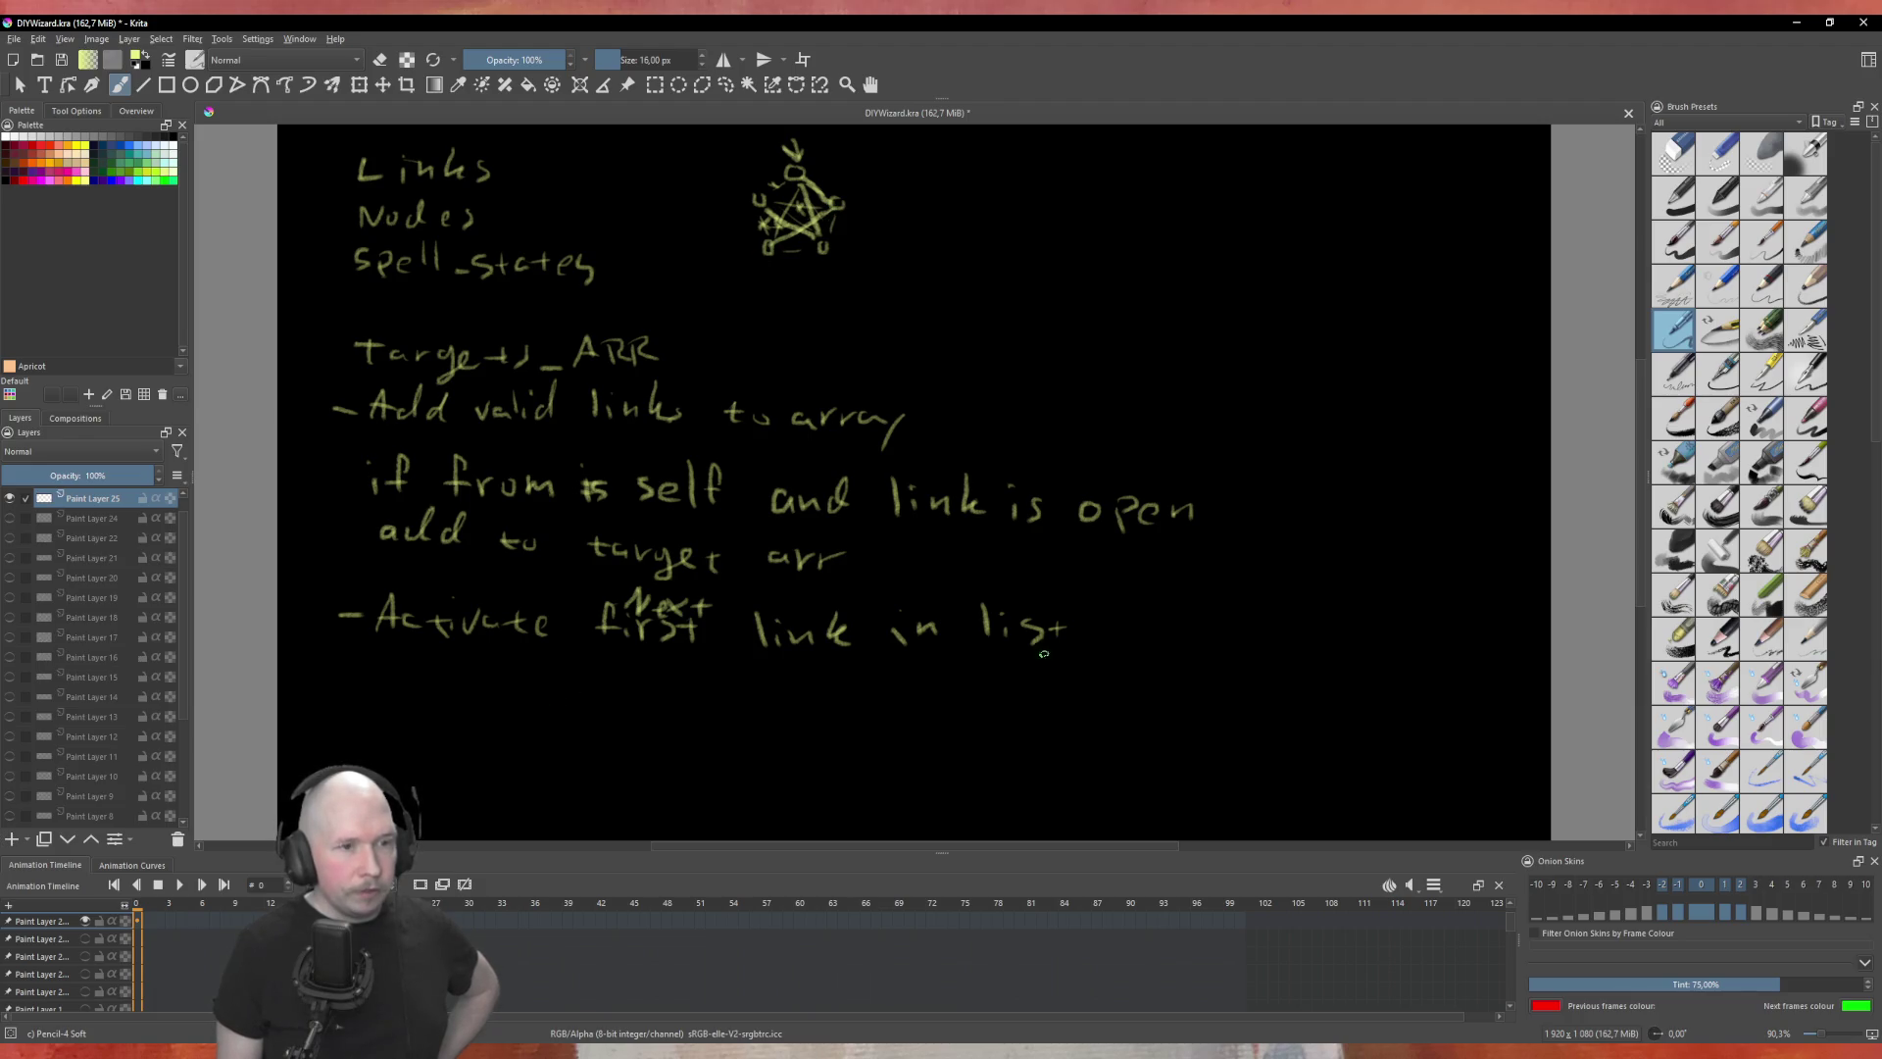
left_click_drag(380, 530, 477, 528)
left_click_drag(368, 558, 461, 557)
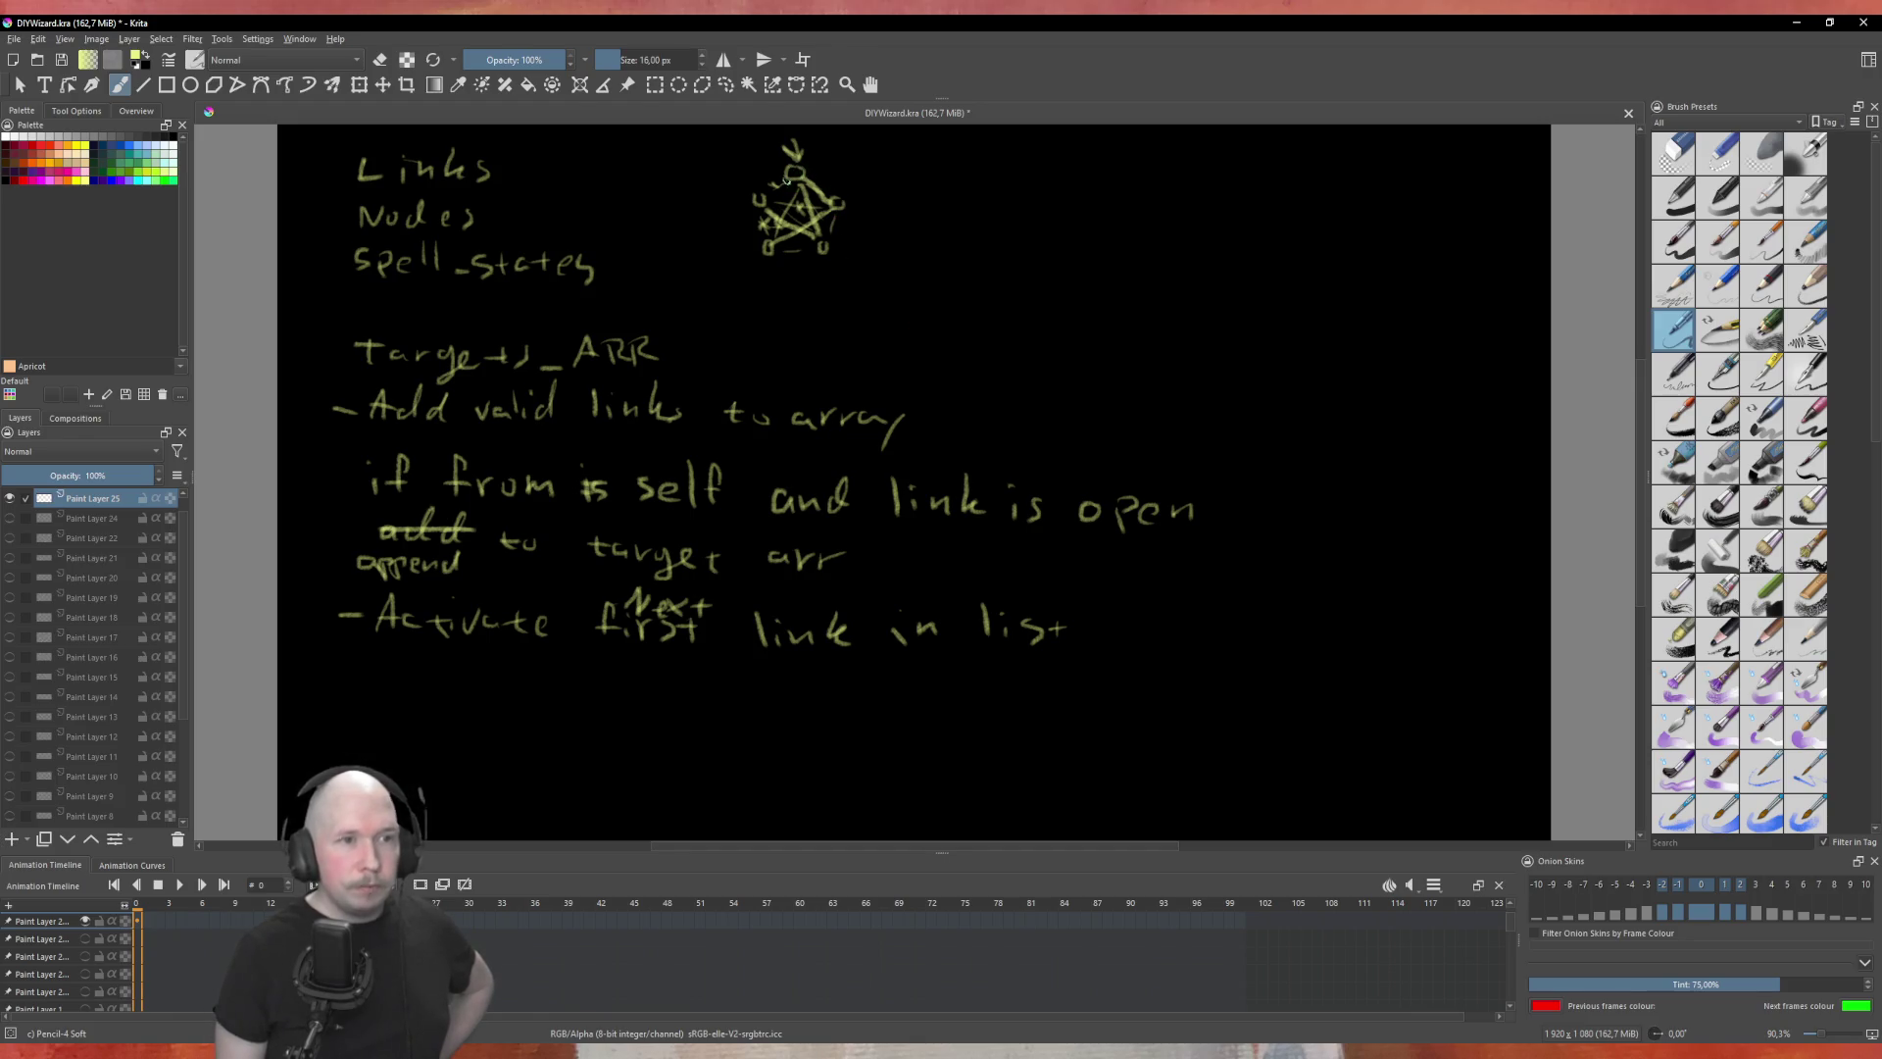
Step: Write the labels 'ss1' and 'ss2' beside the pentagram sketch
left_click_drag(922, 173, 951, 177)
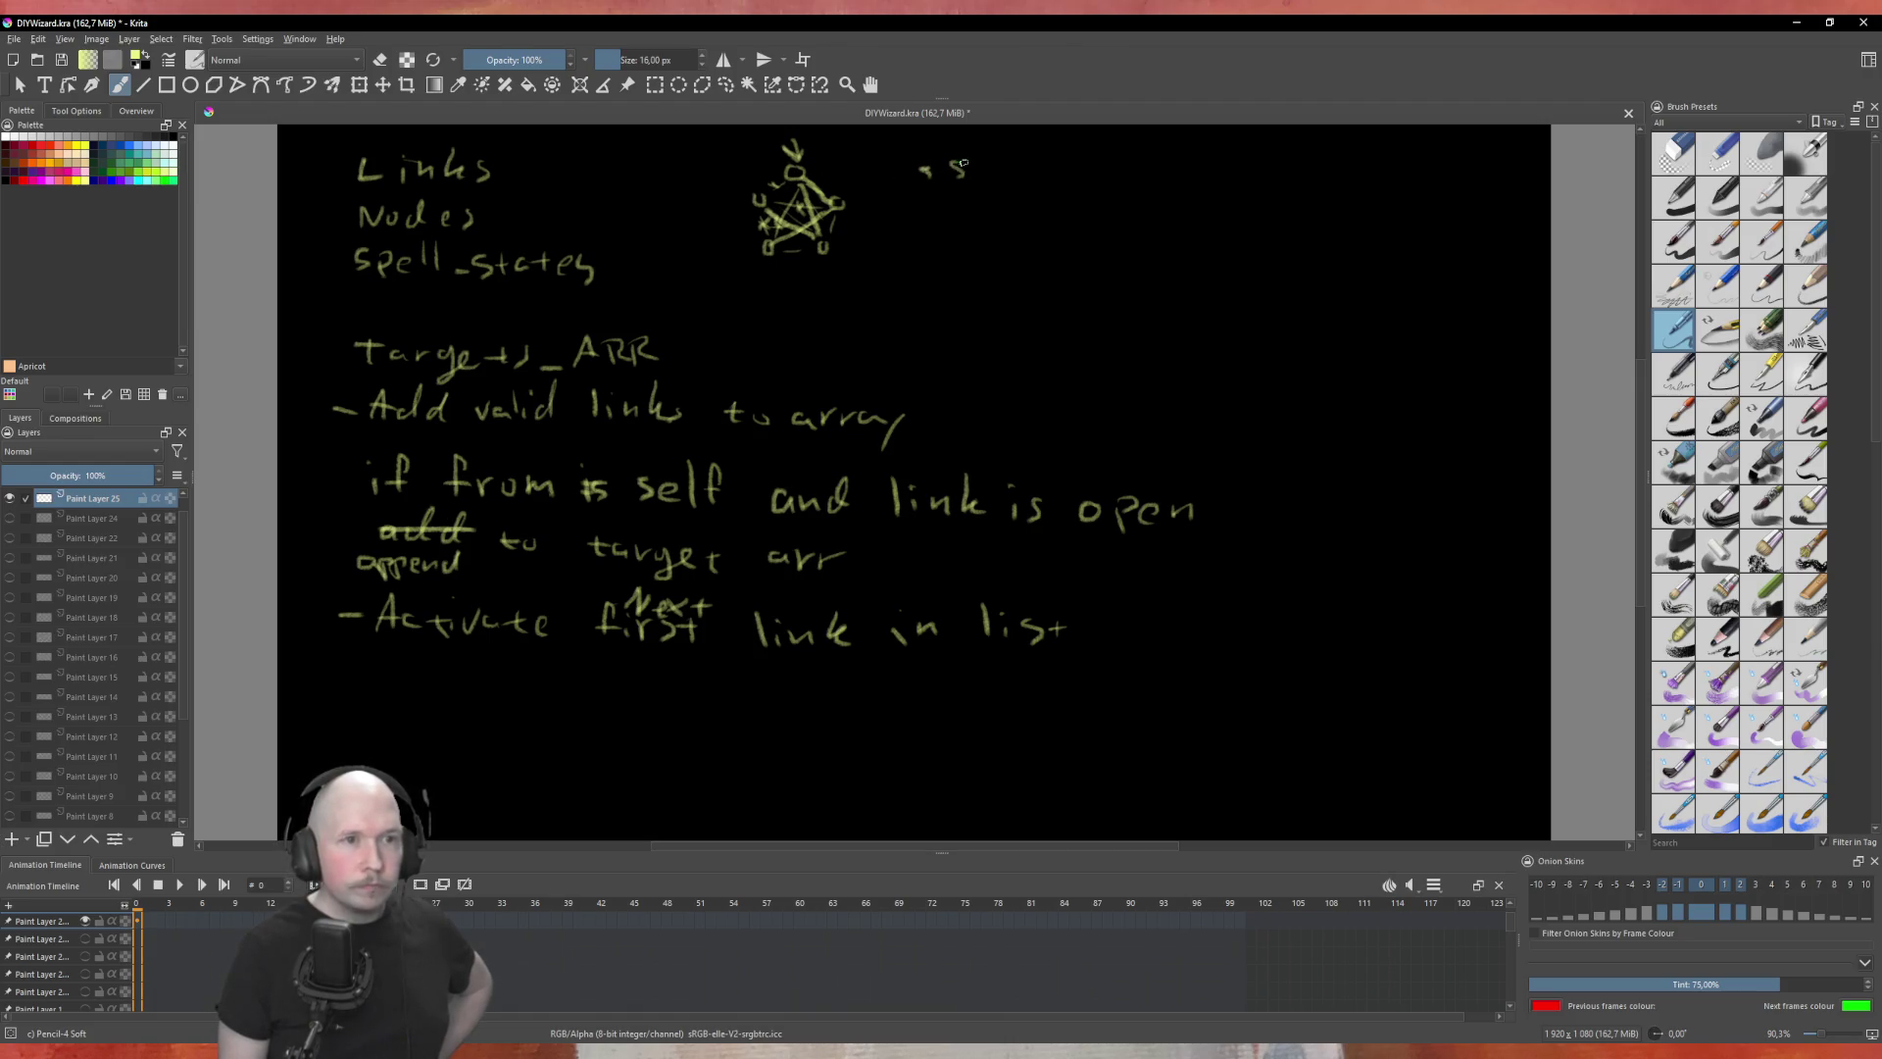
mouse_move(949, 158)
left_mouse_down()
mouse_move(939, 176)
mouse_move(987, 181)
left_mouse_up()
left_click_drag(1186, 155, 1214, 181)
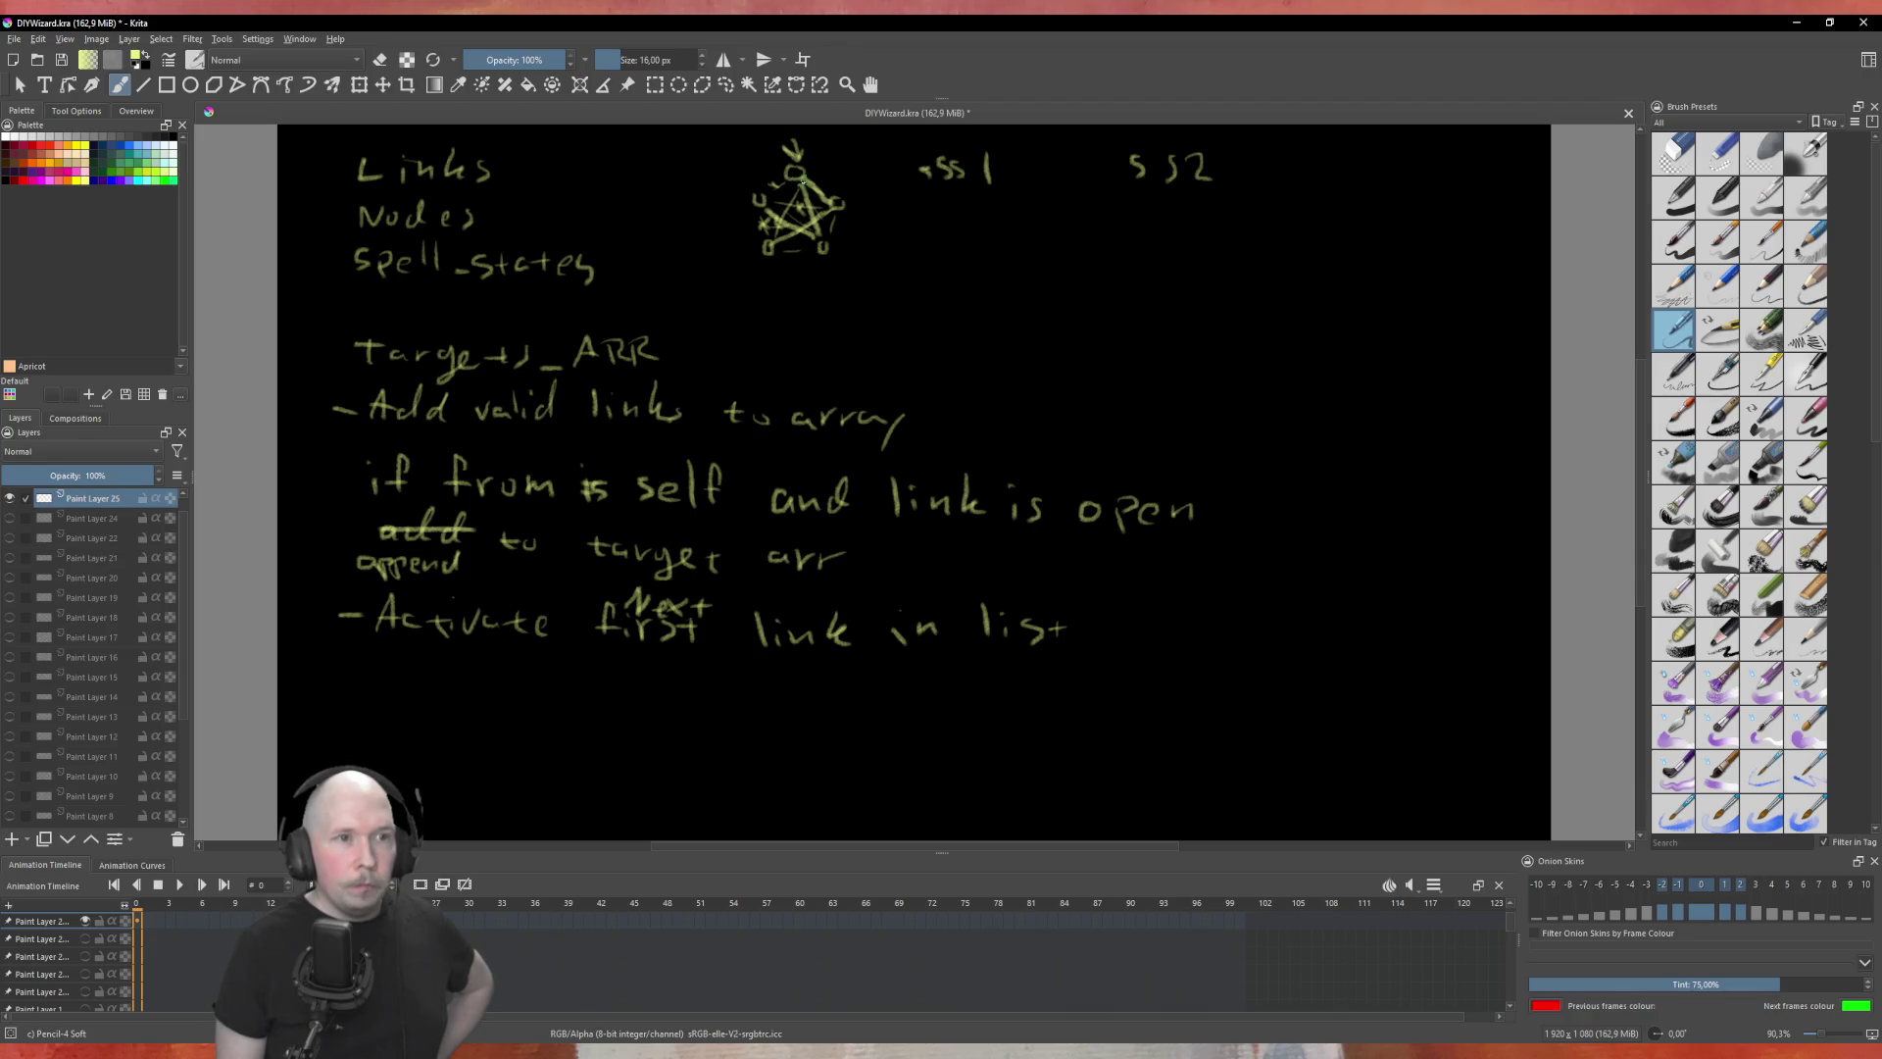
Step: Extend the label beside the pentagram, sketch a letter below it, and return to Godot
left_click_drag(867, 177, 904, 159)
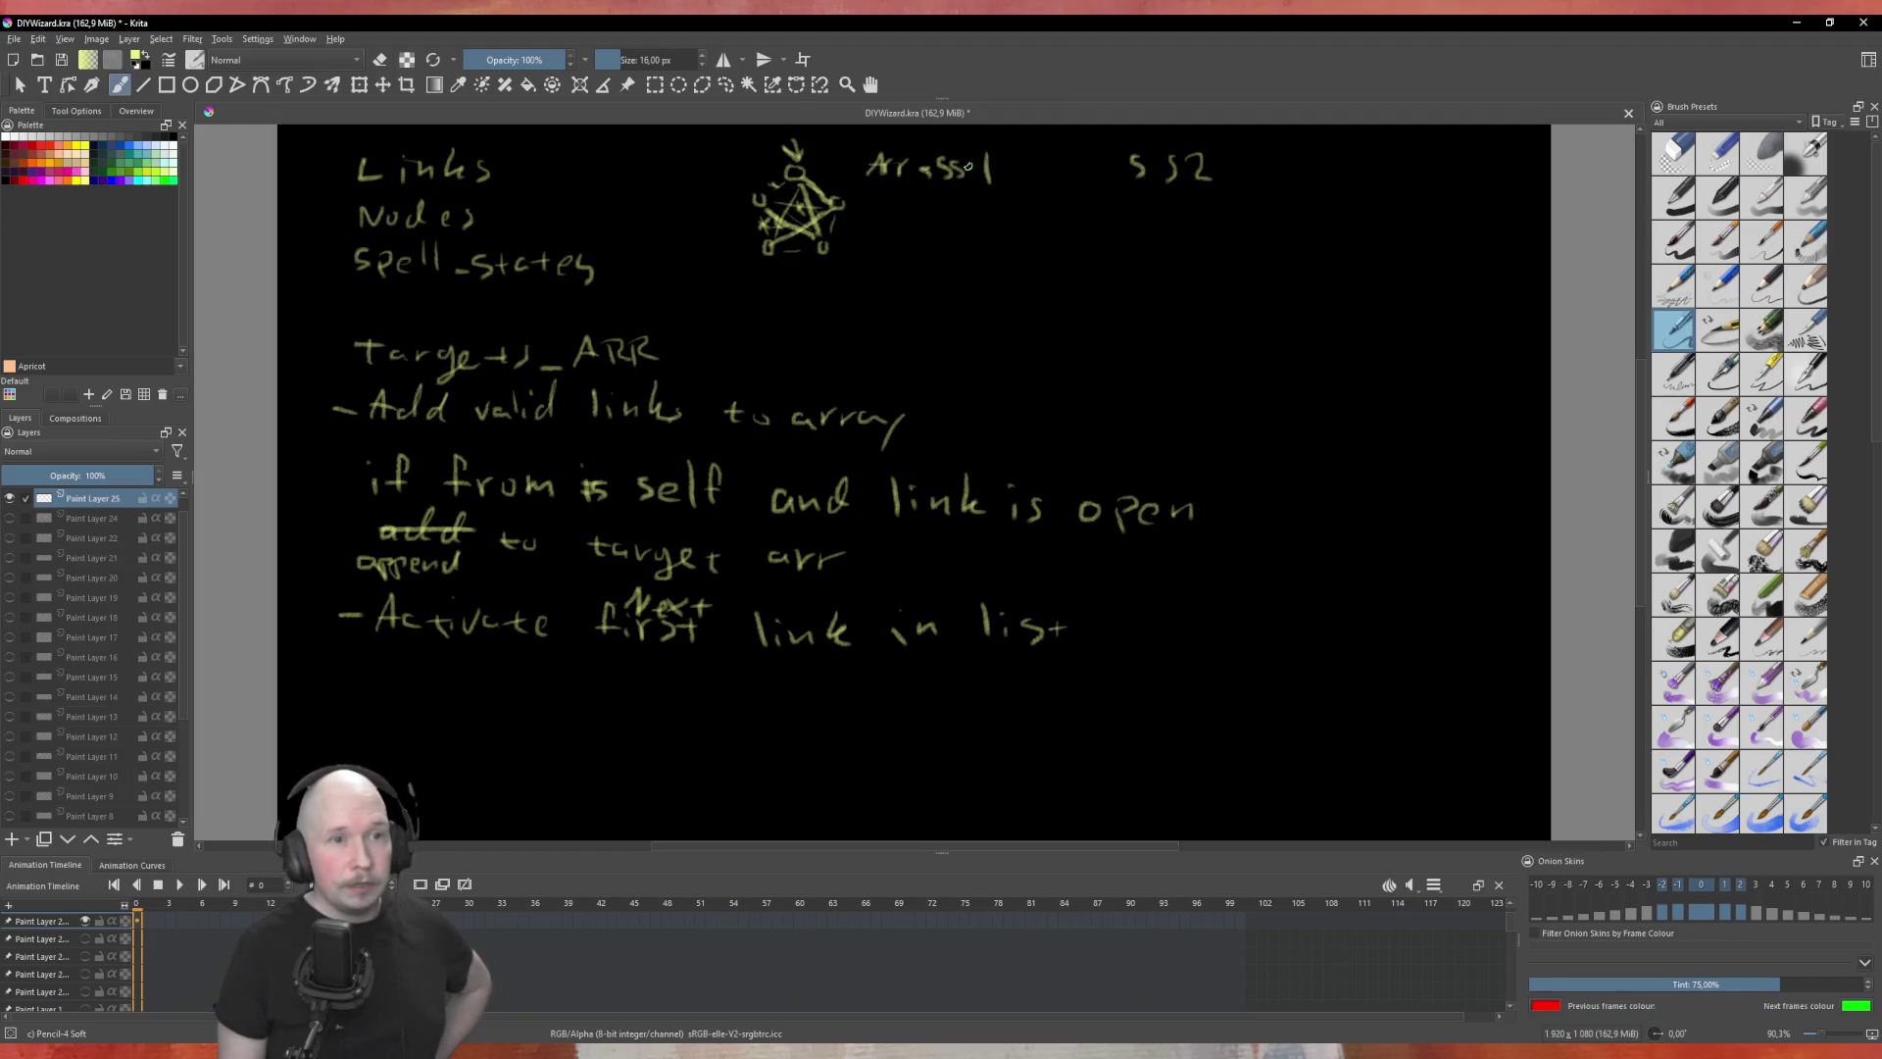
mouse_move(926, 238)
left_mouse_down()
mouse_move(951, 202)
mouse_move(983, 236)
left_mouse_up()
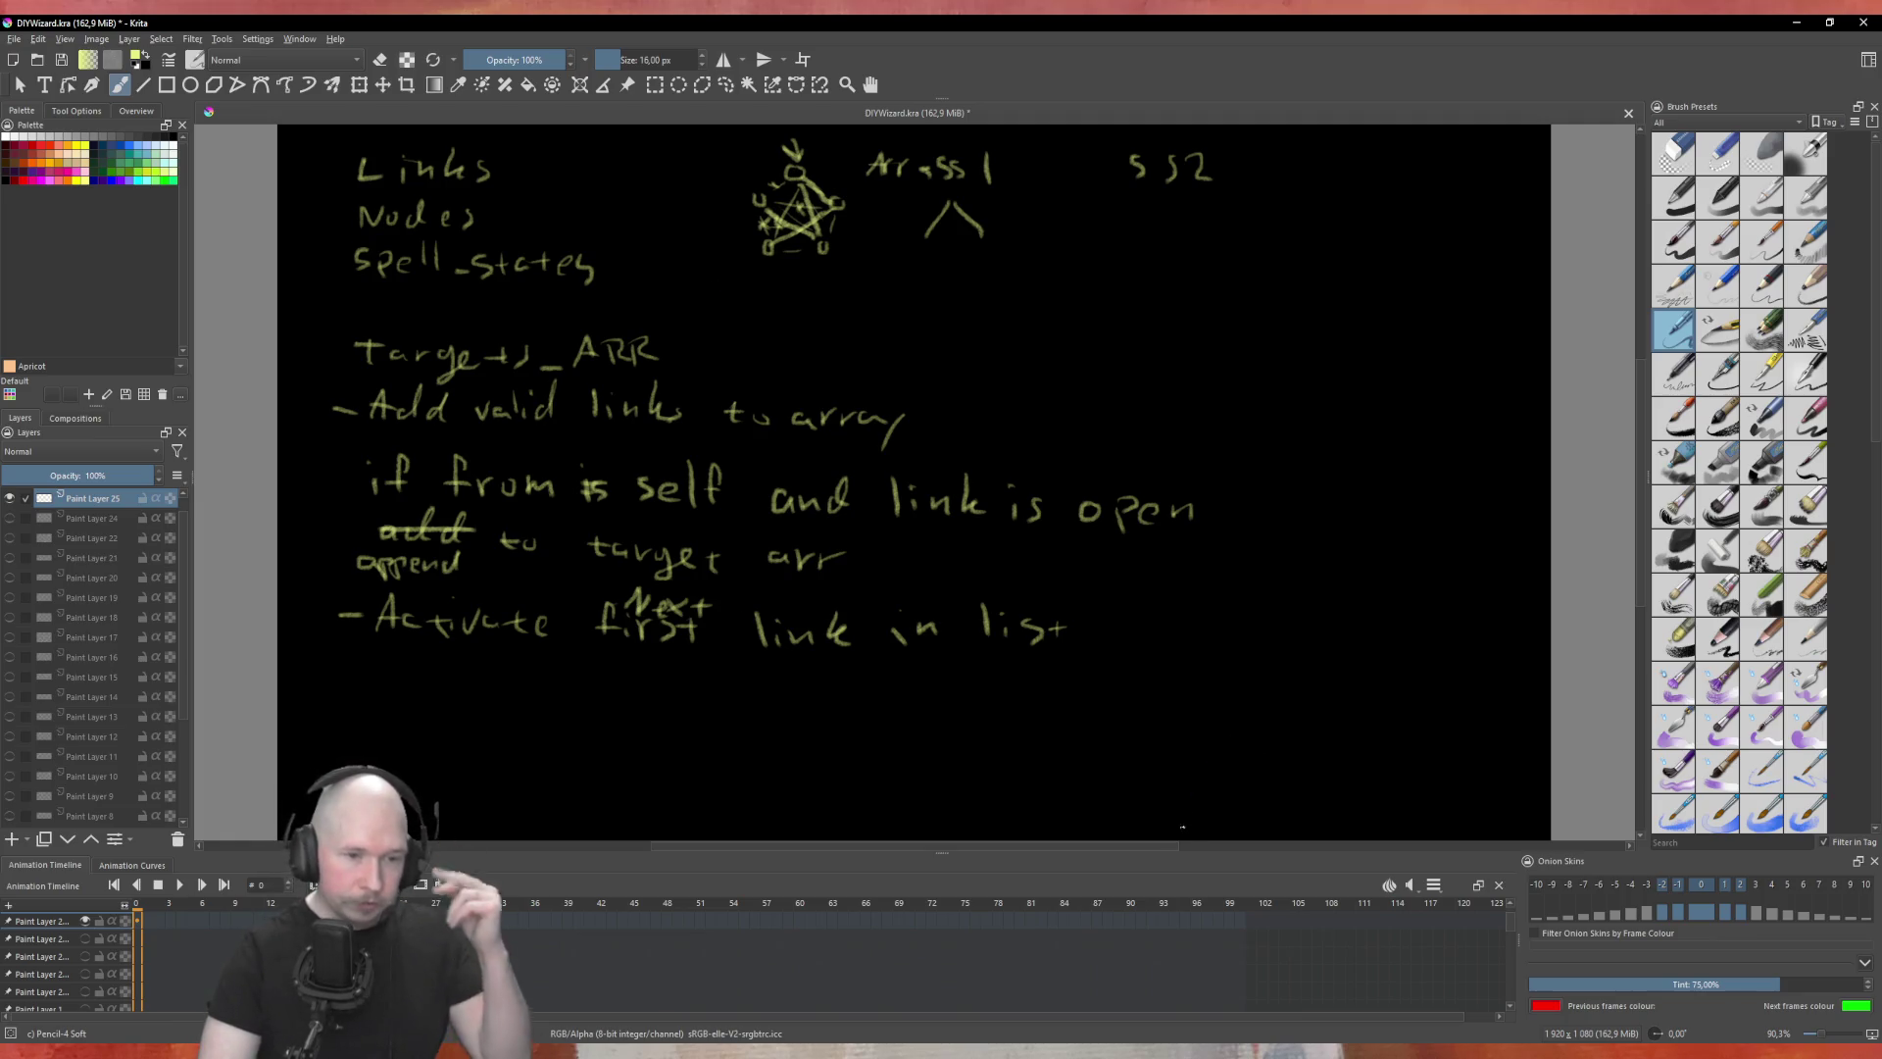
key("alt+Tab")
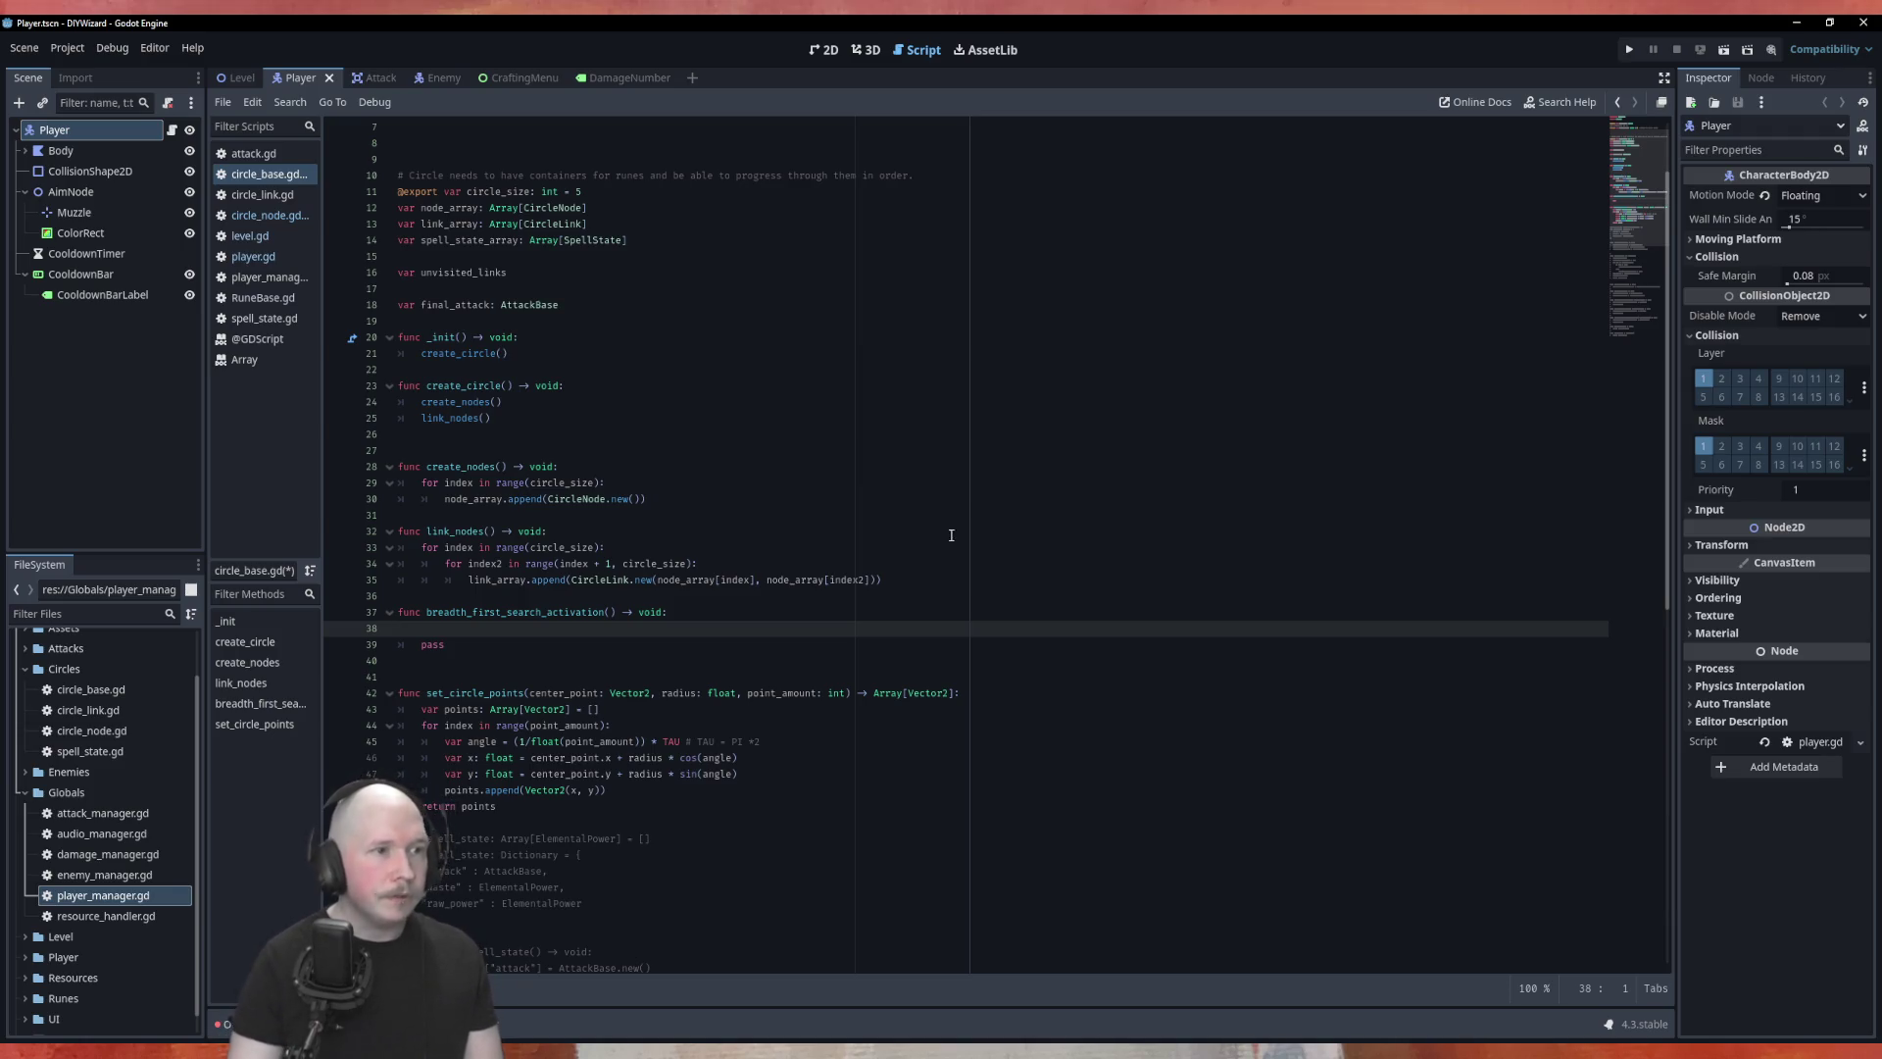
Step: Redeclare line 16 as 'traversal_array: Array[CircleLink]', then place the cursor in the search function
left_click(524, 275)
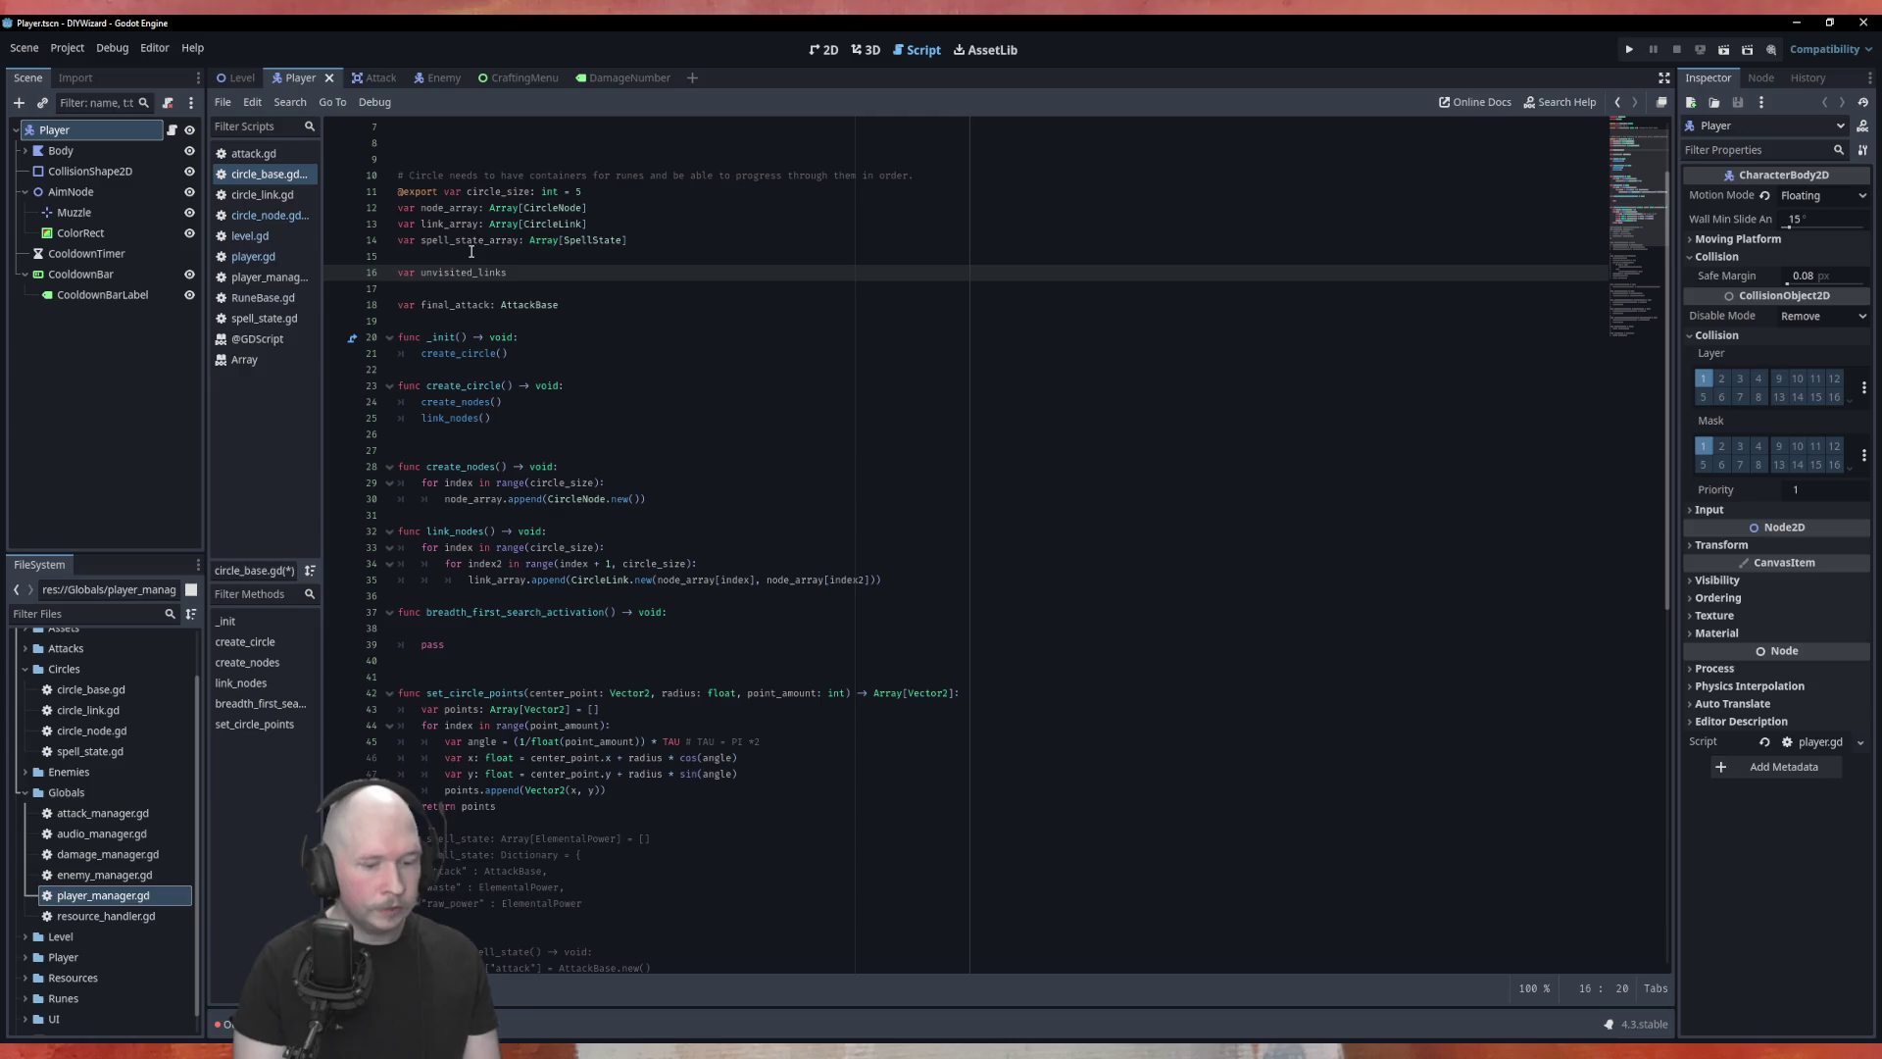
key("BackSpace")
key("BackSpace")
key("BackSpace")
type("traversal_")
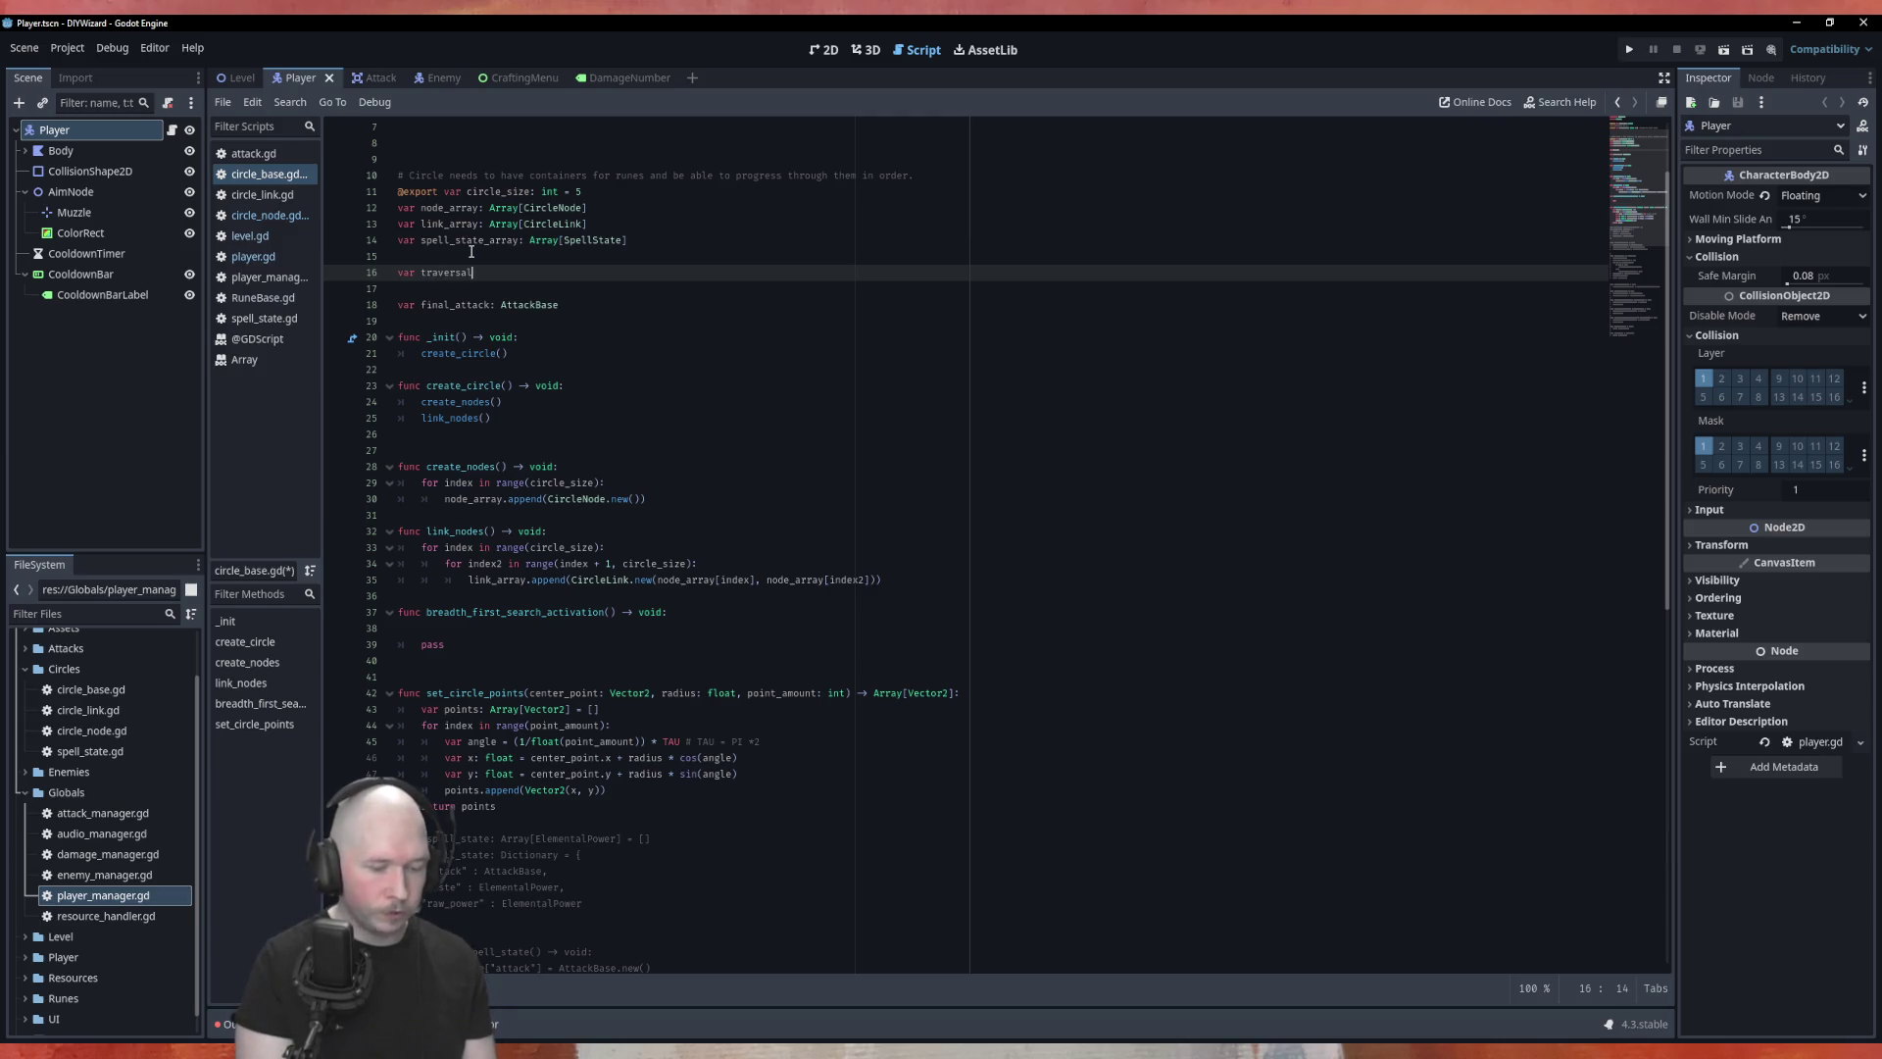
type("array:")
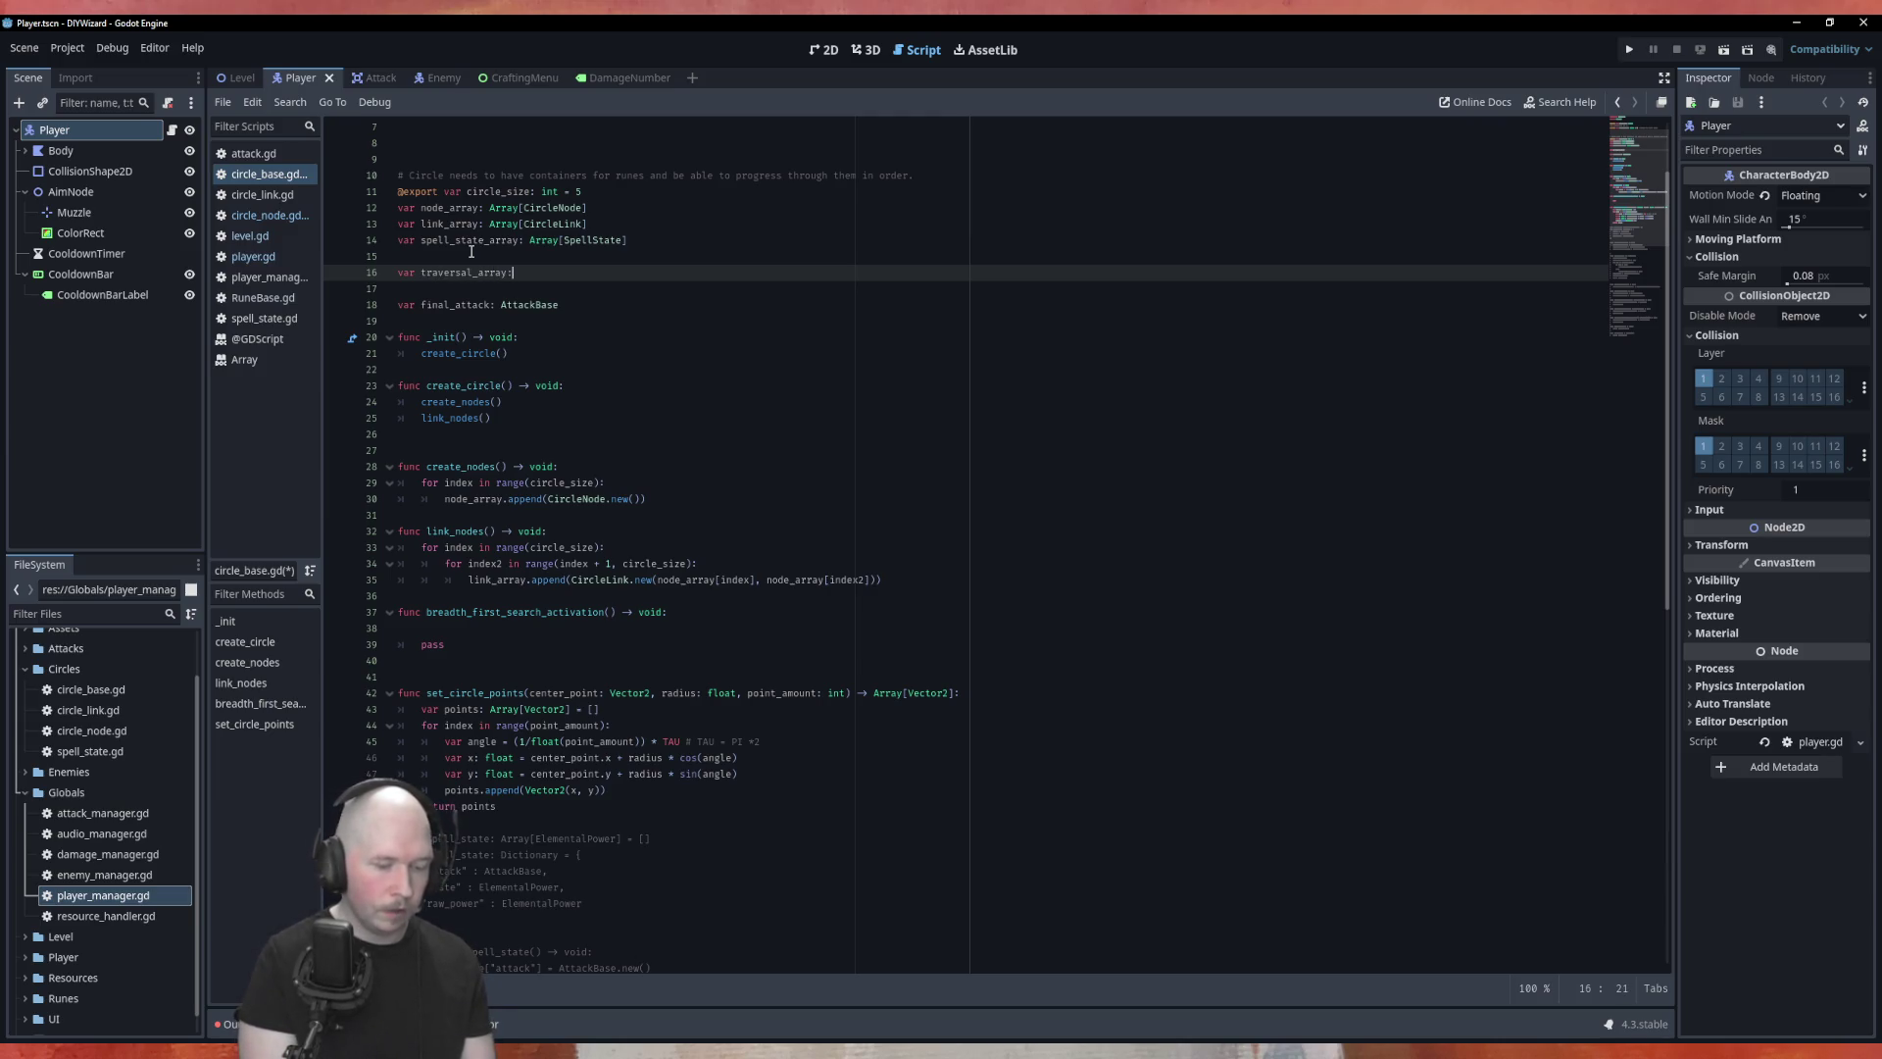
type(" Li")
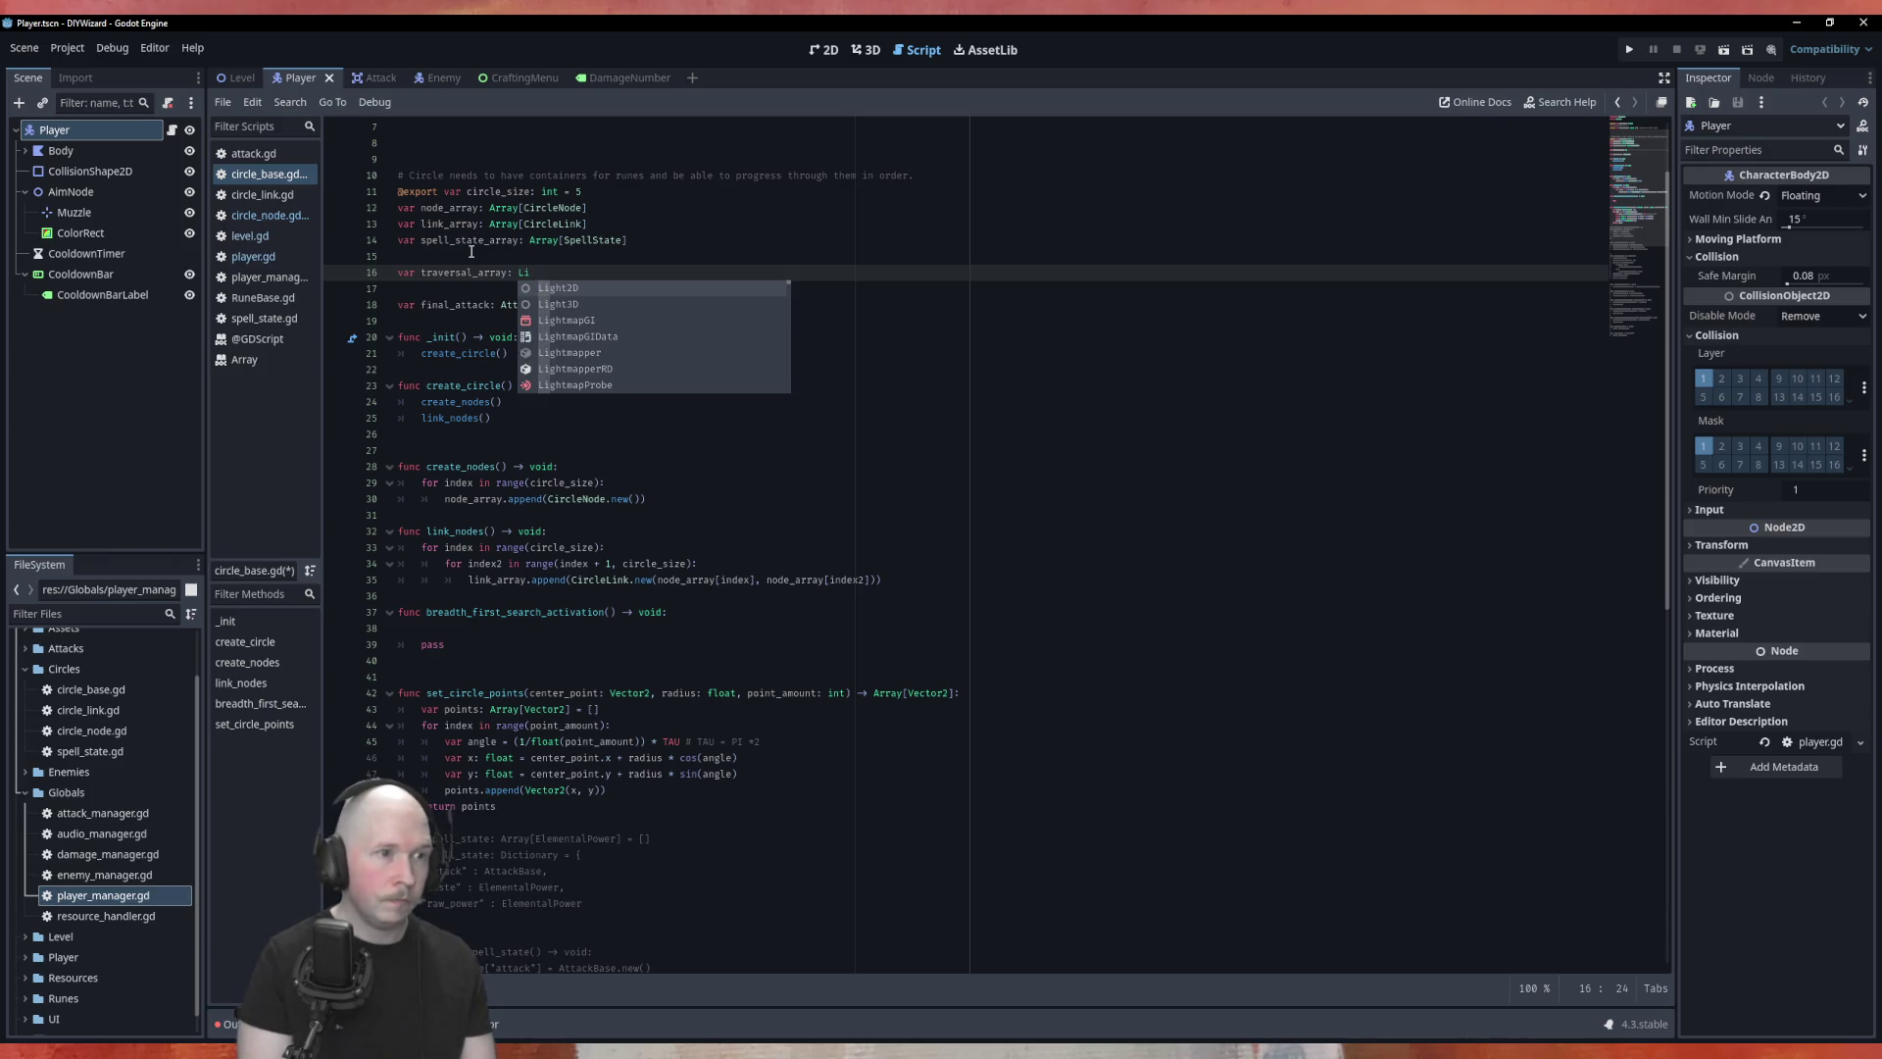
key("BackSpace")
key("BackSpace")
type("Arra")
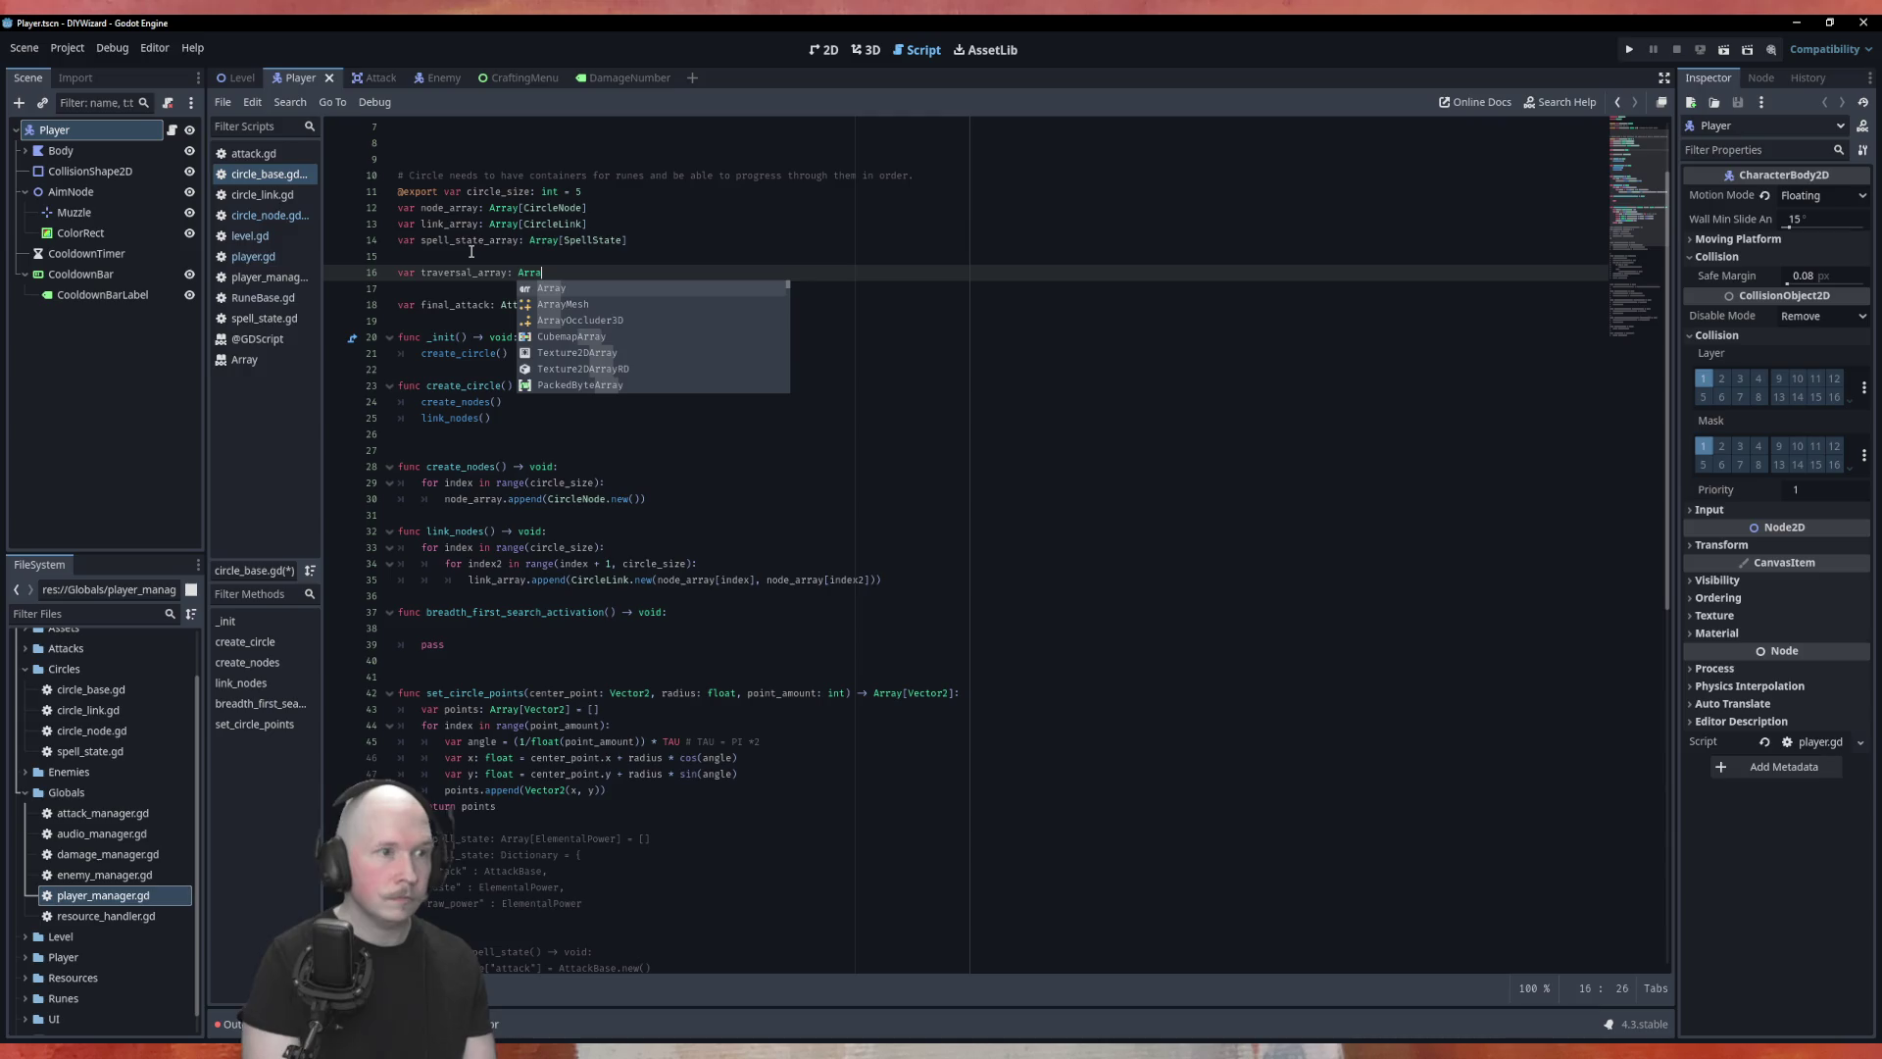
key("Return")
type("[Link")
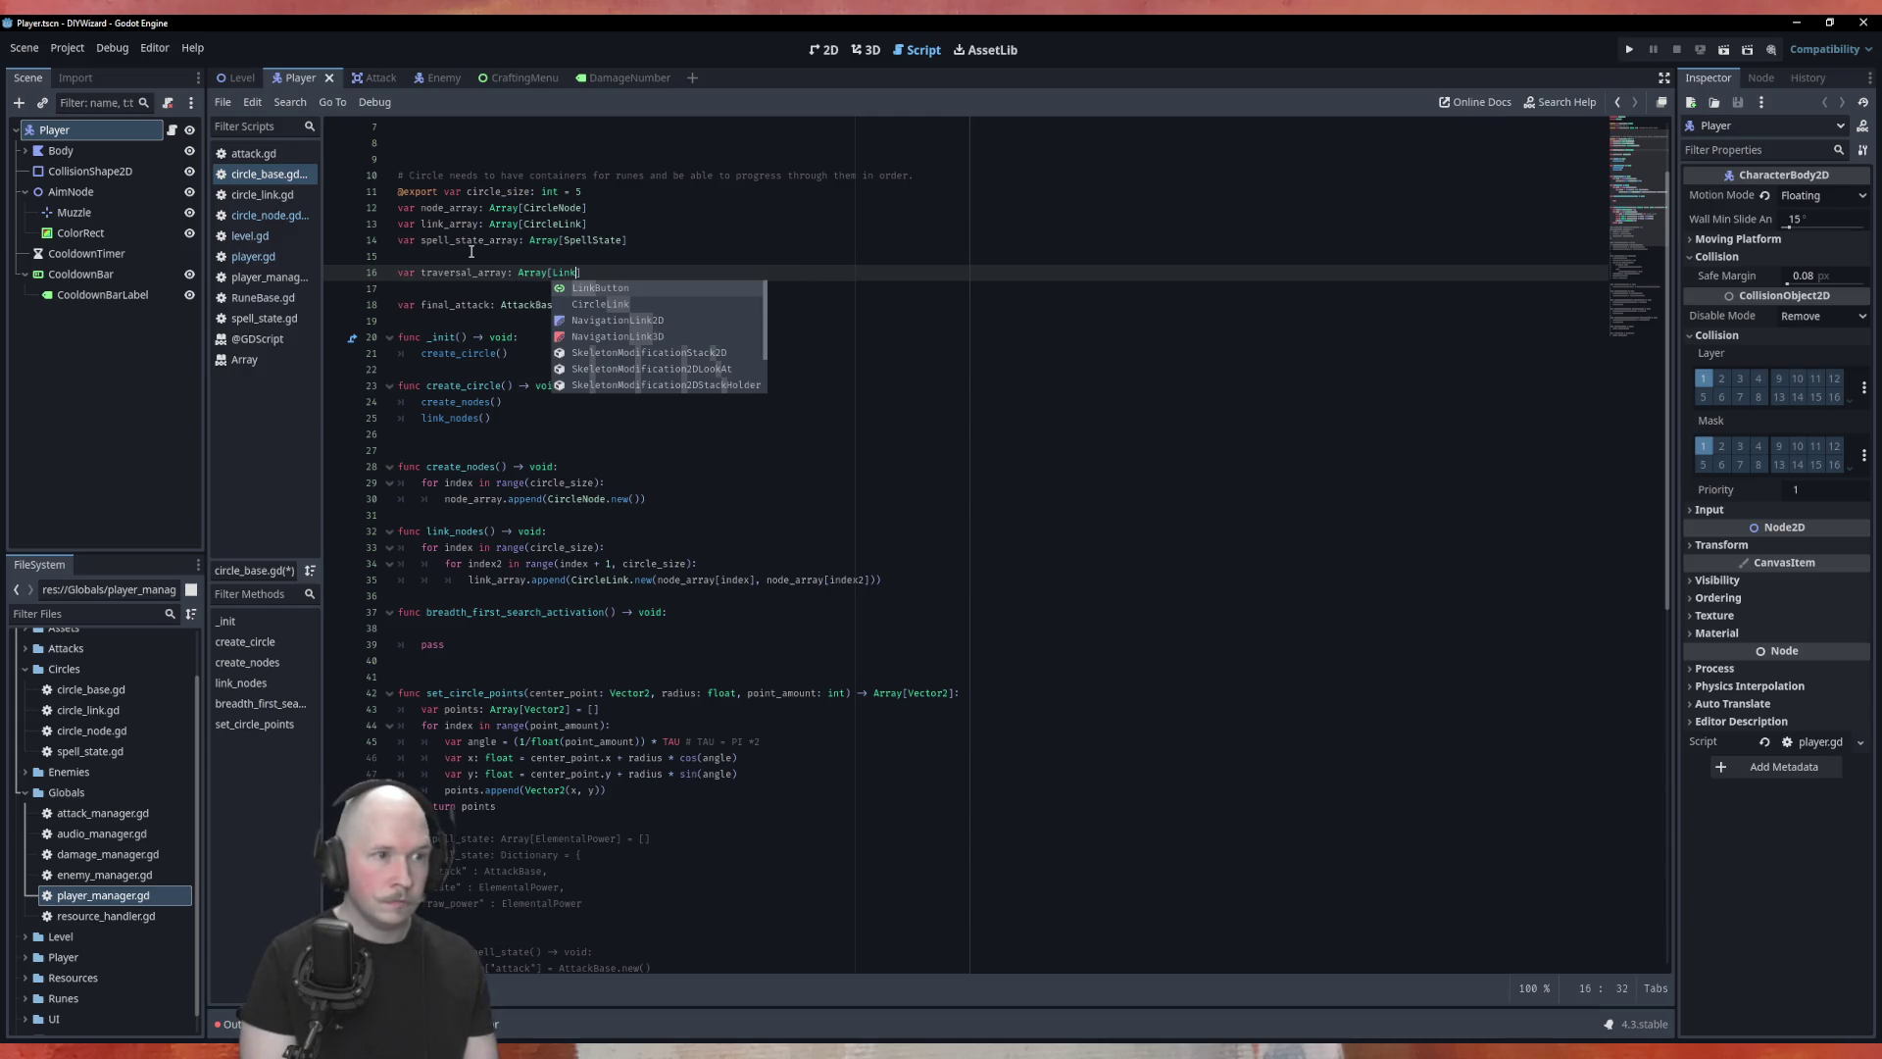
key("BackSpace")
key("BackSpace")
key("BackSpace")
type("Circ")
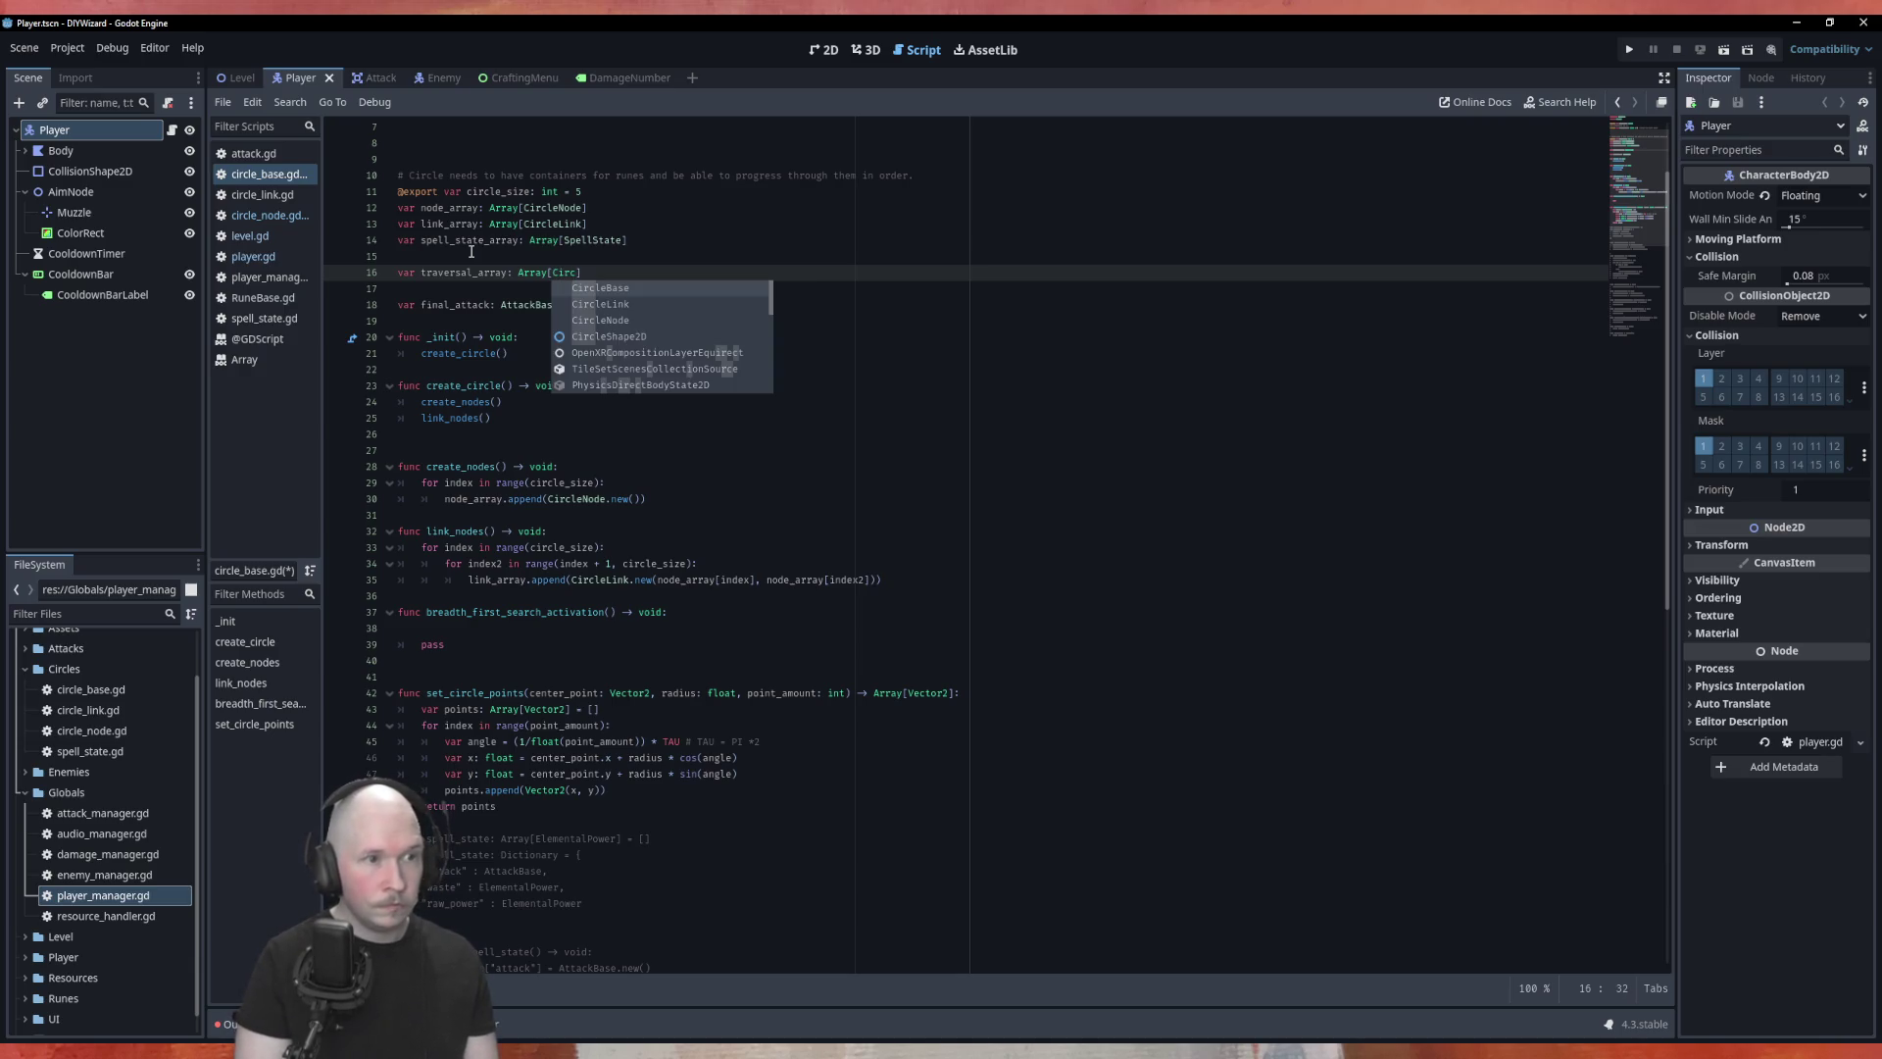
key("Return")
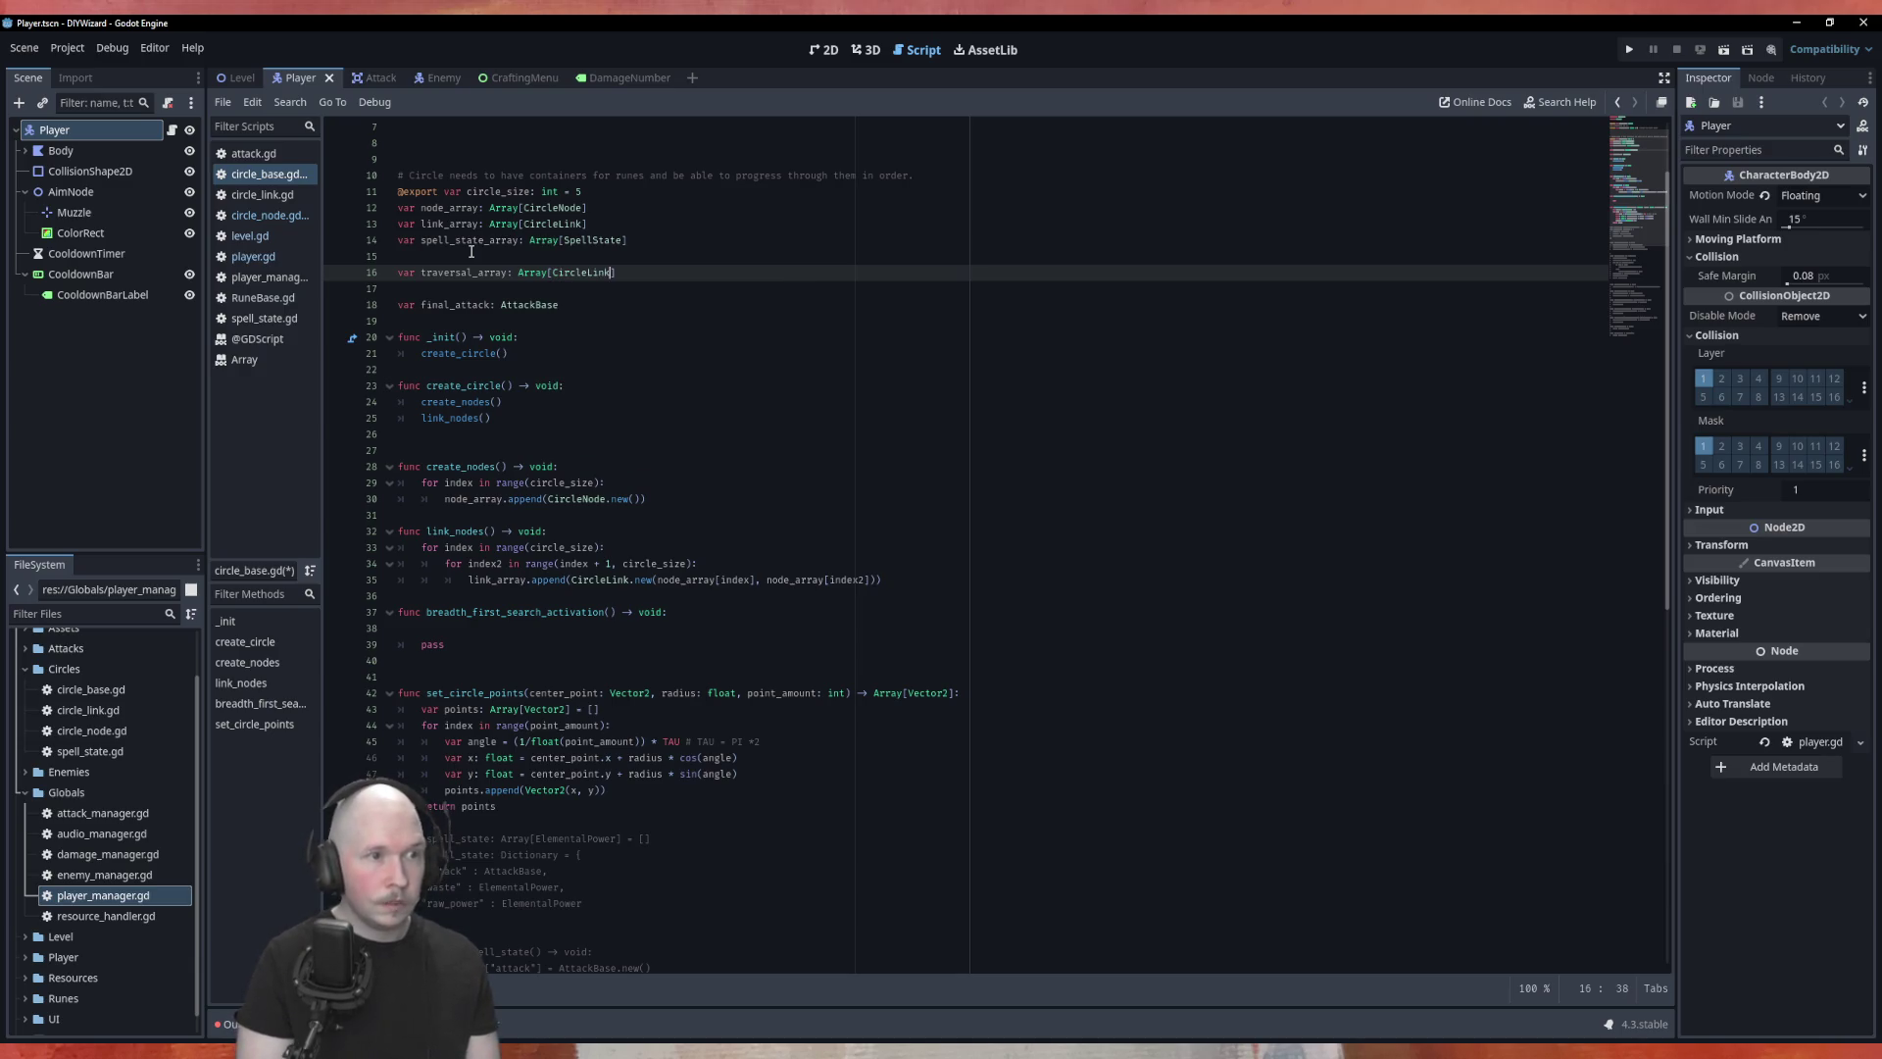
key("Right")
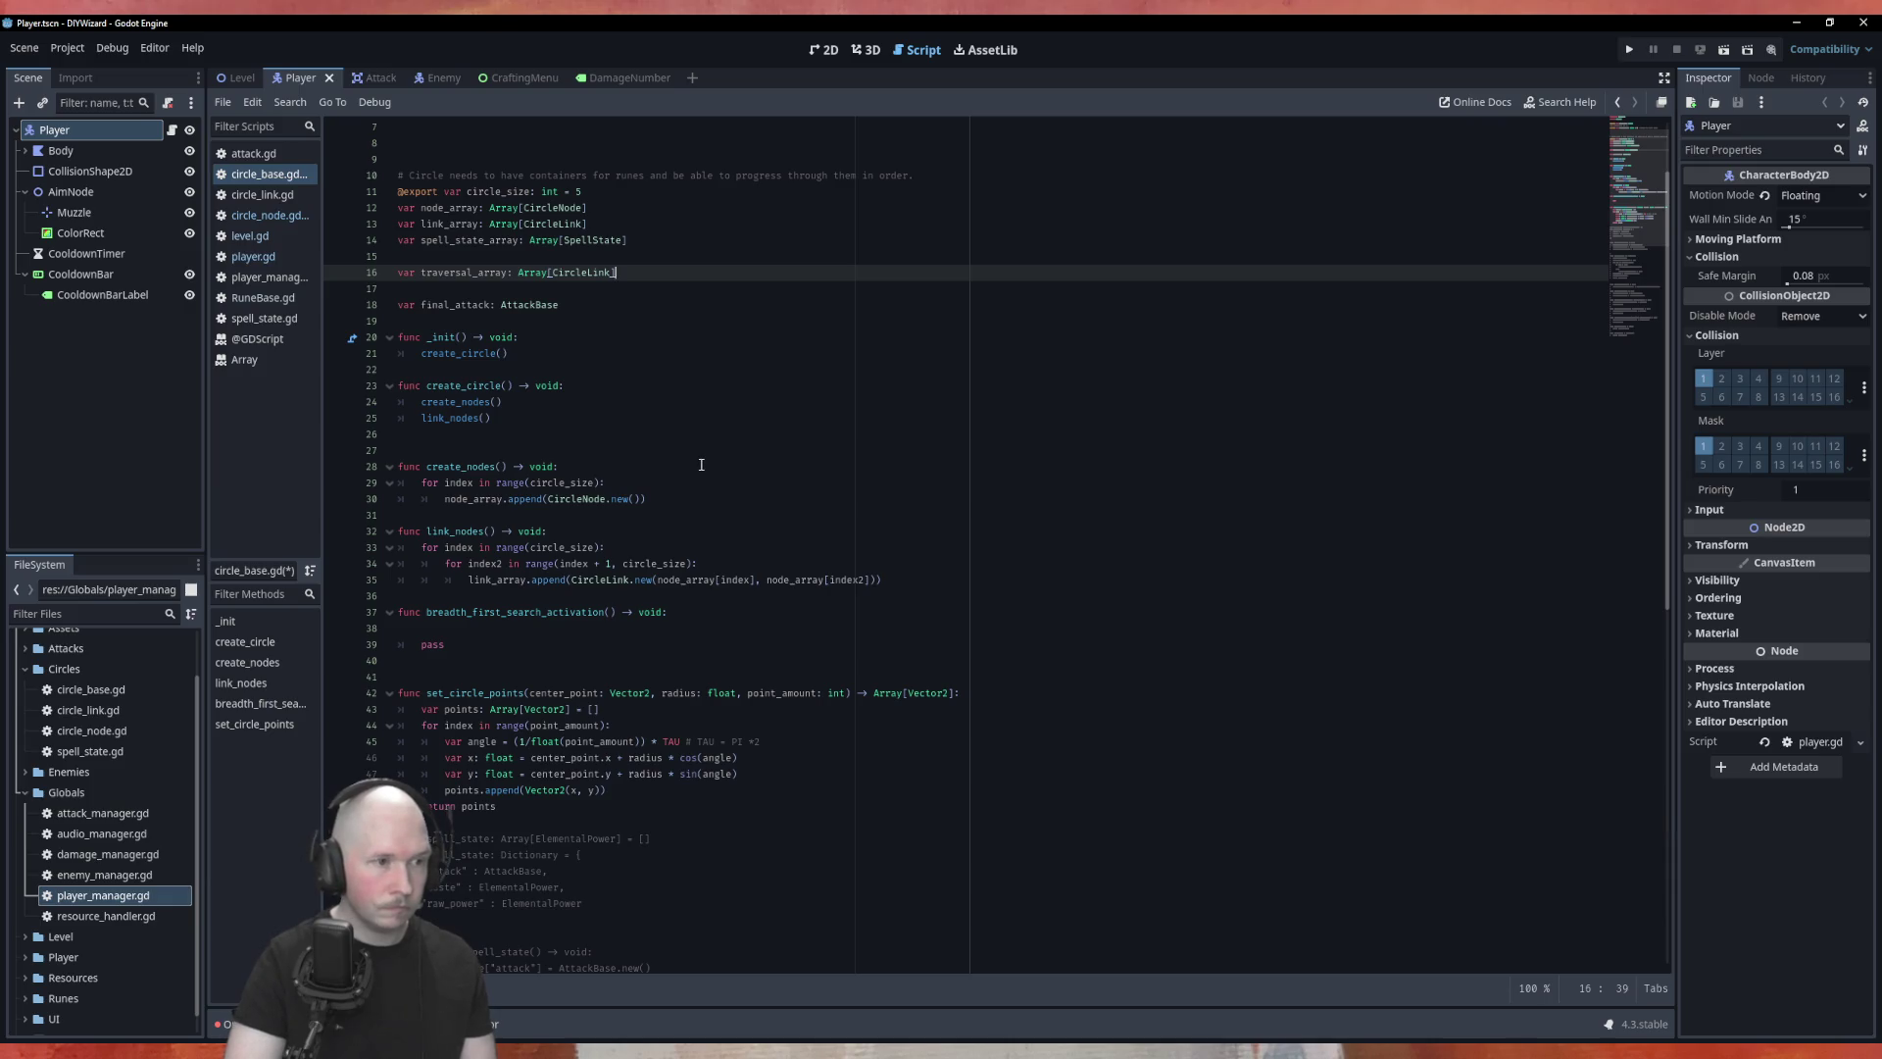
left_click(695, 627)
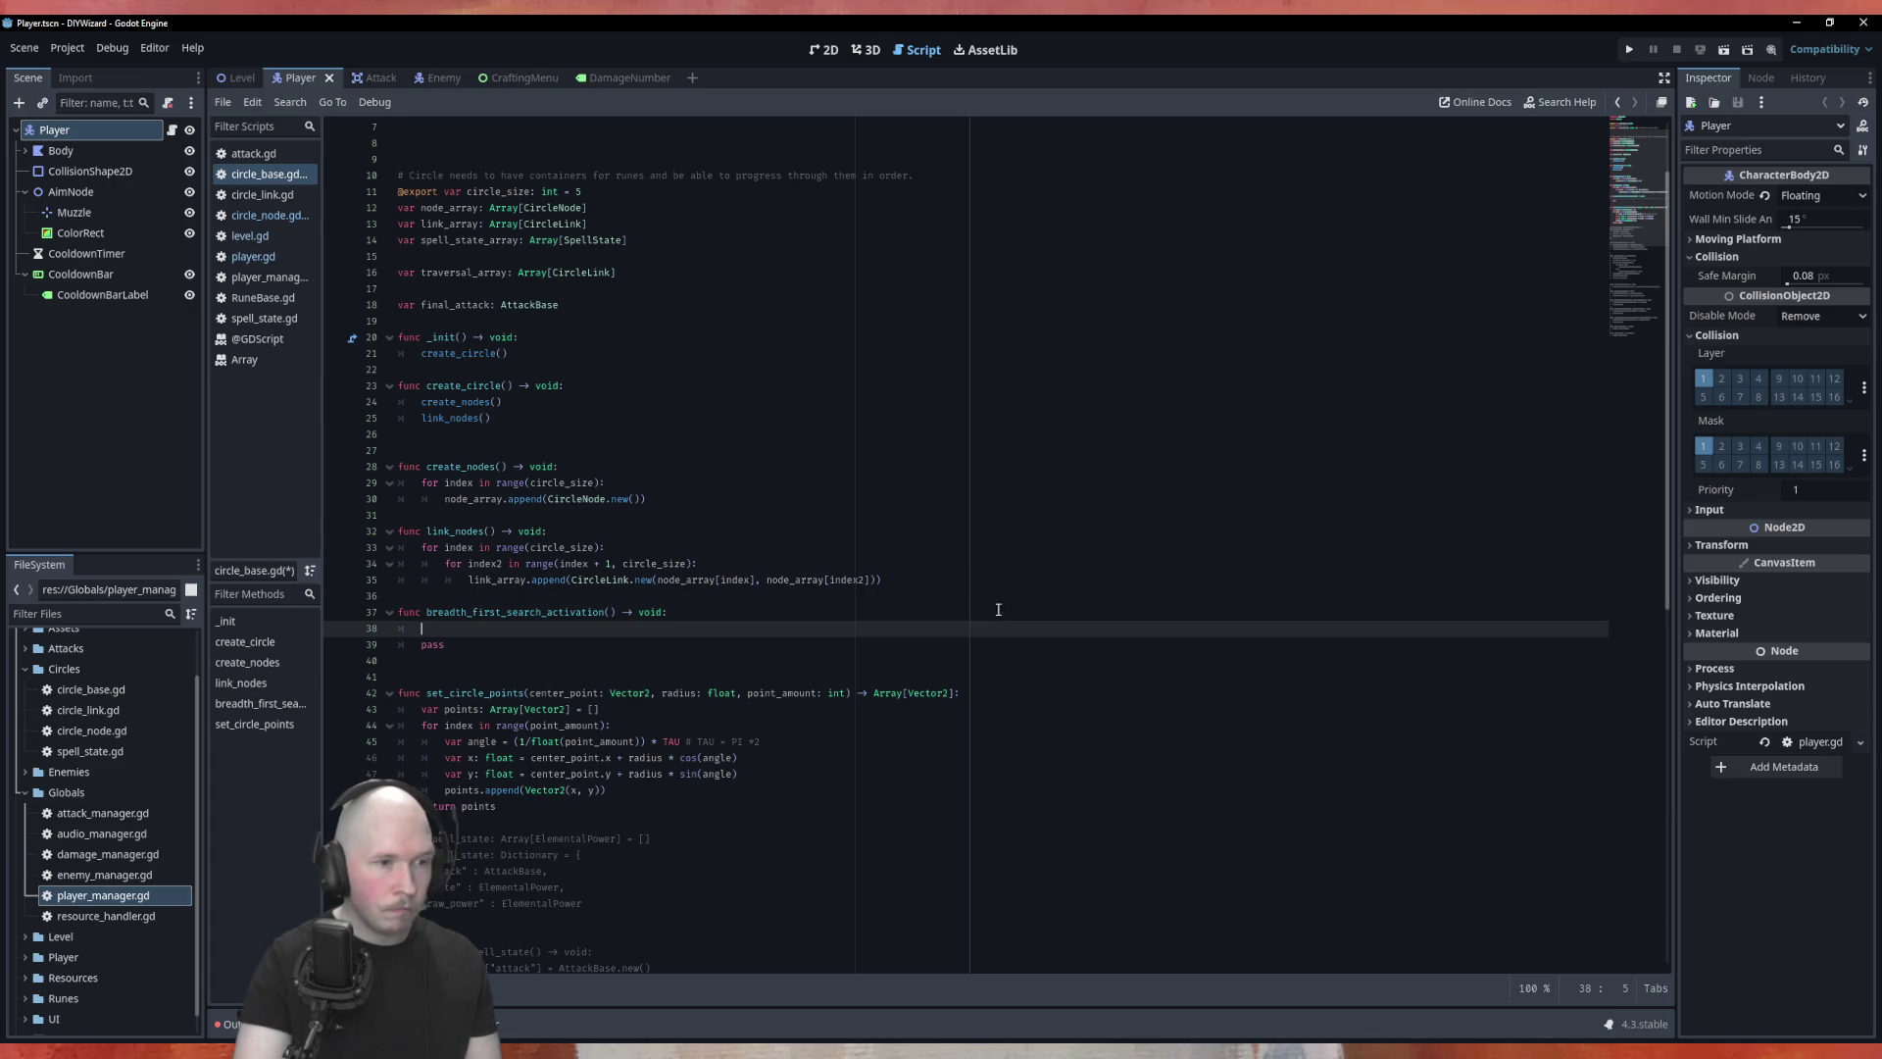
left_click(610, 614)
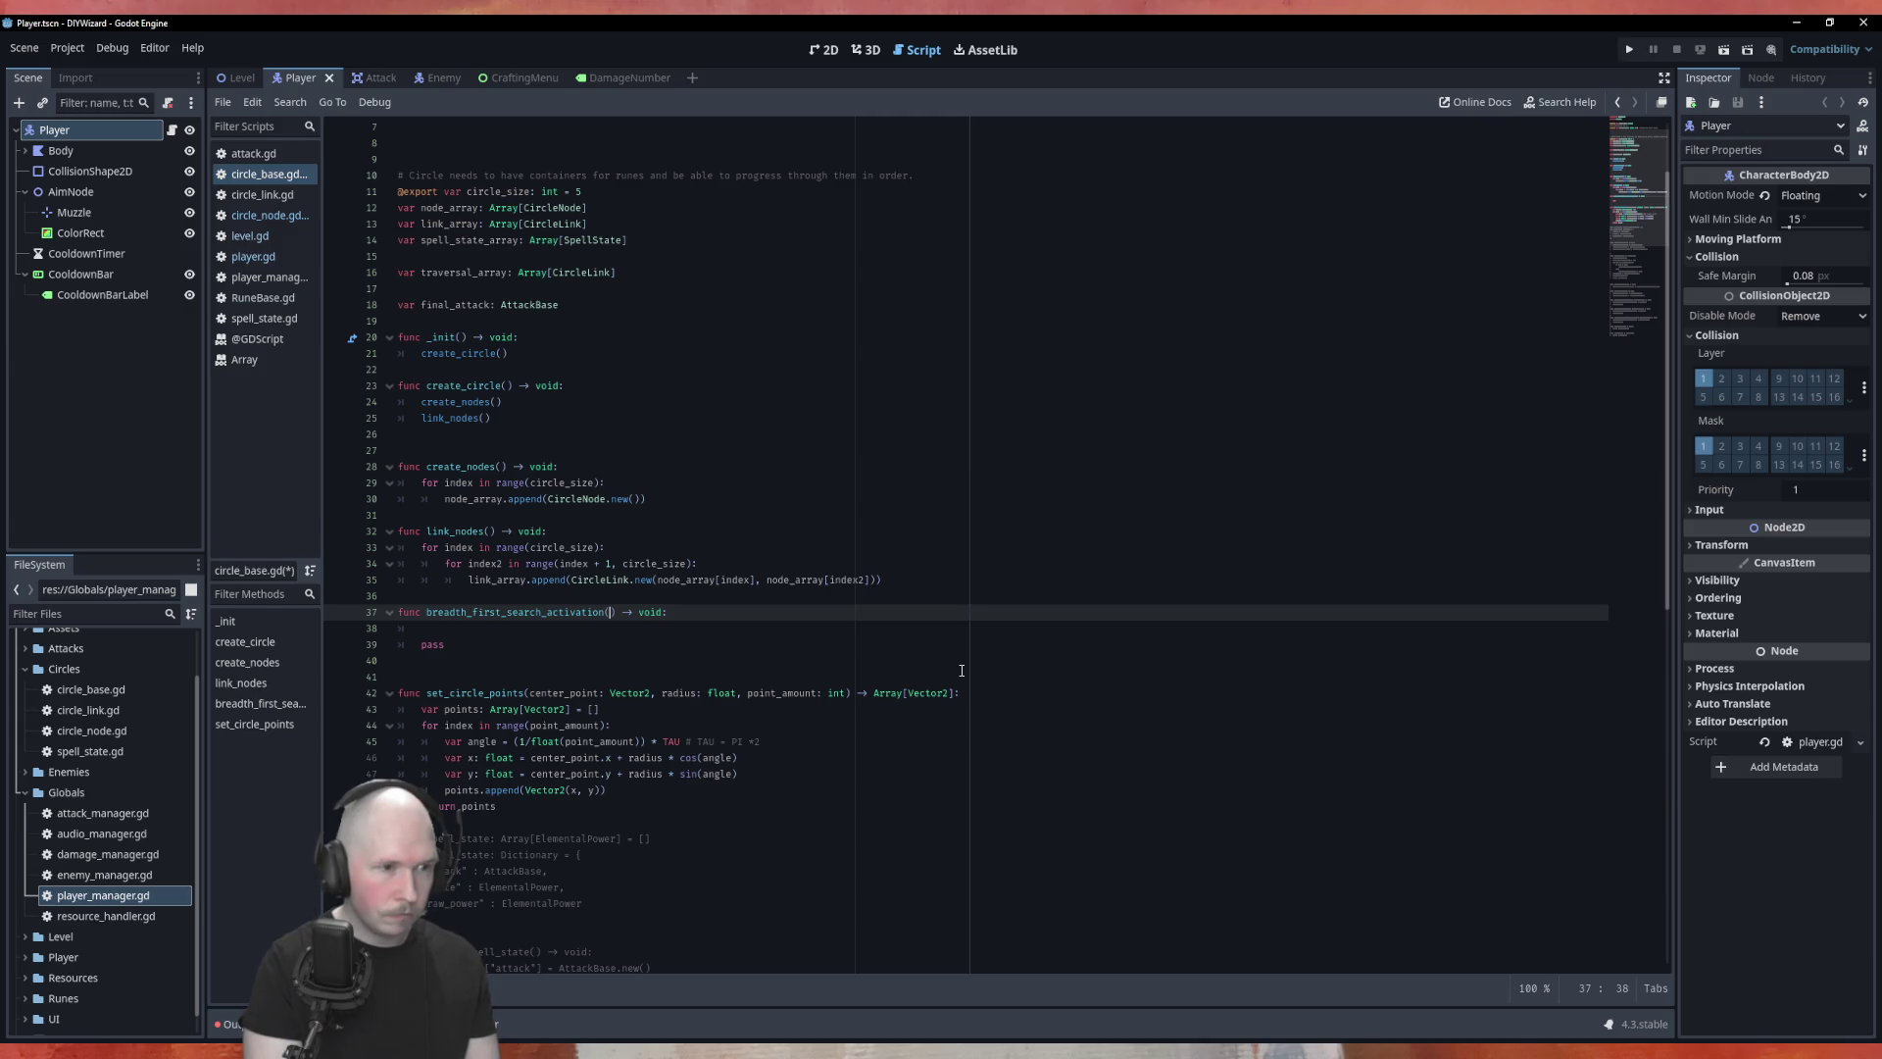
Step: Add a 'current_node: CircleNode' parameter to breadth_first_search_activation
type("c")
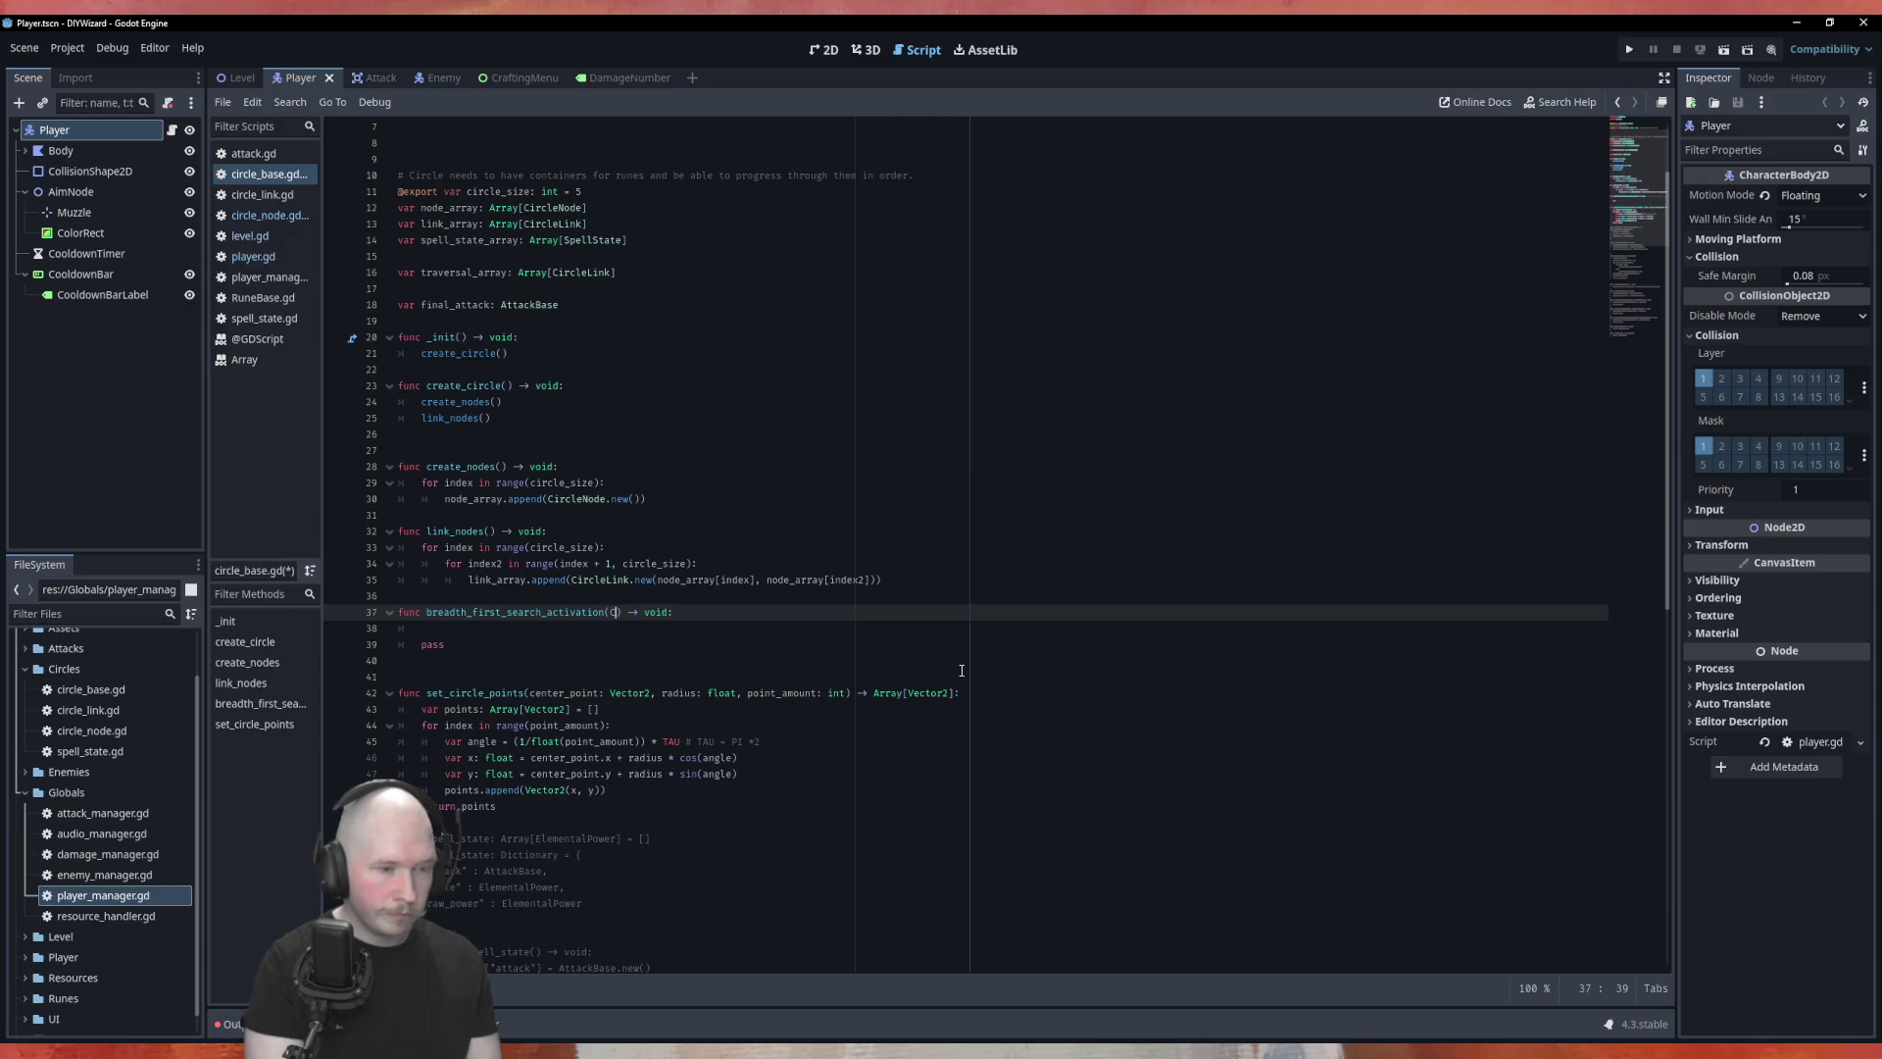
type("urrent_")
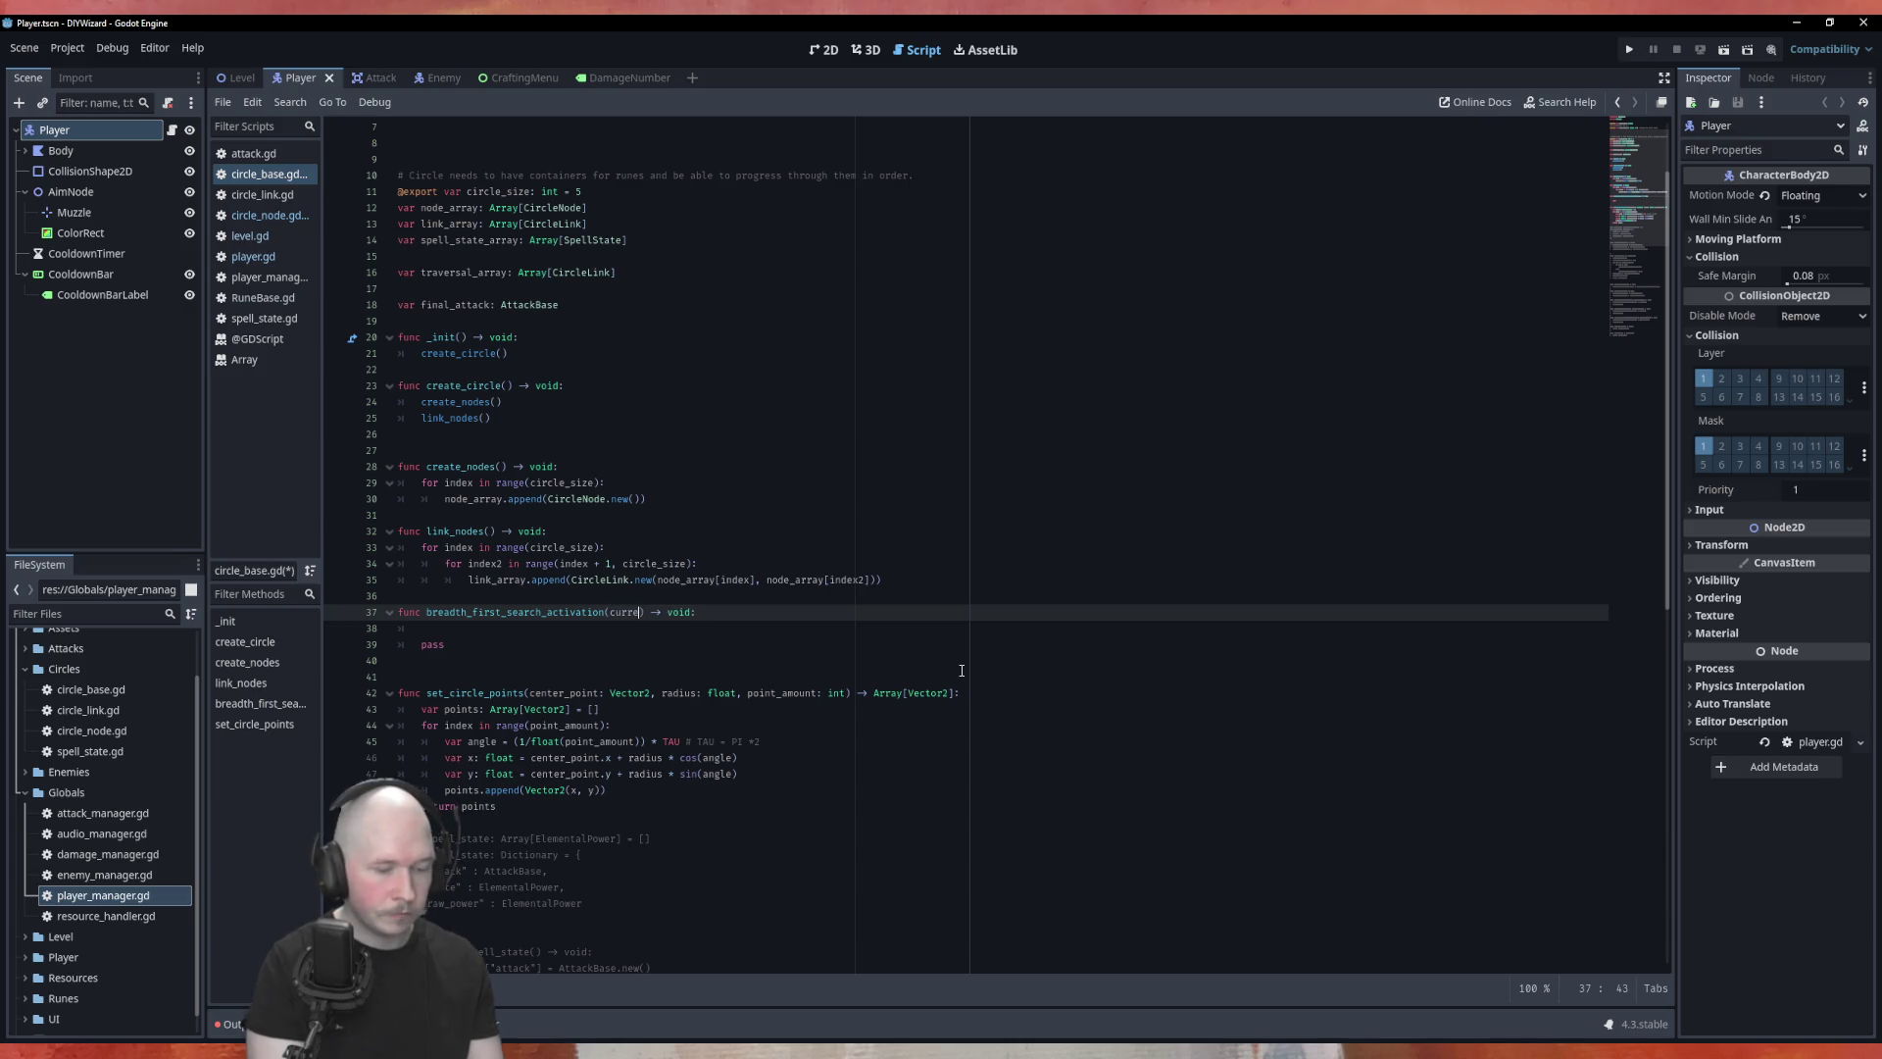
type("node")
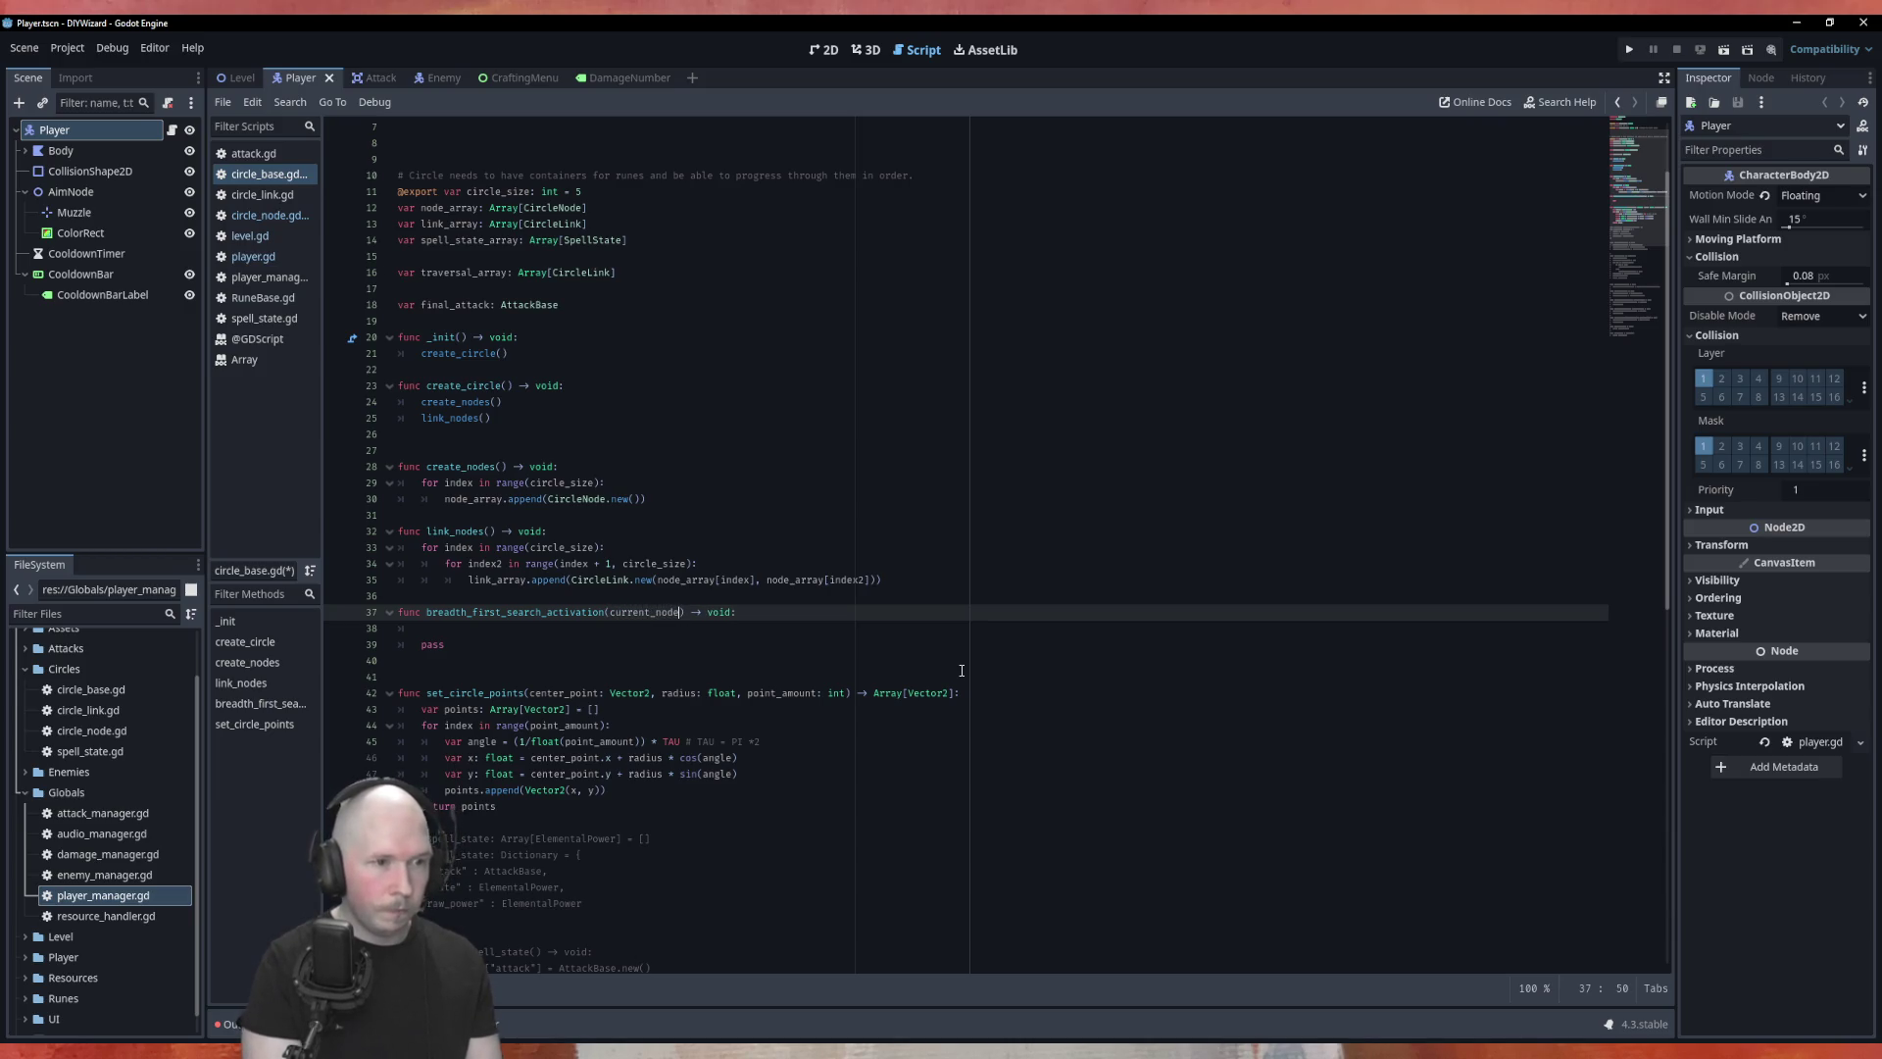
type(": Cu")
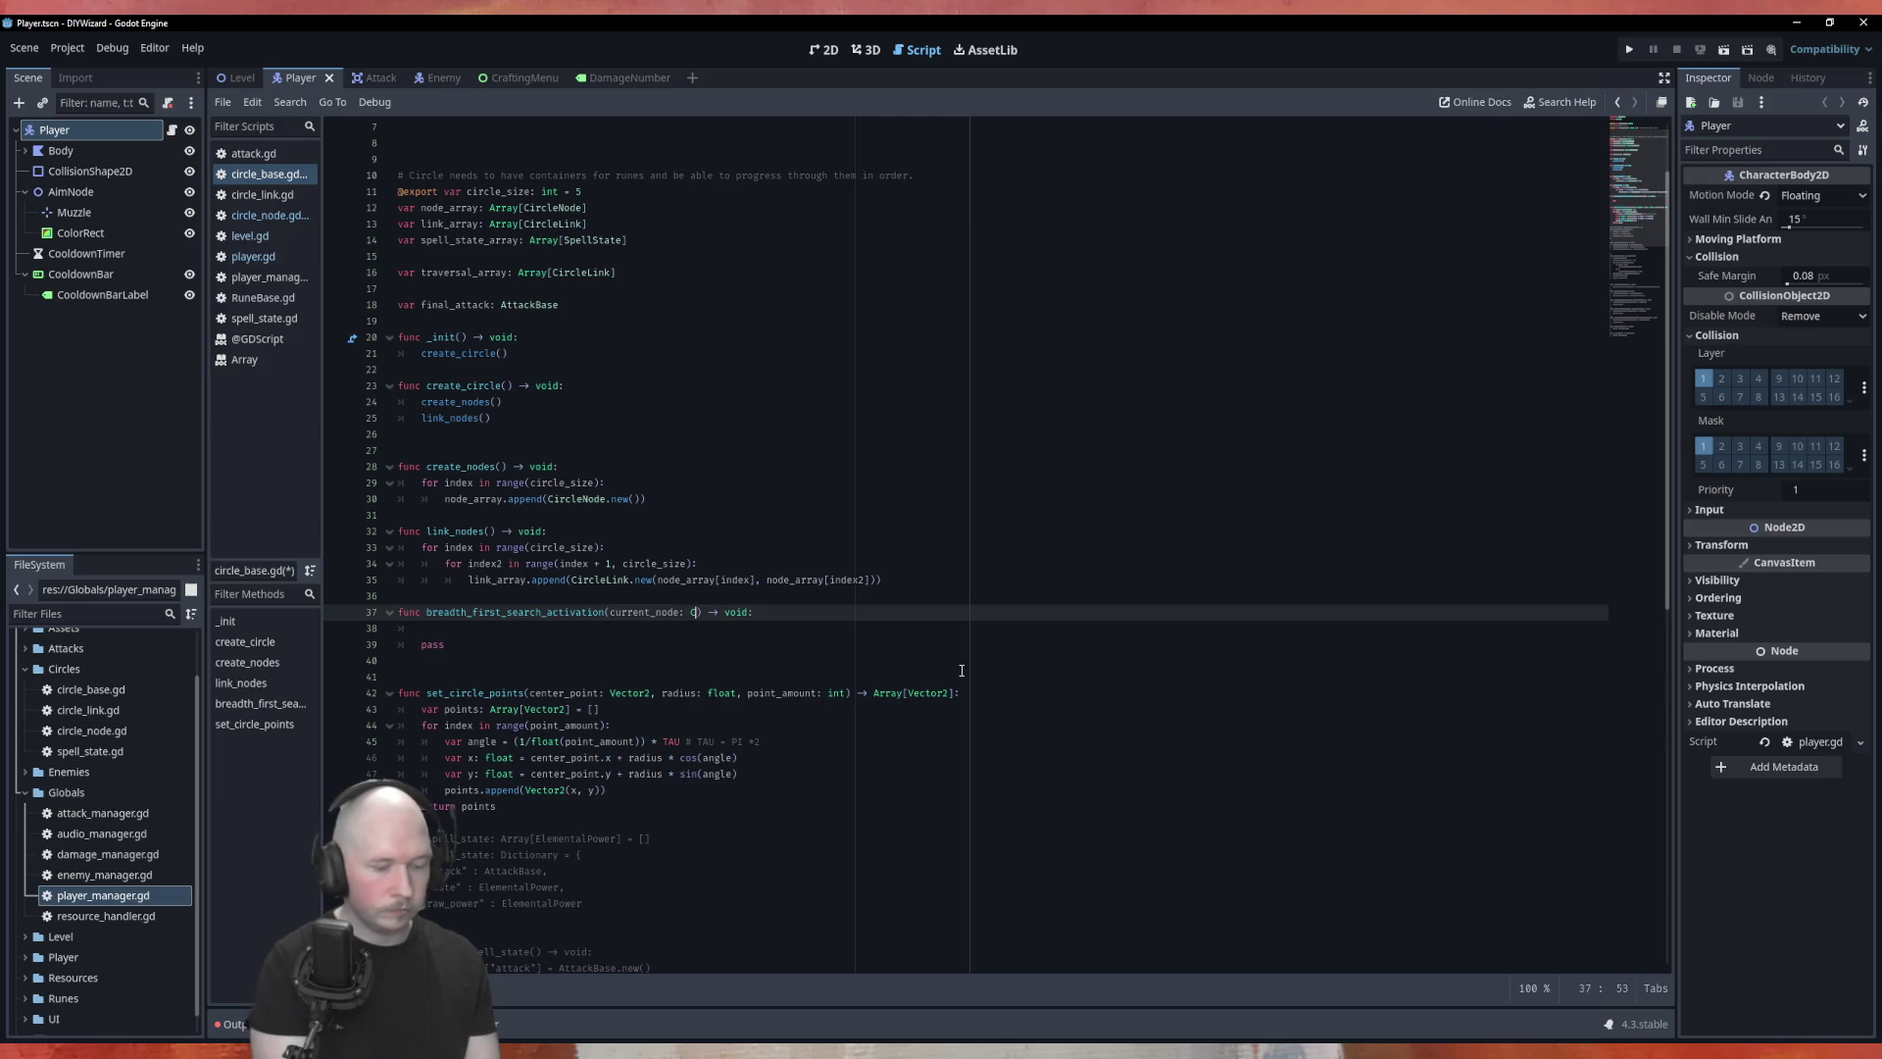
type("r")
key("BackSpace")
key("BackSpace")
type("ircl")
key("Down")
key("Down")
key("Return")
key("Down")
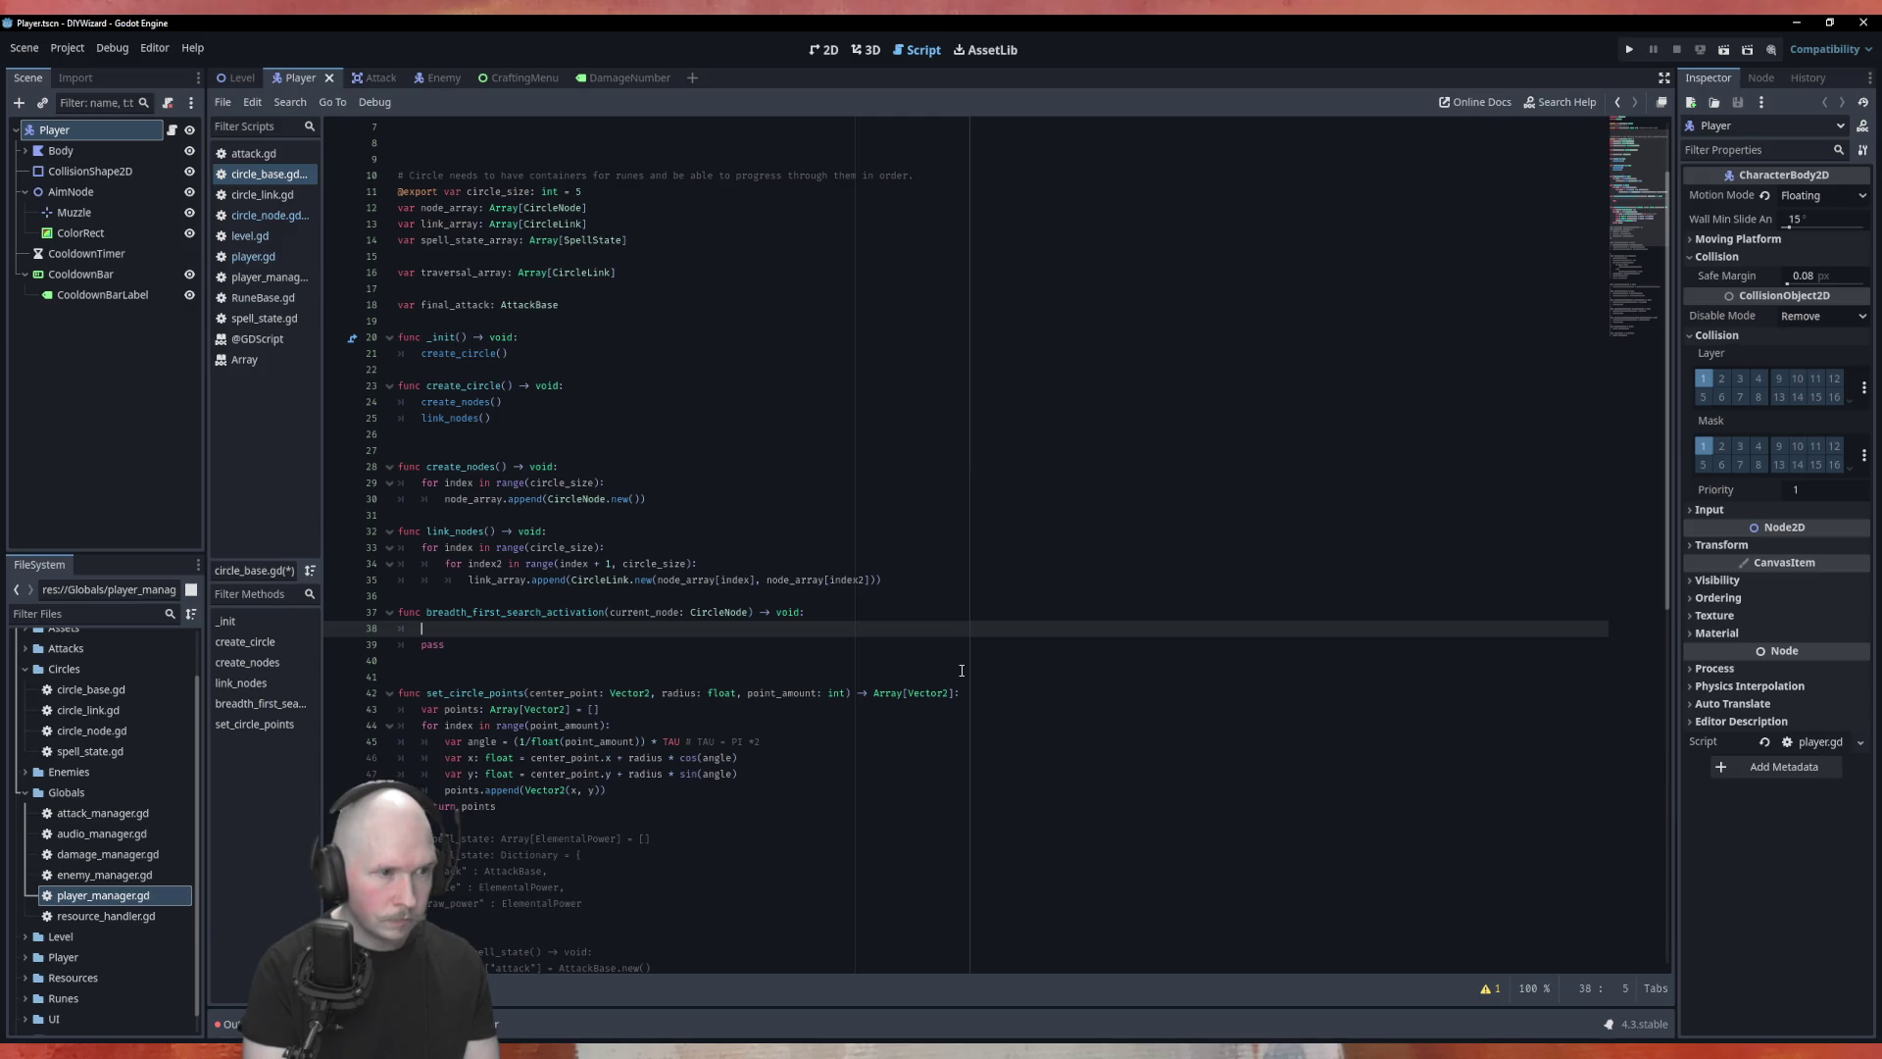
Step: Write the loop header 'for link in link_array:' and start its body line
type("for link in ")
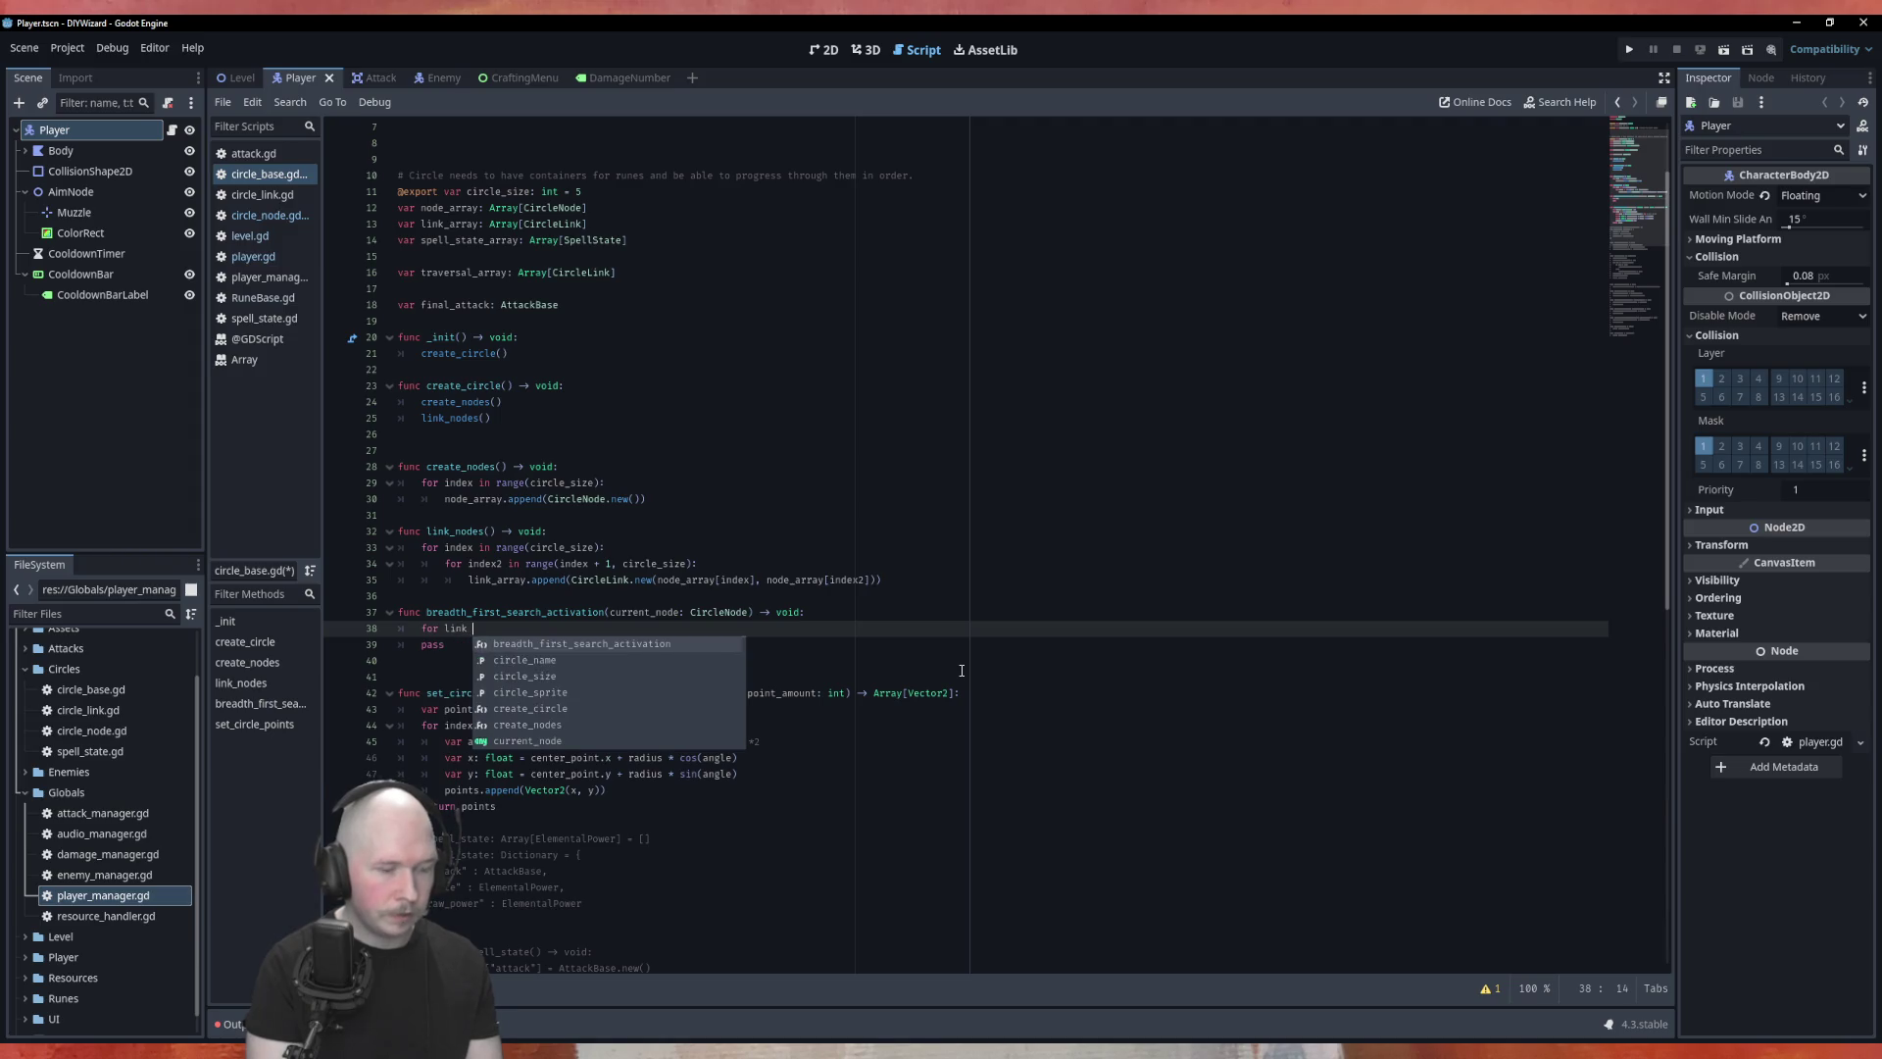
type("link")
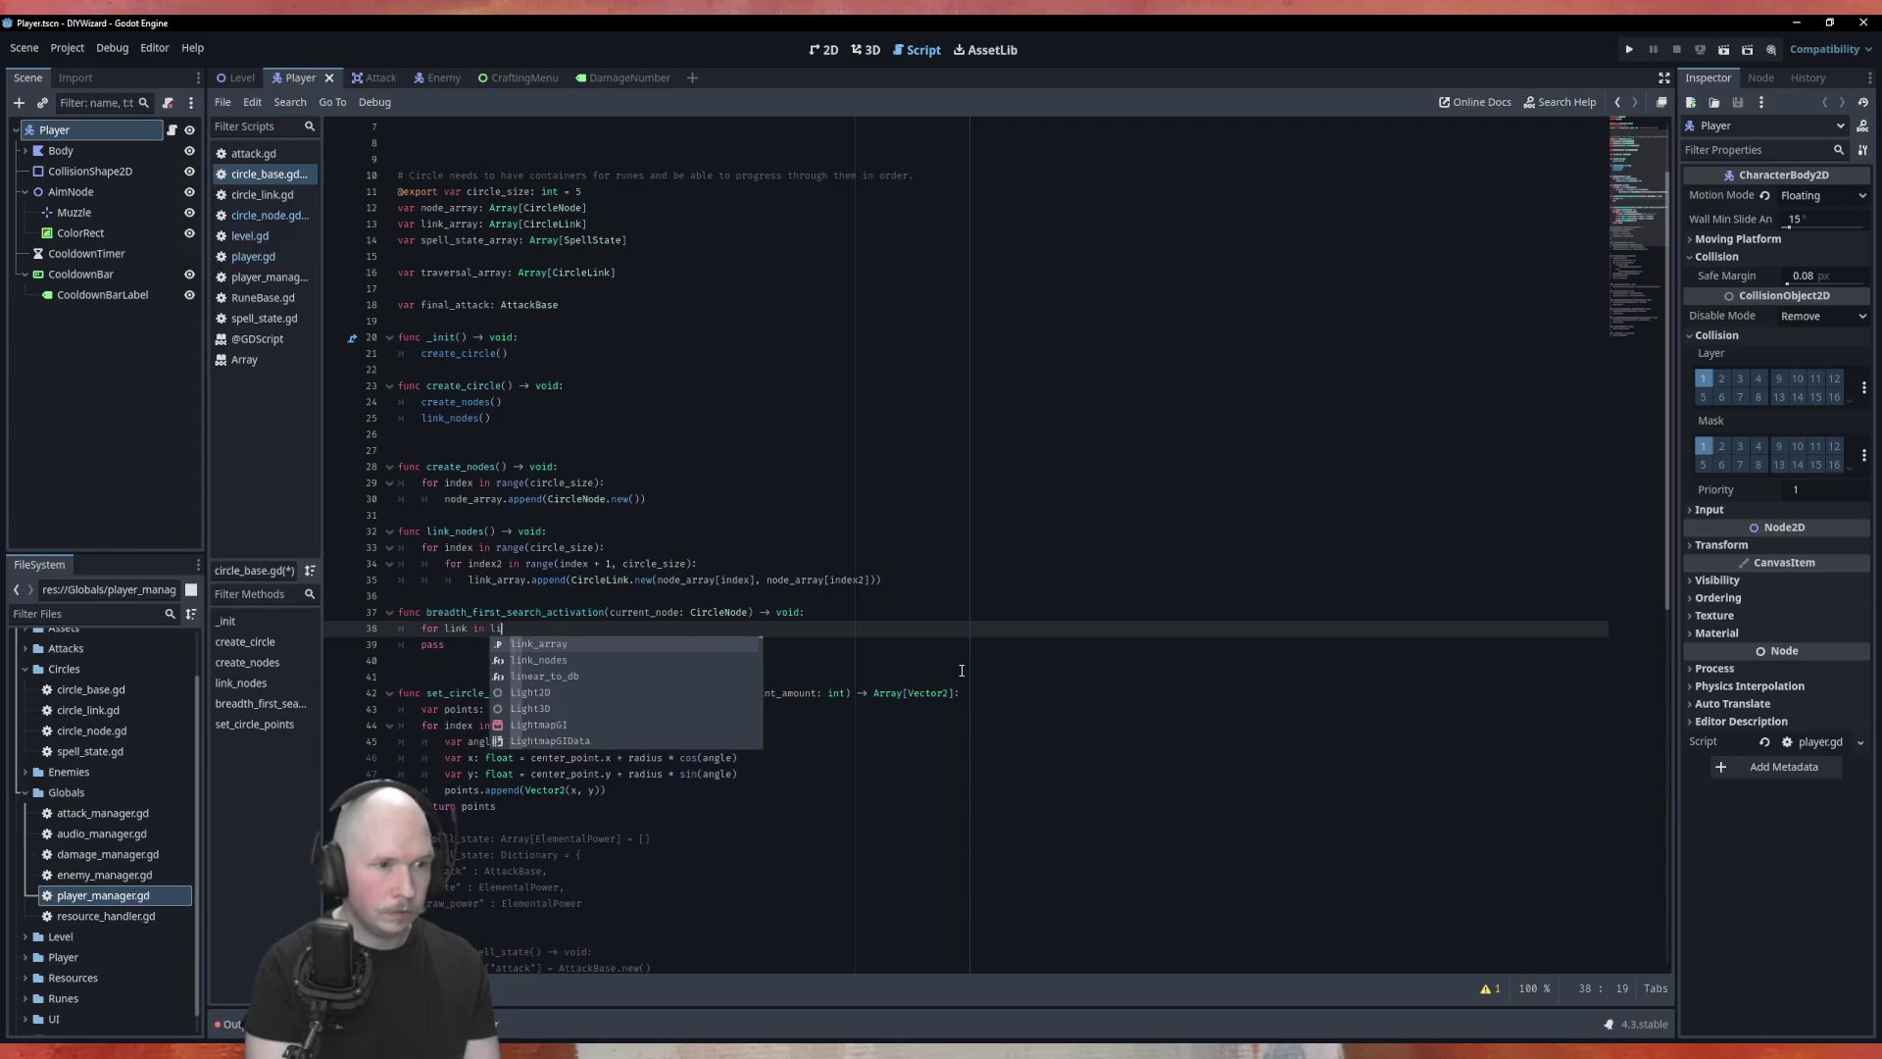
key("Return")
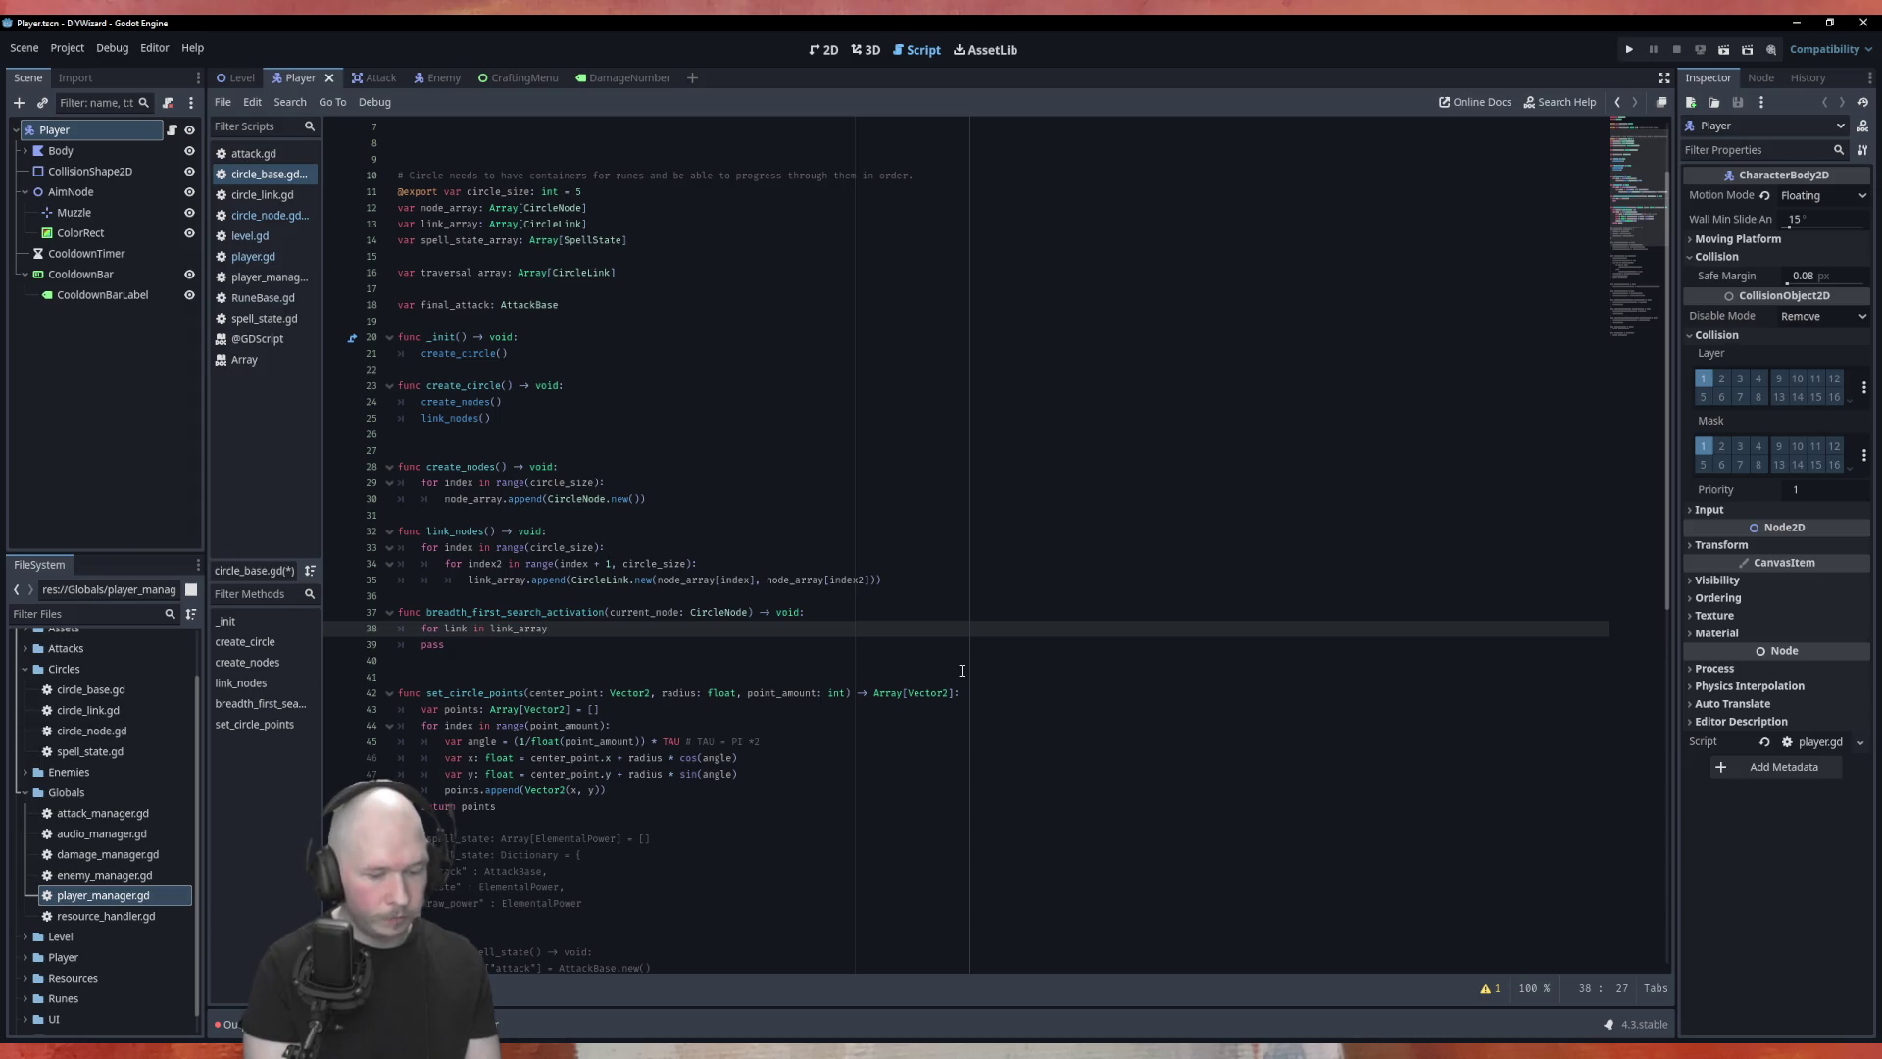
type(":")
key("Return")
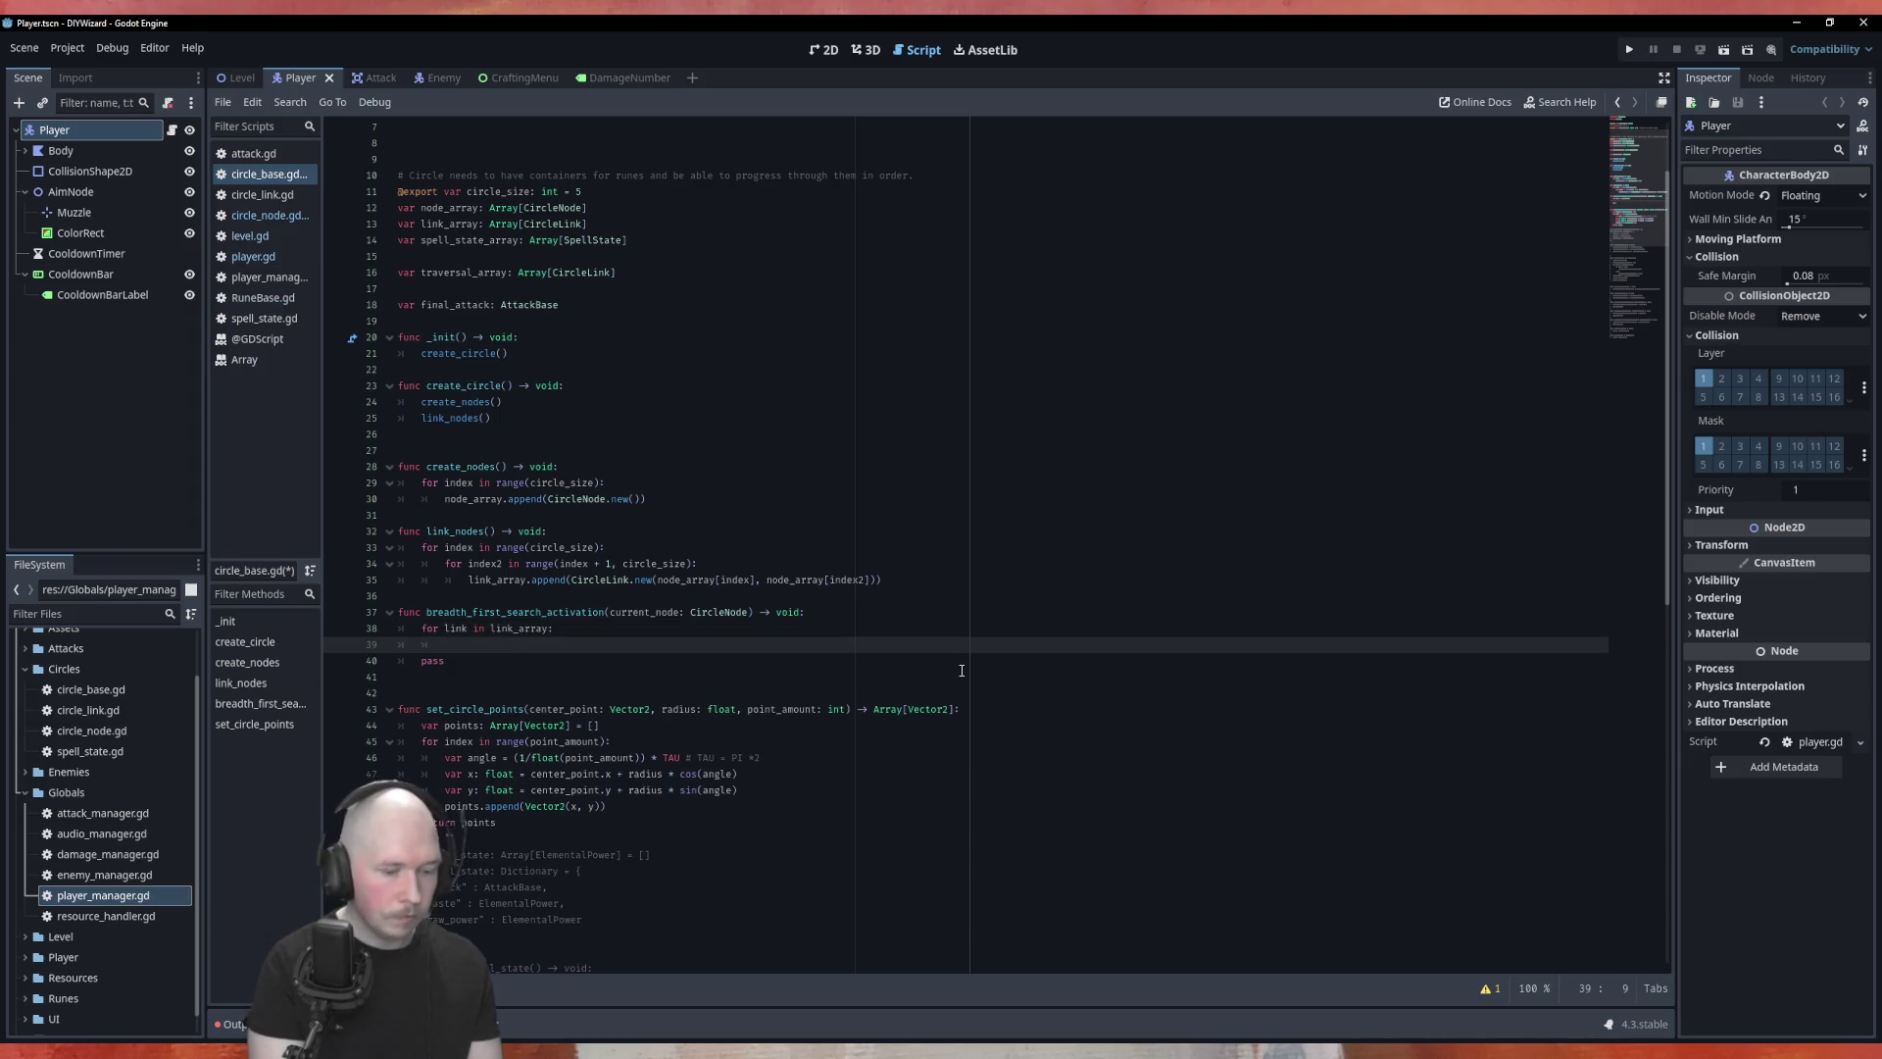
Step: Type the check 'link.from = current_node' and add a '#doheing' comment below the function header
type("iflink")
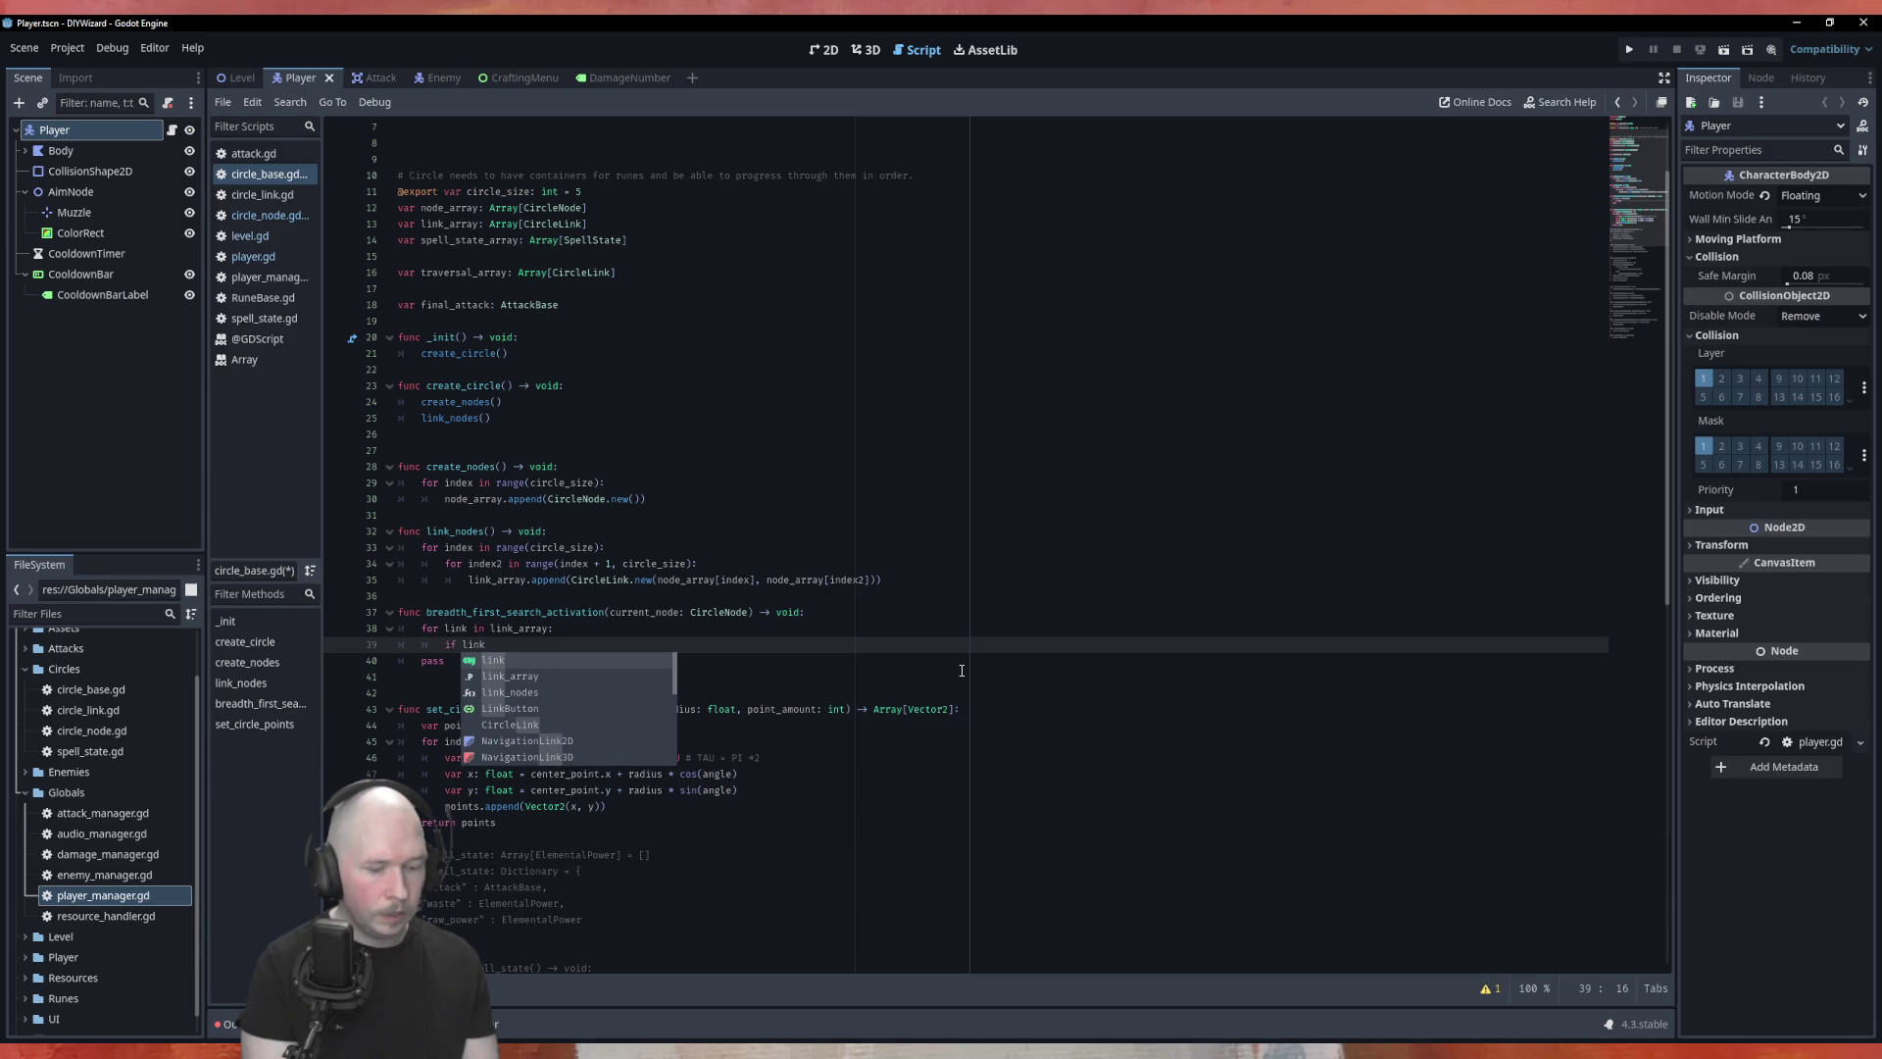
type(".from")
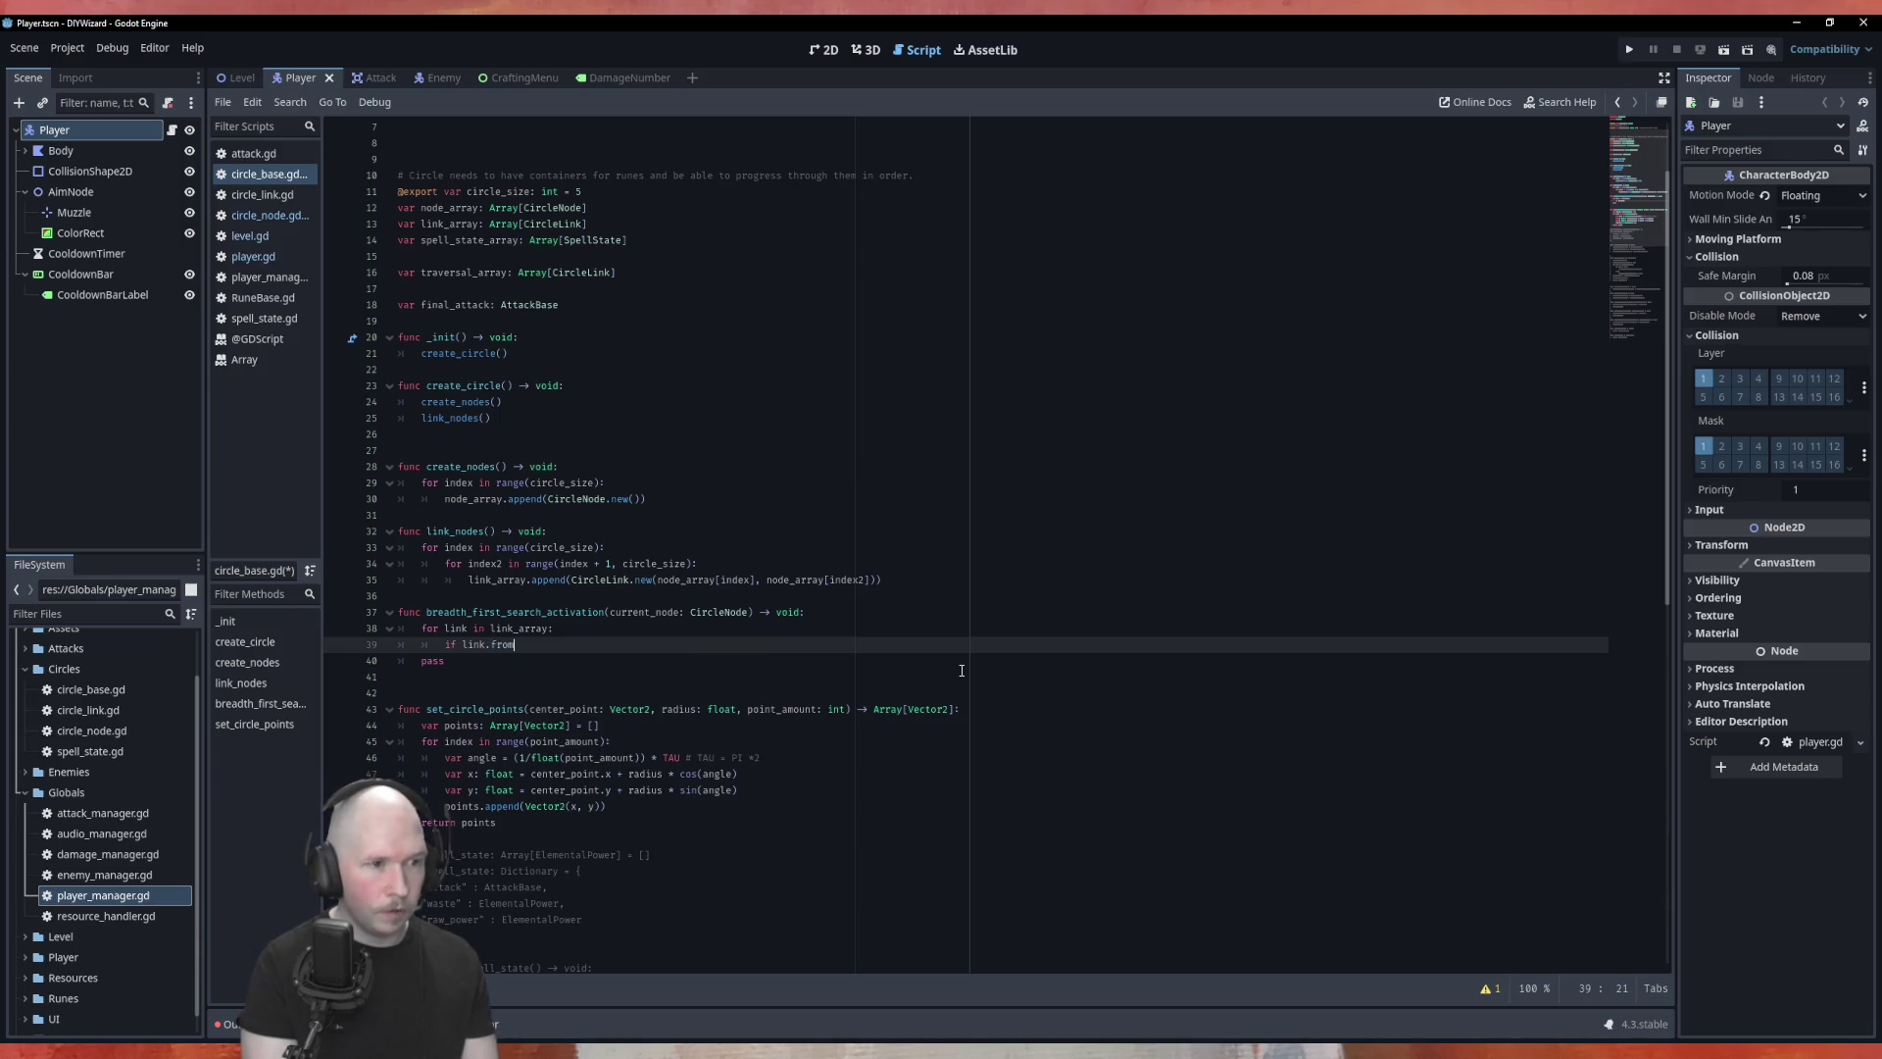
type(" = ")
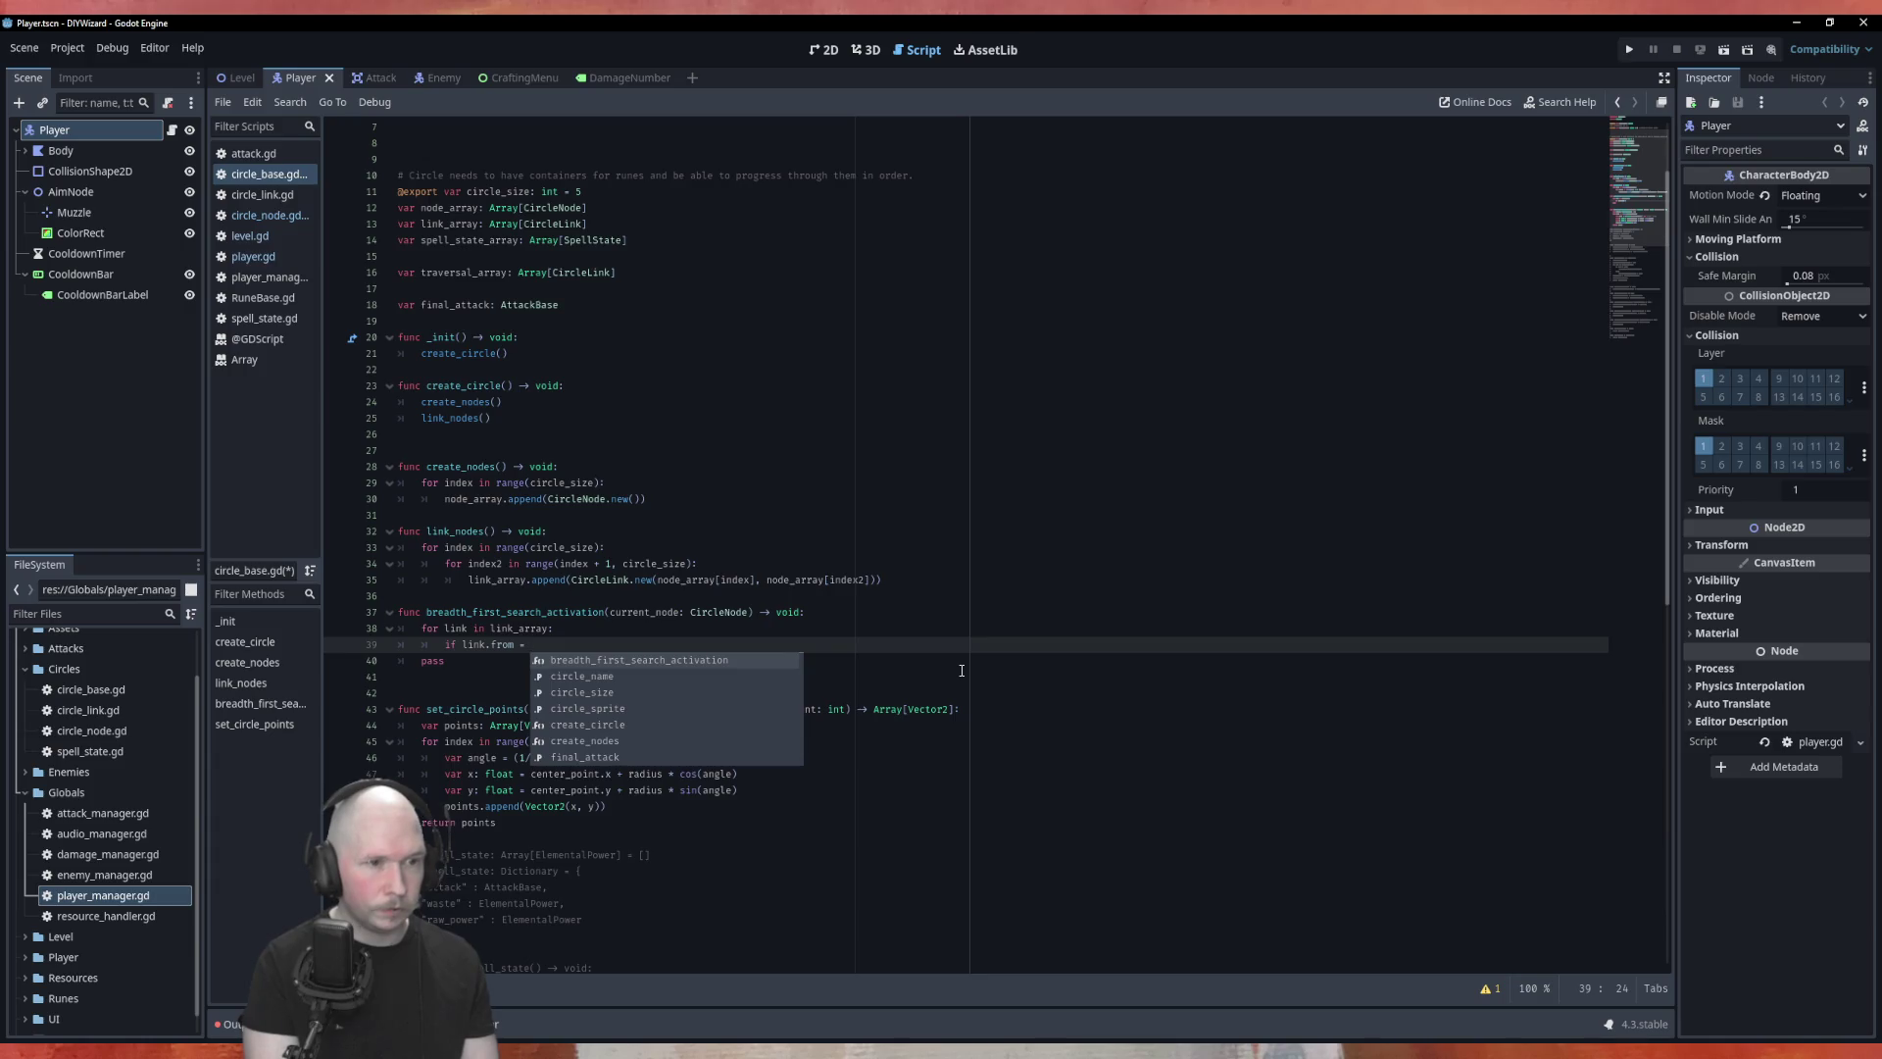
type("current_node")
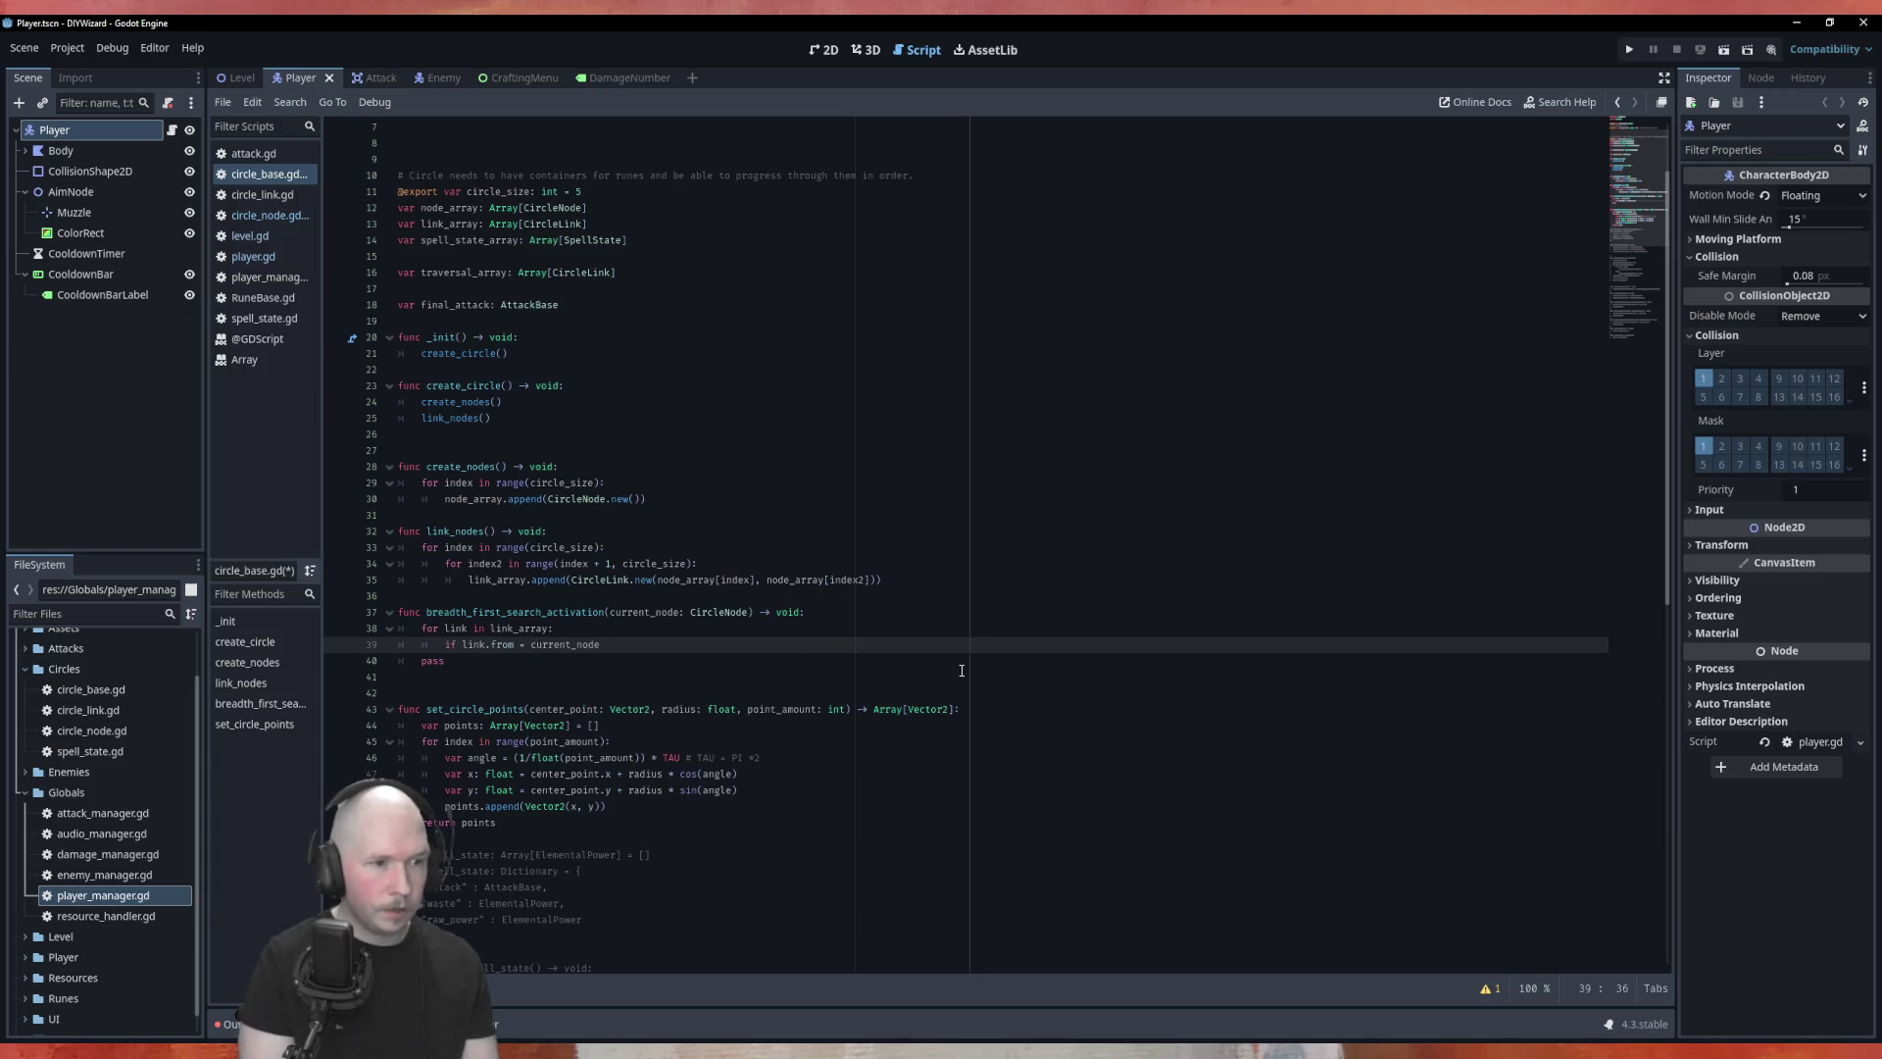
key("Up")
key("Up")
key("End")
key("Return")
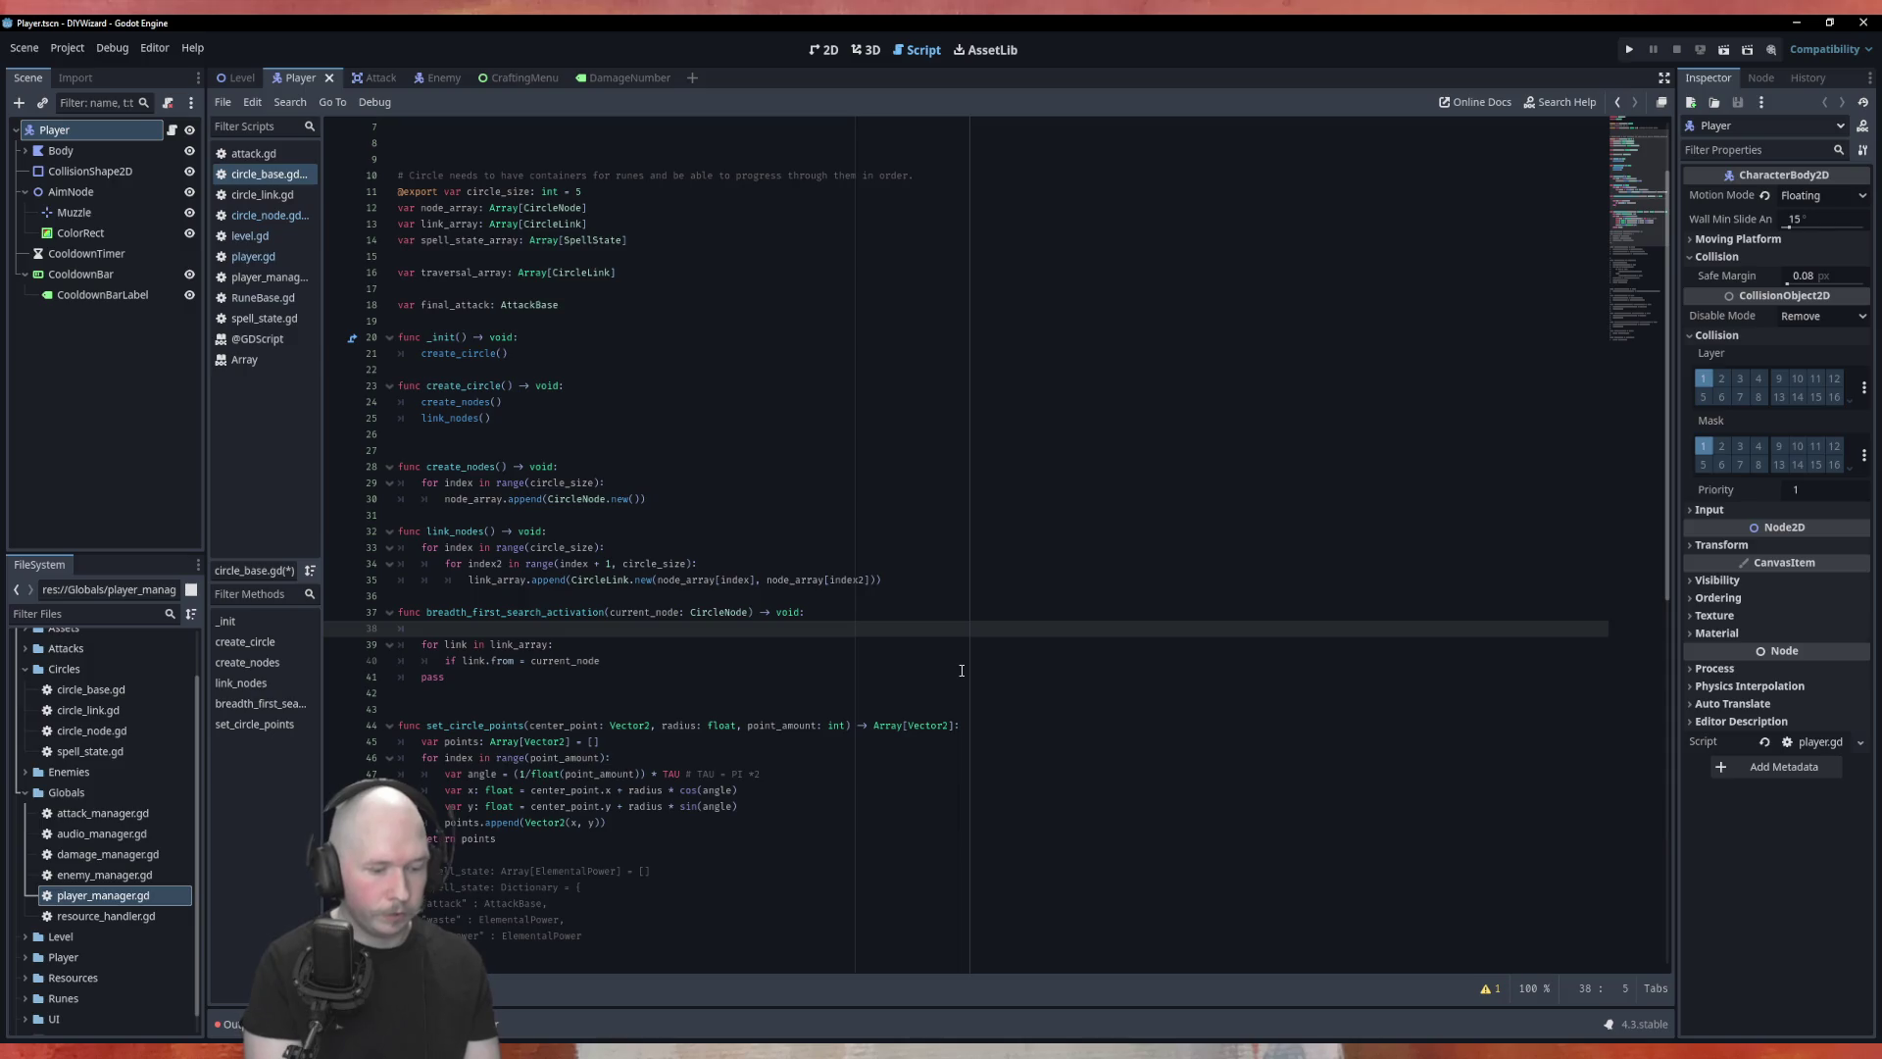
type("#do")
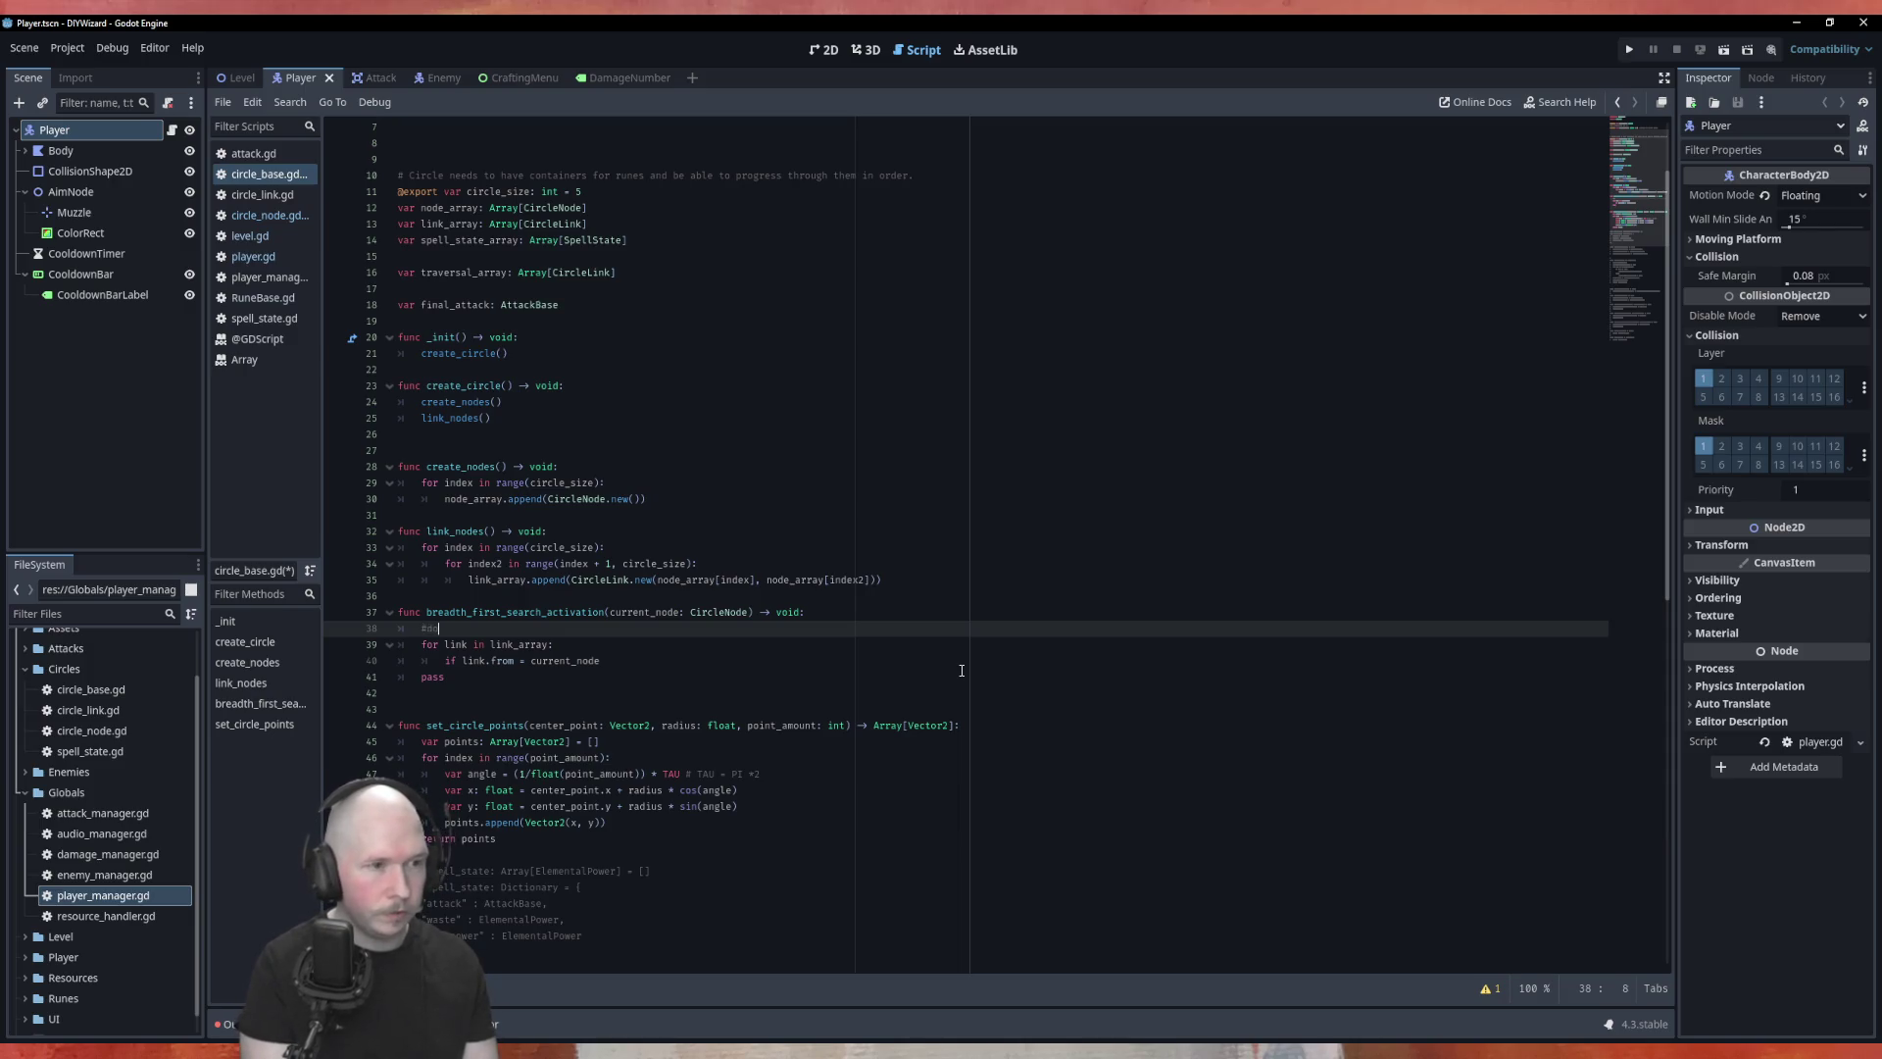
type("he thing")
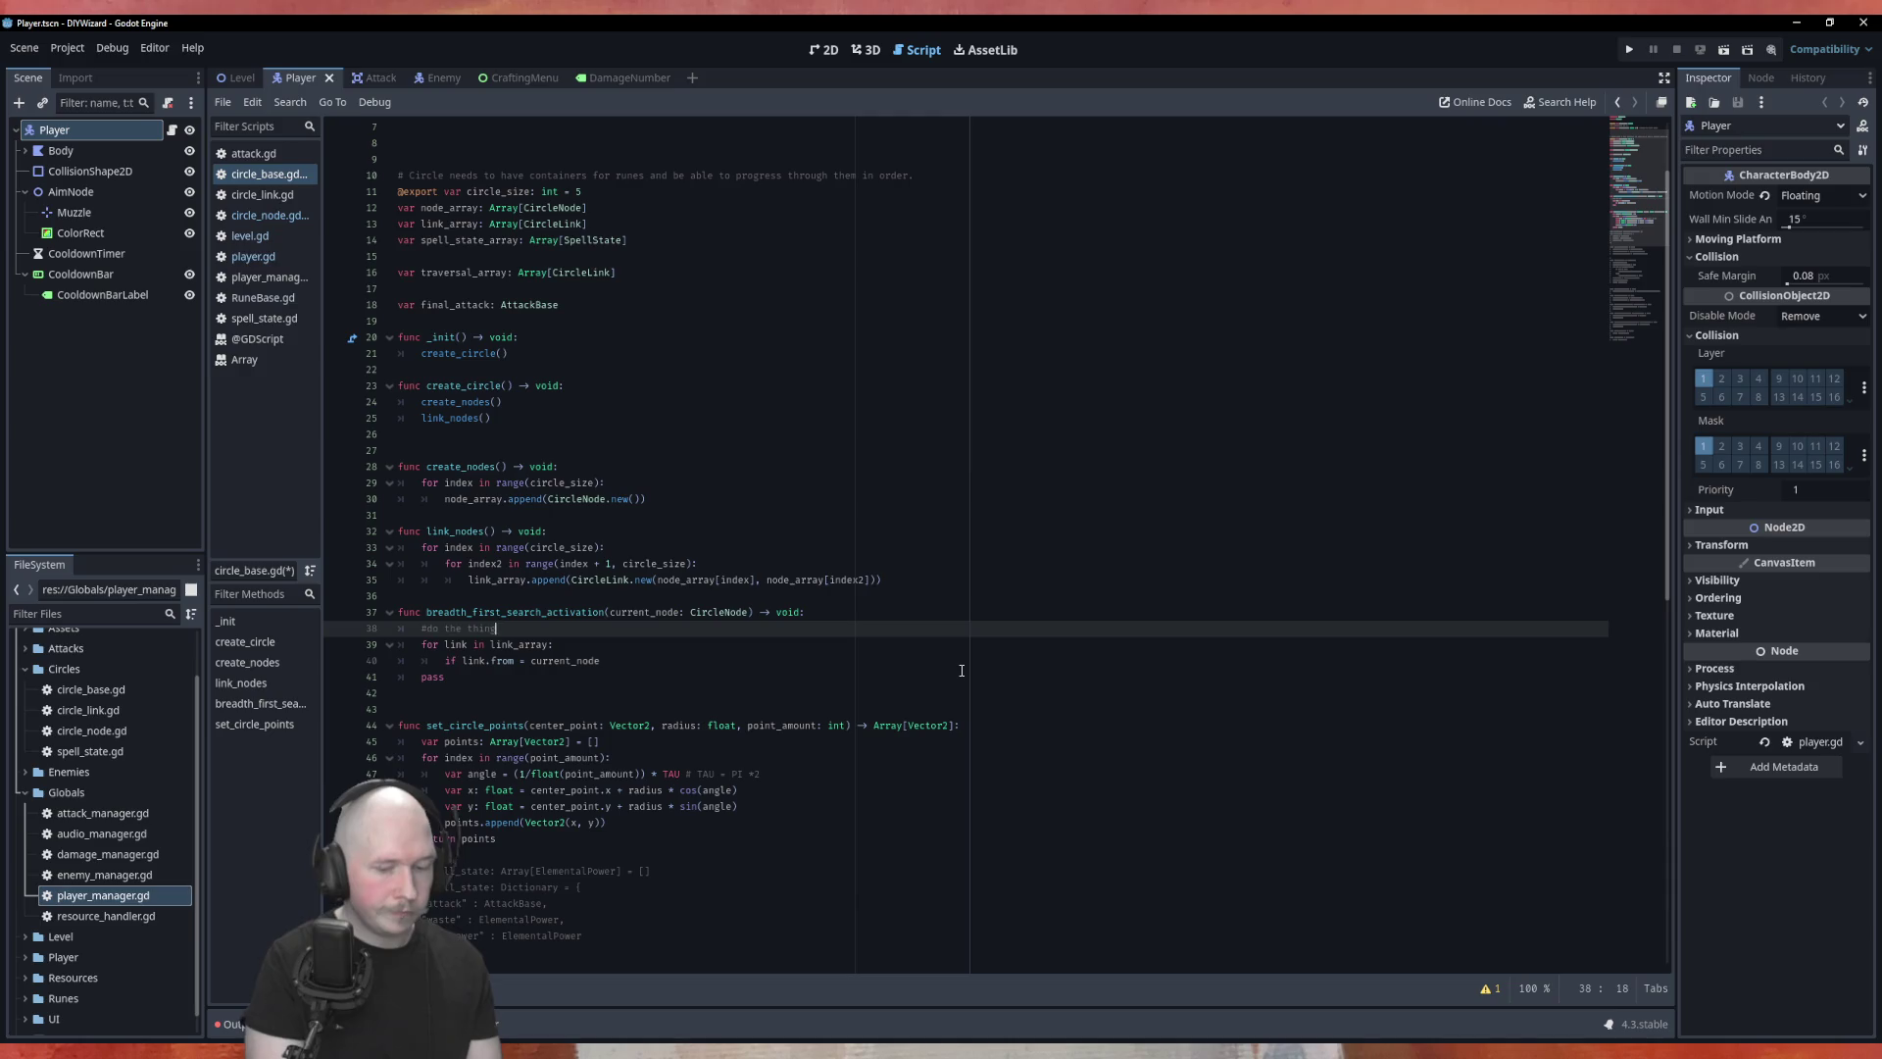
key("Down")
key("Down")
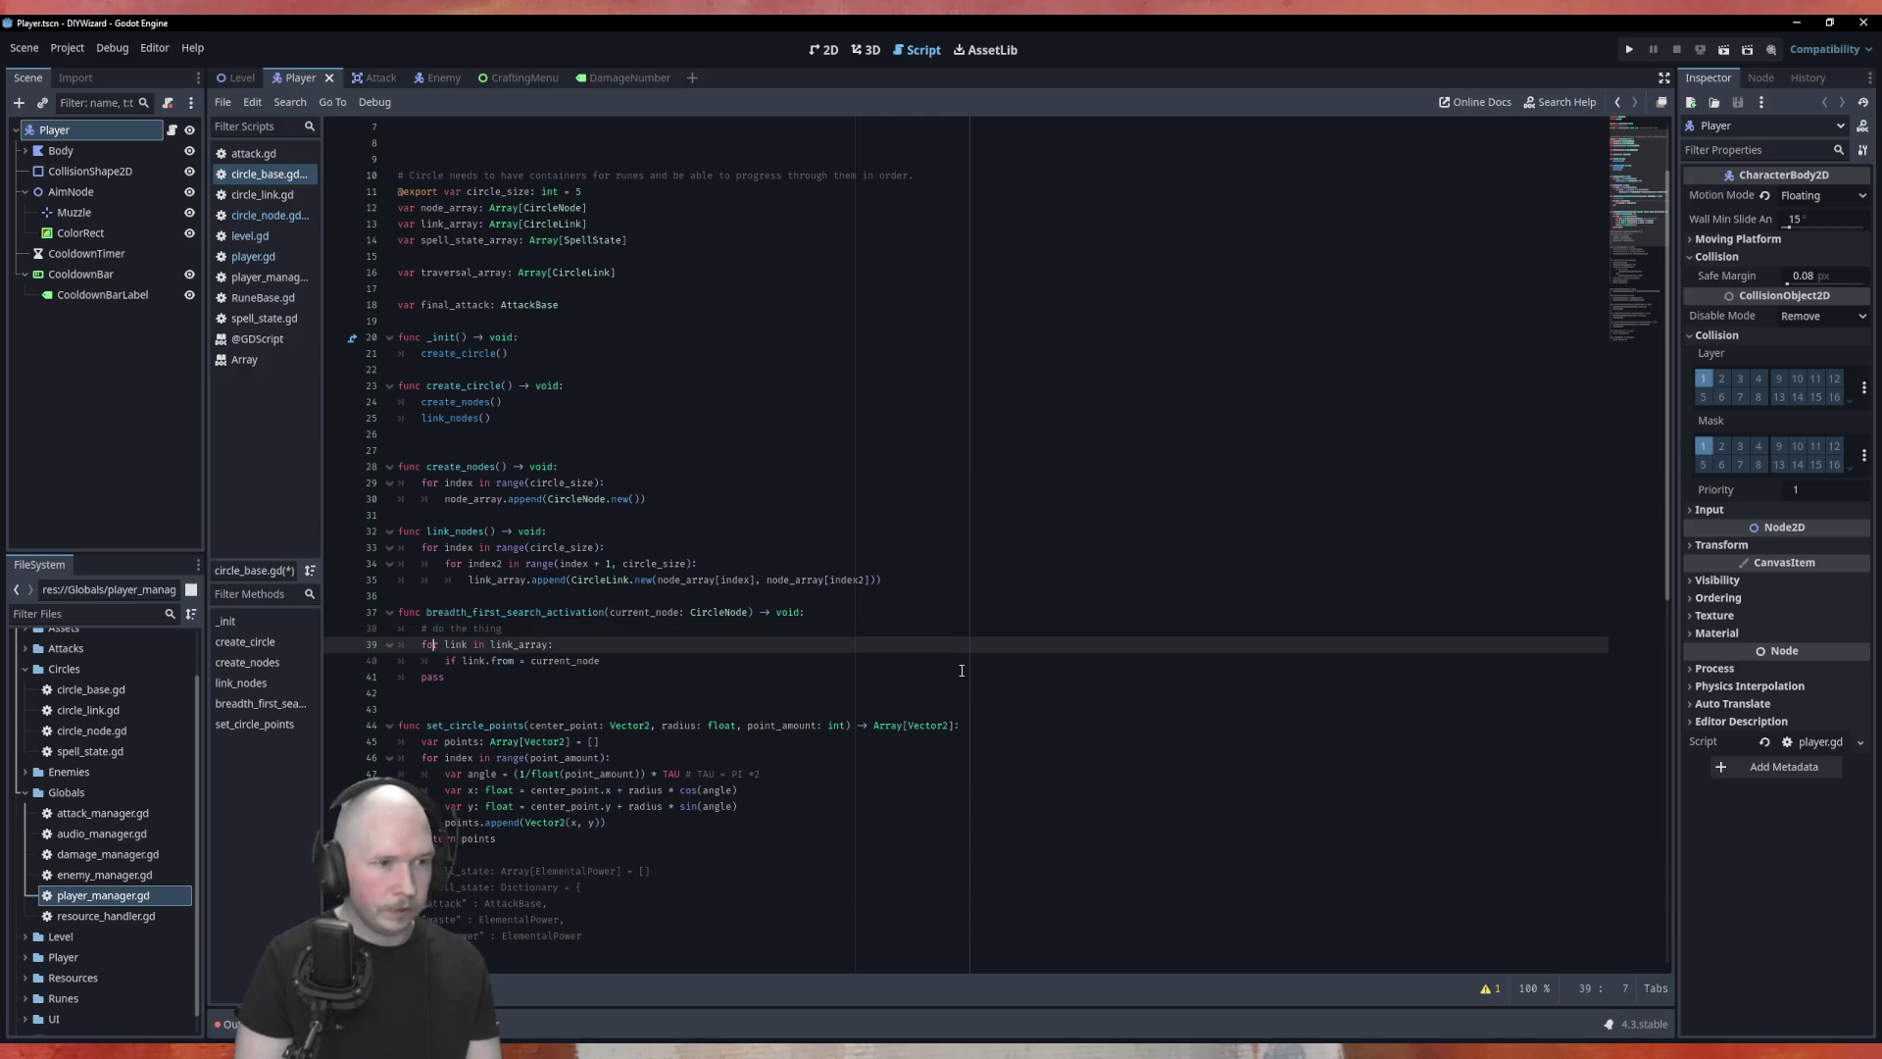
key("End")
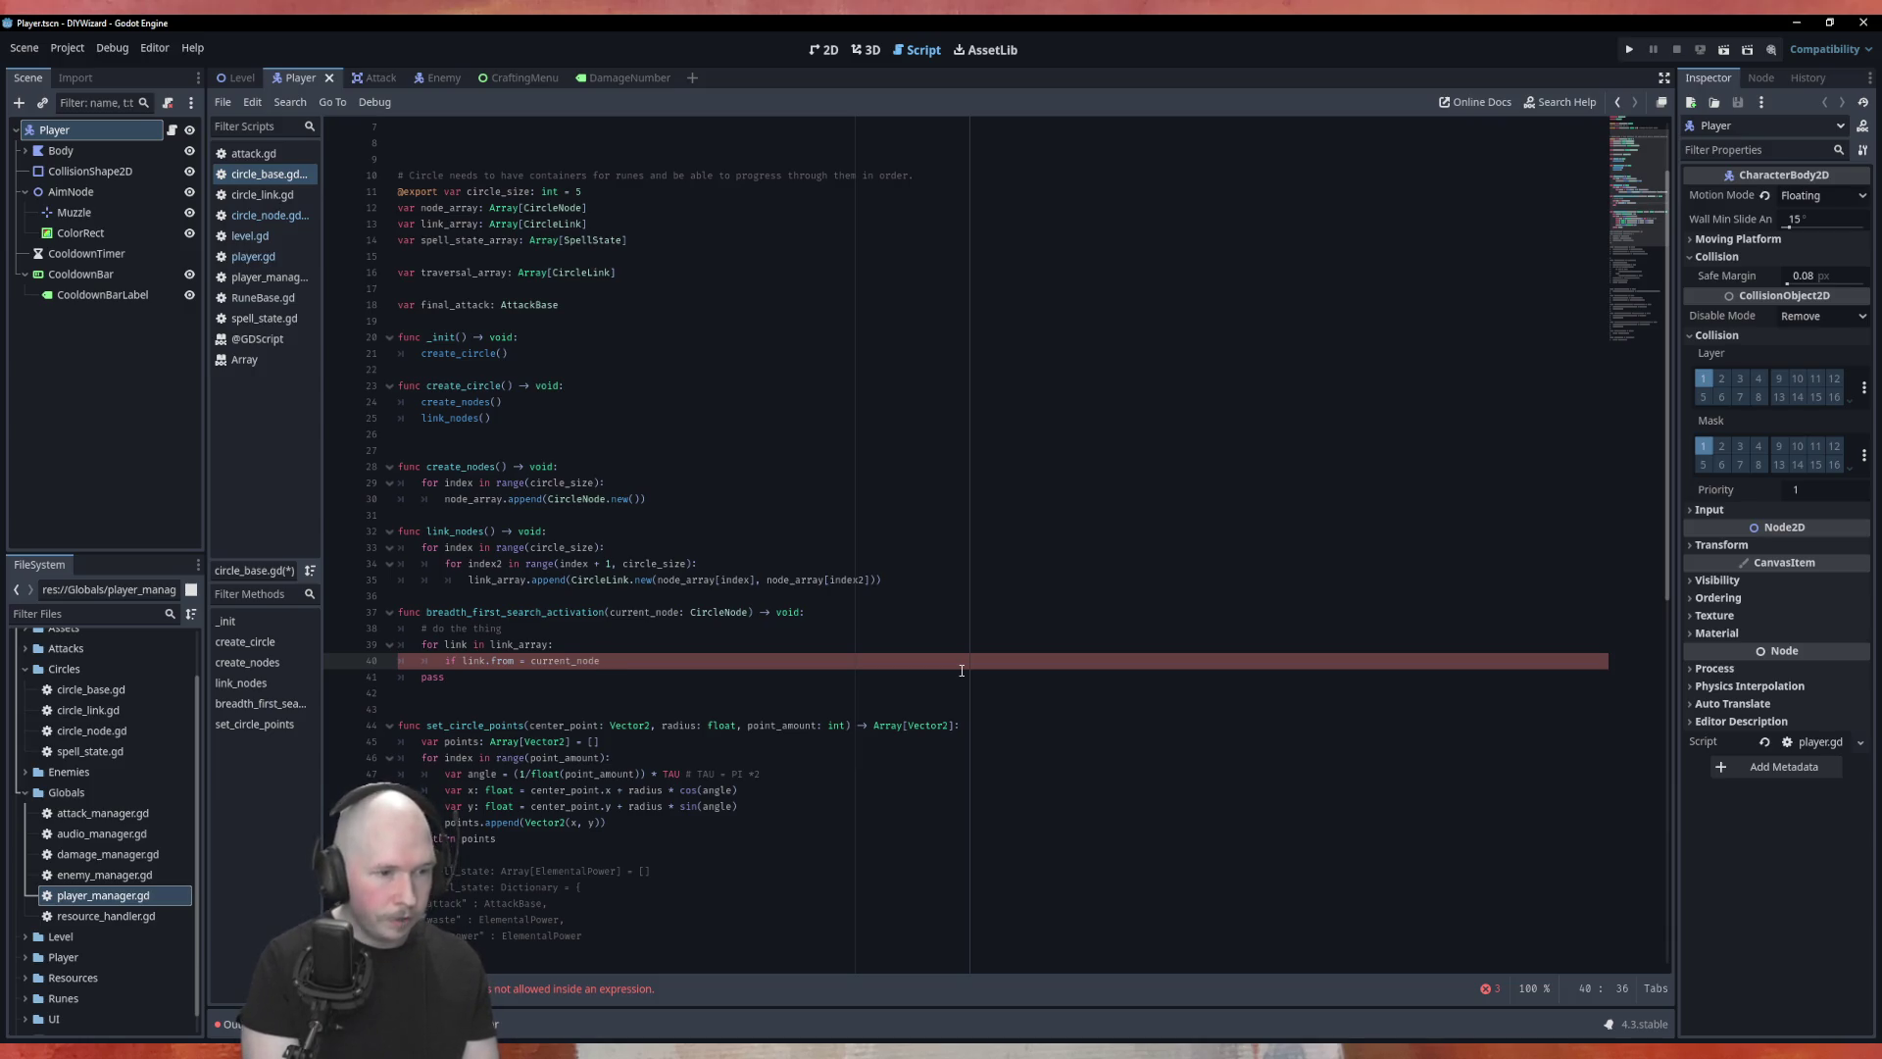
type(":")
Step: Complete the condition as 'if link.from == current_node and link.open == true:' with an empty body line
key("Return")
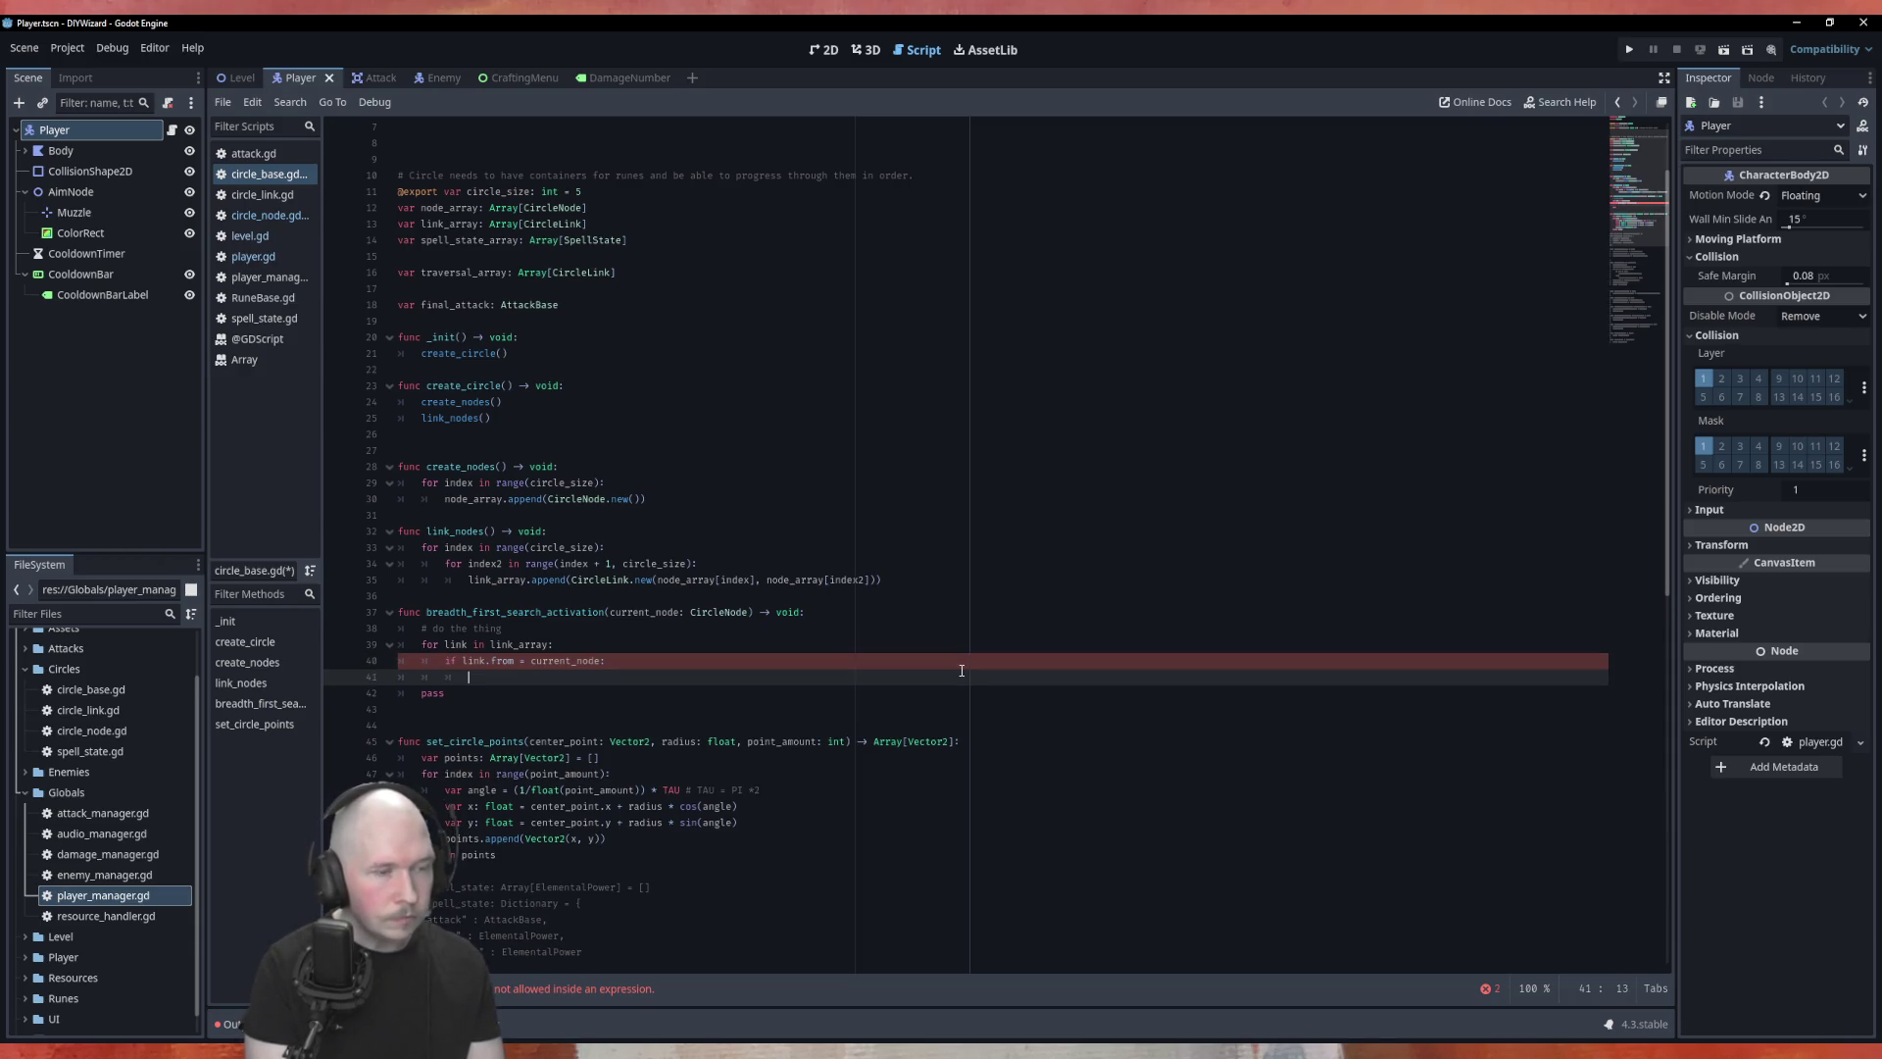
key("Up")
type("and ")
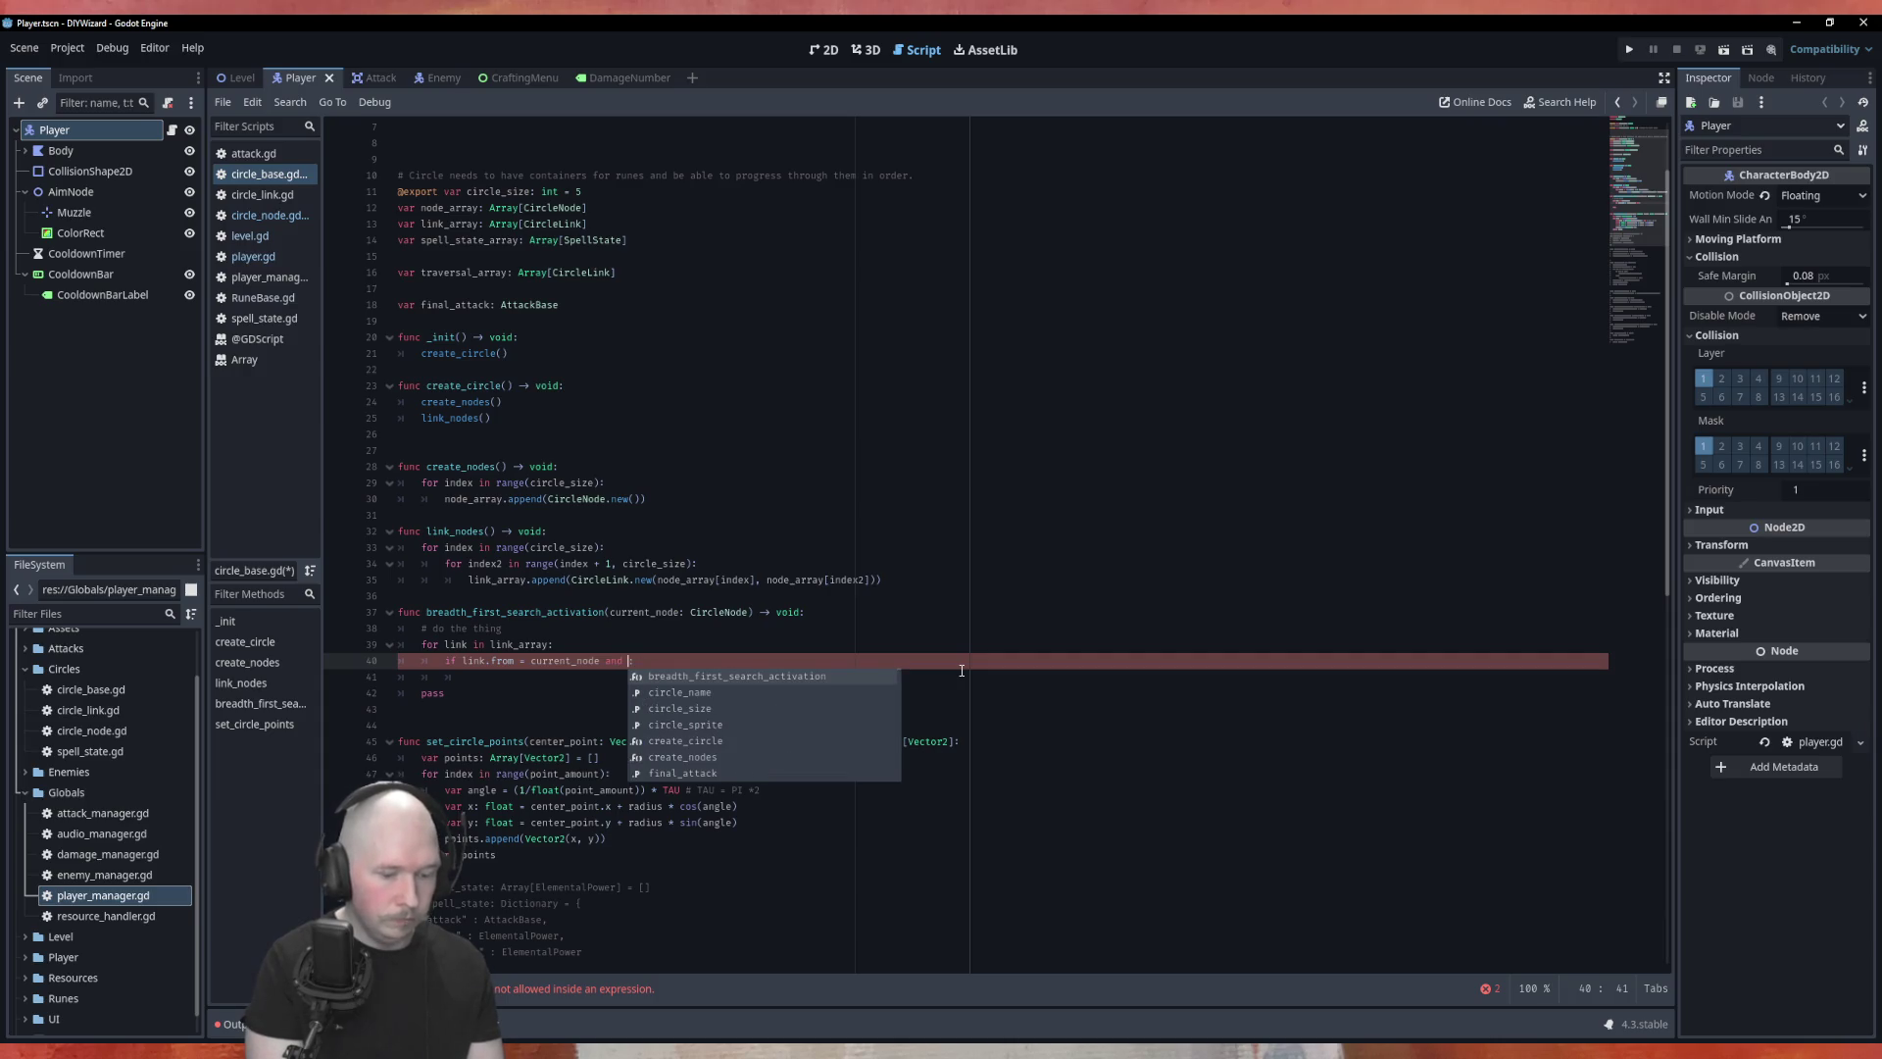
type("link.")
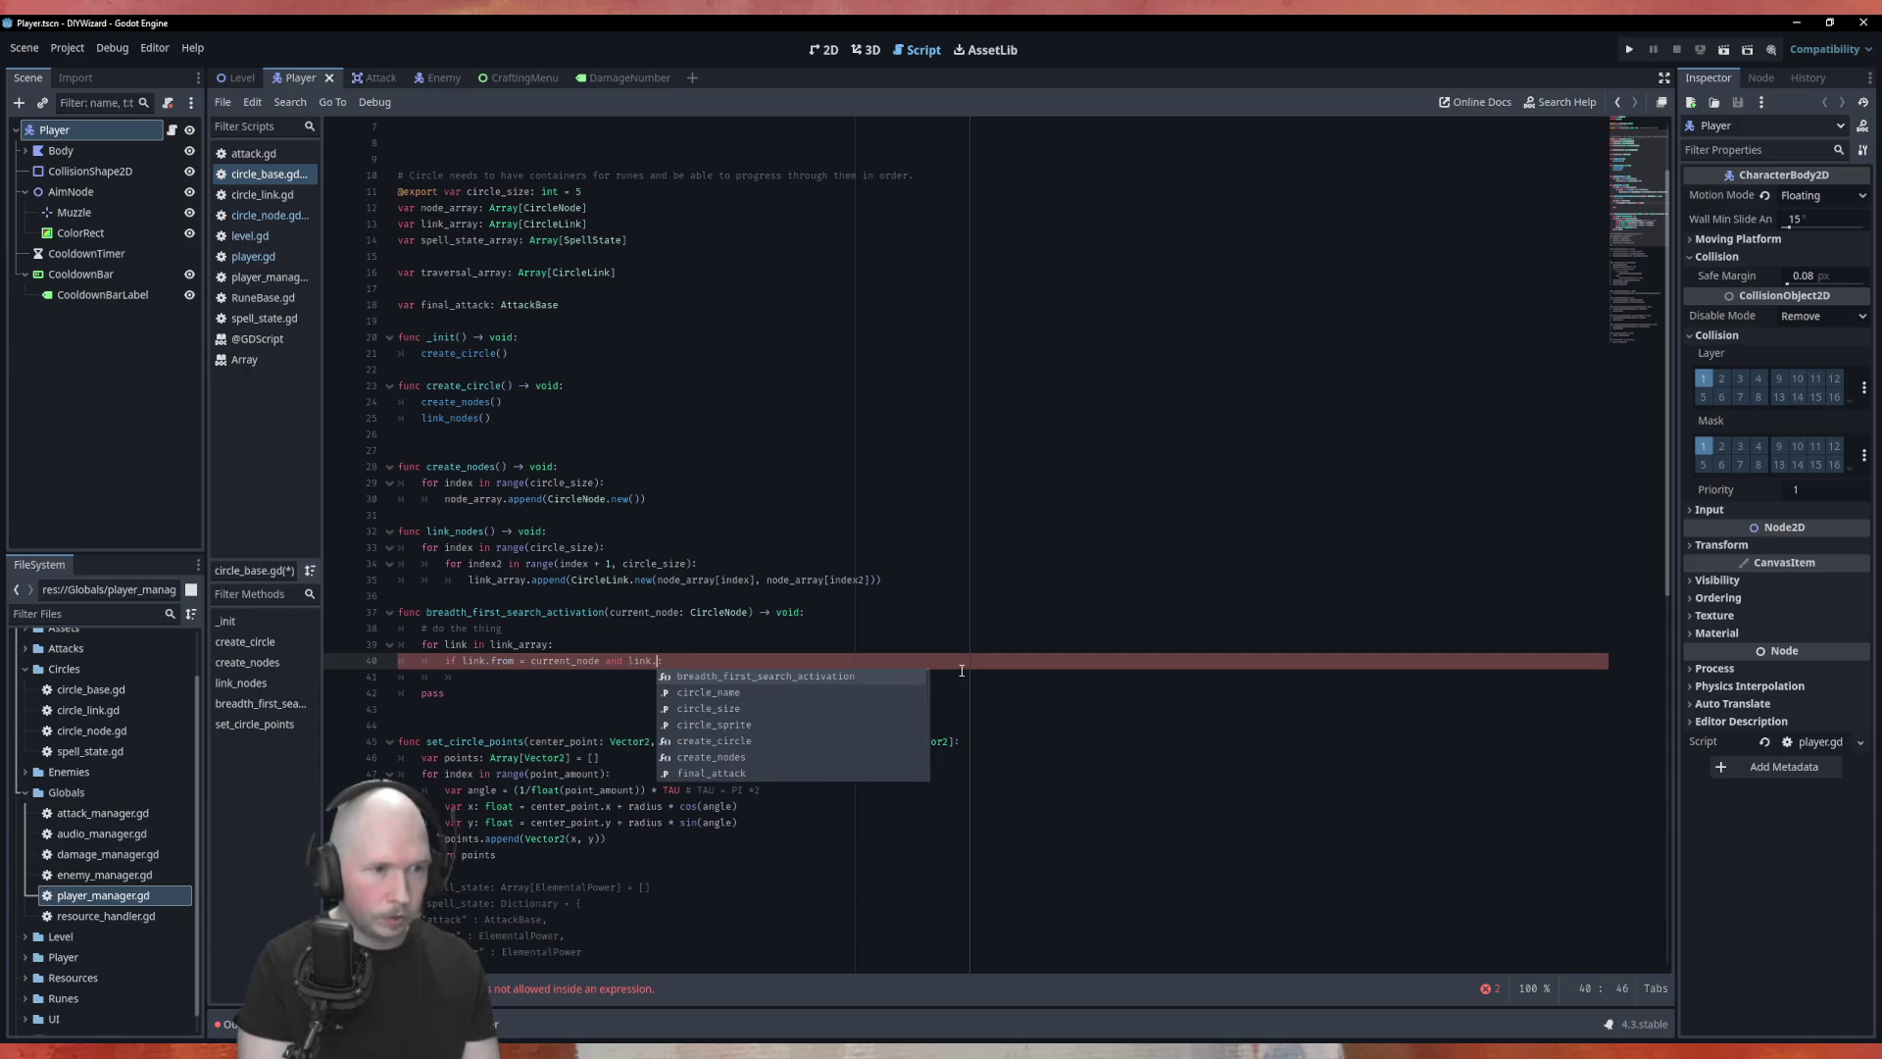
key("Down")
key("Return")
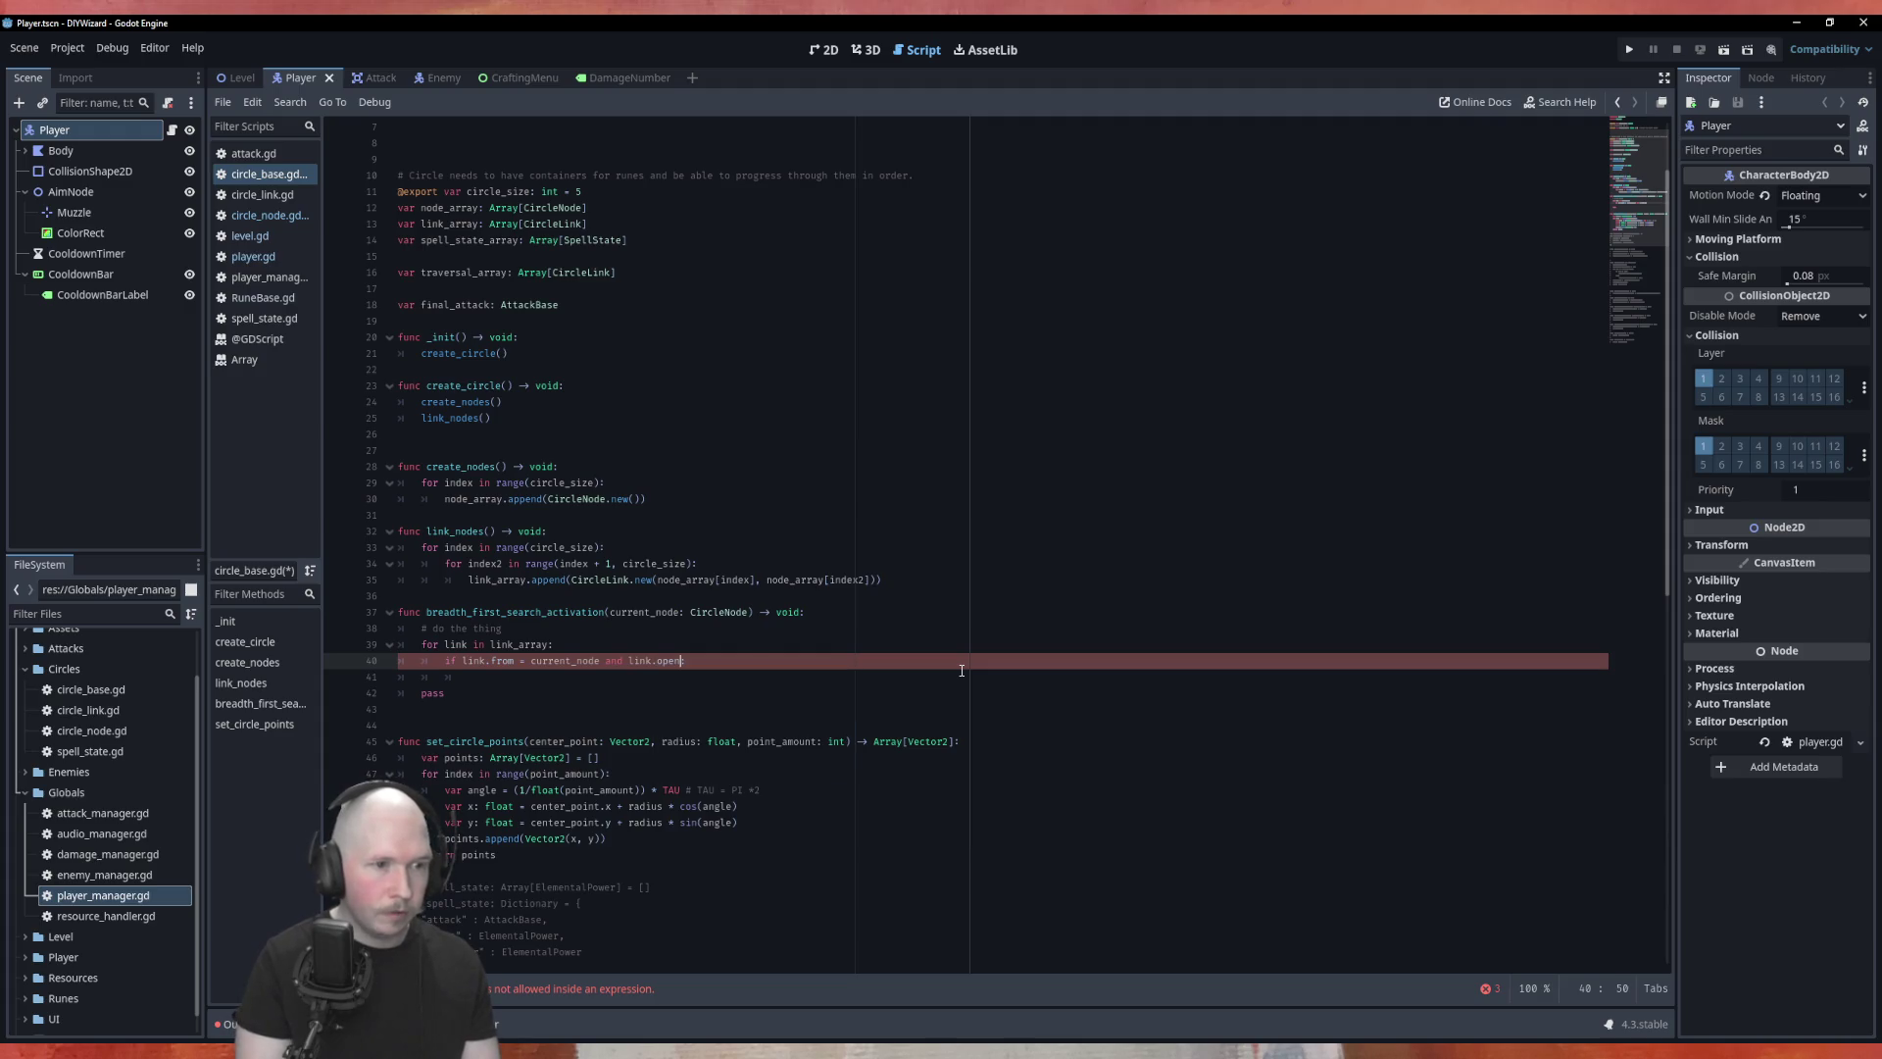
type("true")
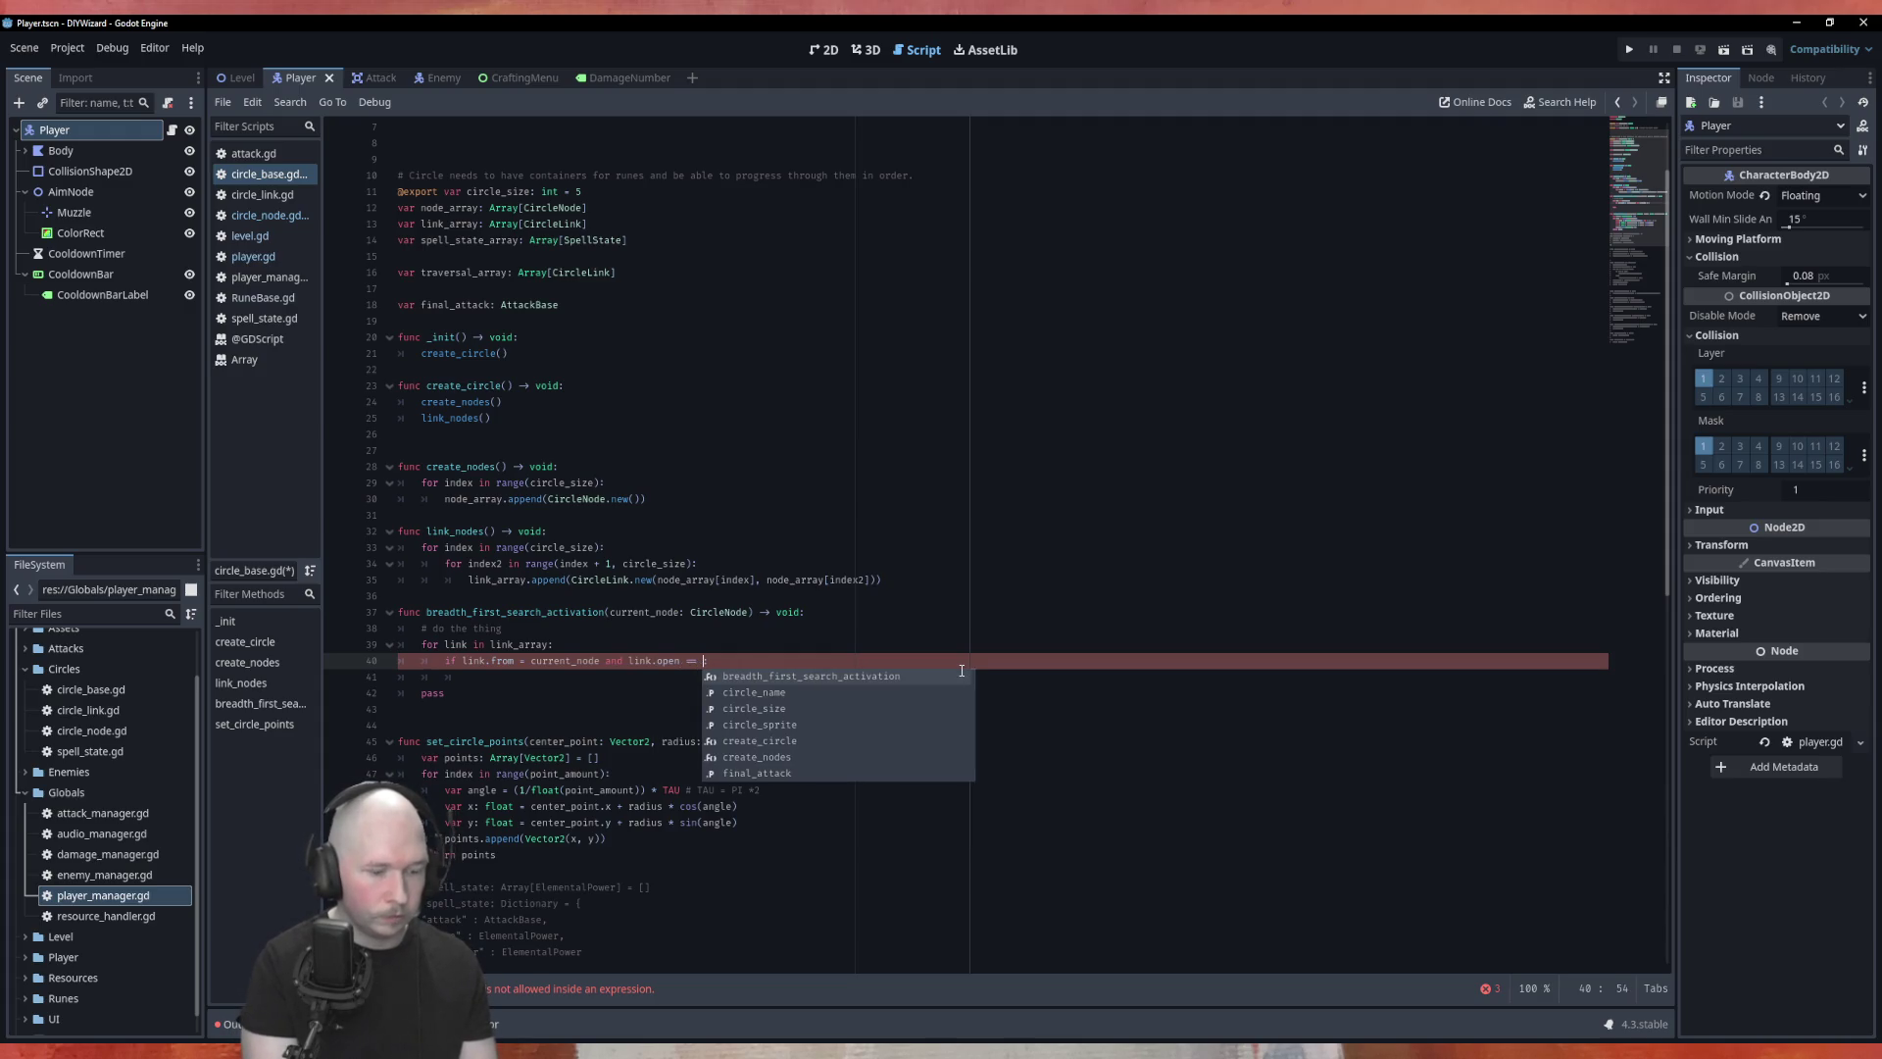
type(":")
key("Down")
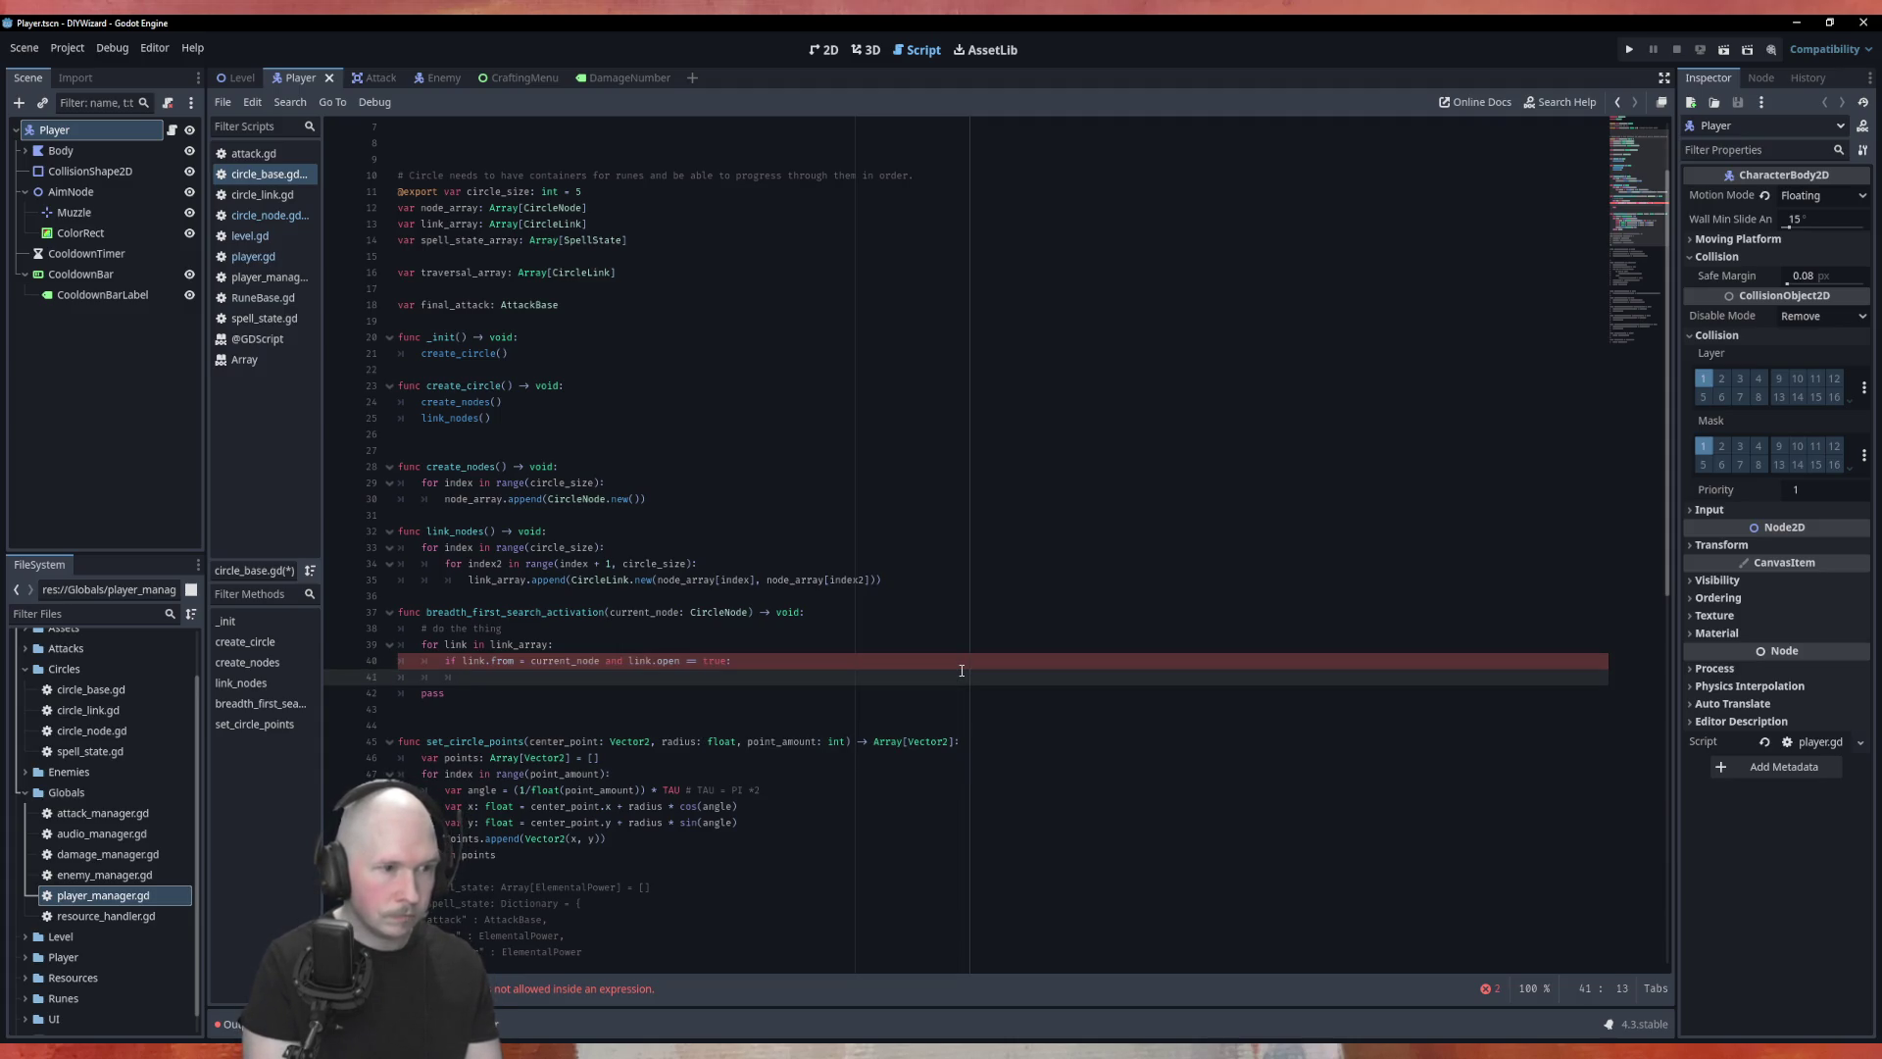
key("ctrl+z")
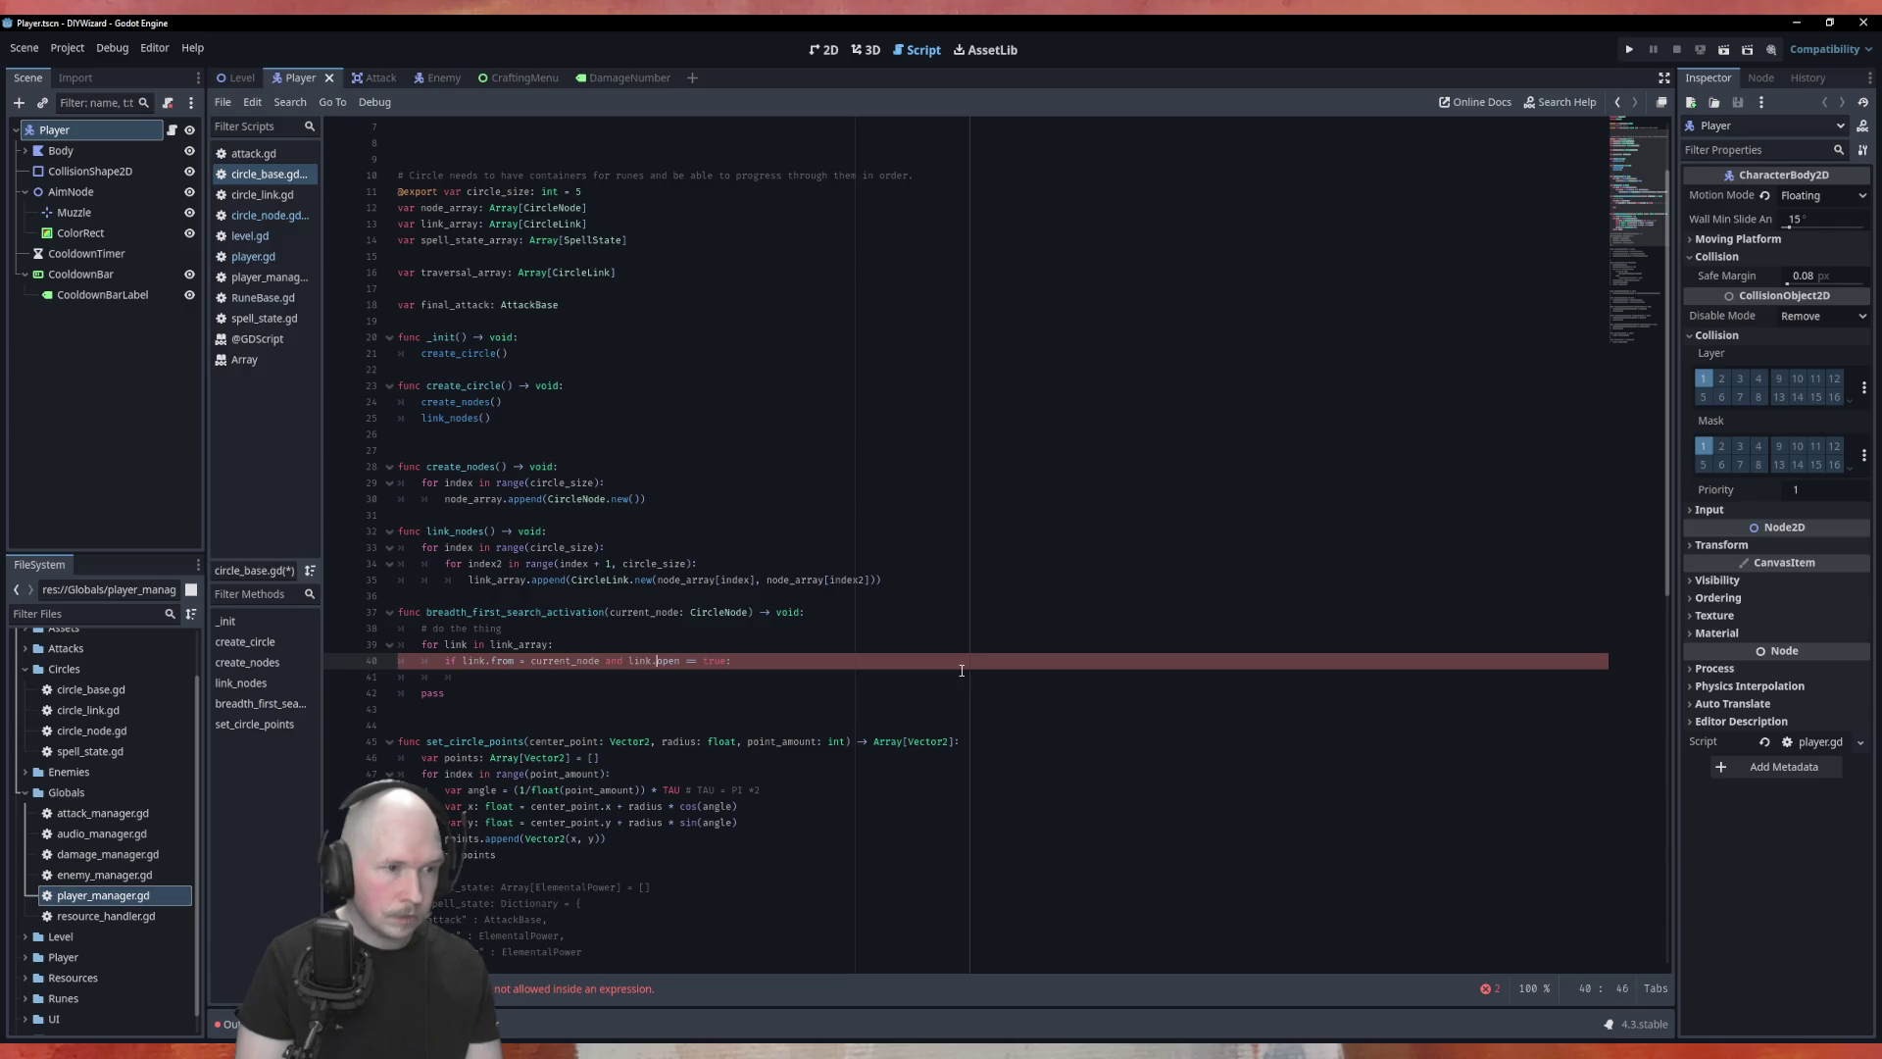
type("=")
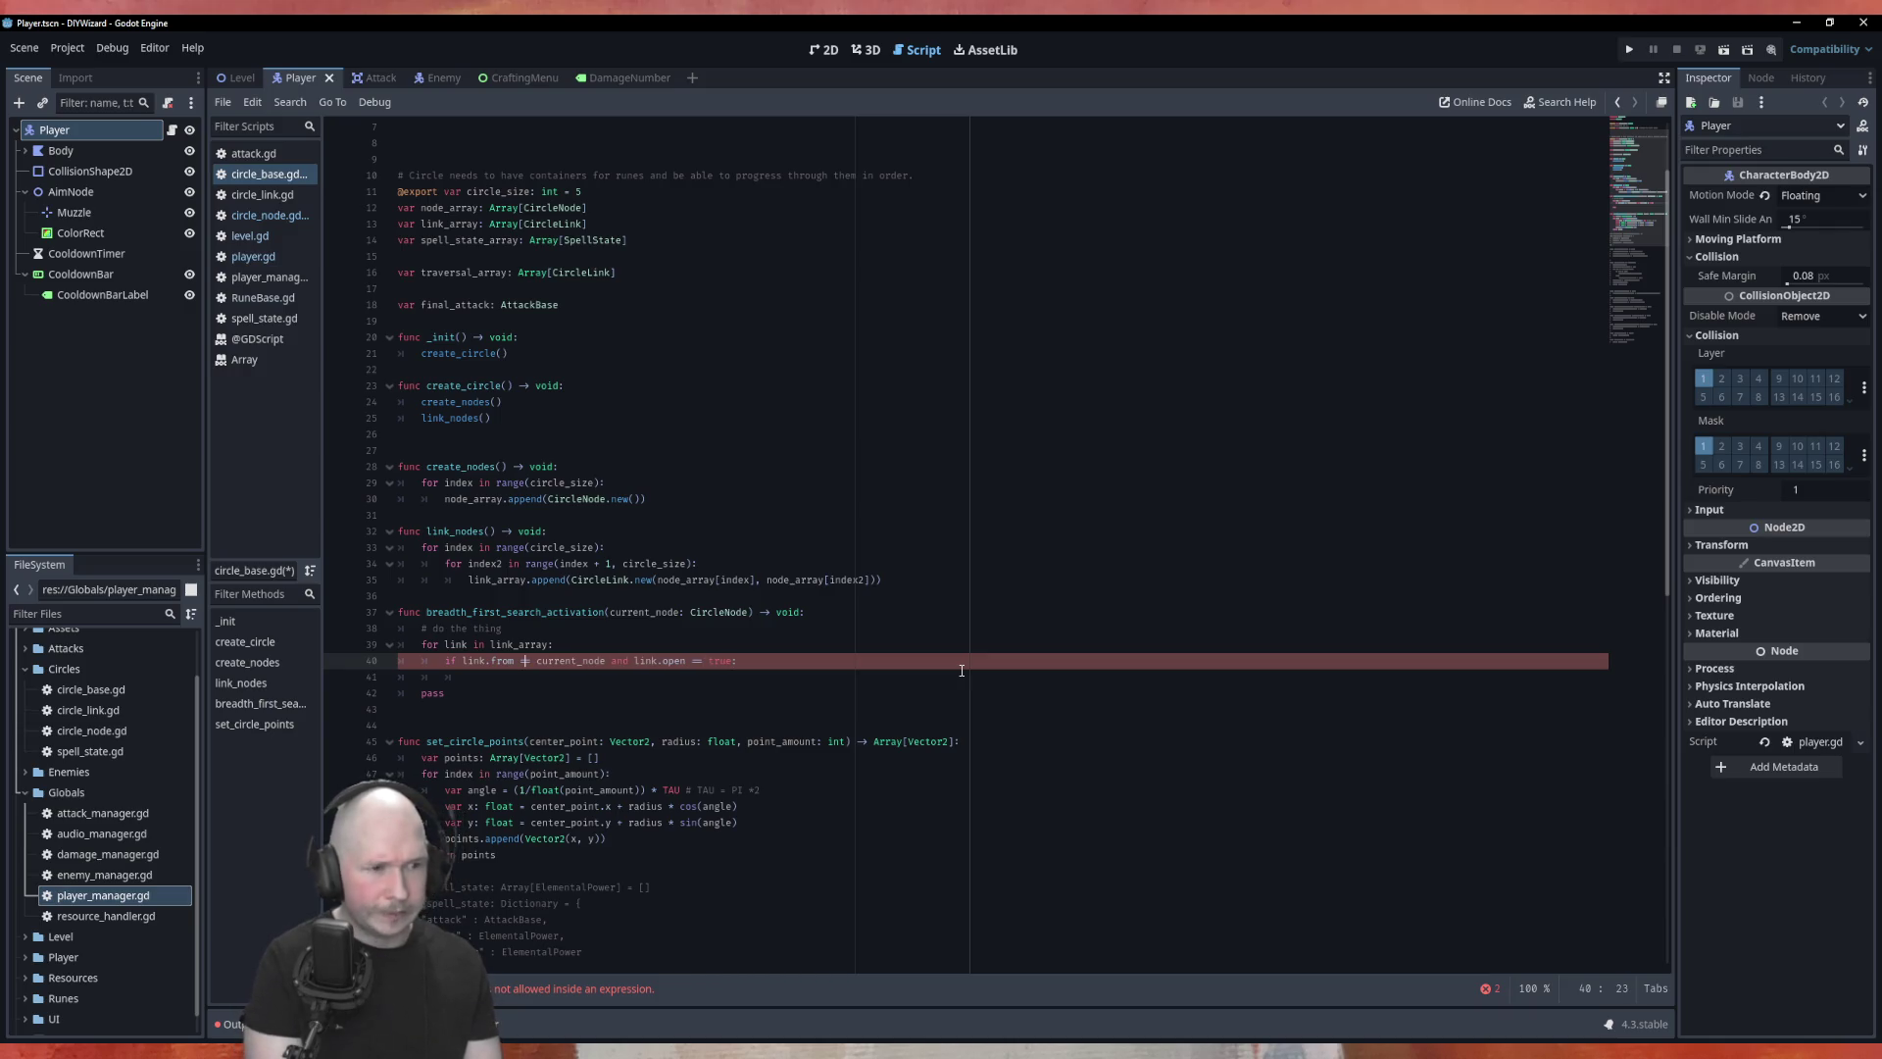
key("Escape")
key("Down")
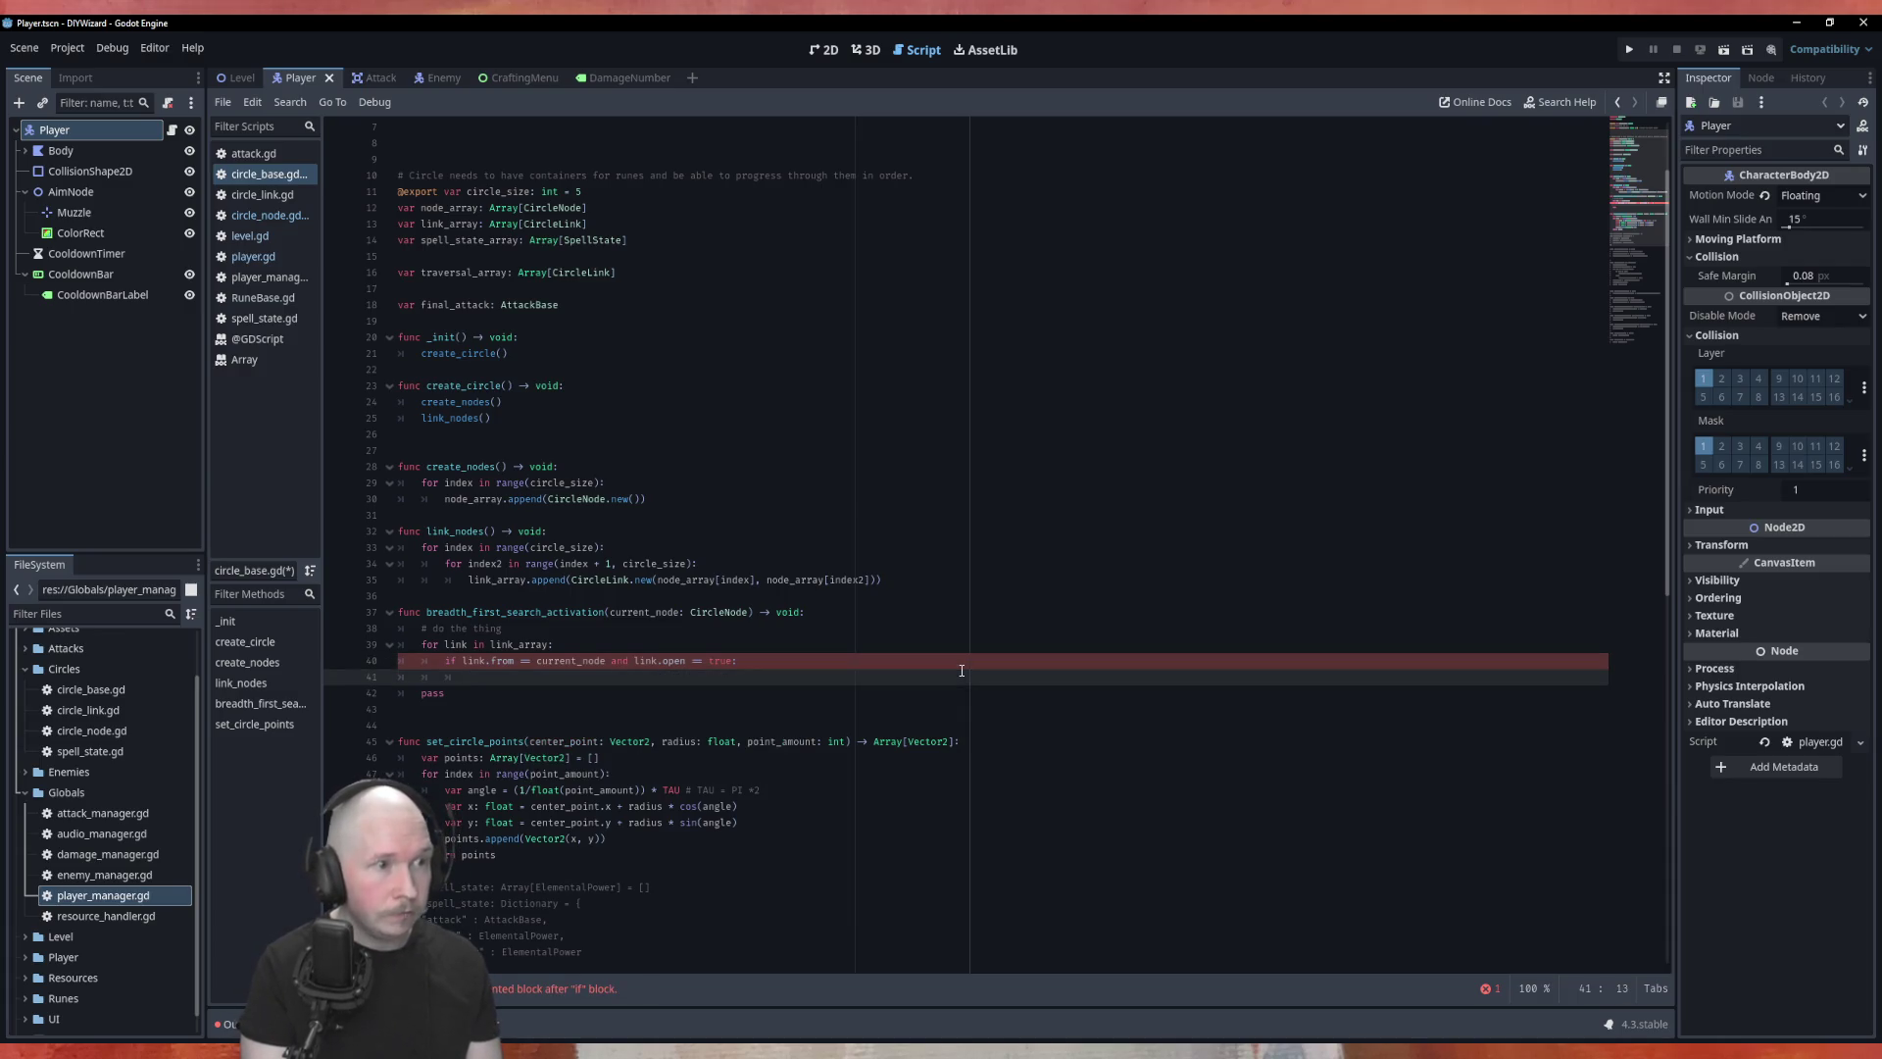
Step: Add 'traversal_array.append(link)' in the if block, followed by a new line
type("tra")
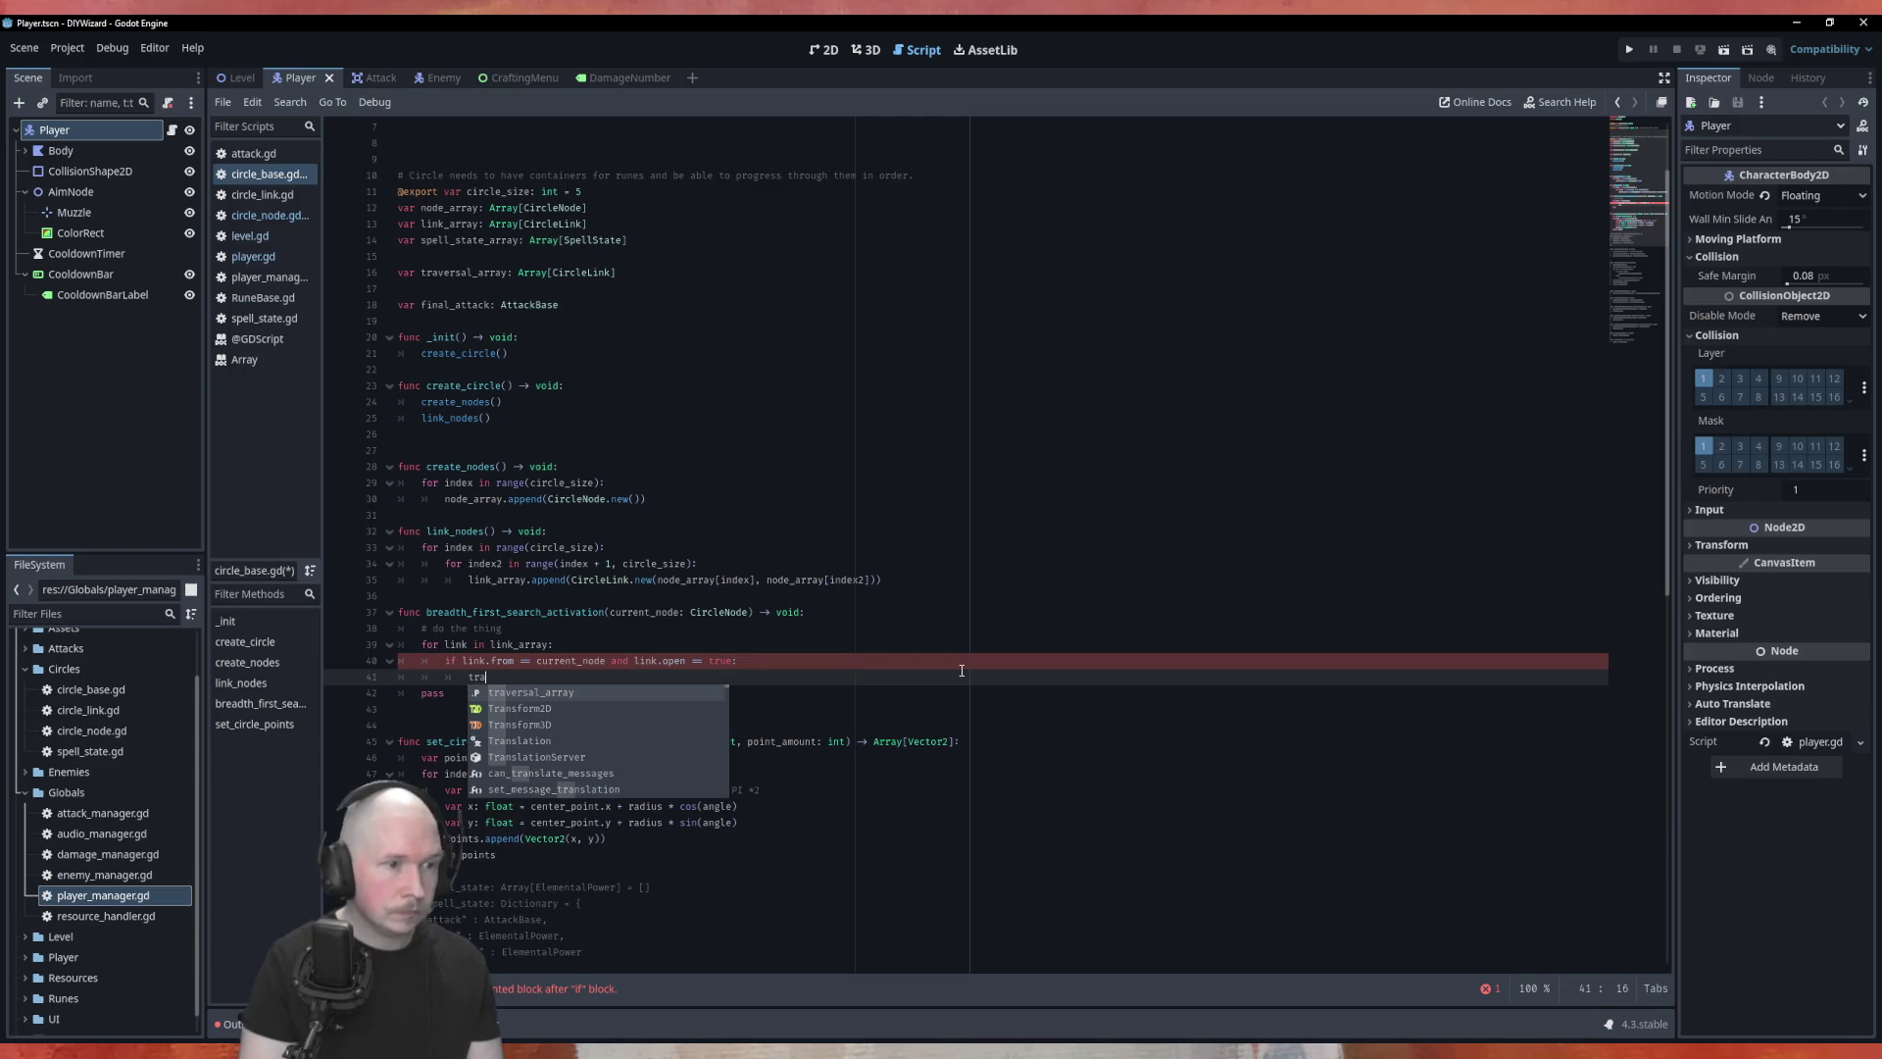
key("Return")
type("append(link")
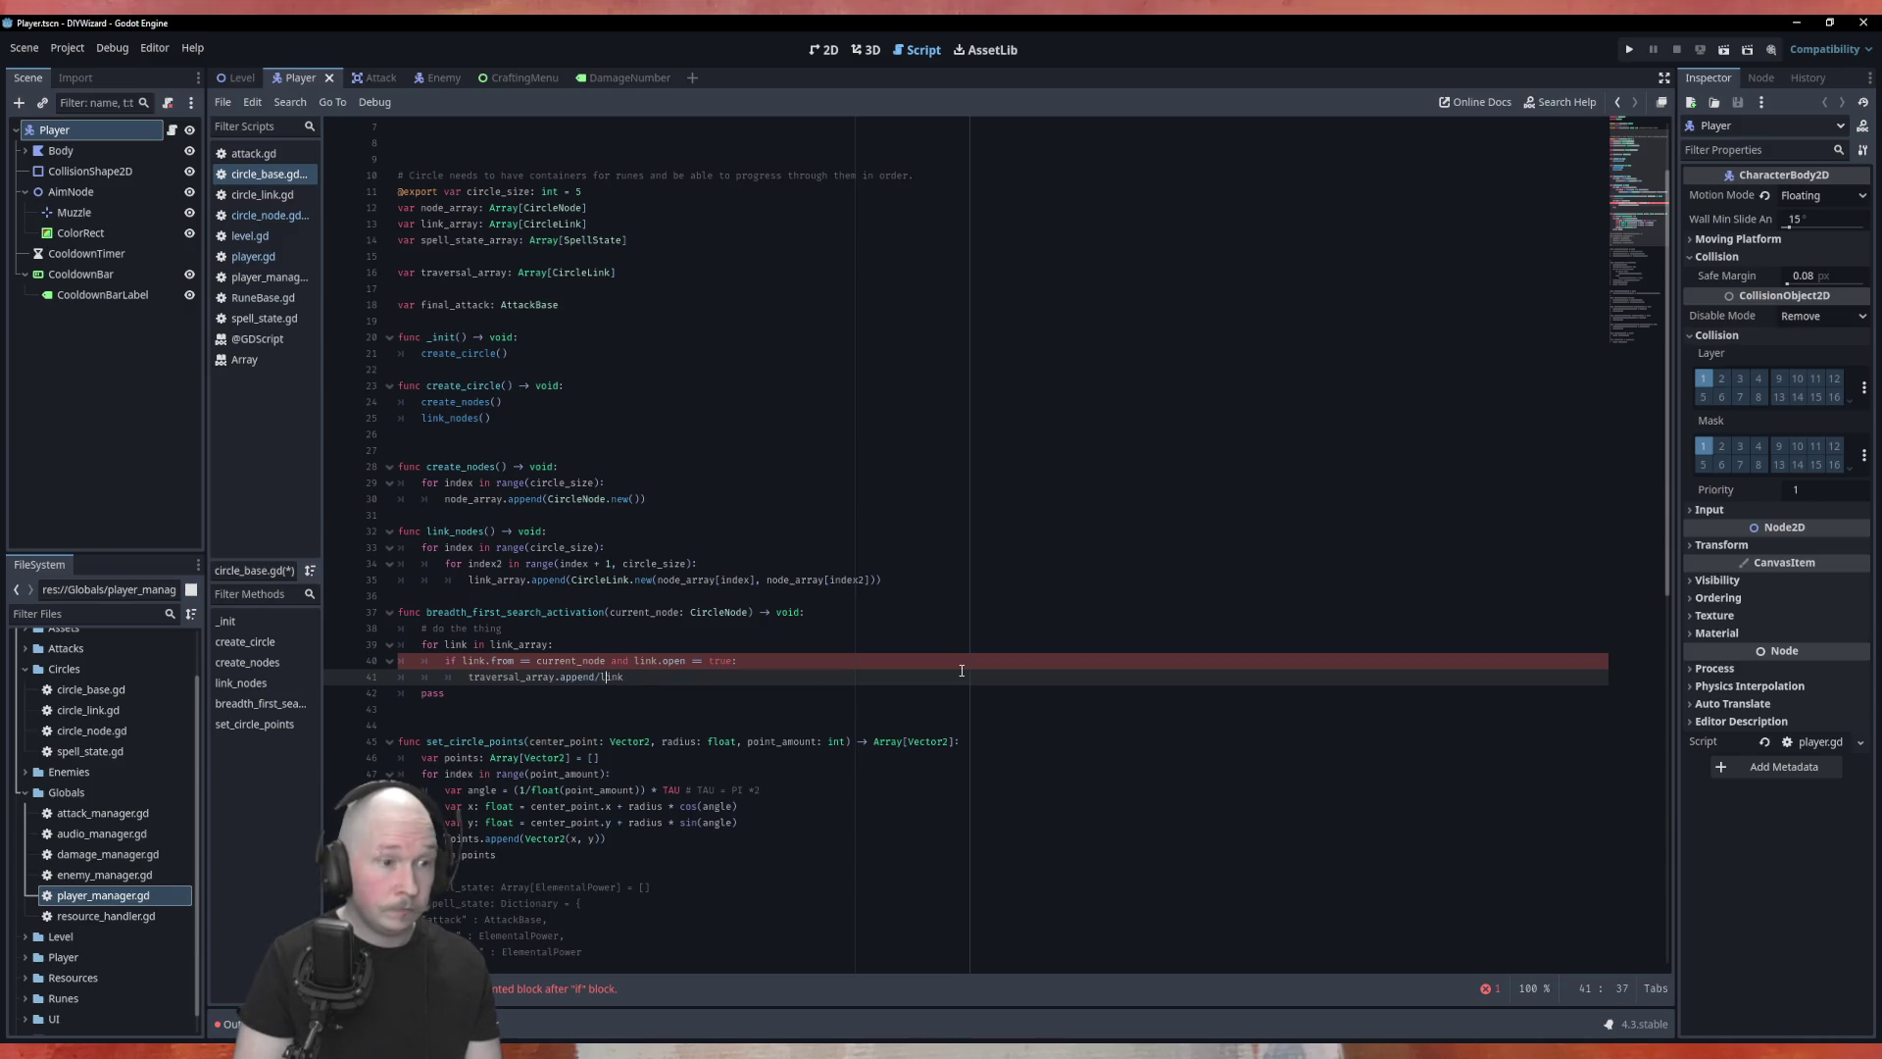
key("End")
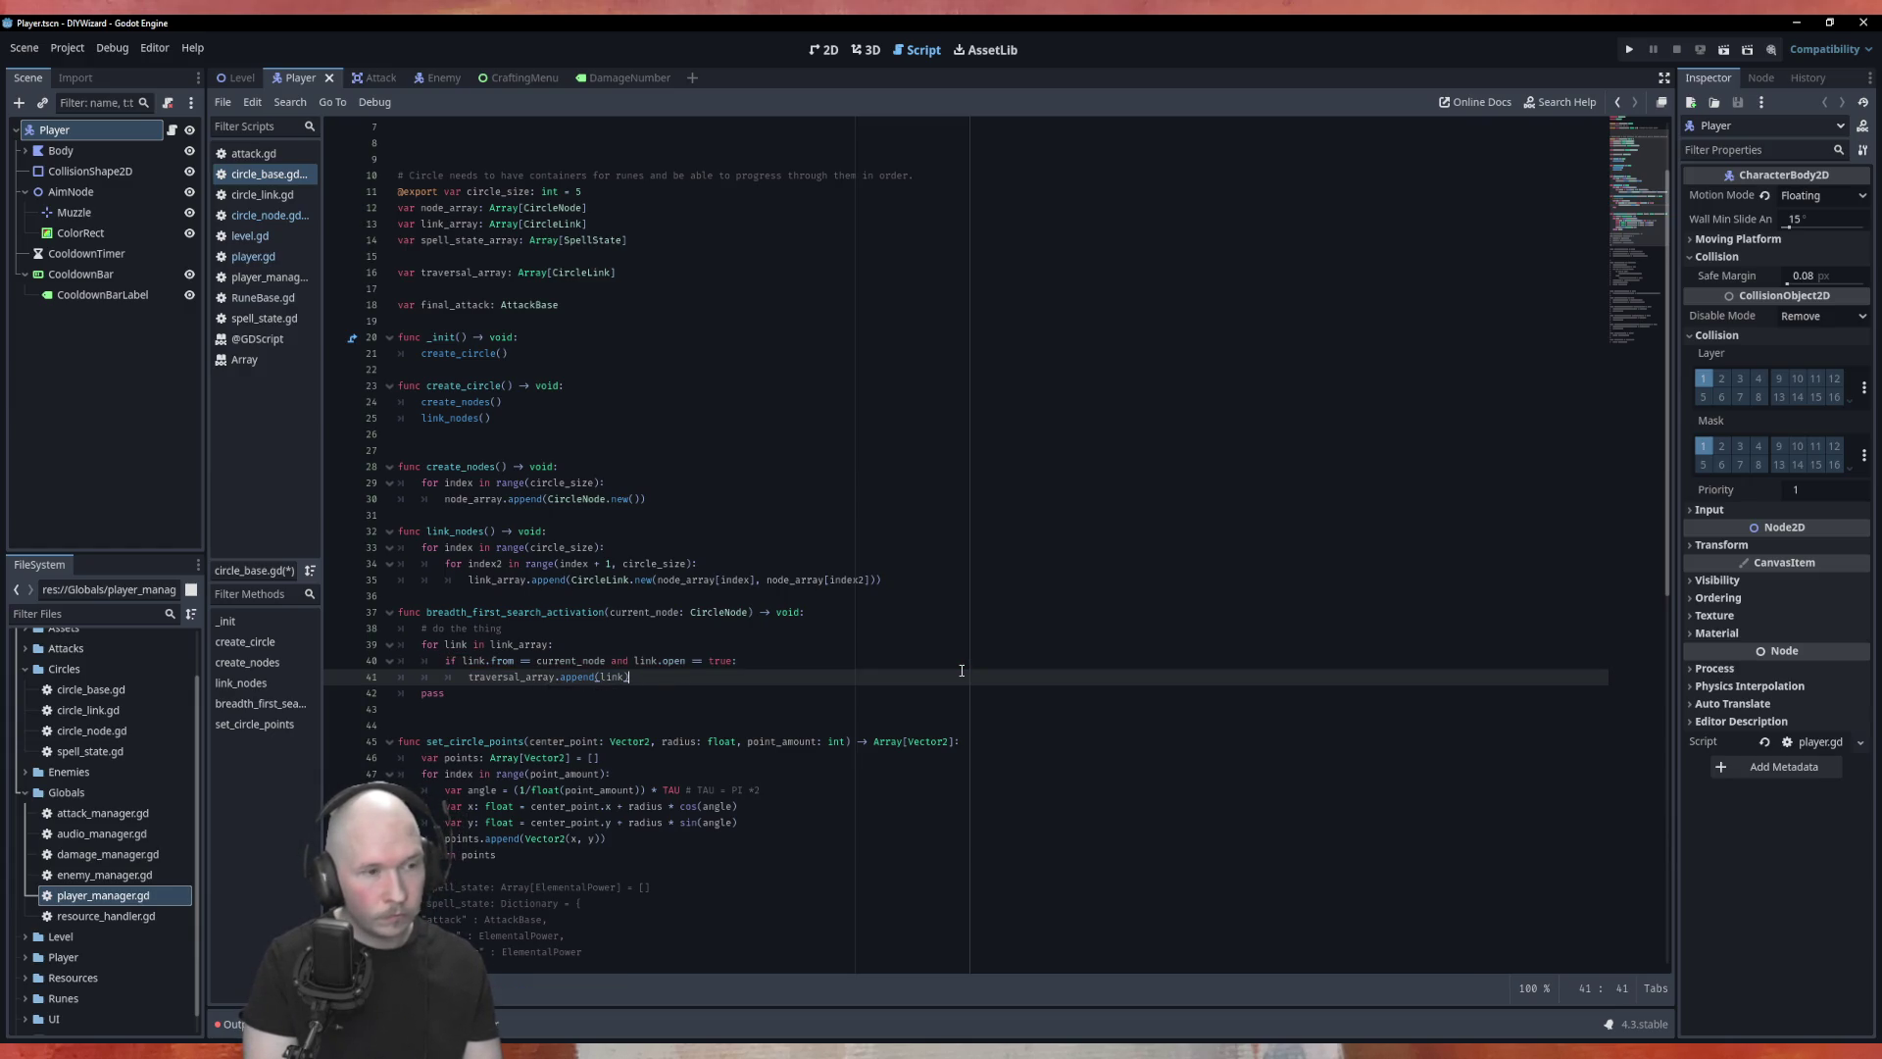
key("Return")
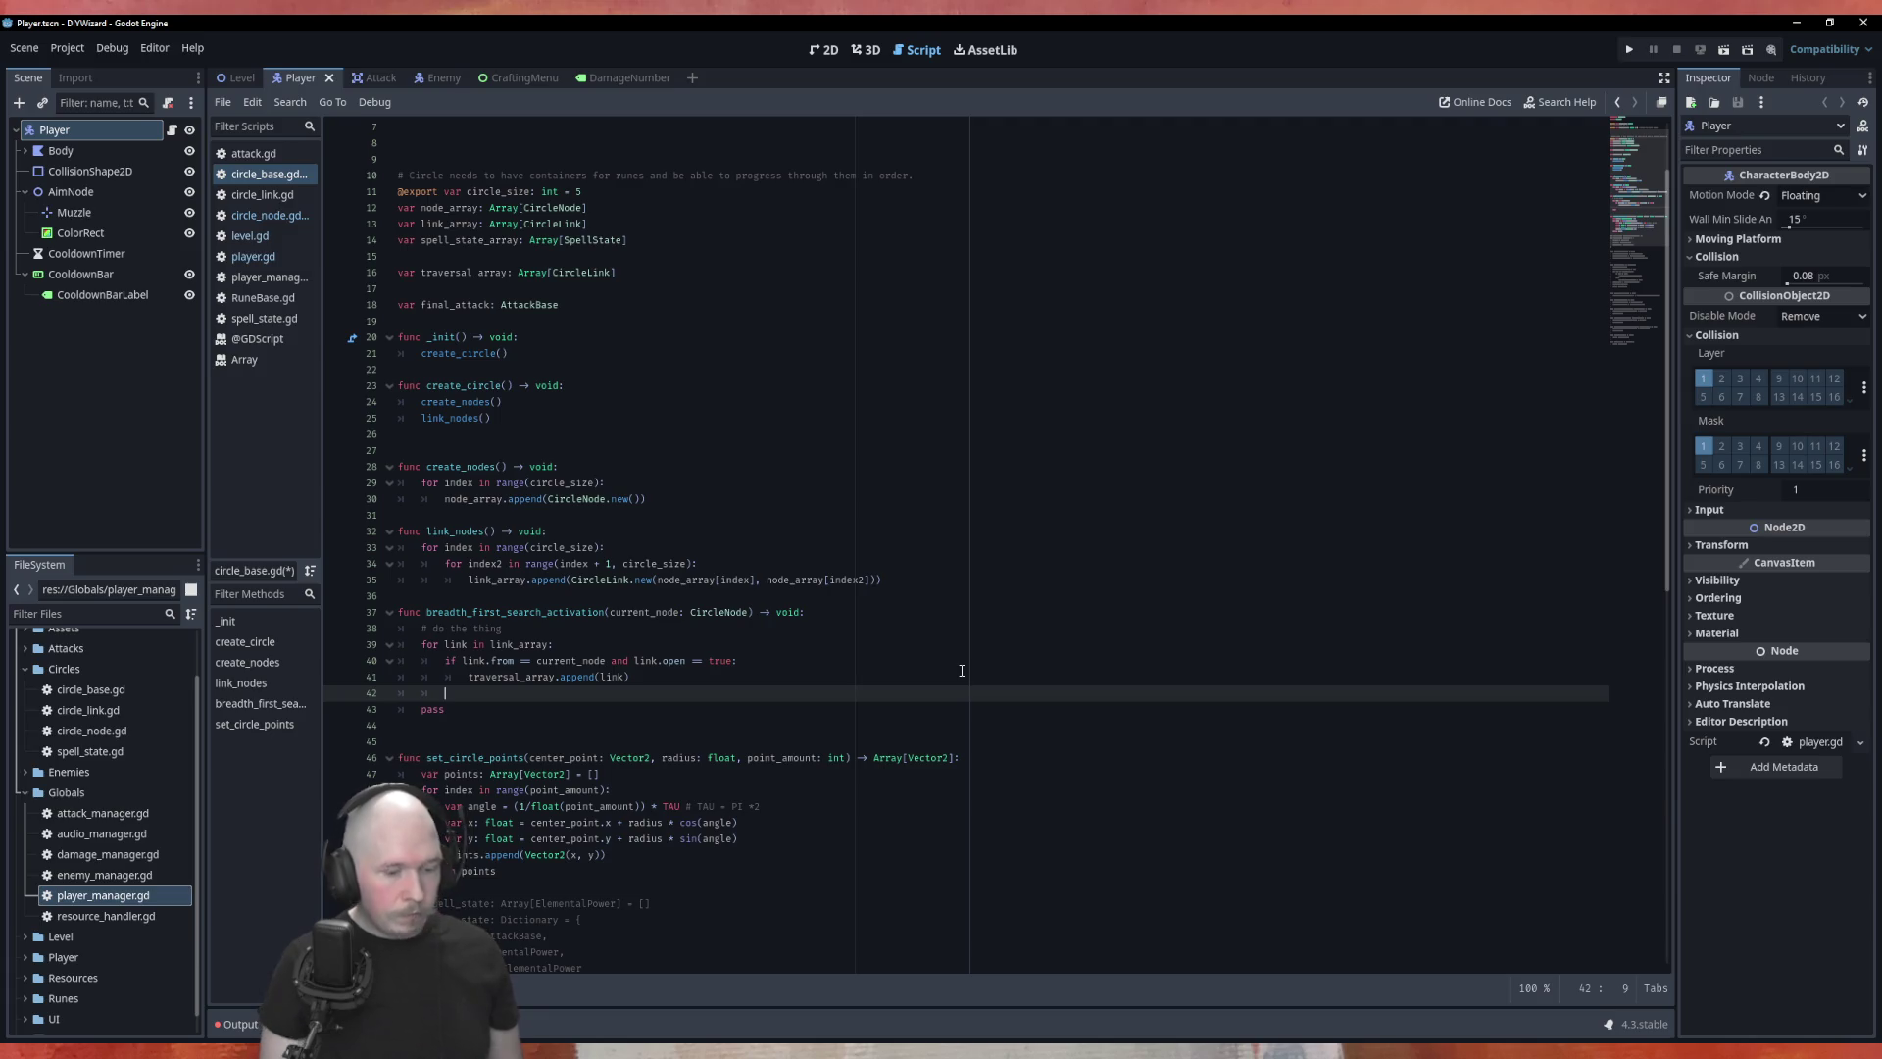
Step: Declare 'var amount_outgoing: int = 0' at the top of breadth_first_search_activation
key("Up")
key("Up")
key("Up")
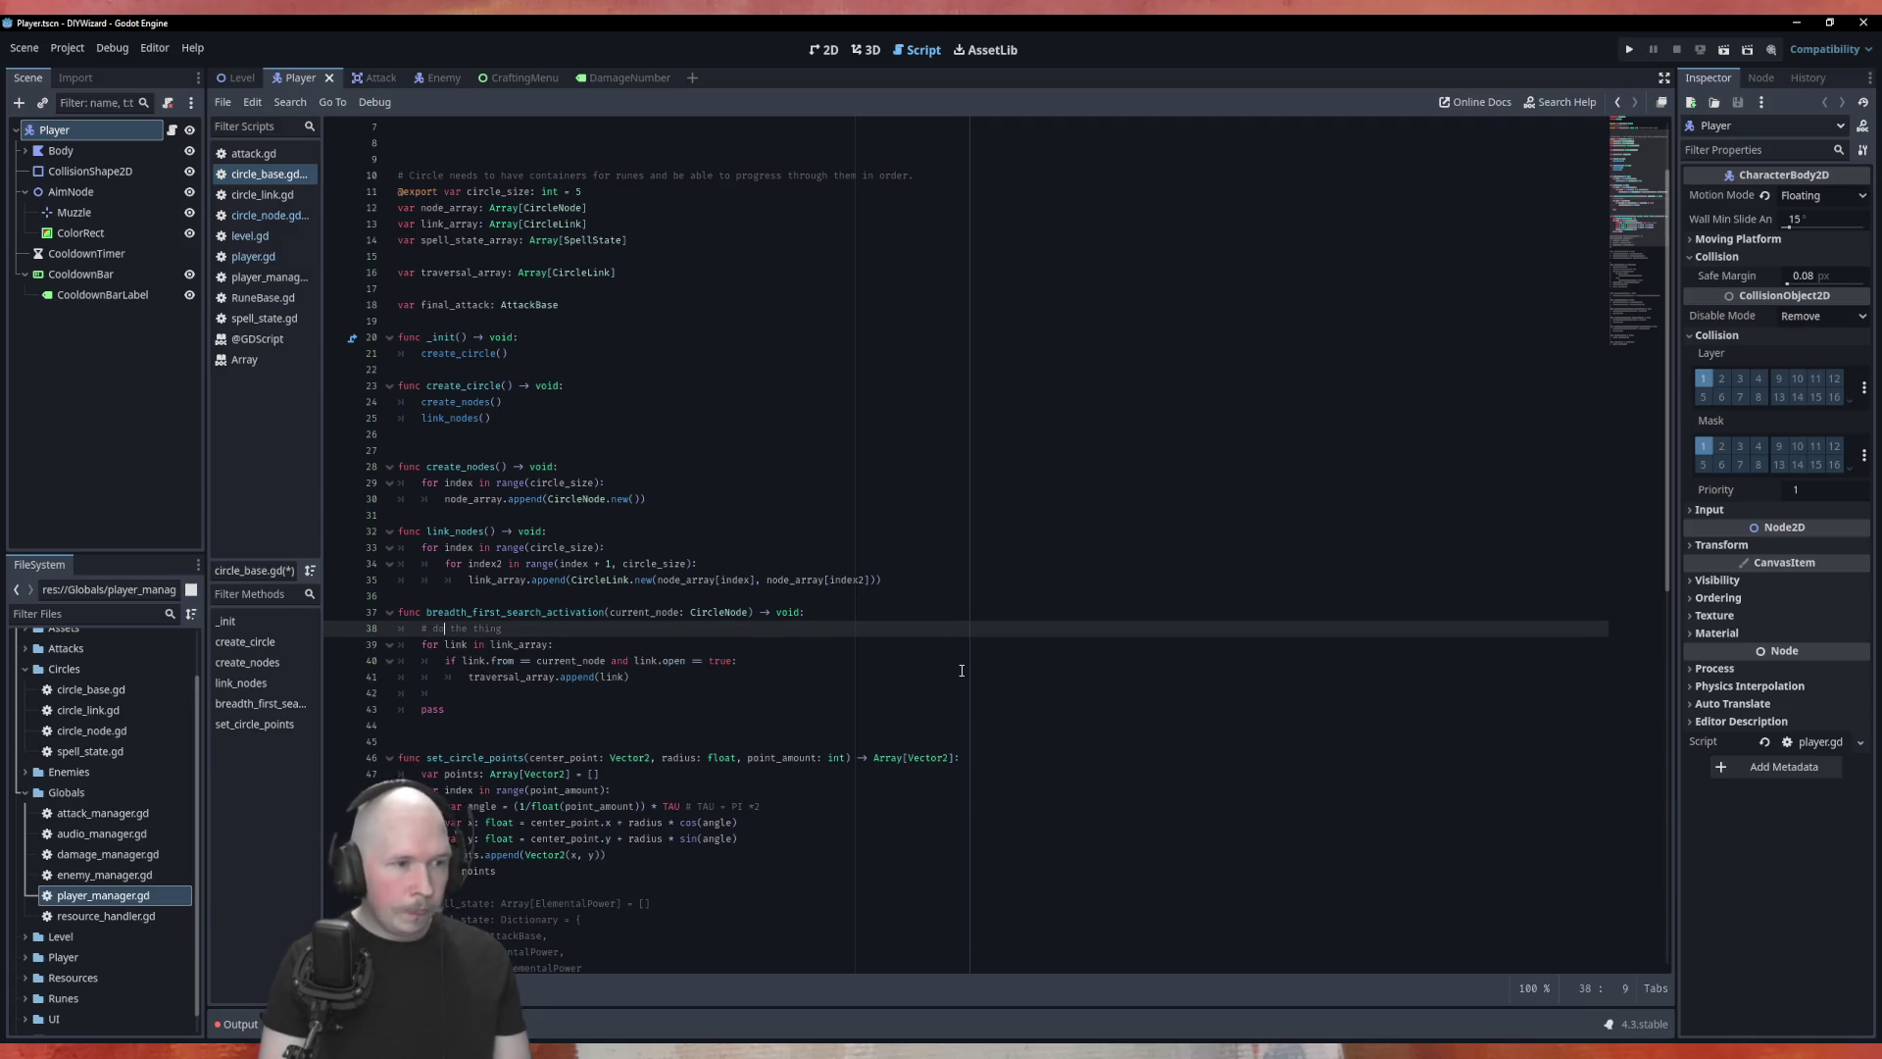
key("Return")
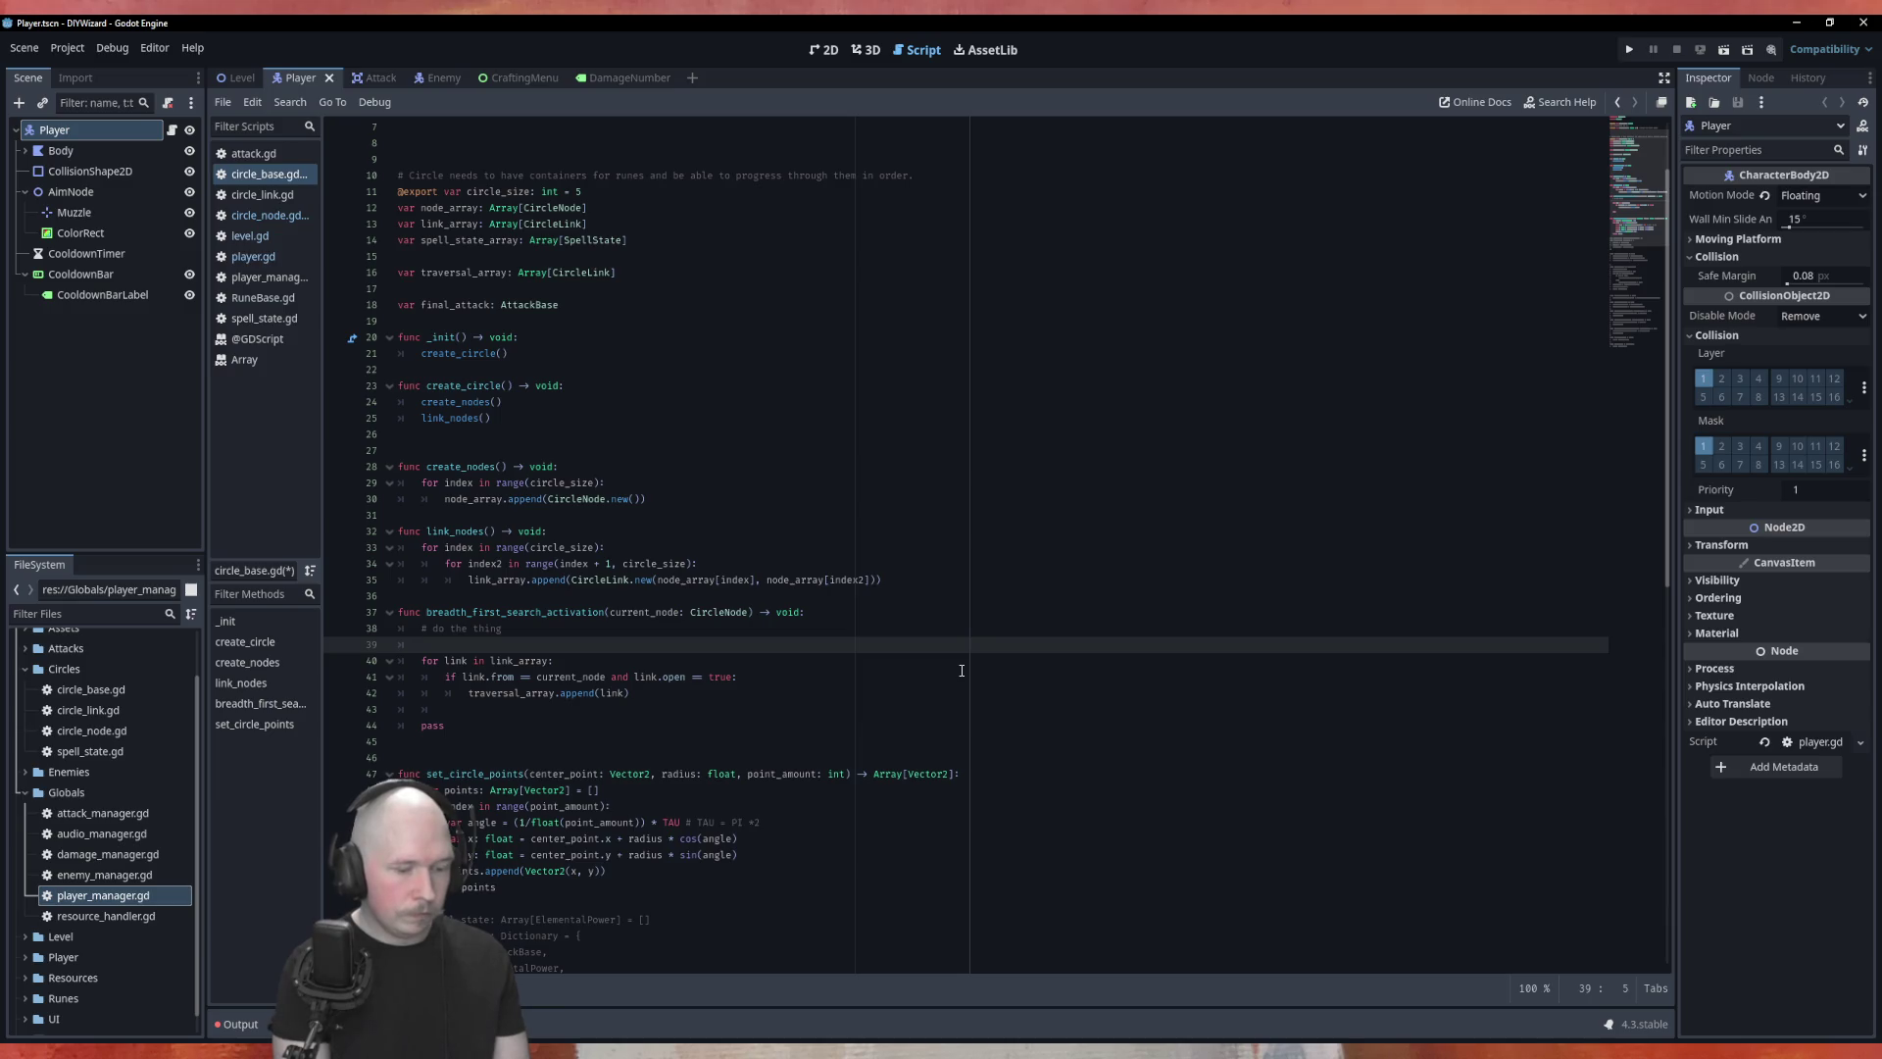
key("BackSpace")
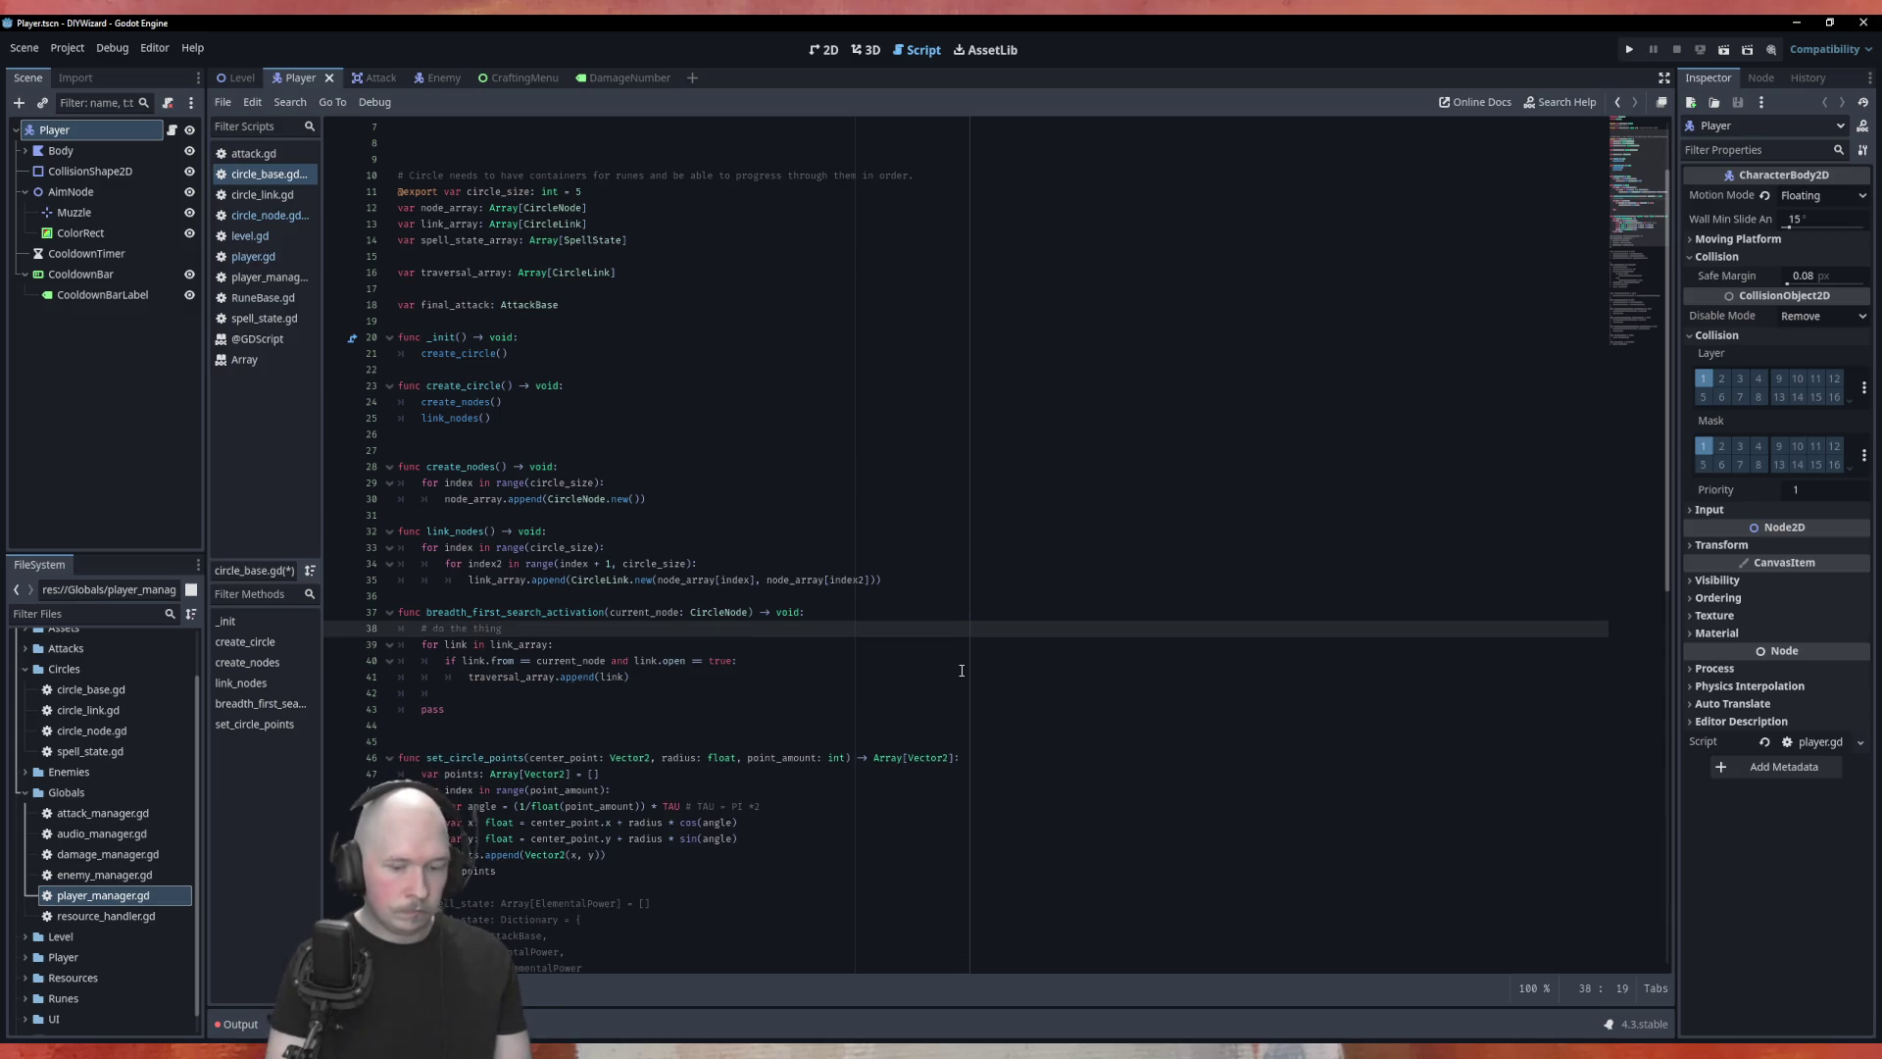
key("Up")
key("End")
key("Return")
type("var amop")
key("BackSpace")
key("BackSpace")
key("BackSpace")
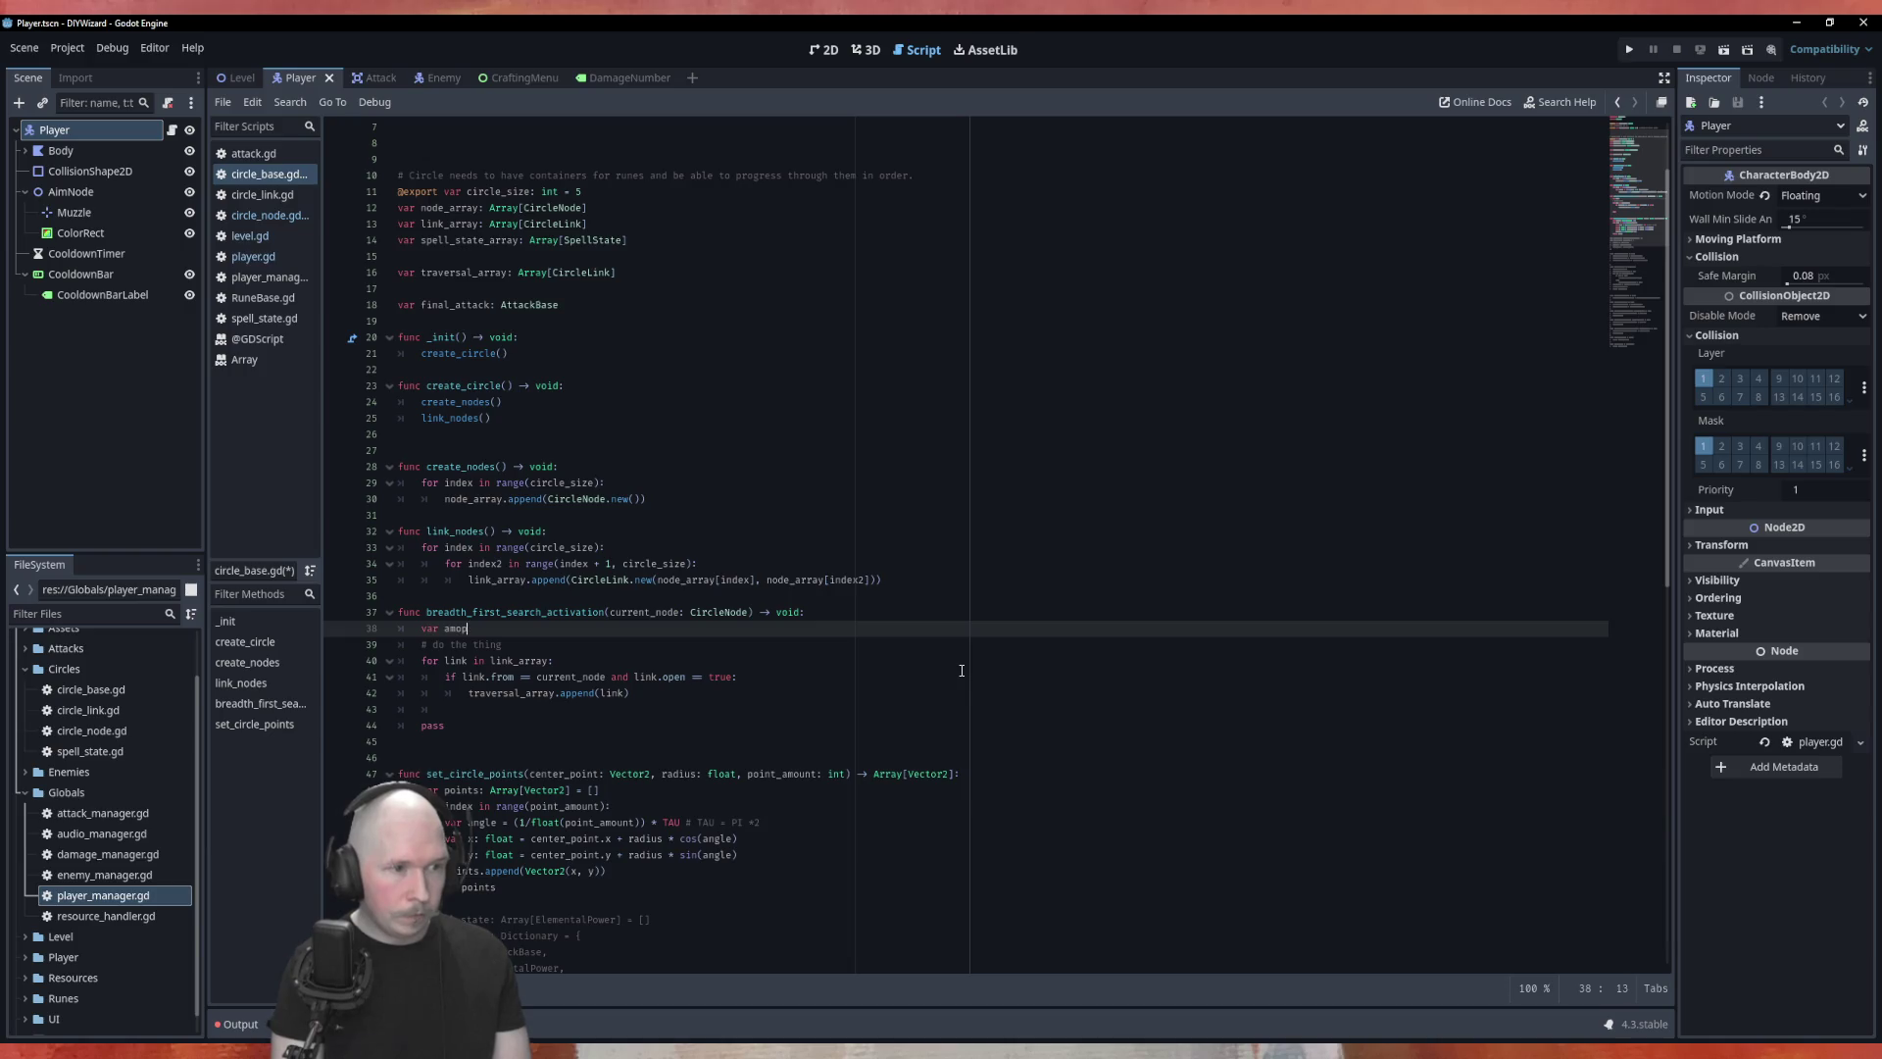
type("t")
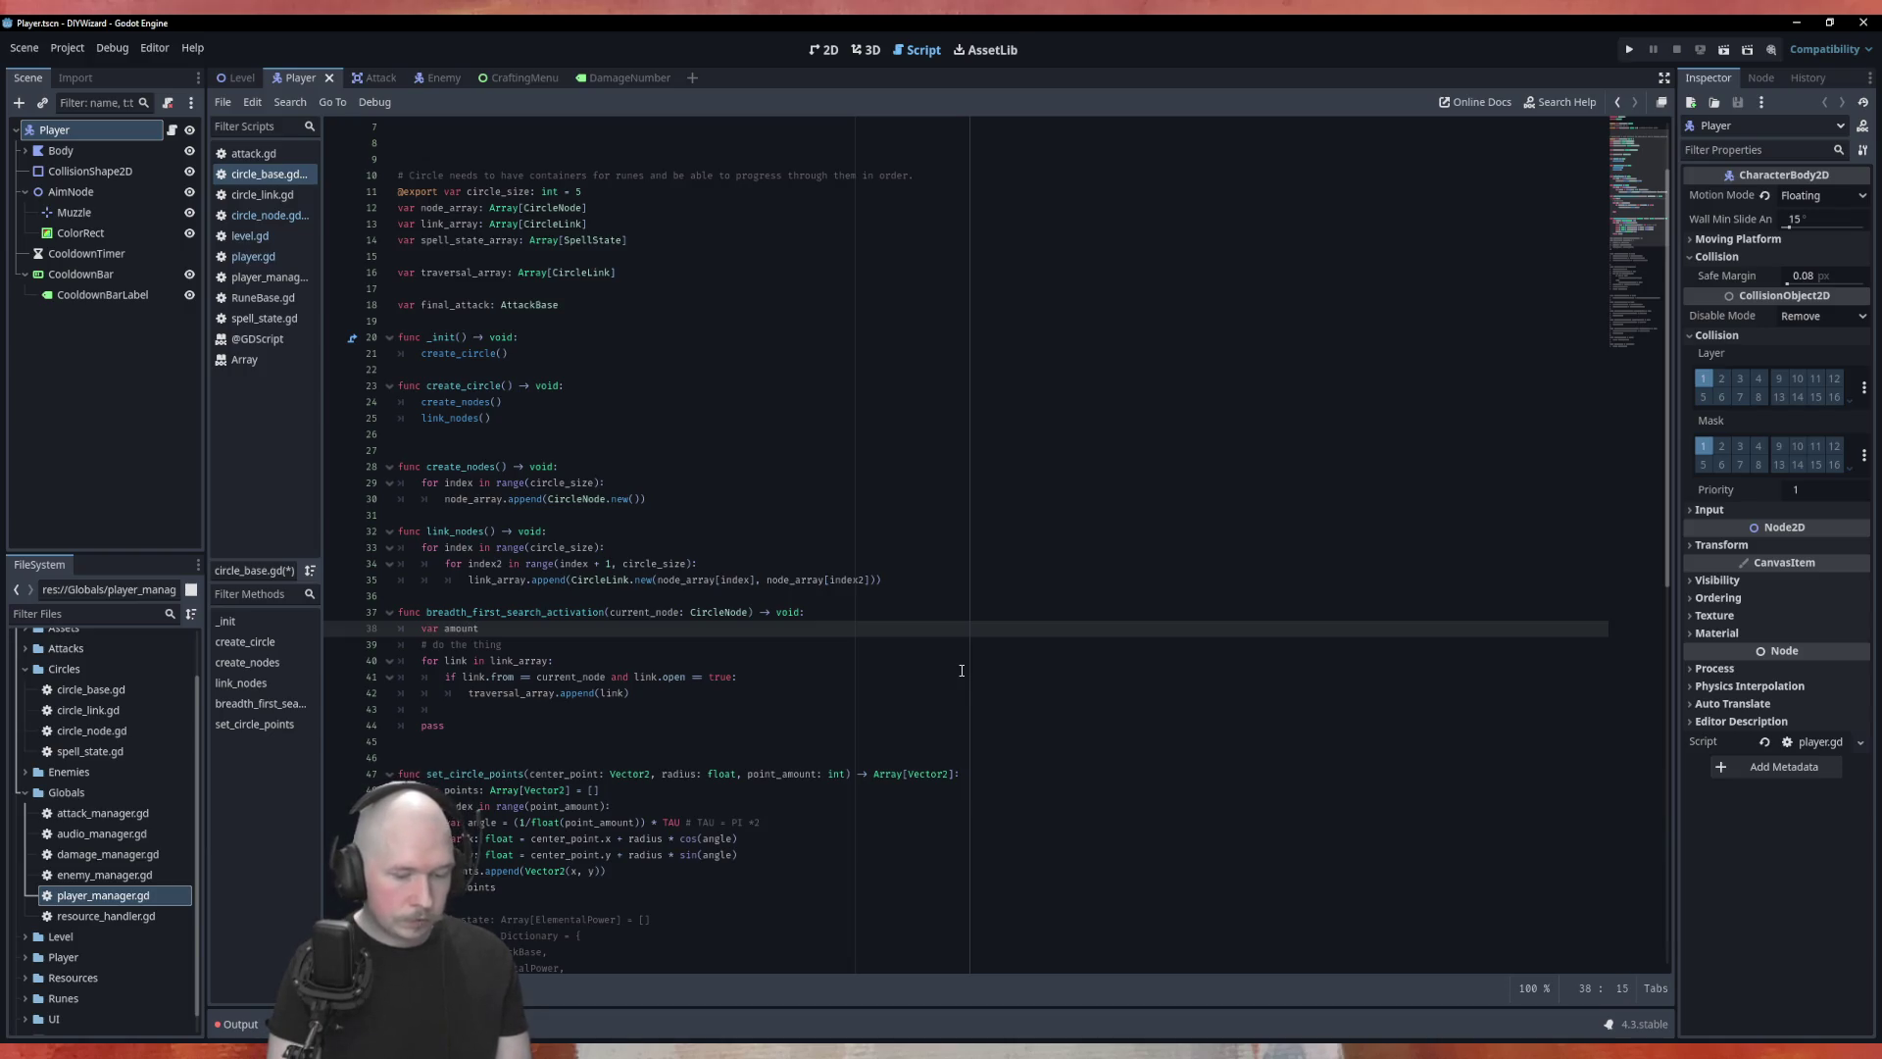
type("_ourgoing:")
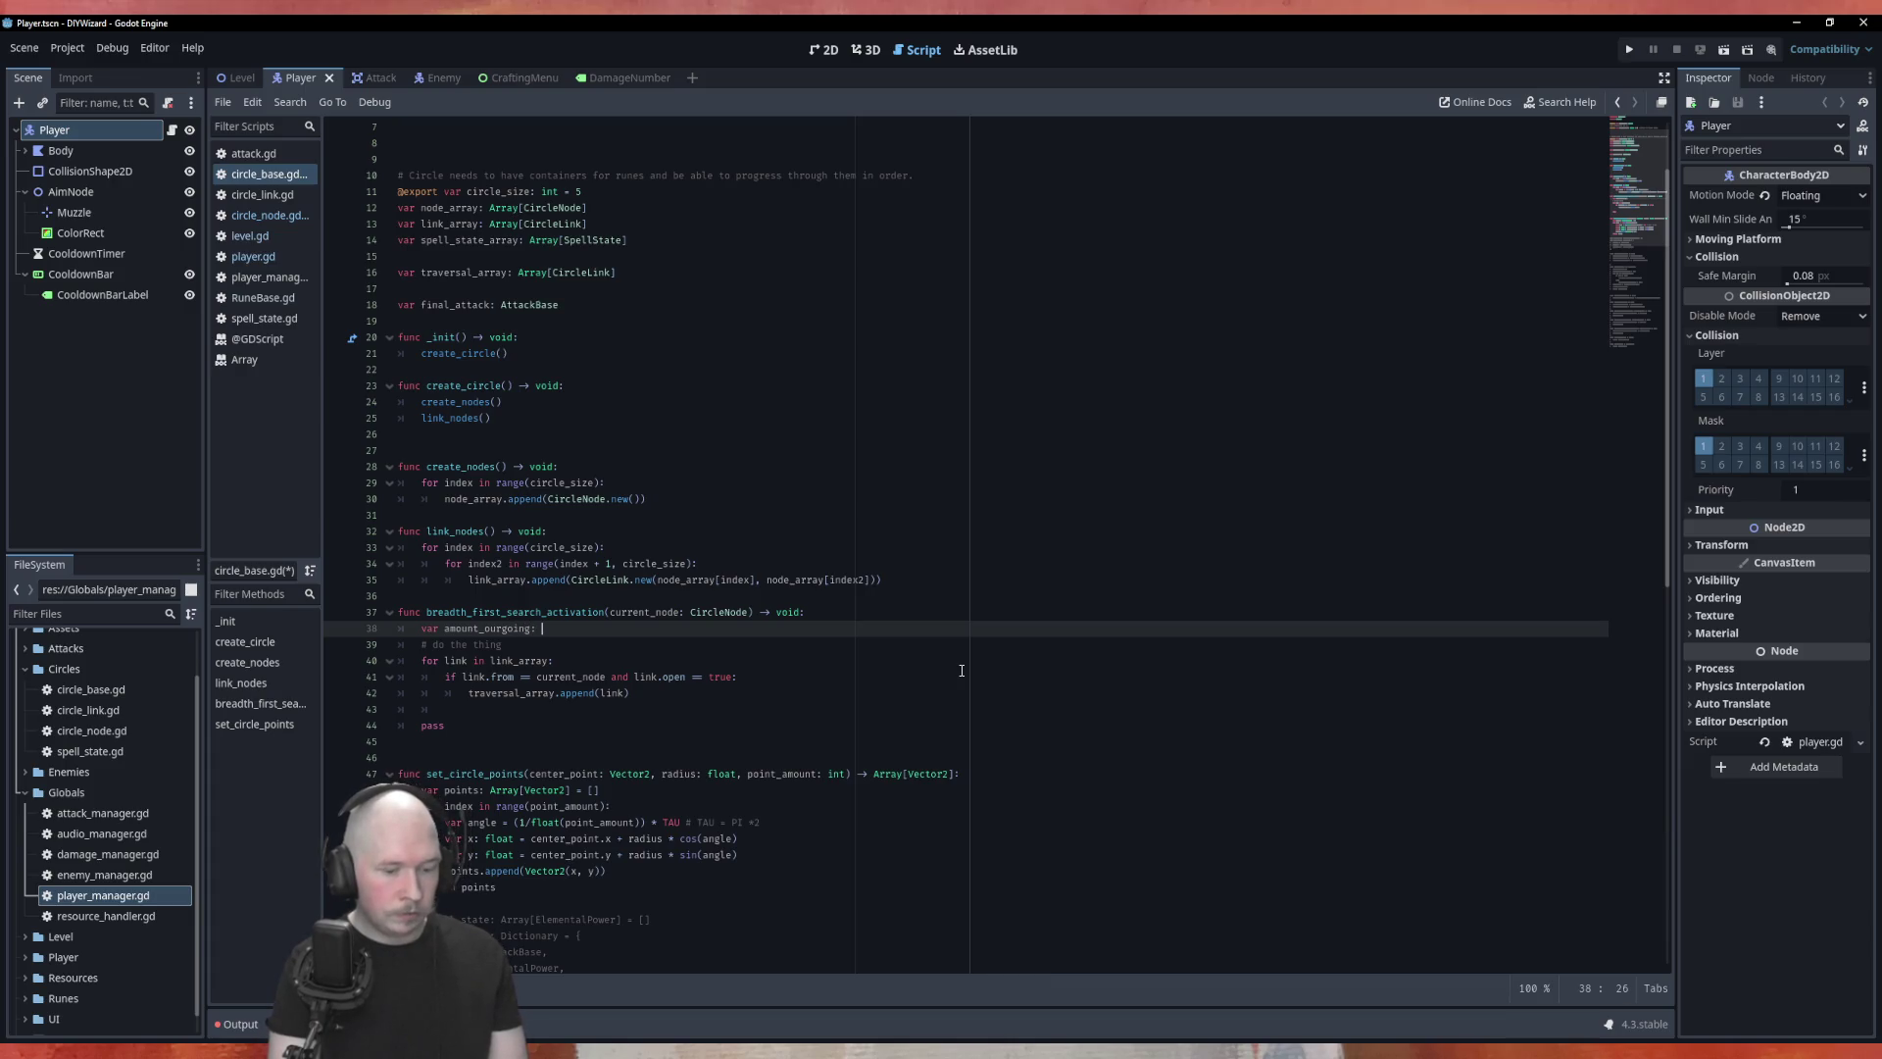
type(" int")
key("Left")
key("Left")
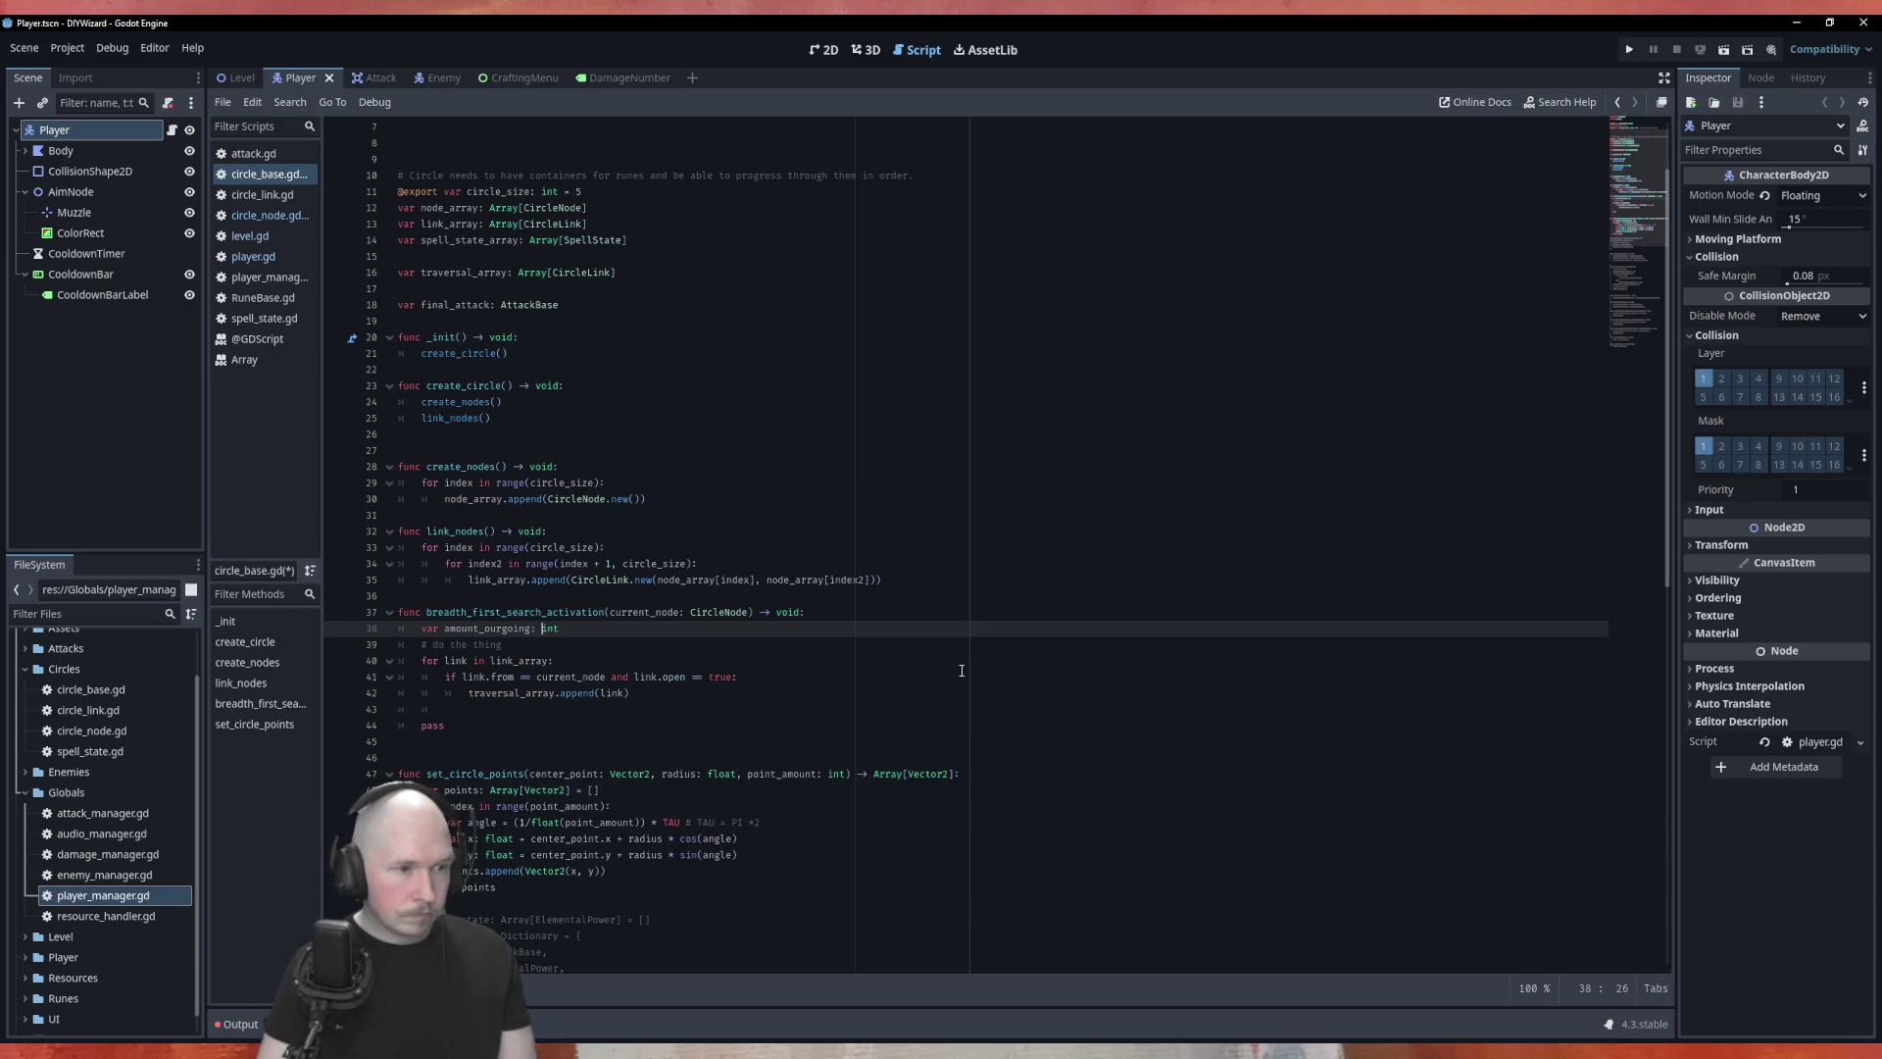
key("BackSpace")
type("t")
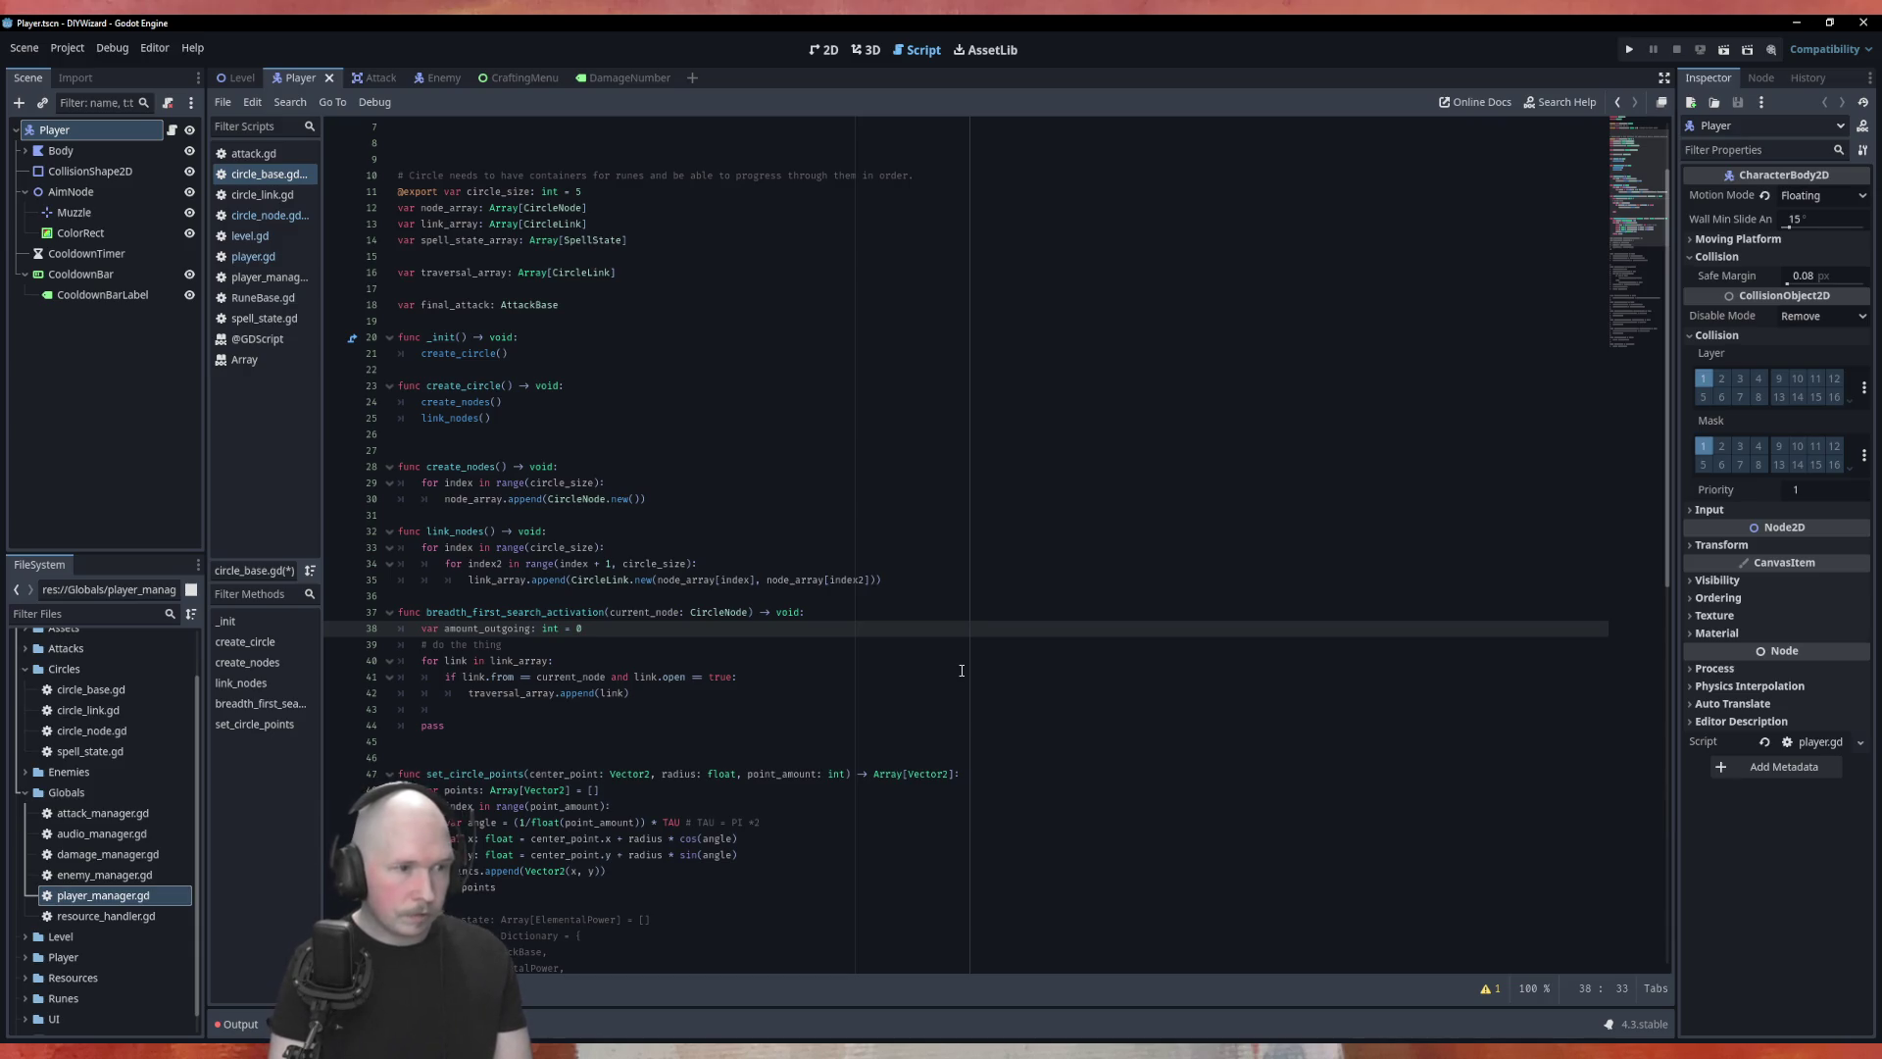
Step: Add 'amount_outgoing += 1' inside the if block before the append line
left_click(811, 675)
key("Return")
type("amo")
key("Return")
type("11")
key("Down")
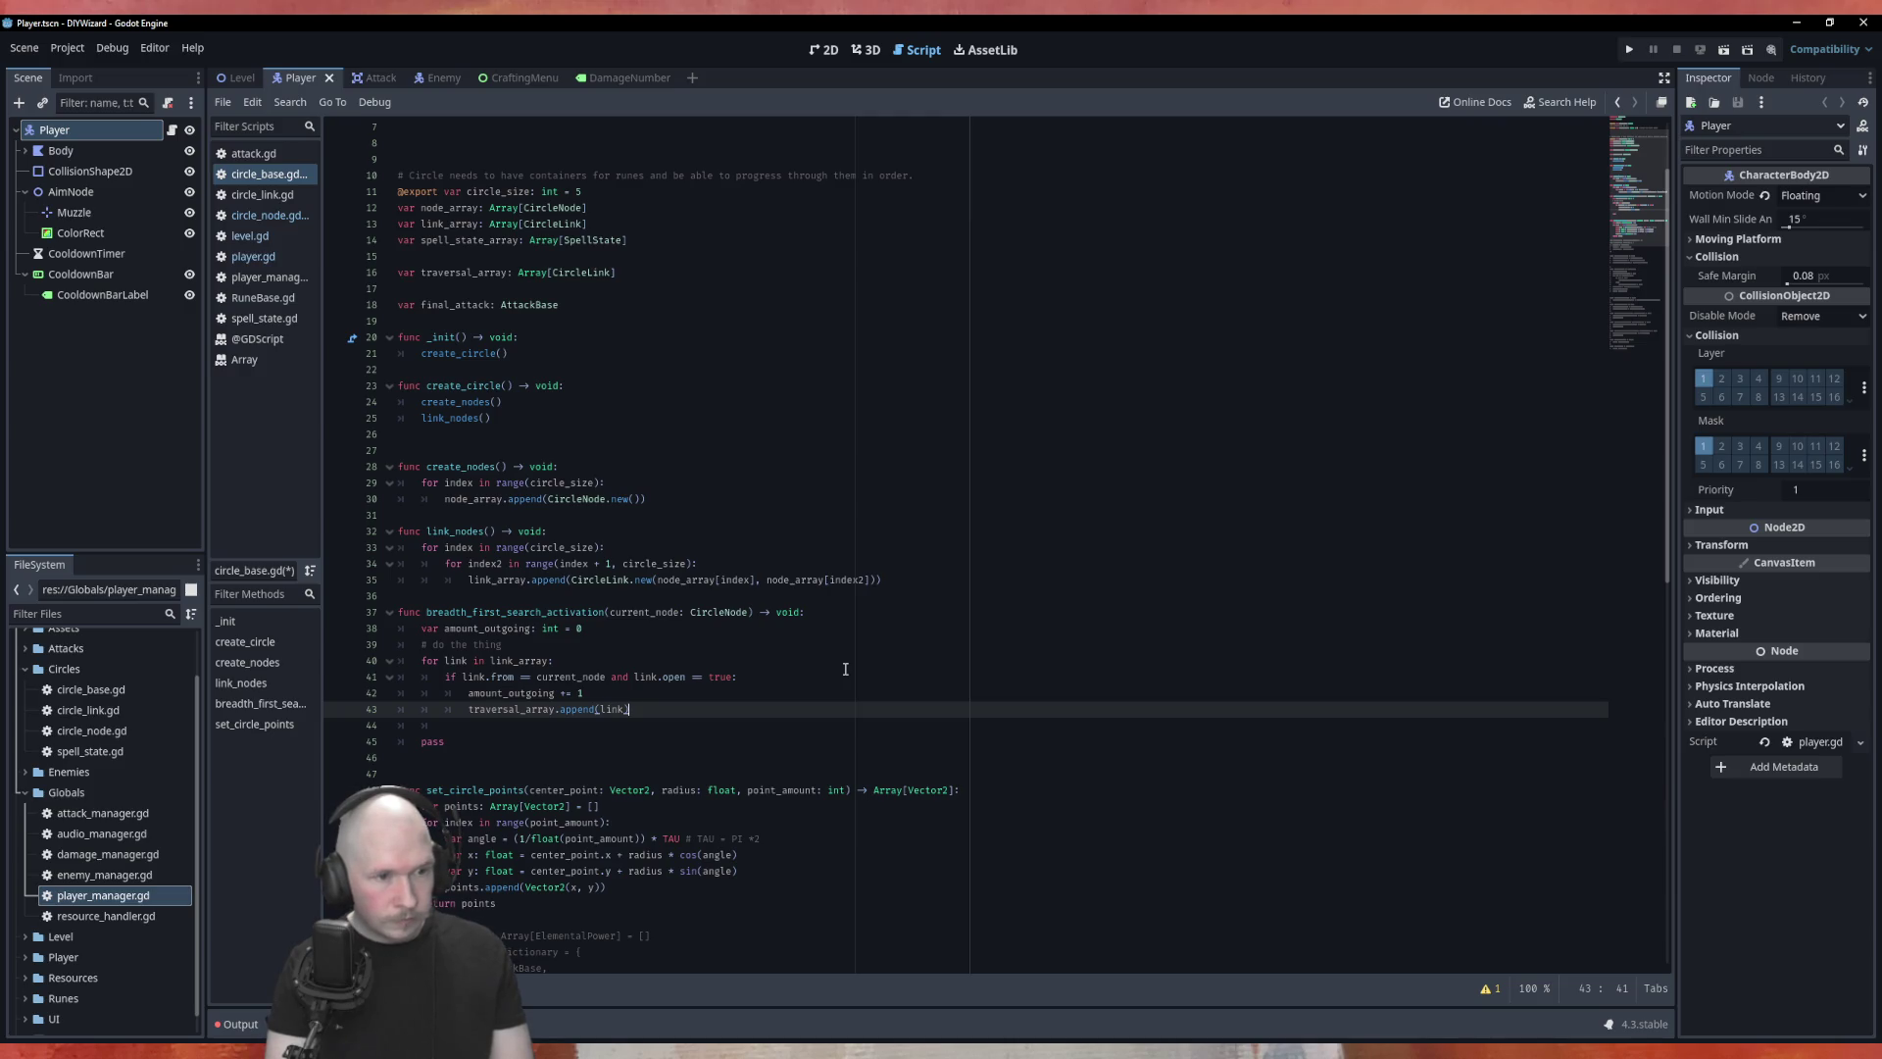
key("Return")
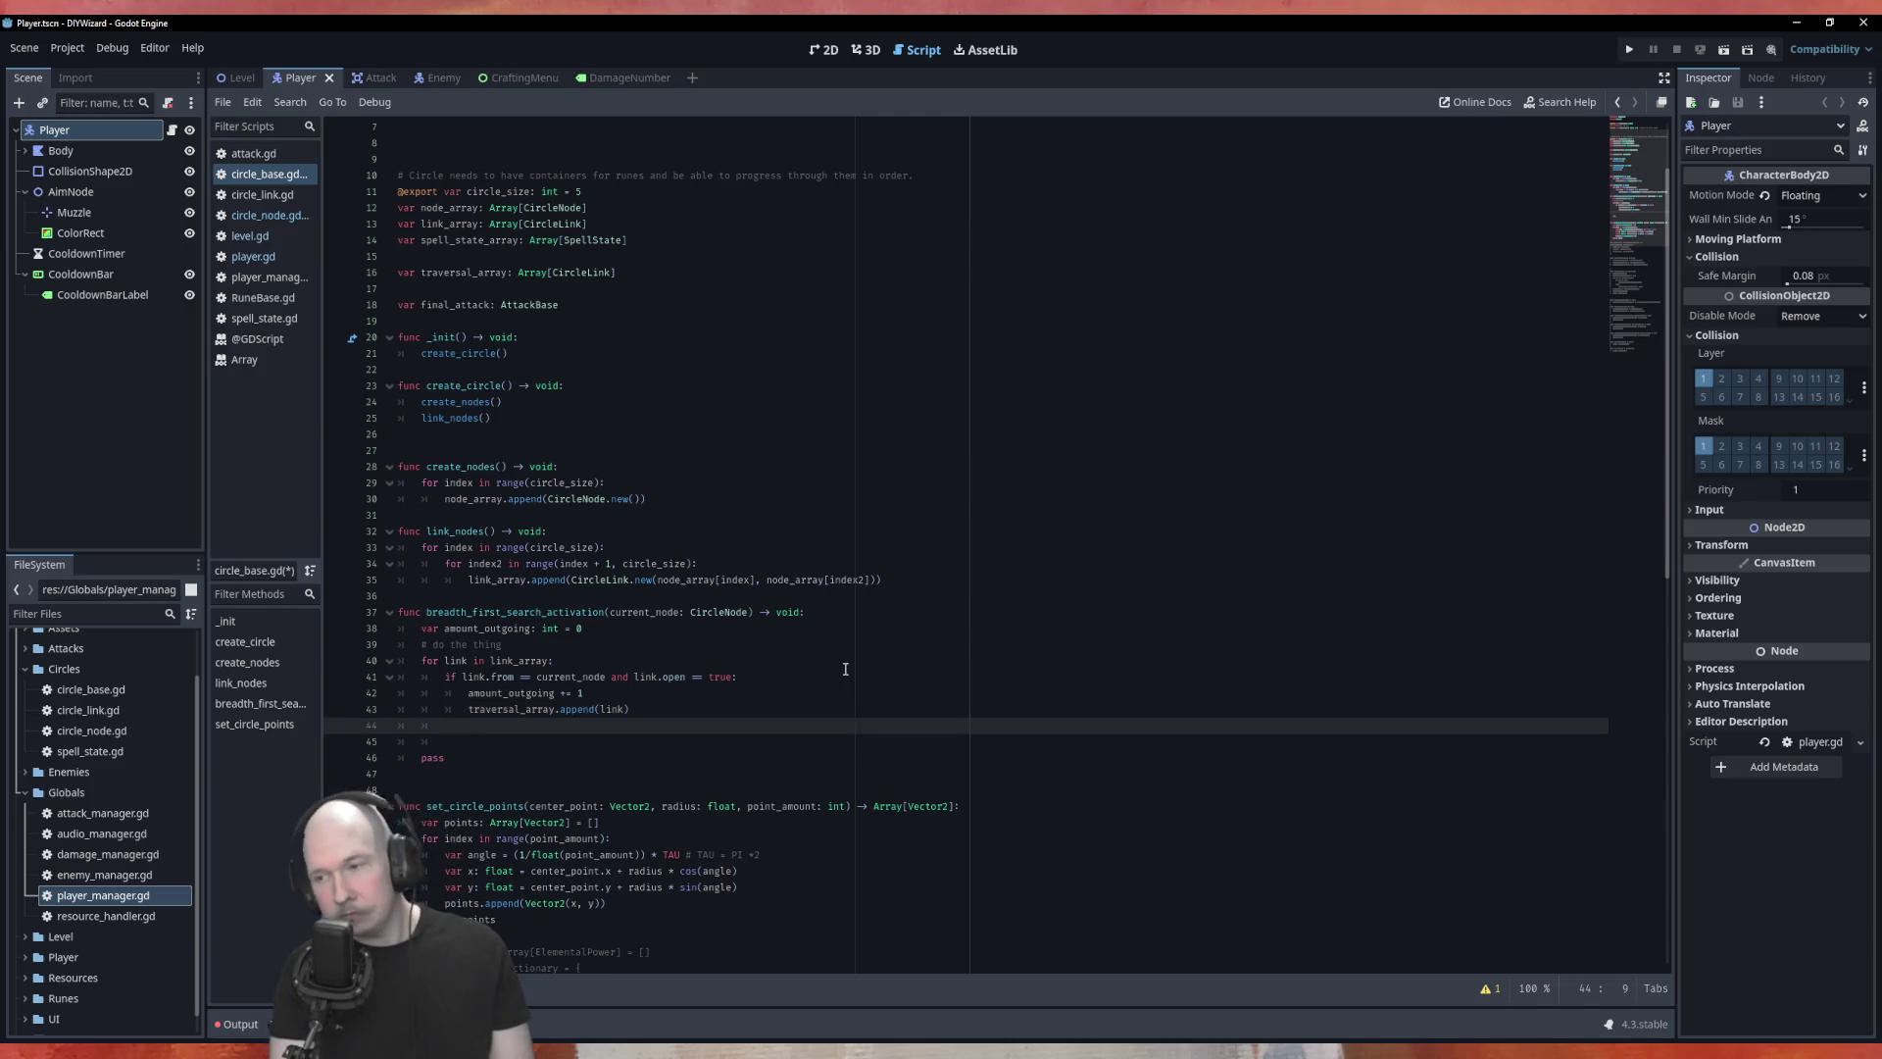